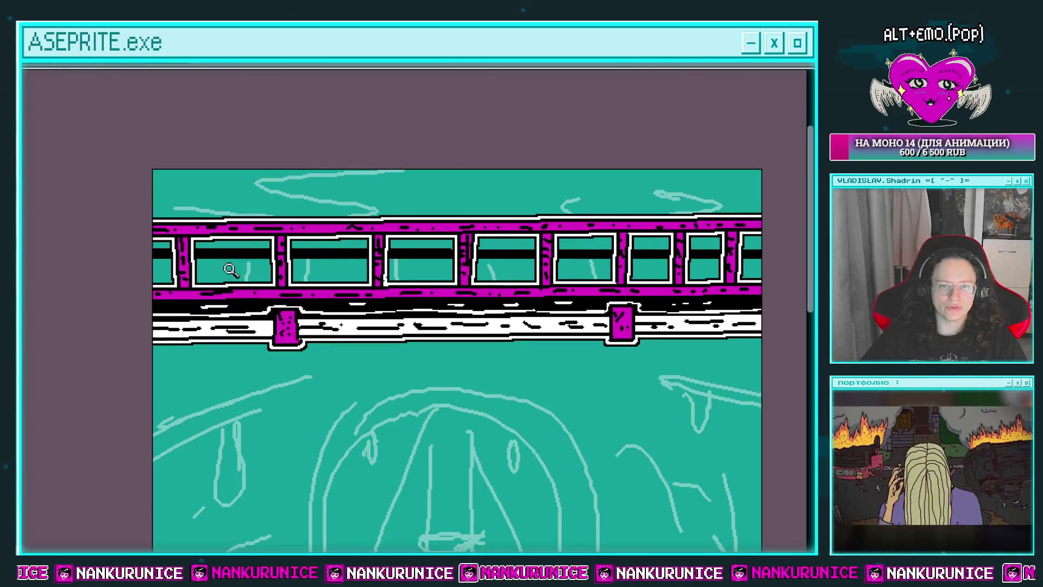
Thicken the black vertical bar in the left train window
scroll(214, 253, up, 1)
mouse_move(209, 240)
mouse_down()
mouse_move(209, 287)
mouse_move(205, 251)
mouse_up()
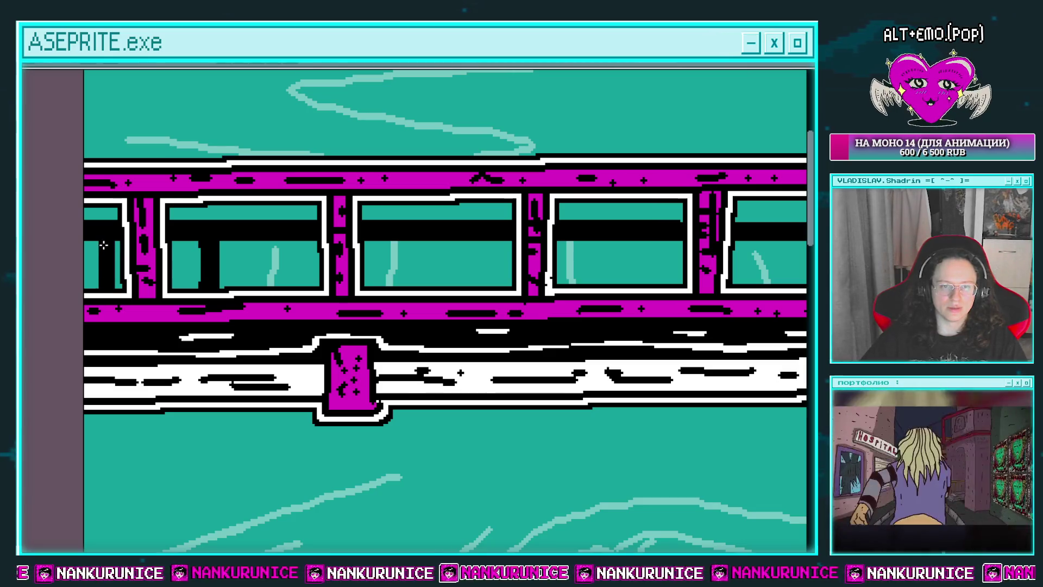
scroll(211, 250, right, 2)
scroll(212, 250, right, 1)
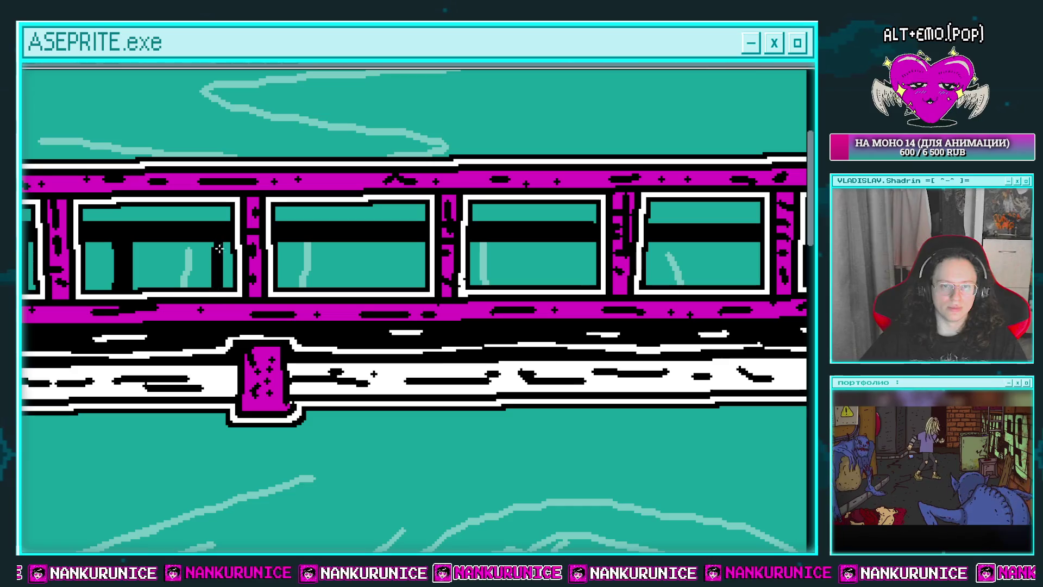
scroll(282, 252, right, 1)
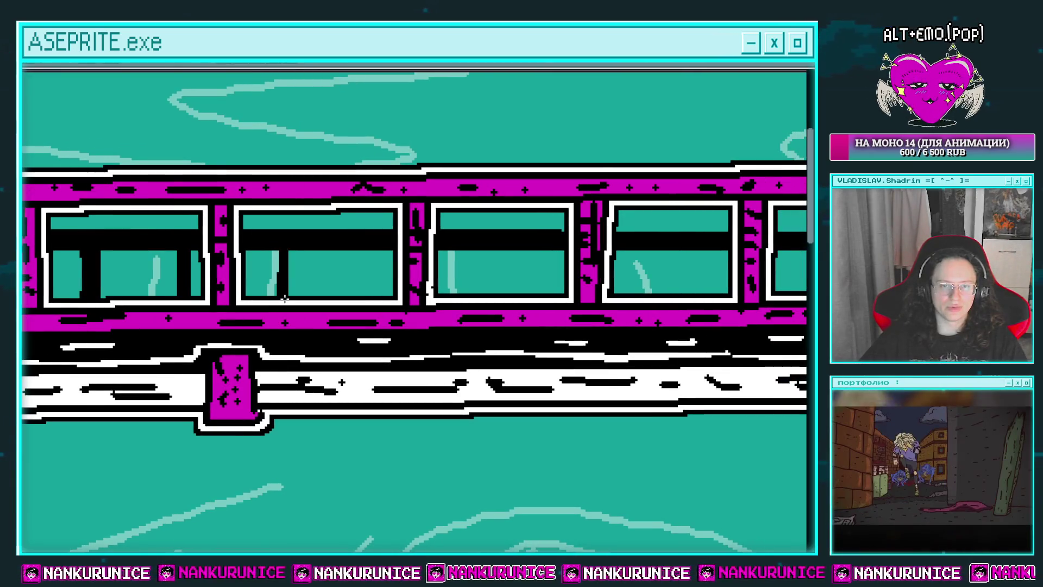
Paint thick black vertical posts reaching the sill in the second train window
drag(282, 251, 286, 296)
scroll(309, 272, right, 1)
drag(339, 247, 338, 291)
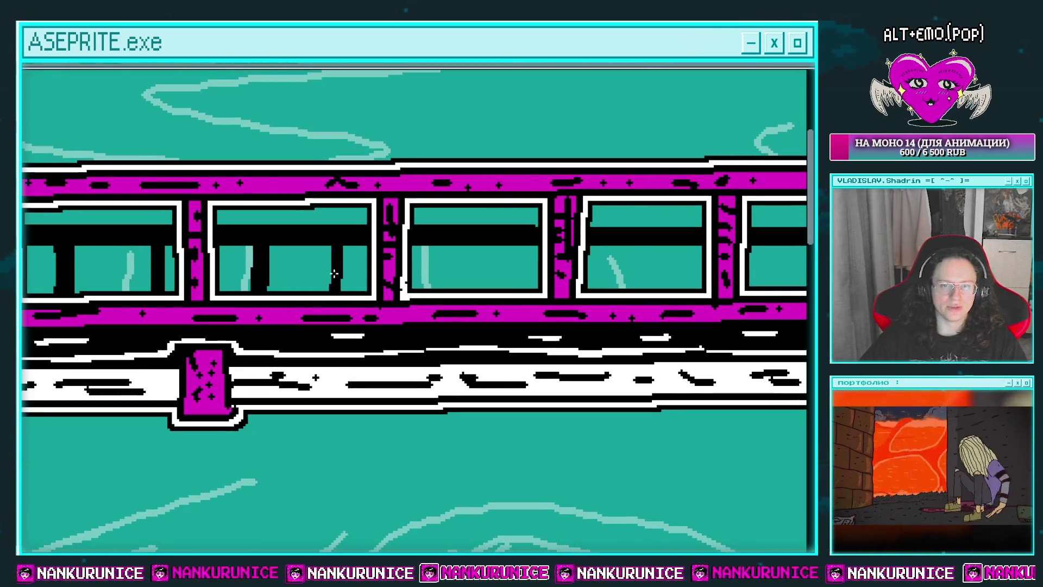
scroll(339, 280, right, 2)
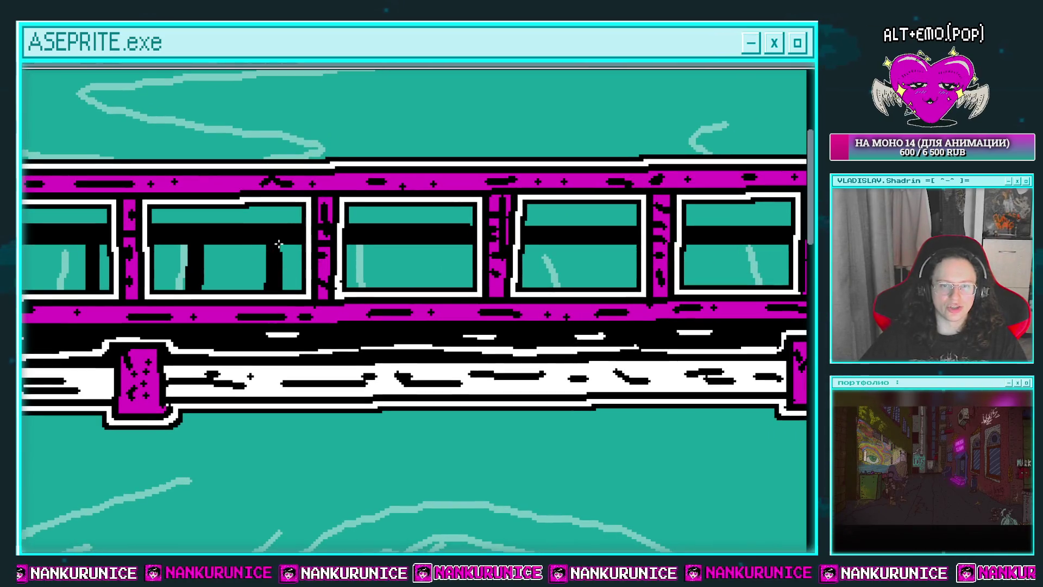
scroll(279, 245, right, 1)
scroll(276, 253, right, 1)
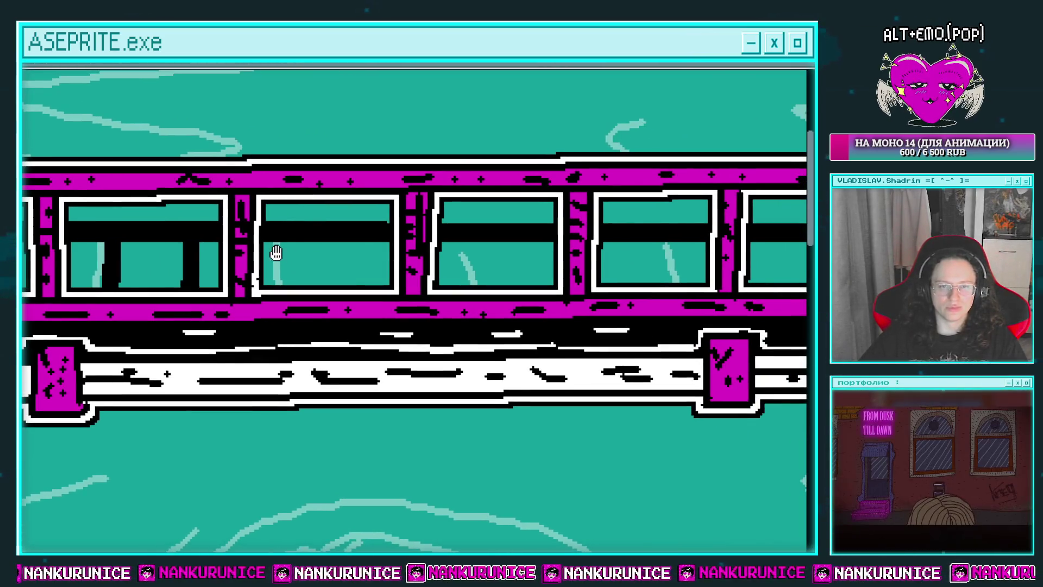
drag(293, 242, 294, 283)
scroll(332, 257, right, 1)
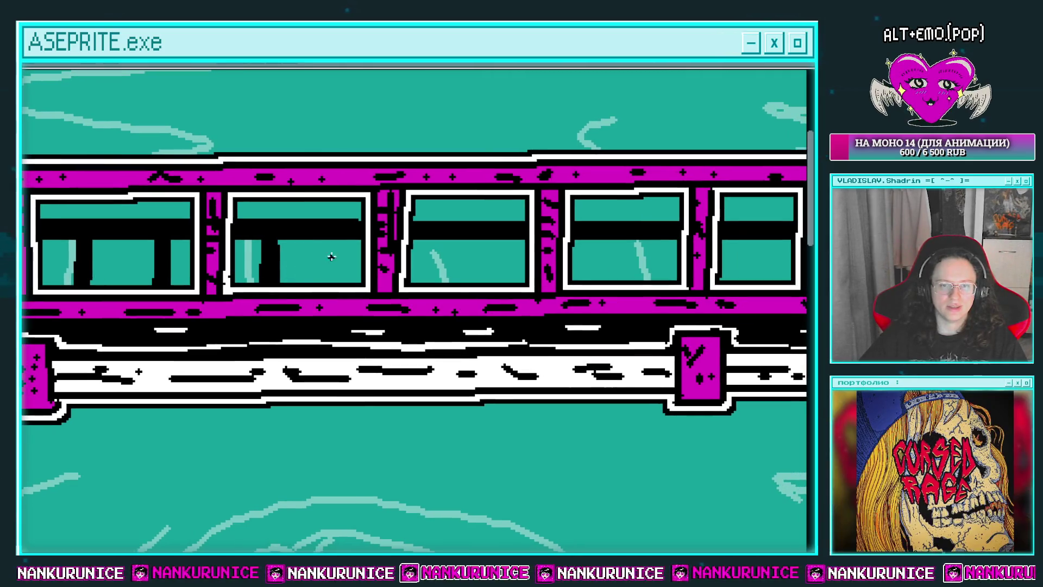
scroll(312, 245, right, 1)
drag(324, 245, 325, 287)
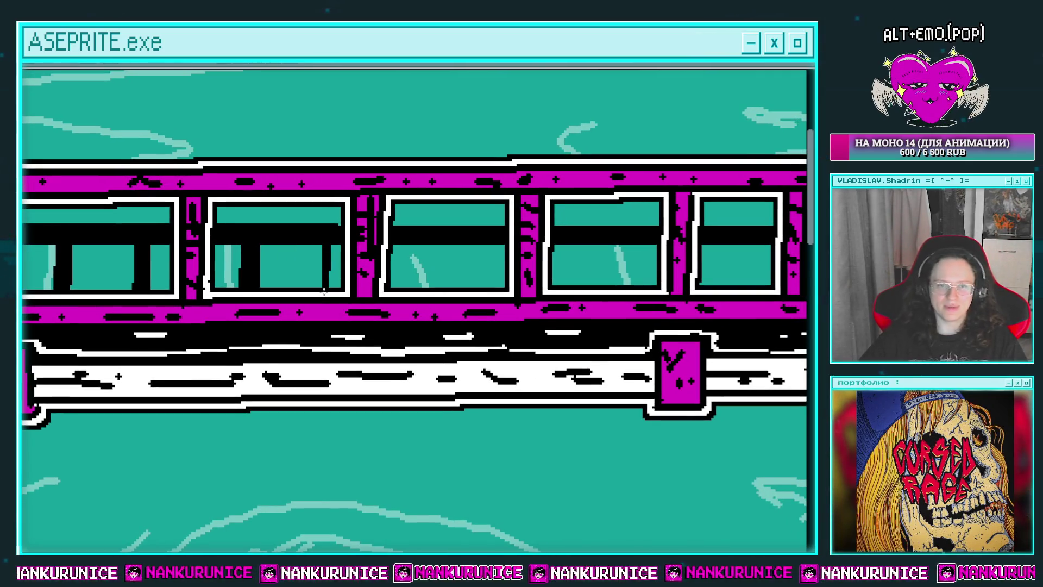
scroll(337, 254, right, 2)
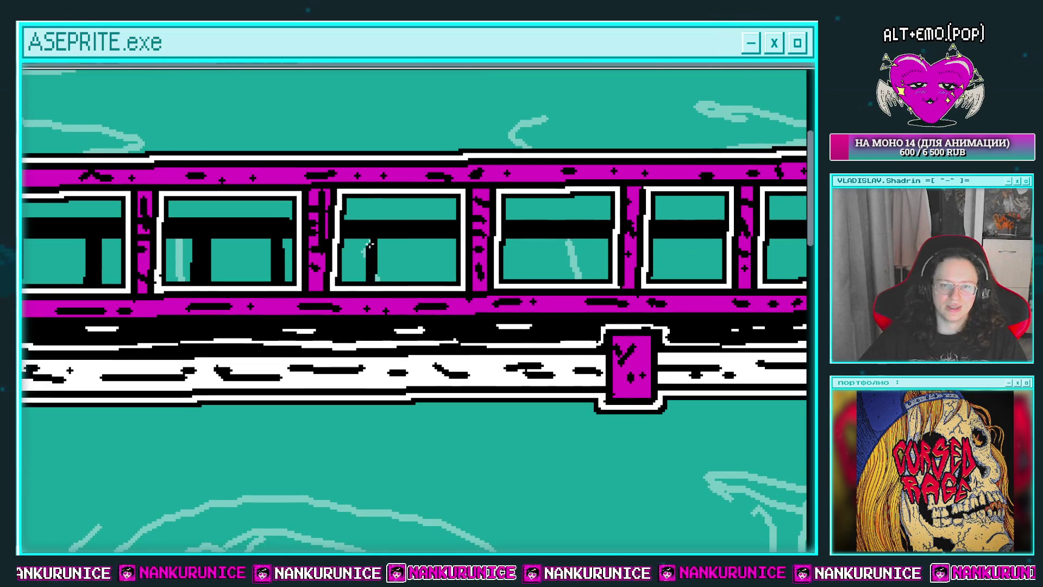
scroll(369, 241, right, 1)
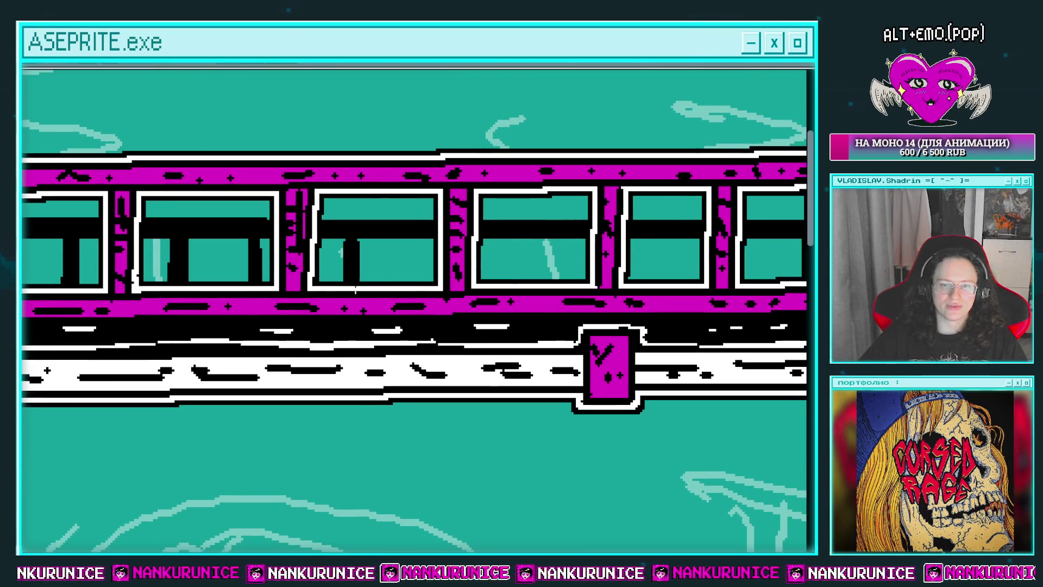
scroll(402, 250, right, 1)
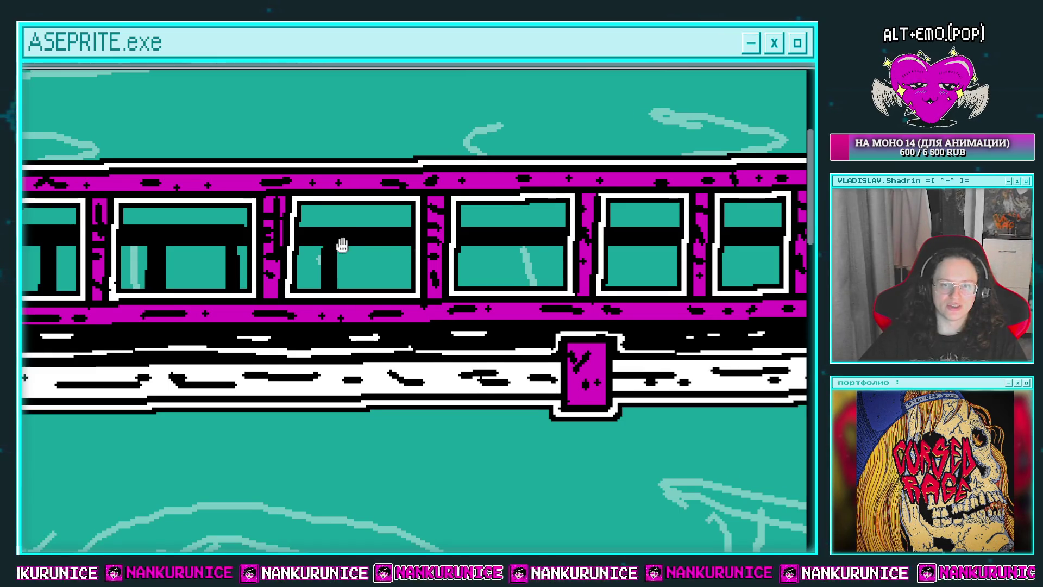
scroll(342, 245, right, 1)
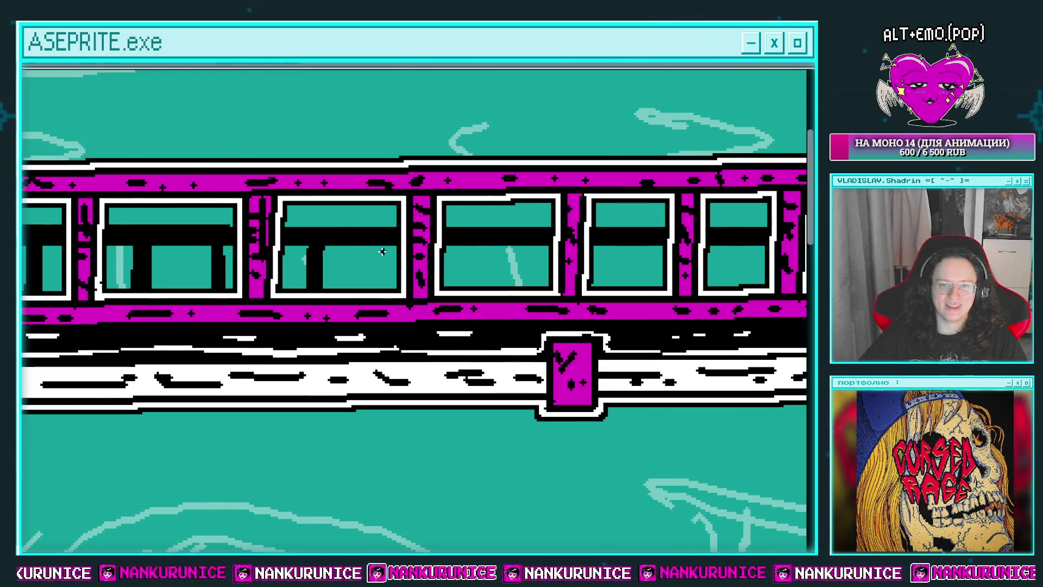
Zoom in, then extend the middle window's black post to the bottom and widen it
scroll(383, 245, down, 3)
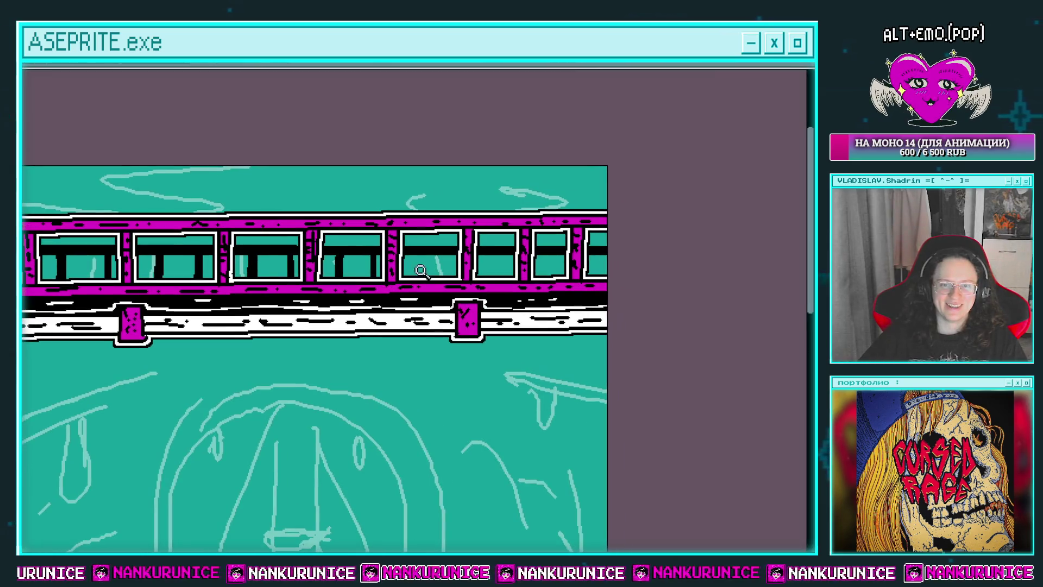
scroll(435, 272, up, 3)
scroll(438, 271, right, 1)
scroll(414, 249, up, 1)
scroll(390, 268, down, 1)
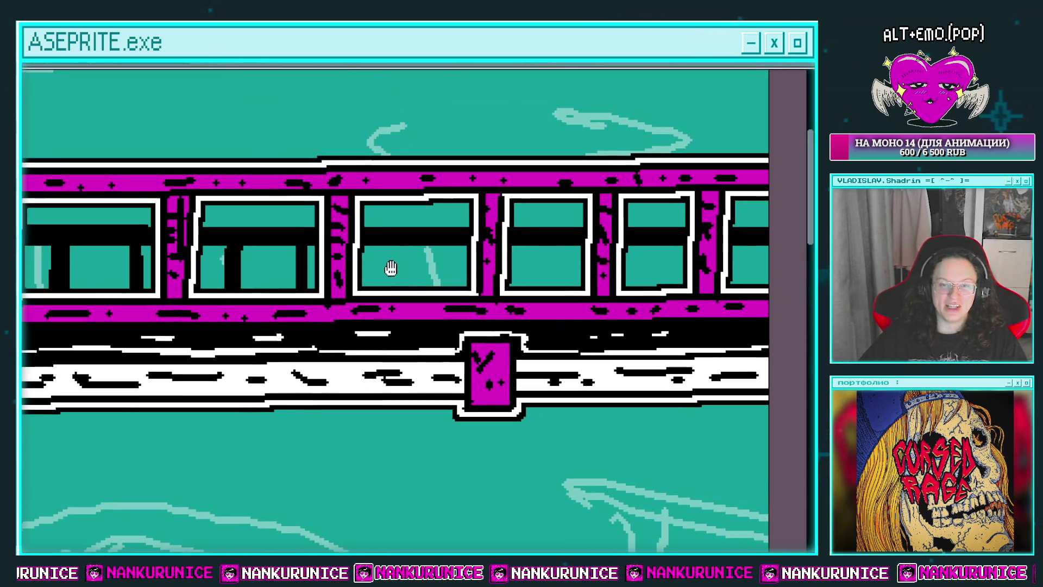
click(407, 265)
drag(386, 272, 384, 263)
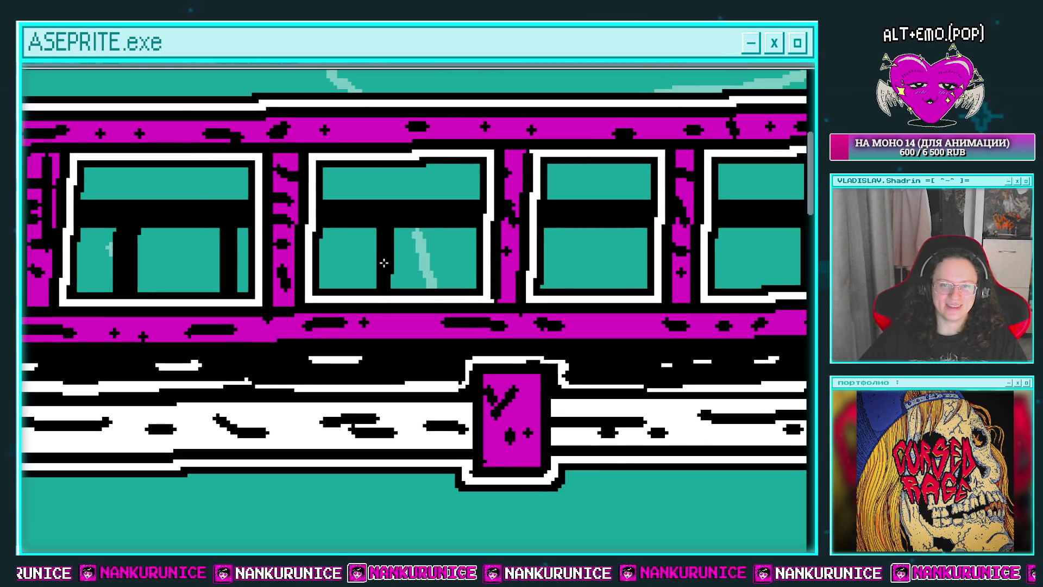
scroll(429, 268, right, 2)
drag(507, 281, 510, 239)
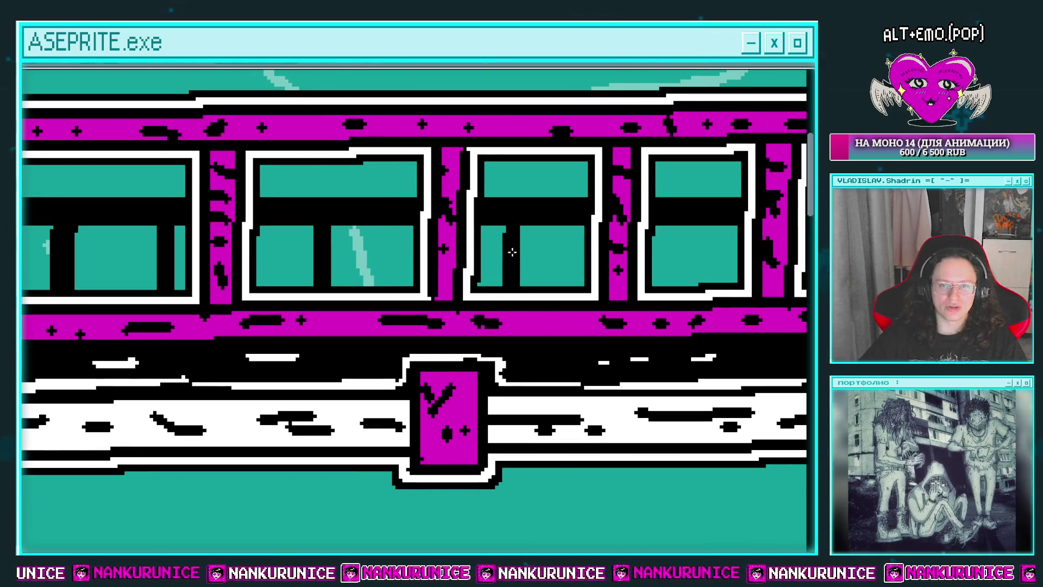
scroll(510, 250, right, 3)
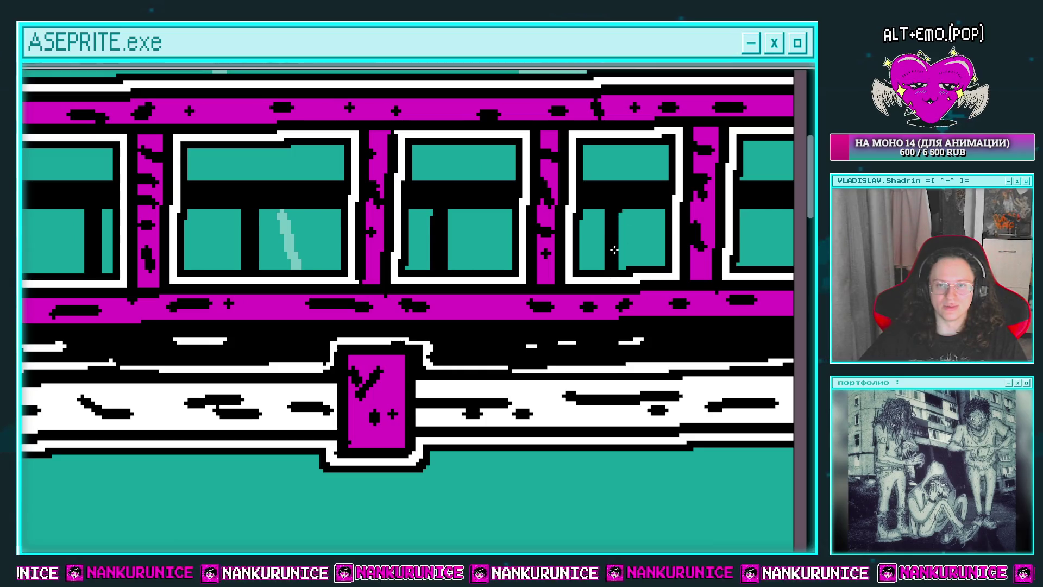
scroll(543, 234, right, 5)
scroll(584, 227, down, 2)
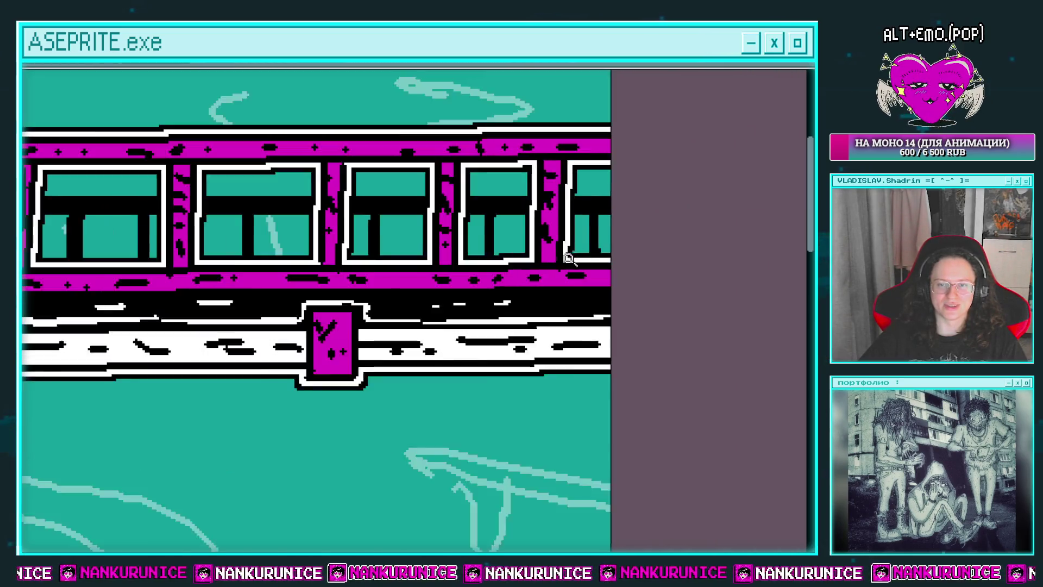
scroll(593, 239, down, 1)
scroll(592, 239, up, 3)
scroll(580, 280, down, 3)
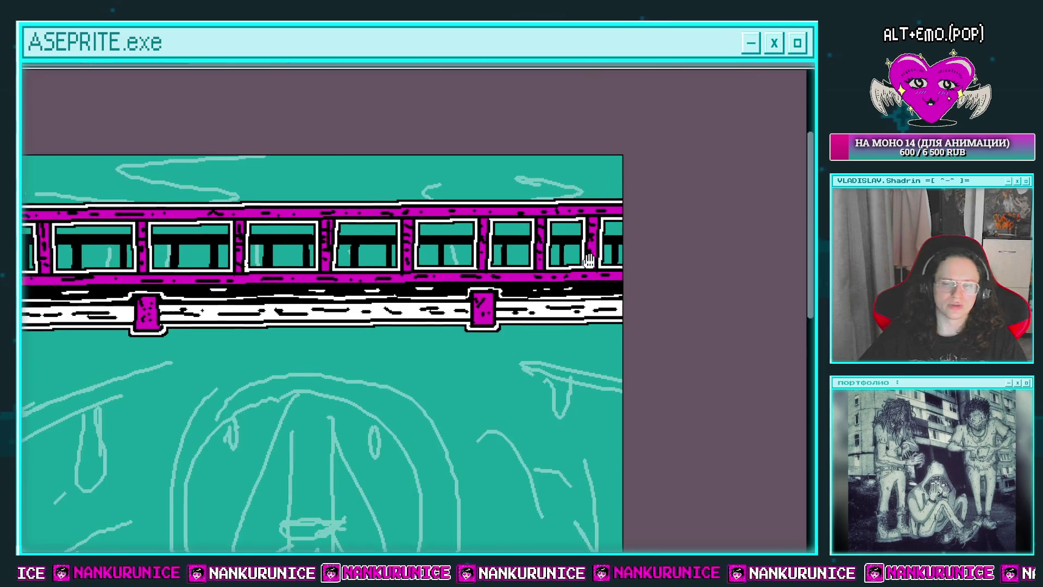
scroll(513, 243, down, 1)
scroll(491, 281, up, 1)
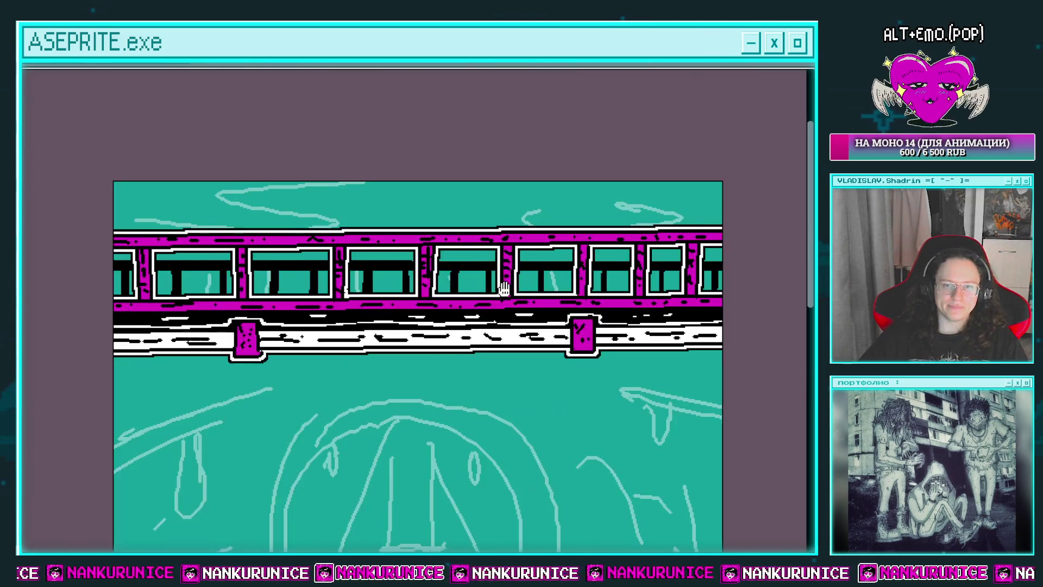
scroll(484, 283, up, 1)
scroll(456, 287, up, 1)
scroll(435, 291, up, 2)
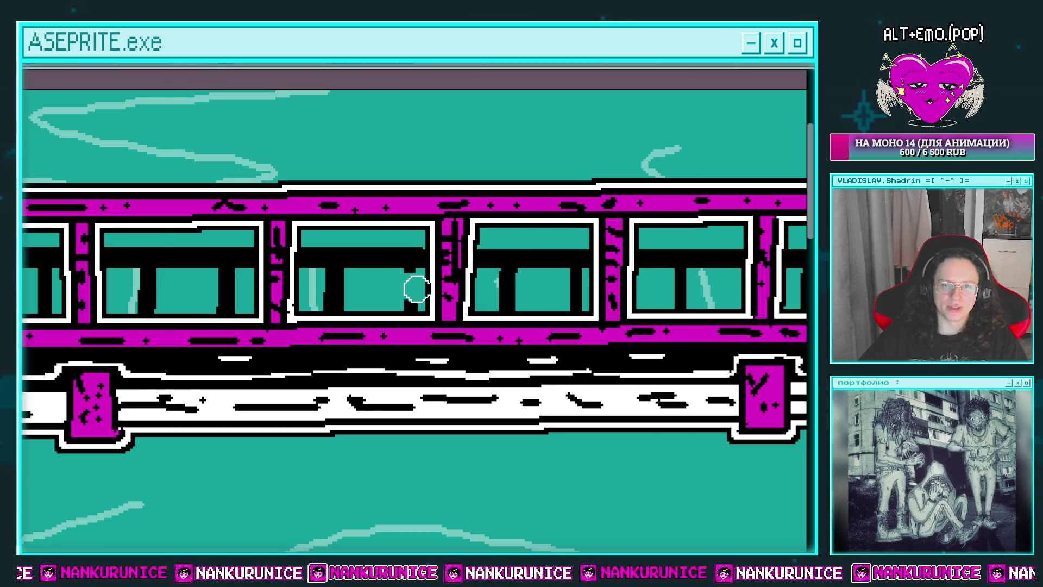
Paint teal over the stray black mark in the middle train window
drag(372, 292, 337, 284)
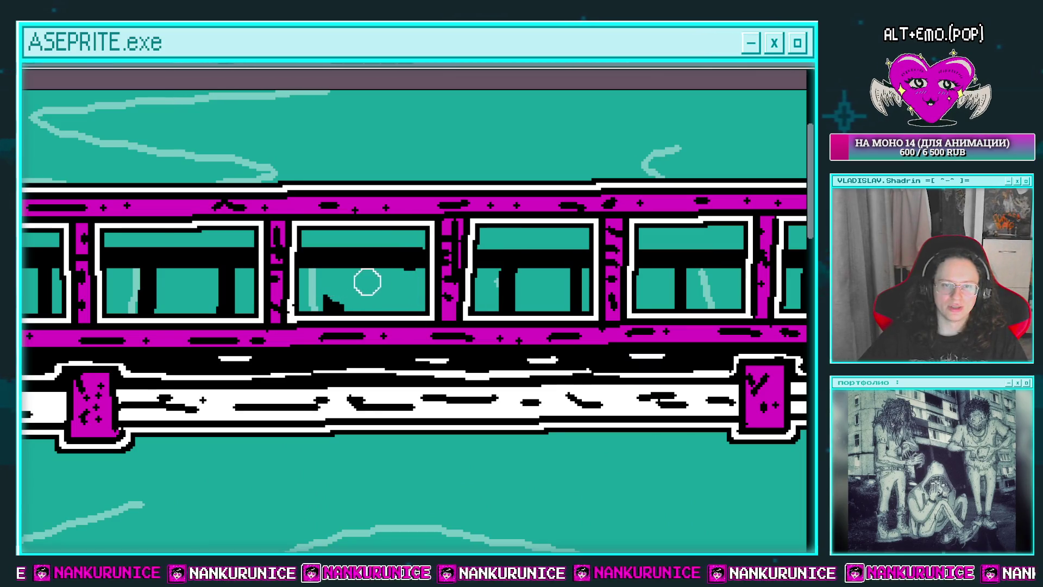
mouse_move(419, 282)
mouse_down()
mouse_move(349, 298)
mouse_move(418, 261)
mouse_up()
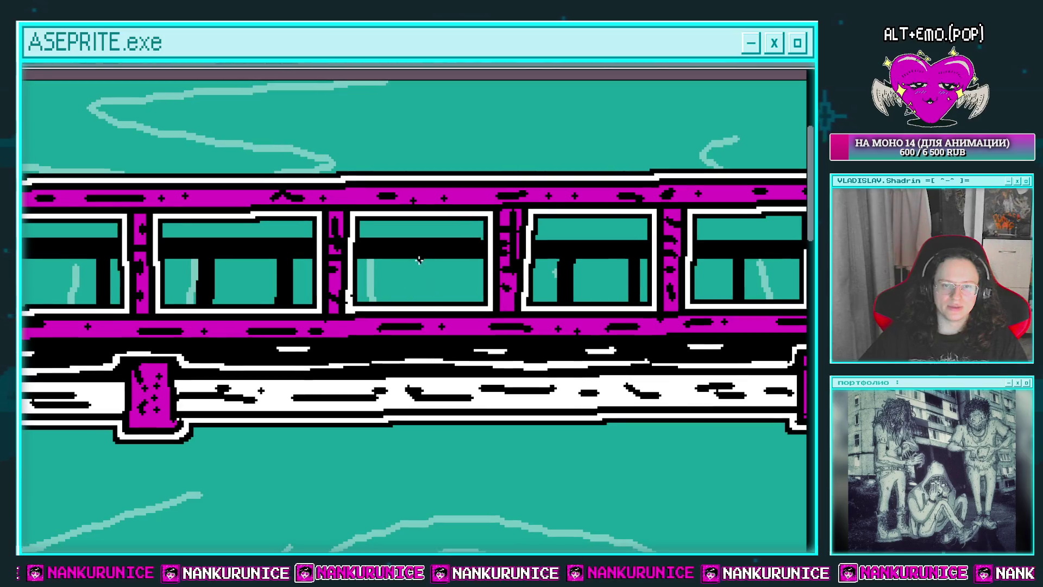
scroll(449, 276, down, 2)
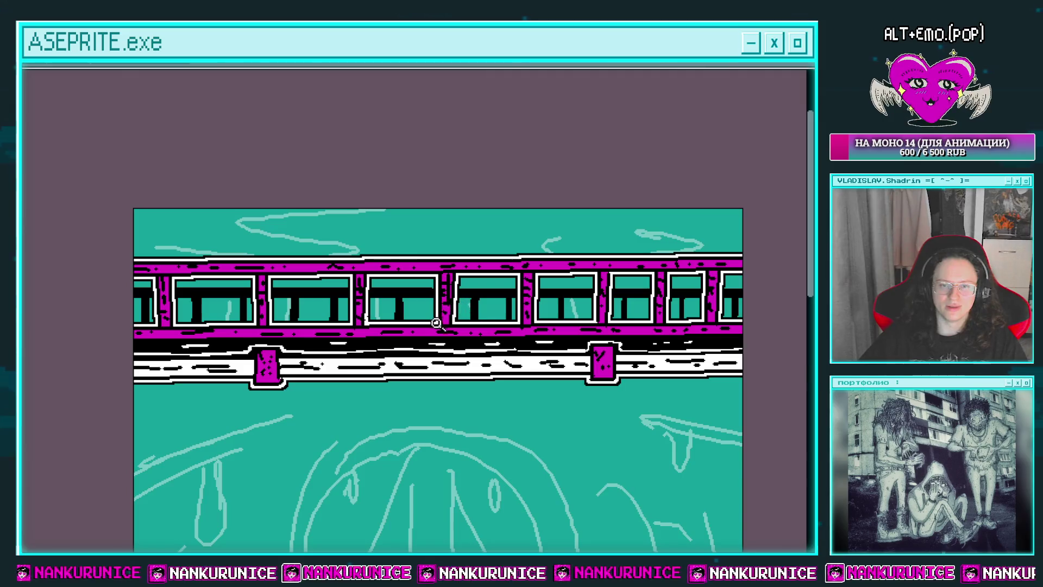
scroll(436, 323, down, 2)
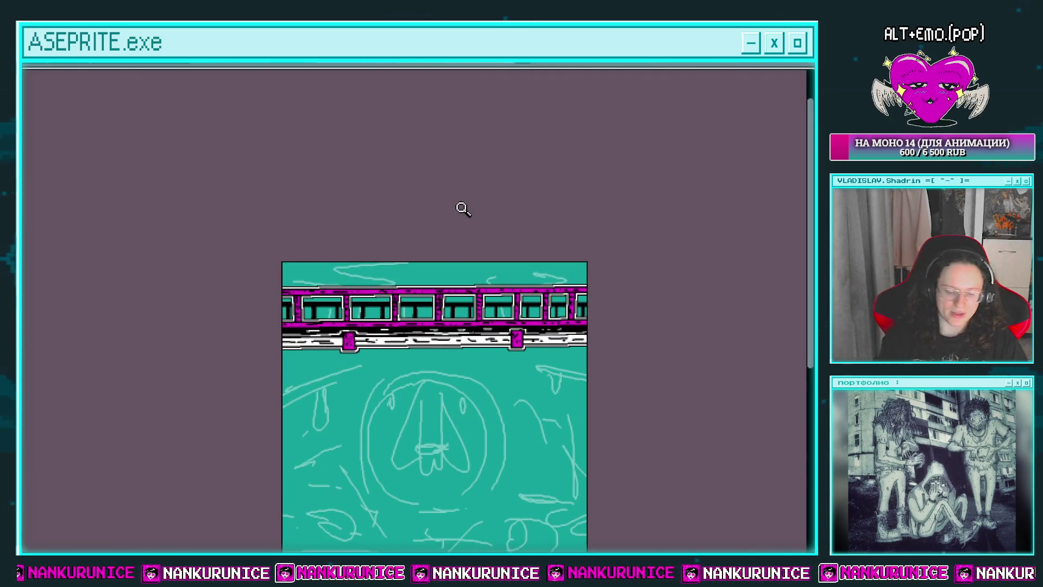
key(shift+o)
Apply the Outline effect so the black window posts gain white outlines
key(Escape)
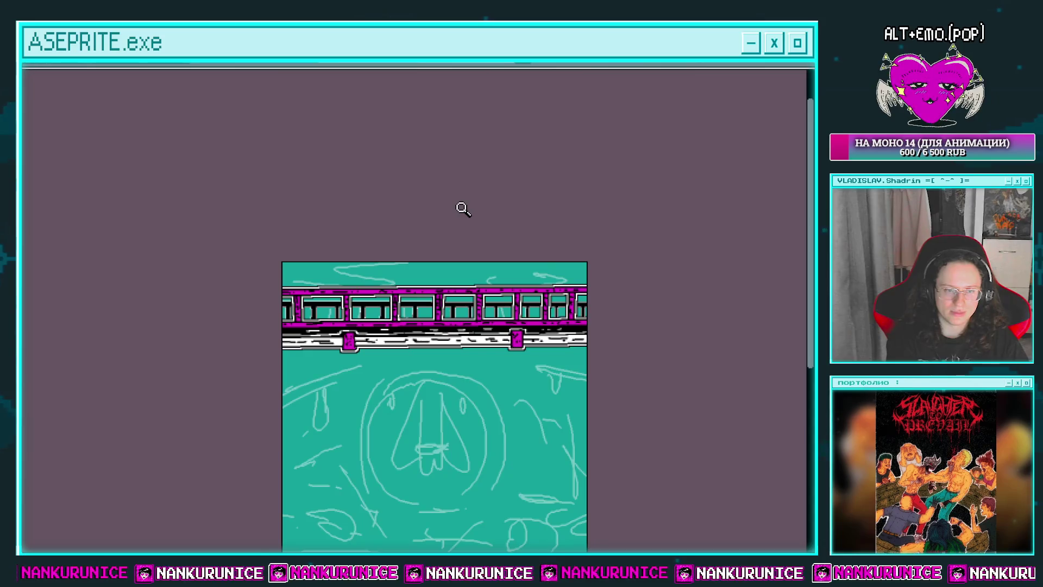
key(shift+o)
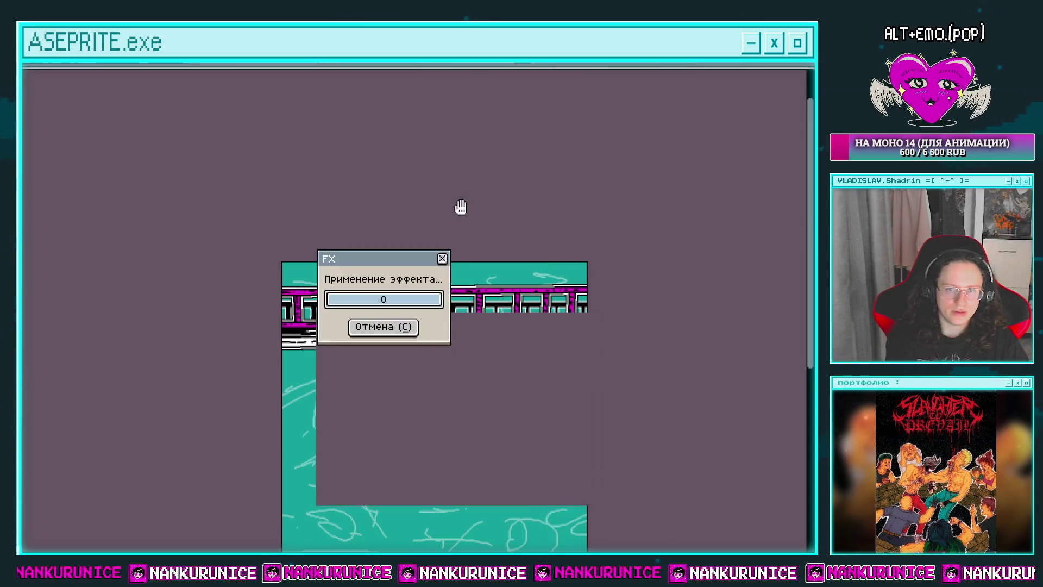
key(Escape)
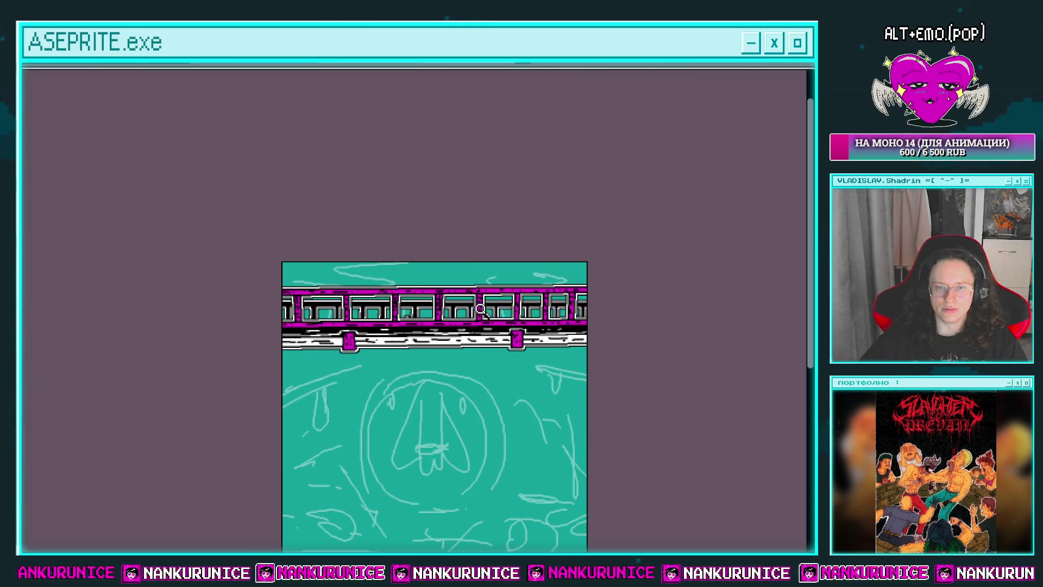
scroll(481, 309, down, 1)
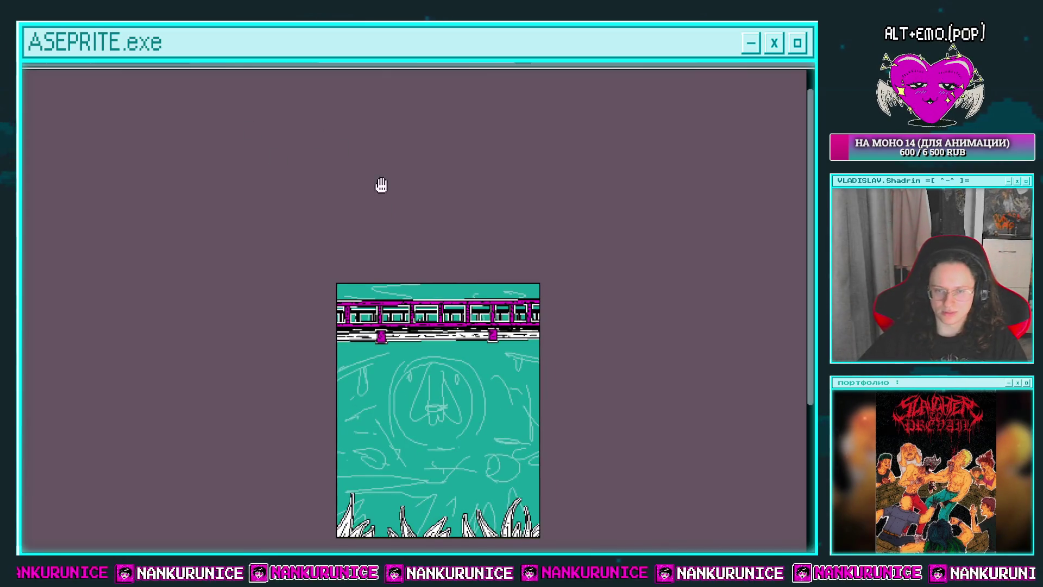
scroll(369, 296, up, 2)
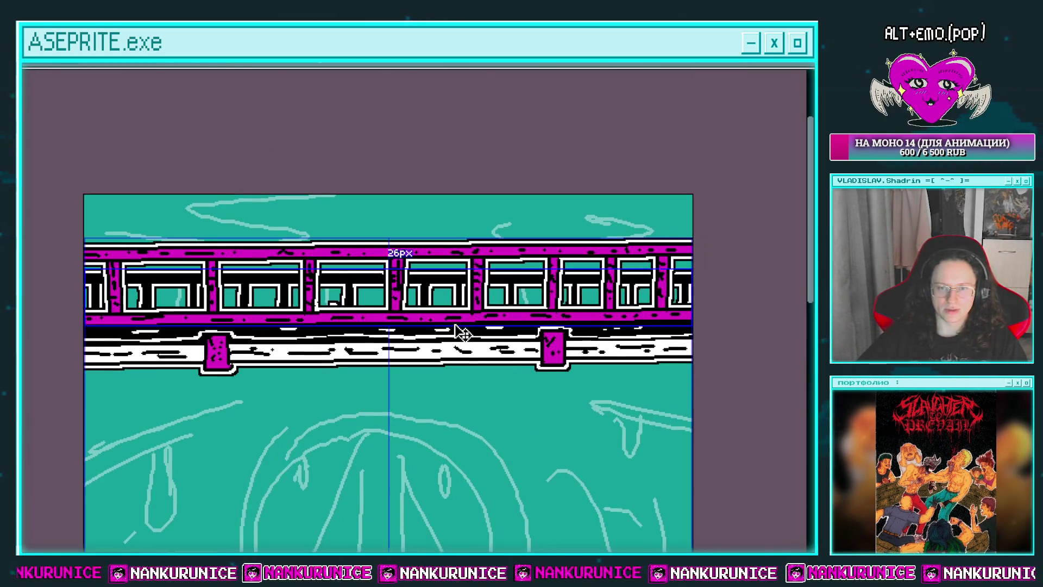
Cancel the Outline settings without changing the train, then zoom around the sprite
key(z)
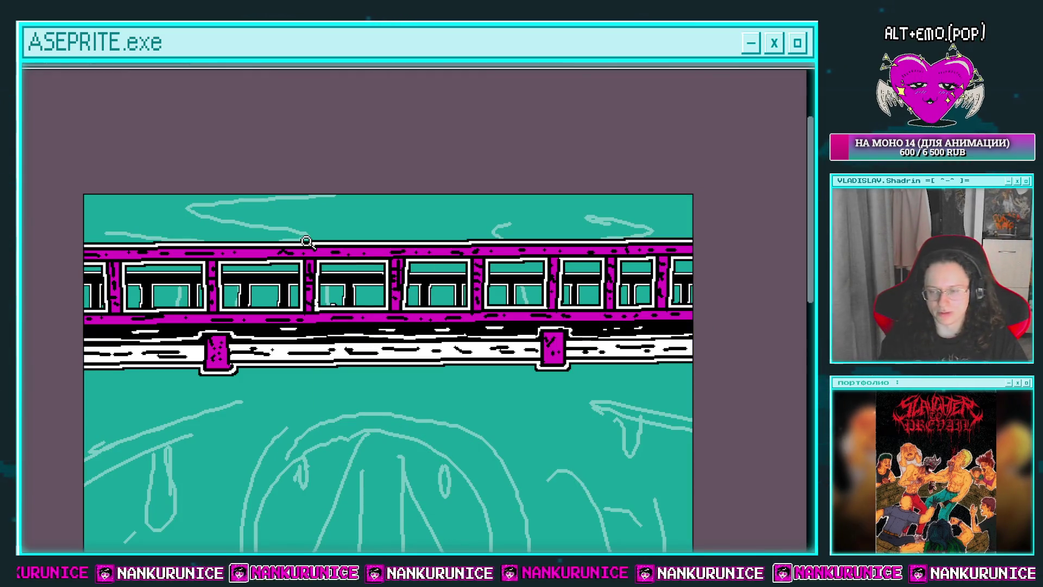
key(shift+o)
key(Escape)
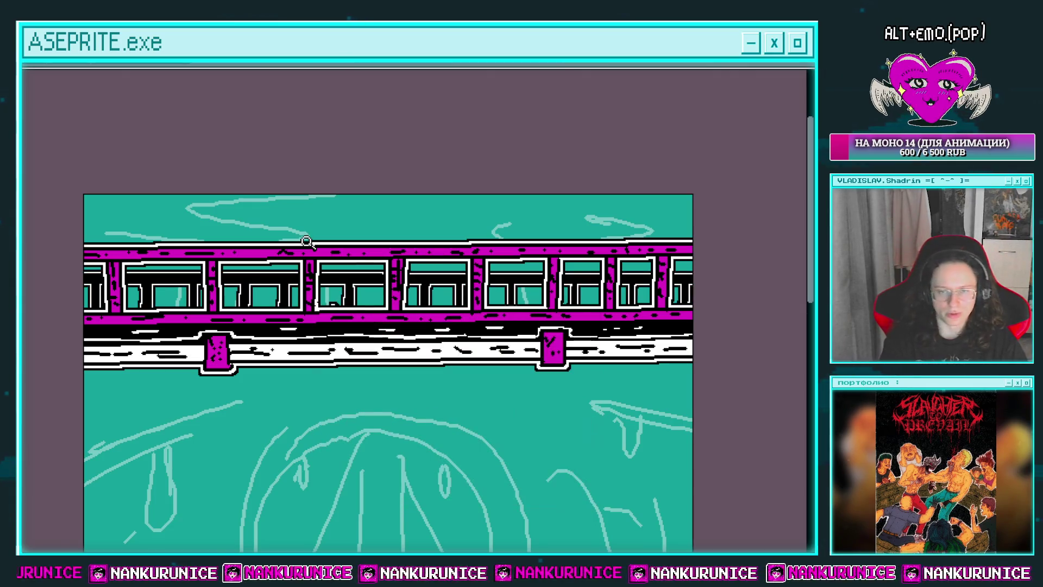
scroll(337, 279, up, 1)
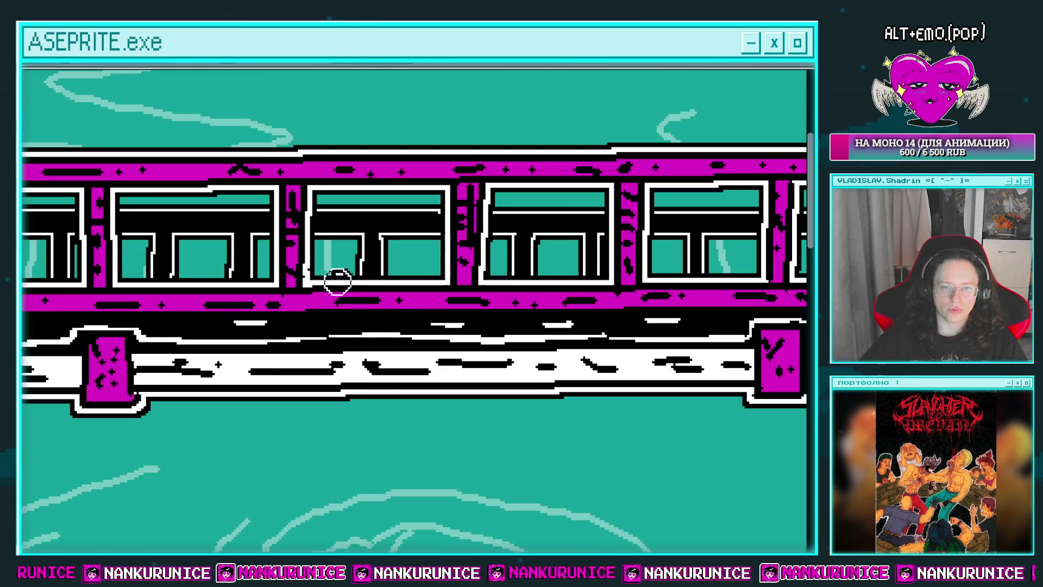
scroll(352, 295, down, 2)
scroll(352, 295, up, 1)
scroll(352, 295, up, 1)
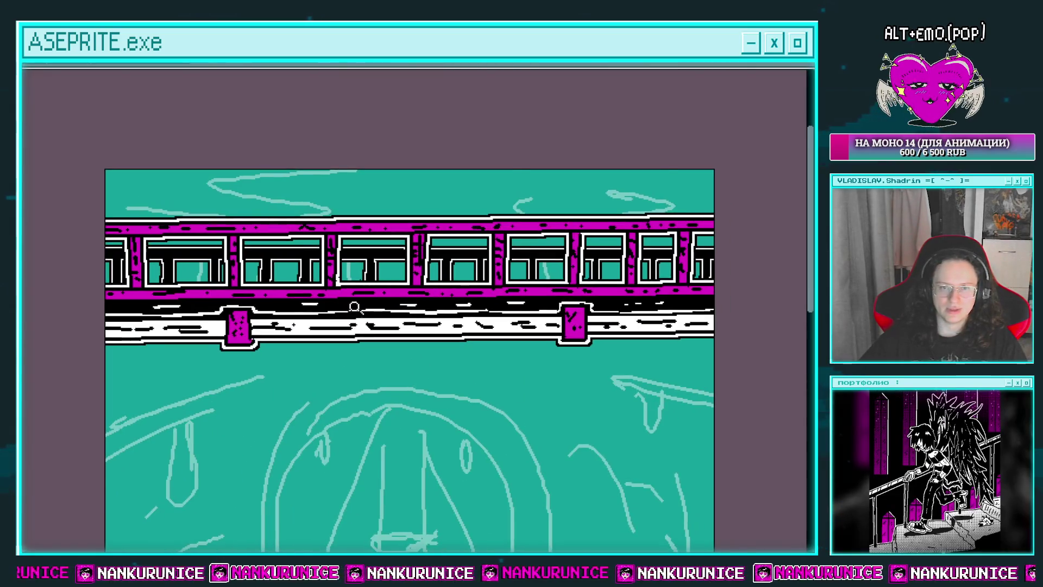
scroll(356, 277, up, 1)
scroll(357, 277, down, 3)
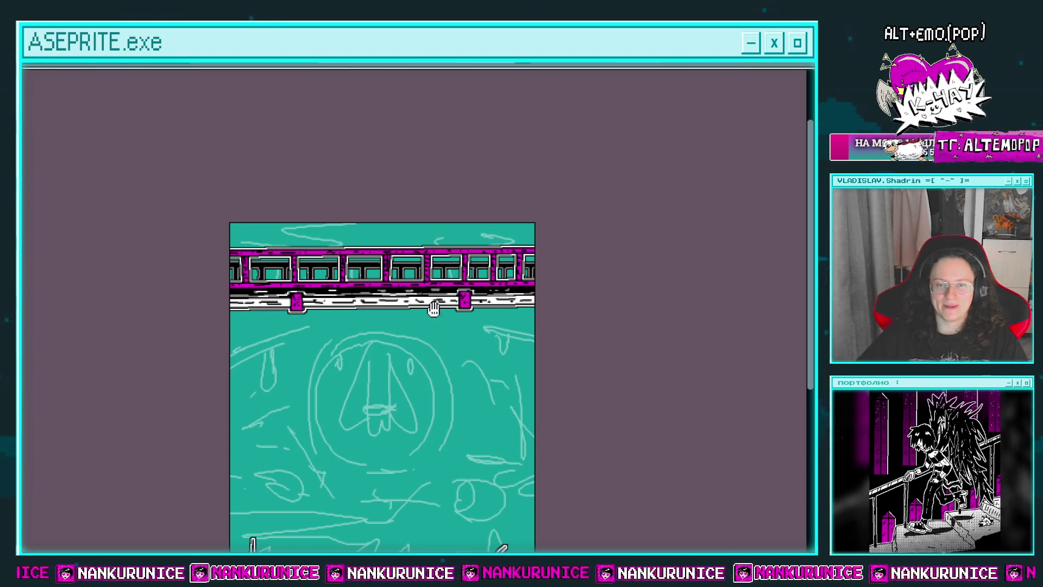
Reposition the view of the sprite and show the layer timeline
drag(472, 315, 478, 303)
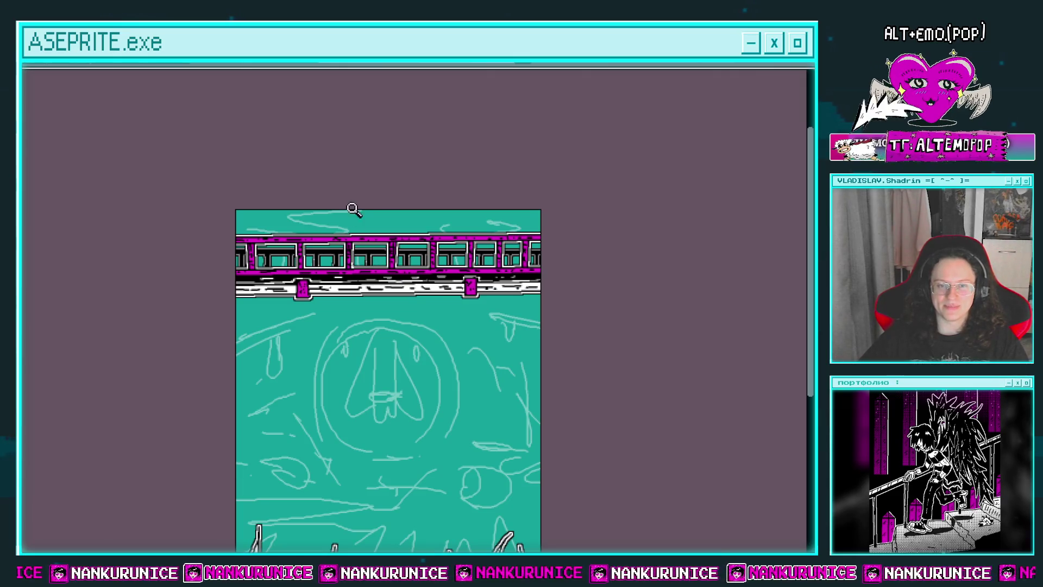
scroll(358, 245, up, 4)
scroll(312, 282, down, 1)
scroll(354, 280, down, 3)
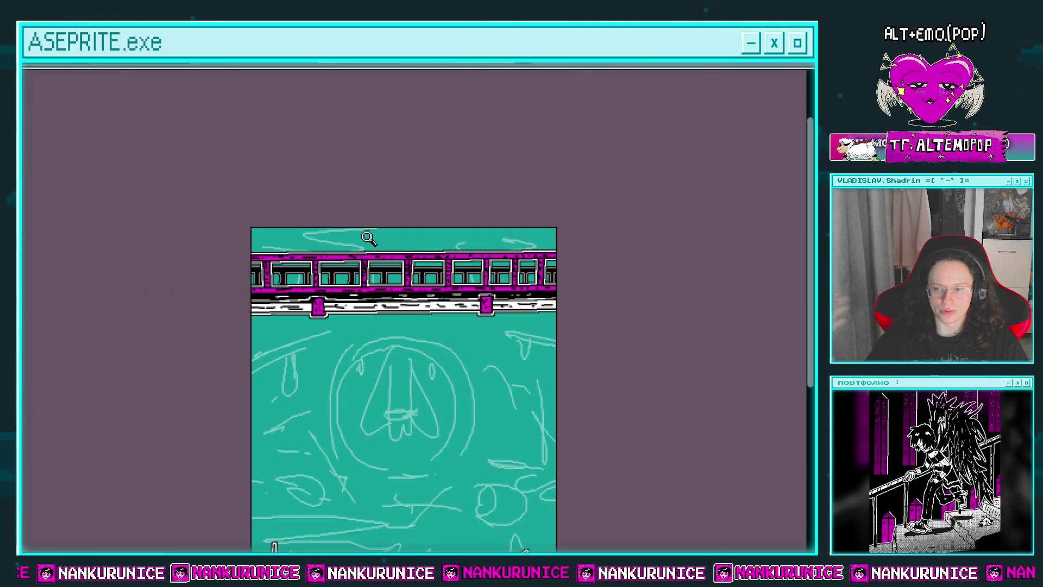
drag(516, 267, 522, 212)
key(Tab)
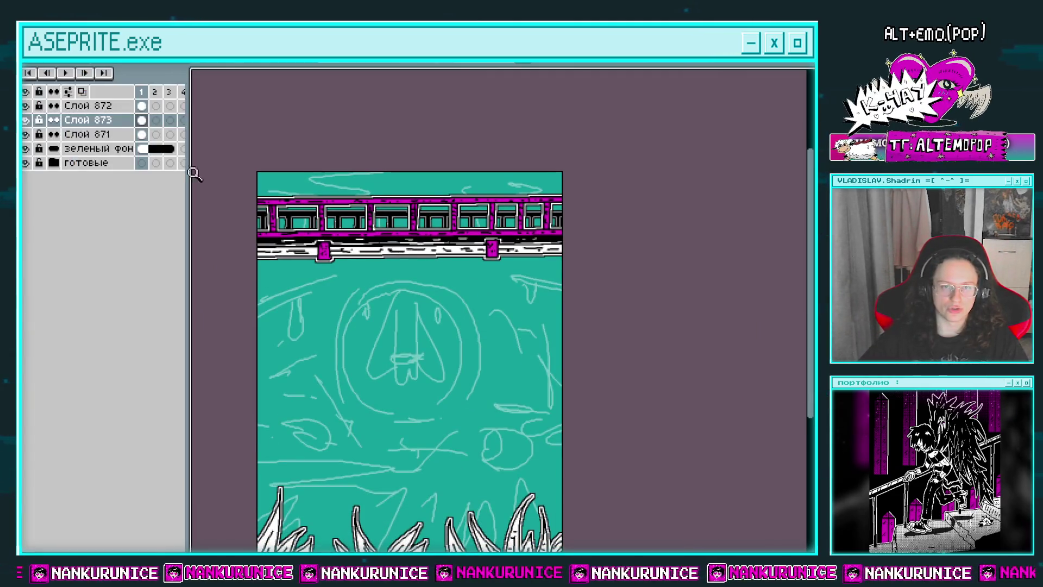
Check Слой 873 by toggling its visibility, select Слой 871, then hide the timeline
click(143, 134)
click(25, 120)
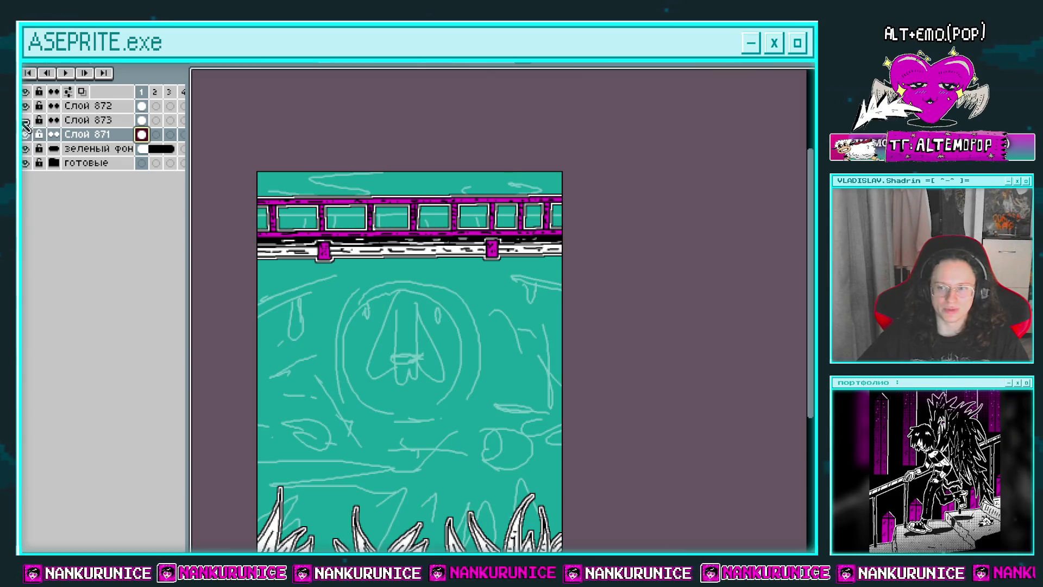
click(27, 120)
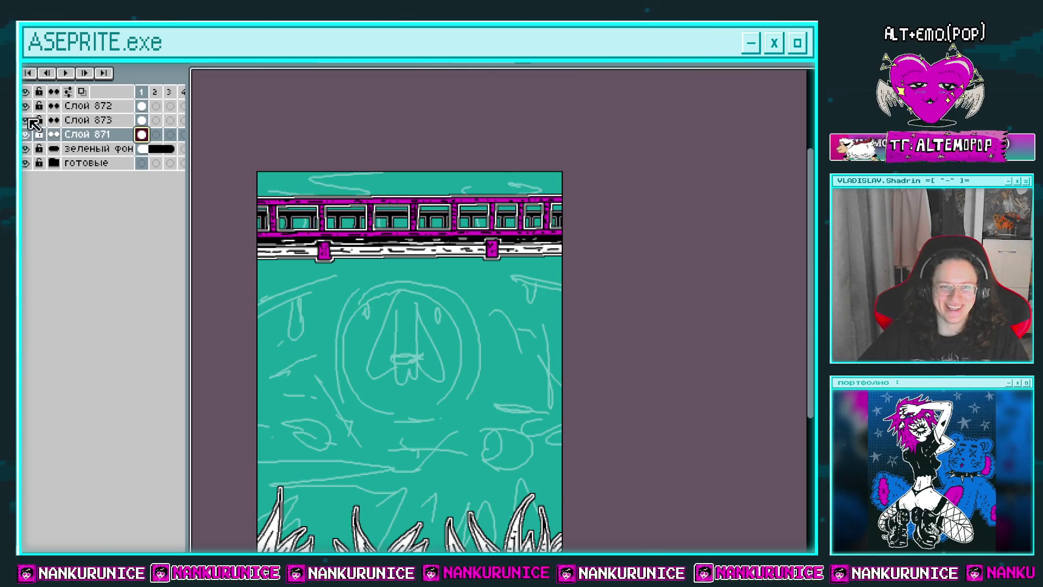
drag(206, 163, 242, 134)
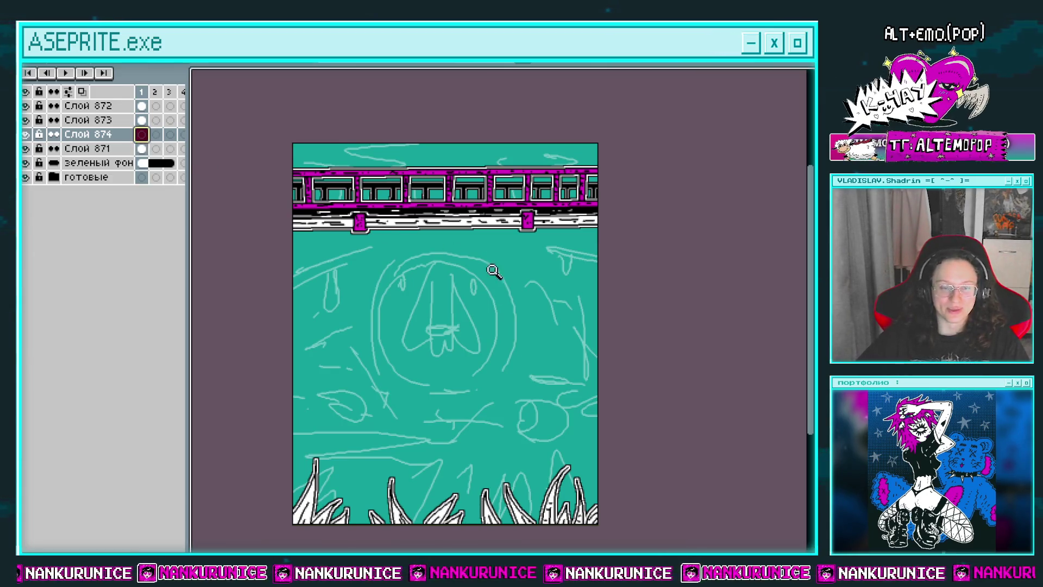
key(Tab)
drag(492, 347, 491, 319)
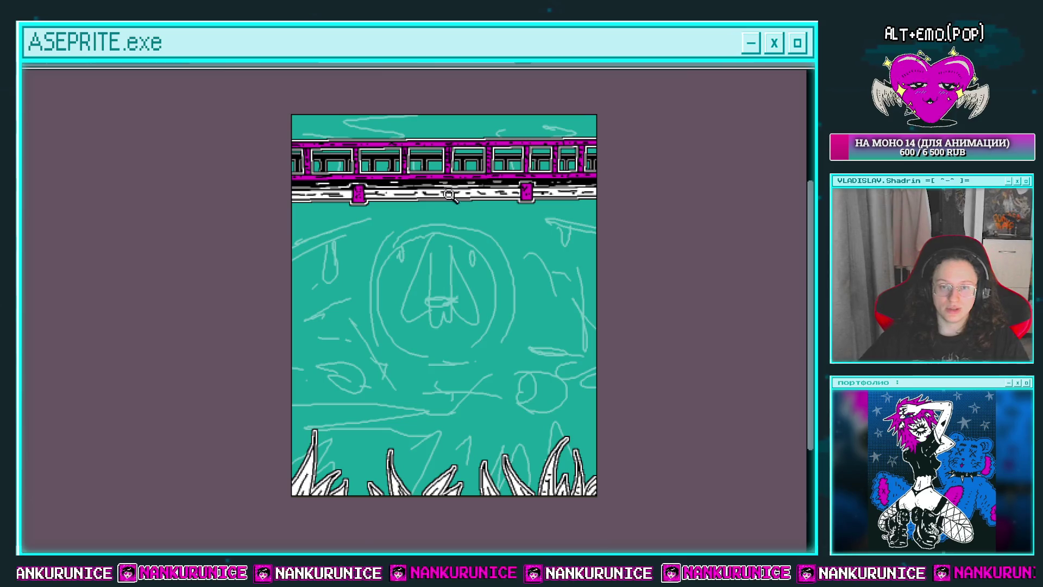
Draw a black W below the face's nose
drag(452, 282, 454, 247)
scroll(458, 251, up, 2)
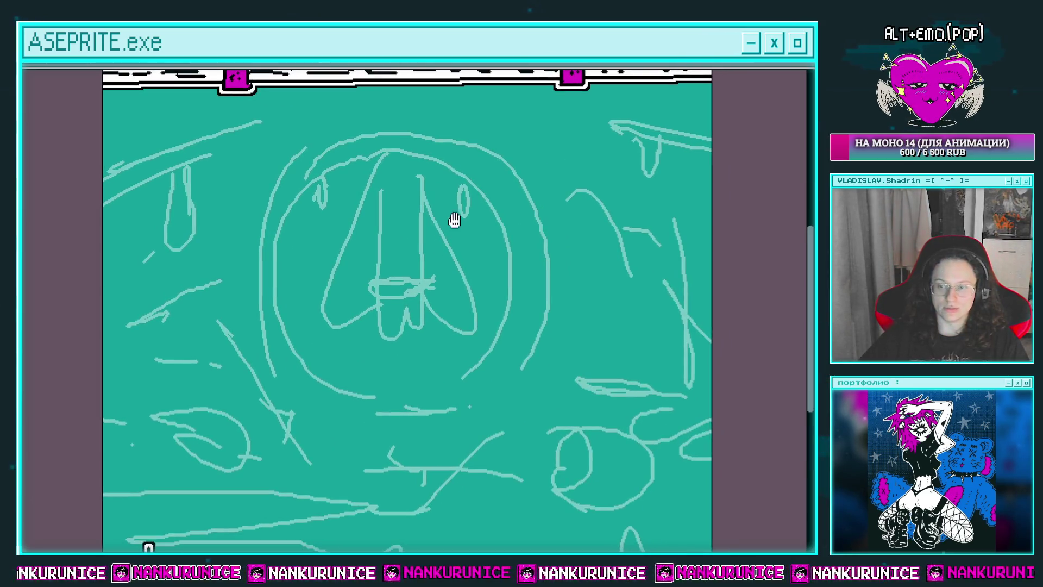
scroll(402, 212, up, 2)
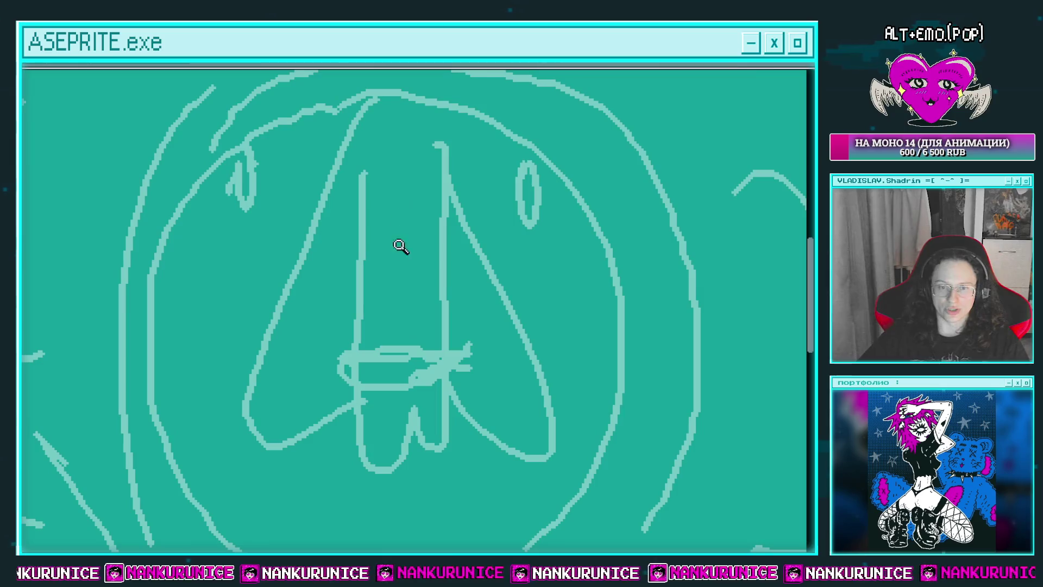
scroll(380, 272, down, 1)
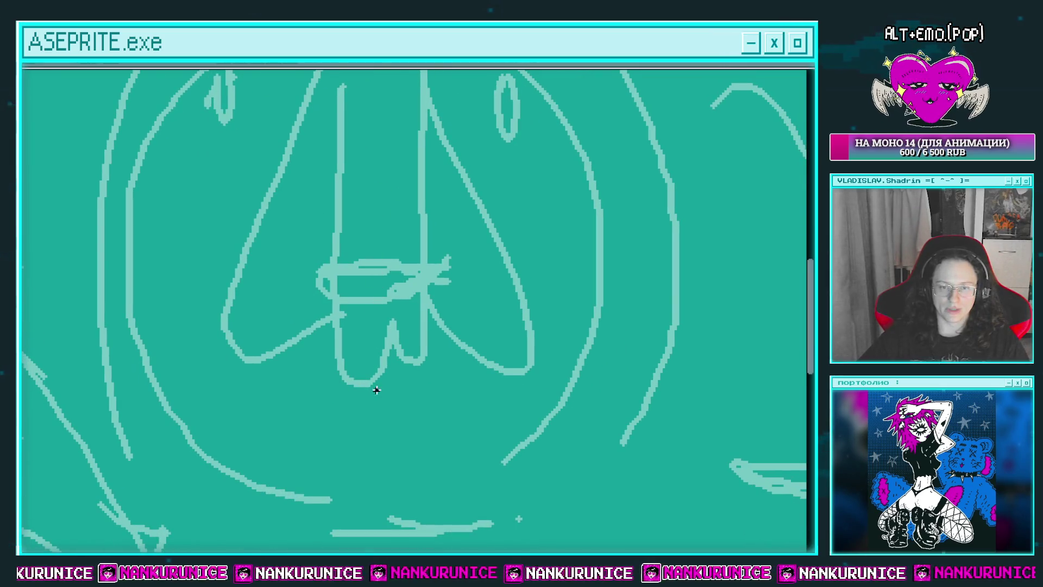
drag(357, 375, 338, 335)
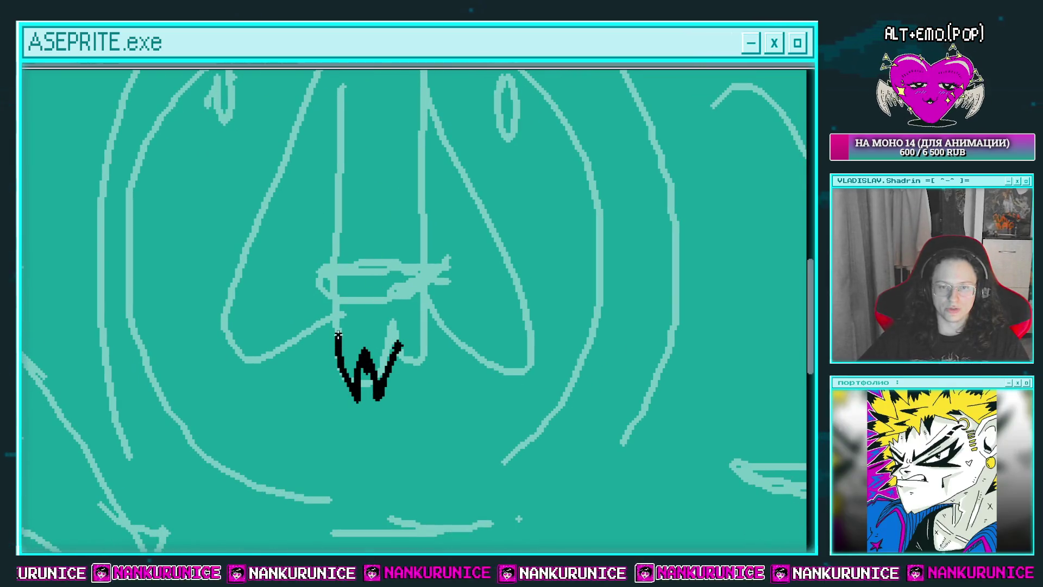
scroll(361, 299, up, 1)
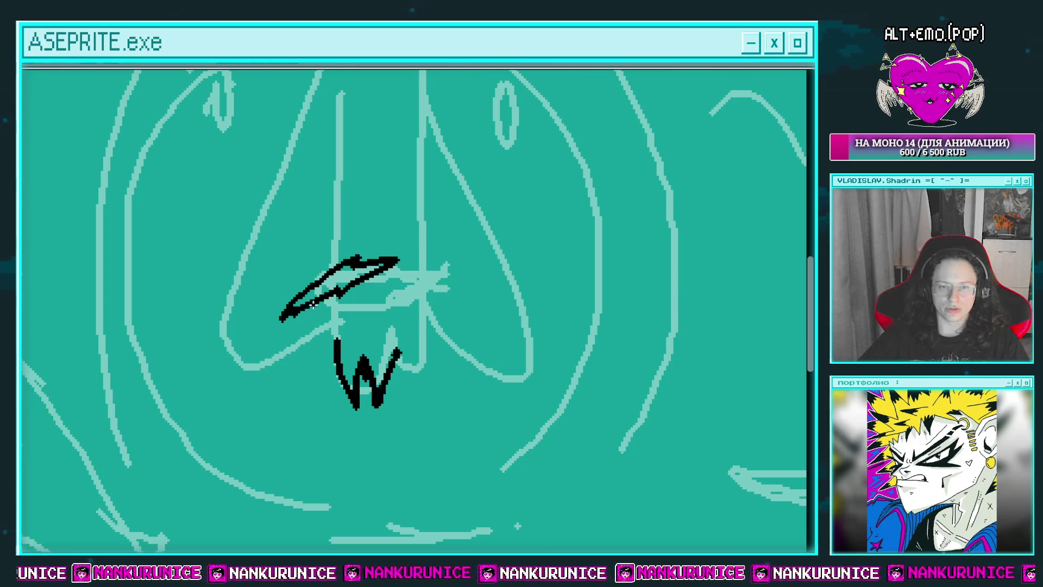
Fill the wing shape white and move it to the left
click(338, 287)
scroll(379, 271, right, 1)
drag(369, 274, 408, 267)
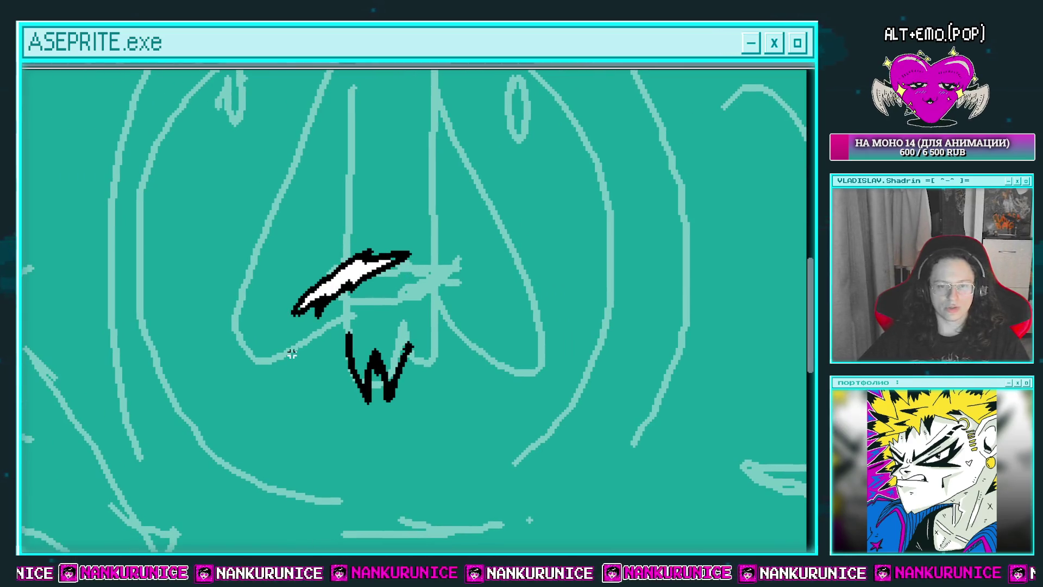
drag(332, 244, 333, 243)
drag(353, 277, 326, 276)
key(Return)
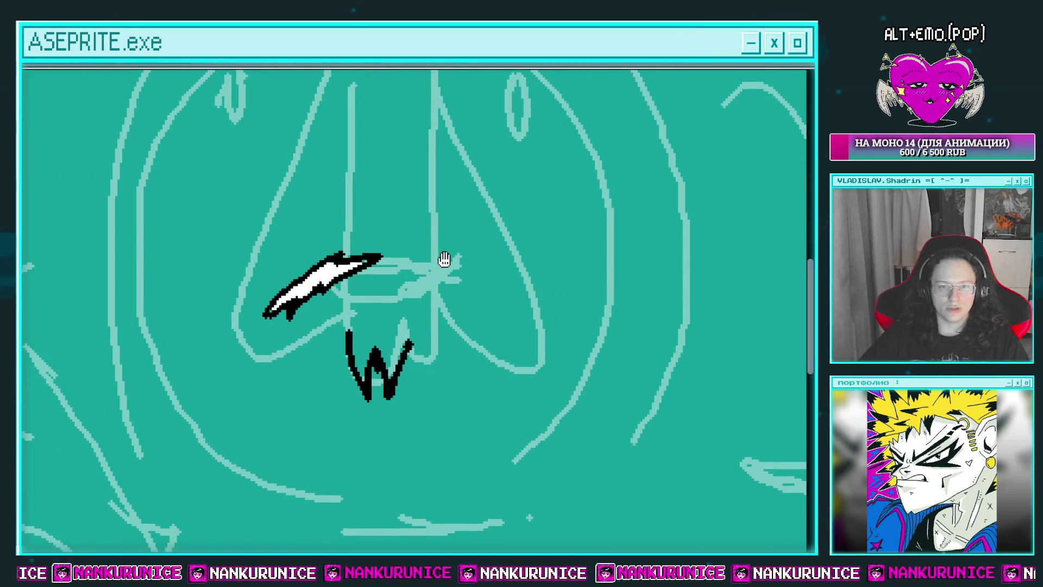
Remove the stray diagonal and right eyebrow strokes, then save the file
drag(402, 246, 404, 261)
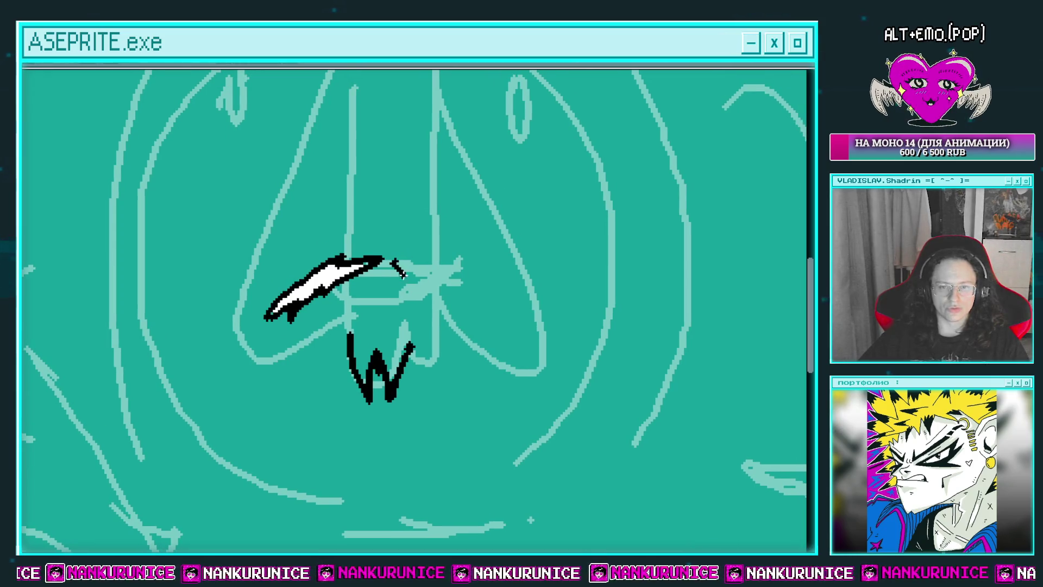
key(ctrl+z)
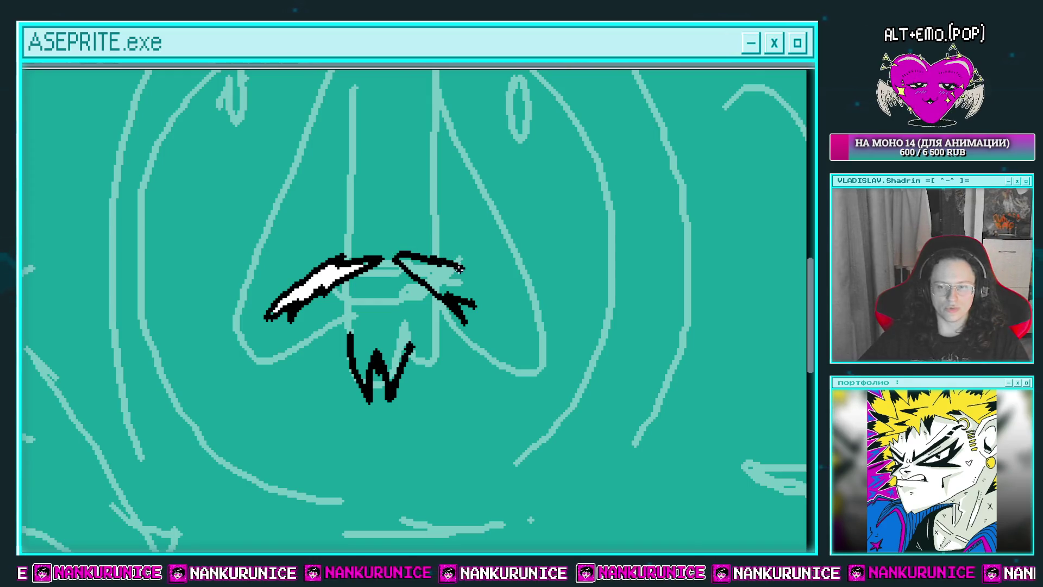
drag(457, 299, 478, 331)
mouse_move(473, 261)
mouse_down()
mouse_move(443, 289)
mouse_move(455, 262)
mouse_up()
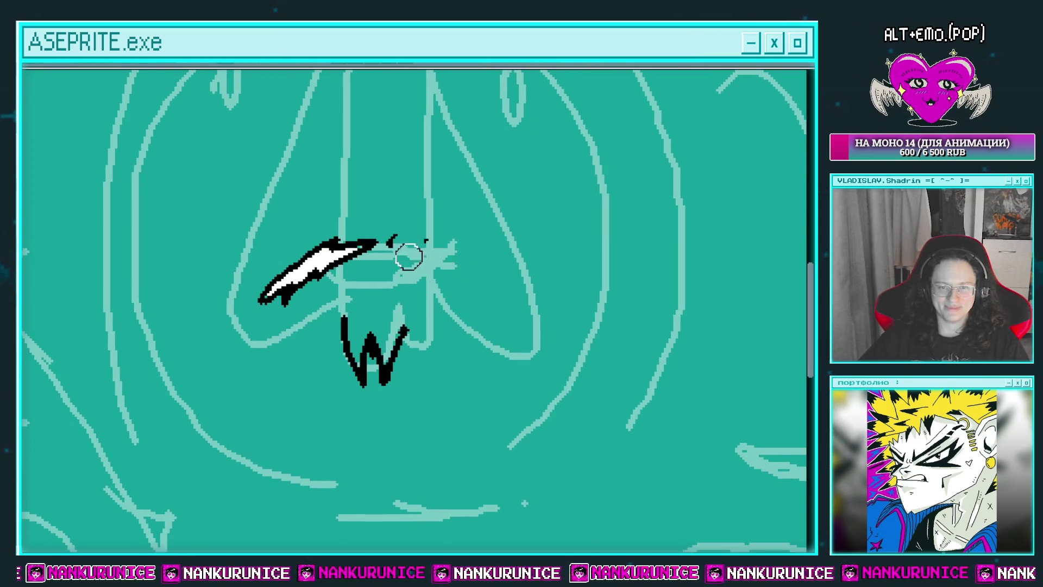
key(ctrl+s)
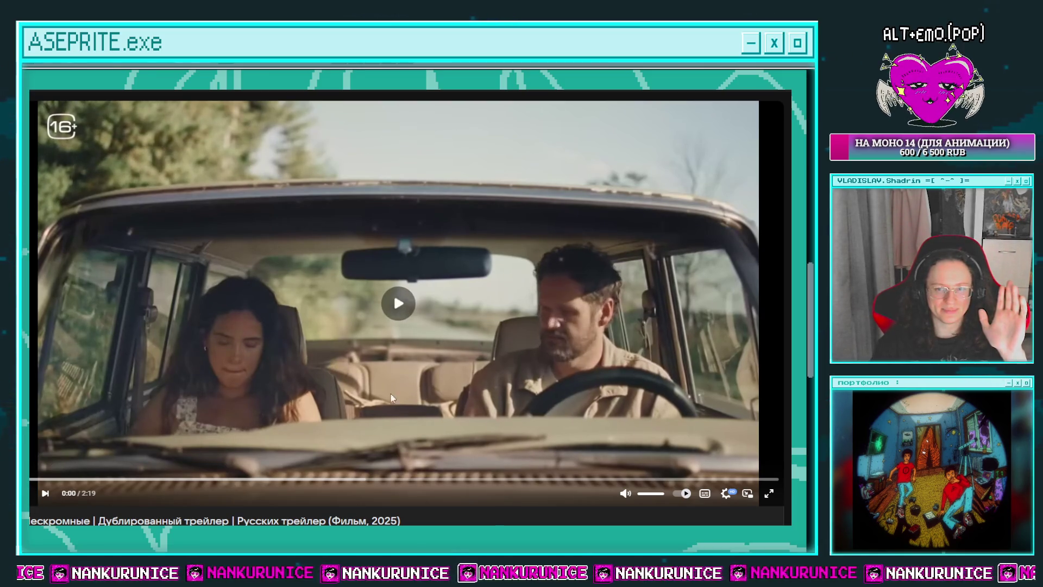
key(space)
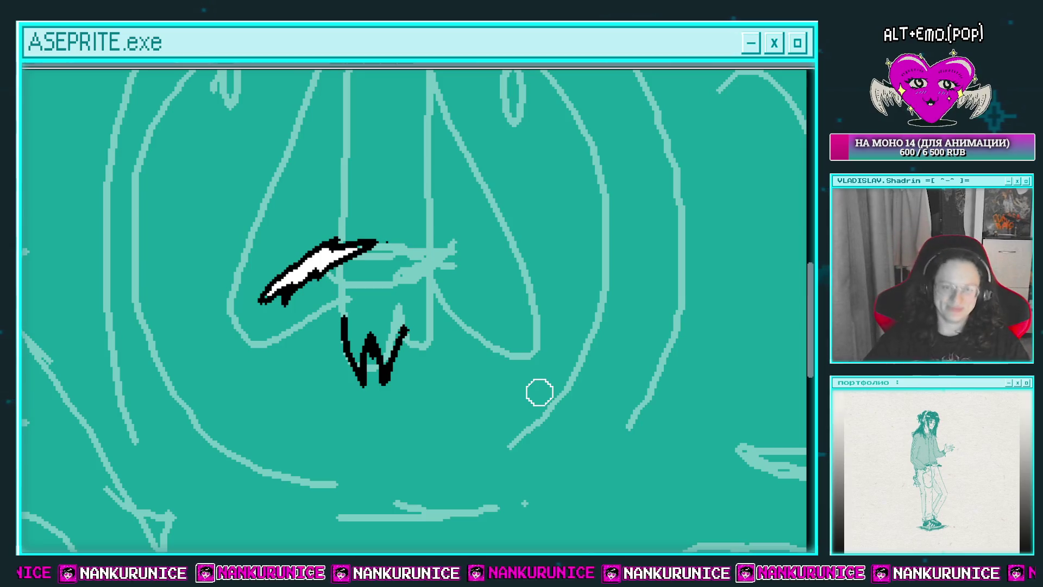
drag(456, 213, 458, 183)
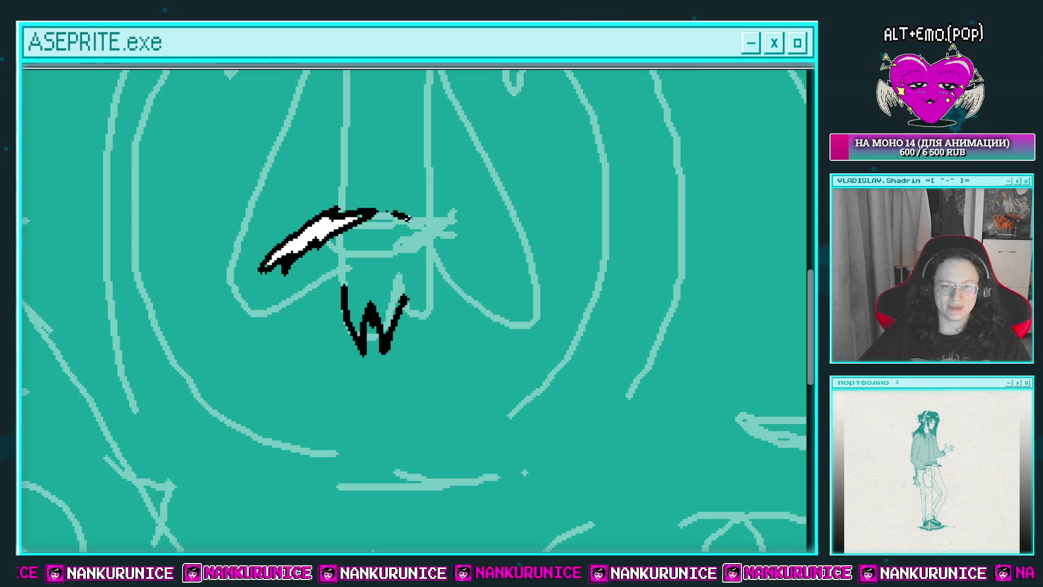
key(e)
drag(455, 239, 465, 248)
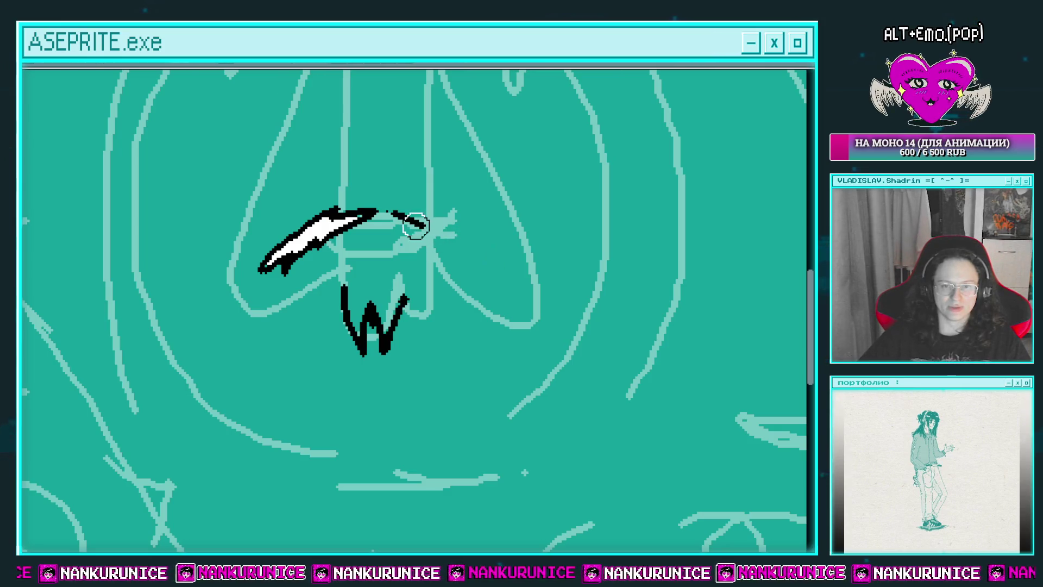
key(b)
mouse_move(392, 211)
mouse_down()
mouse_move(432, 244)
mouse_move(409, 210)
mouse_up()
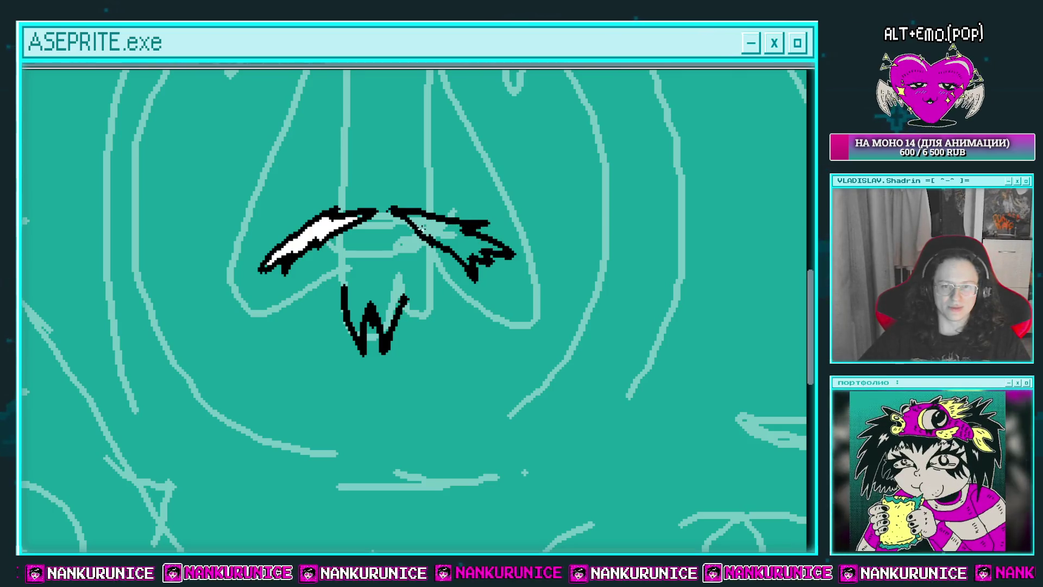
drag(413, 304, 431, 333)
click(459, 263)
scroll(413, 263, down, 3)
scroll(412, 263, up, 3)
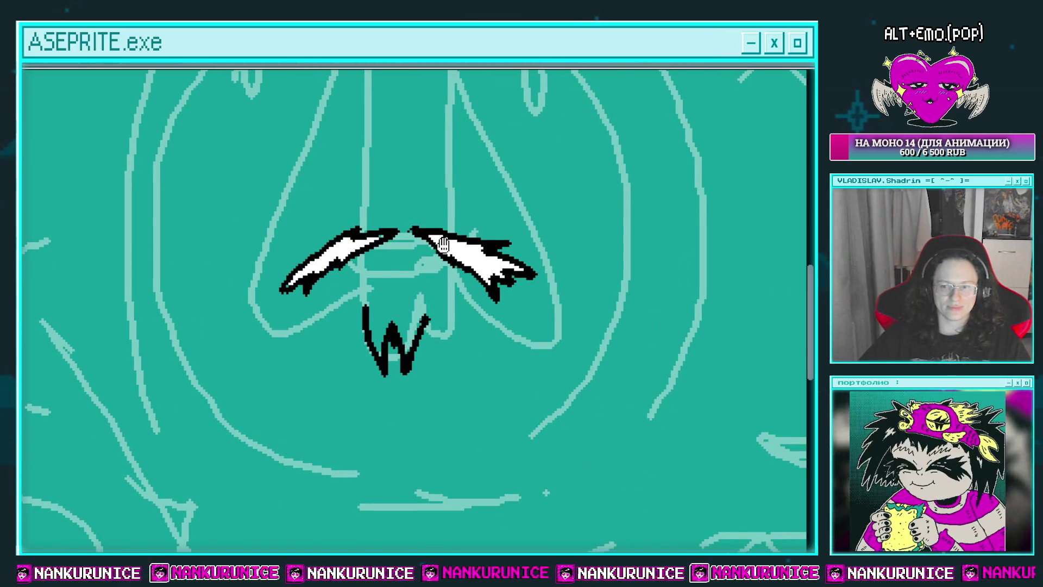
drag(443, 244, 445, 251)
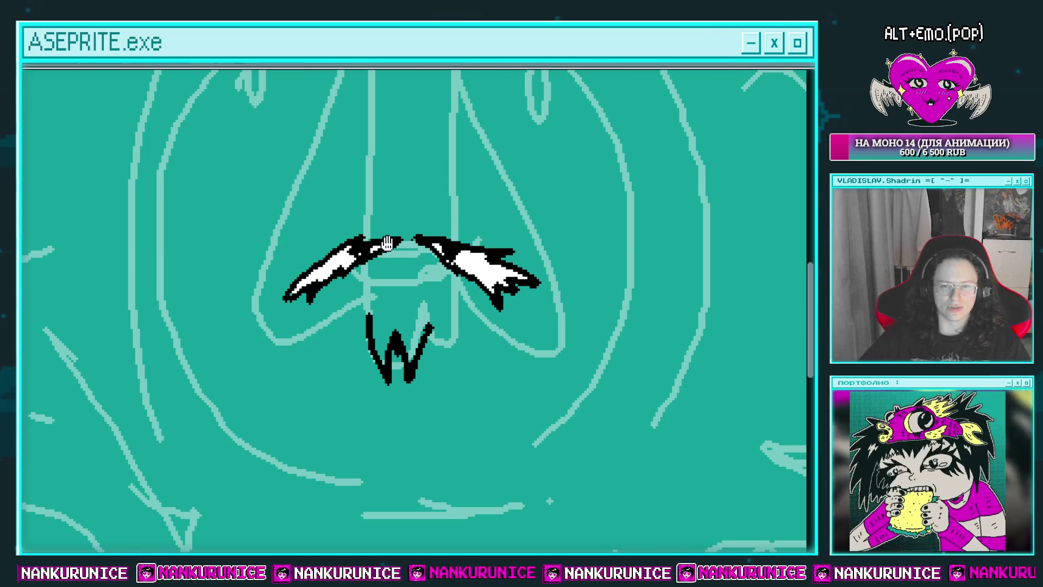
drag(388, 242, 394, 258)
key(ctrl)
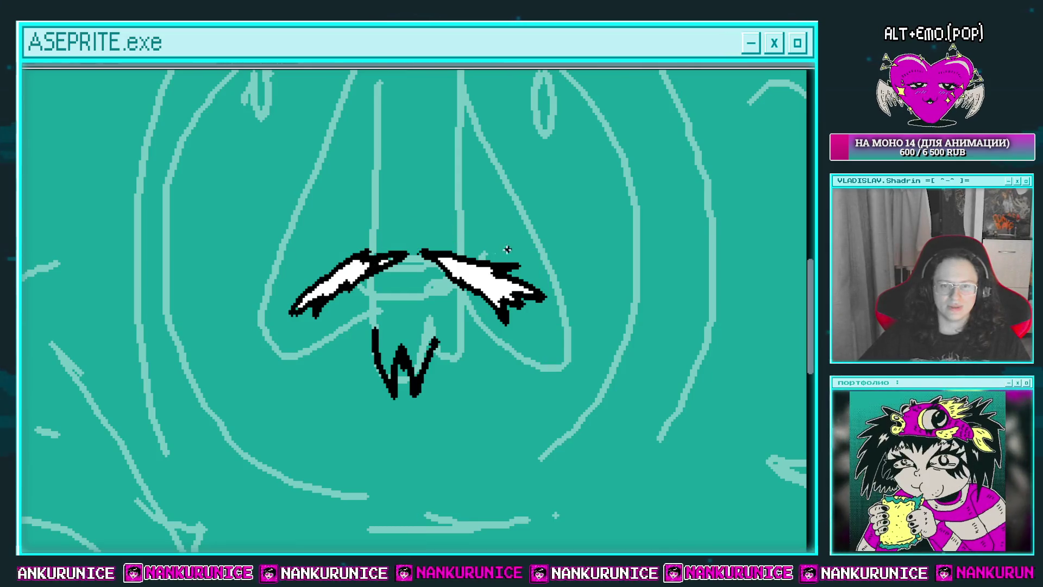
scroll(473, 239, down, 2)
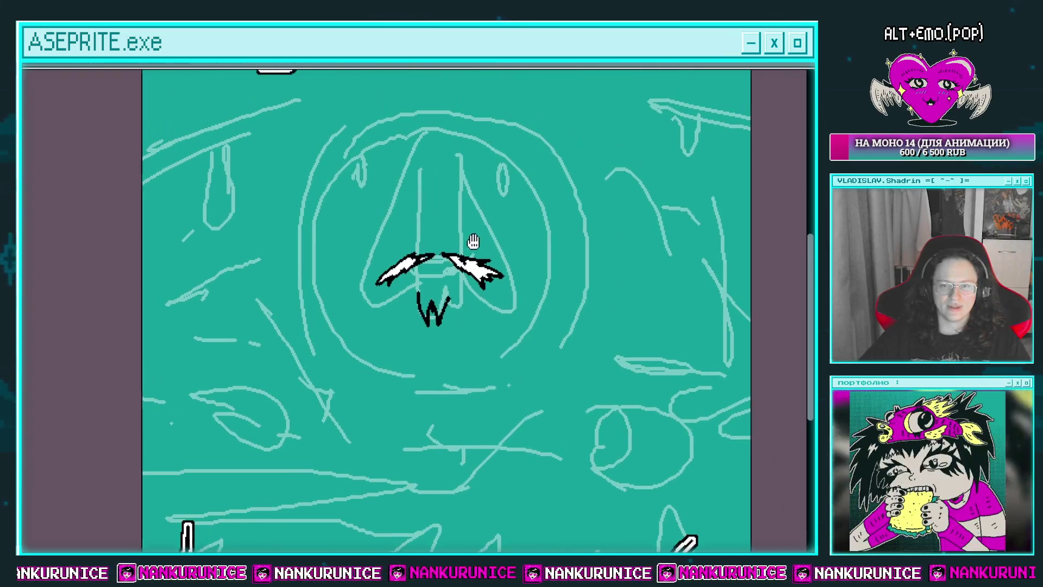
scroll(400, 226, up, 2)
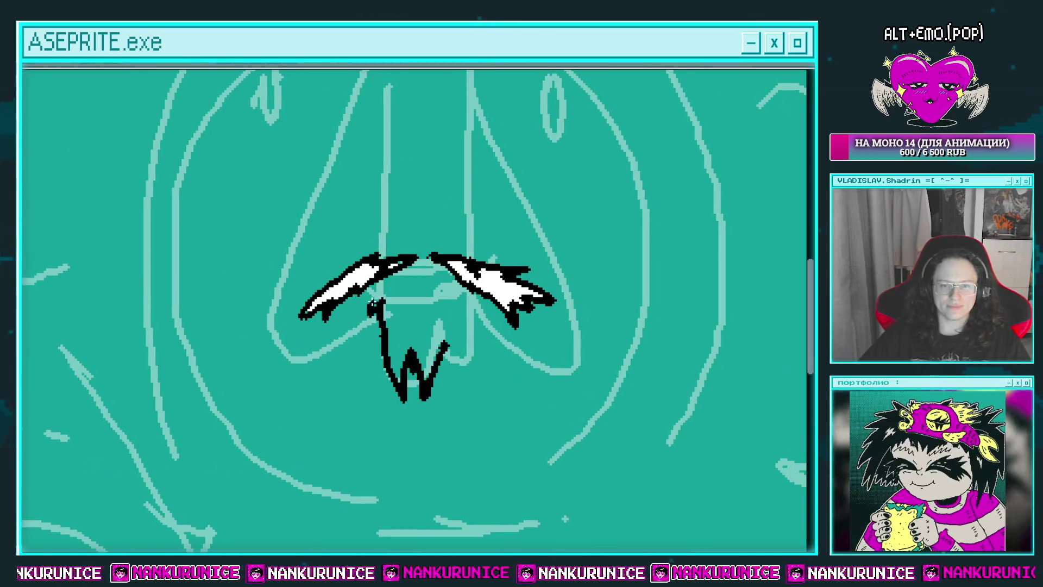
drag(371, 302, 342, 361)
drag(337, 320, 348, 372)
mouse_move(440, 347)
mouse_down()
mouse_move(456, 307)
mouse_move(480, 321)
mouse_up()
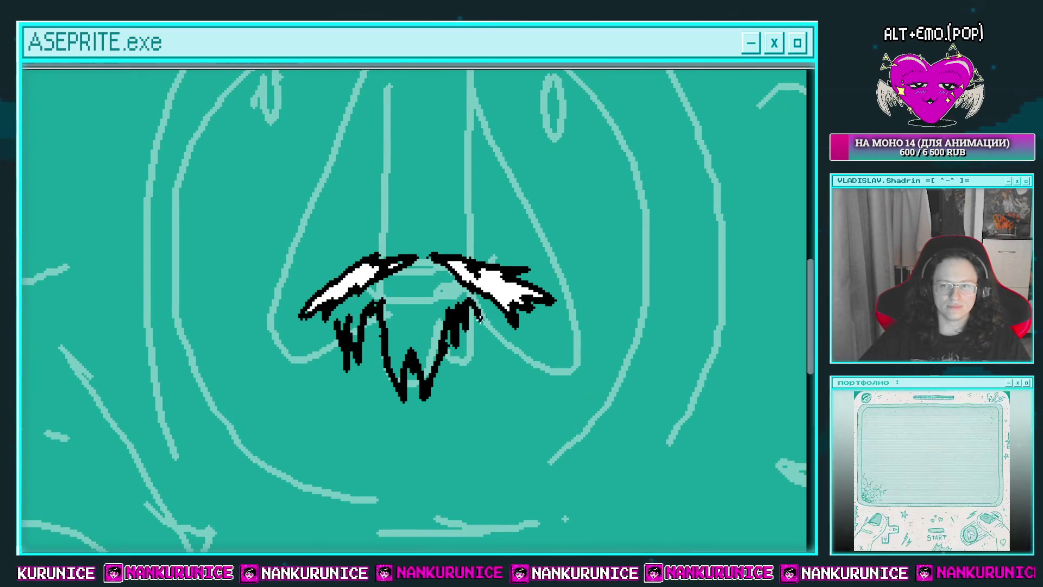
scroll(358, 236, up, 1)
scroll(382, 259, up, 1)
scroll(376, 261, down, 2)
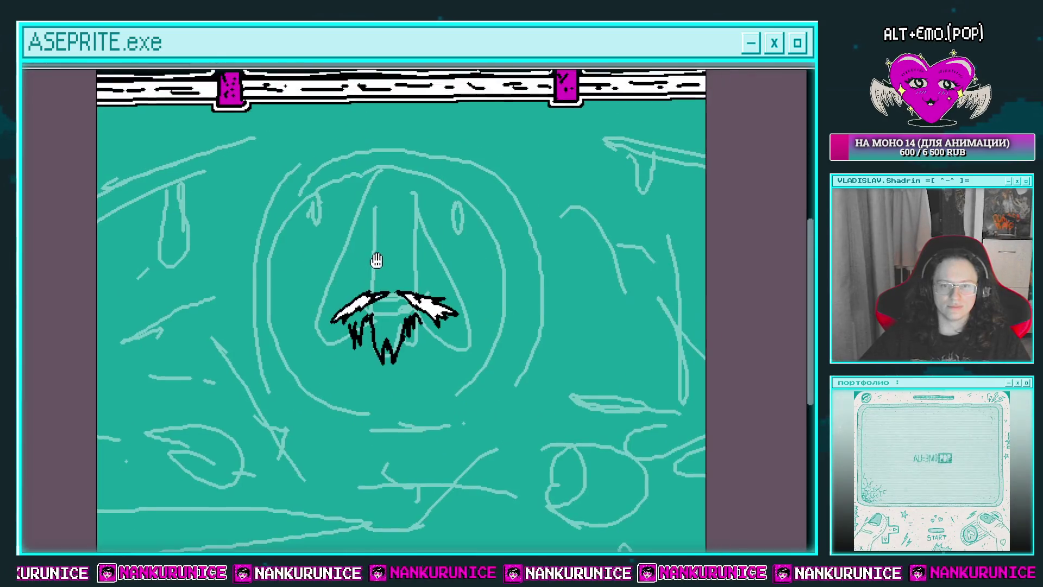
drag(361, 228, 347, 232)
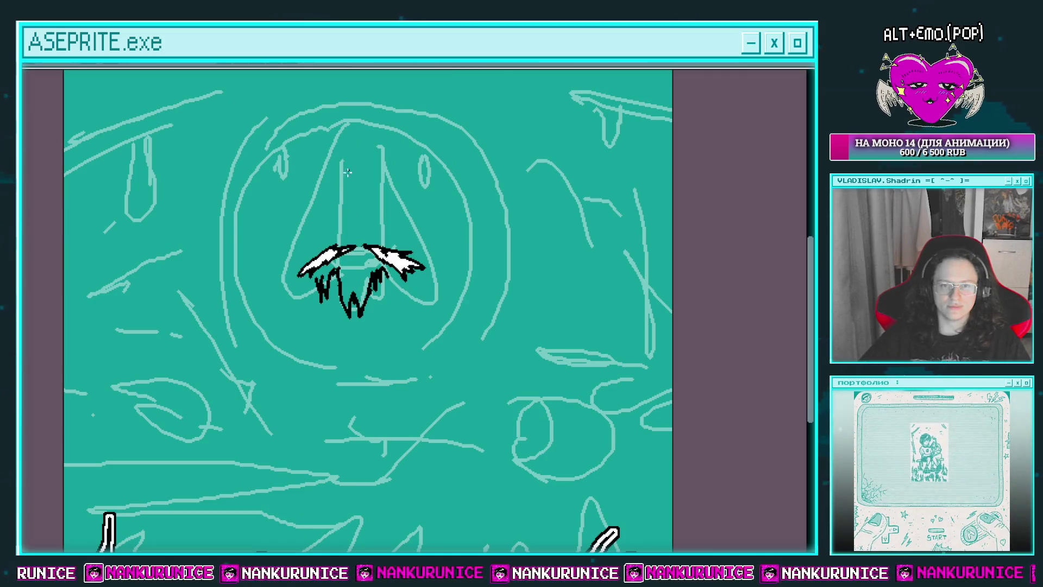
scroll(346, 220, up, 1)
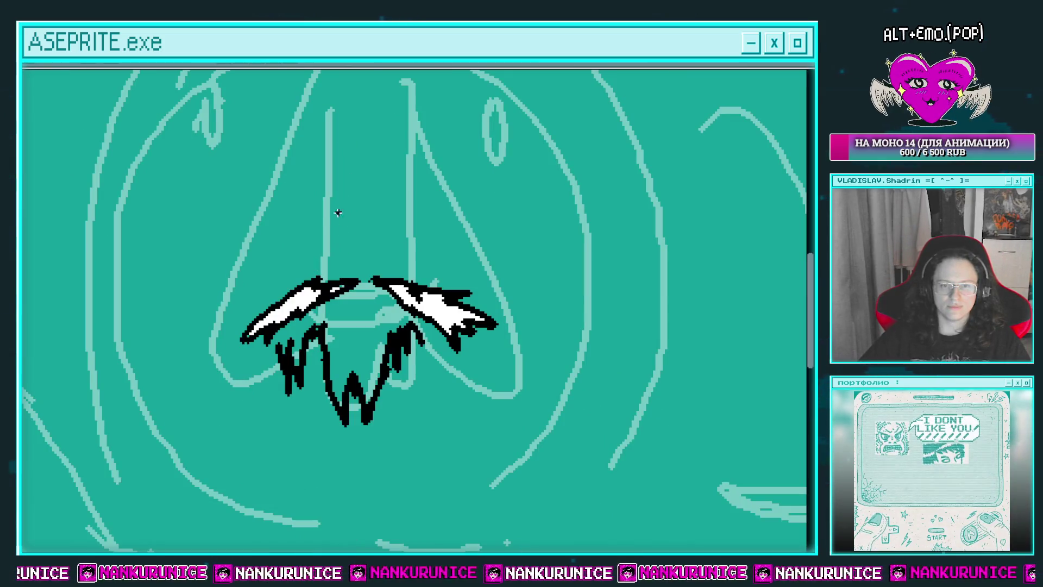
Draw a black V outline above the wings, closing its right arm tip
drag(353, 215, 401, 215)
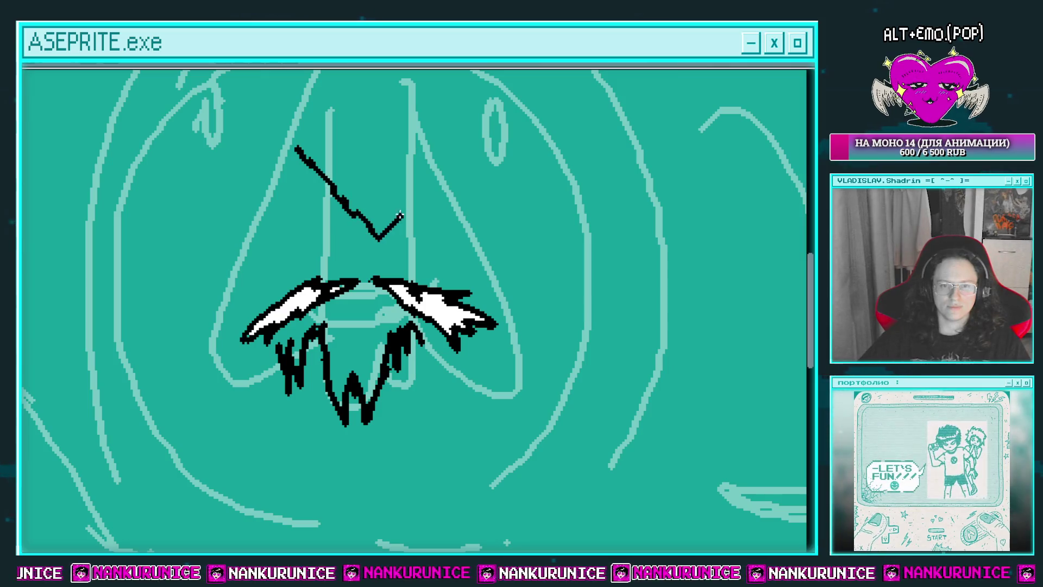
drag(454, 141, 473, 97)
drag(424, 140, 303, 115)
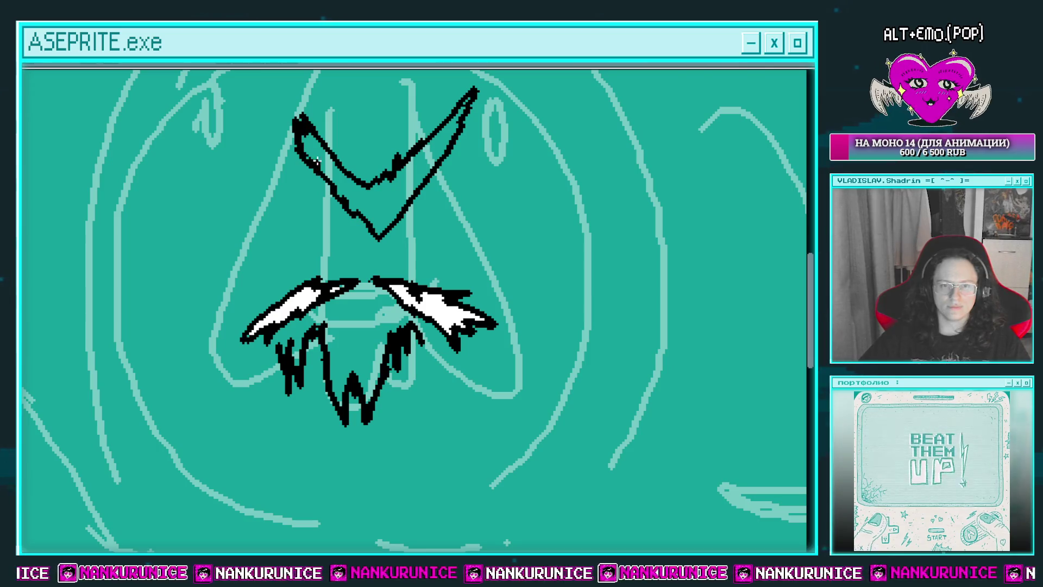
drag(331, 176, 336, 207)
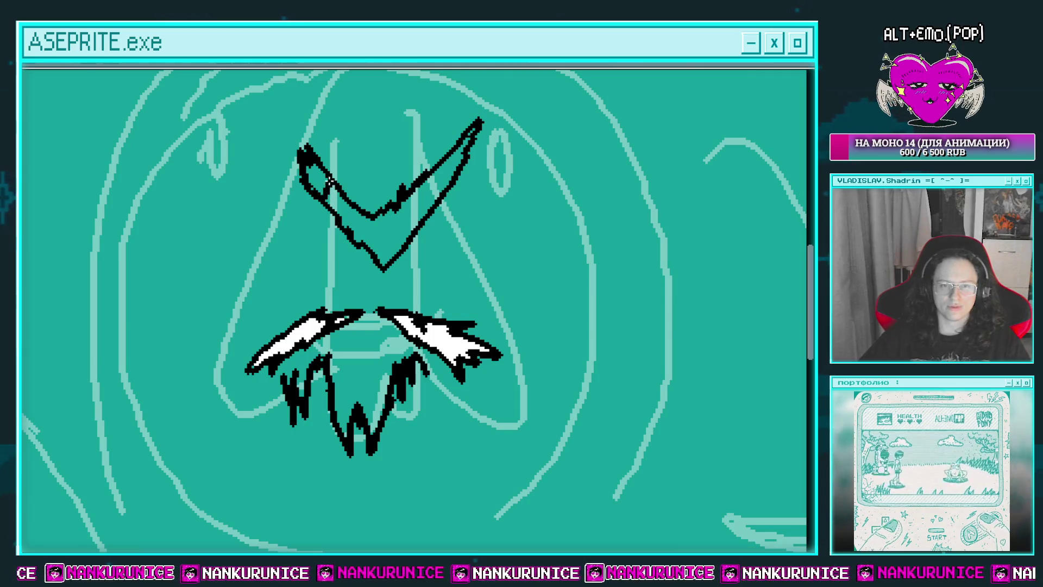
drag(436, 174, 439, 188)
Fill the V white and draw jagged black teeth inside it
click(399, 212)
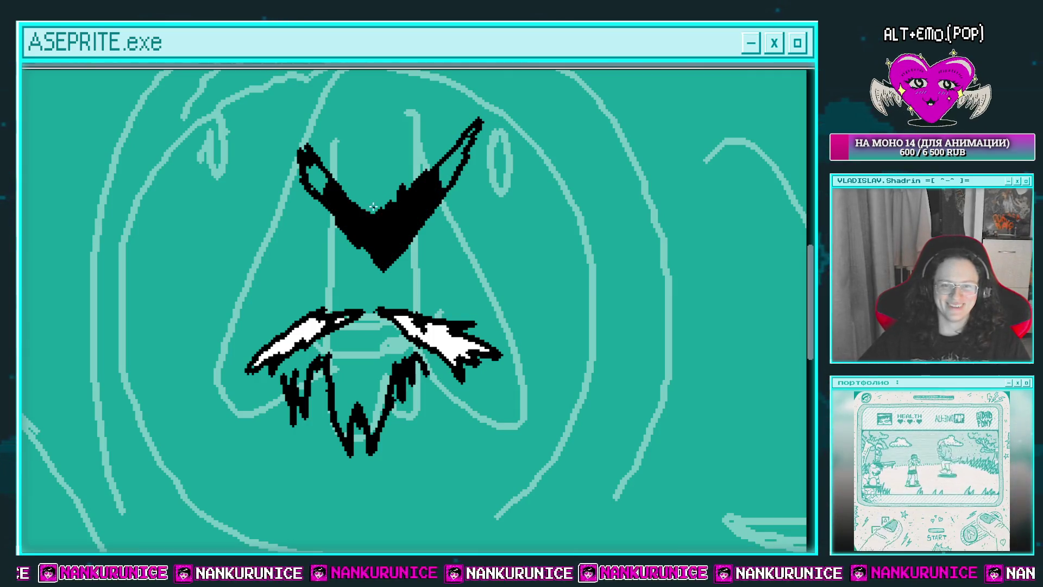
key(ctrl+z)
click(399, 212)
drag(333, 203, 341, 204)
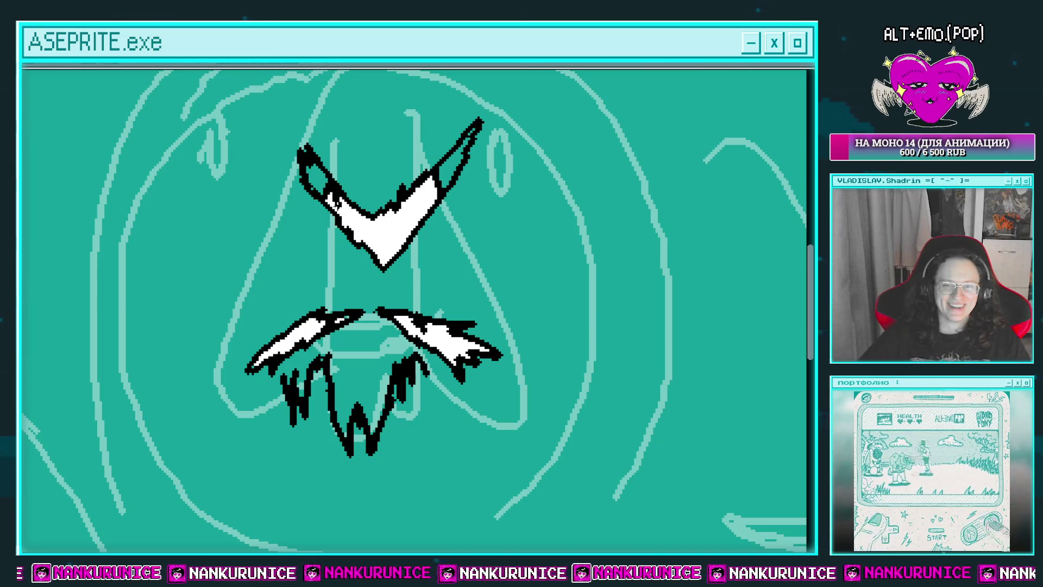
mouse_move(386, 265)
mouse_down()
mouse_move(392, 212)
mouse_move(437, 179)
mouse_move(445, 205)
mouse_move(455, 162)
mouse_move(443, 185)
mouse_up()
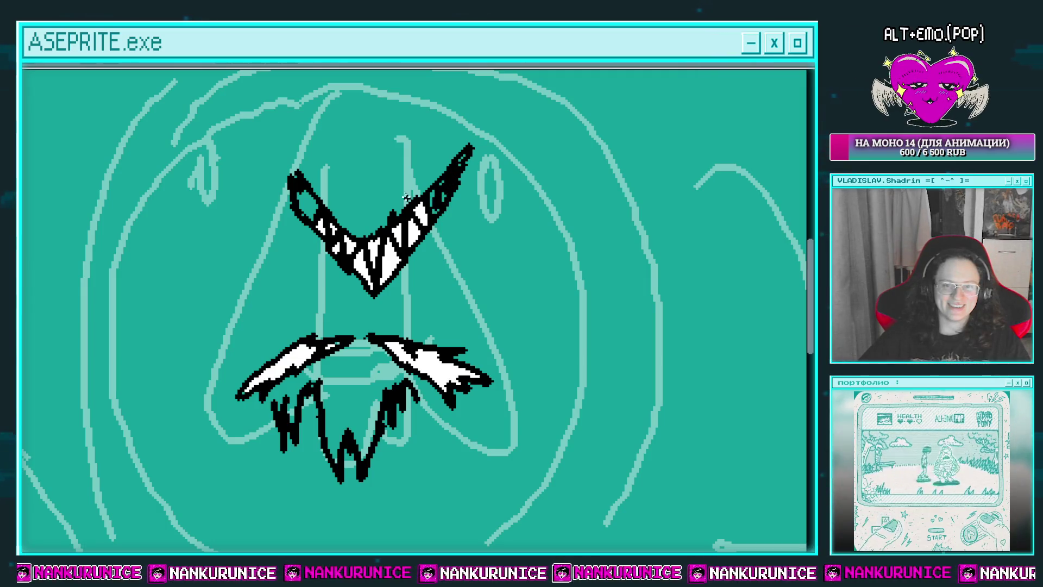
scroll(419, 228, down, 2)
Nudge the V slightly left and down, then trim its arm tips
scroll(420, 229, down, 1)
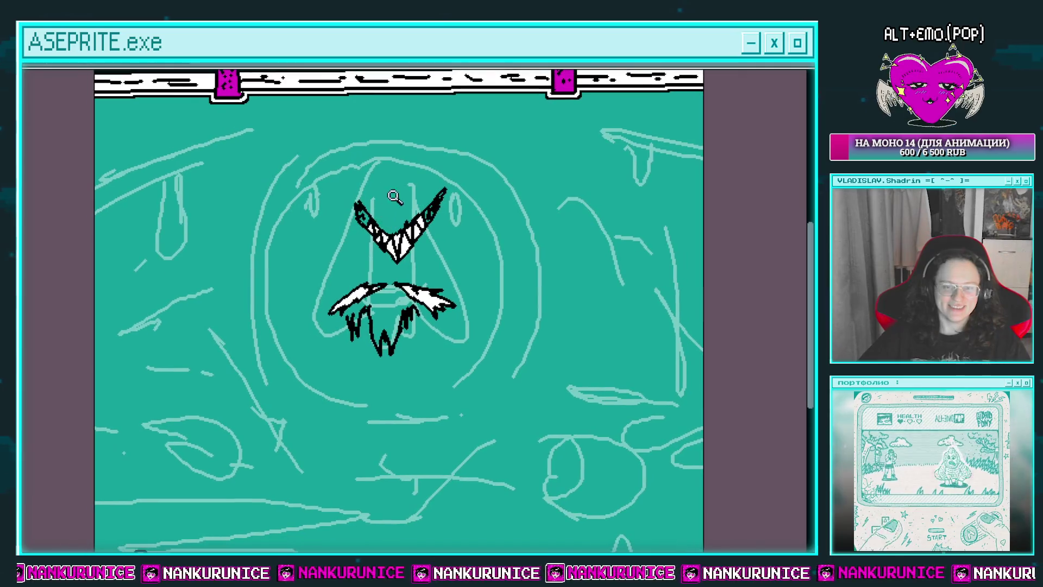
mouse_move(475, 220)
mouse_down()
mouse_move(337, 205)
mouse_move(470, 239)
mouse_move(445, 228)
mouse_up()
key(ctrl+d)
scroll(466, 198, down, 1)
scroll(377, 180, up, 1)
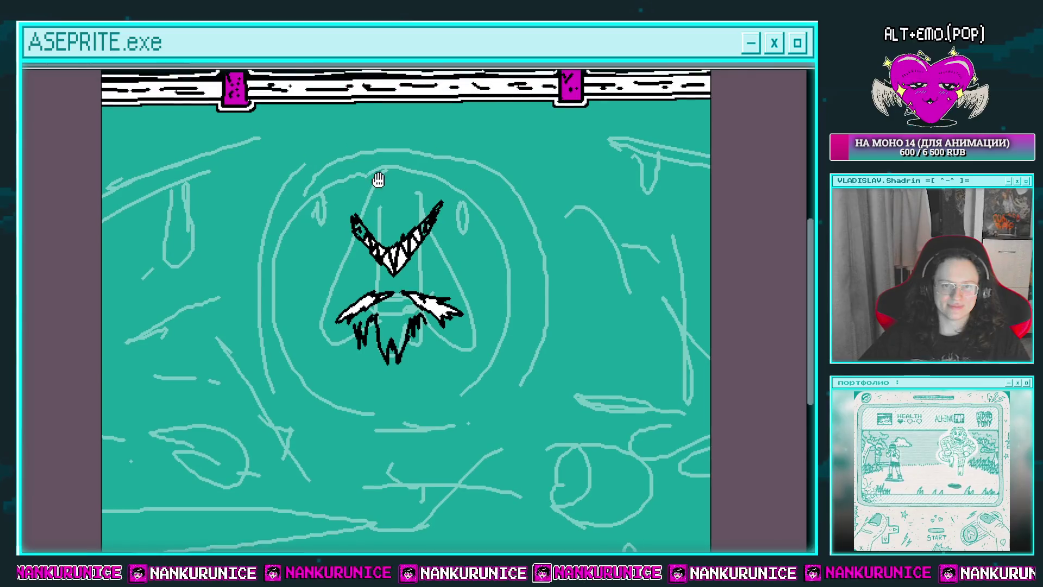
scroll(372, 227, up, 2)
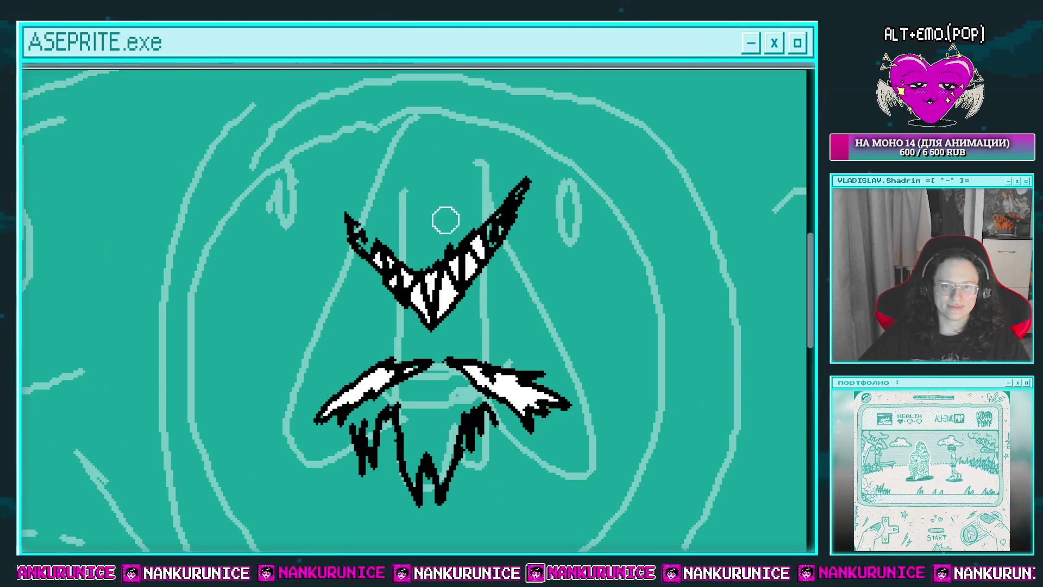
drag(541, 168, 500, 268)
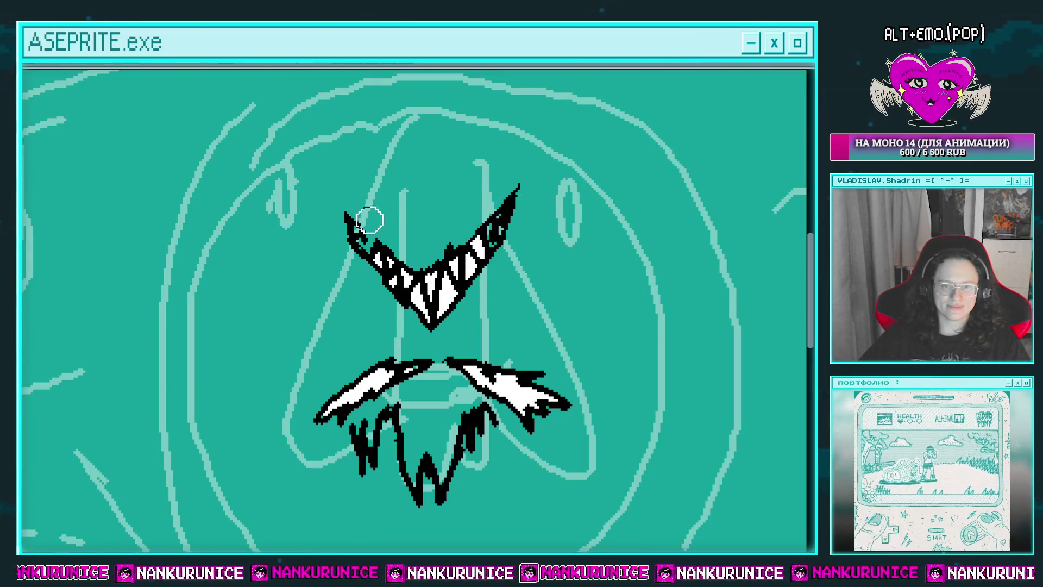
mouse_move(374, 262)
mouse_down()
mouse_move(365, 217)
mouse_move(399, 234)
mouse_up()
key(e)
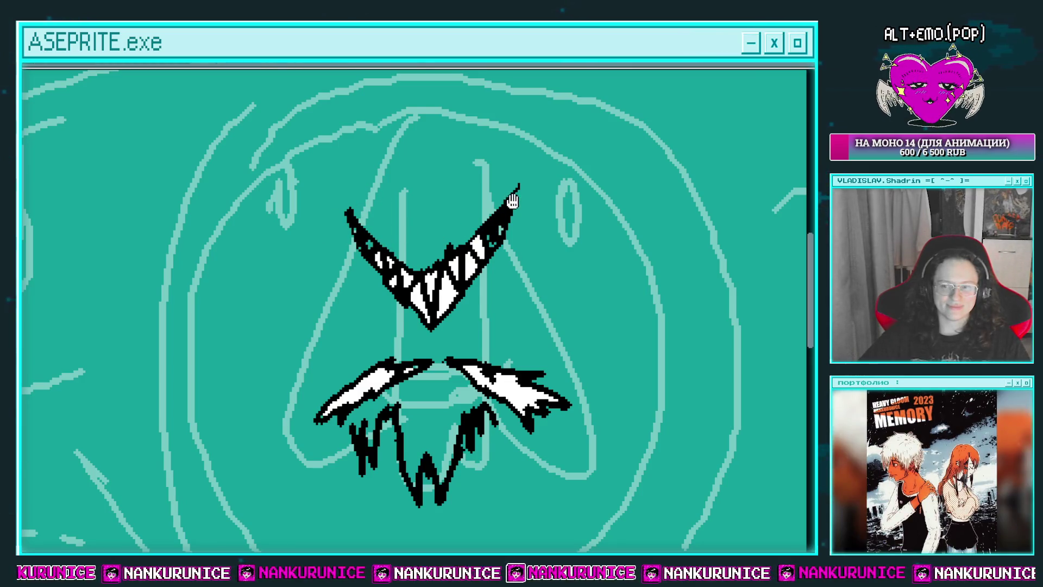
Select all the black line art of the V, wings and W, and delete it
drag(512, 202, 476, 191)
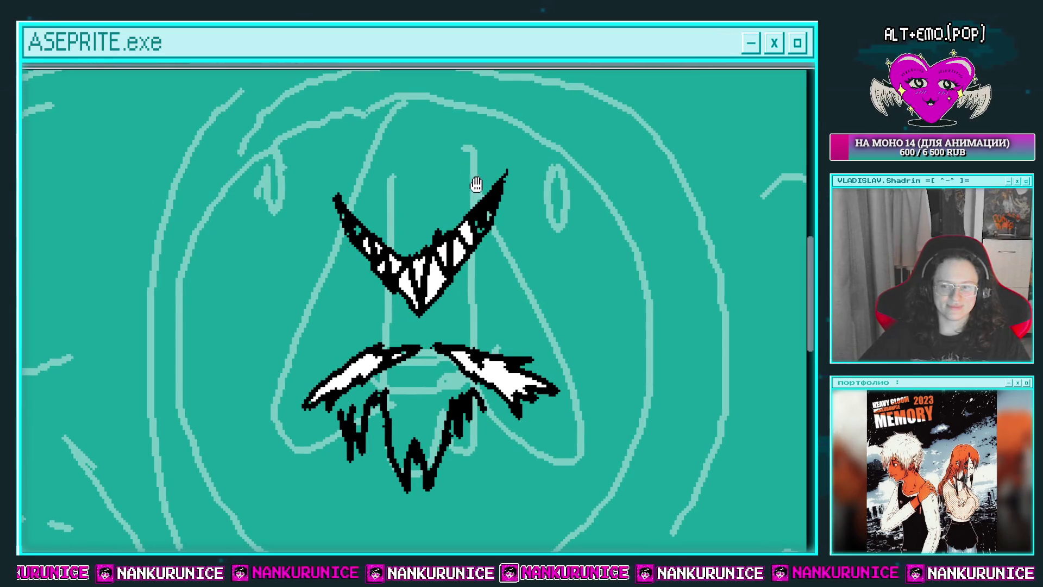
scroll(500, 202, down, 1)
drag(475, 217, 446, 224)
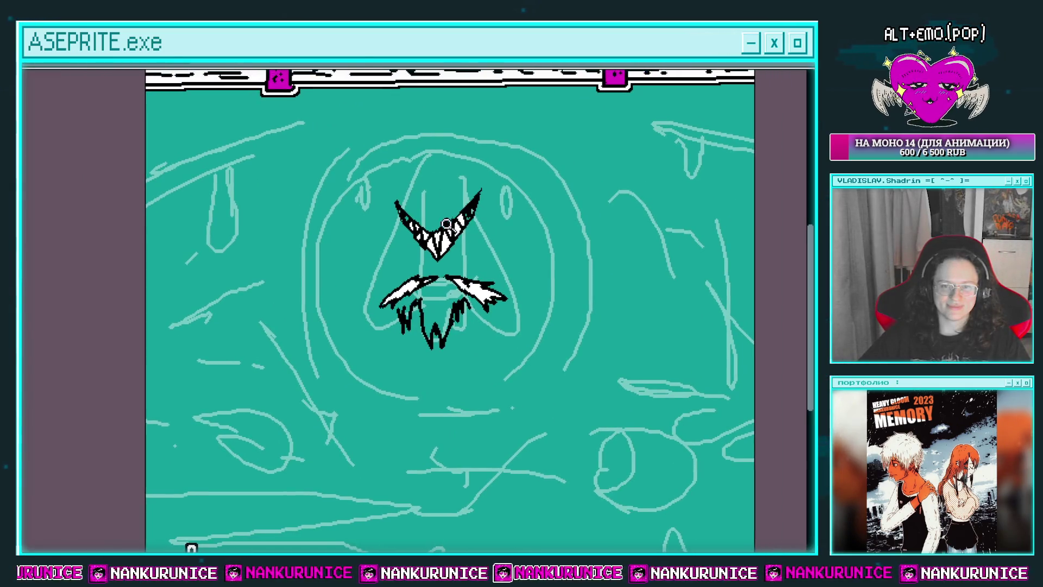
drag(413, 253, 385, 265)
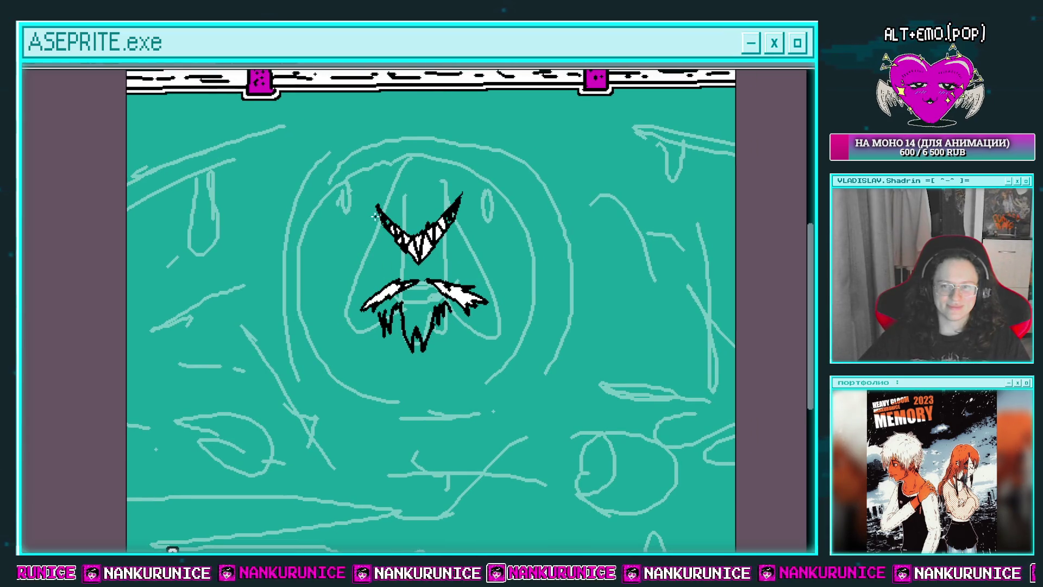
drag(374, 216, 371, 248)
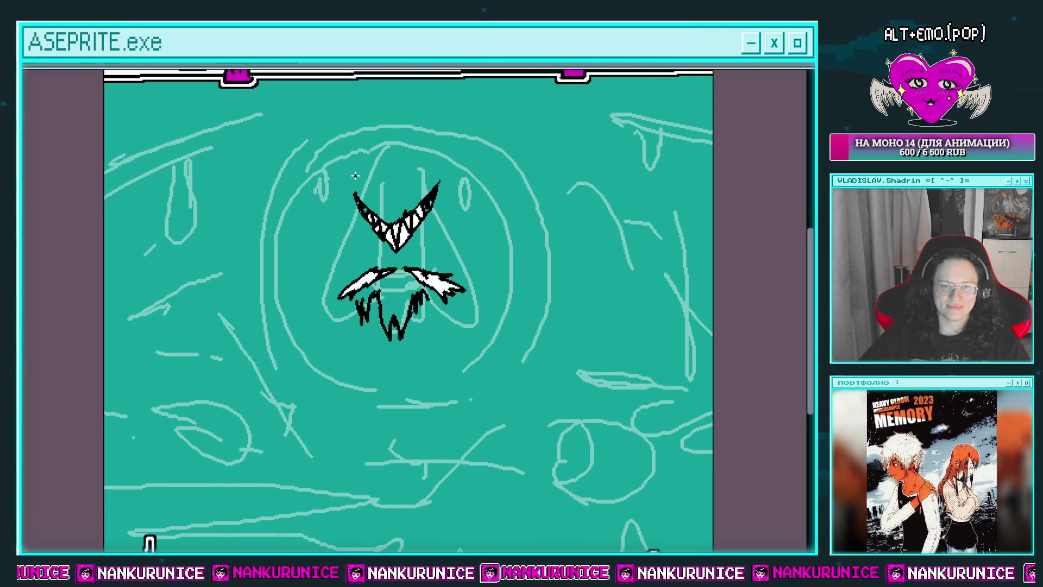
drag(348, 192, 342, 168)
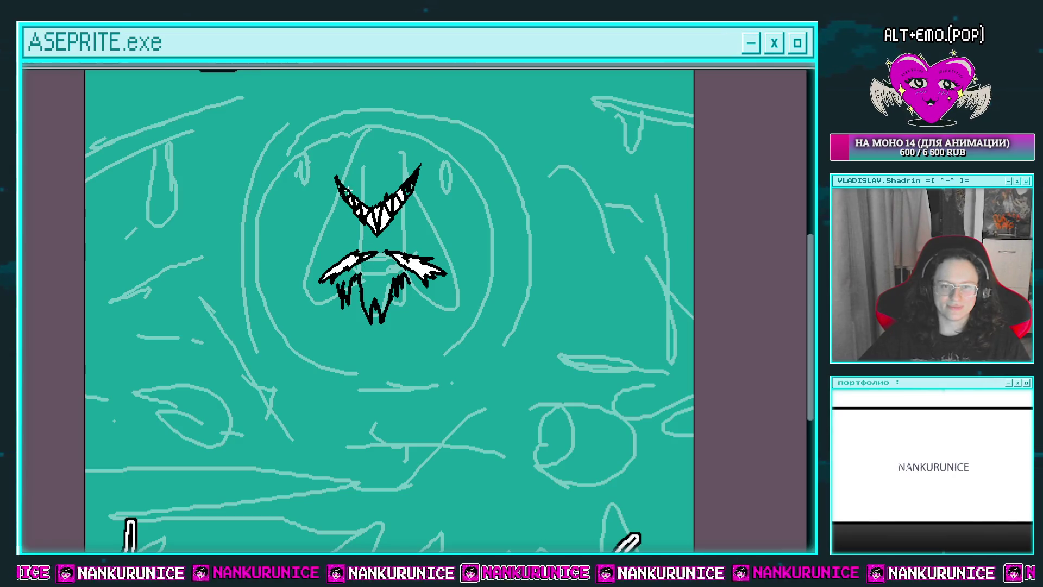
drag(349, 192, 494, 183)
key(Delete)
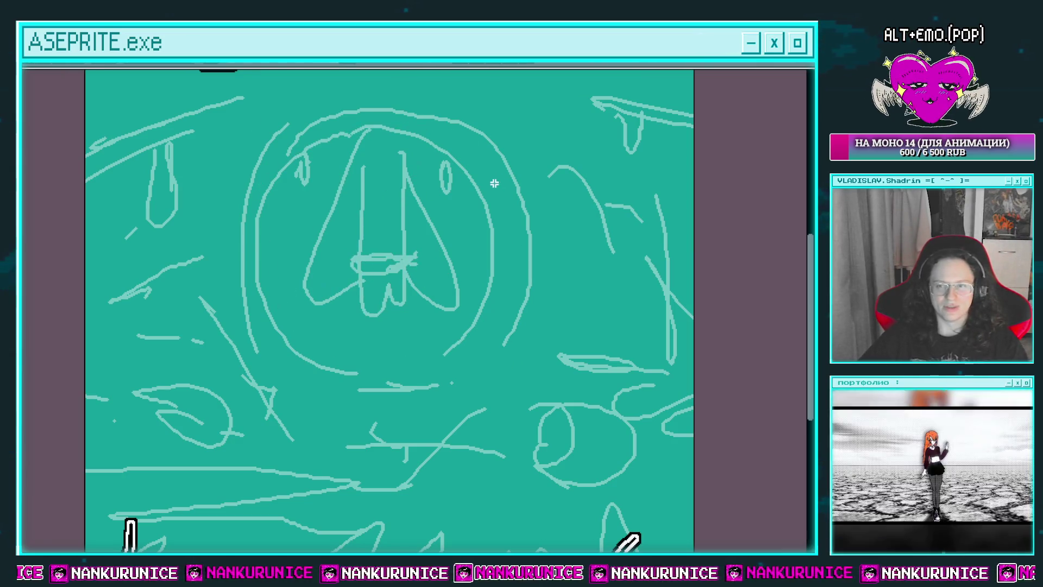
scroll(435, 216, down, 2)
scroll(396, 250, up, 2)
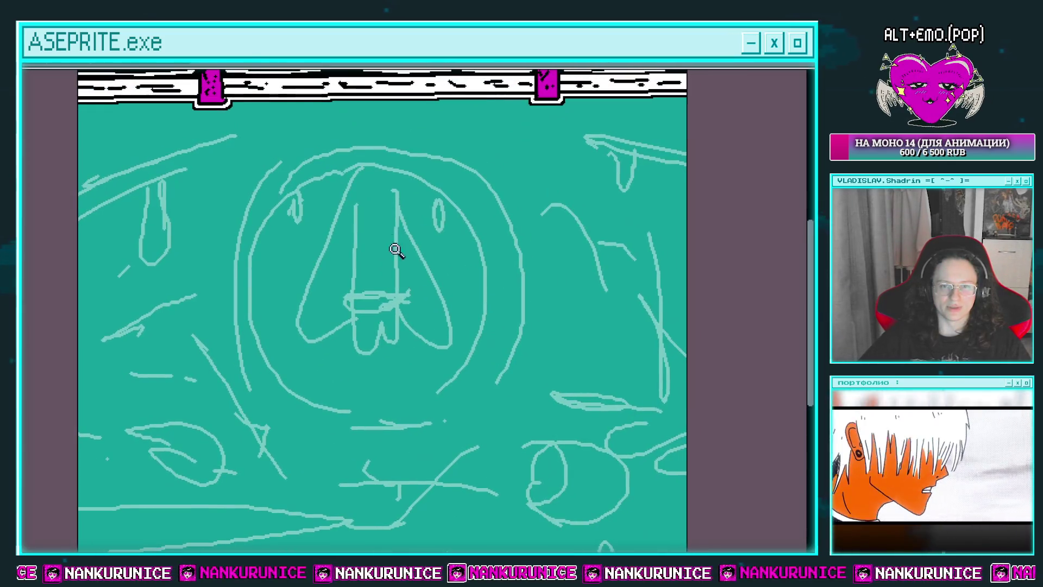
Trace a black inner ring around the portal sketch, removing a stray upper-left arc
scroll(387, 179, down, 1)
scroll(354, 168, down, 1)
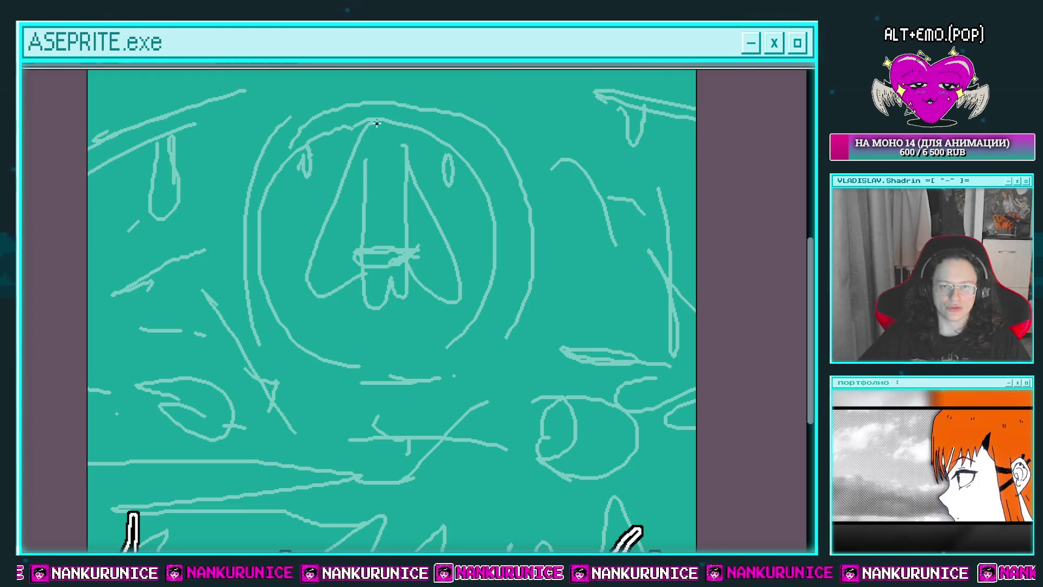
drag(338, 132, 302, 152)
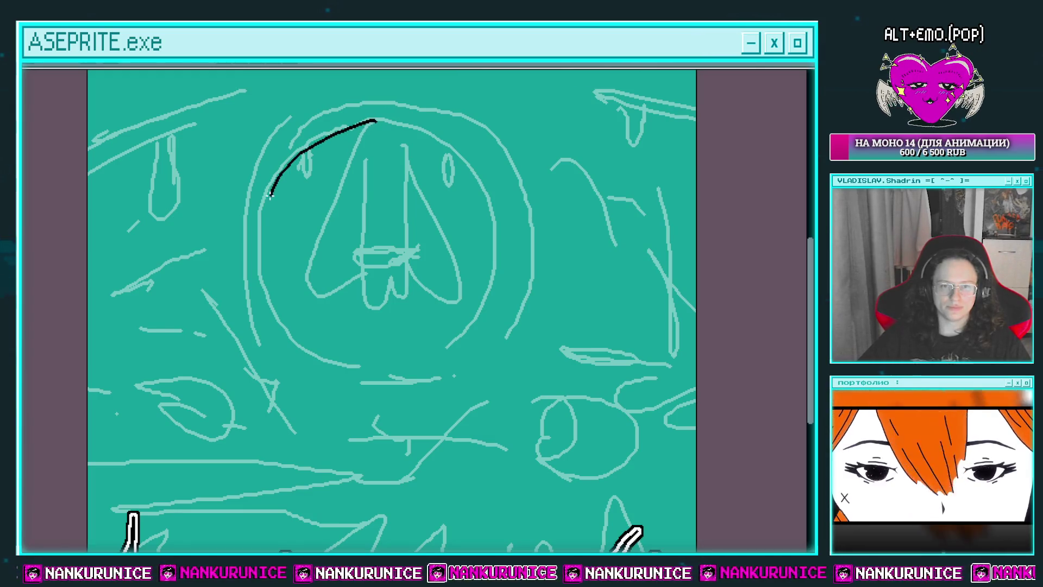
drag(270, 196, 333, 360)
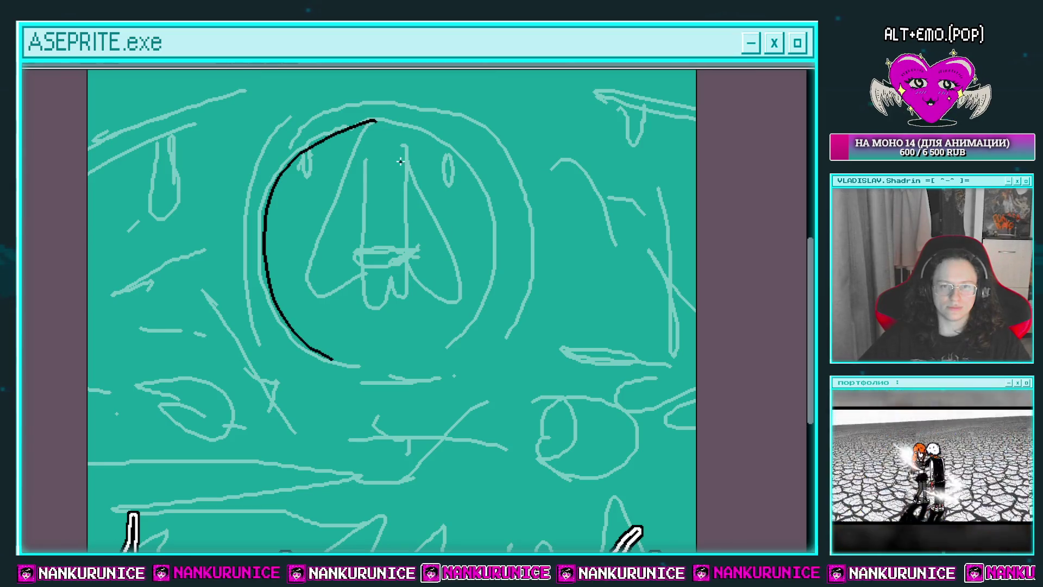
mouse_move(382, 120)
mouse_down()
mouse_move(460, 341)
mouse_move(391, 337)
mouse_up()
mouse_move(357, 286)
mouse_down()
mouse_move(366, 254)
mouse_move(353, 304)
mouse_up()
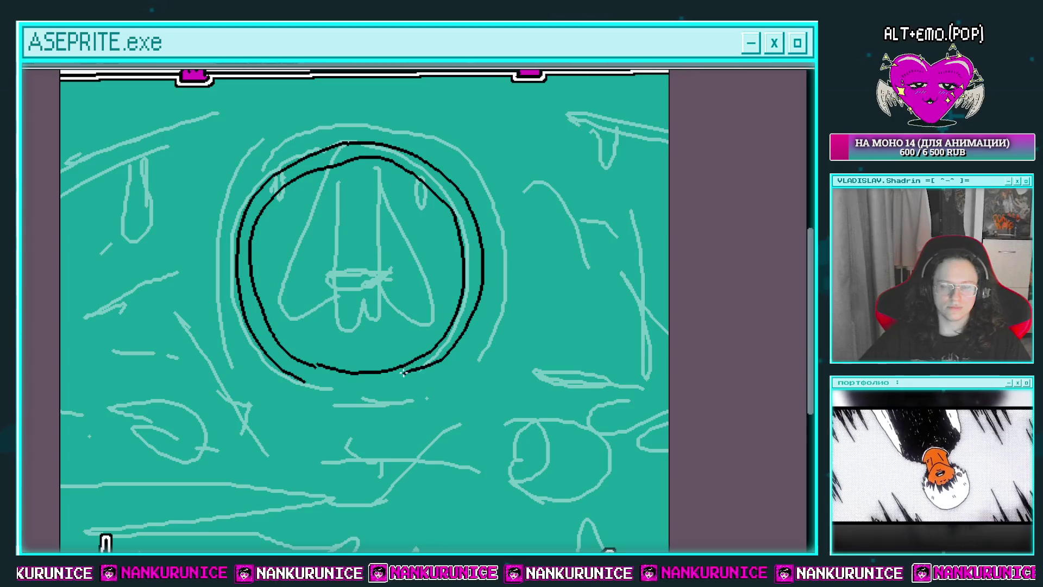
scroll(396, 252, up, 3)
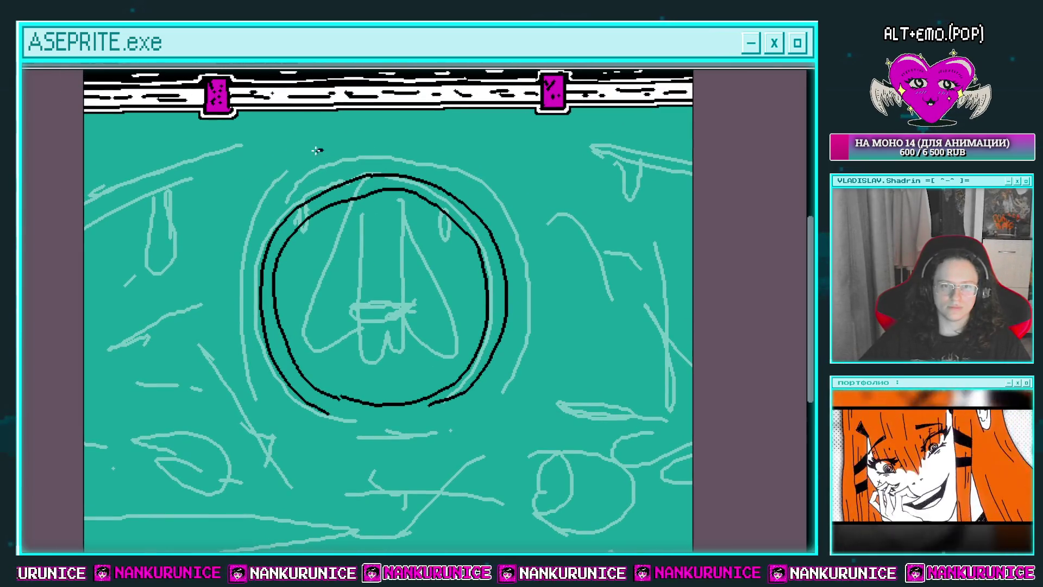
key(ctrl+z)
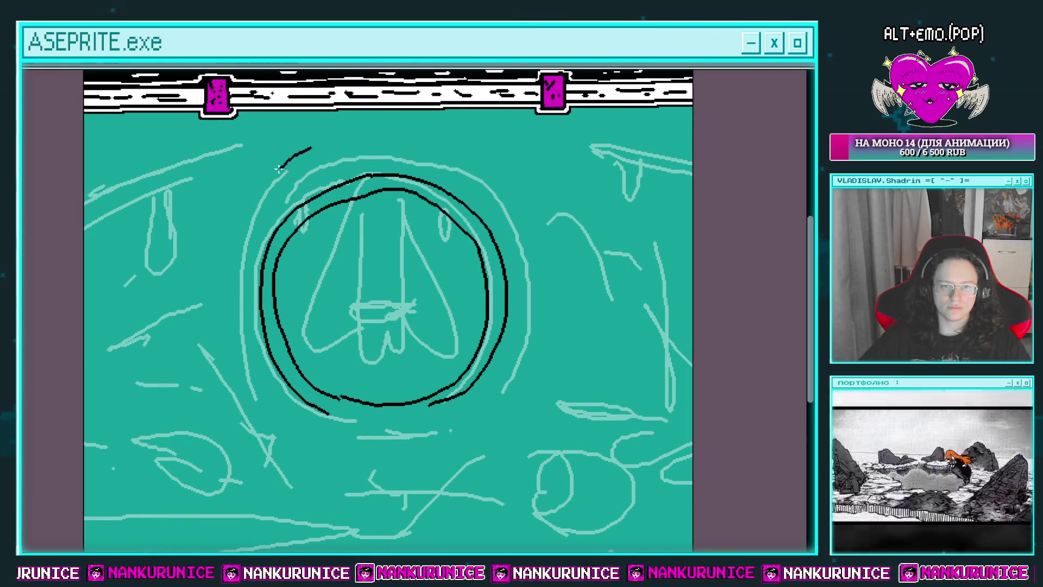
Draw the outer ring arc down the left side and along the top
mouse_move(229, 245)
mouse_down()
mouse_move(227, 271)
mouse_move(277, 370)
mouse_up()
scroll(231, 261, down, 3)
scroll(275, 344, up, 3)
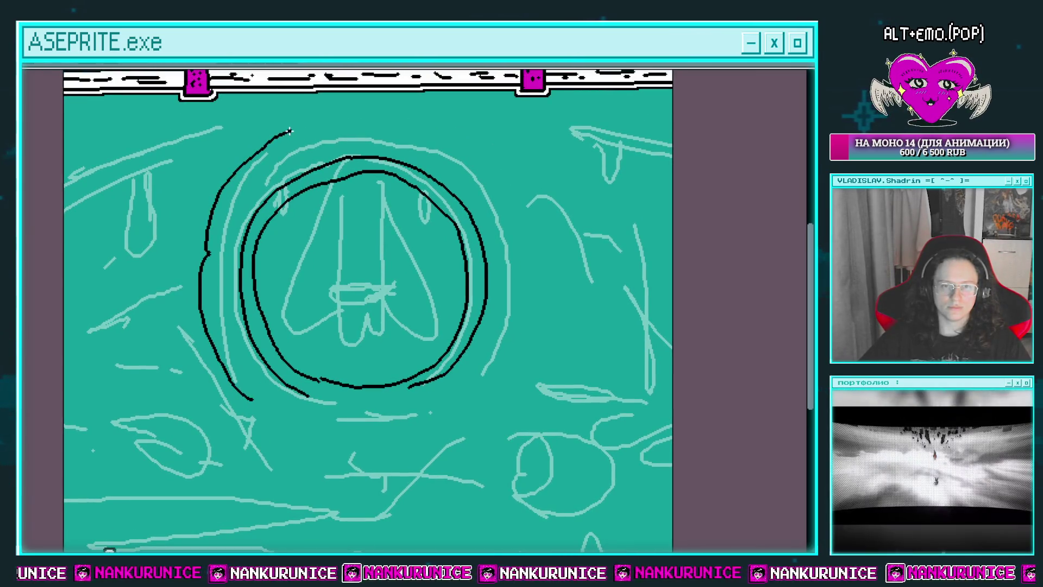
mouse_move(319, 121)
mouse_down()
mouse_move(405, 120)
mouse_move(470, 170)
mouse_move(489, 224)
mouse_up()
scroll(405, 120, right, 1)
scroll(489, 223, down, 3)
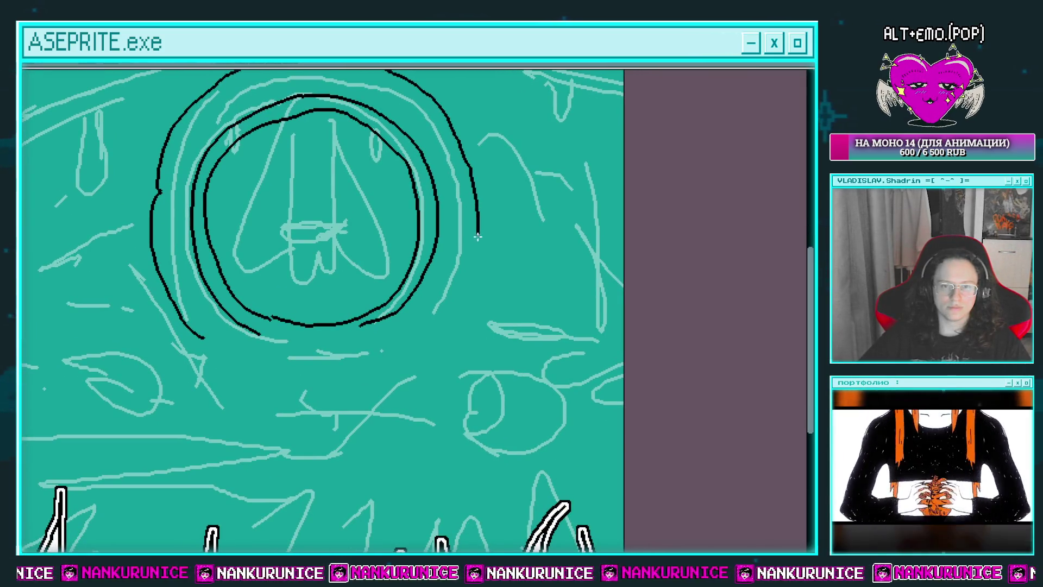
scroll(443, 321, up, 2)
scroll(282, 133, up, 2)
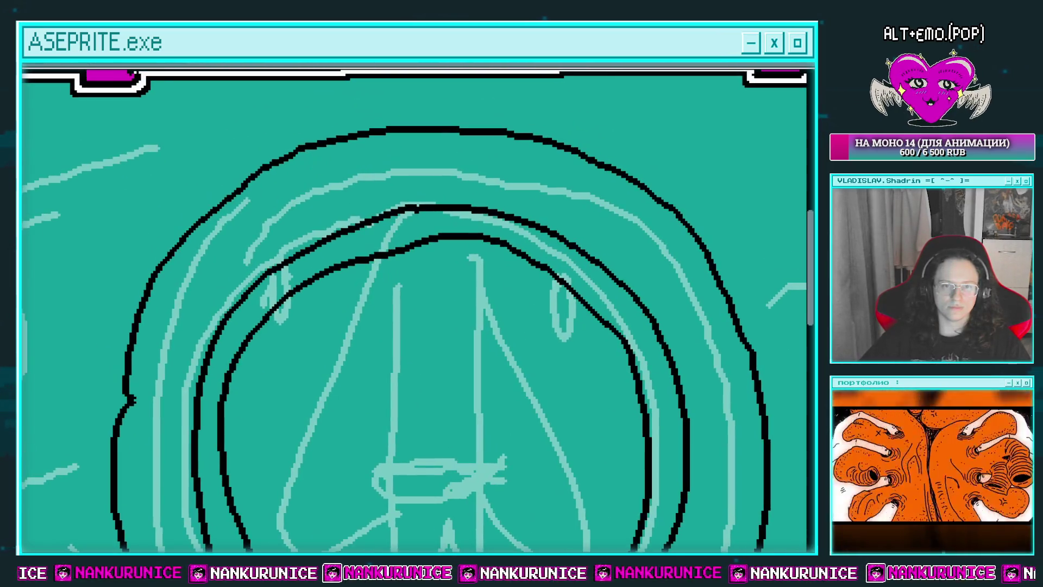
Pencil joint lines between the two rings, then undo the stray hatch strokes with Ctrl+Z
mouse_move(304, 163)
mouse_down()
mouse_move(330, 148)
mouse_move(356, 216)
mouse_move(406, 116)
mouse_up()
drag(202, 300, 268, 319)
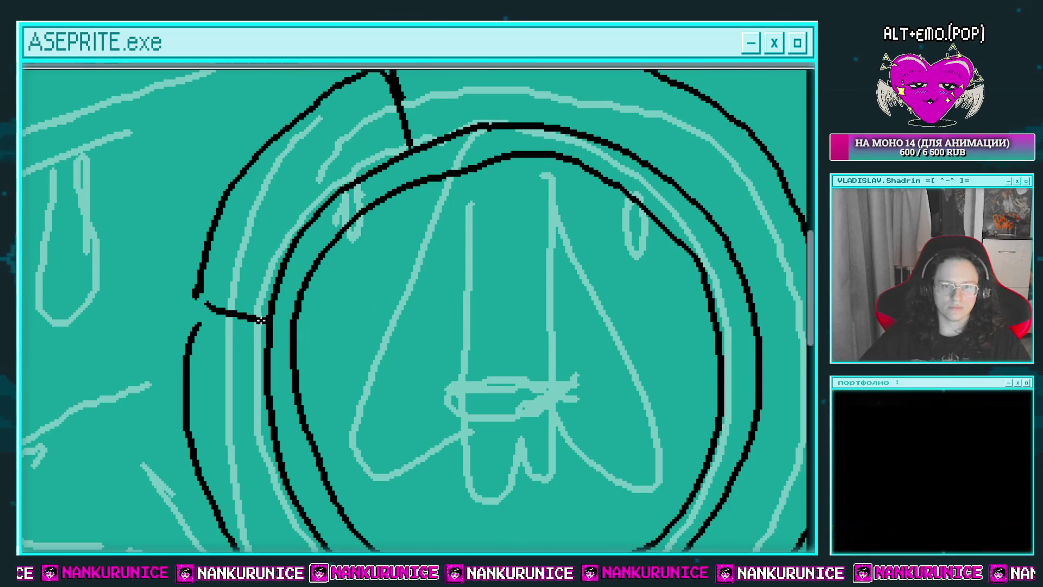
mouse_move(192, 330)
mouse_down()
mouse_move(269, 331)
mouse_move(205, 303)
mouse_up()
key(e)
key(b)
mouse_move(266, 323)
mouse_down()
mouse_move(228, 334)
mouse_move(205, 383)
mouse_up()
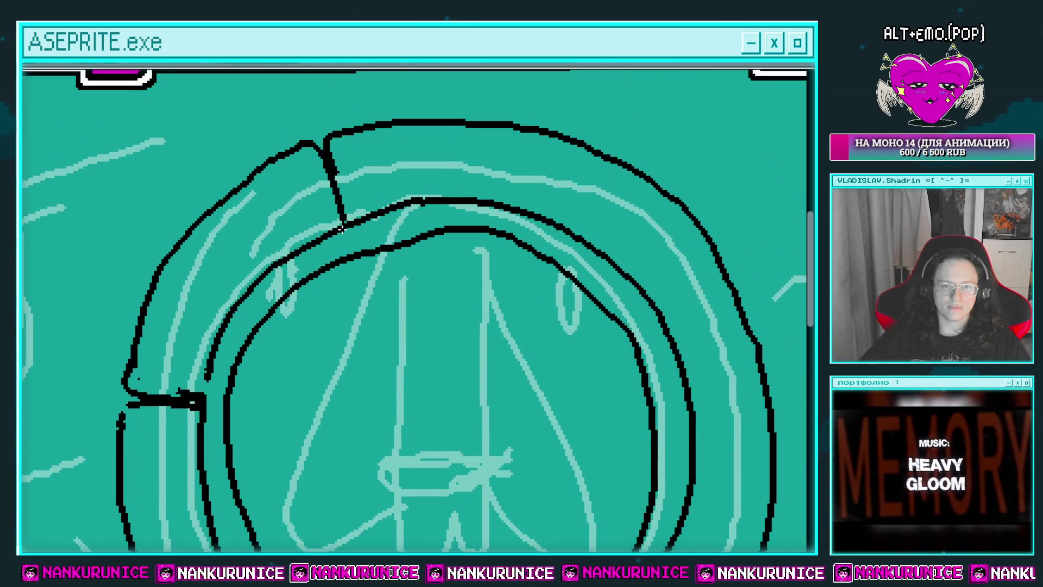
mouse_move(341, 238)
mouse_down()
mouse_move(330, 239)
mouse_move(339, 211)
mouse_move(370, 214)
mouse_up()
mouse_move(336, 214)
mouse_down()
mouse_move(344, 231)
mouse_move(312, 251)
mouse_up()
drag(282, 255, 288, 267)
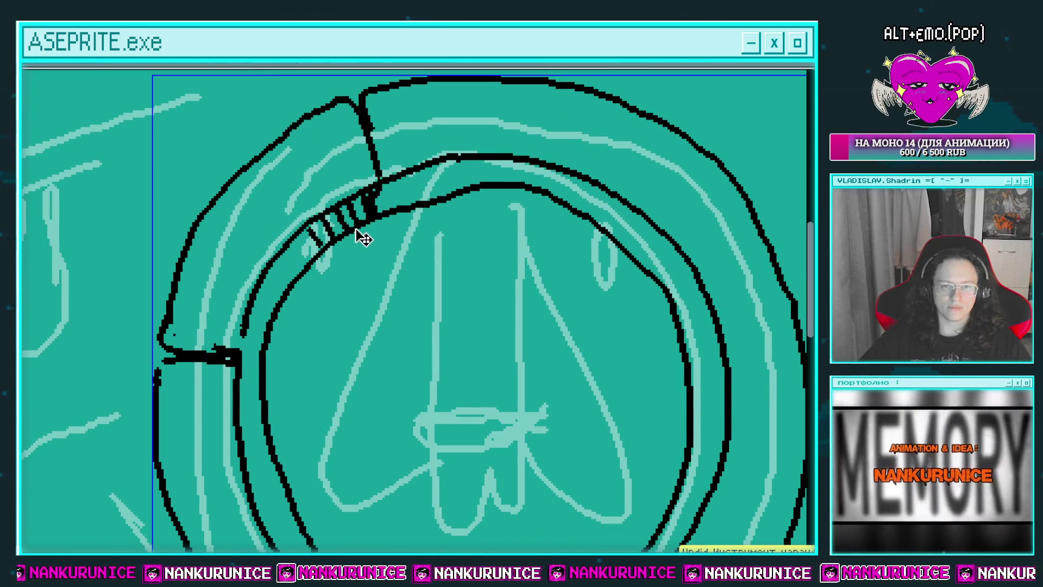
key(ctrl+z)
key(ctrl+z)
key(ctrl+z)
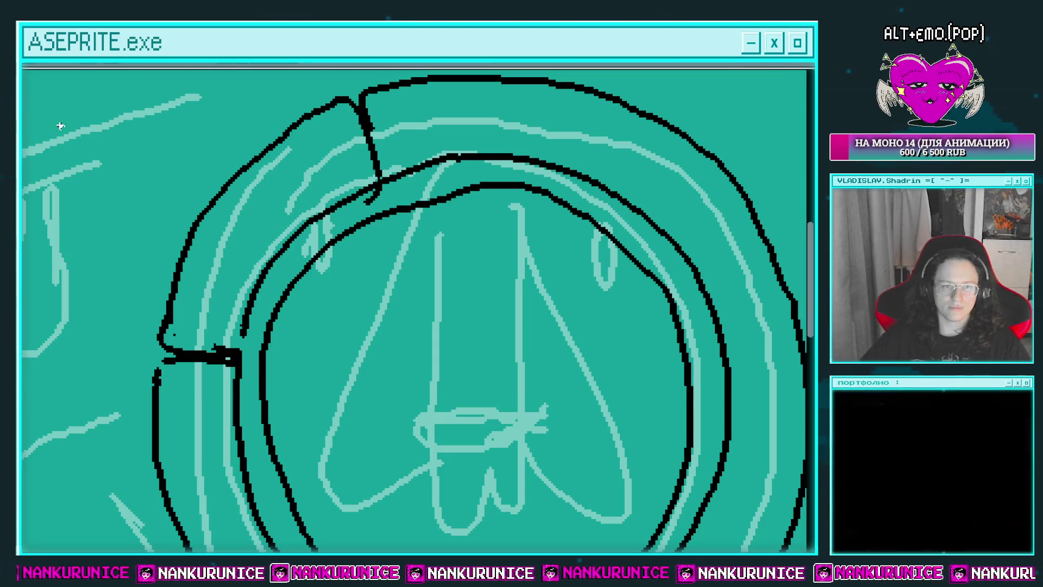
Draw a magenta line along the ring's bottom to close its outer gap
drag(289, 188, 272, 163)
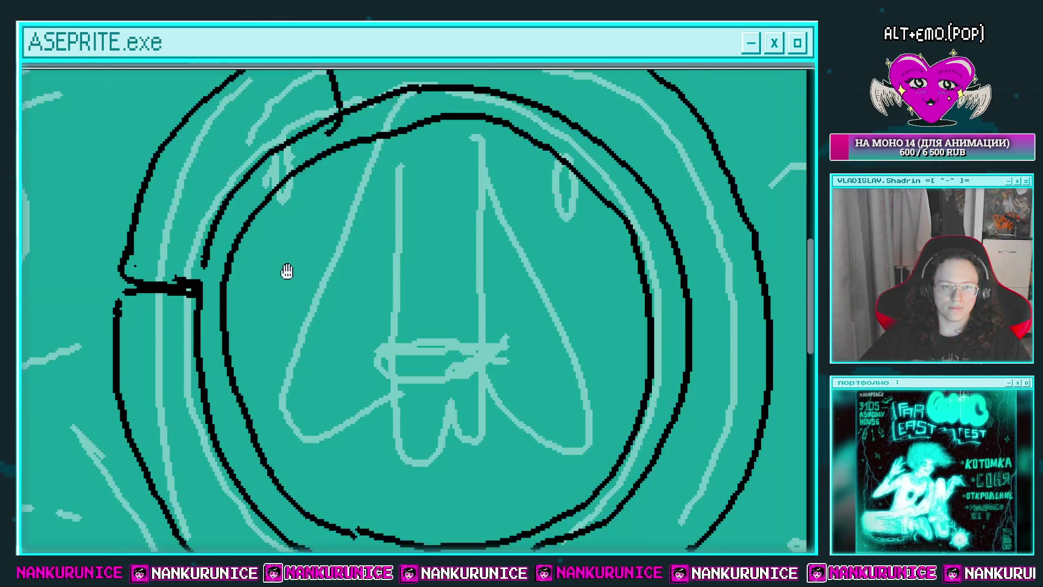
drag(286, 270, 274, 176)
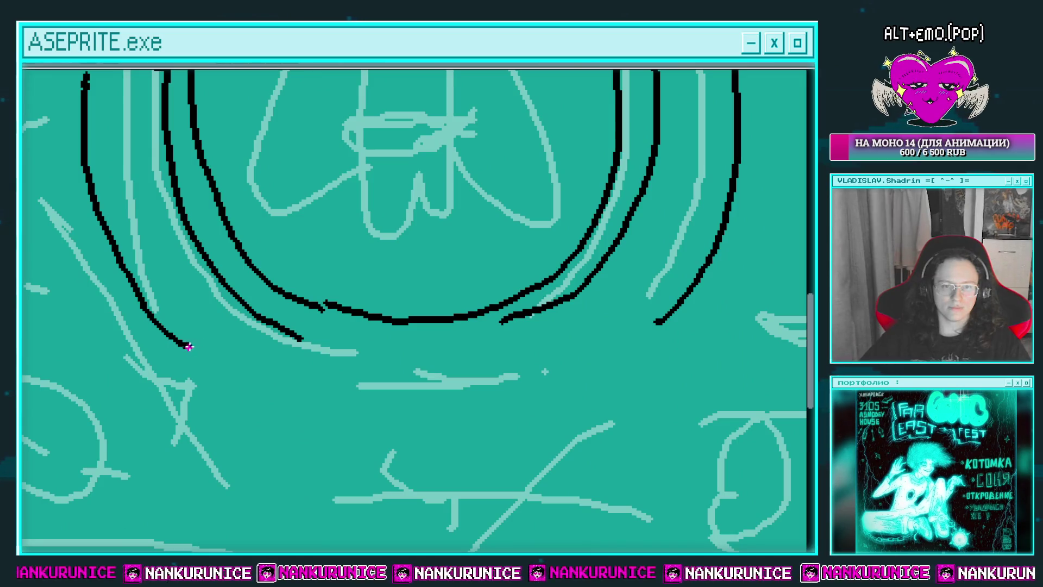
drag(325, 357, 585, 356)
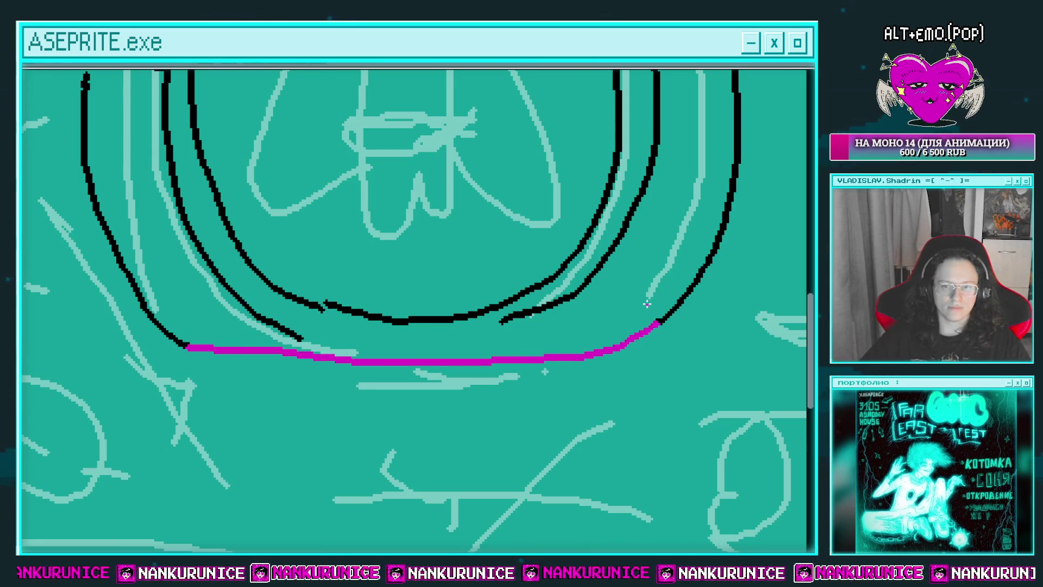
drag(647, 255, 638, 284)
drag(640, 245, 603, 293)
mouse_move(597, 190)
mouse_down()
mouse_move(598, 239)
mouse_move(543, 258)
mouse_up()
mouse_move(554, 191)
mouse_down()
mouse_move(549, 267)
mouse_move(517, 217)
mouse_move(428, 203)
mouse_up()
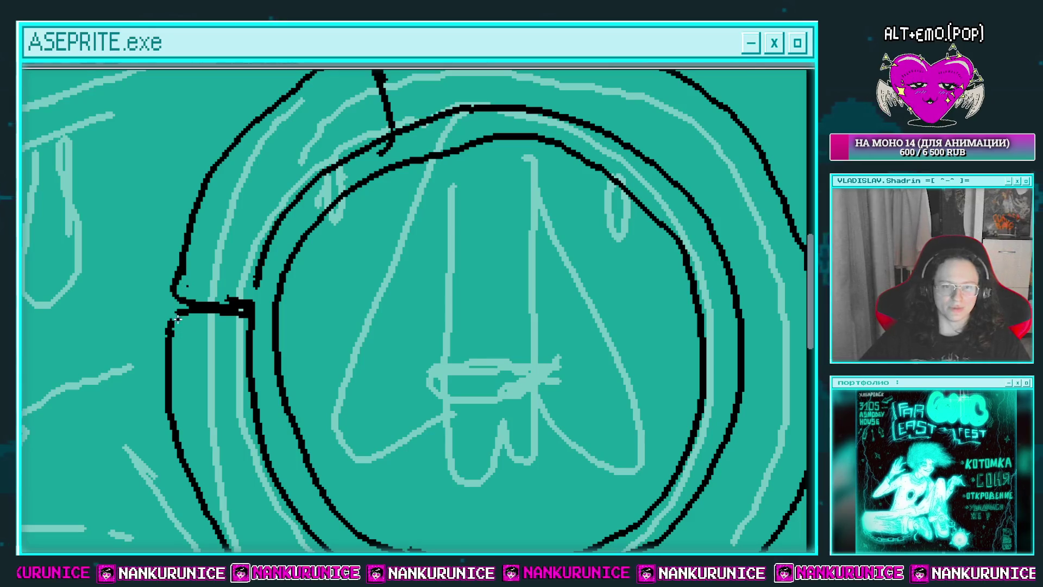
drag(200, 310, 200, 364)
Bucket-fill the ring and its centre solid magenta
click(304, 179)
scroll(251, 226, down, 2)
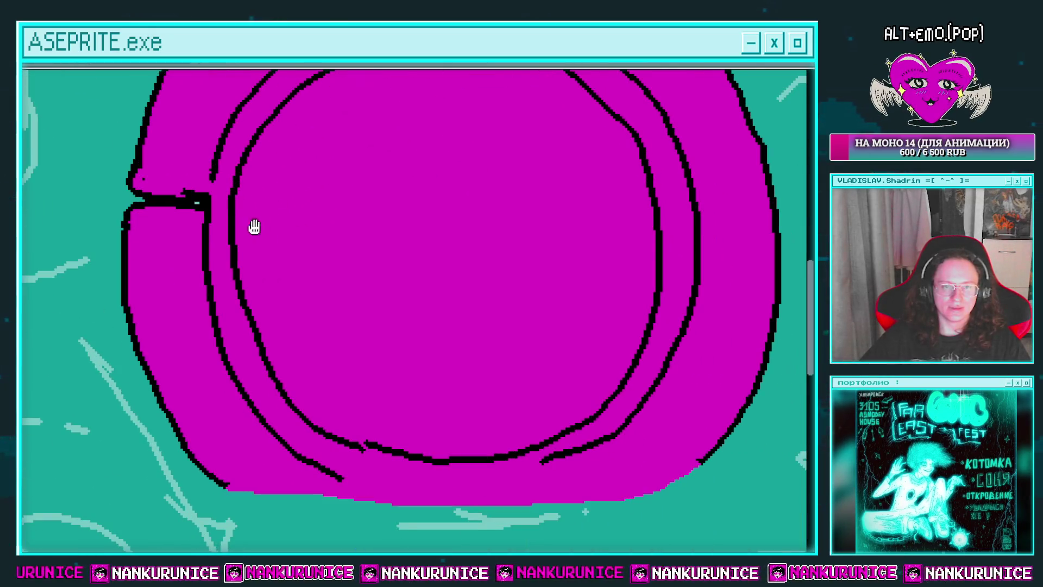
scroll(211, 241, up, 2)
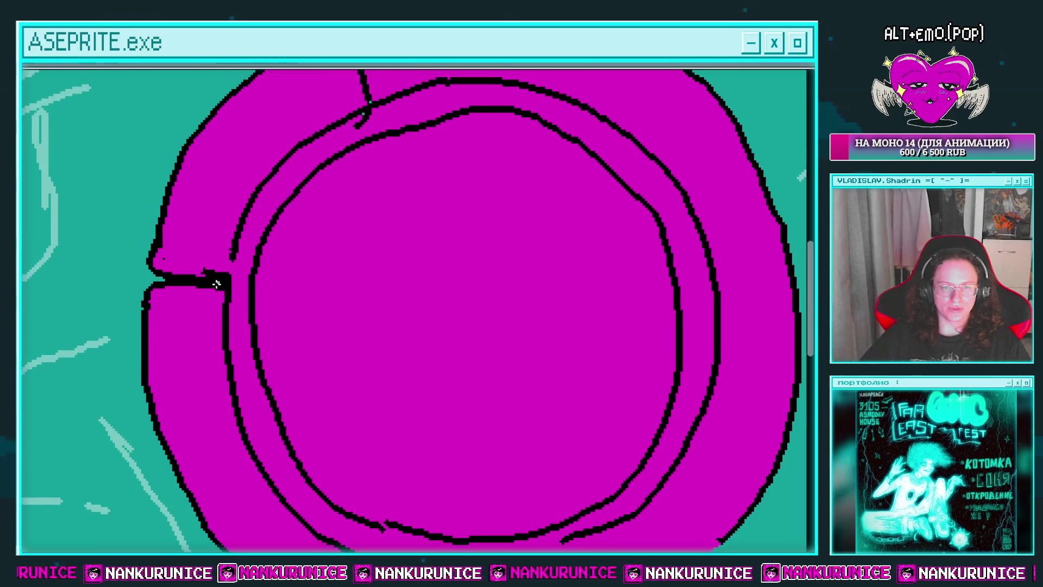
scroll(300, 272, up, 4)
Pencil a crack splitting the upper-right block and touch up its edge ends in teal
click(593, 203)
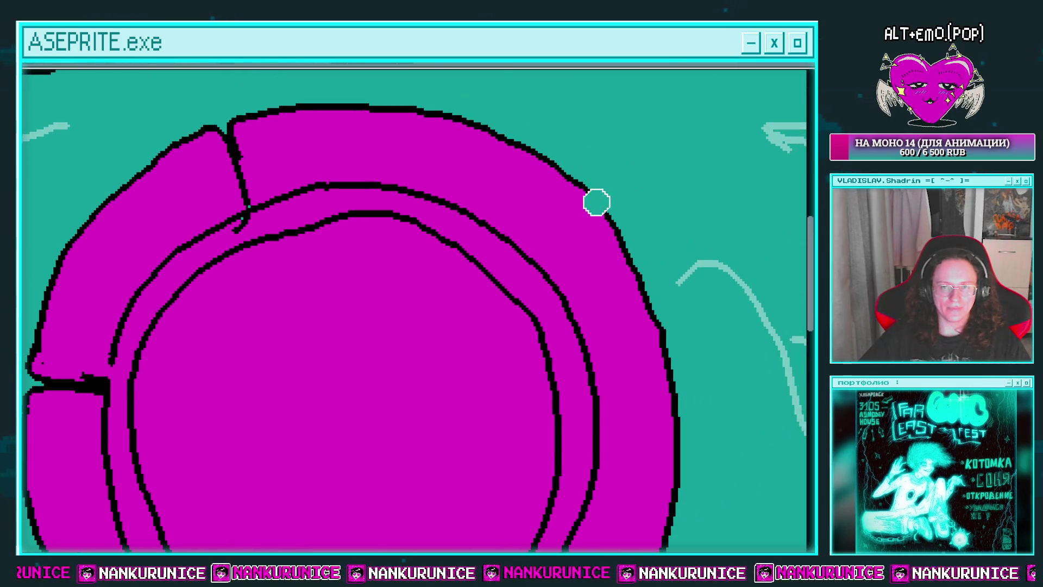
mouse_move(588, 195)
mouse_down()
mouse_move(590, 217)
mouse_move(520, 287)
mouse_up()
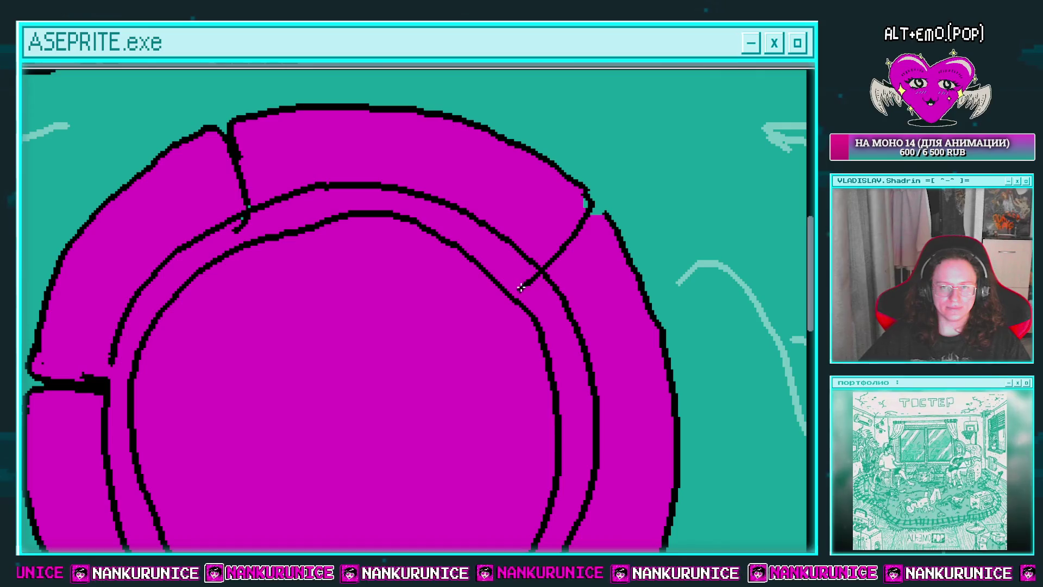
drag(585, 209, 555, 198)
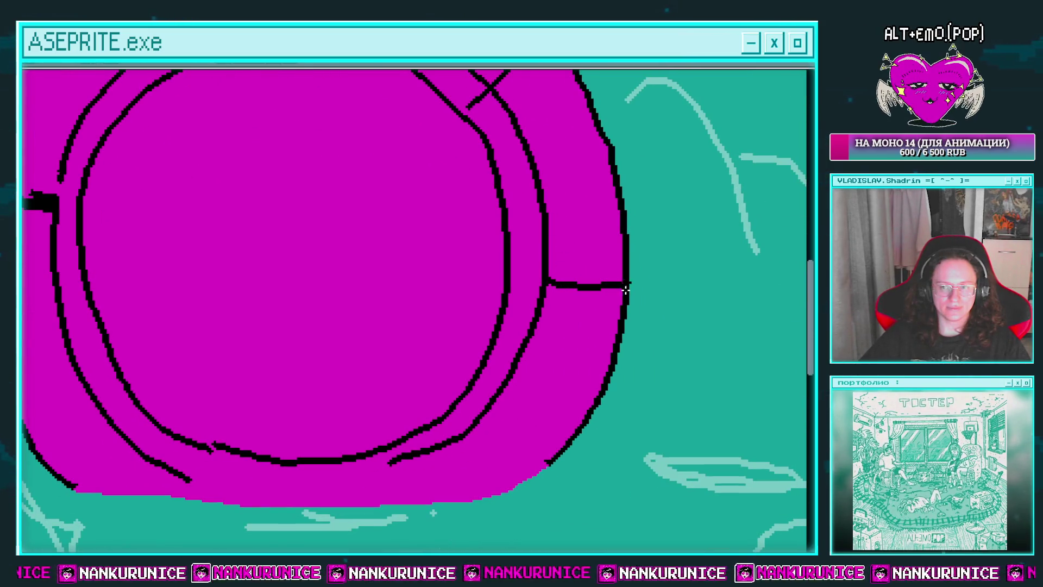
drag(633, 284, 623, 291)
click(613, 287)
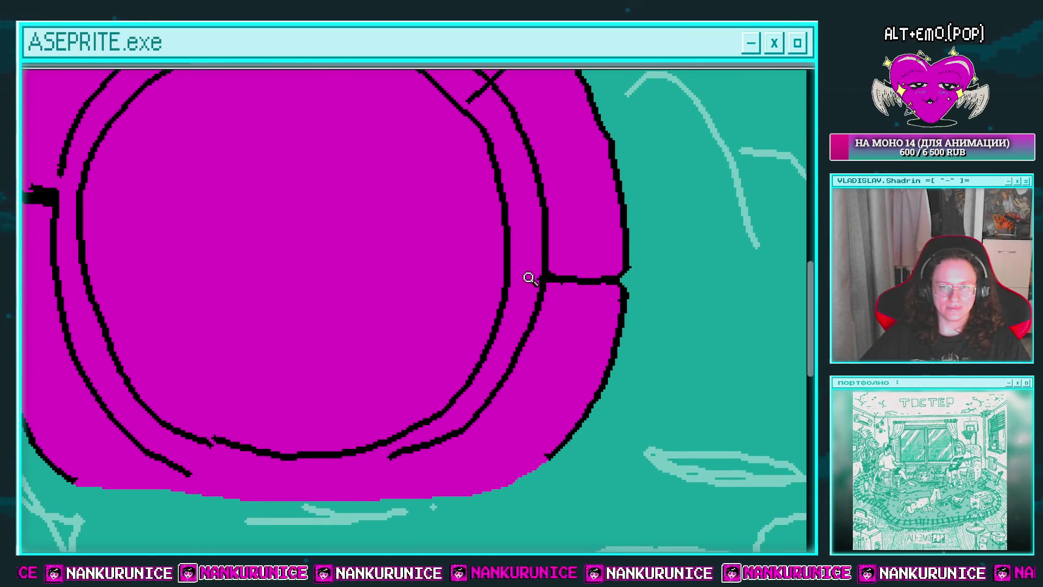
Outline a small stone patch on the ring's upper-left edge
scroll(493, 172, down, 2)
scroll(326, 193, up, 2)
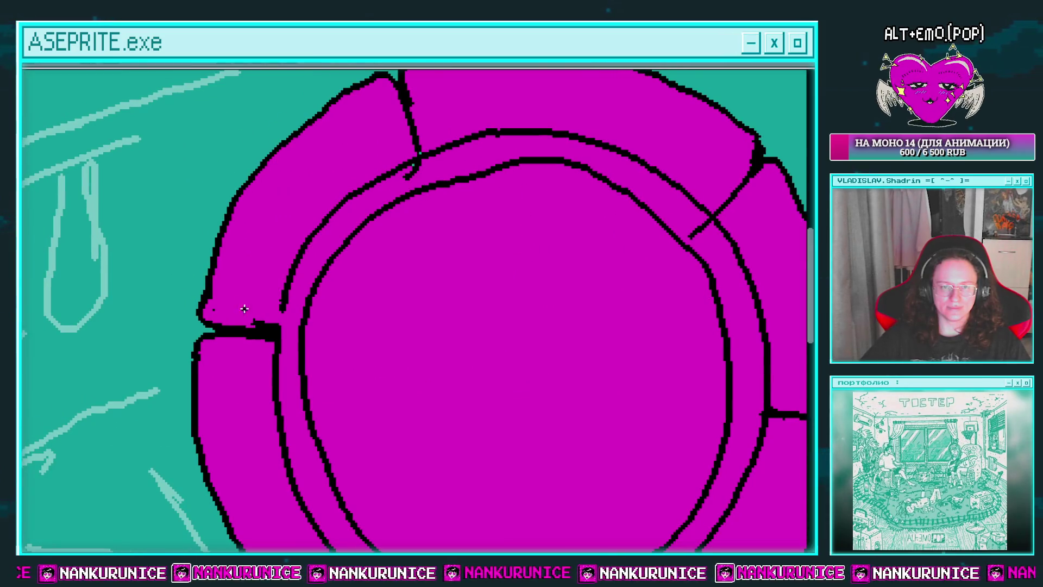
scroll(245, 309, down, 1)
scroll(254, 257, up, 1)
mouse_move(246, 242)
mouse_down()
mouse_move(329, 165)
mouse_move(345, 179)
mouse_move(315, 239)
mouse_move(256, 265)
mouse_up()
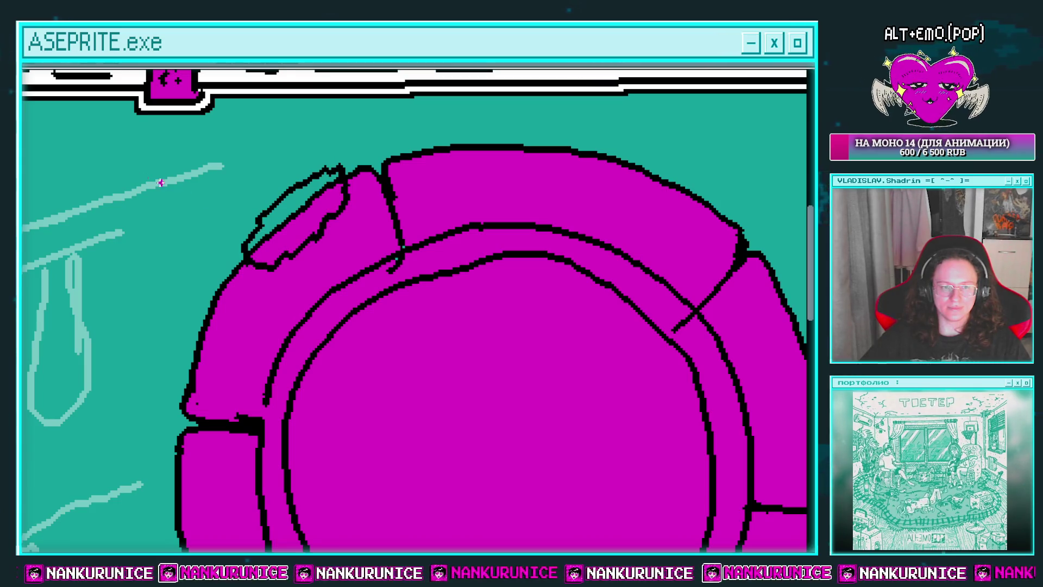
Bucket-fill the upper-left patch blue and add dark marks inside it
click(282, 250)
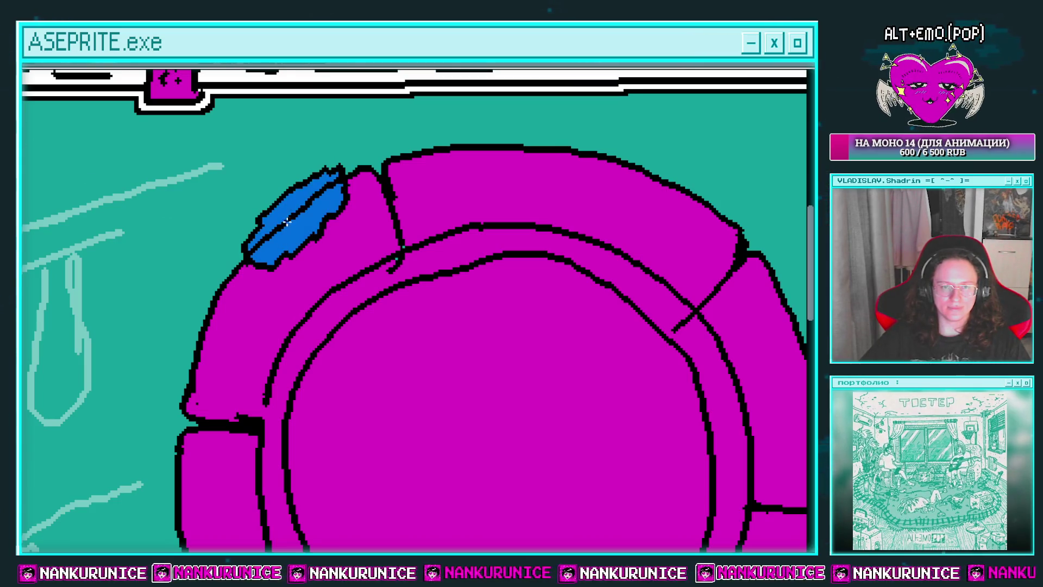
click(315, 213)
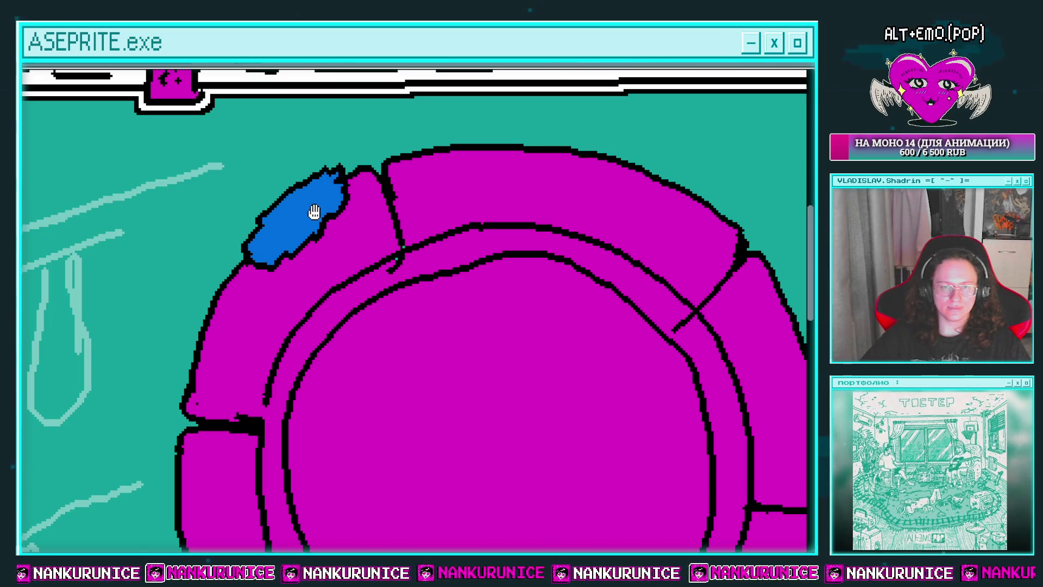
scroll(273, 206, down, 1)
drag(265, 208, 297, 181)
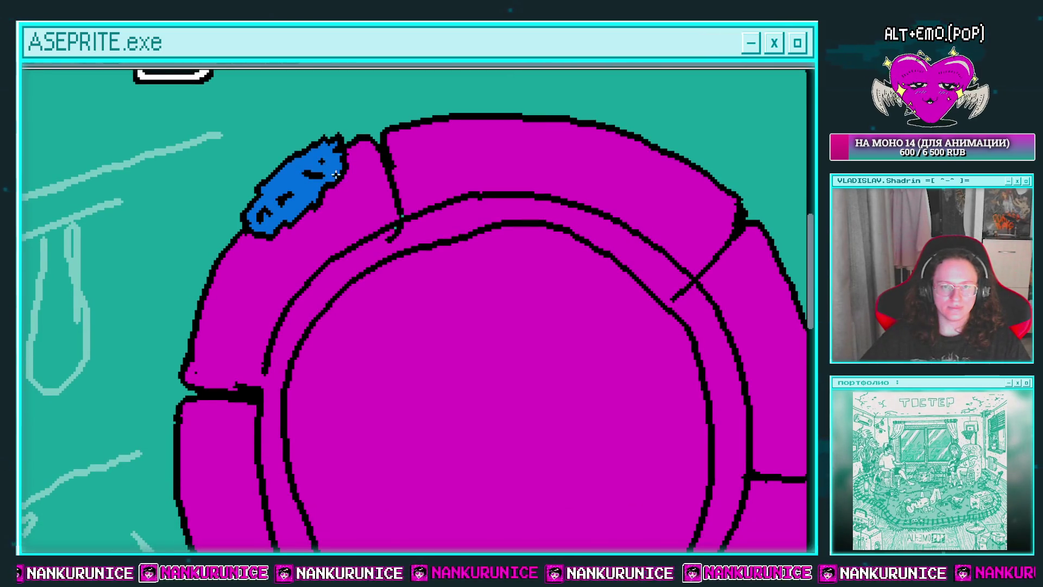
scroll(335, 173, down, 1)
scroll(314, 205, up, 2)
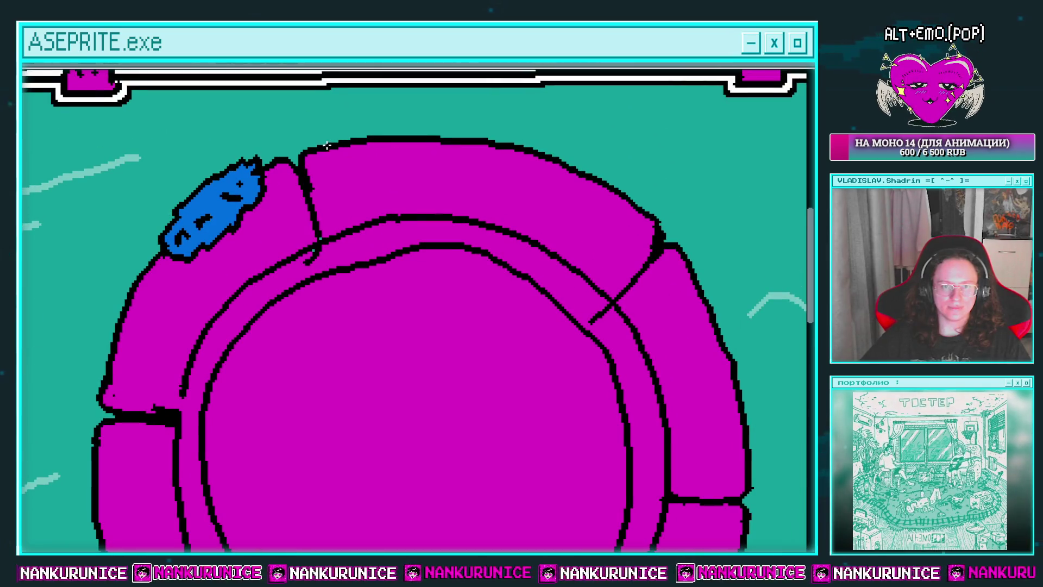
Erase part of the ring's top outline and draw a jagged dripping outline over it
key(e)
drag(327, 144, 519, 155)
key(b)
mouse_move(325, 143)
mouse_down()
mouse_move(413, 127)
mouse_move(500, 132)
mouse_move(489, 218)
mouse_move(468, 266)
mouse_up()
key(e)
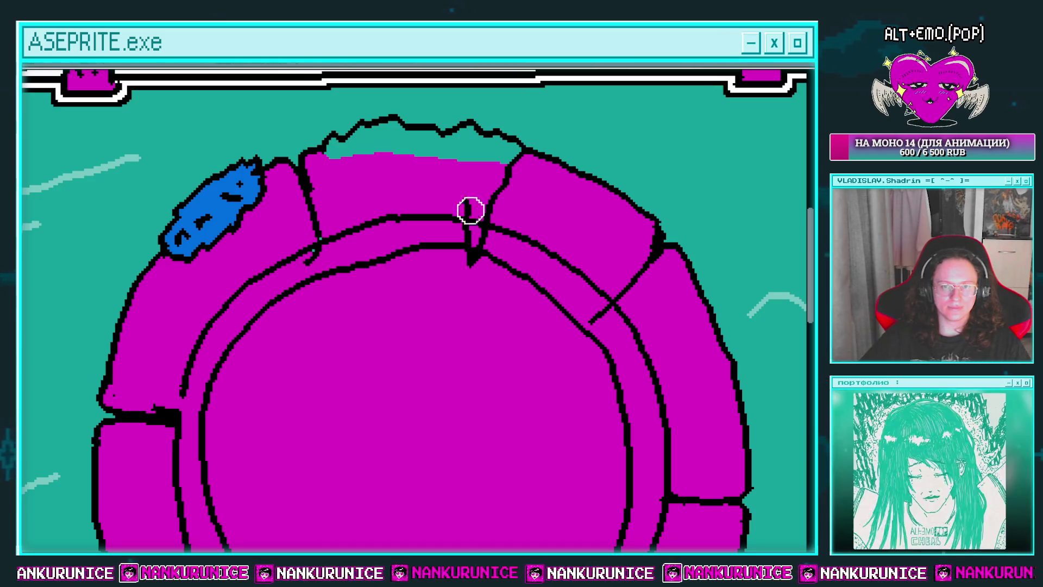
mouse_move(470, 210)
mouse_down()
mouse_move(492, 228)
mouse_move(465, 256)
mouse_move(462, 202)
mouse_move(394, 215)
mouse_move(365, 207)
mouse_up()
key(b)
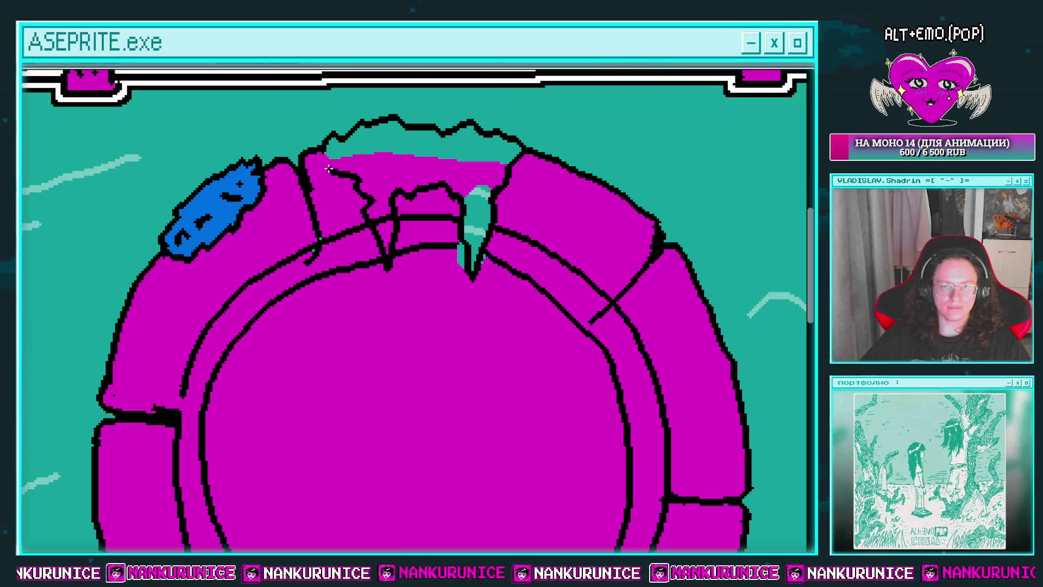
Fill the drip shapes and teal slivers blue, then add dark texture strokes
click(348, 179)
click(413, 141)
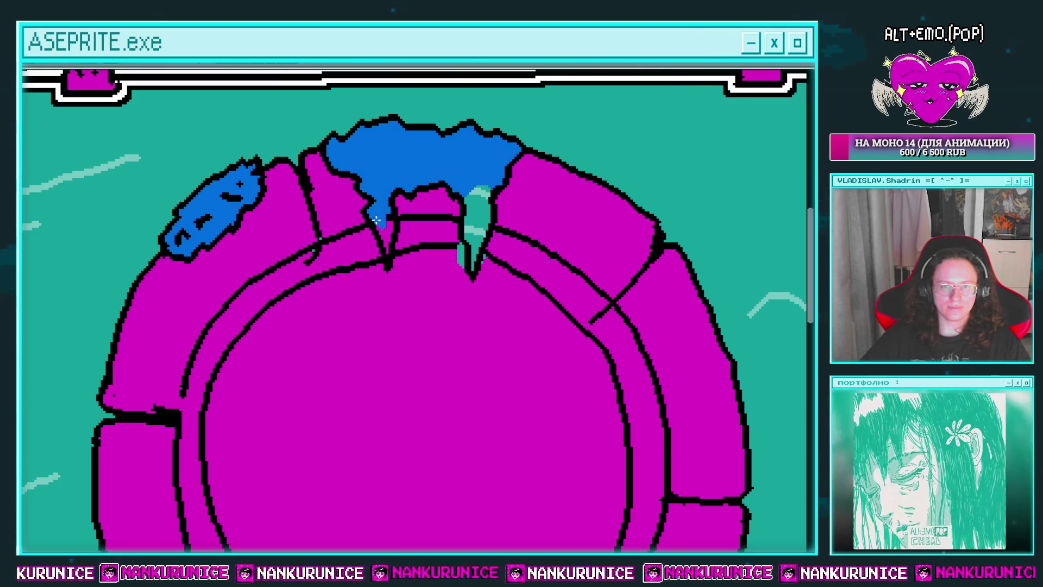
click(477, 217)
drag(477, 218, 465, 223)
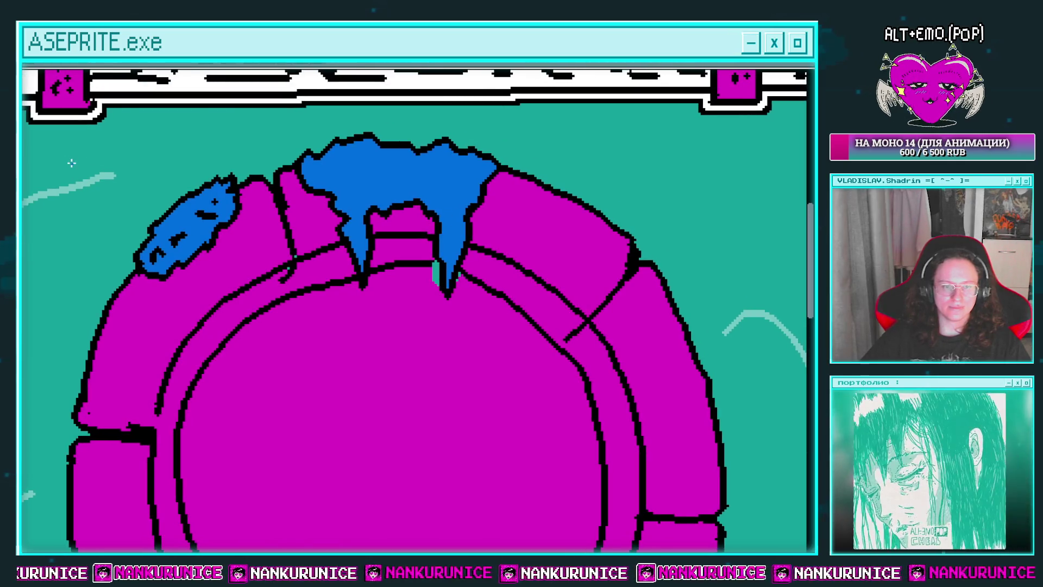
click(438, 275)
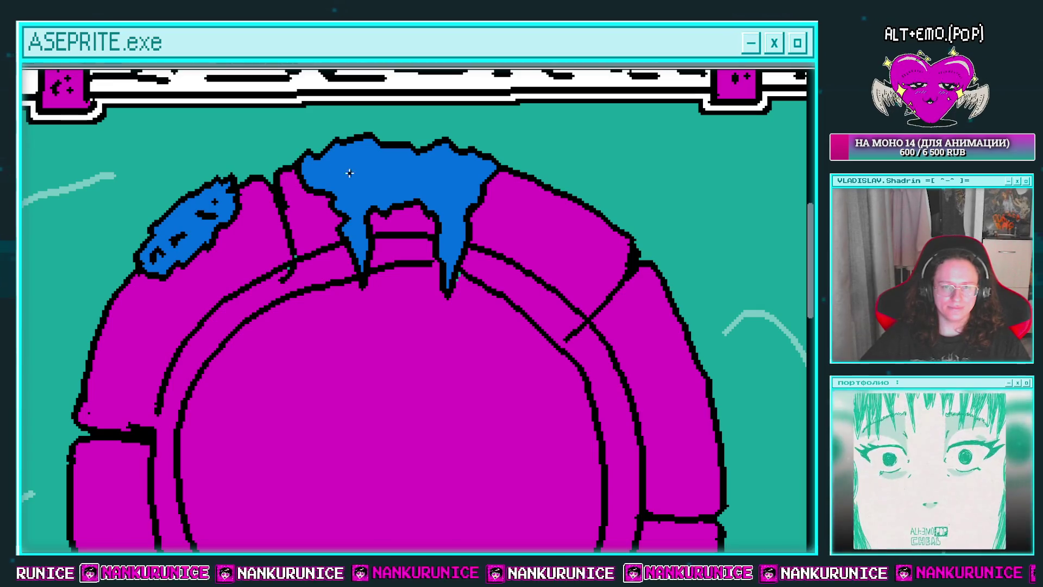
mouse_move(353, 194)
mouse_down()
mouse_move(380, 181)
mouse_move(337, 169)
mouse_up()
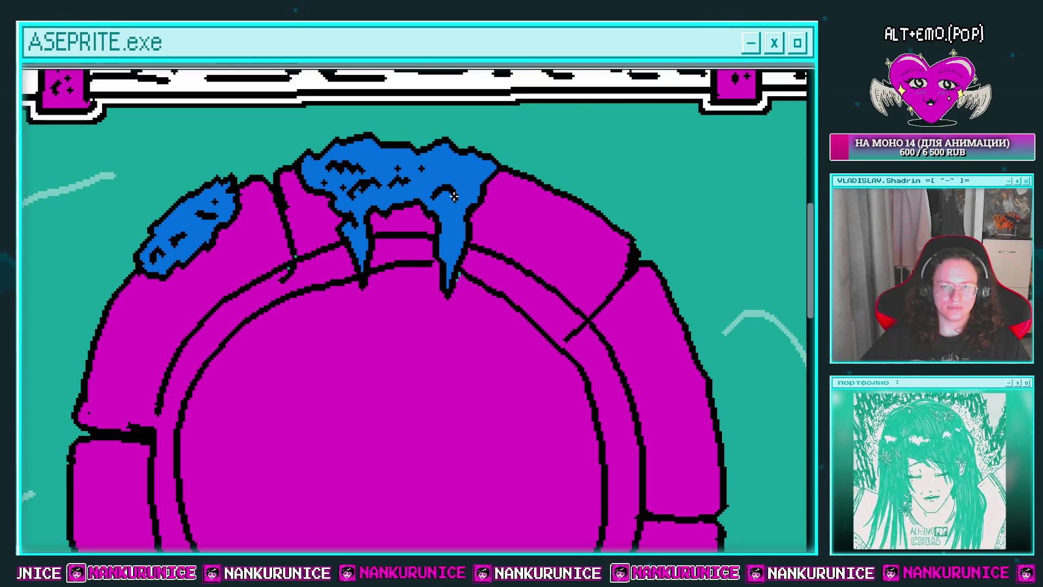
mouse_move(453, 197)
mouse_down()
mouse_move(351, 202)
mouse_move(422, 146)
mouse_up()
scroll(398, 244, down, 2)
Magic-wand select the ring's magenta centre and delete it, patching an inner outline gap
click(402, 279)
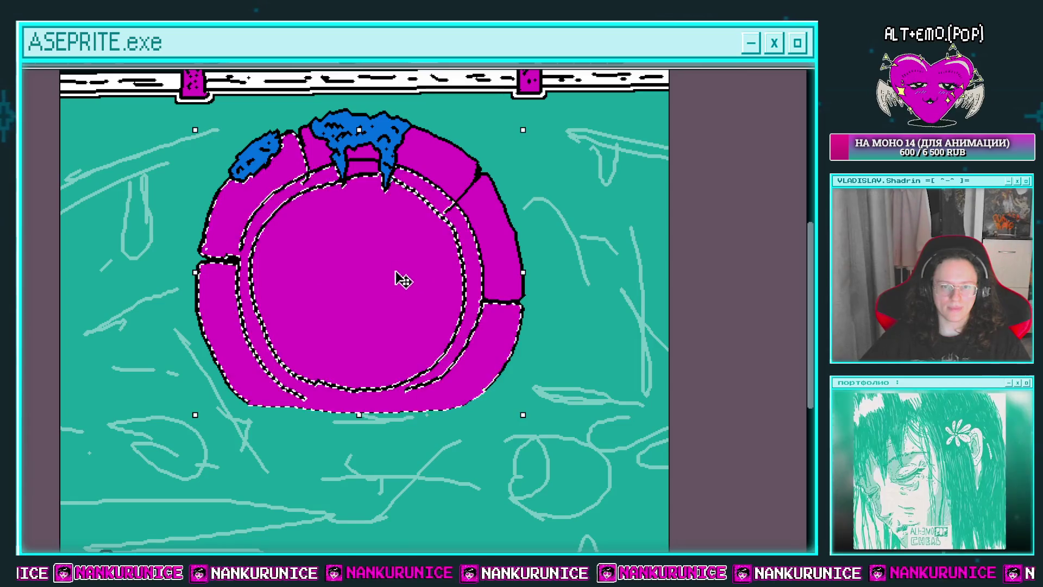
key(ctrl+d)
scroll(319, 368, up, 3)
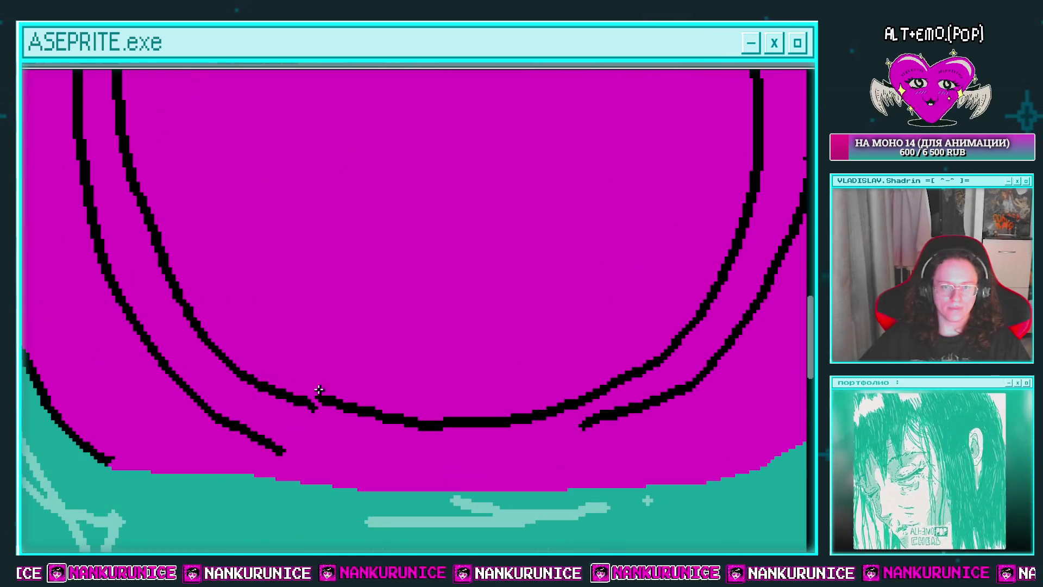
click(315, 394)
click(403, 296)
key(Delete)
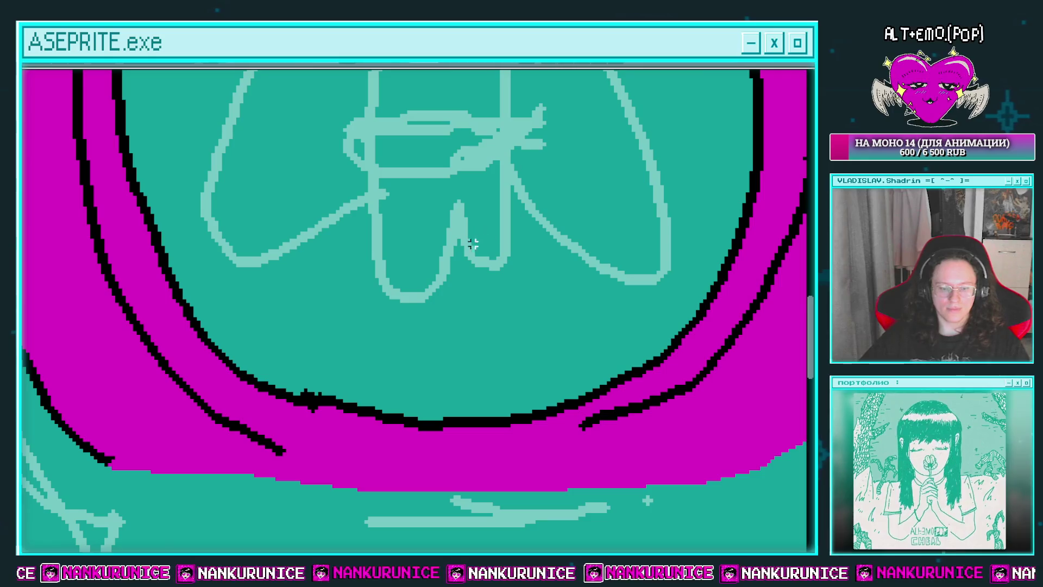
Erase and redraw the ring's upper-right outer outline with a jagged chip
scroll(457, 261, down, 2)
scroll(449, 232, up, 2)
scroll(441, 238, up, 1)
key(Tab)
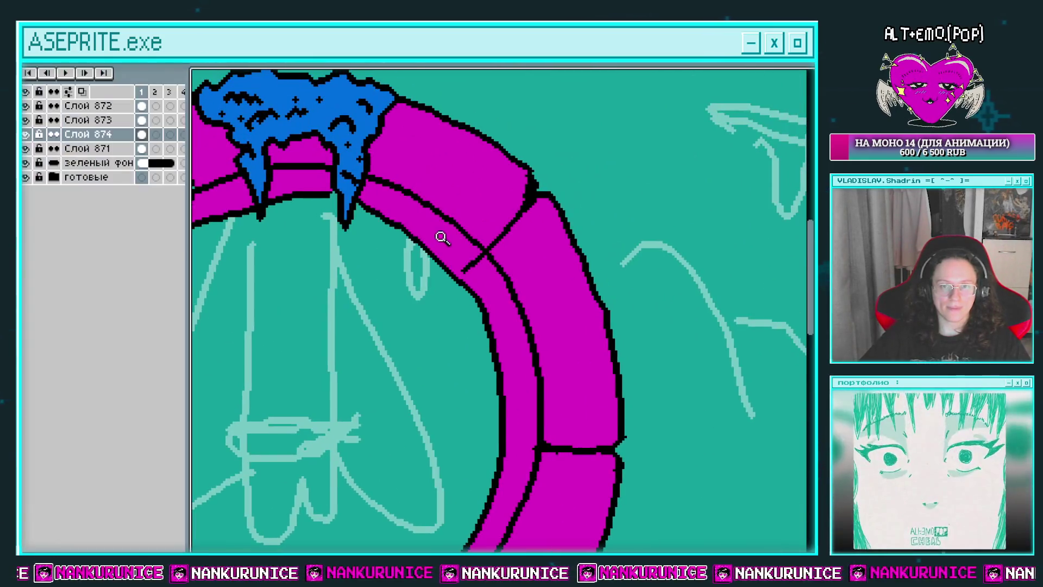
key(Tab)
scroll(503, 279, down, 2)
scroll(477, 205, up, 1)
scroll(380, 158, up, 1)
scroll(493, 140, up, 1)
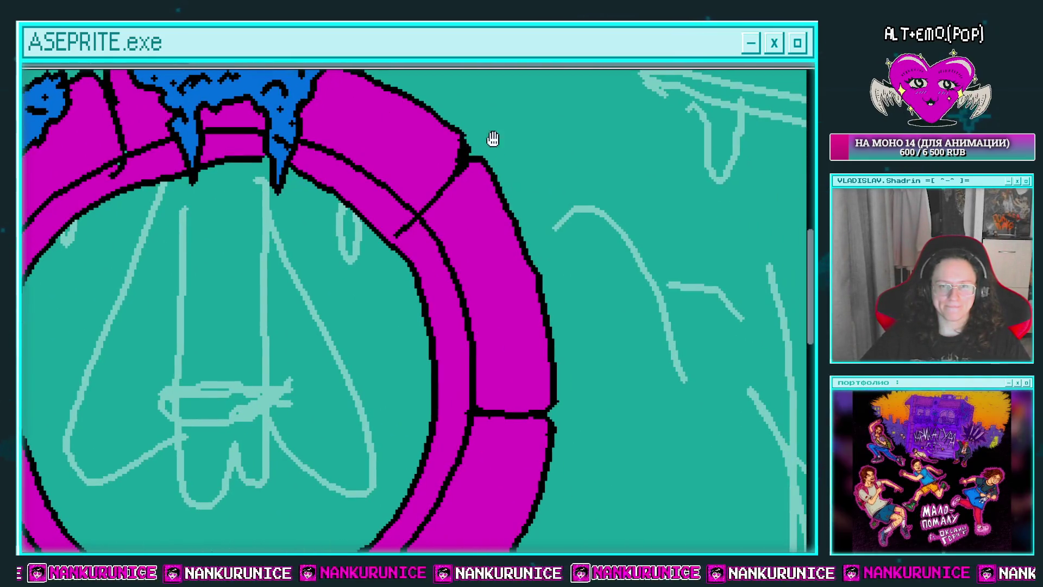
drag(457, 131, 487, 188)
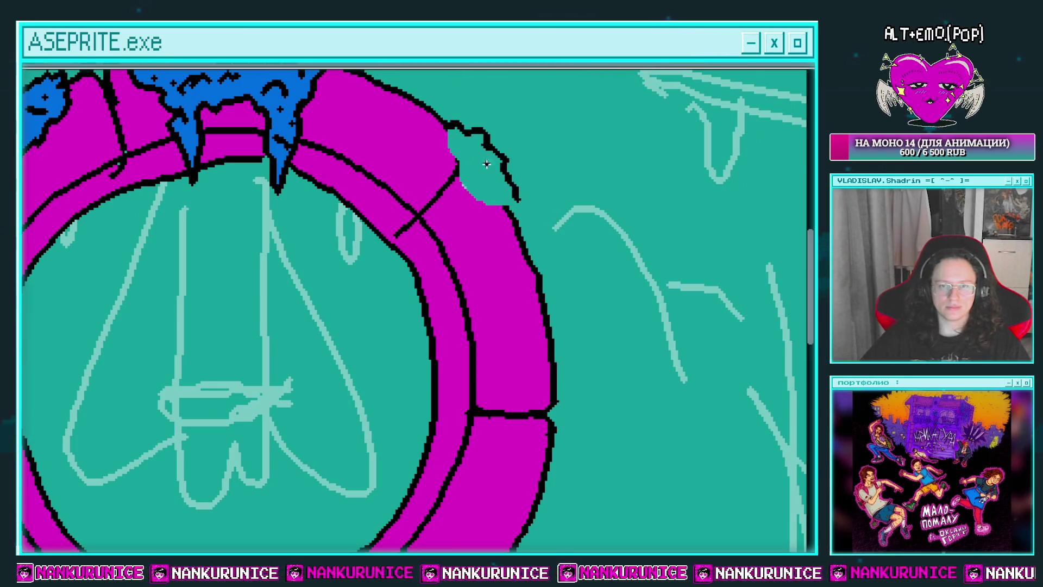
scroll(524, 193, down, 1)
mouse_move(480, 158)
mouse_down()
mouse_move(503, 201)
mouse_move(508, 307)
mouse_up()
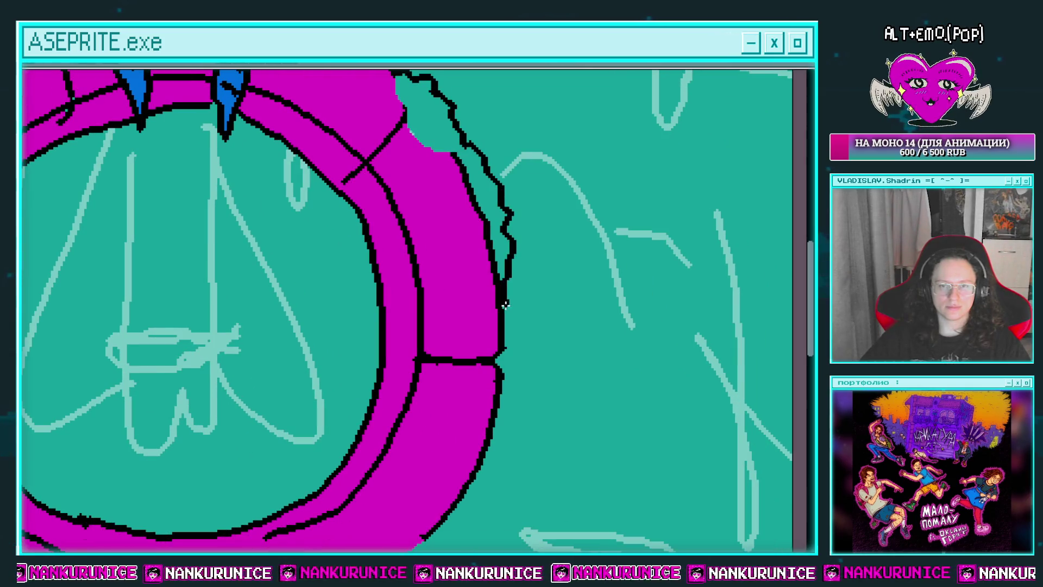
Bucket-fill the moss patch on the ring's right side blue
scroll(488, 251, up, 1)
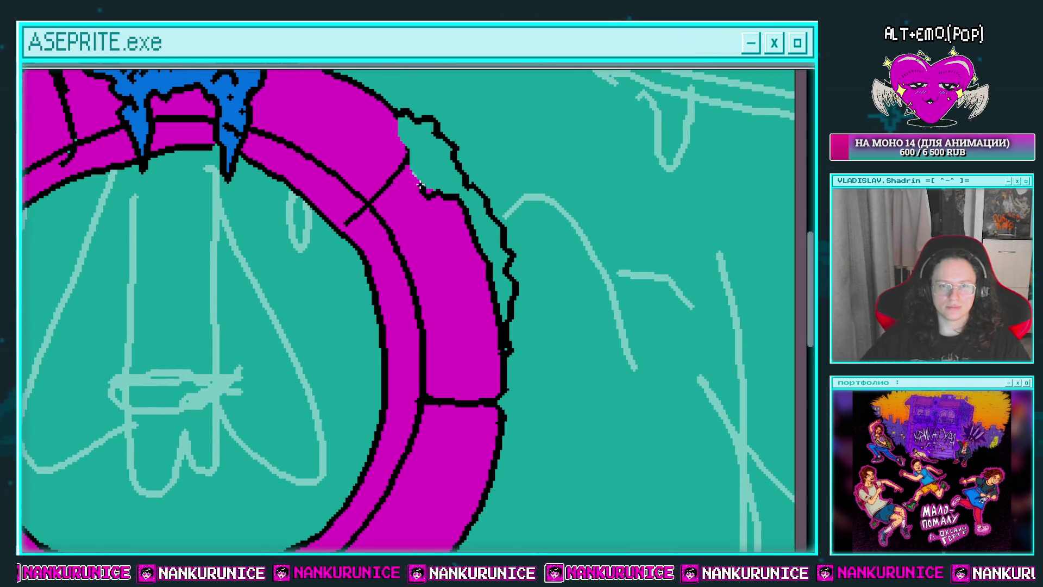
click(427, 151)
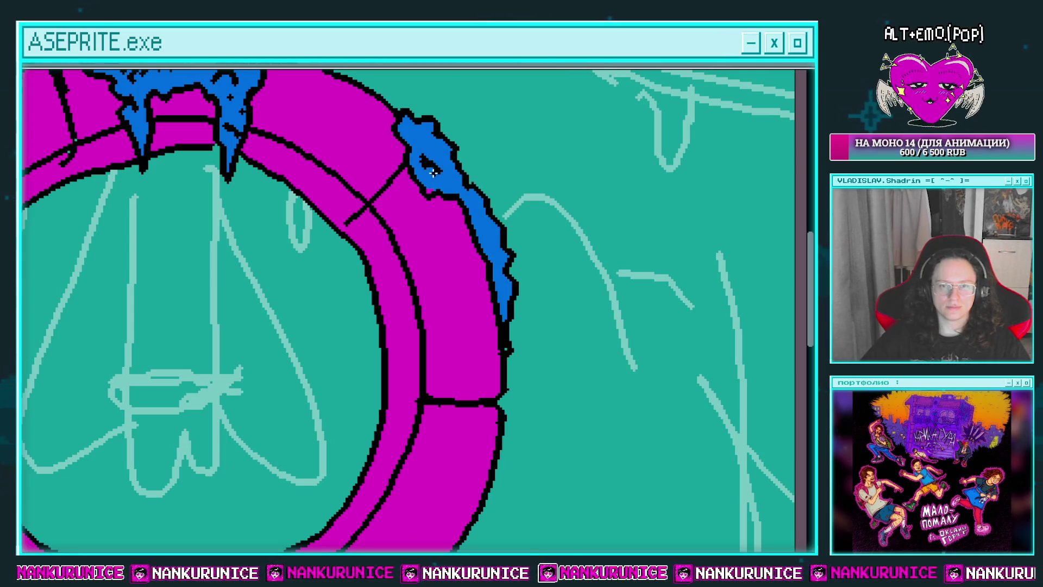
drag(495, 258, 525, 286)
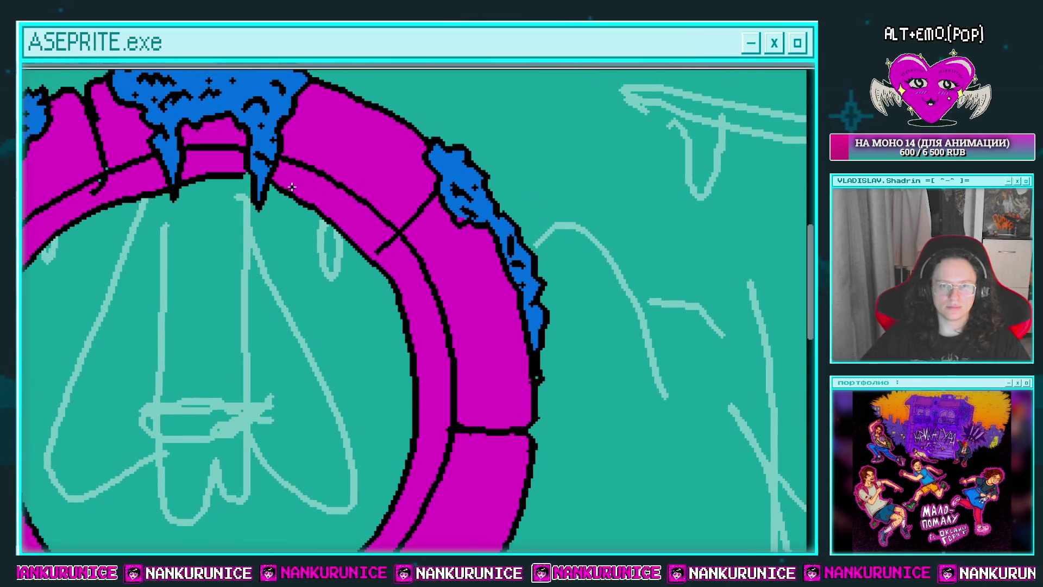
Carve black vertical lines between the fangs and short notches on the inner rim
mouse_move(235, 152)
mouse_down()
mouse_move(236, 173)
mouse_move(222, 173)
mouse_up()
drag(207, 152, 207, 172)
drag(193, 152, 192, 173)
mouse_move(135, 187)
mouse_down()
mouse_move(268, 201)
mouse_move(265, 209)
mouse_move(322, 187)
mouse_move(293, 204)
mouse_up()
drag(266, 195, 264, 210)
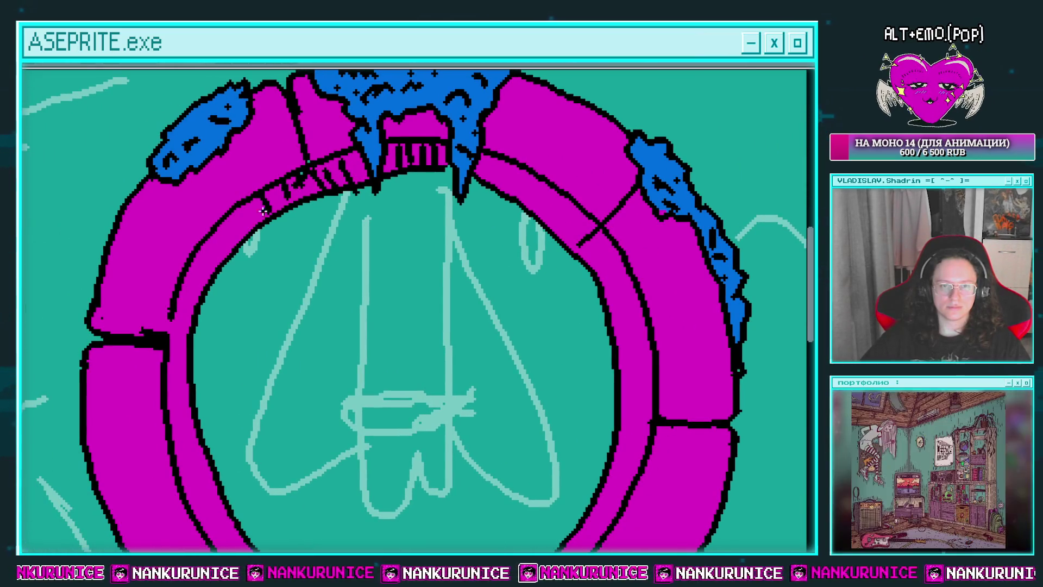
drag(181, 287, 170, 347)
Add short diagonal cracks, a teal inner-edge touch-up, and black hatch strokes on the inner band
drag(319, 187, 259, 186)
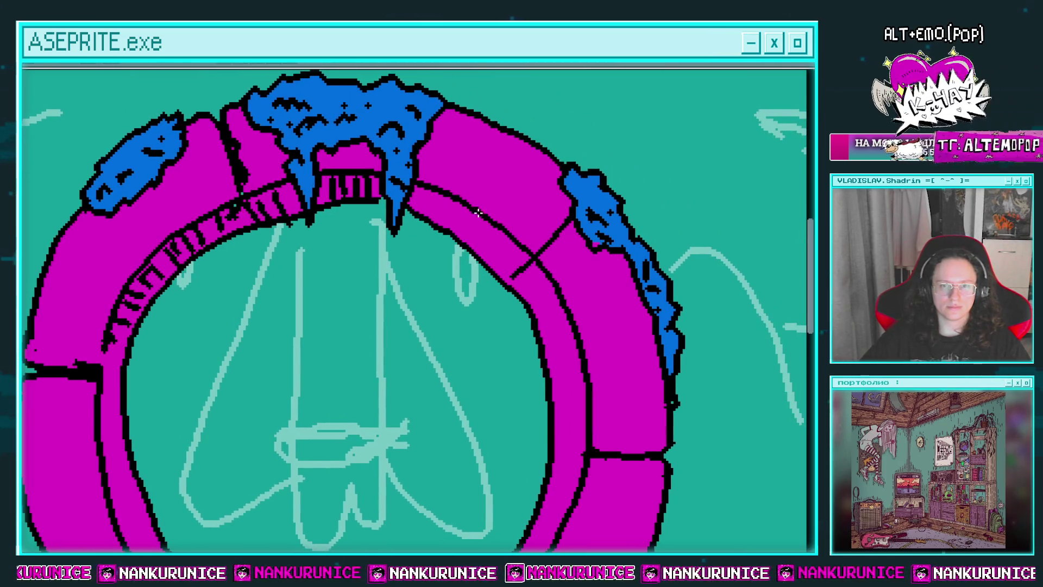
mouse_move(559, 231)
mouse_down()
mouse_move(523, 205)
mouse_move(546, 234)
mouse_move(492, 175)
mouse_up()
drag(469, 232, 391, 171)
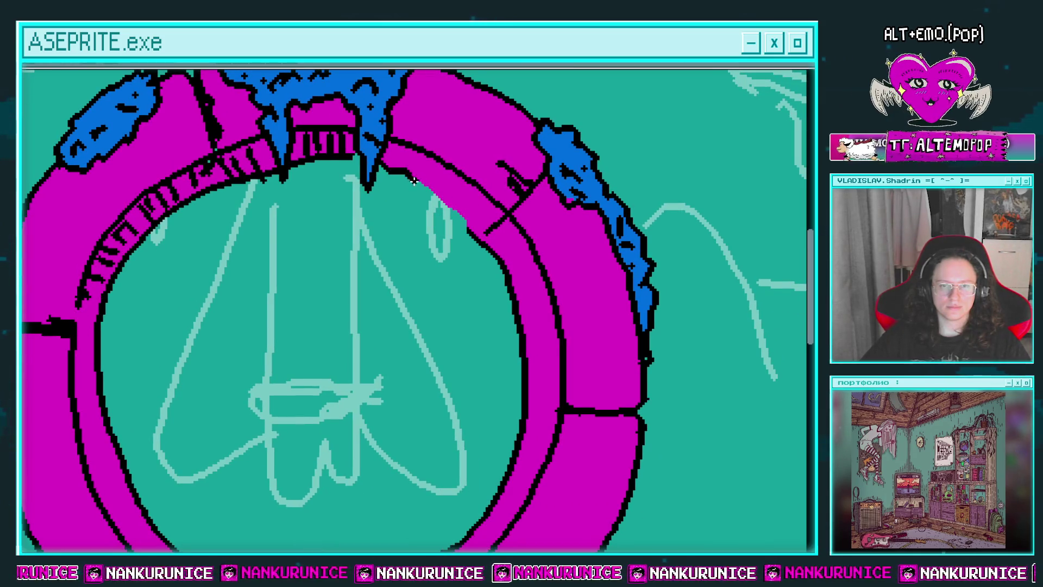
mouse_move(473, 225)
mouse_down()
mouse_move(462, 261)
mouse_move(488, 248)
mouse_move(481, 237)
mouse_up()
mouse_move(450, 236)
mouse_down()
mouse_move(463, 226)
mouse_move(456, 215)
mouse_up()
drag(421, 225, 432, 209)
drag(389, 182, 374, 220)
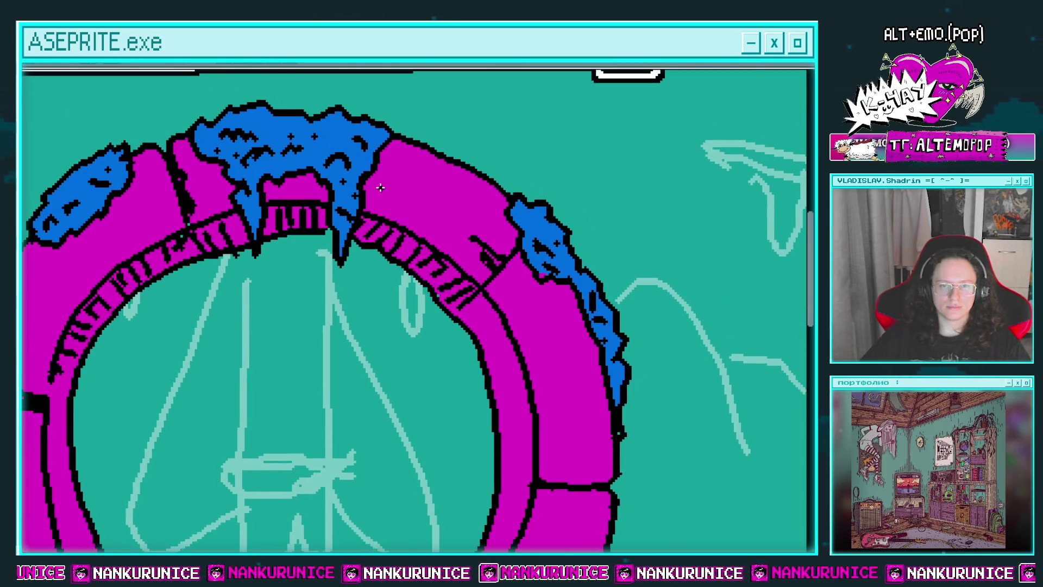
Dot black specks on the right magenta stone and undo a stray top-edge stroke
click(456, 201)
click(479, 204)
click(460, 223)
click(495, 220)
mouse_move(427, 145)
mouse_down()
mouse_move(478, 176)
mouse_move(424, 144)
mouse_move(467, 174)
mouse_up()
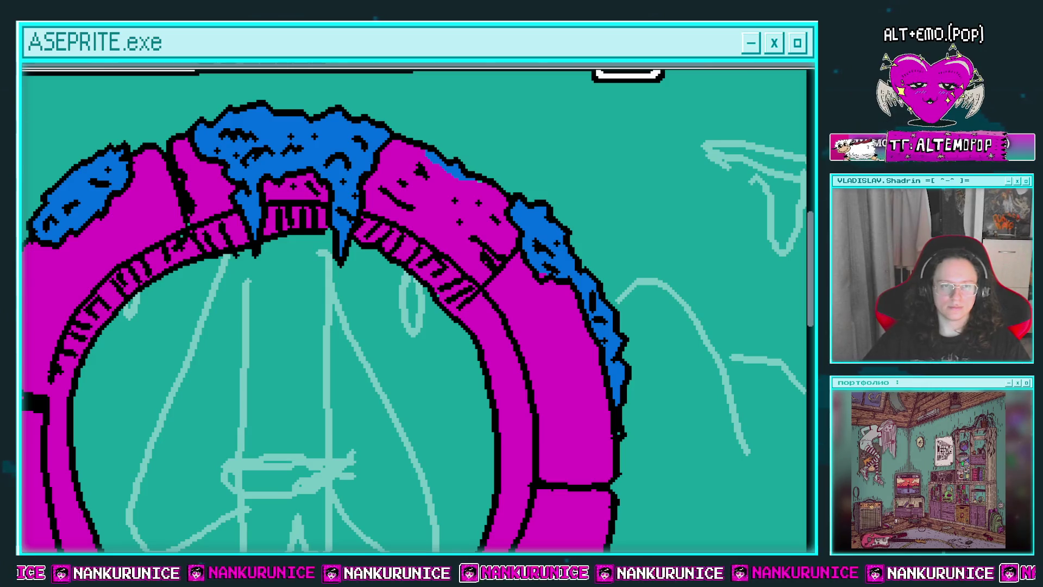
key(ctrl+z)
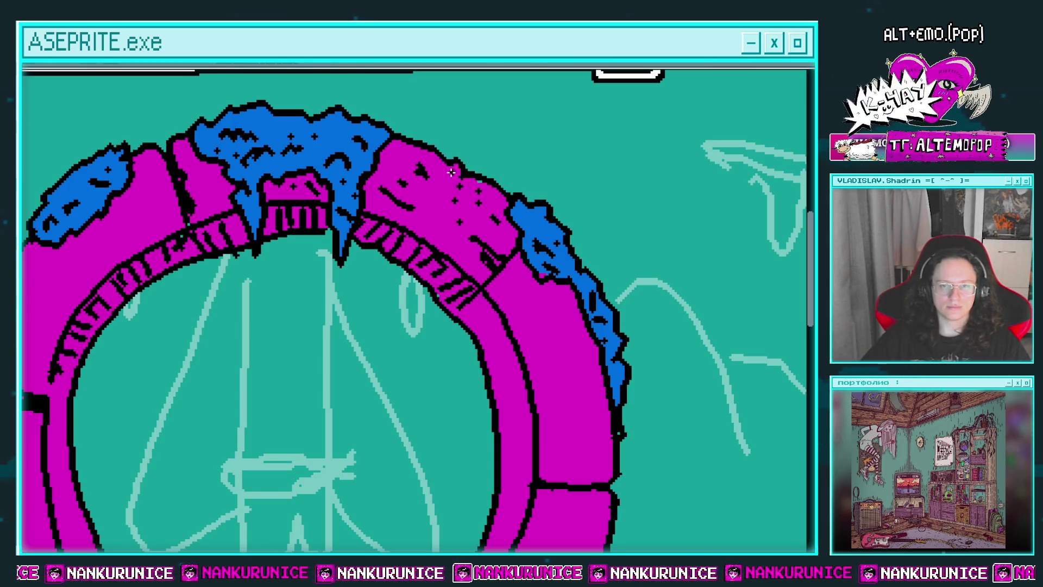
Paint over the left stone's outline in magenta and flip between animation frames
drag(281, 154, 466, 135)
drag(375, 176, 413, 156)
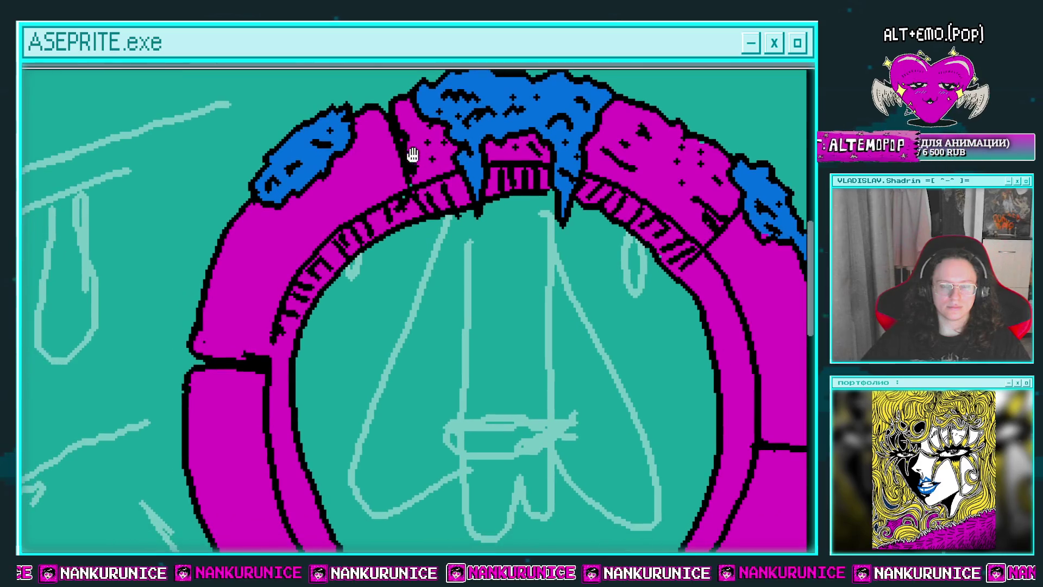
drag(240, 224, 249, 211)
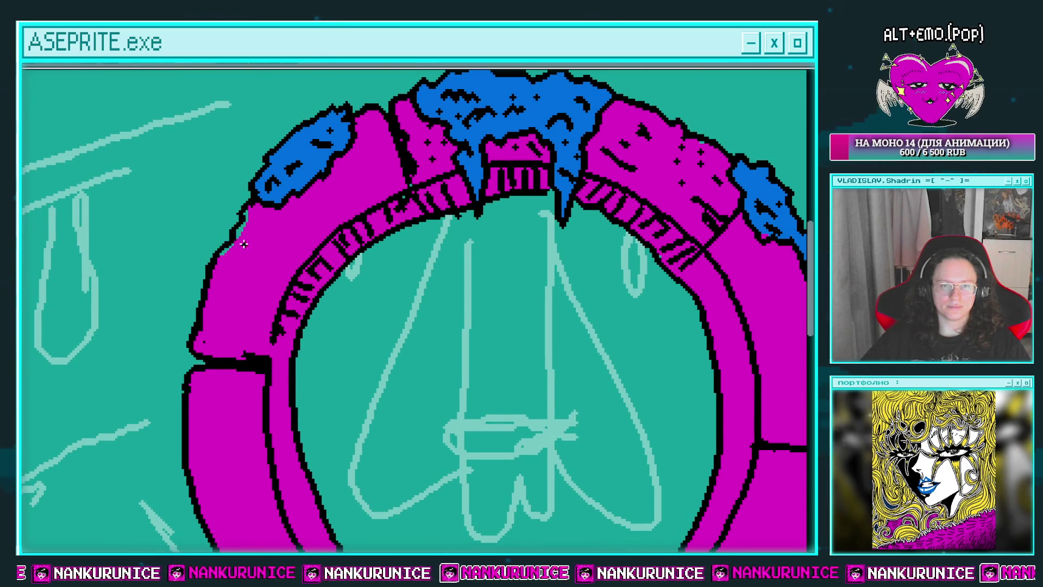
key(Right)
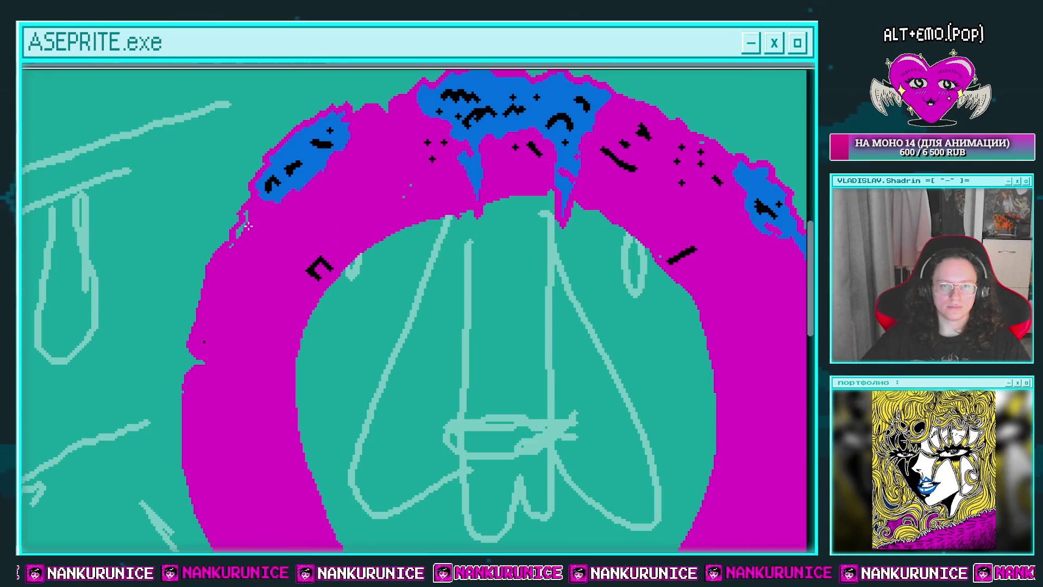
key(Left)
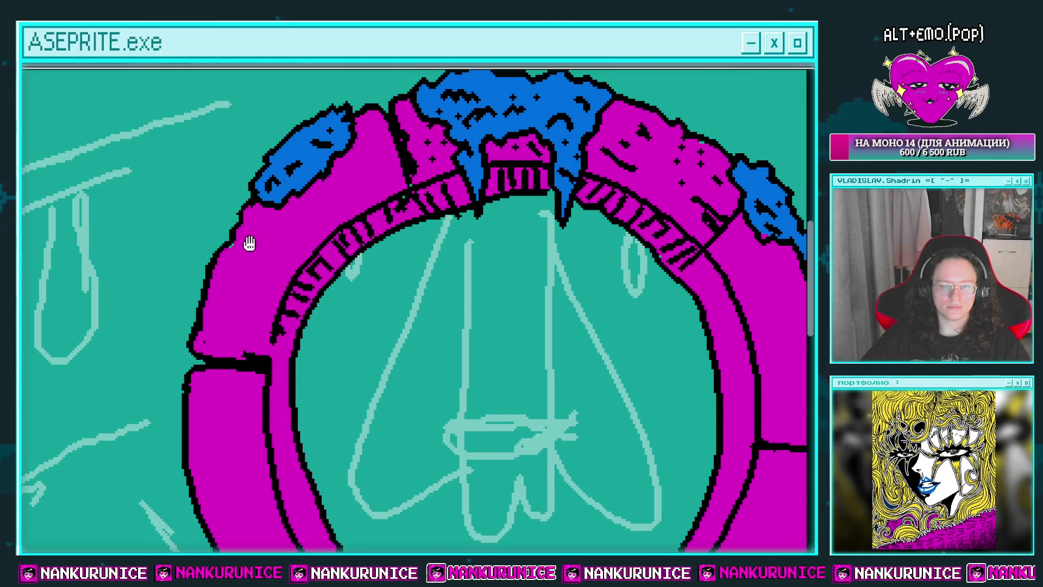
key(Right)
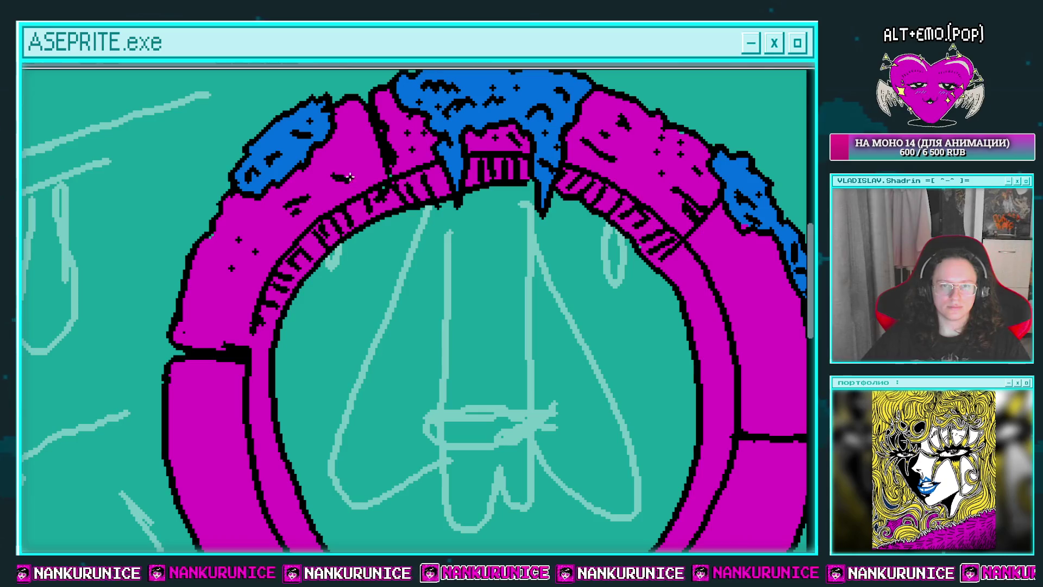
drag(298, 200, 353, 172)
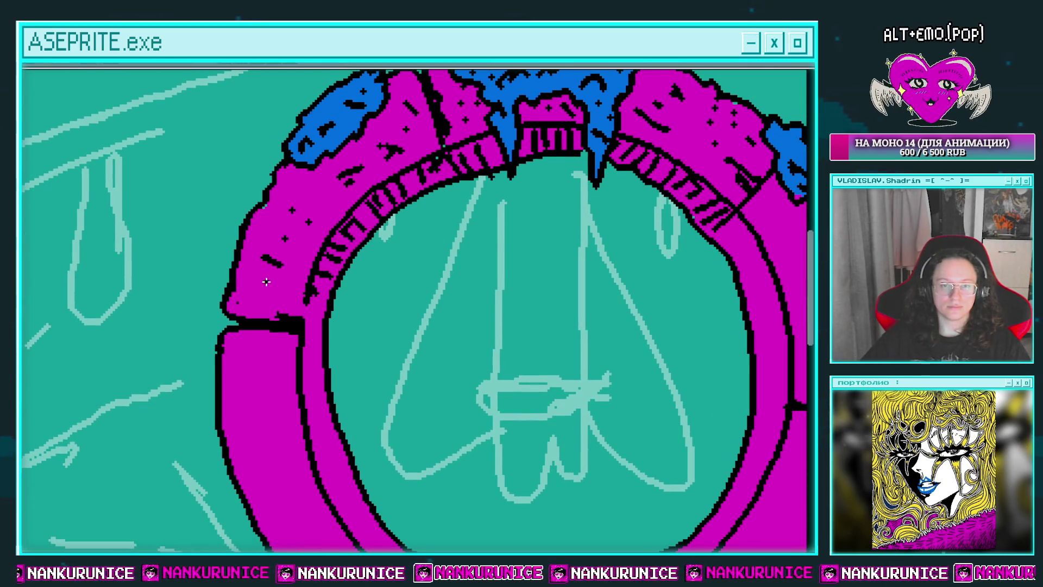
scroll(256, 266, down, 2)
scroll(271, 207, down, 3)
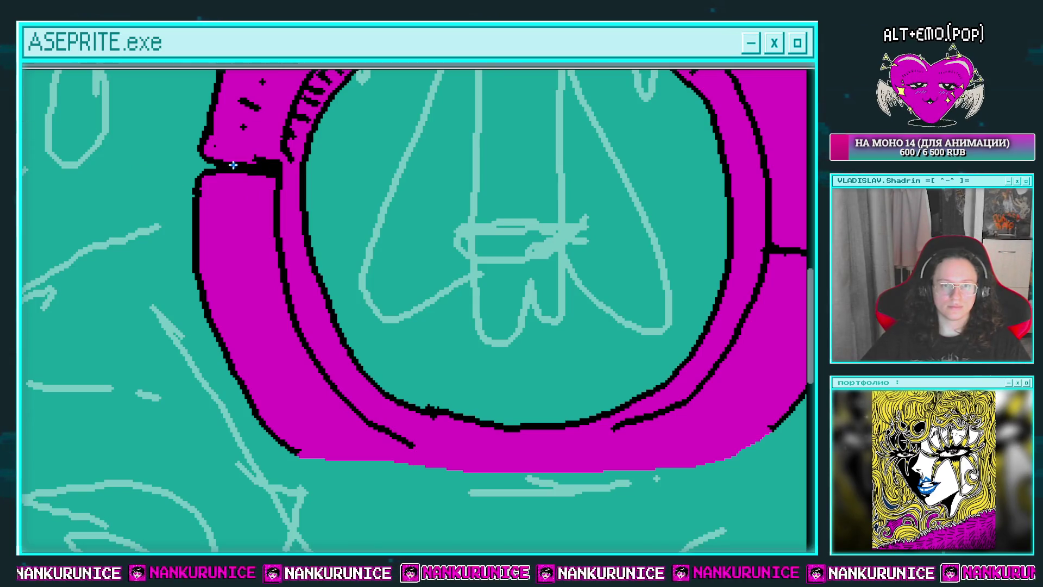
Outline a long drip at the lower-left joint and bucket-fill it and the adjacent strip blue
mouse_move(234, 165)
mouse_down()
mouse_move(212, 168)
mouse_move(267, 163)
mouse_move(184, 177)
mouse_up()
drag(166, 229, 182, 319)
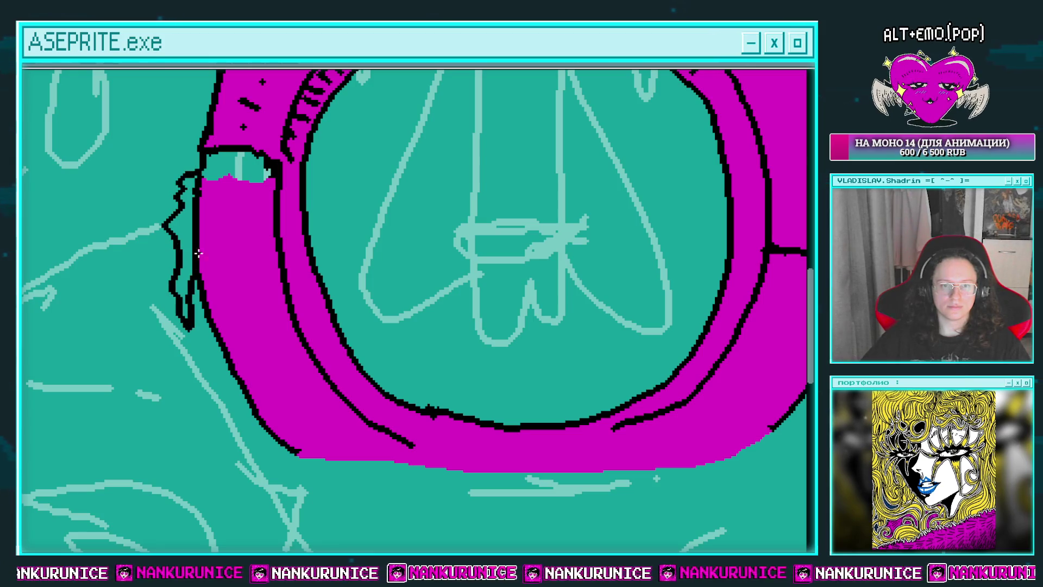
mouse_move(226, 182)
mouse_down()
mouse_move(239, 201)
mouse_move(227, 259)
mouse_up()
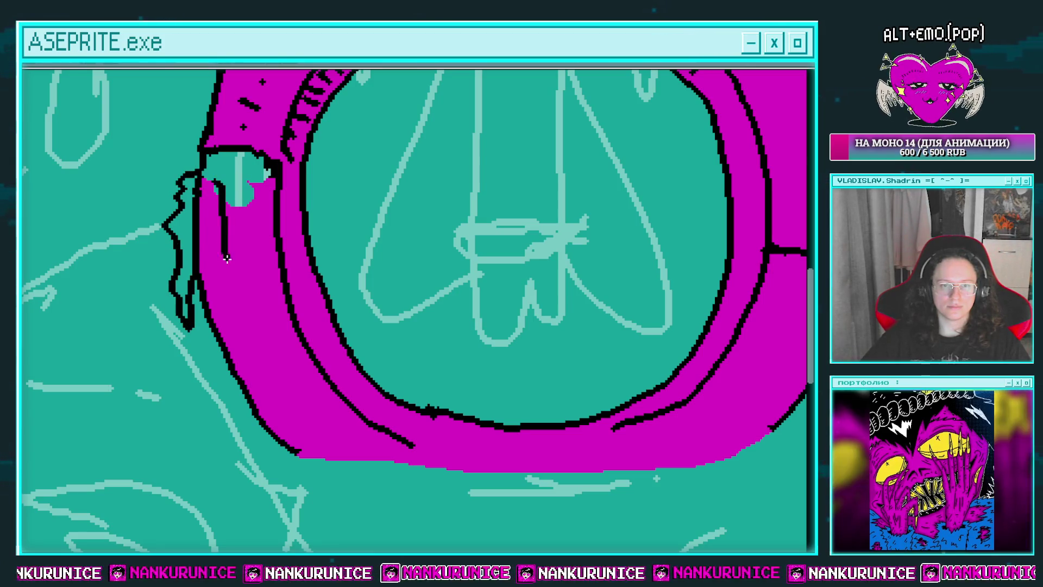
click(236, 187)
click(236, 210)
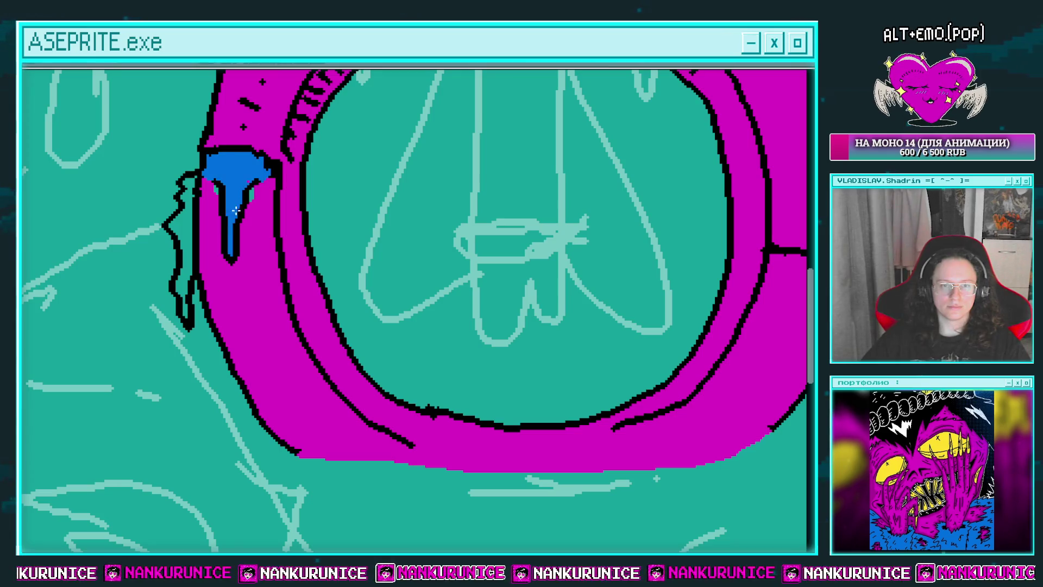
click(192, 200)
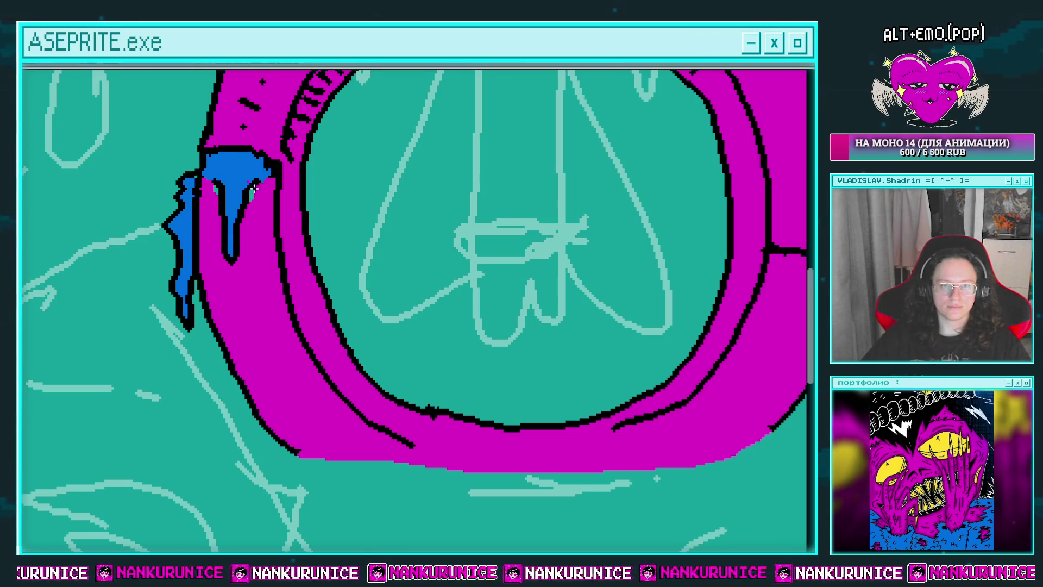
Add black shading marks on the blue drip
drag(253, 187, 260, 261)
mouse_move(220, 220)
mouse_down()
mouse_move(230, 242)
mouse_move(212, 208)
mouse_move(219, 228)
mouse_up()
scroll(252, 254, down, 2)
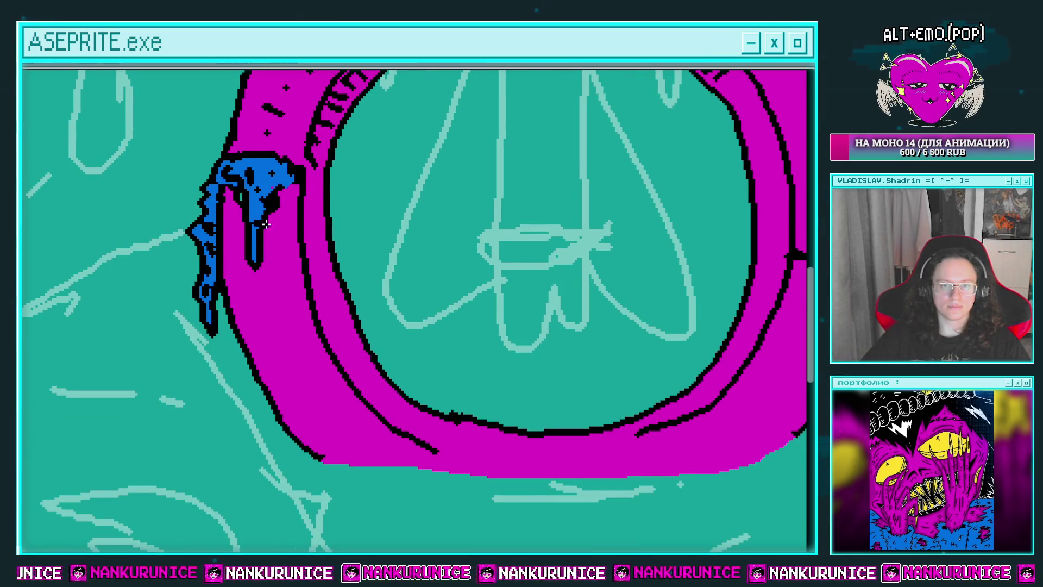
scroll(266, 224, down, 1)
scroll(326, 217, down, 4)
scroll(396, 289, up, 3)
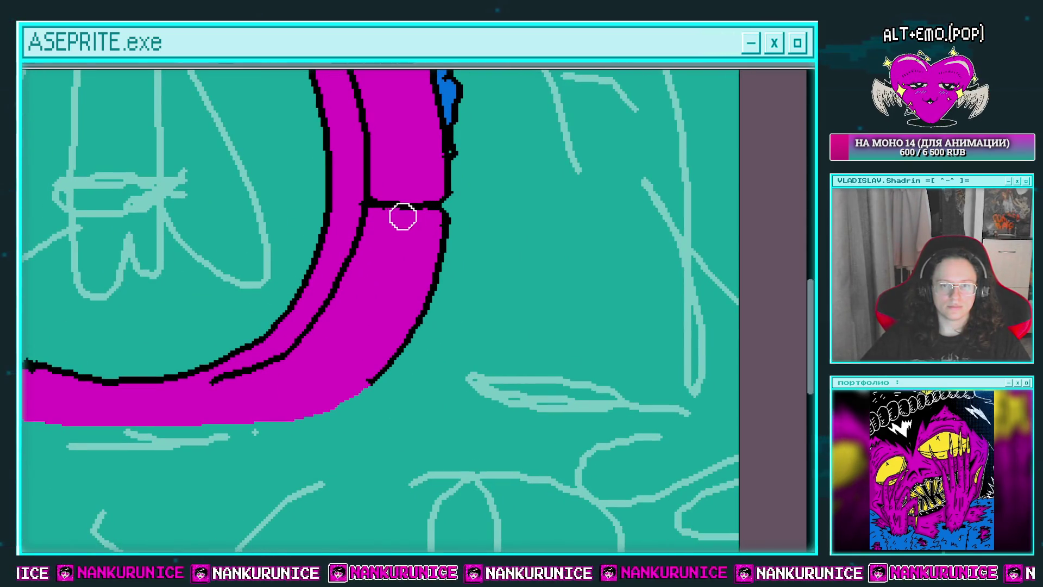
Erase the band at the lower-right joint, paint moss, and bucket-fill the outlined drip blue
mouse_move(401, 217)
mouse_down()
mouse_move(388, 235)
mouse_move(358, 213)
mouse_up()
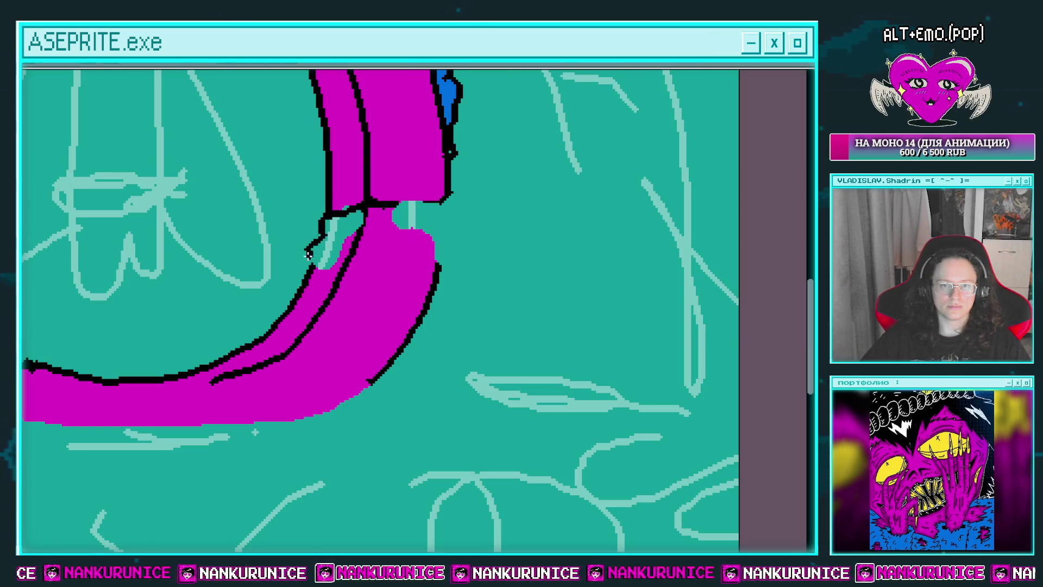
mouse_move(308, 254)
mouse_down()
mouse_move(364, 212)
mouse_move(318, 221)
mouse_move(348, 220)
mouse_move(387, 263)
mouse_up()
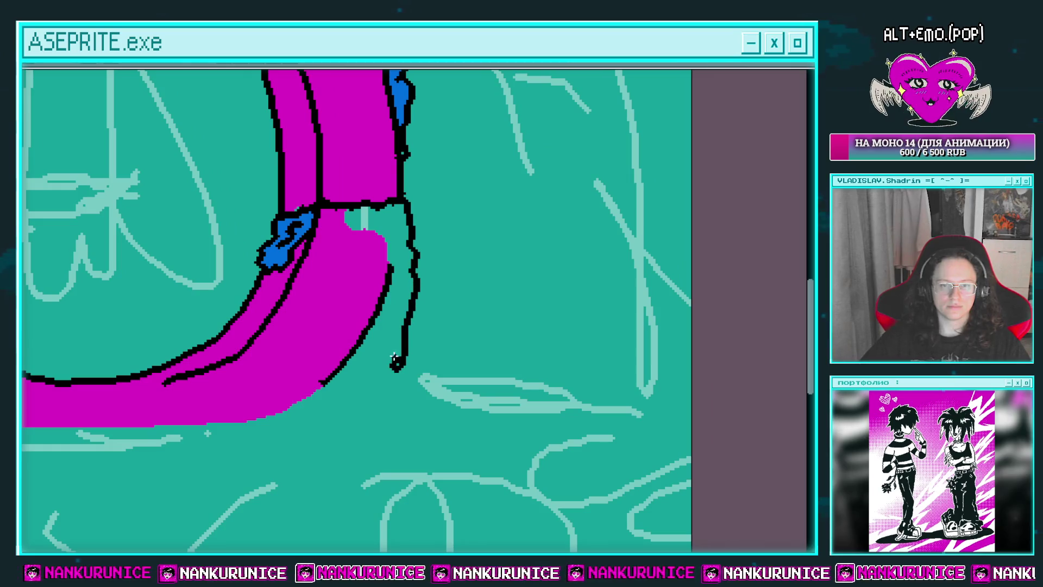
click(386, 220)
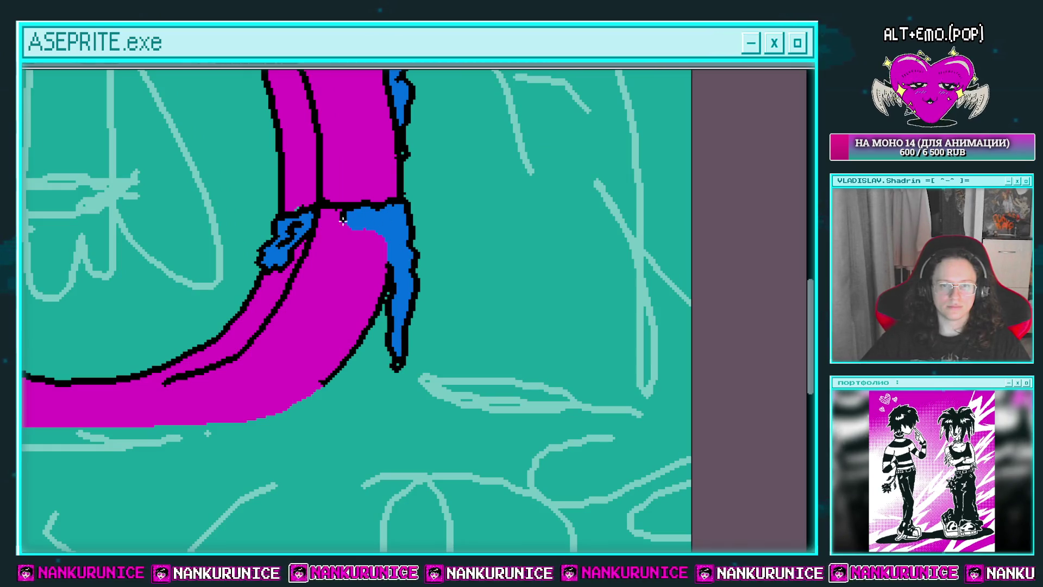
mouse_move(371, 203)
mouse_down()
mouse_move(390, 201)
mouse_move(367, 206)
mouse_up()
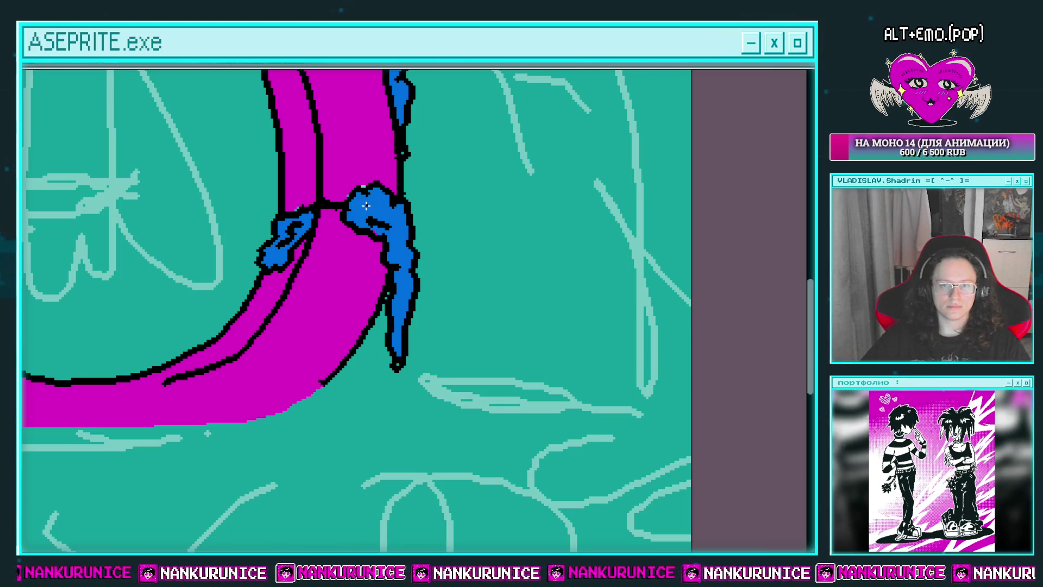
scroll(409, 265, down, 2)
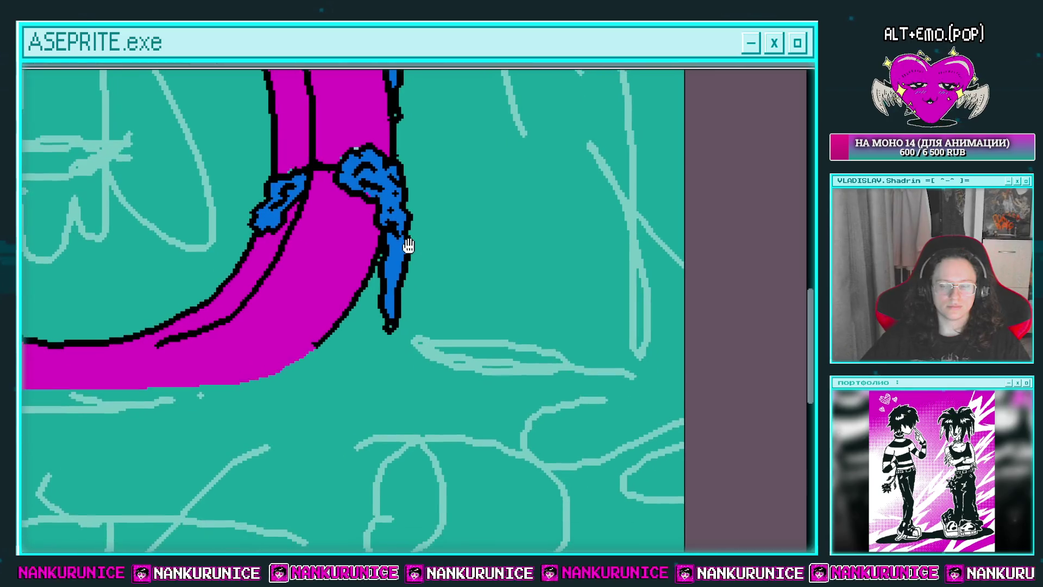
scroll(395, 298, down, 3)
mouse_move(396, 296)
mouse_down()
mouse_move(381, 145)
mouse_move(348, 169)
mouse_up()
scroll(387, 217, up, 2)
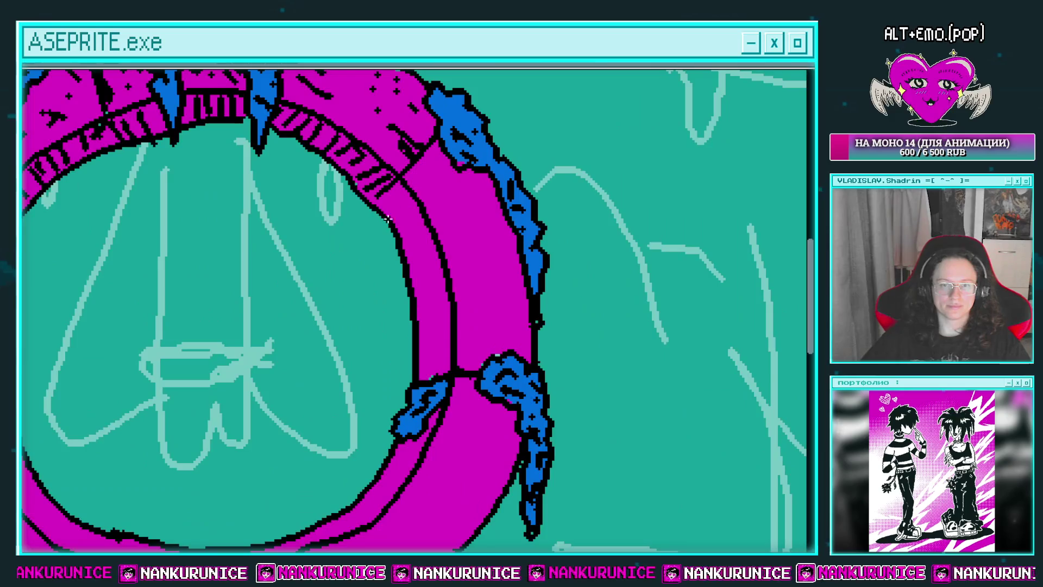
Touch up the ring's inner edge with teal and redraw its black inner outline
drag(387, 217, 416, 326)
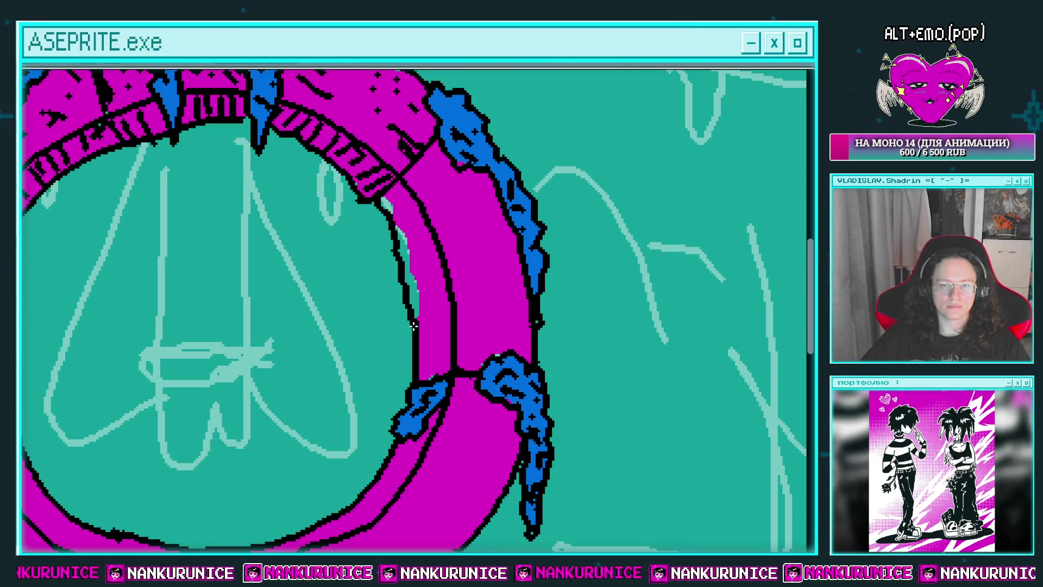
drag(144, 159, 111, 139)
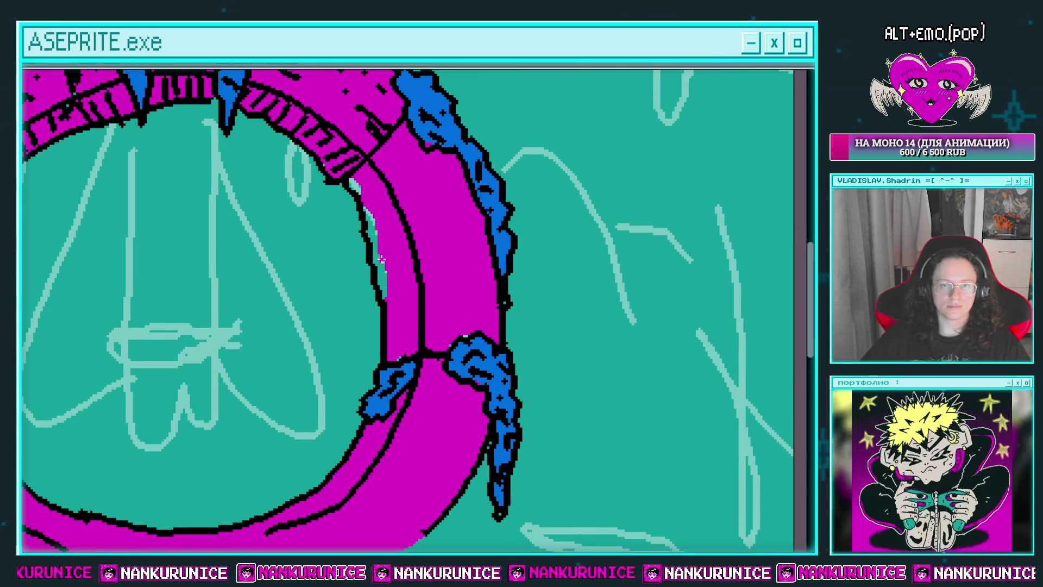
click(352, 189)
drag(265, 181, 454, 240)
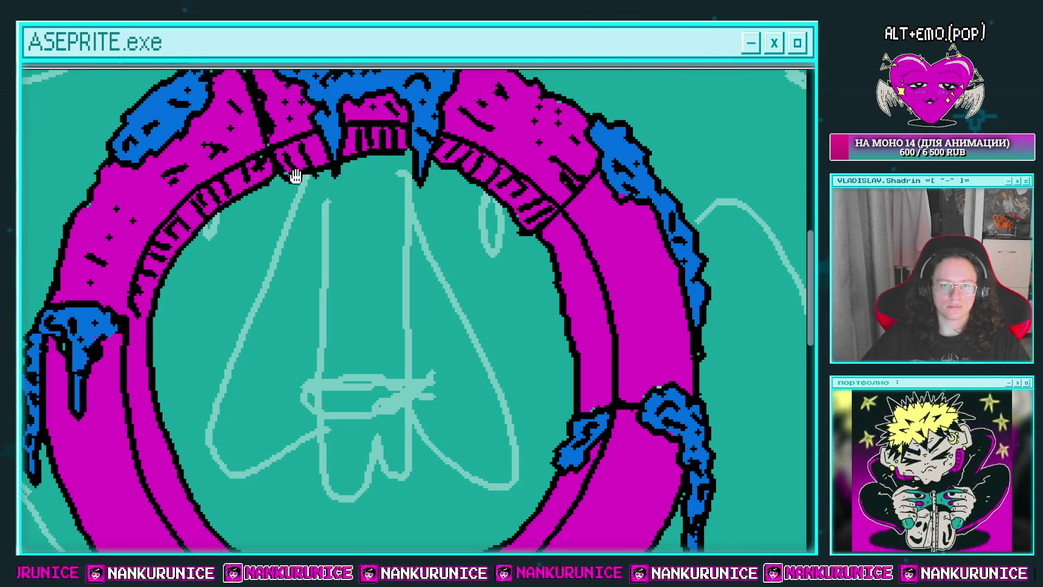
drag(281, 173, 334, 111)
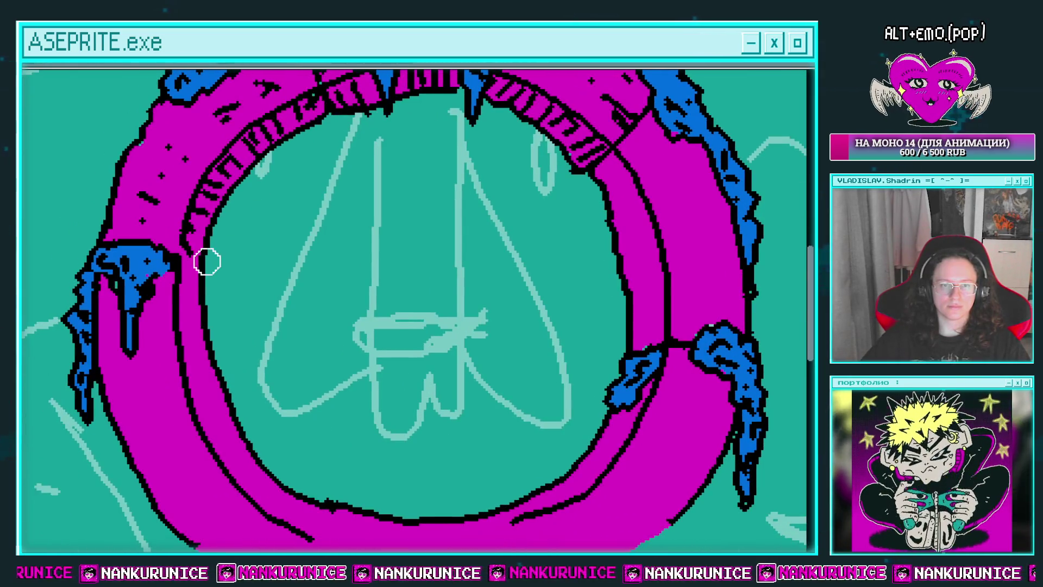
drag(205, 261, 210, 249)
key(ctrl+z)
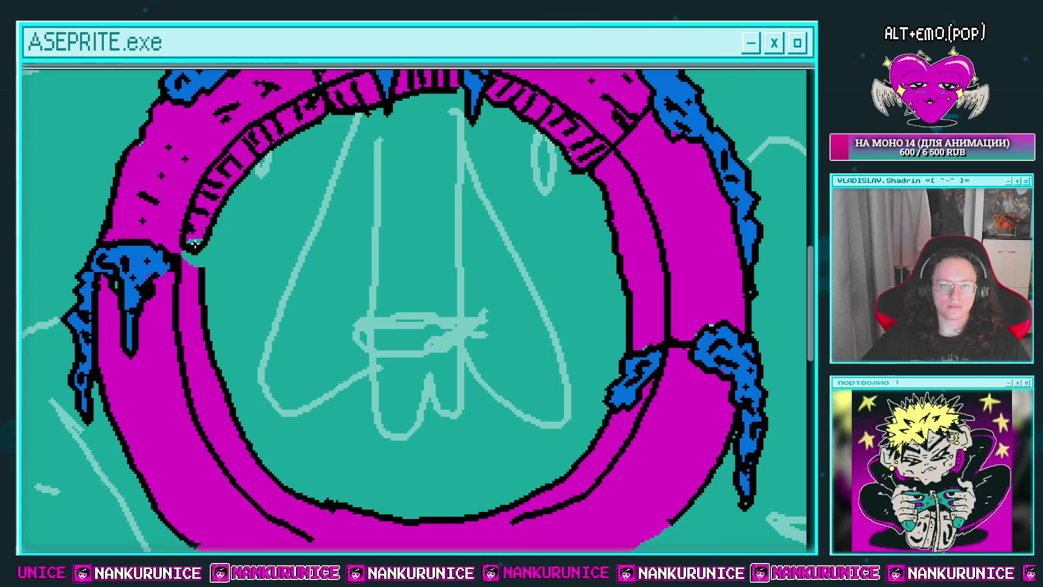
mouse_move(188, 249)
mouse_down()
mouse_move(211, 264)
mouse_move(223, 240)
mouse_up()
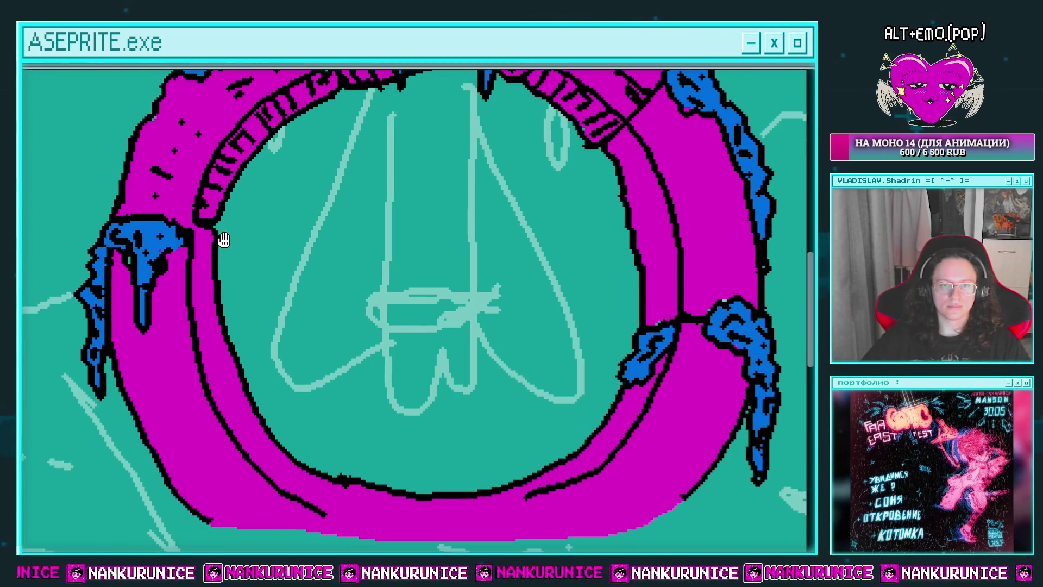
Add black hatch strokes down the inner band, plus a diagonal shading line and detail stroke
scroll(188, 244, up, 2)
scroll(191, 256, up, 2)
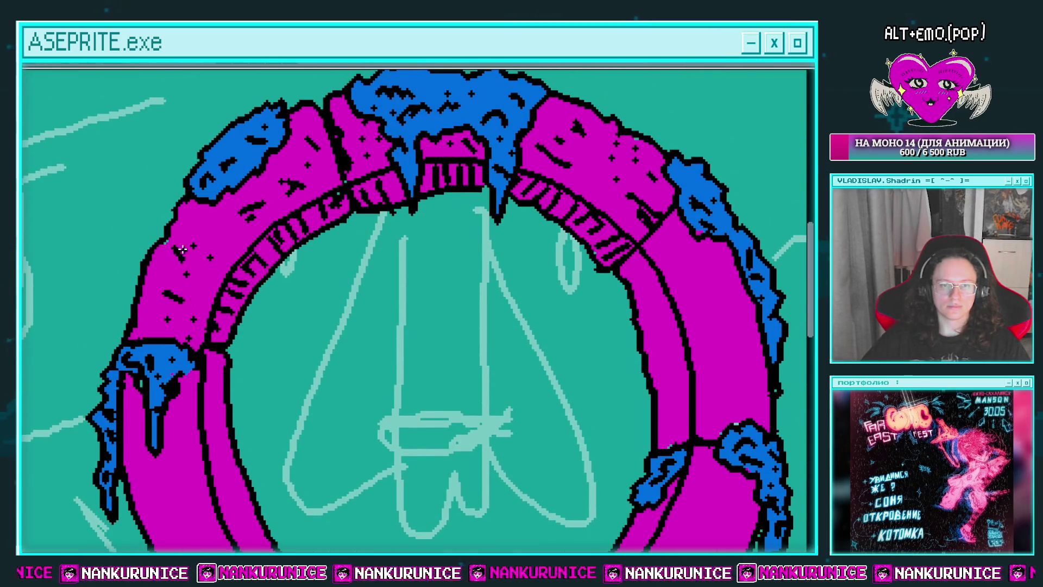
scroll(245, 225, right, 3)
scroll(304, 171, down, 2)
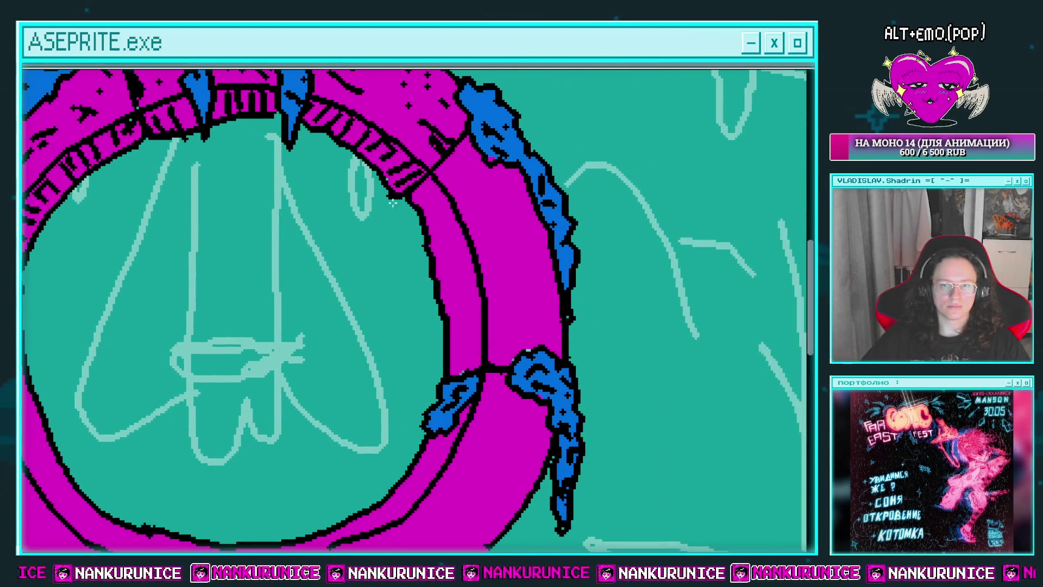
mouse_move(419, 206)
mouse_down()
mouse_move(444, 218)
mouse_move(455, 247)
mouse_move(450, 220)
mouse_move(474, 277)
mouse_up()
scroll(440, 240, down, 1)
mouse_move(438, 286)
mouse_down()
mouse_move(469, 291)
mouse_move(463, 308)
mouse_up()
mouse_move(438, 314)
mouse_down()
mouse_move(452, 322)
mouse_move(438, 336)
mouse_up()
scroll(478, 302, right, 1)
drag(434, 194, 446, 250)
drag(449, 229, 465, 246)
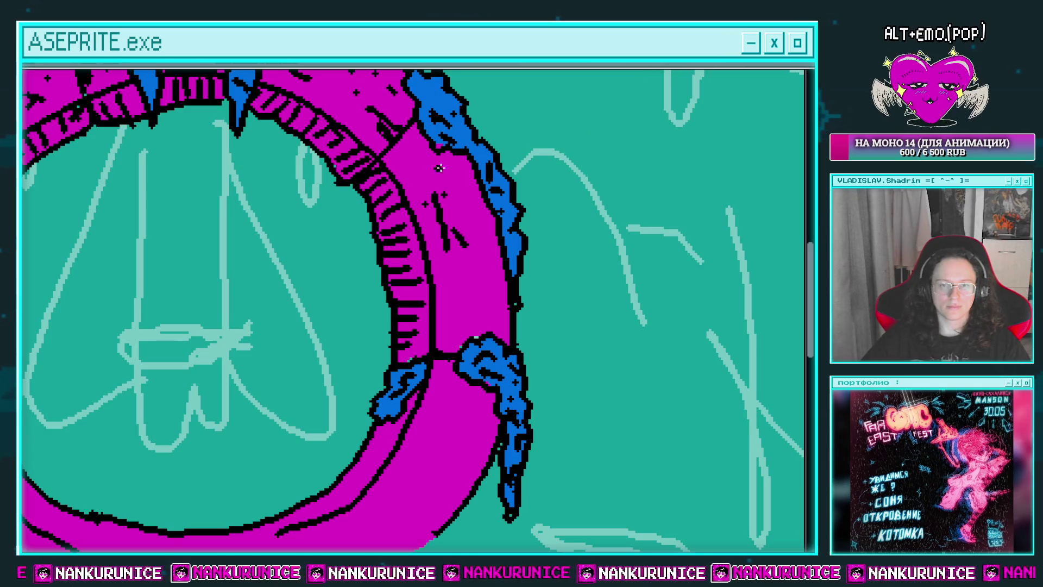
drag(451, 183, 429, 144)
drag(442, 157, 454, 178)
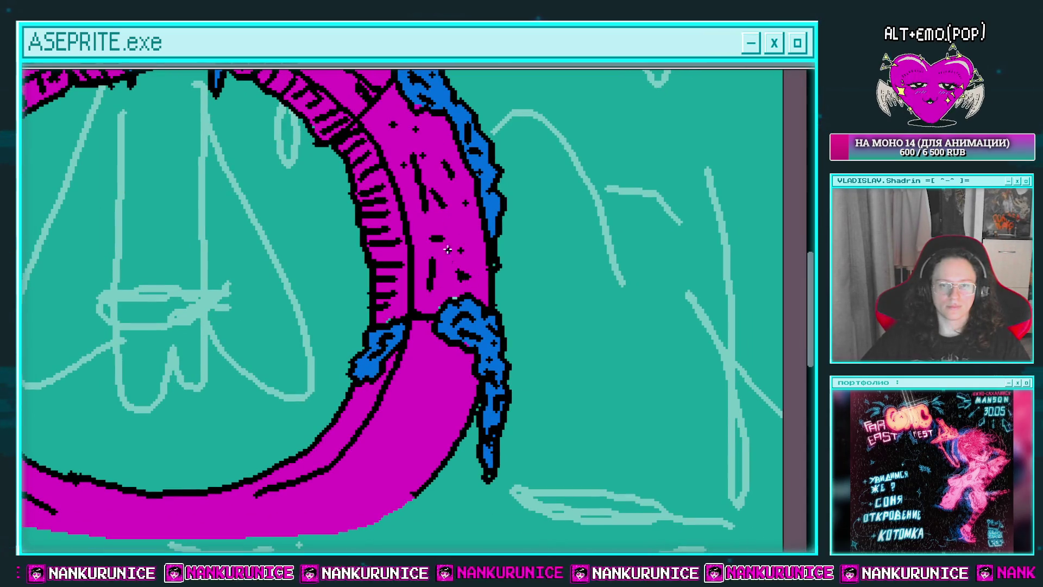
Add a short black stroke on the lower curve and a dash and diagonal line on the tube
scroll(437, 286, down, 4)
scroll(437, 287, left, 1)
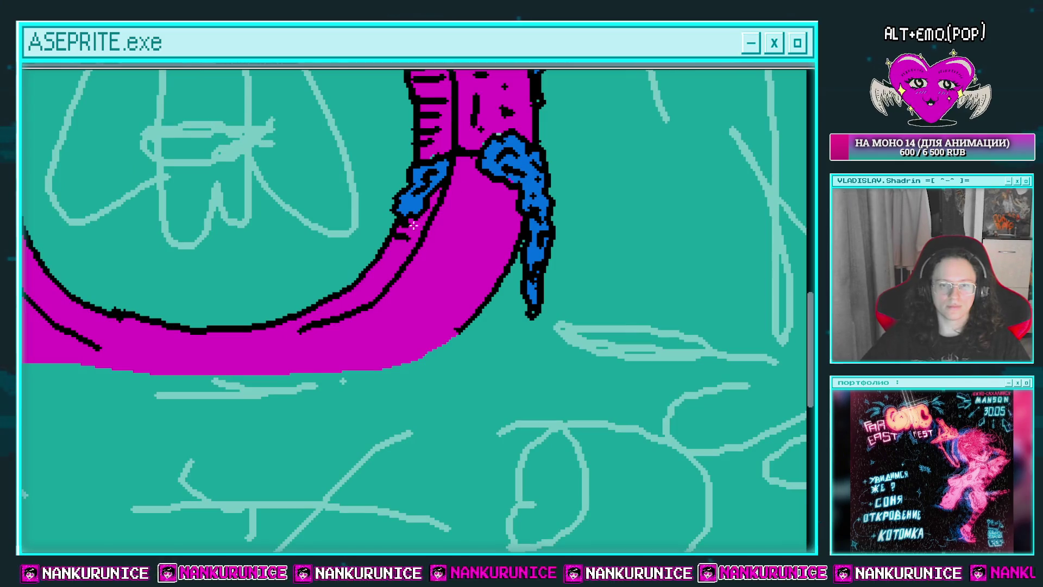
scroll(434, 209, left, 1)
drag(424, 250, 436, 263)
scroll(413, 275, right, 1)
scroll(413, 274, up, 1)
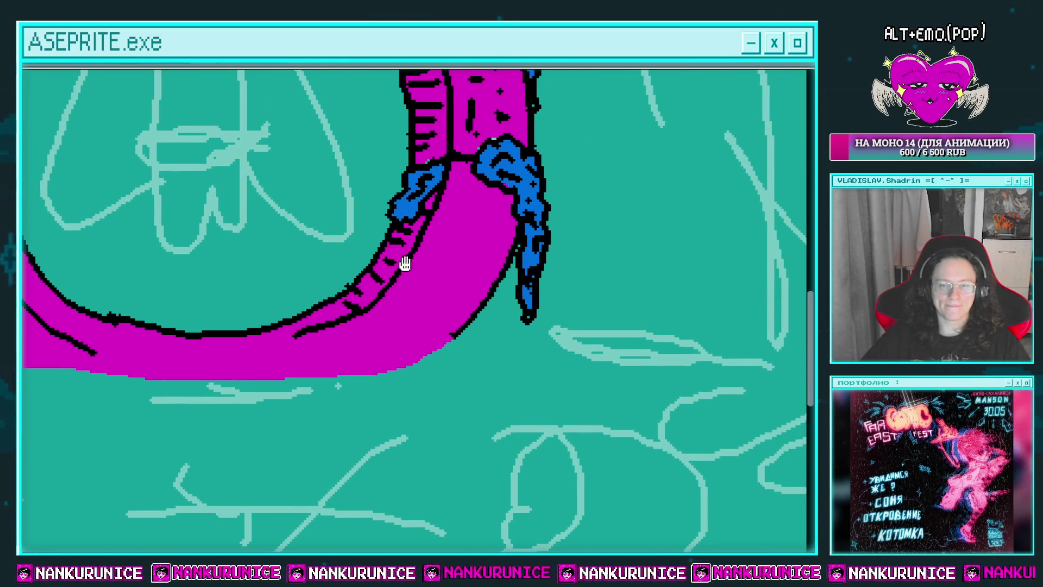
drag(467, 201, 491, 213)
drag(471, 252, 433, 292)
Add an angled black stroke at the ring's lower-left edge
scroll(468, 266, down, 3)
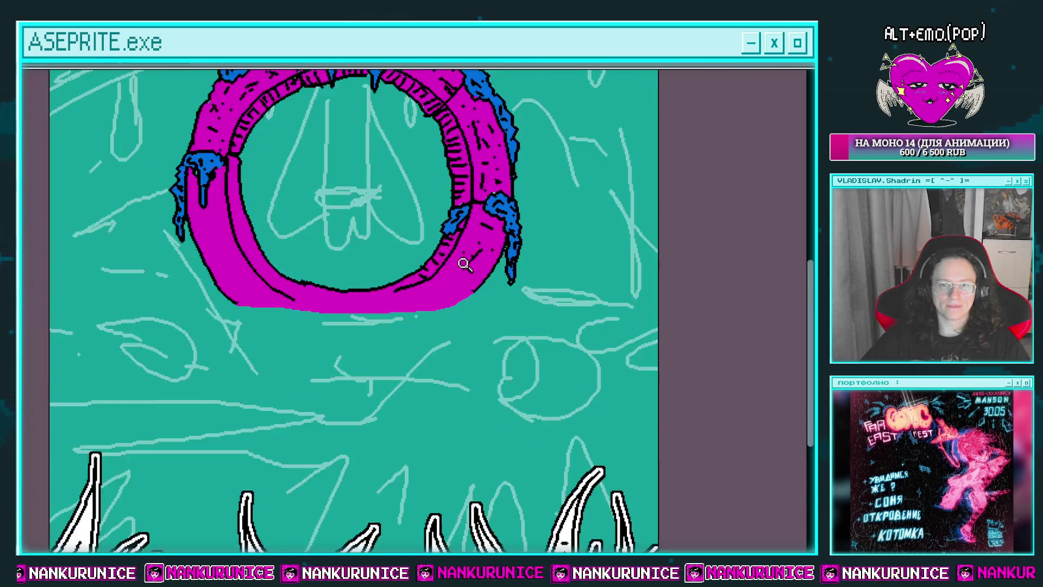
scroll(480, 273, down, 1)
scroll(424, 287, up, 2)
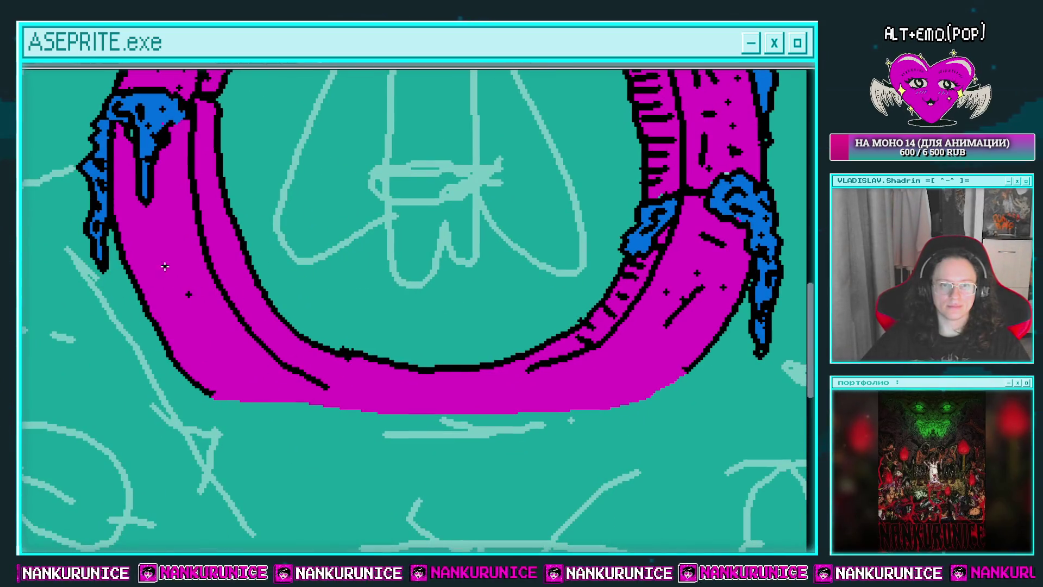
scroll(228, 295, down, 2)
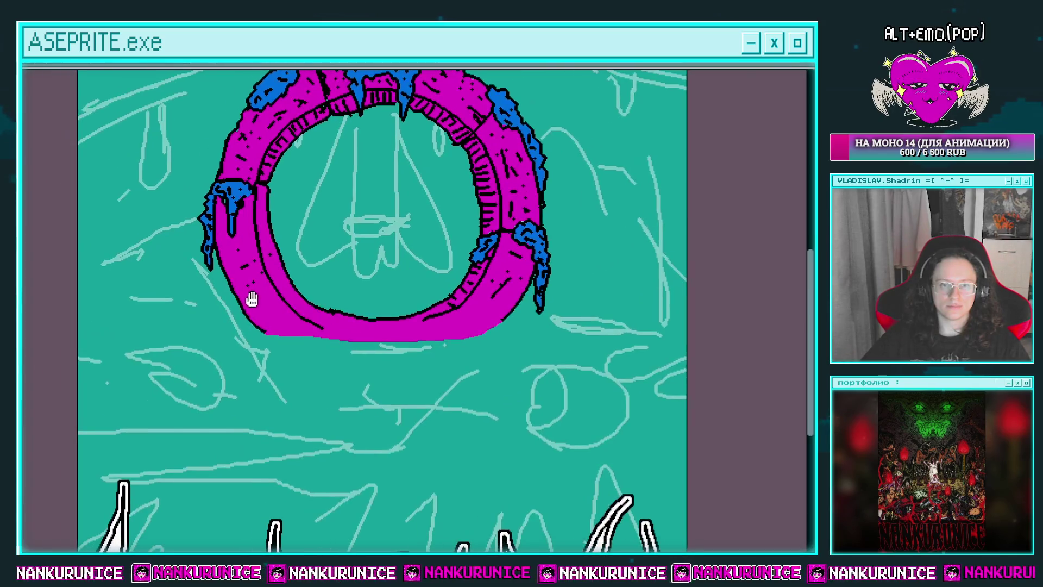
scroll(255, 315, up, 2)
drag(267, 324, 288, 326)
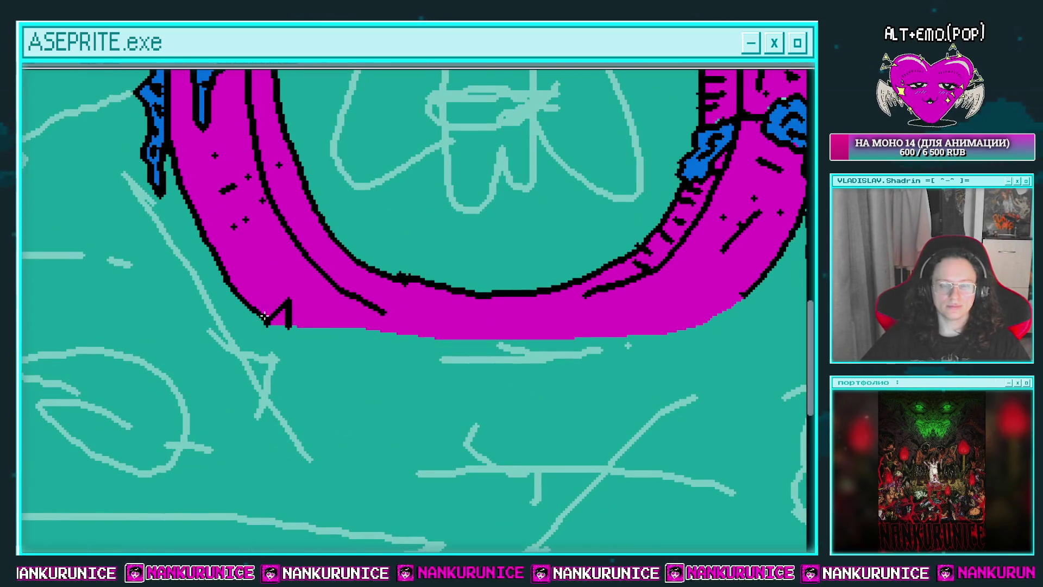
scroll(264, 316, left, 1)
drag(341, 329, 292, 311)
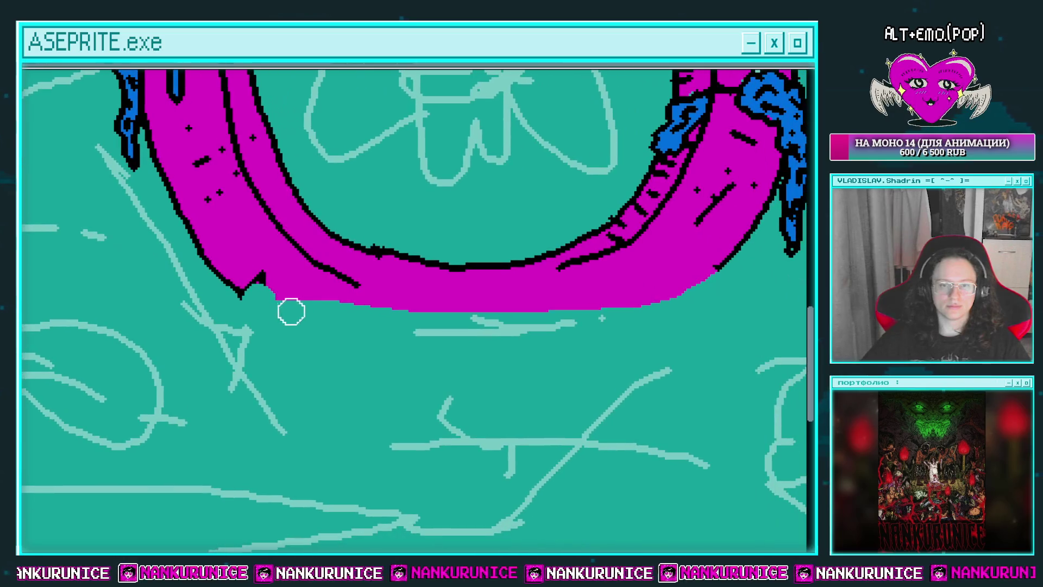
scroll(233, 307, down, 1)
scroll(224, 312, down, 1)
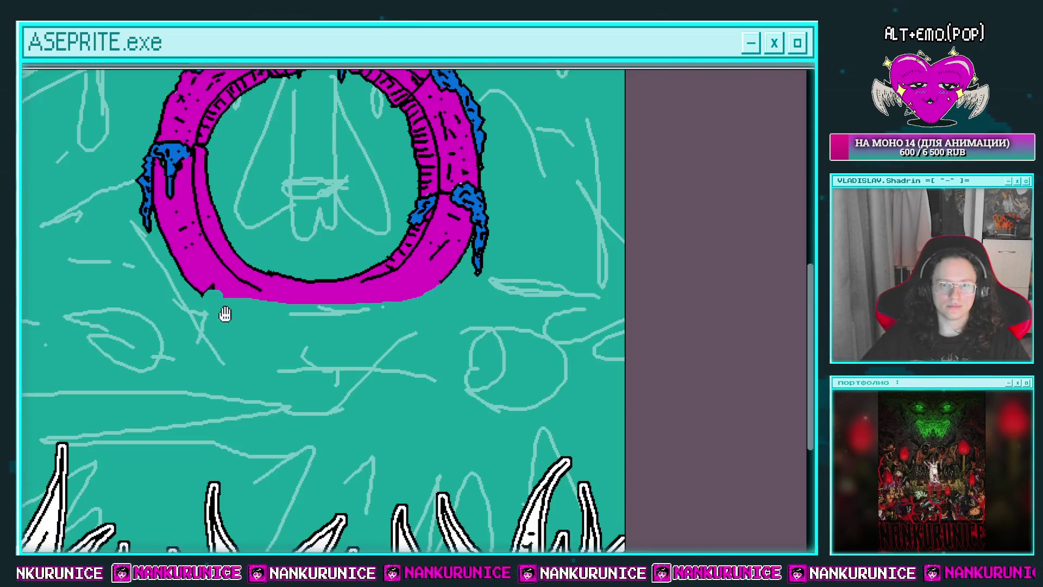
scroll(337, 303, up, 1)
scroll(382, 303, down, 1)
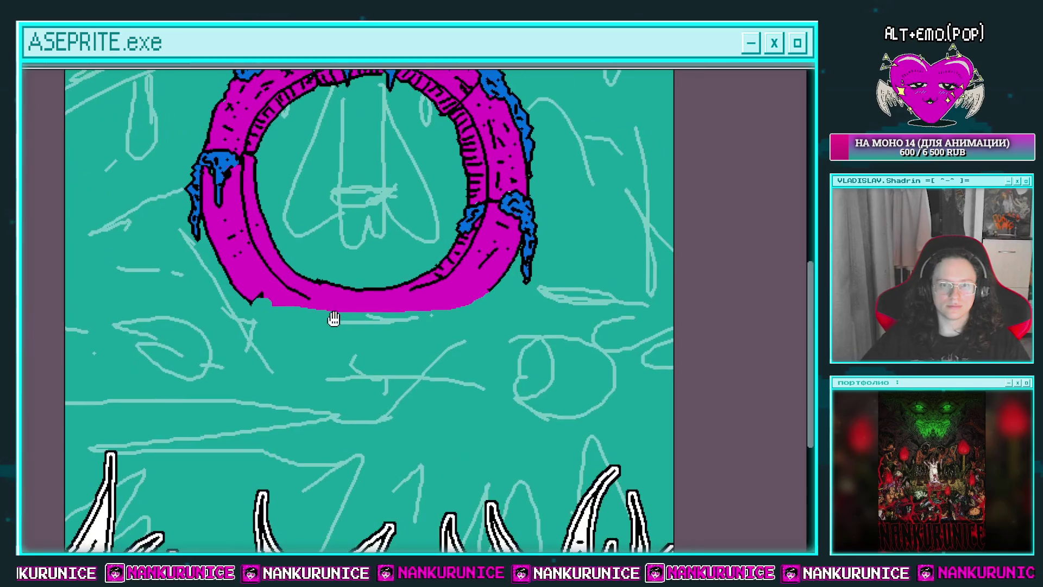
scroll(352, 298, up, 1)
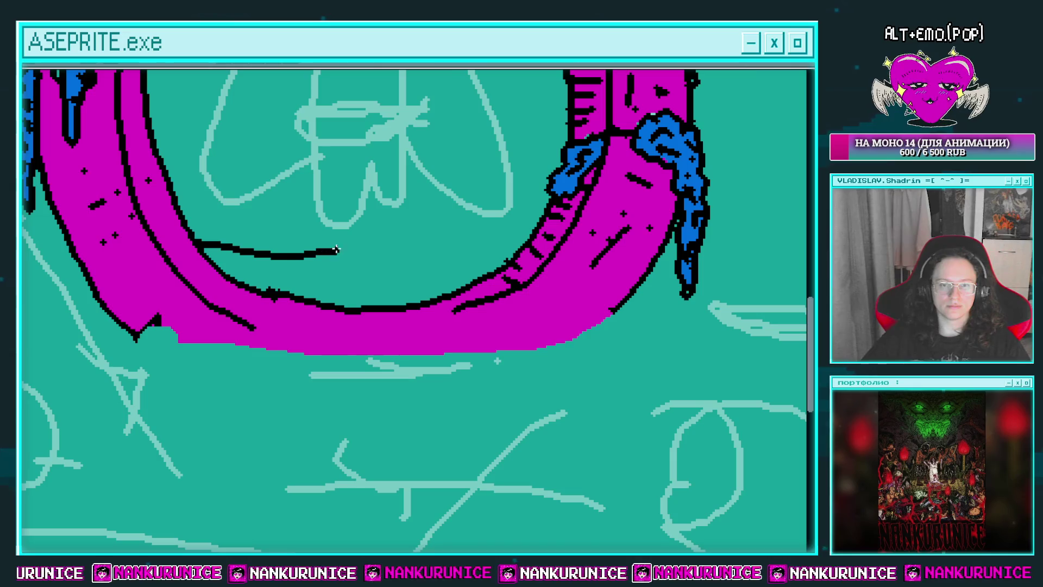
Undo the stray stroke and bucket-fill the ring's inner bottom, recolouring it yellow
key(ctrl+z)
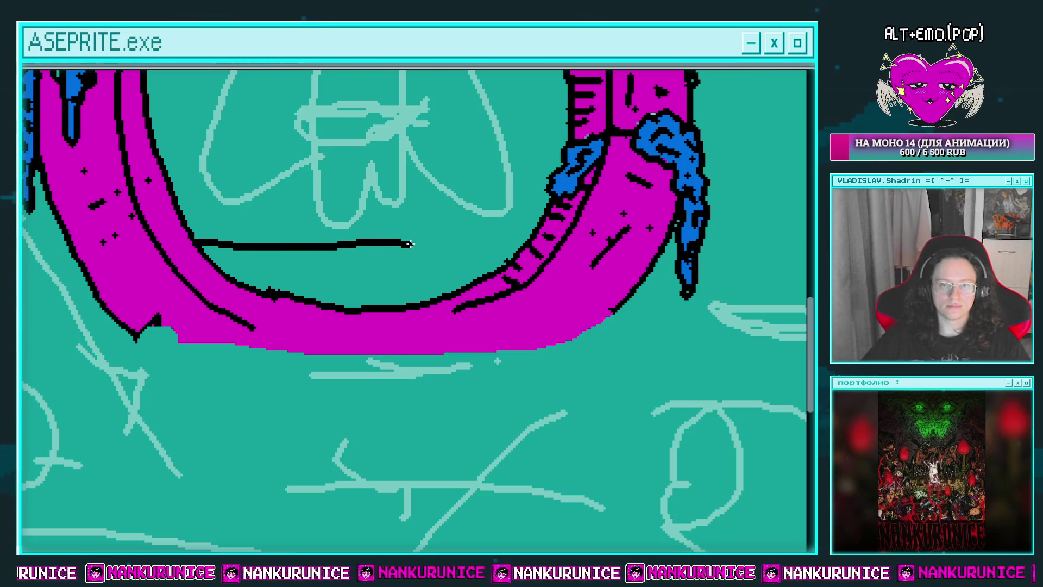
scroll(456, 239, down, 1)
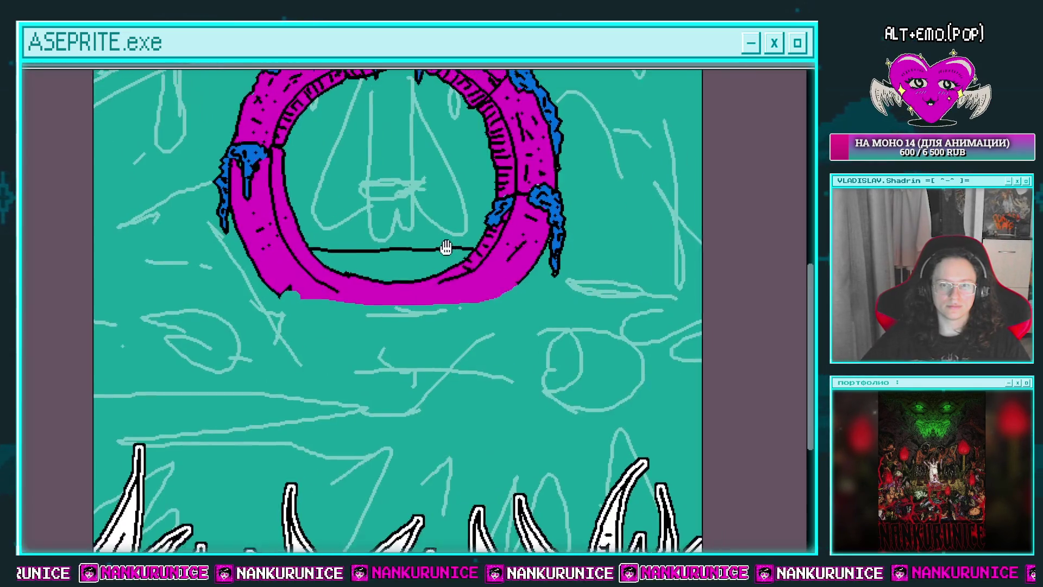
scroll(385, 253, up, 1)
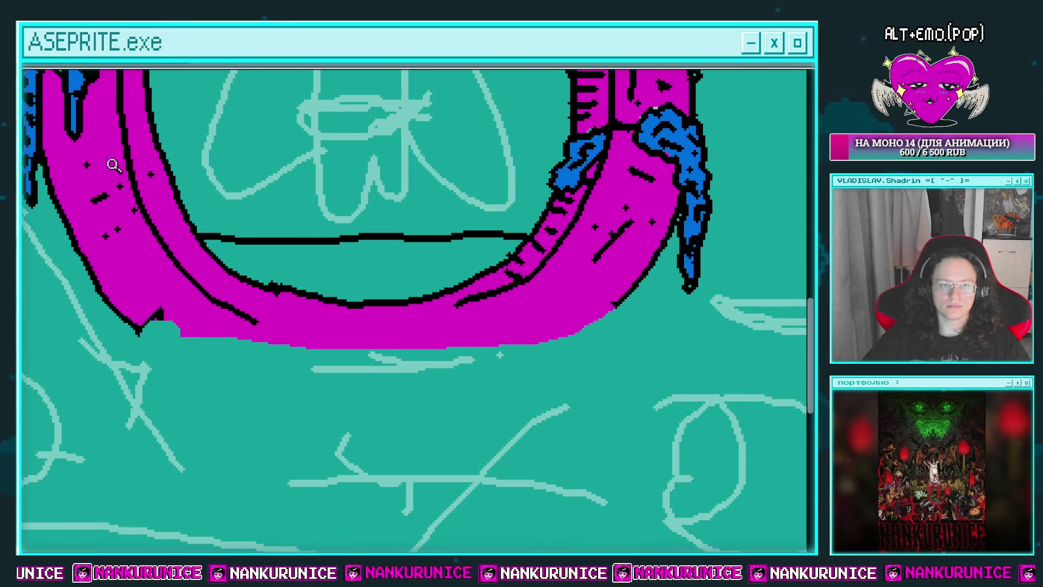
click(330, 273)
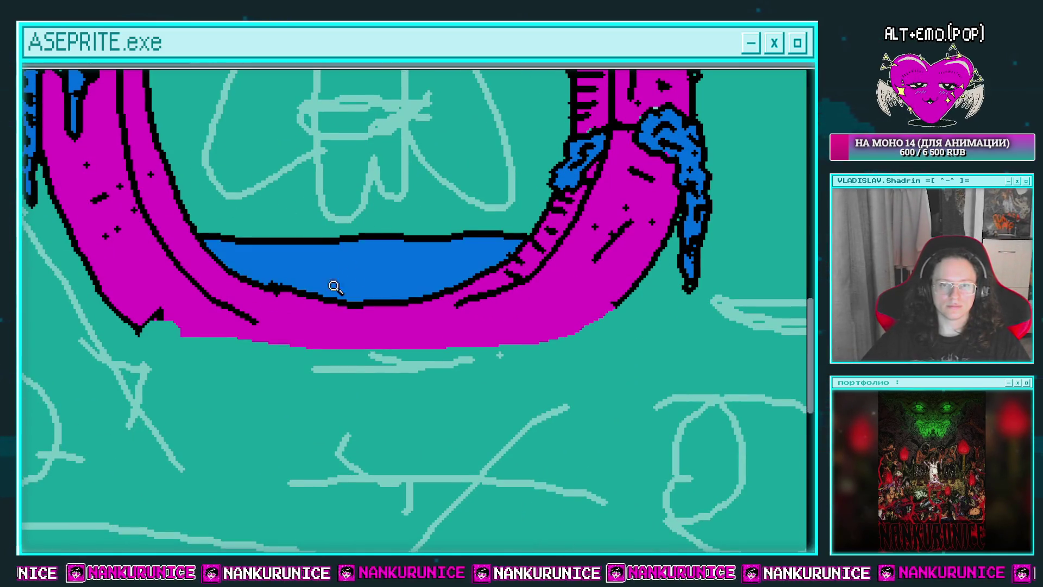
scroll(330, 285, down, 1)
scroll(327, 298, down, 1)
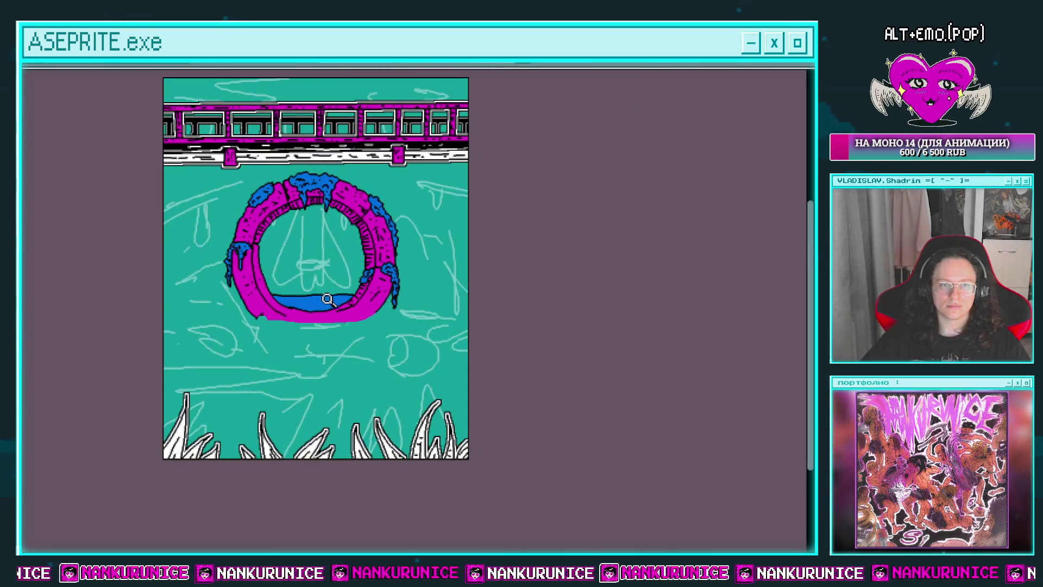
drag(318, 326, 333, 288)
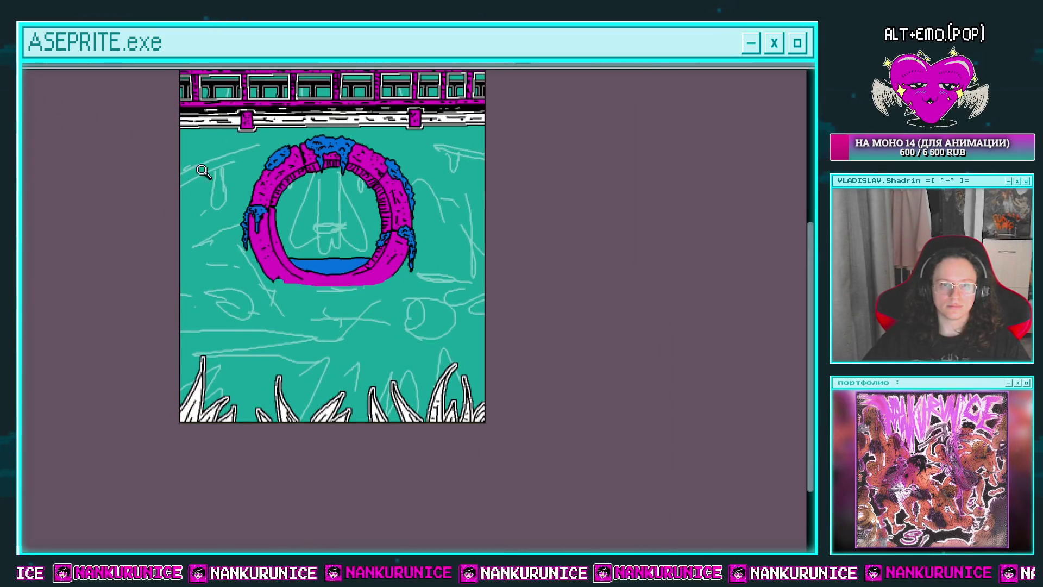
click(325, 266)
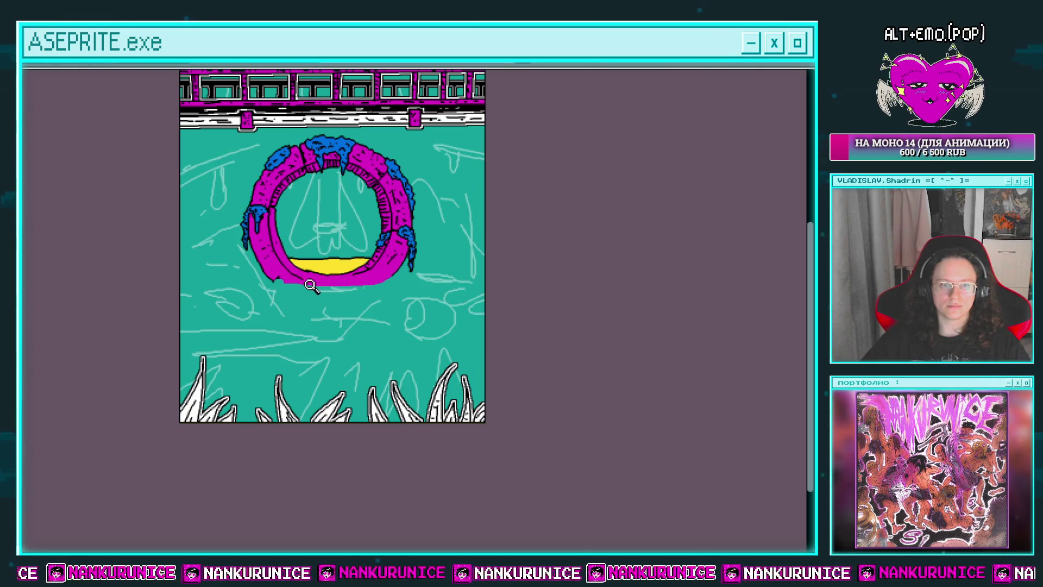
Add a small dot at the ring's bottom and fill the gaps between the black drips yellow
scroll(311, 287, up, 2)
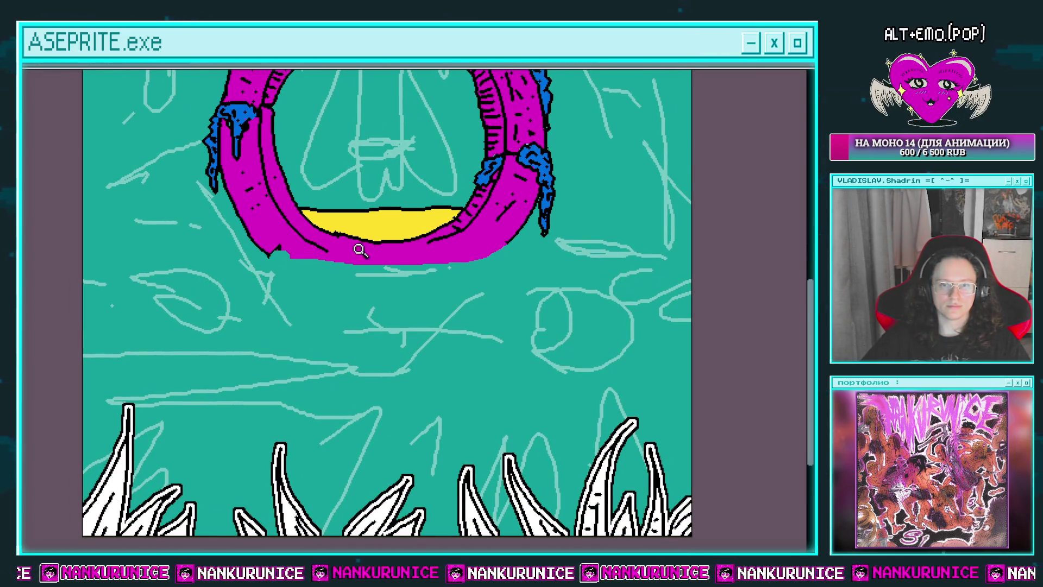
scroll(360, 250, up, 2)
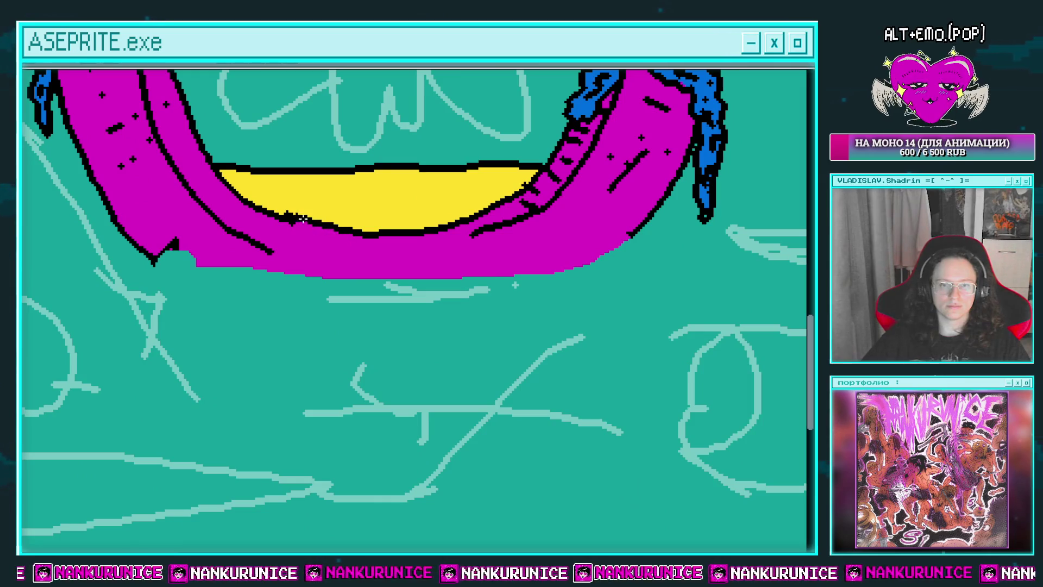
click(328, 221)
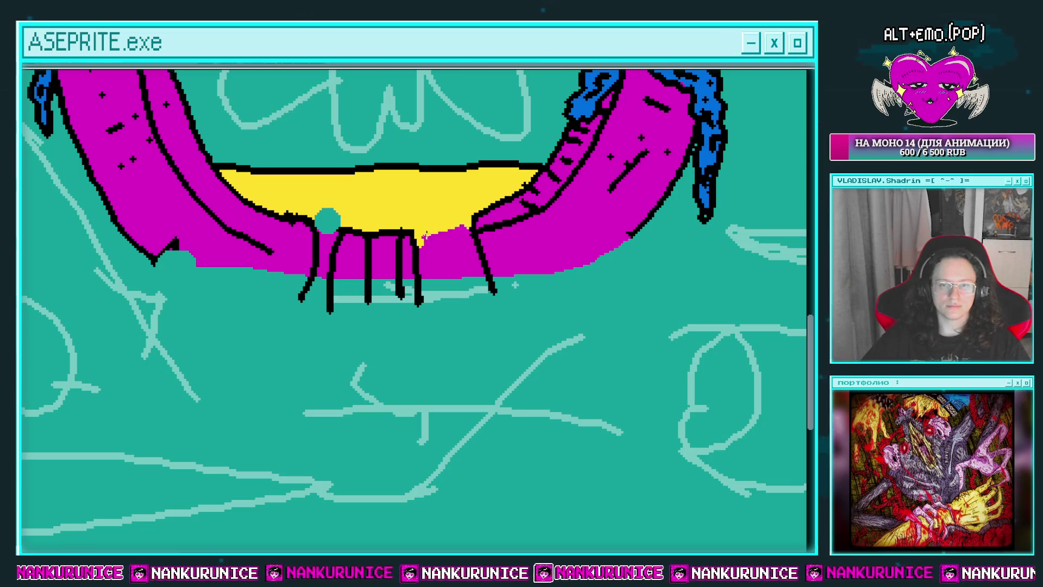
click(417, 255)
click(382, 255)
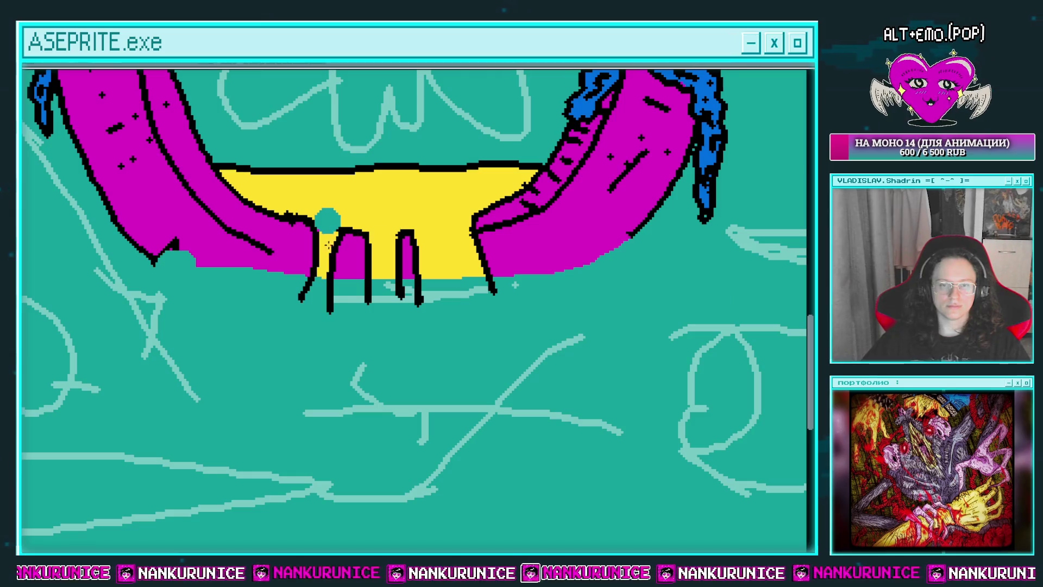
scroll(384, 217, down, 4)
scroll(347, 250, up, 4)
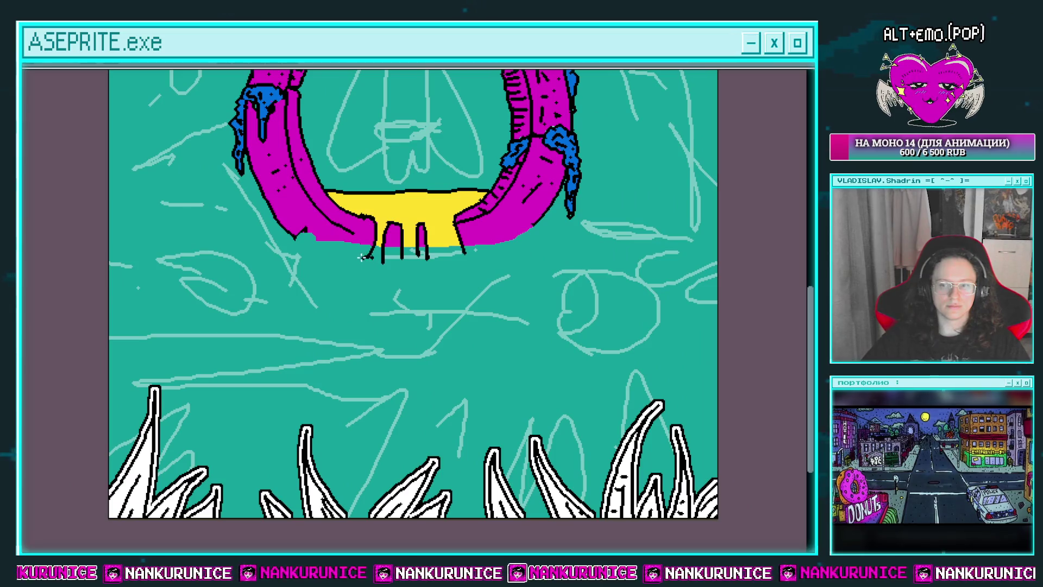
Try black ground lines on both sides of the ring, undoing the trial yellow fill and left line
drag(320, 262, 112, 282)
scroll(158, 291, right, 3)
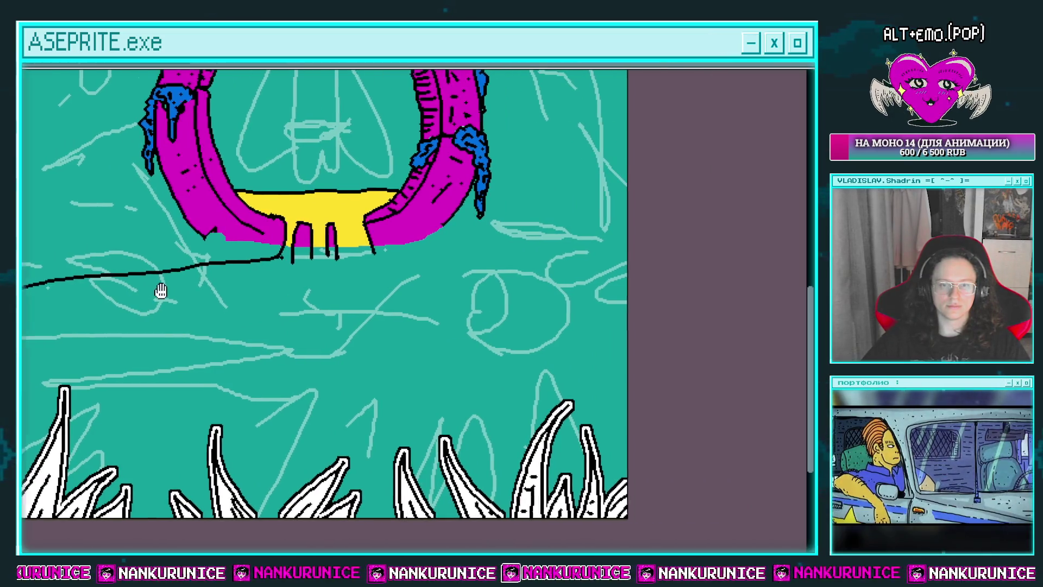
drag(358, 251, 603, 262)
key(g)
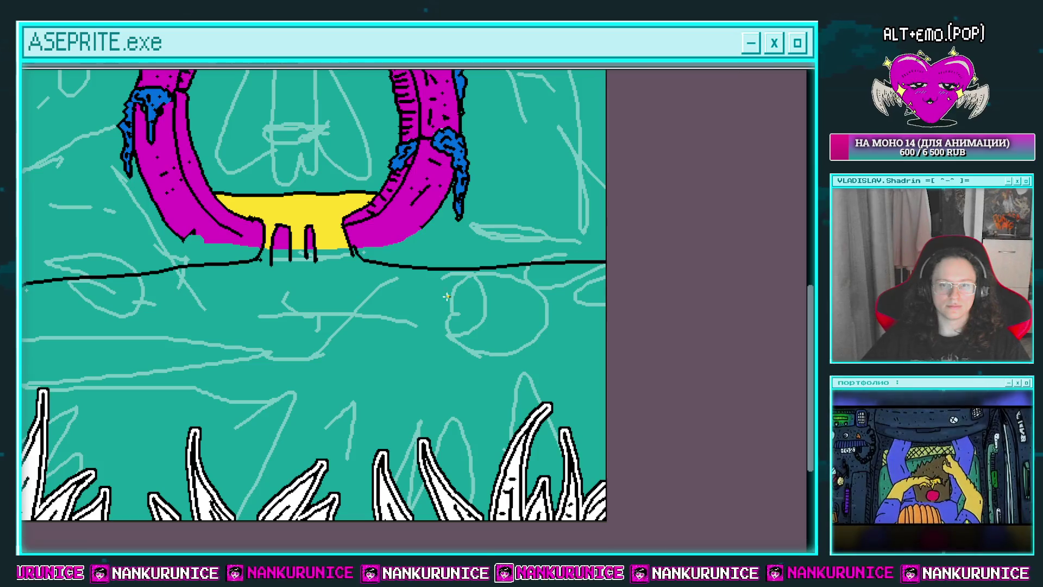
click(456, 295)
scroll(456, 295, down, 3)
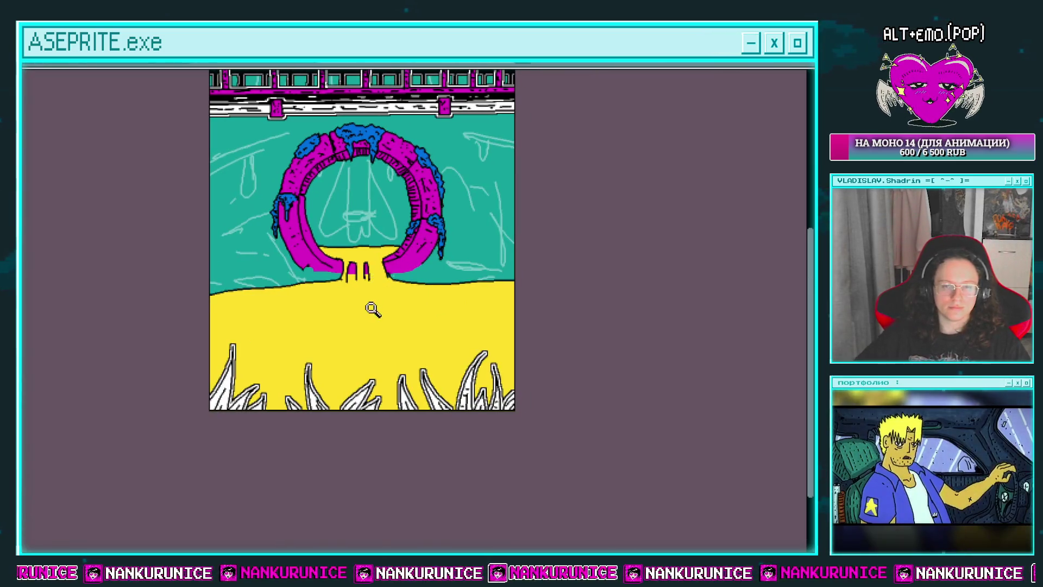
key(ctrl+z)
scroll(373, 337, down, 2)
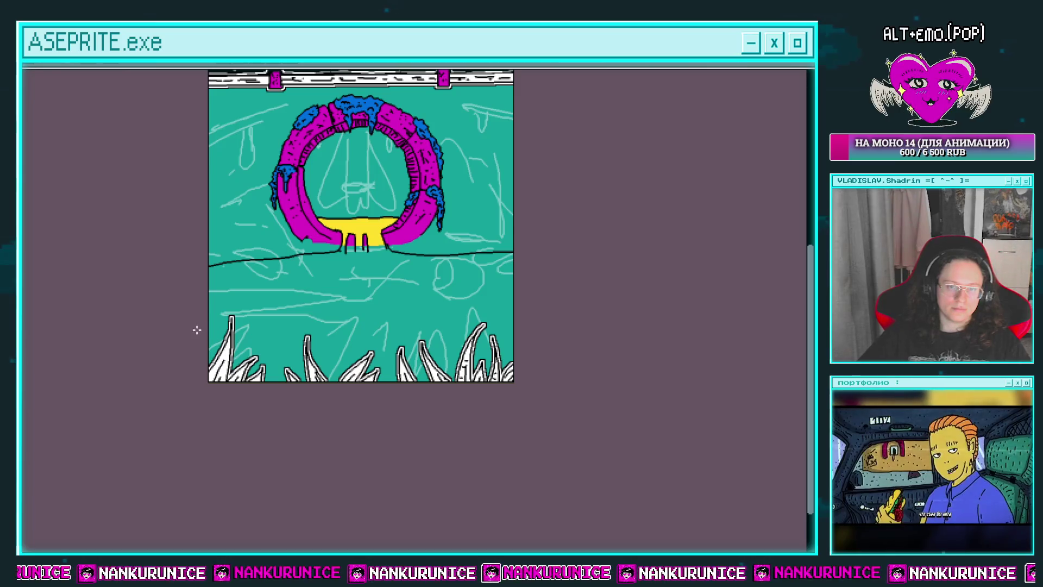
key(ctrl+z)
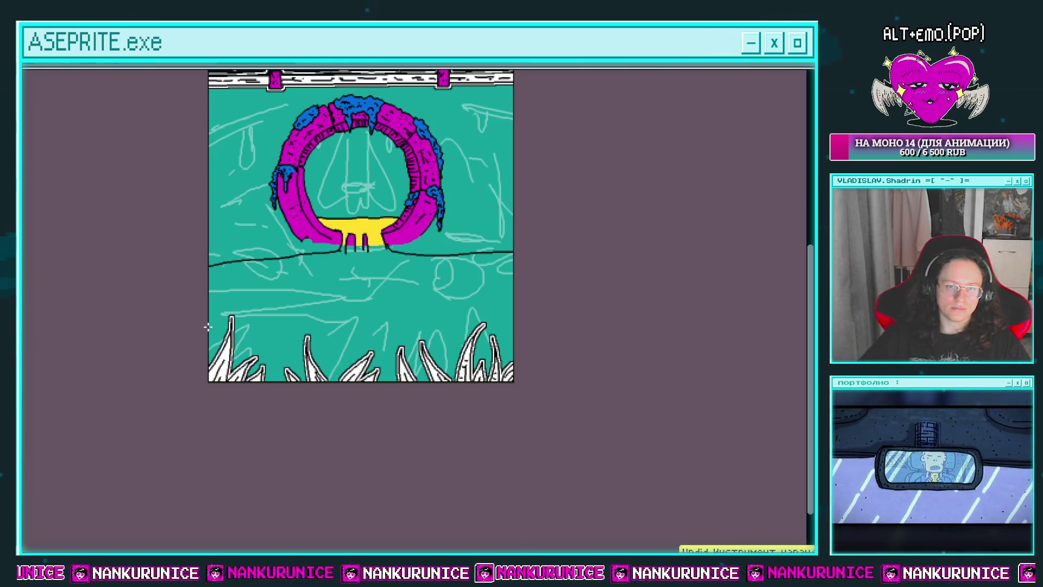
scroll(233, 320, up, 1)
Redraw the black ground line, close it on the right, and fill the enclosed ground yellow
mouse_move(244, 329)
mouse_down()
mouse_move(326, 350)
mouse_move(635, 355)
mouse_move(450, 344)
mouse_move(609, 347)
mouse_up()
scroll(615, 326, up, 1)
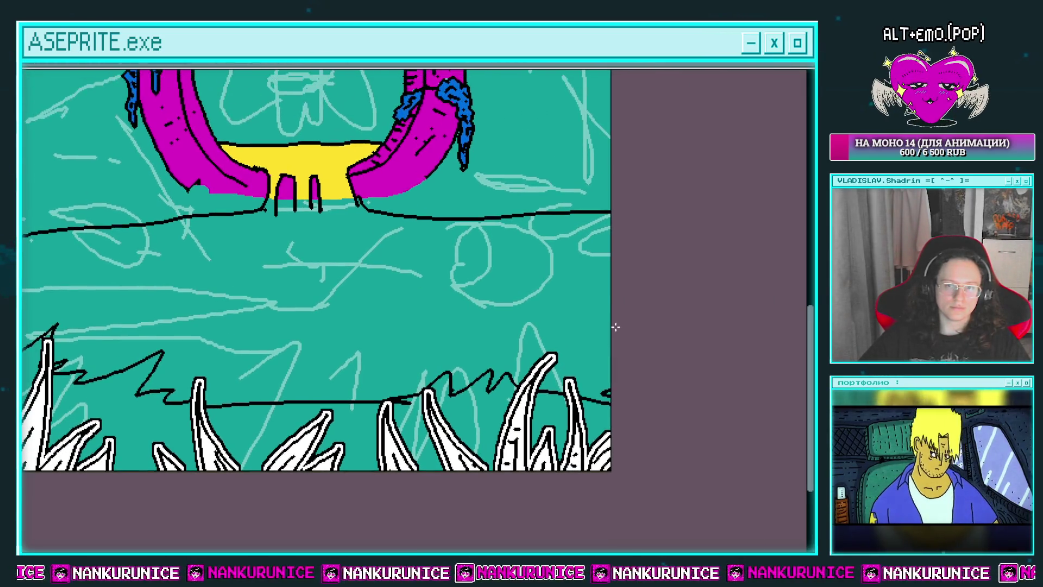
drag(605, 275, 727, 294)
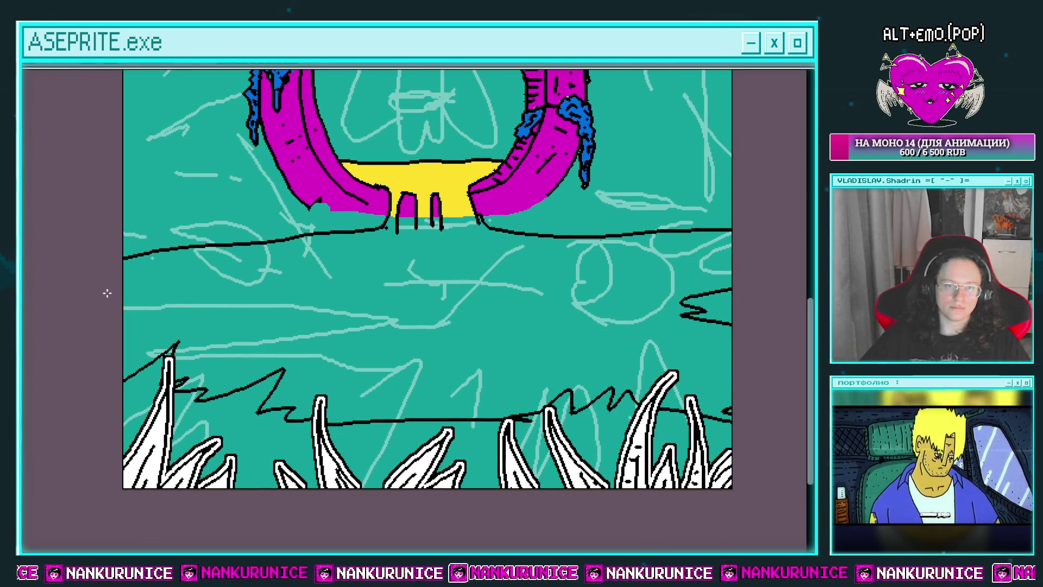
mouse_move(184, 295)
mouse_down()
mouse_move(282, 293)
mouse_move(124, 333)
mouse_up()
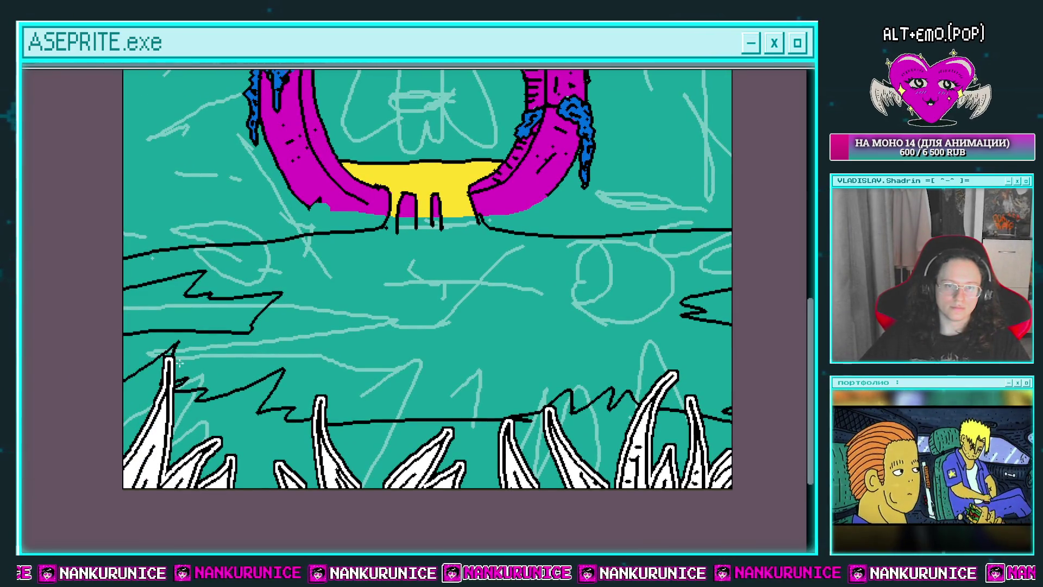
key(g)
right_click(360, 306)
scroll(426, 330, down, 4)
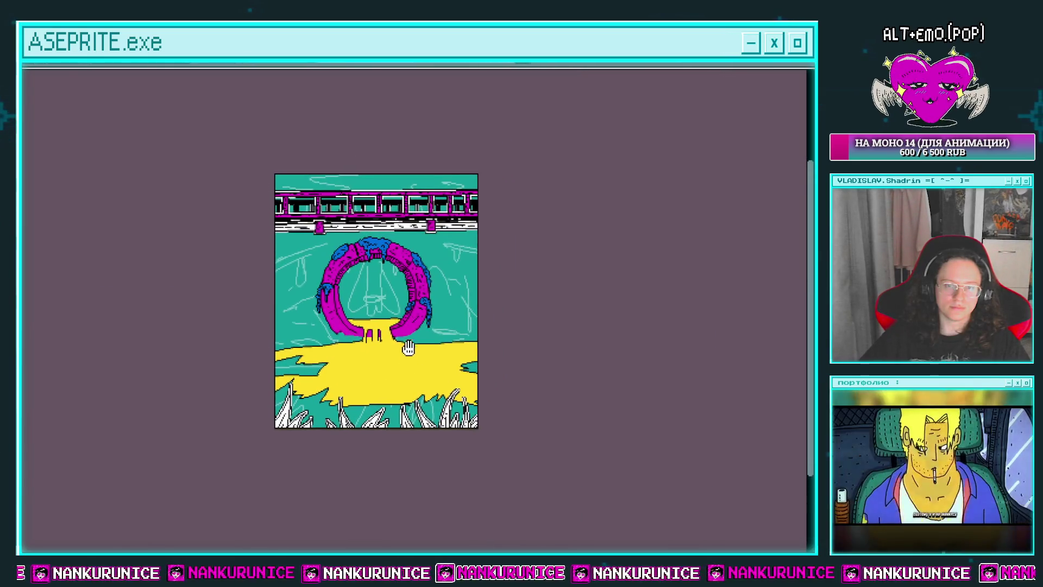
Outline a long slab on the yellow ground and fill it magenta, undoing the wrong fill
scroll(346, 376, up, 1)
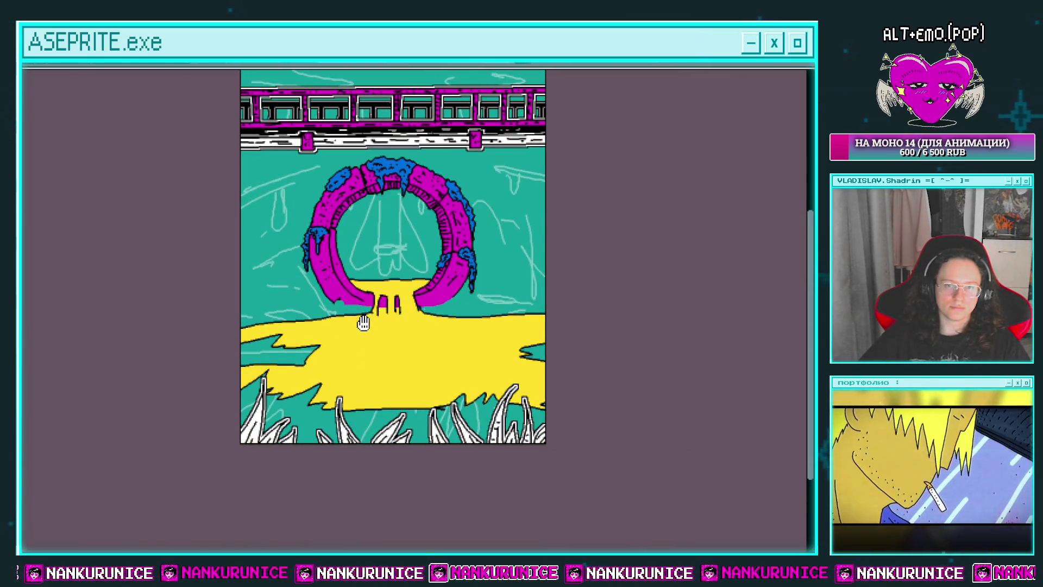
mouse_move(360, 321)
mouse_down()
mouse_move(338, 433)
mouse_move(349, 383)
mouse_up()
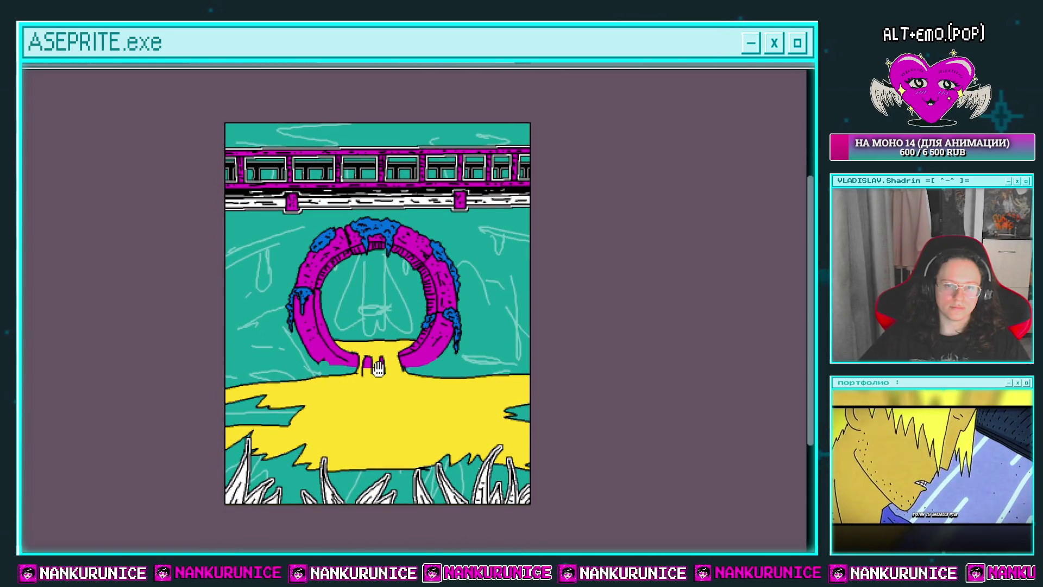
scroll(400, 349, up, 2)
scroll(393, 345, up, 1)
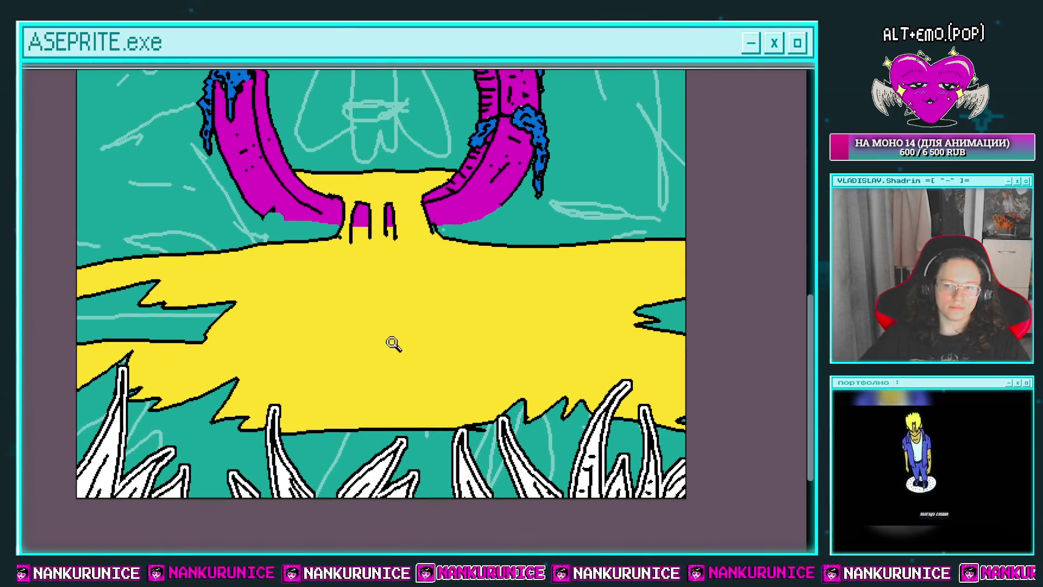
scroll(362, 325, up, 1)
mouse_move(316, 320)
mouse_down()
mouse_move(319, 308)
mouse_move(558, 315)
mouse_up()
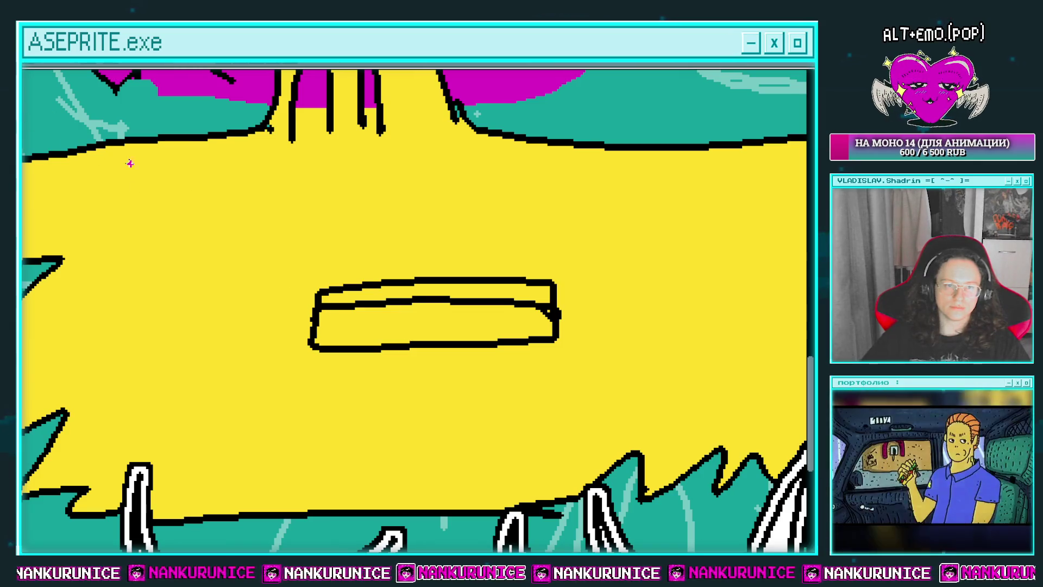
click(406, 318)
click(409, 305)
key(ctrl+z)
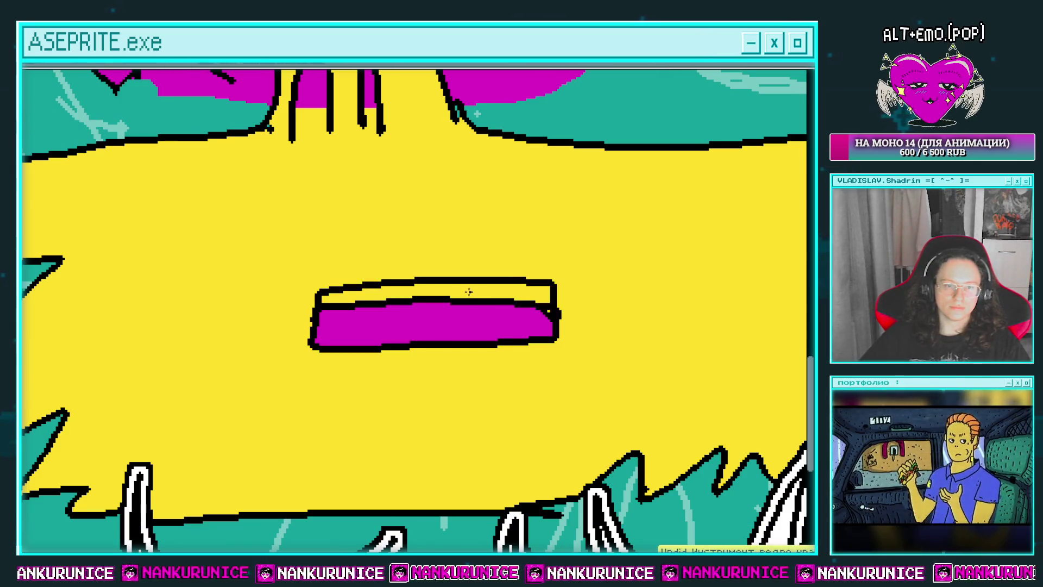
click(469, 290)
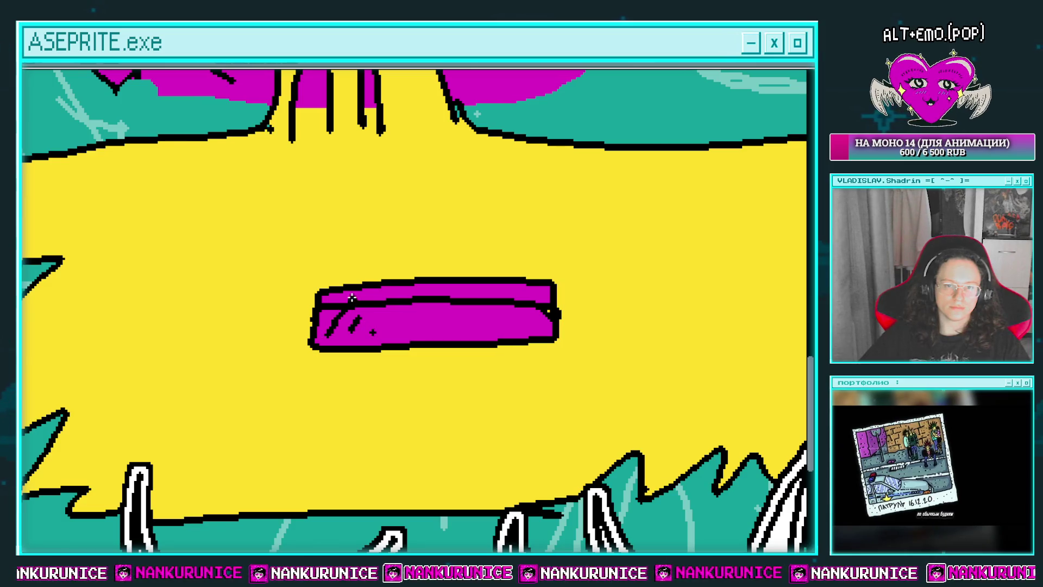
Add a black shading stroke inside the slab, two shadow lines under it and curved strokes beside it
drag(352, 297, 493, 298)
scroll(470, 315, left, 3)
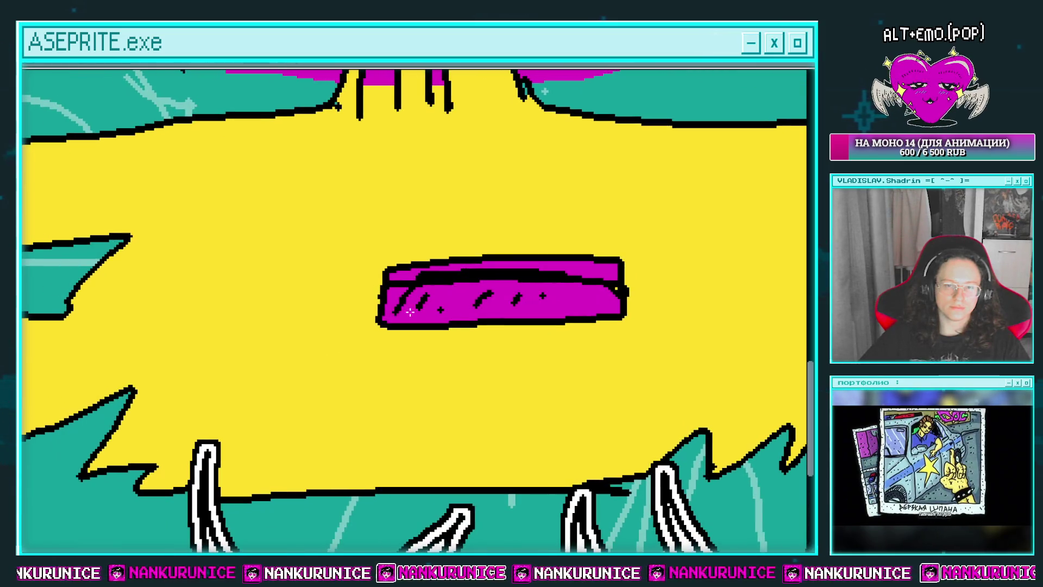
drag(392, 345, 596, 345)
drag(452, 364, 503, 364)
scroll(581, 356, right, 3)
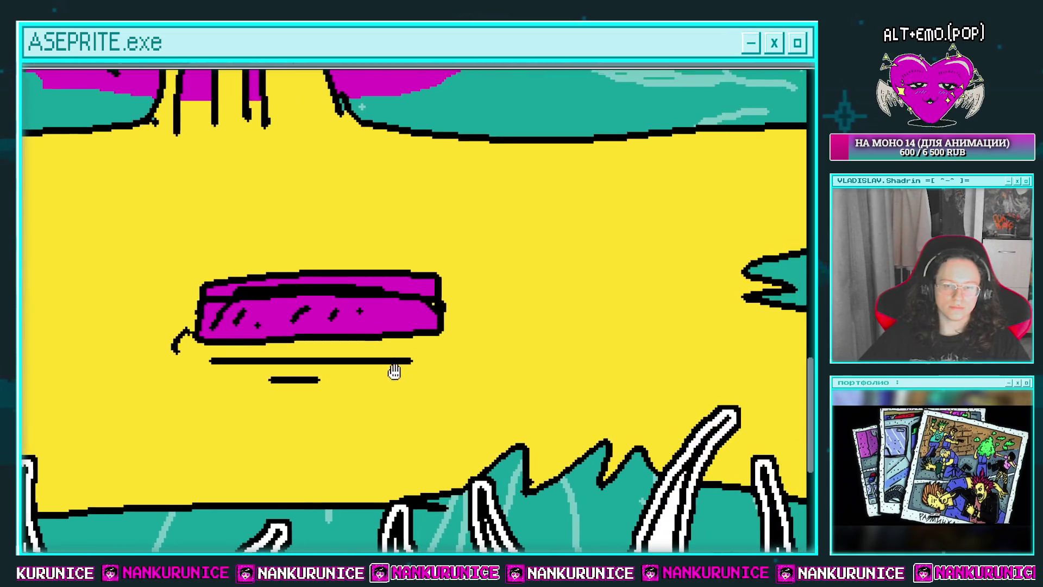
drag(456, 322, 447, 340)
drag(493, 334, 480, 345)
scroll(353, 316, left, 4)
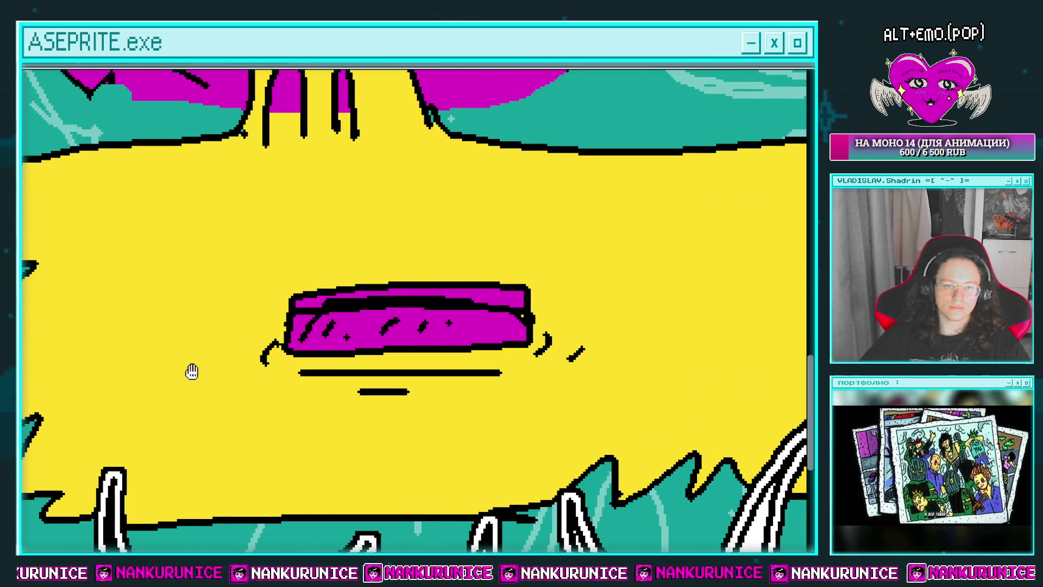
mouse_move(192, 372)
mouse_down()
mouse_move(367, 325)
mouse_move(361, 341)
mouse_up()
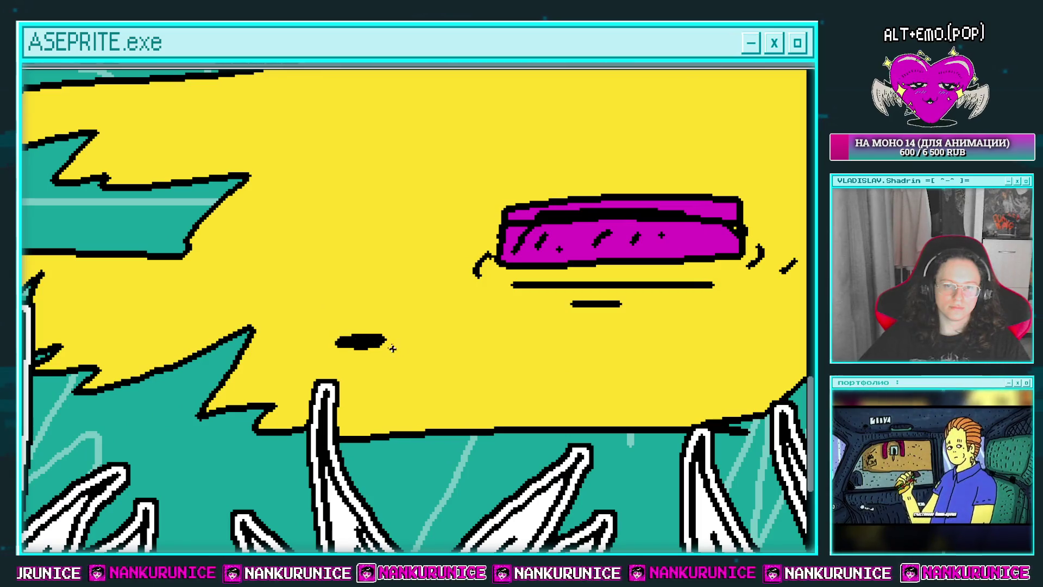
drag(543, 338, 235, 370)
Draw a diagonal black crack right of the slab, with specks and short lines beneath it
mouse_move(471, 335)
mouse_down()
mouse_move(647, 272)
mouse_move(557, 306)
mouse_move(586, 270)
mouse_move(684, 236)
mouse_up()
click(606, 311)
click(556, 328)
click(516, 339)
click(529, 293)
drag(353, 322, 526, 309)
click(413, 340)
click(466, 338)
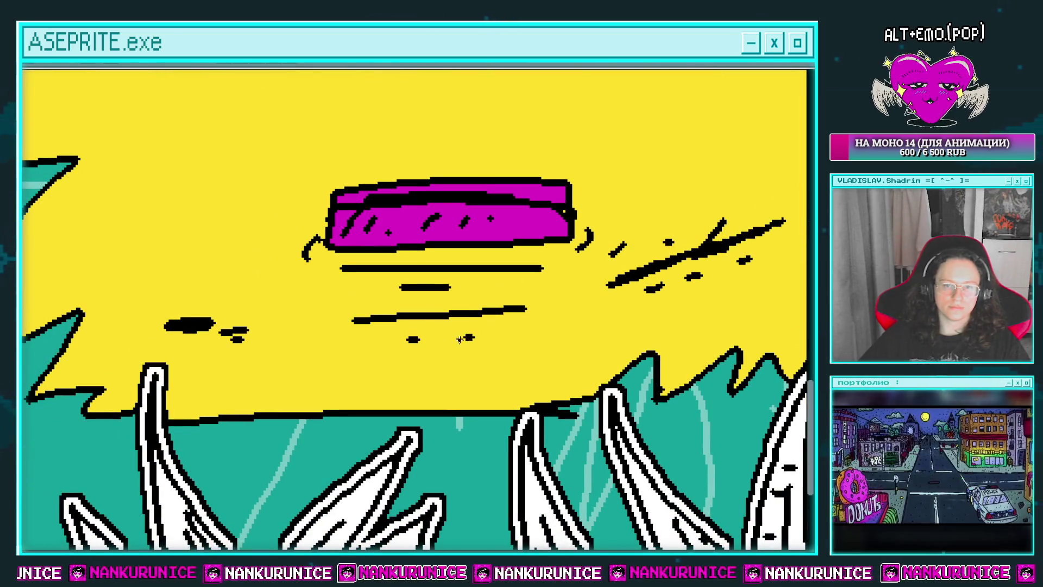
drag(416, 353, 431, 355)
drag(393, 345, 614, 339)
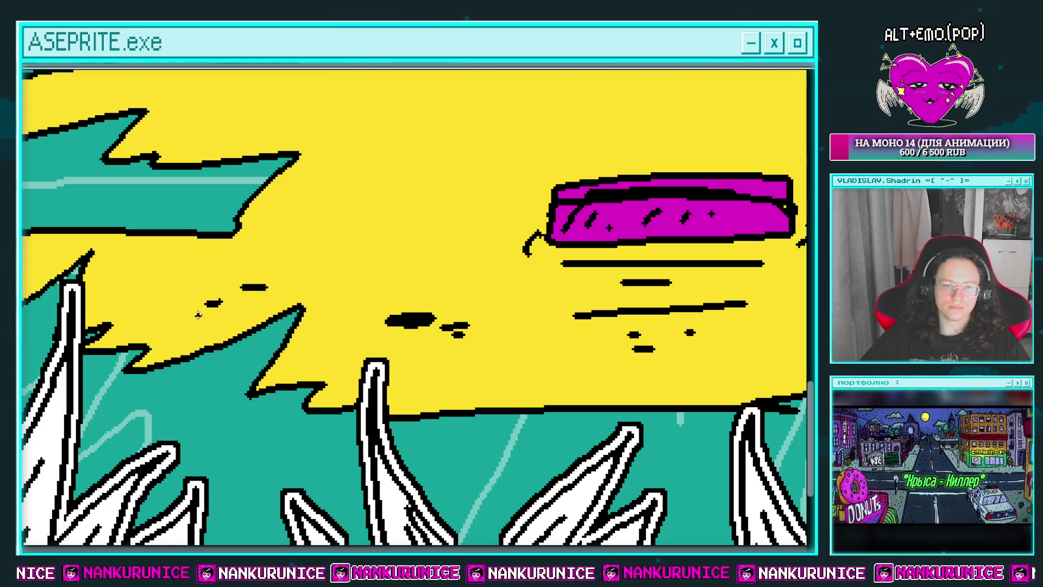
mouse_move(198, 316)
mouse_down()
mouse_move(256, 314)
mouse_move(329, 285)
mouse_move(155, 322)
mouse_up()
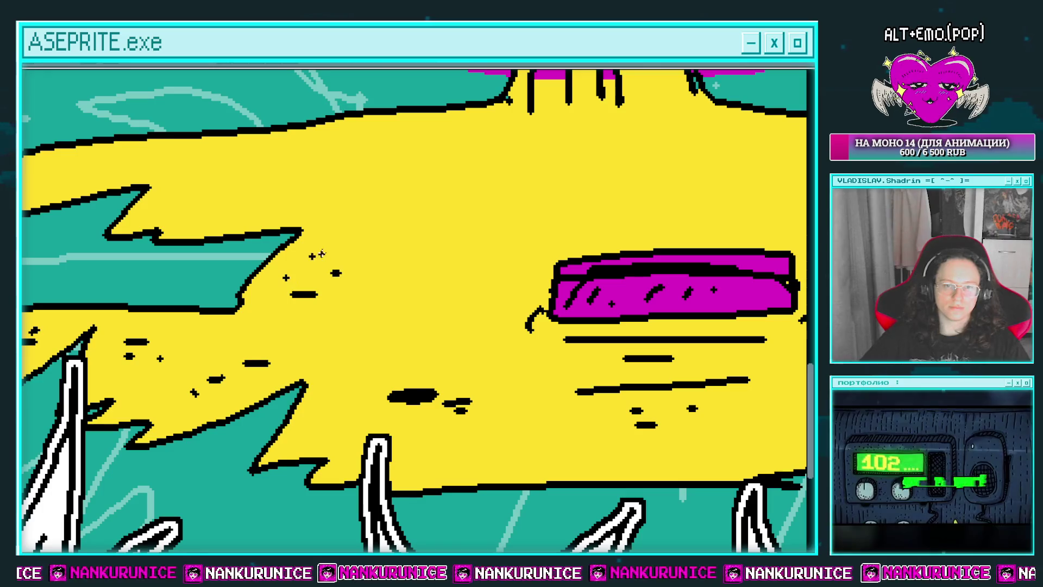
drag(321, 253, 411, 272)
scroll(543, 274, down, 3)
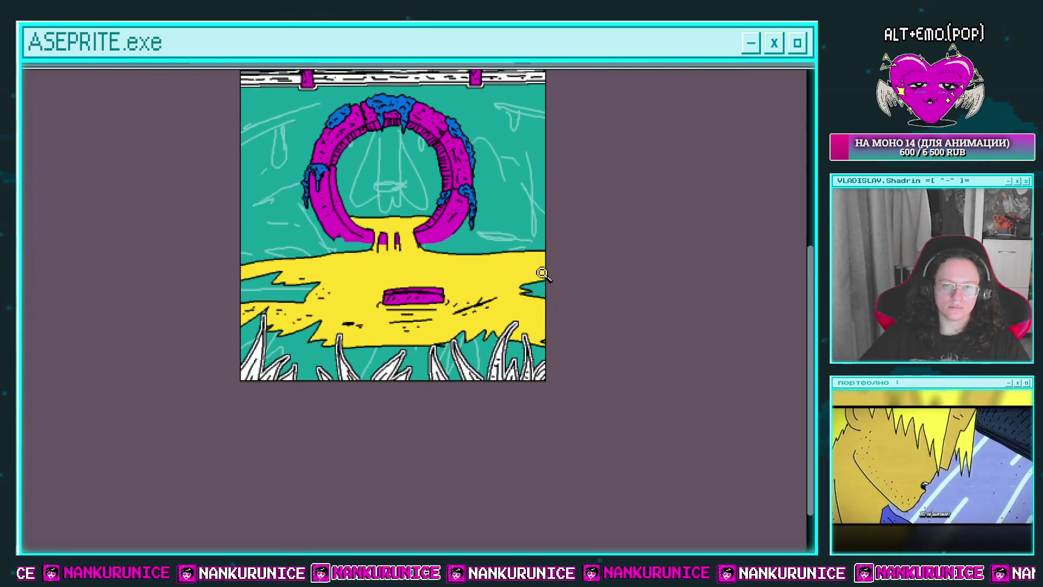
scroll(476, 277, up, 2)
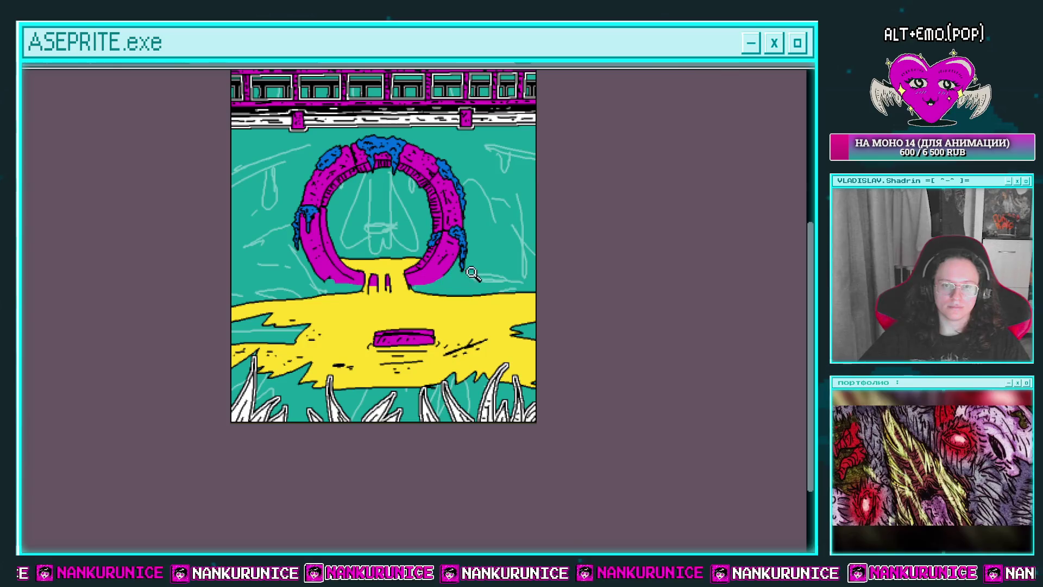
Lasso the ring's inner edge, apply a white Outline effect, then deselect
scroll(388, 284, up, 2)
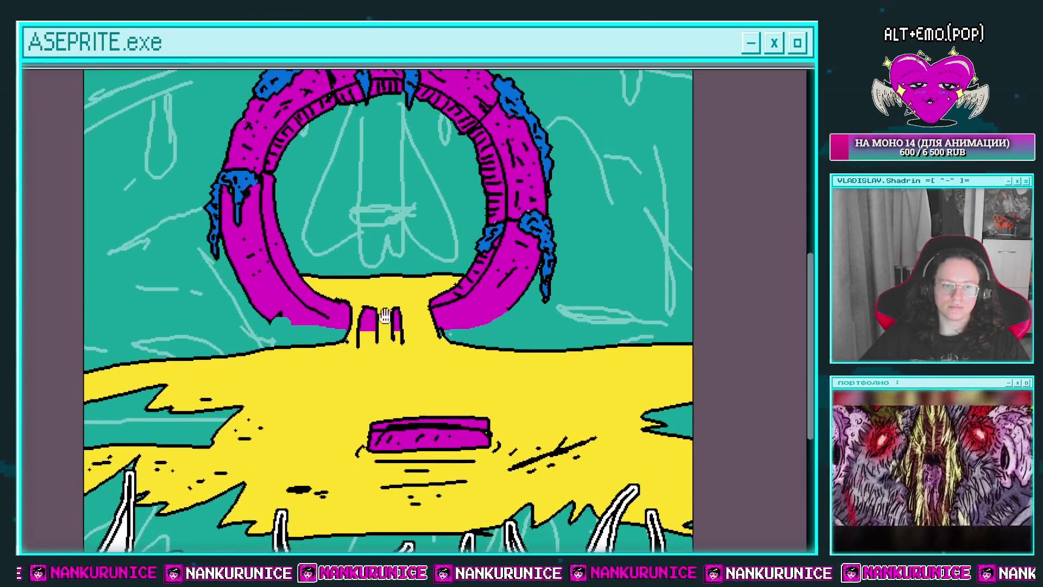
scroll(246, 195, up, 1)
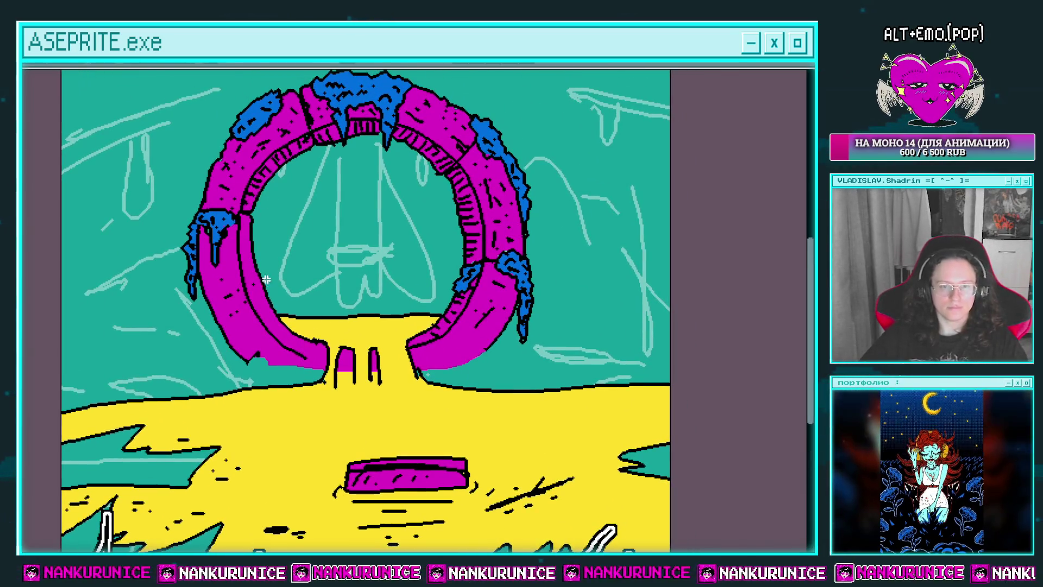
mouse_move(255, 307)
mouse_down()
mouse_move(480, 193)
mouse_move(217, 193)
mouse_up()
key(shift+o)
key(Return)
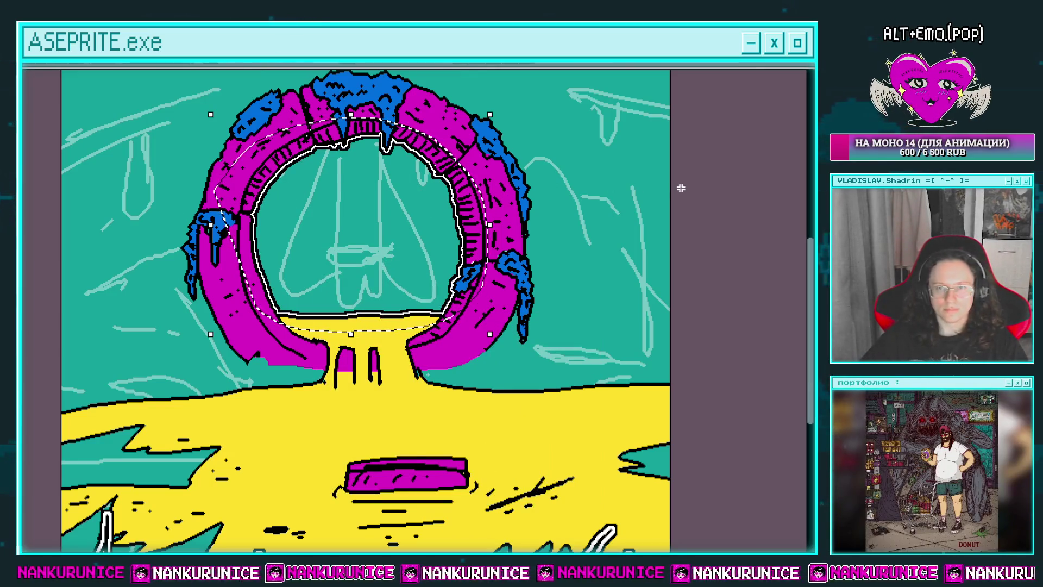
key(ctrl+d)
scroll(480, 228, down, 1)
drag(435, 280, 426, 260)
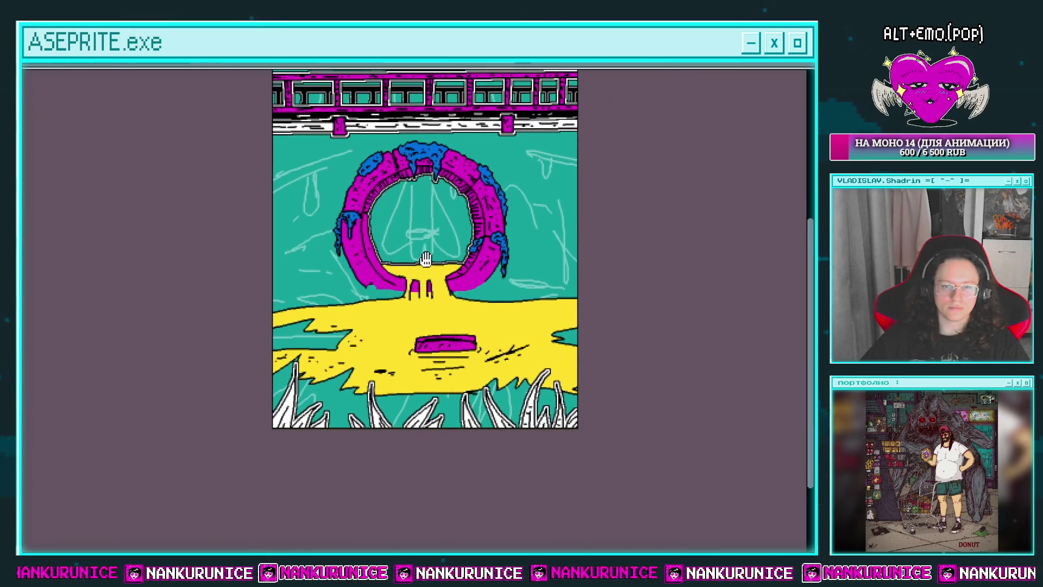
scroll(331, 279, up, 1)
scroll(248, 296, up, 1)
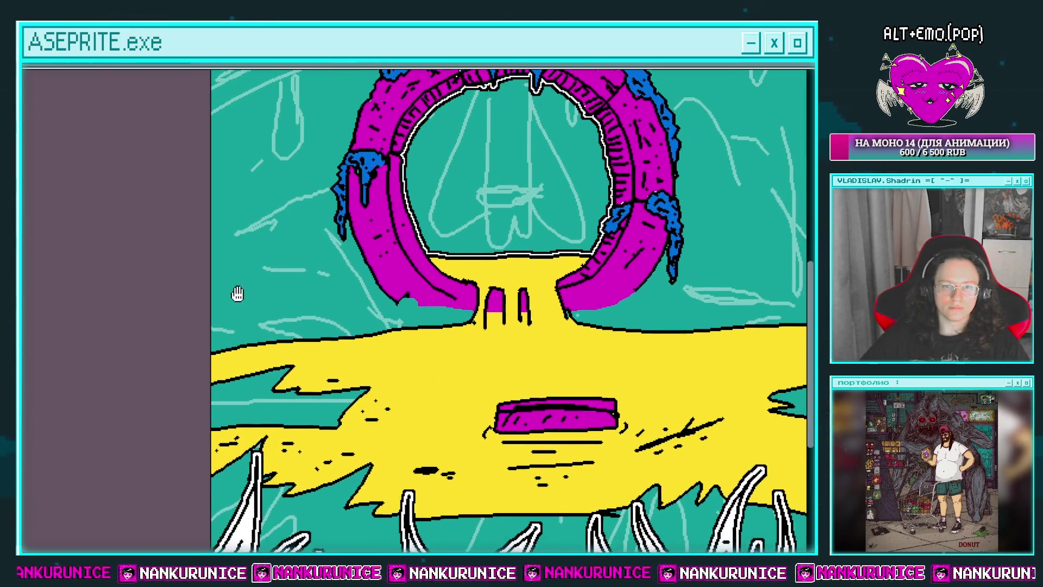
Draw black zigzag grass strokes along the ground left of the portal
scroll(235, 294, up, 1)
scroll(237, 293, up, 1)
mouse_move(161, 300)
mouse_down()
mouse_move(247, 200)
mouse_move(215, 299)
mouse_up()
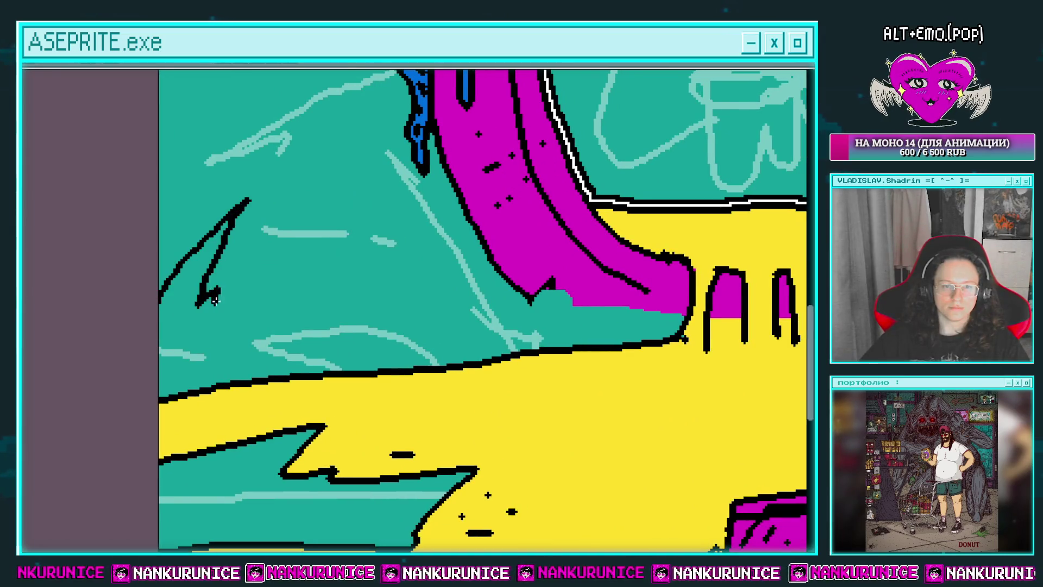
mouse_move(273, 280)
mouse_down()
mouse_move(313, 296)
mouse_move(411, 251)
mouse_move(319, 293)
mouse_up()
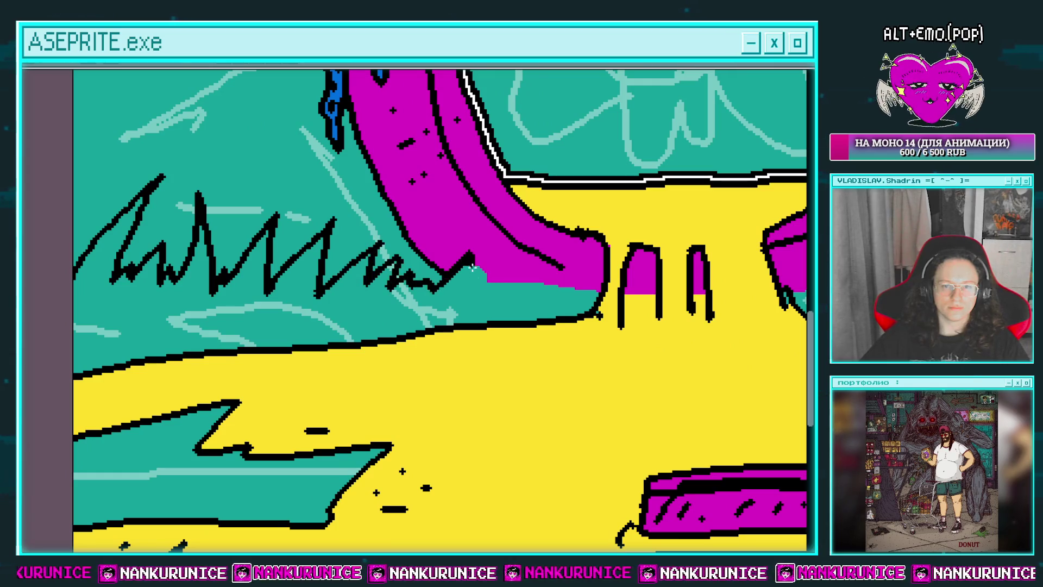
mouse_move(471, 266)
mouse_down()
mouse_move(403, 266)
mouse_move(414, 289)
mouse_move(494, 284)
mouse_move(231, 265)
mouse_up()
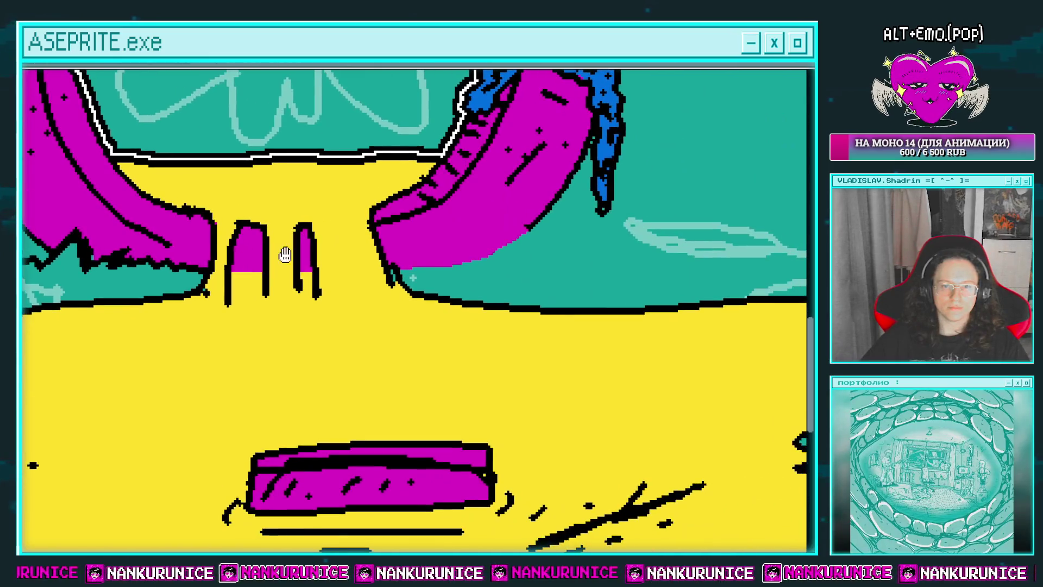
Draw larger spiky black grass strokes beside and right of the portal's right leg
drag(554, 252, 472, 285)
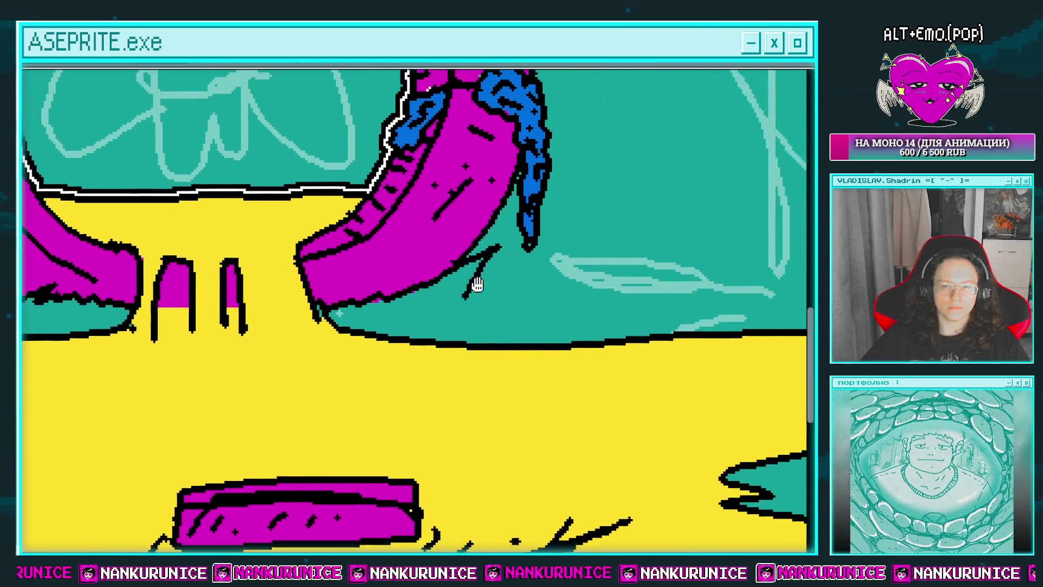
mouse_move(489, 249)
mouse_down()
mouse_move(509, 280)
mouse_move(559, 169)
mouse_up()
mouse_move(574, 252)
mouse_down()
mouse_move(425, 282)
mouse_move(521, 208)
mouse_move(547, 231)
mouse_move(636, 247)
mouse_move(665, 224)
mouse_up()
drag(532, 275, 668, 185)
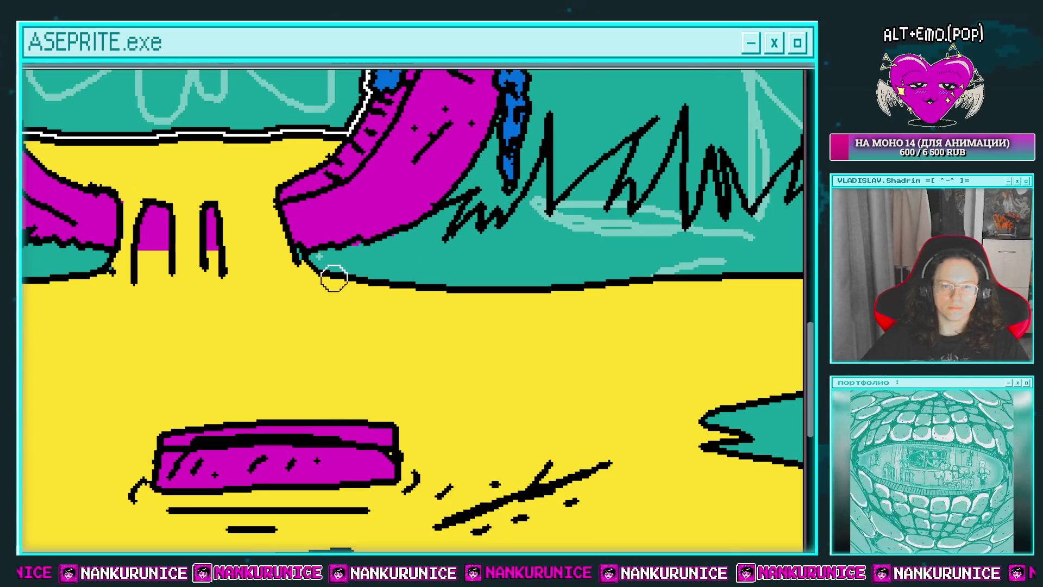
drag(358, 281, 438, 267)
scroll(430, 288, down, 2)
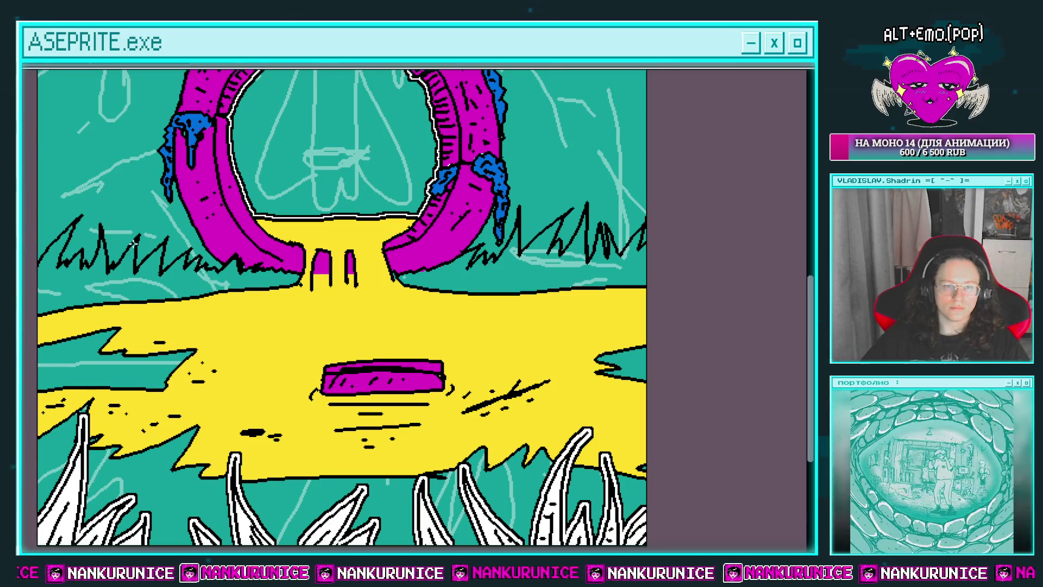
Bucket-fill the grass strips left, right and below the portal blue
click(244, 280)
click(481, 272)
drag(482, 272, 515, 221)
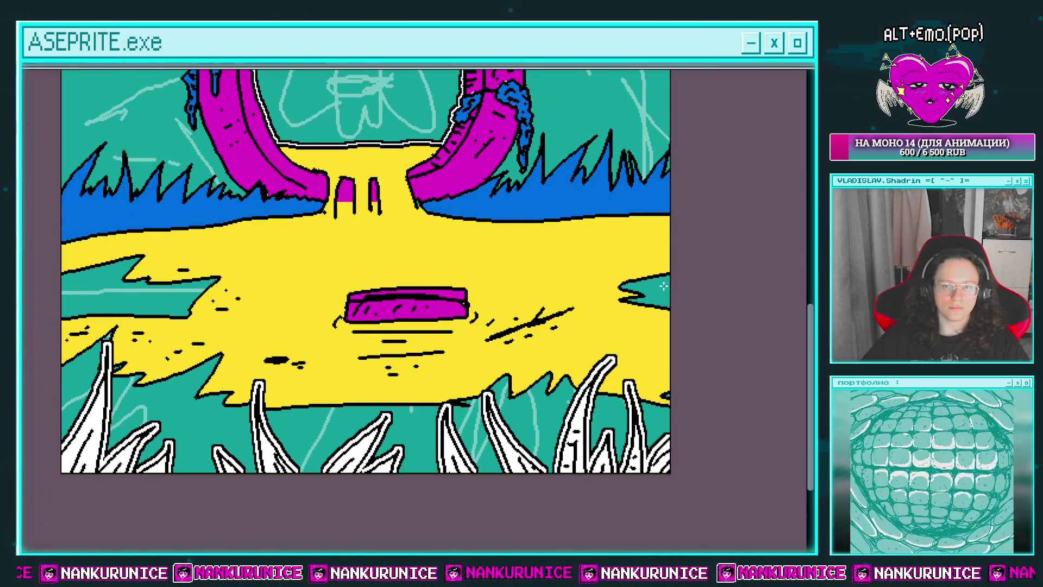
click(525, 385)
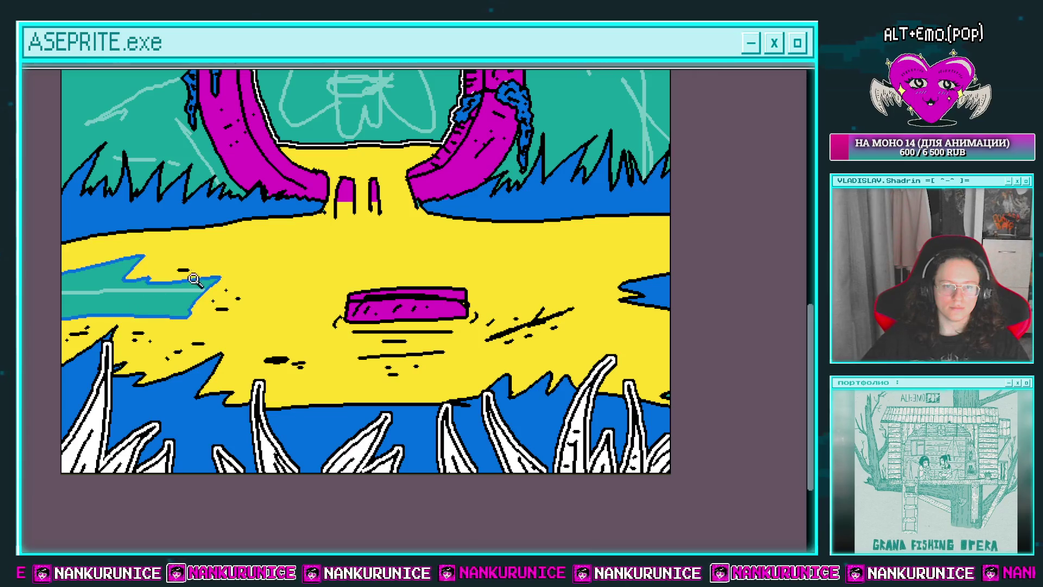
click(174, 294)
Zoom in on the lower-left and draw black zigzag blades in the left blue grass
scroll(208, 329, down, 3)
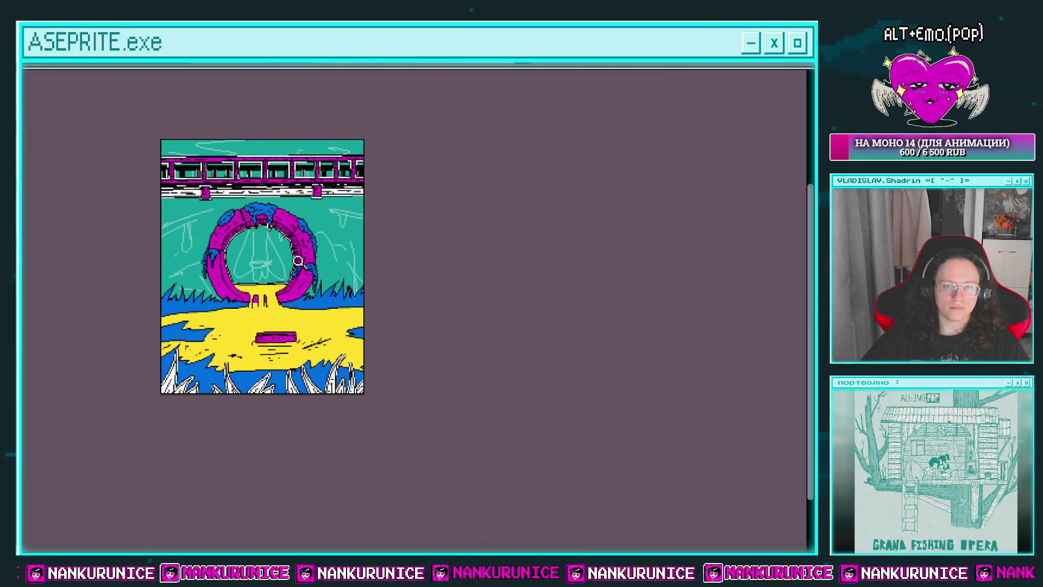
scroll(222, 302, up, 1)
key(Tab)
key(Tab)
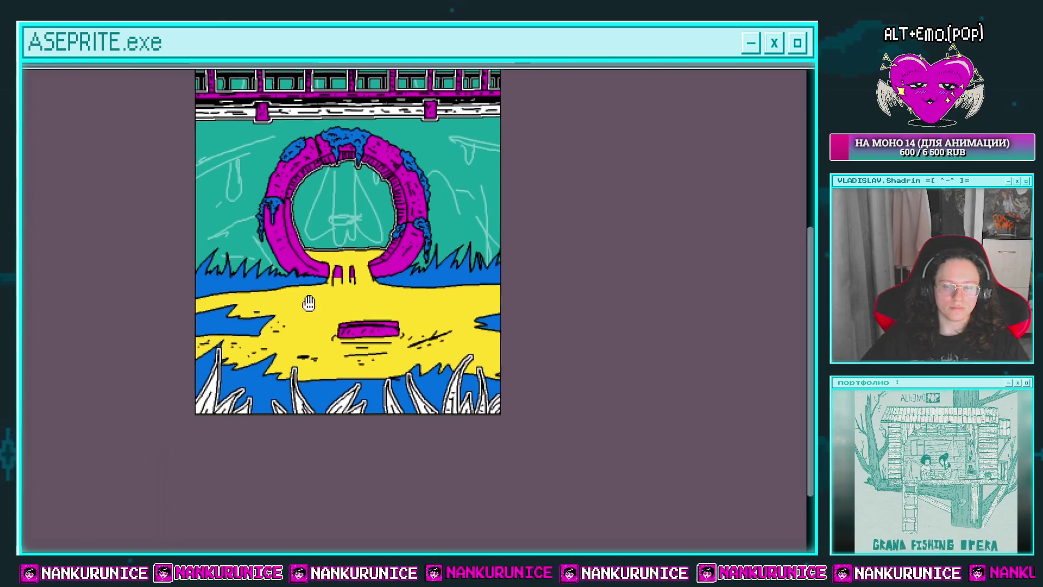
scroll(212, 268, up, 2)
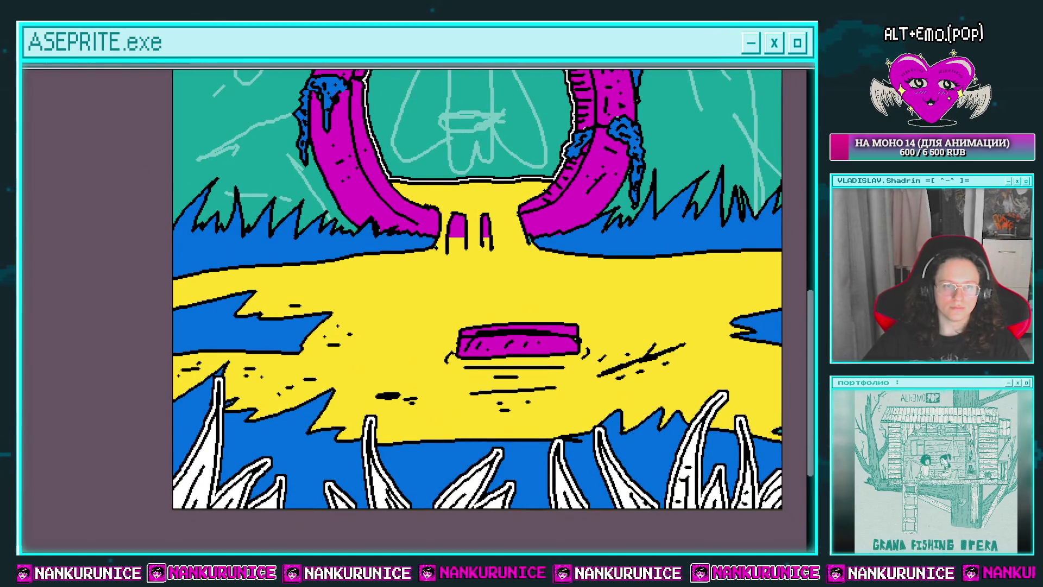
scroll(229, 242, up, 2)
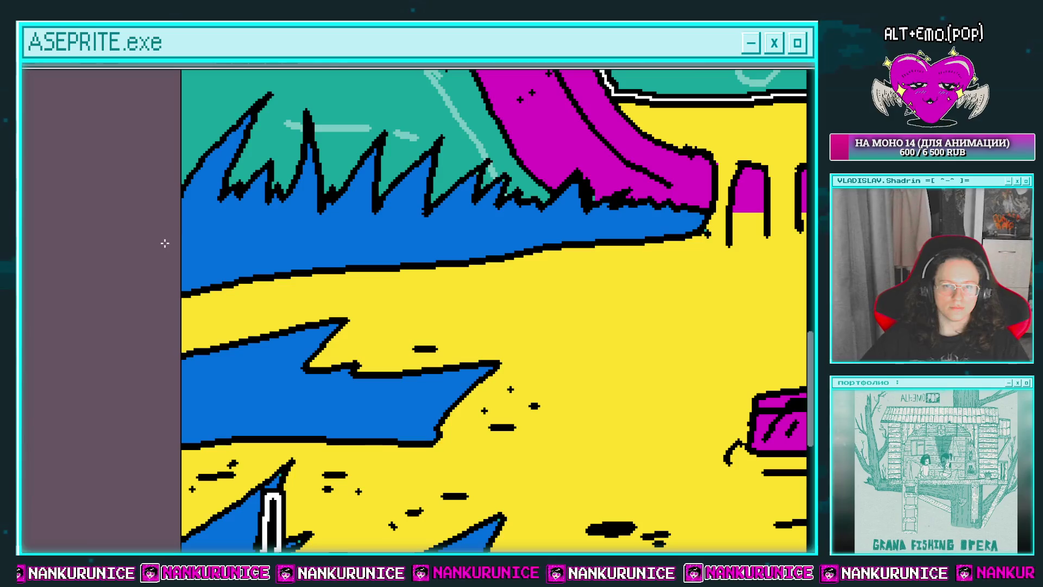
mouse_move(250, 219)
mouse_down()
mouse_move(312, 215)
mouse_move(338, 226)
mouse_up()
Add black zigzag strokes through the grass and a tall black spike at its left edge
scroll(273, 241, up, 1)
drag(241, 241, 237, 277)
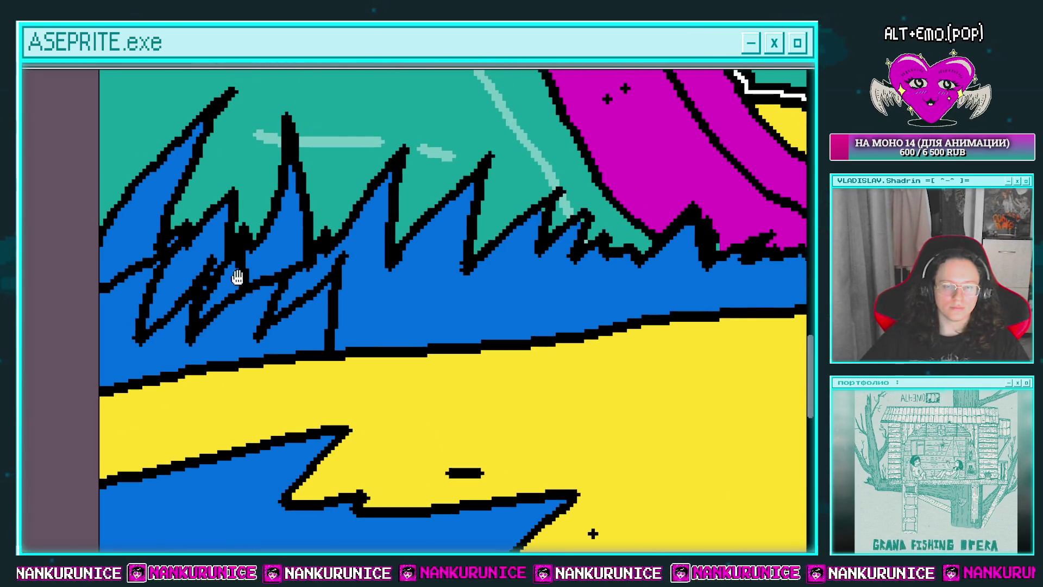
mouse_move(343, 337)
mouse_down()
mouse_move(403, 283)
mouse_move(435, 303)
mouse_move(312, 294)
mouse_move(460, 299)
mouse_move(526, 289)
mouse_move(473, 300)
mouse_move(576, 261)
mouse_move(642, 274)
mouse_up()
drag(451, 253, 499, 276)
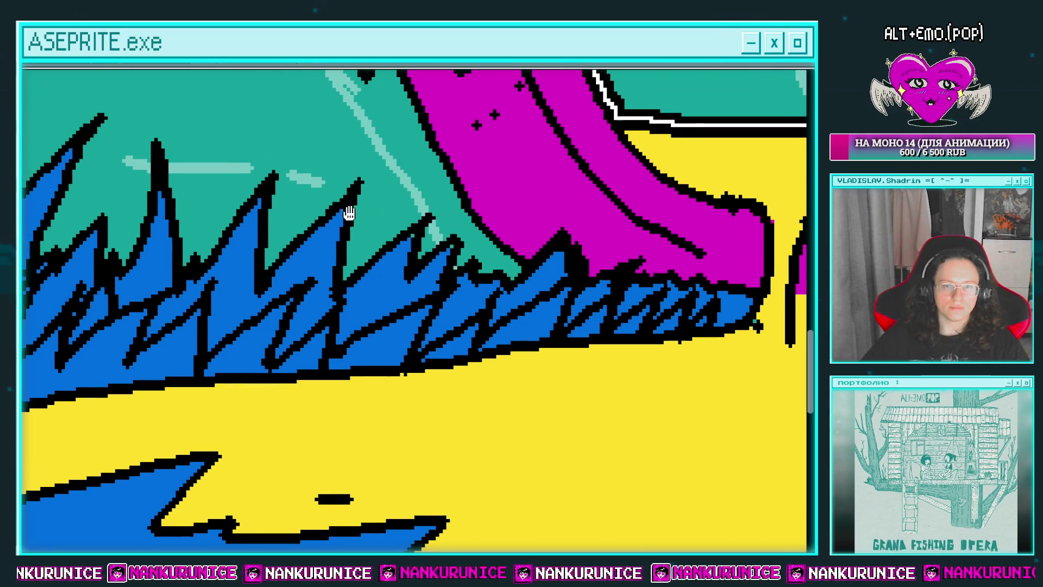
drag(349, 213, 490, 289)
mouse_move(130, 303)
mouse_down()
mouse_move(154, 191)
mouse_move(117, 326)
mouse_up()
mouse_move(239, 247)
mouse_down()
mouse_move(193, 304)
mouse_move(187, 329)
mouse_up()
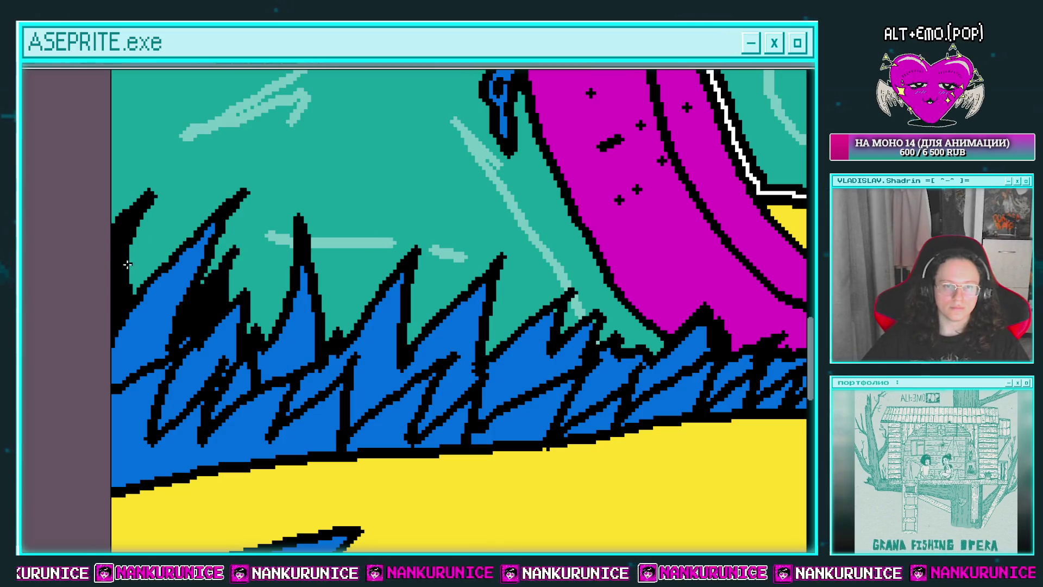
Add more black grass spikes further right and around the ring's base
mouse_move(259, 320)
mouse_down()
mouse_move(211, 324)
mouse_move(313, 233)
mouse_move(253, 211)
mouse_up()
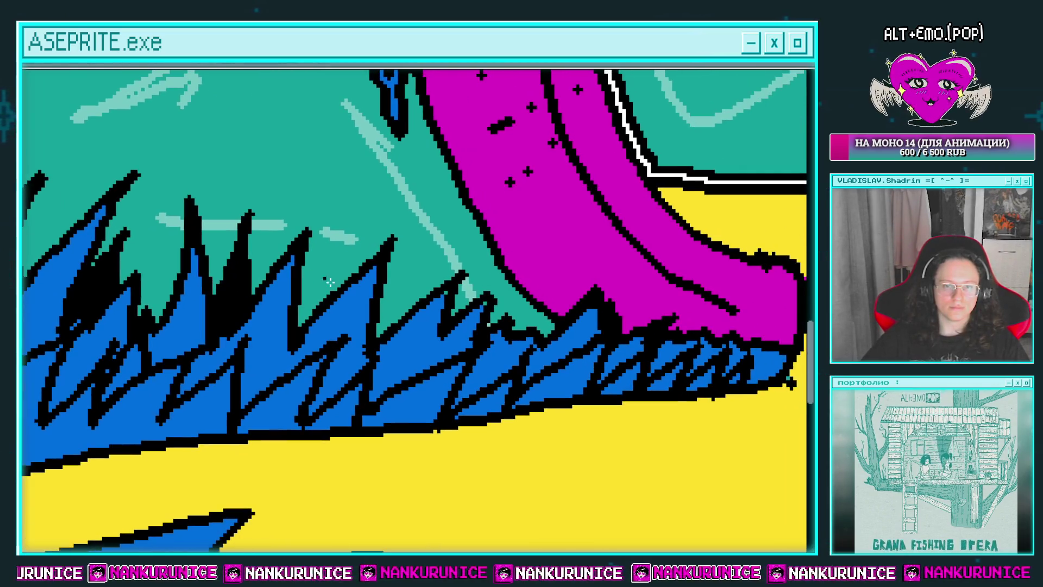
mouse_move(298, 293)
mouse_down()
mouse_move(342, 229)
mouse_move(302, 326)
mouse_up()
mouse_move(404, 268)
mouse_down()
mouse_move(400, 314)
mouse_move(345, 285)
mouse_up()
drag(435, 275, 451, 304)
mouse_move(487, 264)
mouse_down()
mouse_move(450, 299)
mouse_move(413, 285)
mouse_up()
scroll(491, 305, down, 5)
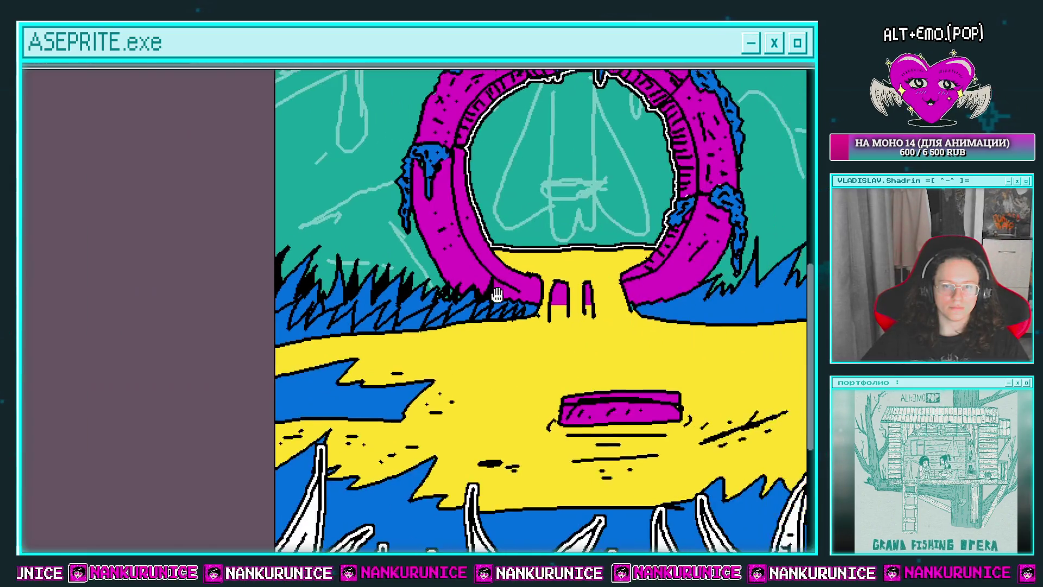
scroll(531, 177, up, 1)
scroll(380, 205, up, 2)
drag(352, 257, 380, 239)
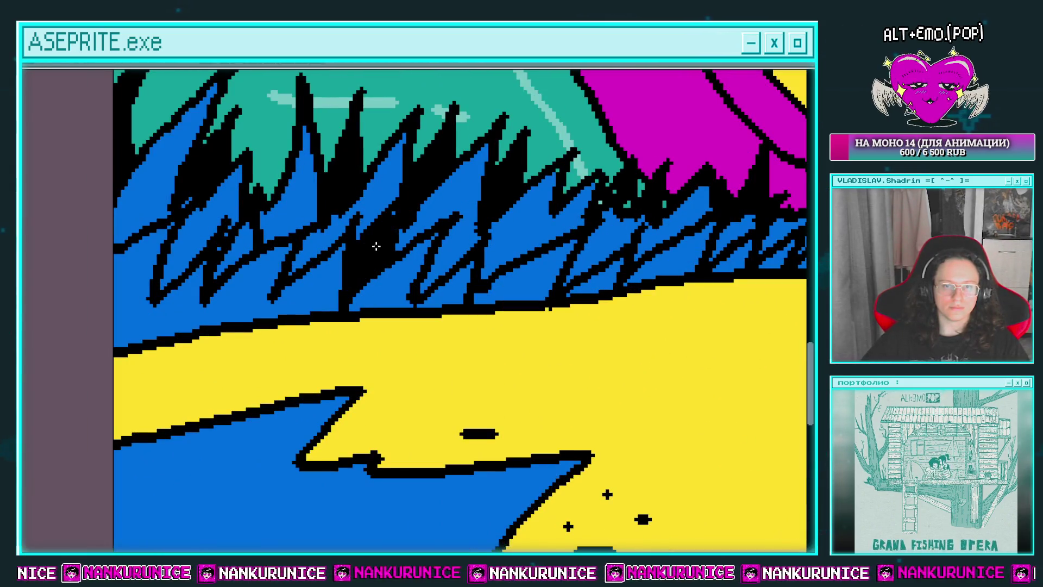
Paint black over the blue grass at the far left
drag(315, 249, 358, 282)
scroll(340, 301, up, 2)
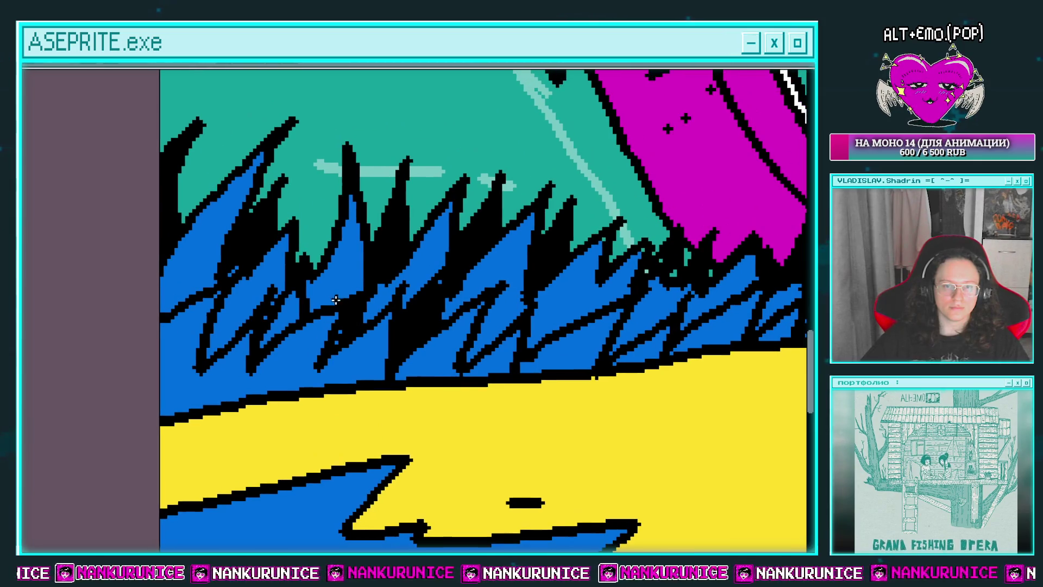
drag(219, 220, 185, 283)
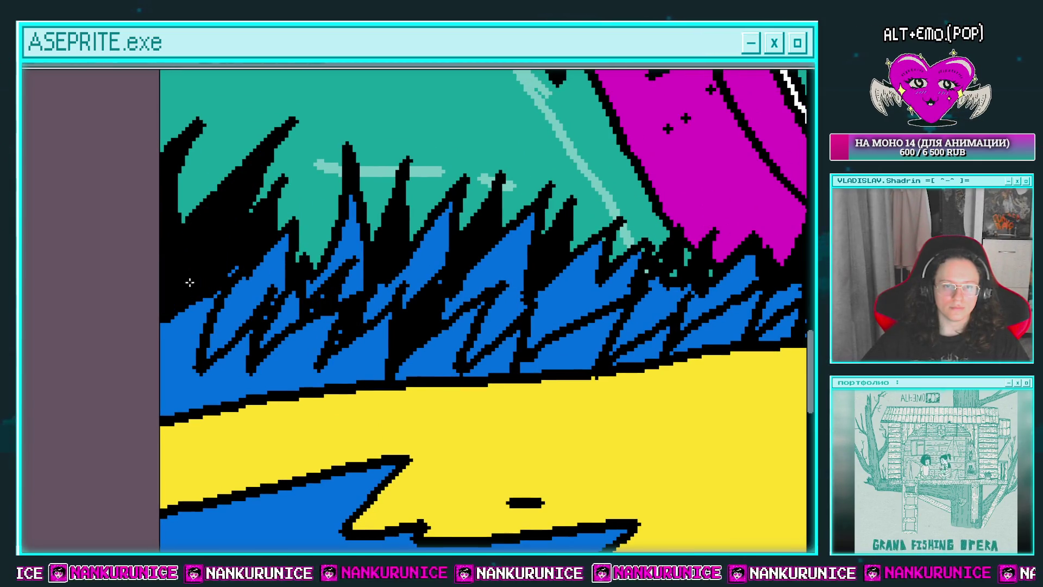
scroll(184, 272, down, 1)
scroll(185, 272, right, 2)
drag(141, 255, 173, 265)
scroll(148, 274, down, 4)
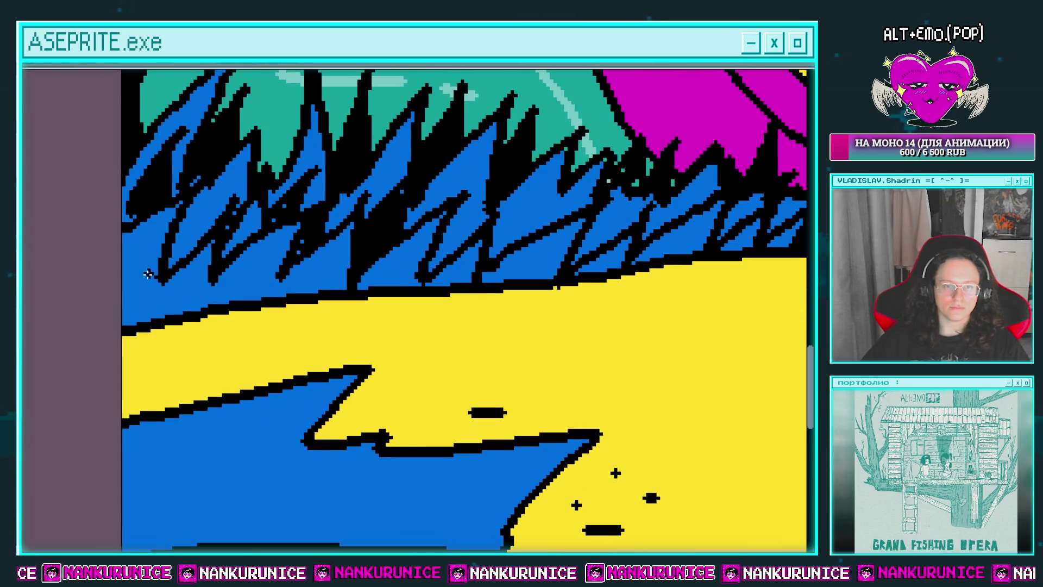
scroll(152, 287, right, 1)
scroll(163, 302, right, 1)
Darken the horizon line under the grass in black, with spikes and short strokes
mouse_move(112, 328)
mouse_down()
mouse_move(266, 317)
mouse_move(149, 321)
mouse_up()
scroll(158, 317, right, 2)
scroll(158, 317, right, 1)
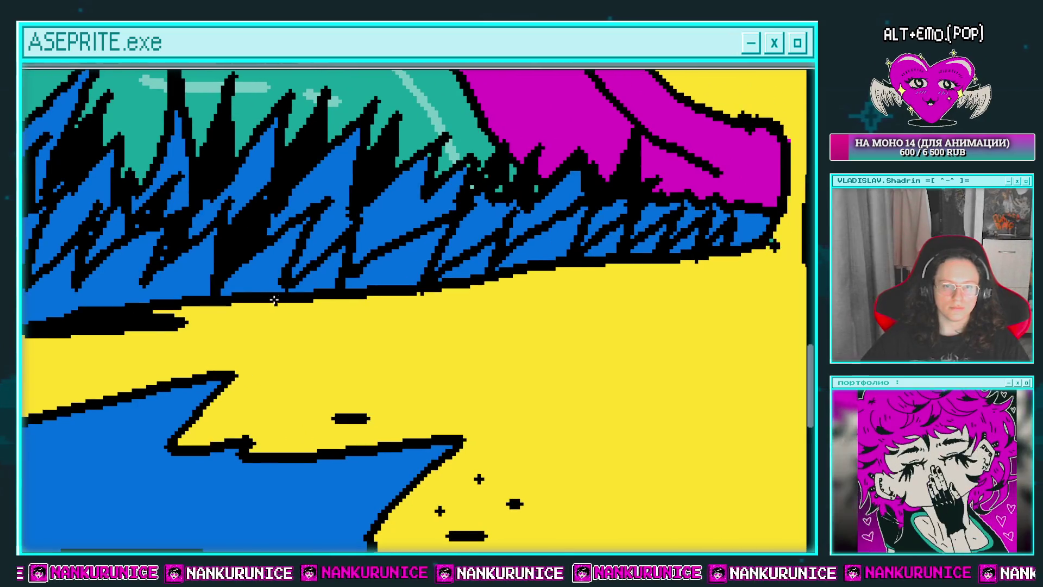
scroll(305, 302, right, 4)
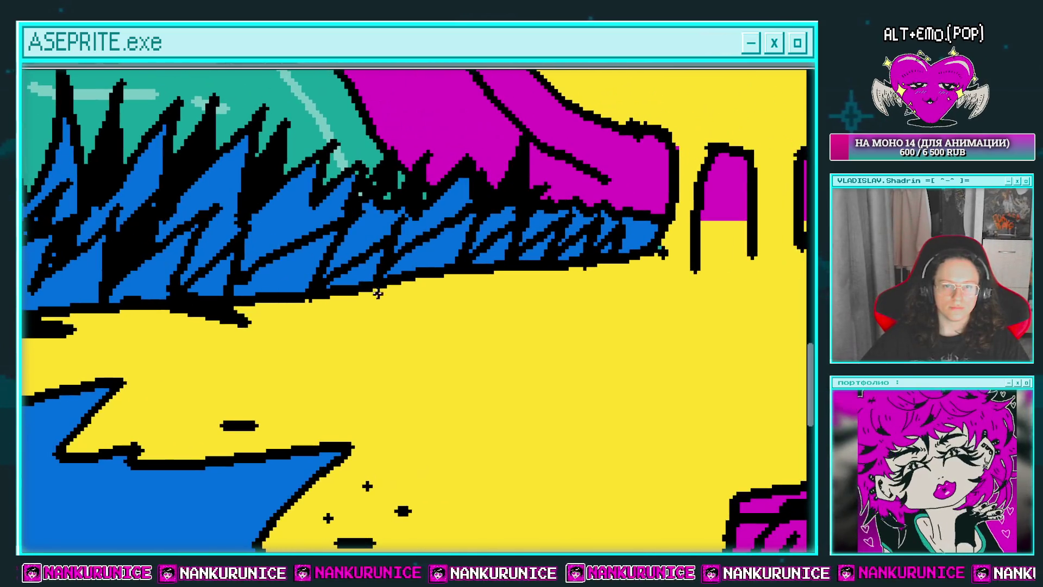
mouse_move(337, 300)
mouse_down()
mouse_move(405, 316)
mouse_move(378, 297)
mouse_up()
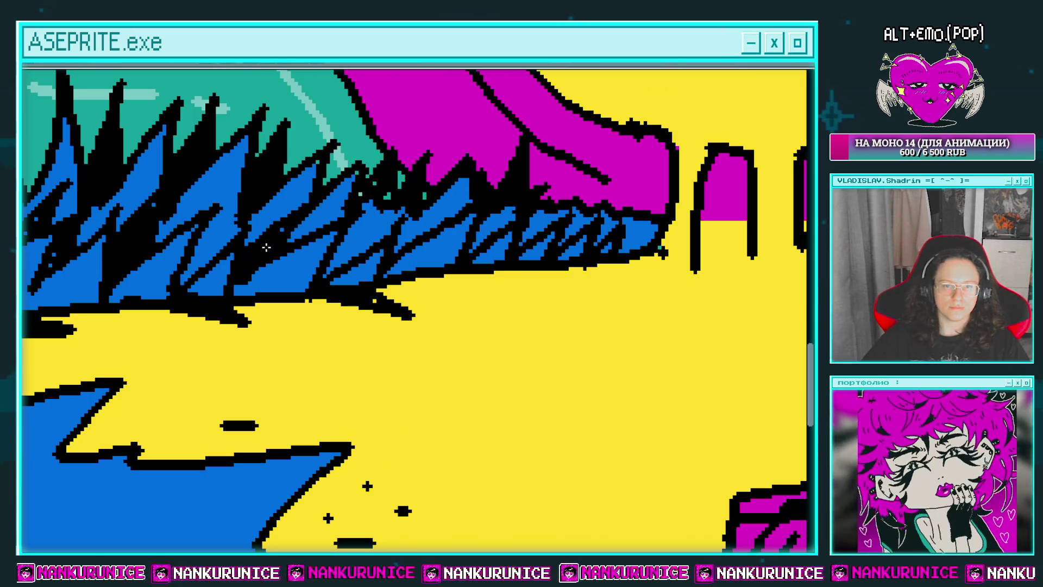
scroll(380, 259, right, 1)
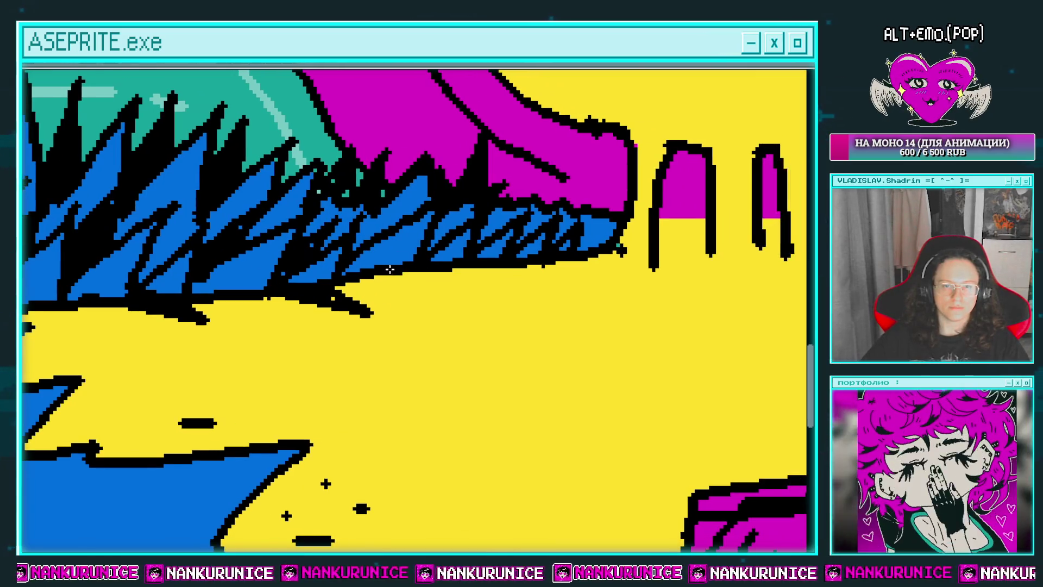
drag(477, 298, 425, 263)
drag(266, 299, 269, 315)
Draw black zigzag grass lines across the blue pond
scroll(253, 302, down, 2)
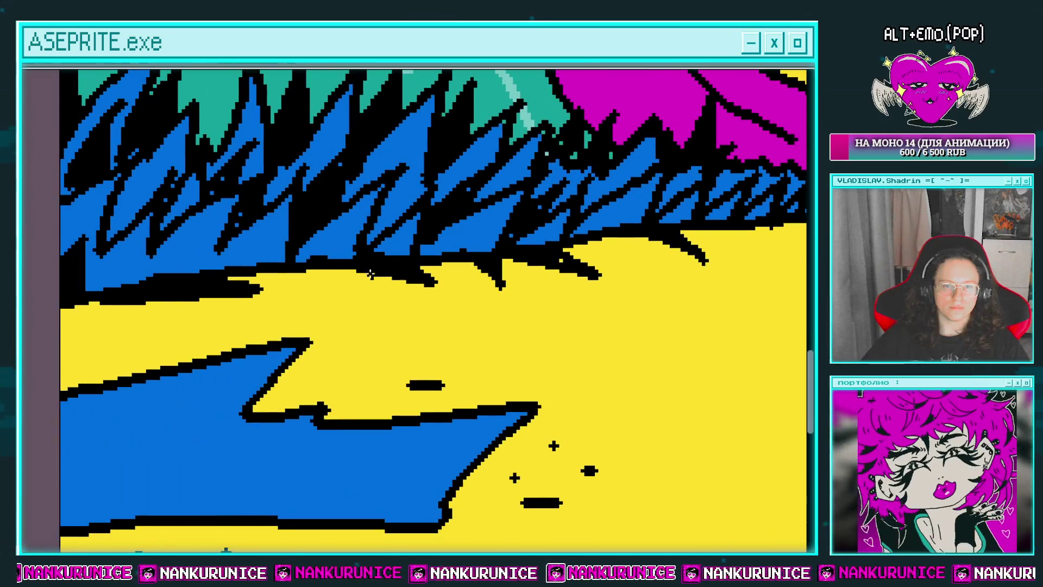
scroll(368, 259, down, 2)
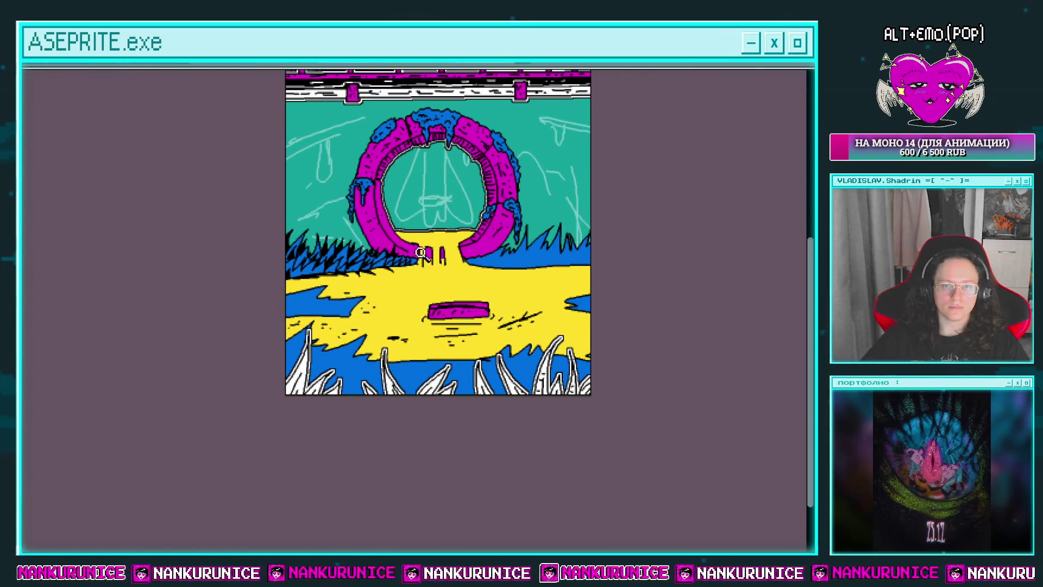
scroll(302, 256, up, 3)
mouse_move(335, 252)
mouse_down()
mouse_move(454, 252)
mouse_move(513, 224)
mouse_up()
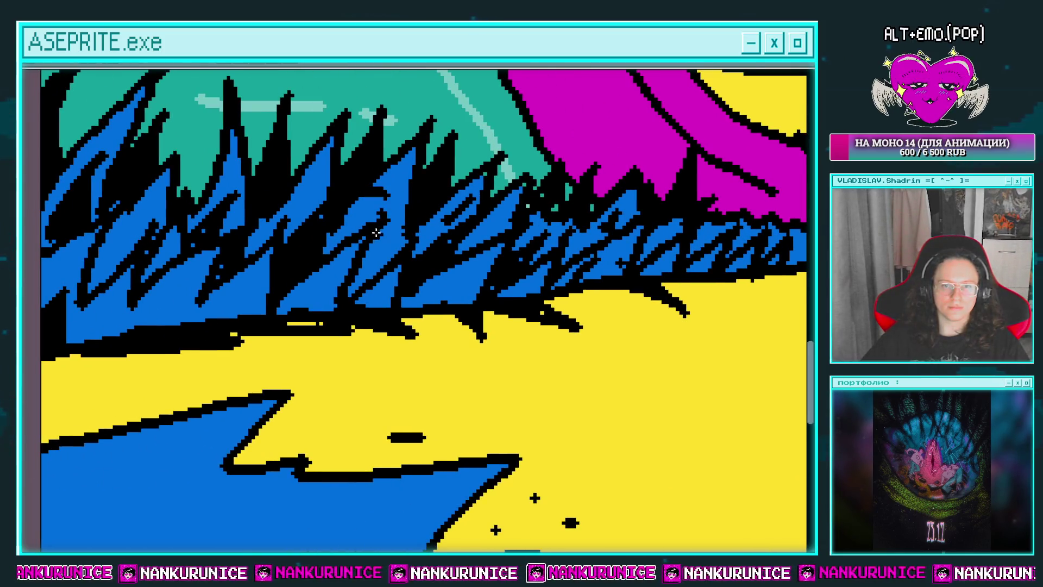
drag(298, 291, 368, 287)
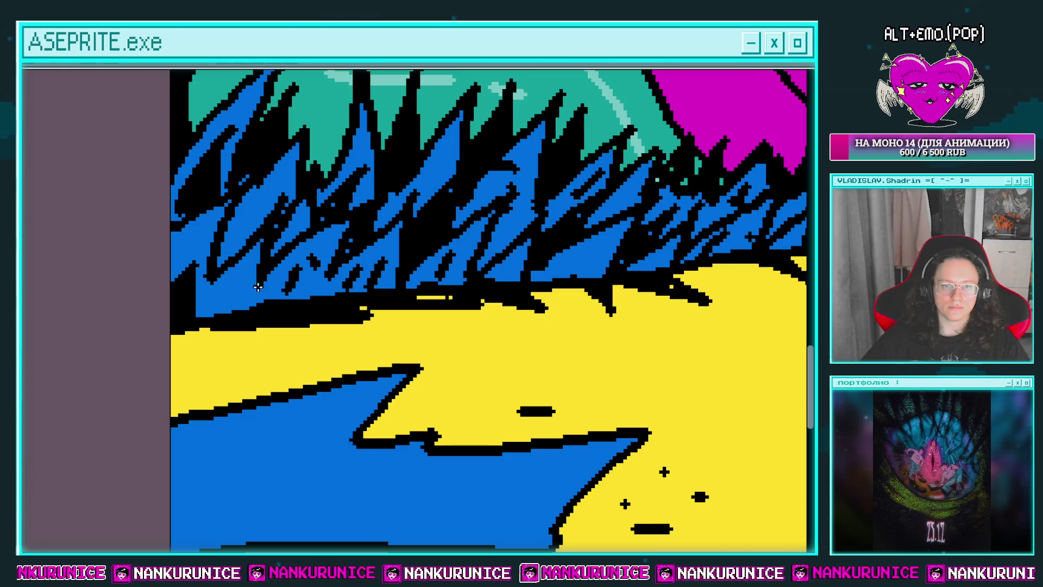
scroll(234, 213, up, 3)
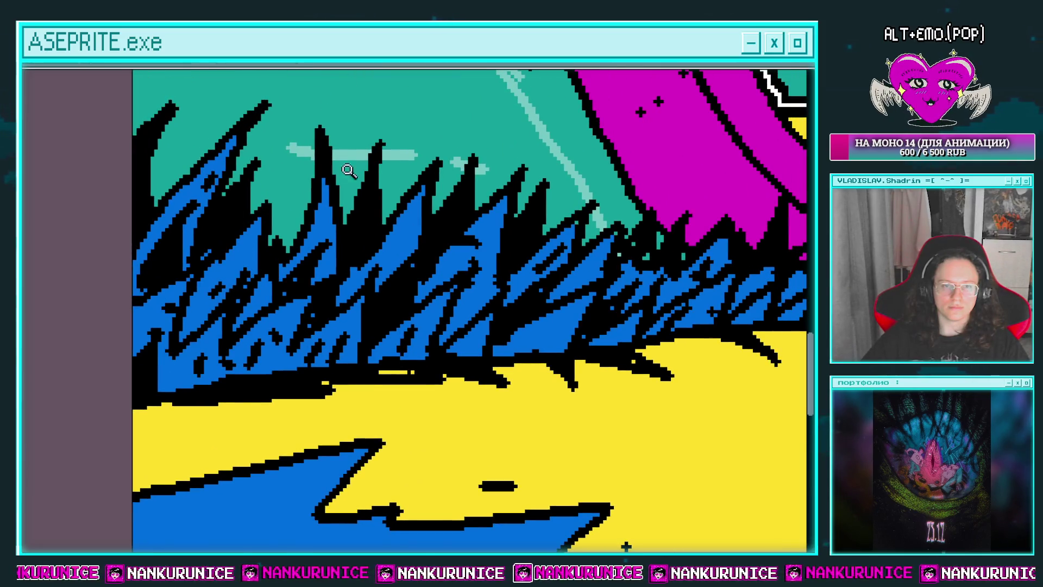
scroll(349, 171, down, 3)
scroll(291, 223, up, 3)
scroll(244, 255, down, 3)
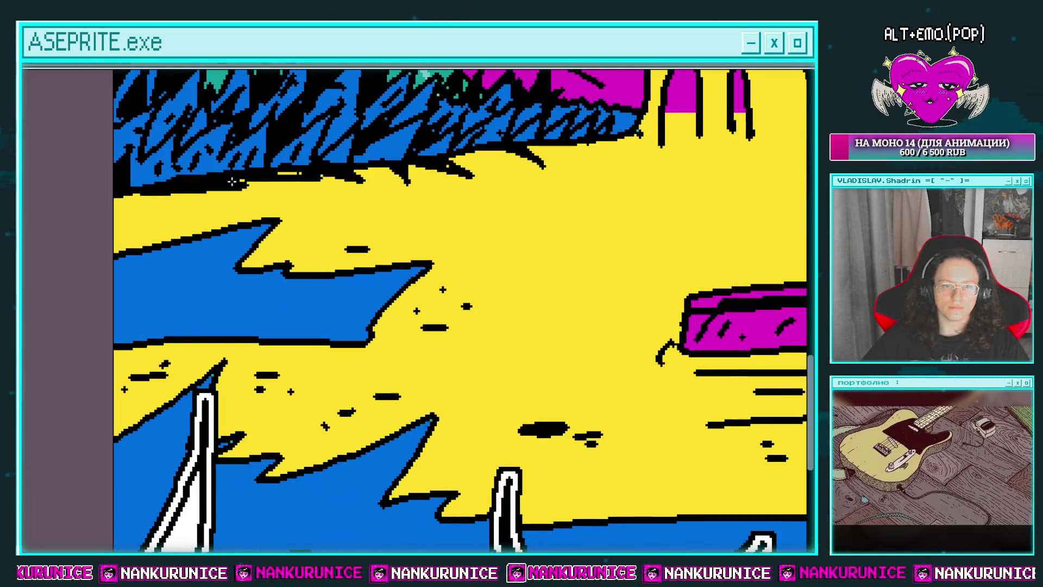
scroll(175, 310, up, 2)
scroll(166, 261, down, 3)
scroll(145, 282, up, 2)
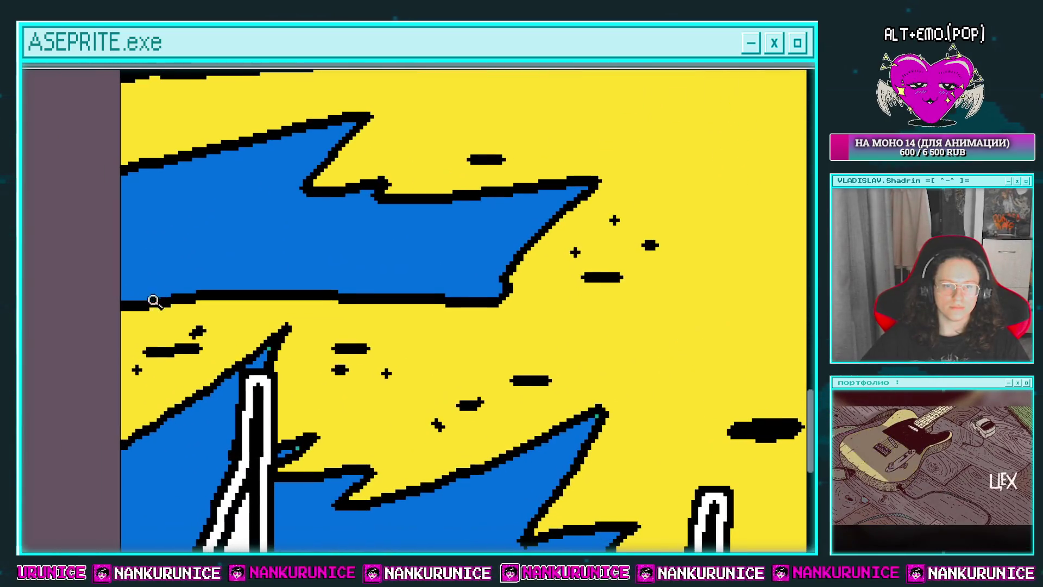
mouse_move(187, 285)
mouse_down()
mouse_move(343, 230)
mouse_move(563, 252)
mouse_up()
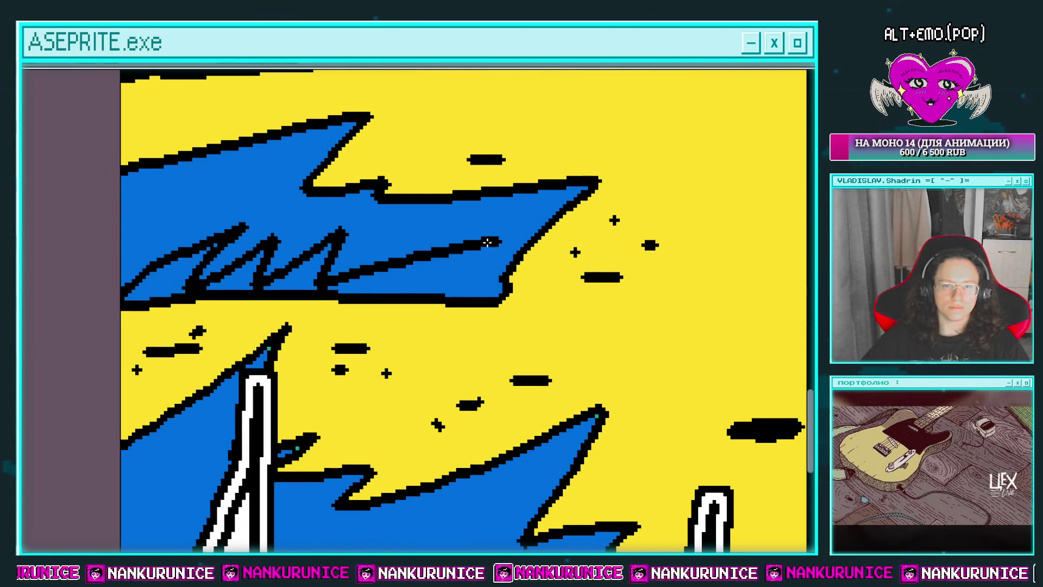
drag(491, 287, 505, 306)
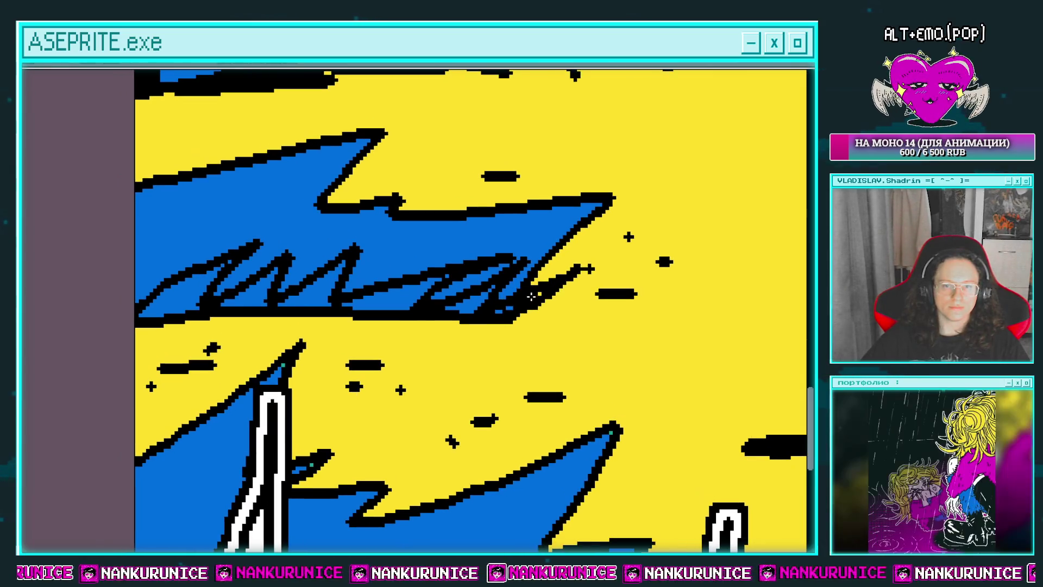
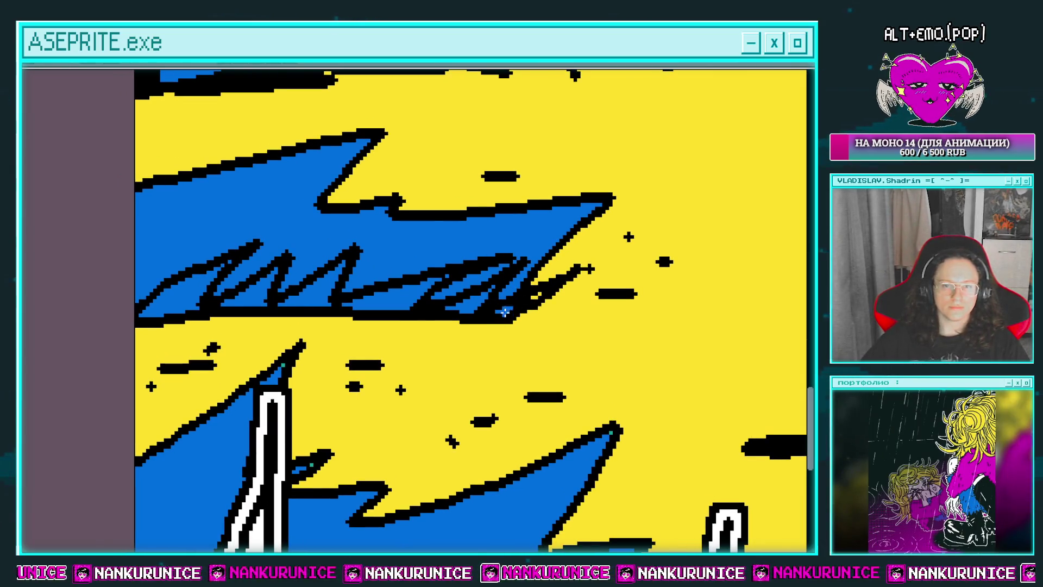
Extend the blue grass stroke across the yellow ground and outline its lower edge in black
drag(266, 315, 390, 351)
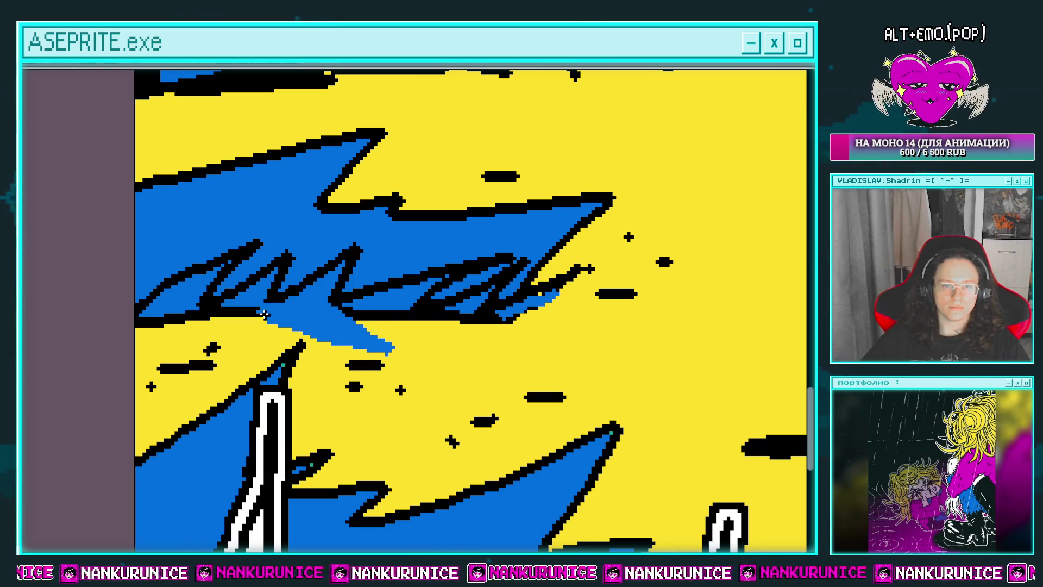
drag(265, 314, 394, 347)
drag(275, 307, 322, 321)
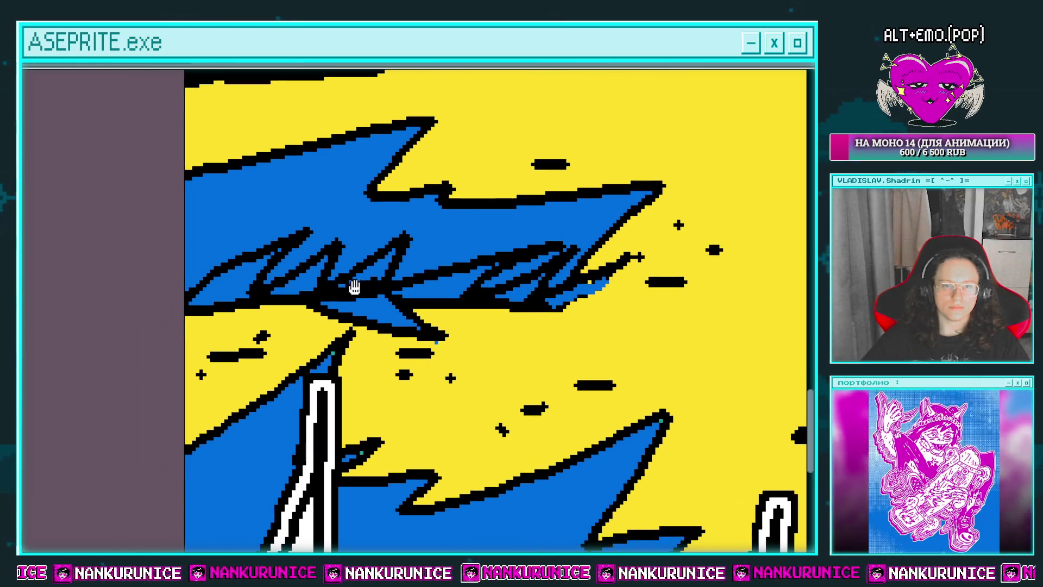
Hatch the left and upper-left of the blue grass with black diagonal strokes
drag(226, 339, 221, 344)
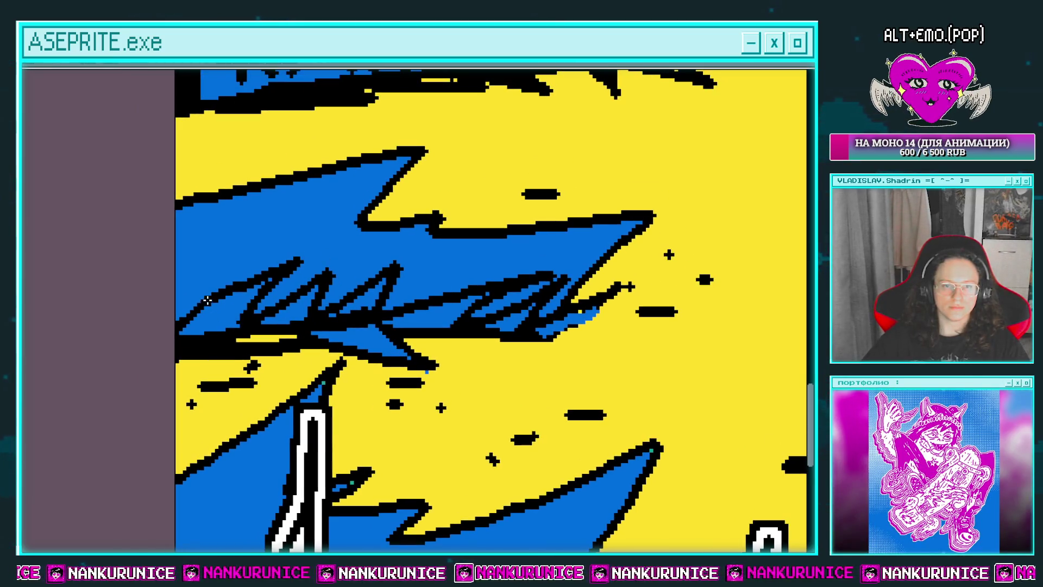
drag(280, 222, 177, 320)
mouse_move(242, 201)
mouse_down()
mouse_move(180, 260)
mouse_move(191, 338)
mouse_move(175, 265)
mouse_up()
drag(217, 236, 176, 265)
drag(245, 256, 202, 257)
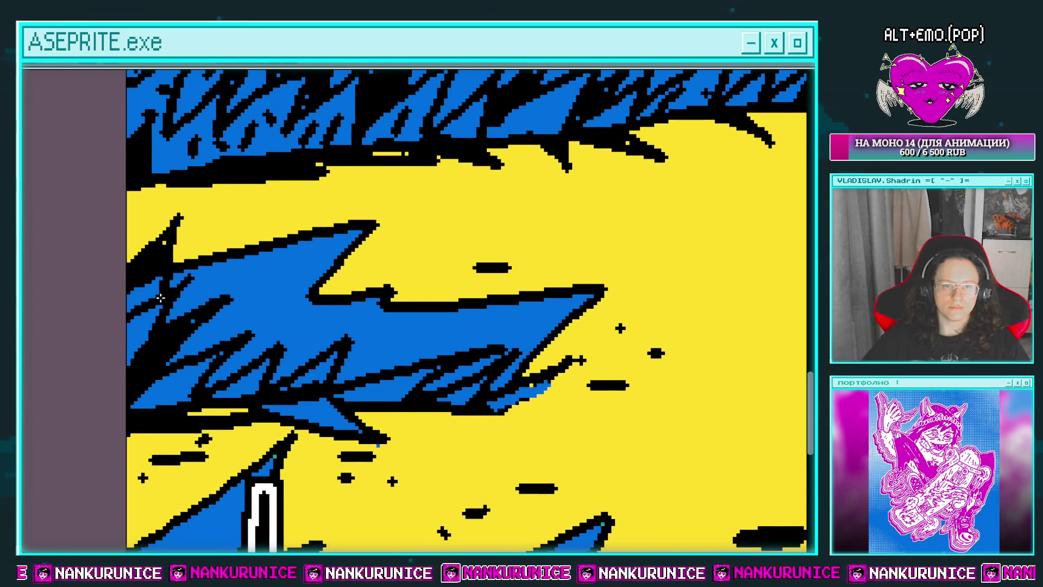
drag(282, 249, 201, 305)
mouse_move(319, 222)
mouse_down()
mouse_move(264, 279)
mouse_move(206, 230)
mouse_up()
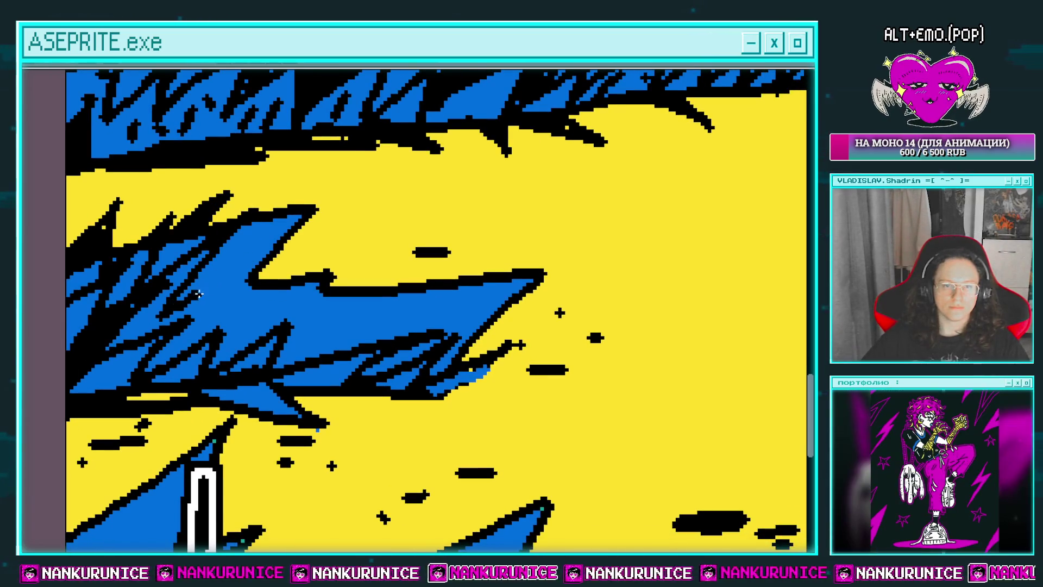
drag(217, 281, 193, 346)
drag(253, 319, 210, 367)
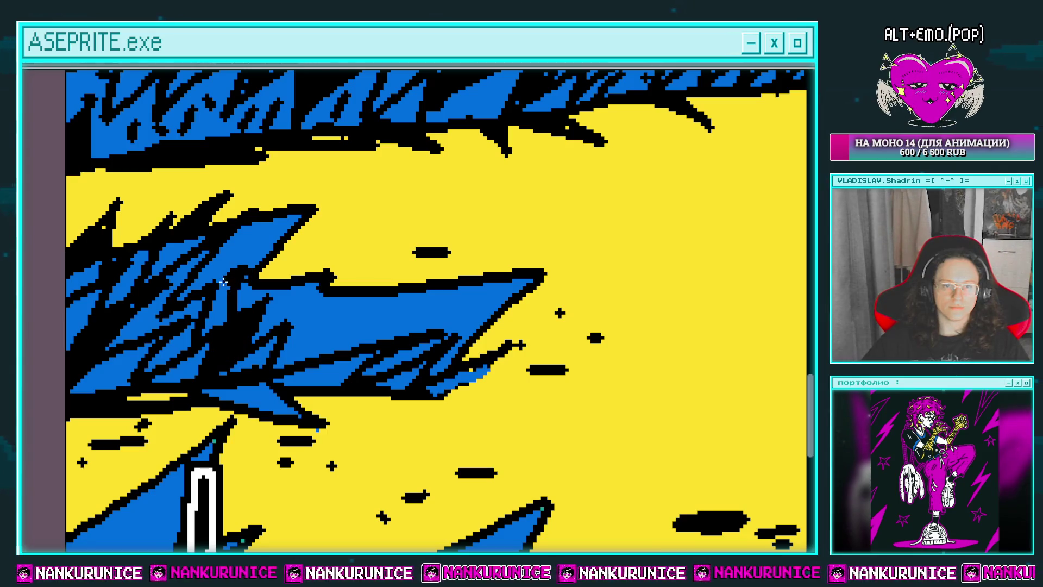
drag(253, 265, 219, 323)
drag(260, 240, 216, 296)
drag(273, 229, 197, 275)
Add black hatching over the upper jagged area and the top edge of the tuft
drag(288, 185, 264, 234)
mouse_move(343, 194)
mouse_down()
mouse_move(277, 239)
mouse_move(259, 279)
mouse_up()
drag(307, 278, 257, 231)
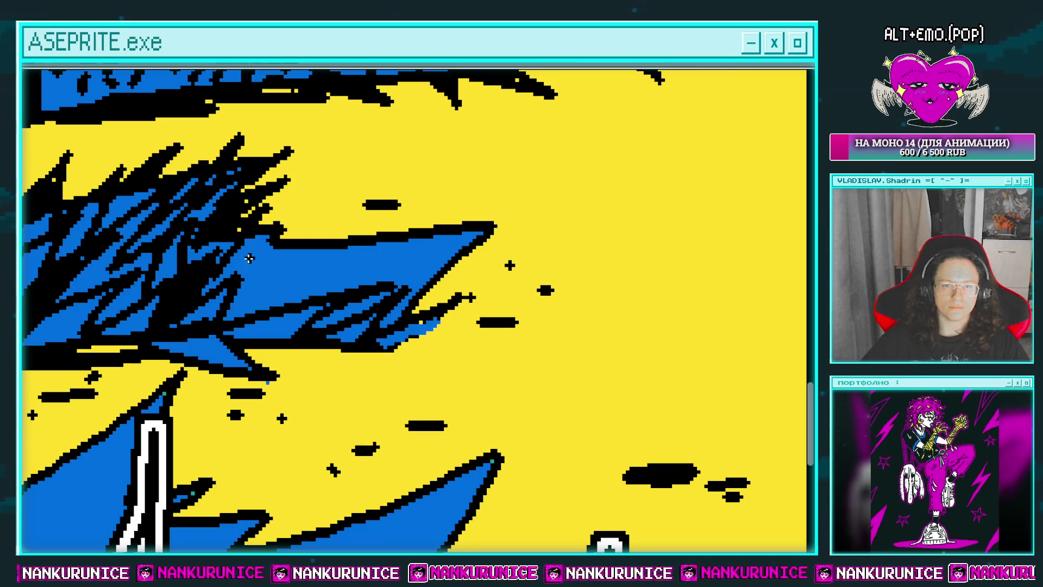
drag(222, 276, 295, 247)
drag(226, 315, 310, 278)
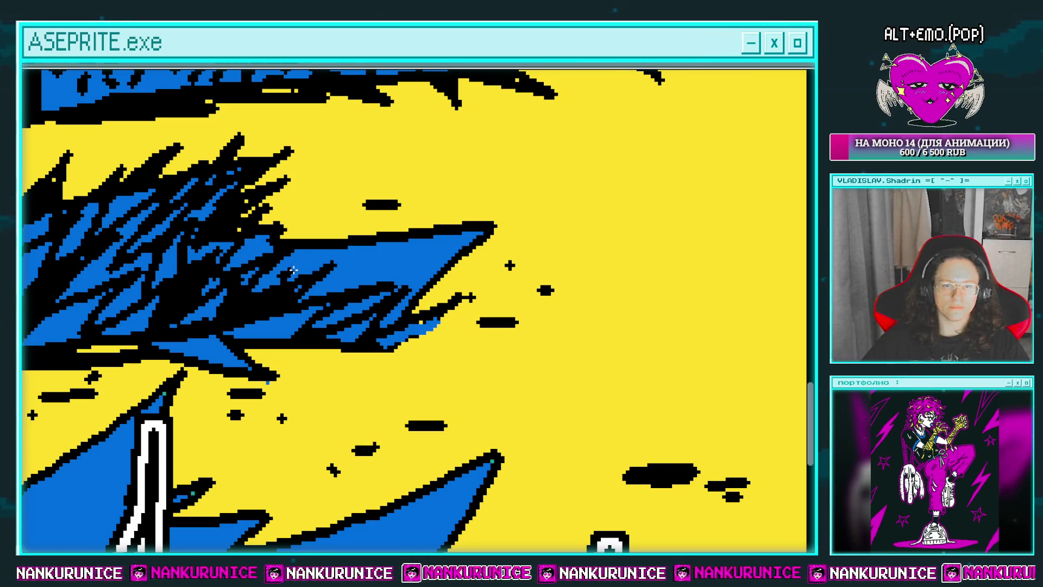
drag(354, 225, 321, 233)
Hatch the right part of the tuft, blacken its lower-right edge, and add a spike at the tip
scroll(280, 243, right, 3)
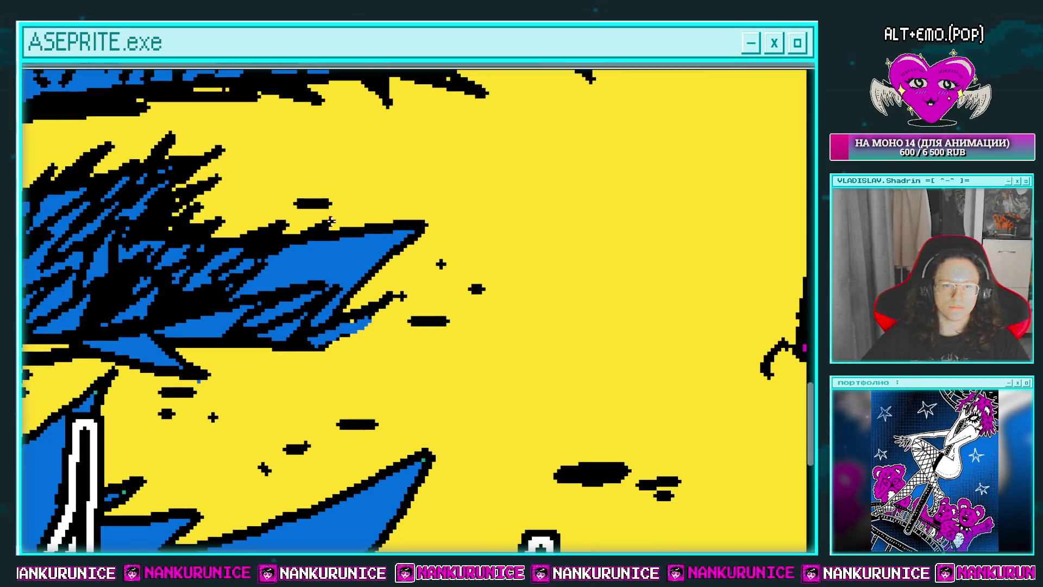
drag(247, 294, 310, 241)
drag(283, 279, 364, 238)
drag(312, 348, 389, 242)
drag(352, 299, 421, 255)
drag(333, 300, 361, 280)
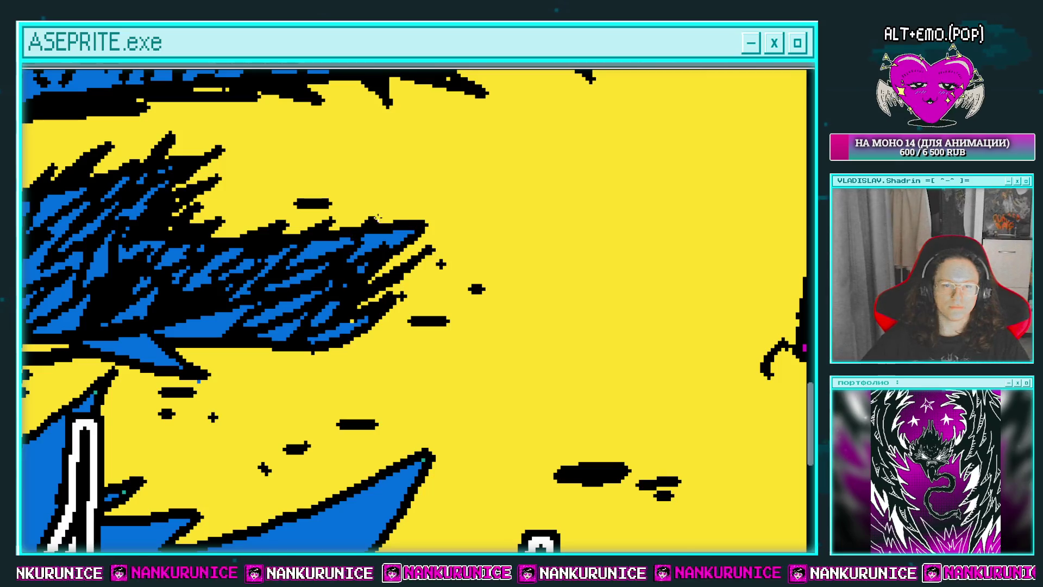
drag(377, 218, 406, 219)
scroll(337, 220, down, 2)
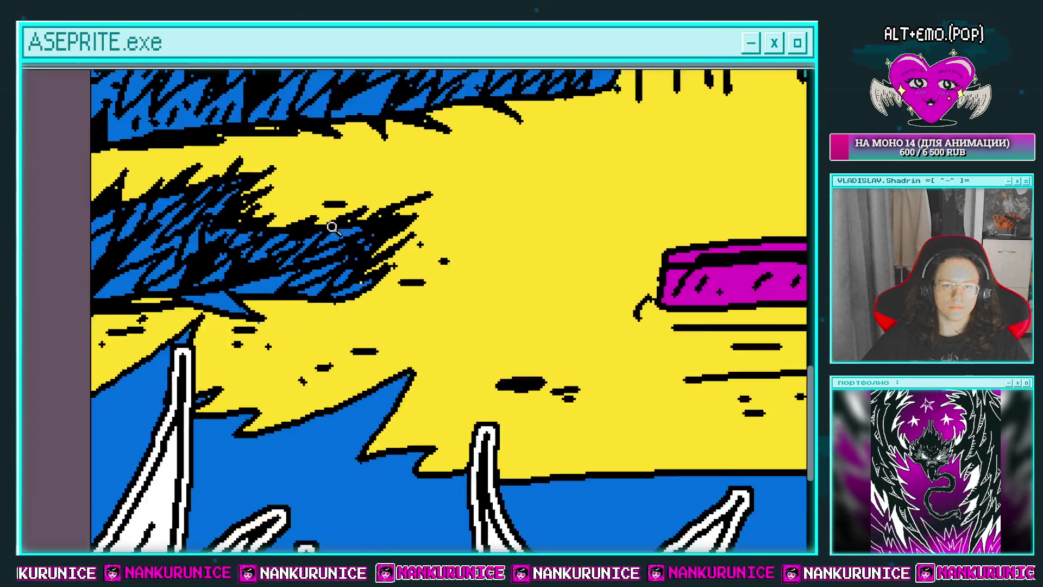
Preview the animation near the magenta boat and fill the small oval pool blue
scroll(380, 212, down, 2)
scroll(246, 228, up, 1)
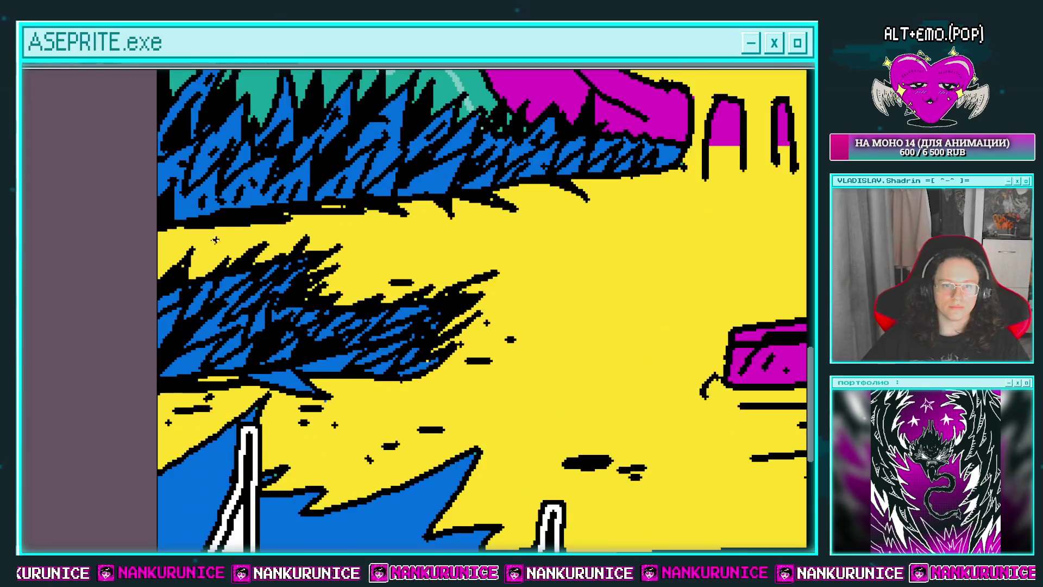
drag(274, 239, 230, 245)
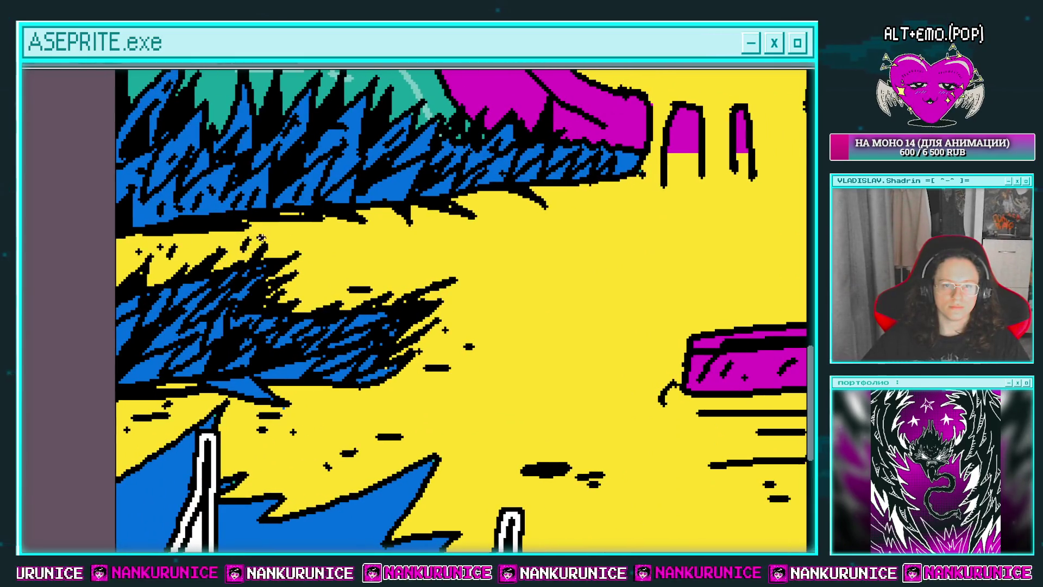
drag(326, 250, 239, 250)
drag(317, 248, 255, 251)
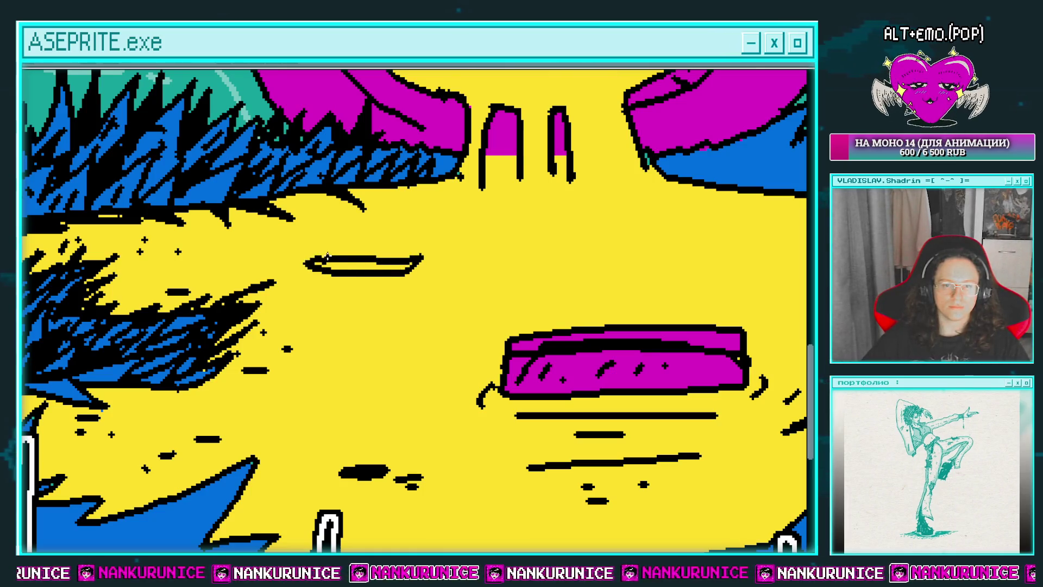
key(Return)
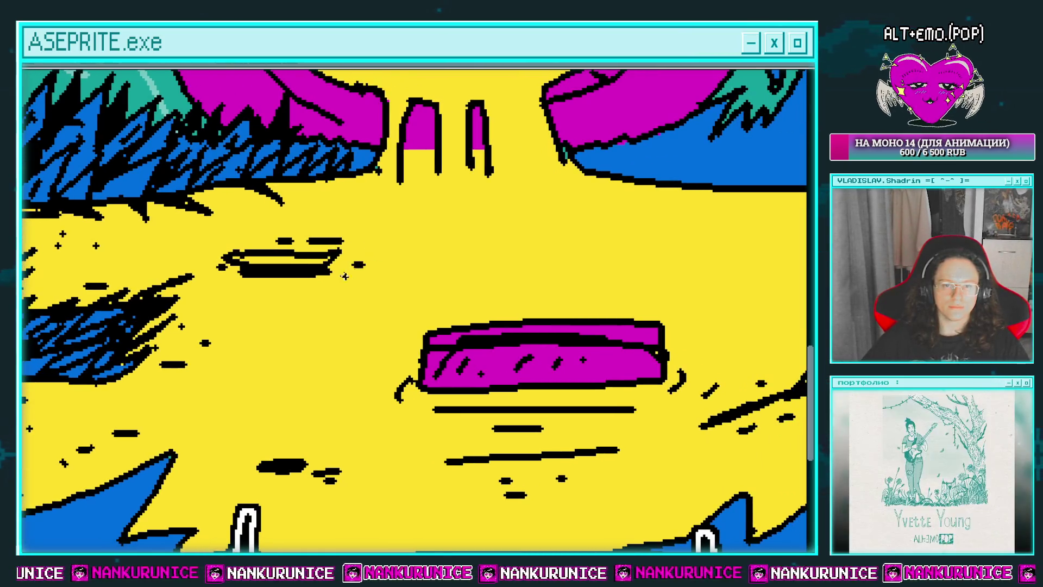
click(344, 257)
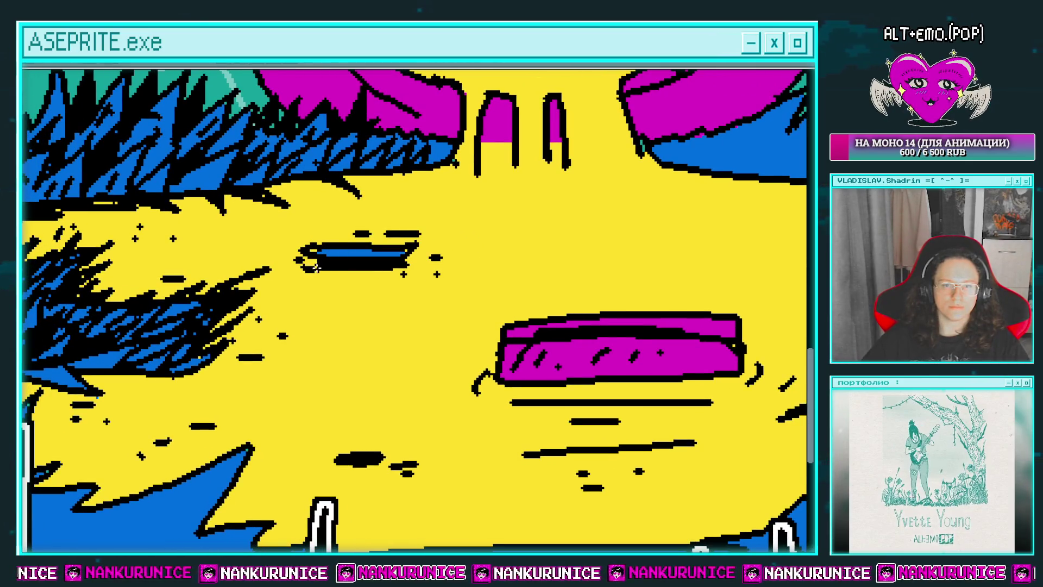
Draw a crescent-shaped pool outline near the boat and bucket-fill it blue
scroll(302, 240, down, 2)
scroll(400, 244, down, 1)
scroll(413, 263, up, 3)
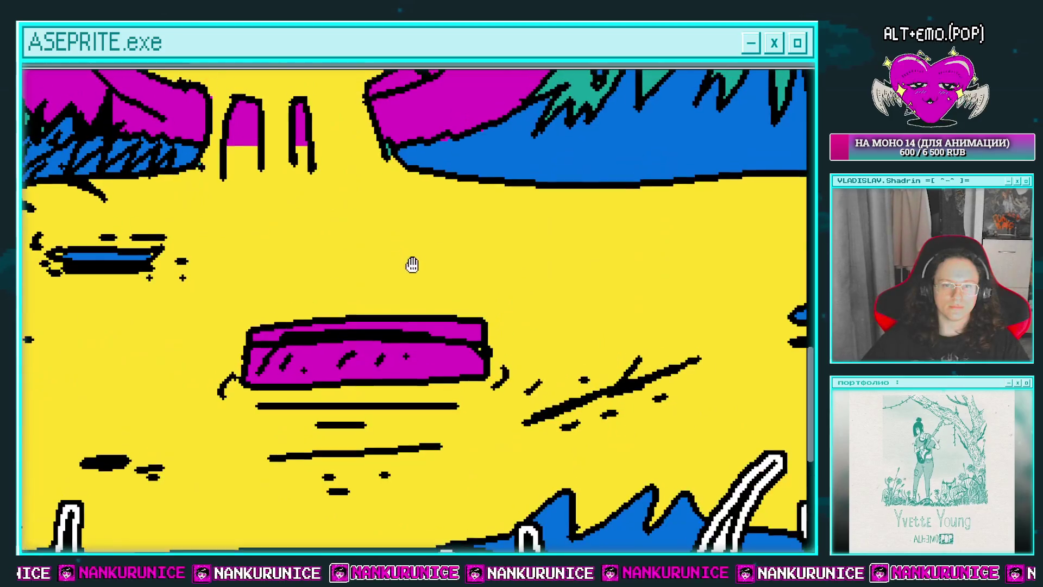
mouse_move(513, 232)
mouse_down()
mouse_move(524, 250)
mouse_move(514, 234)
mouse_move(491, 244)
mouse_up()
key(g)
click(519, 243)
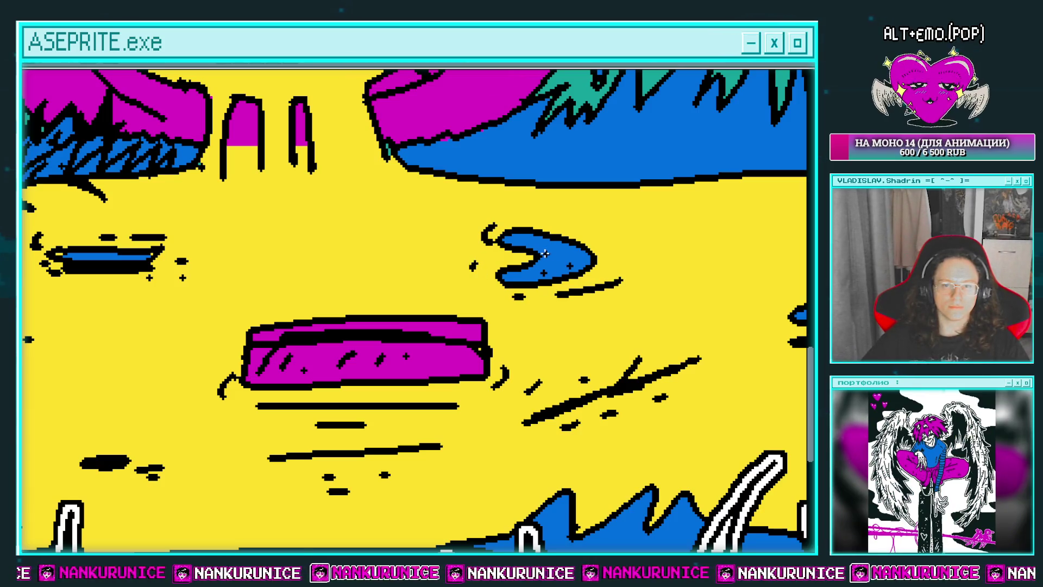
scroll(544, 254, down, 2)
scroll(326, 319, up, 2)
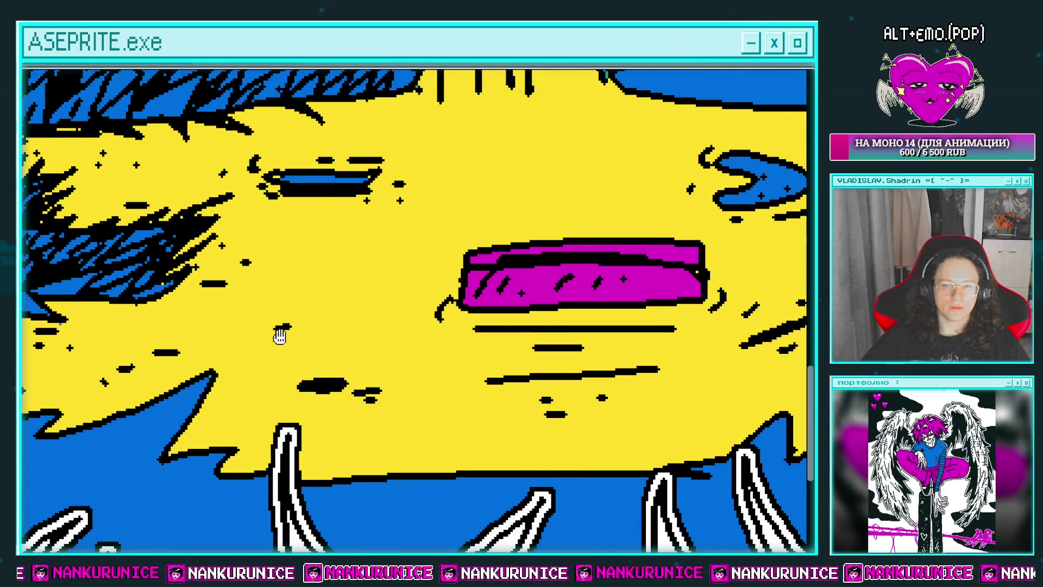
drag(279, 335, 600, 194)
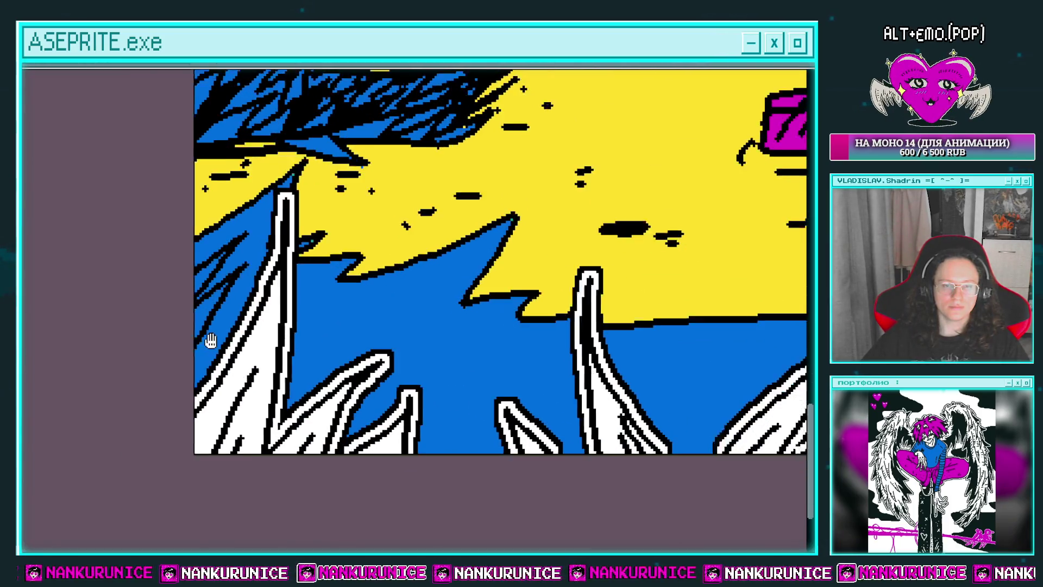
scroll(209, 343, down, 2)
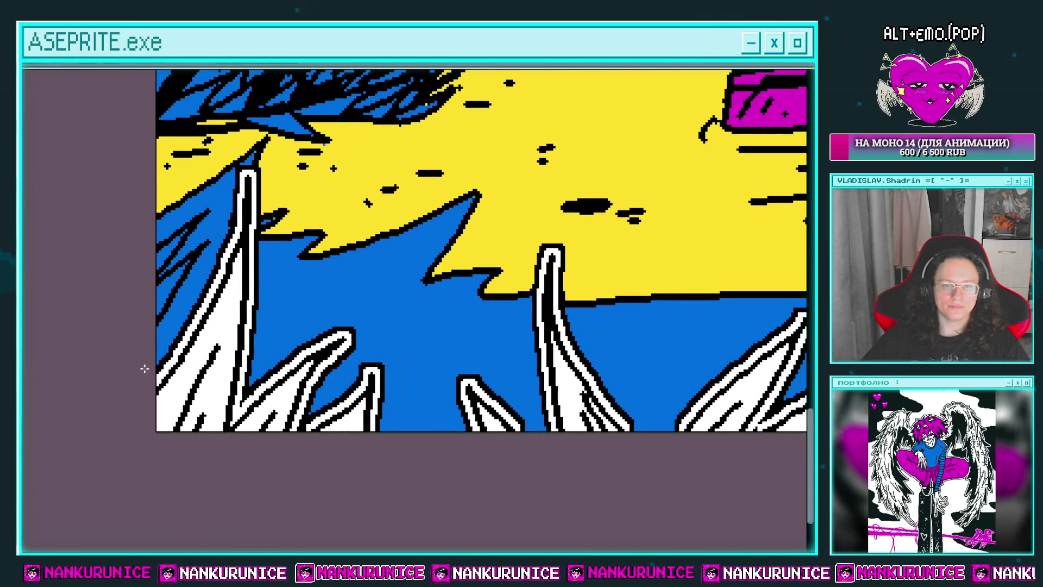
click(270, 363)
click(422, 430)
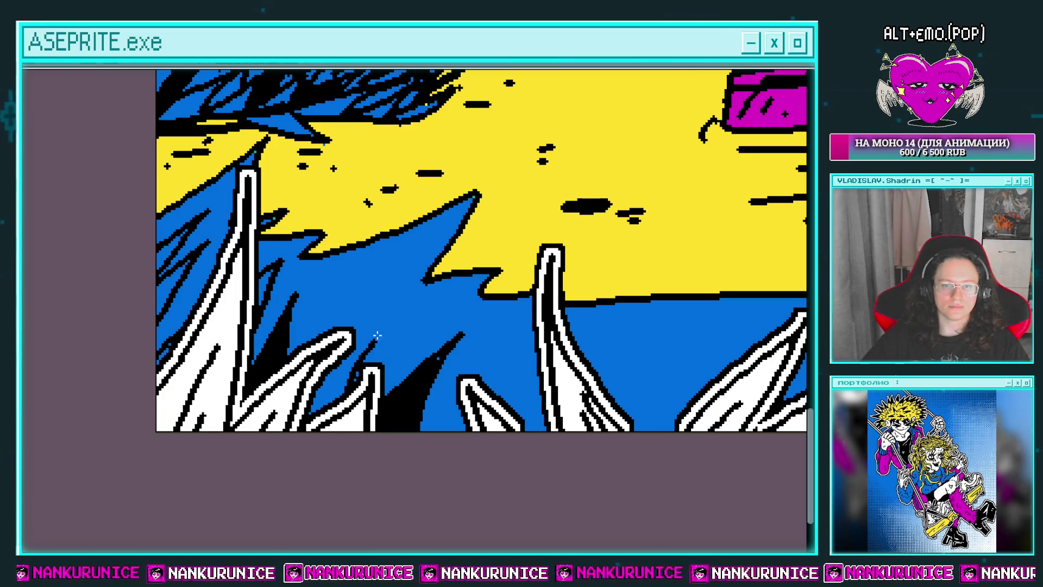
drag(402, 306, 355, 347)
drag(321, 333, 363, 279)
scroll(210, 282, up, 2)
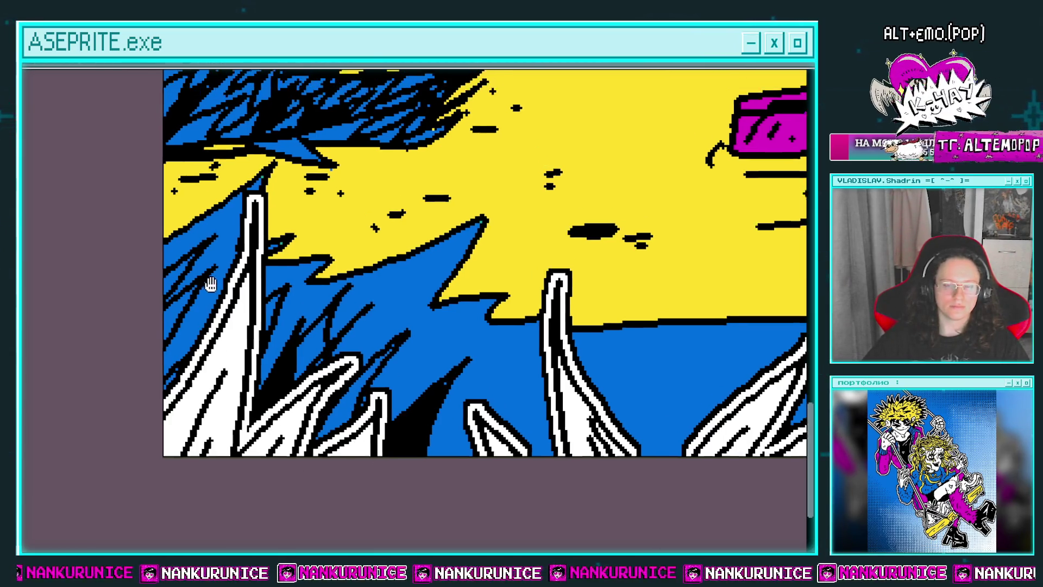
drag(239, 212, 191, 277)
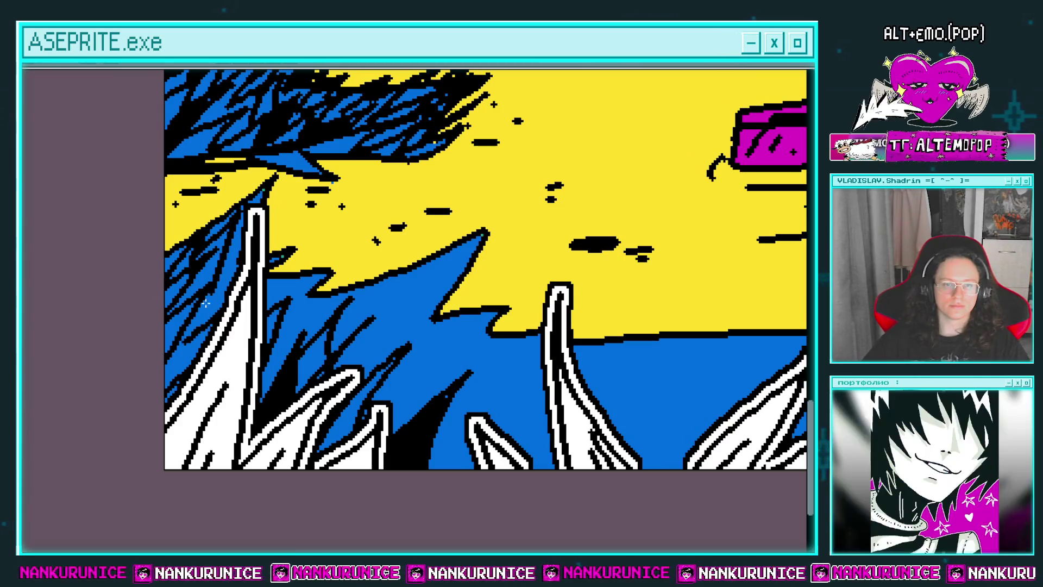
drag(239, 245, 198, 315)
scroll(235, 296, down, 2)
scroll(240, 284, right, 2)
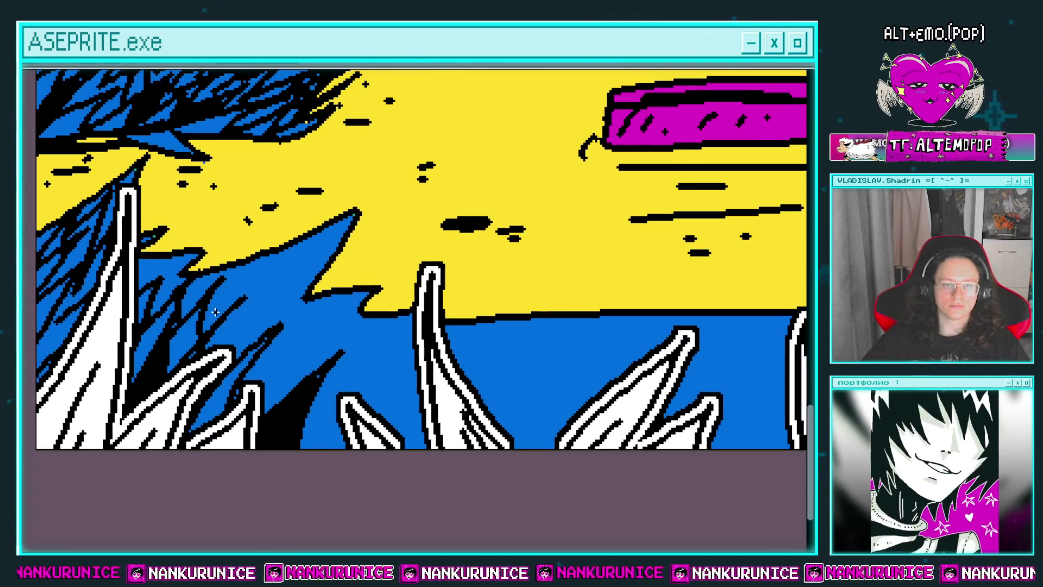
drag(255, 261, 228, 326)
drag(288, 250, 240, 405)
scroll(266, 321, up, 1)
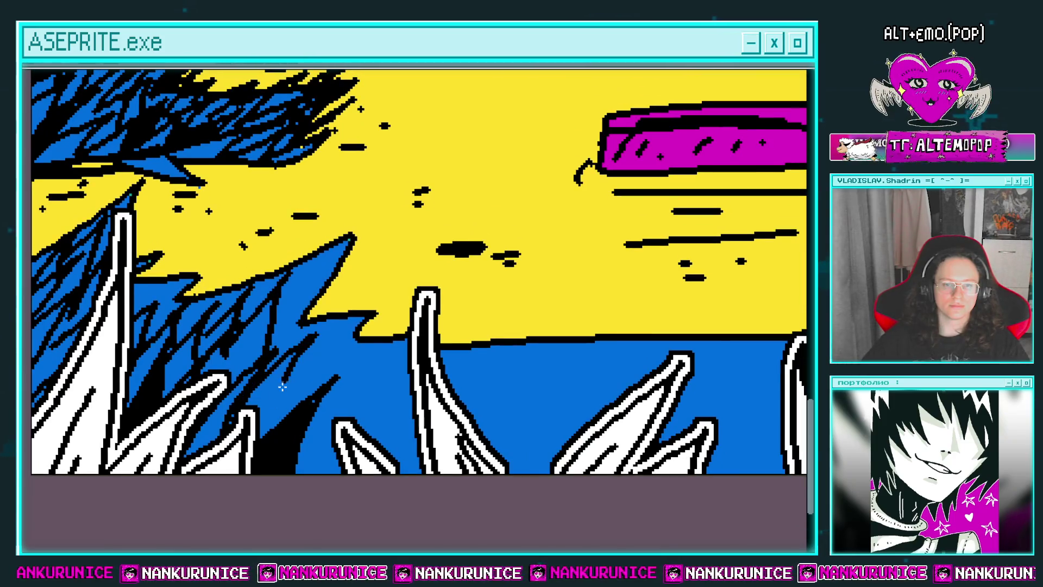
scroll(304, 326, down, 3)
scroll(305, 326, right, 2)
drag(349, 290, 323, 334)
drag(341, 255, 310, 331)
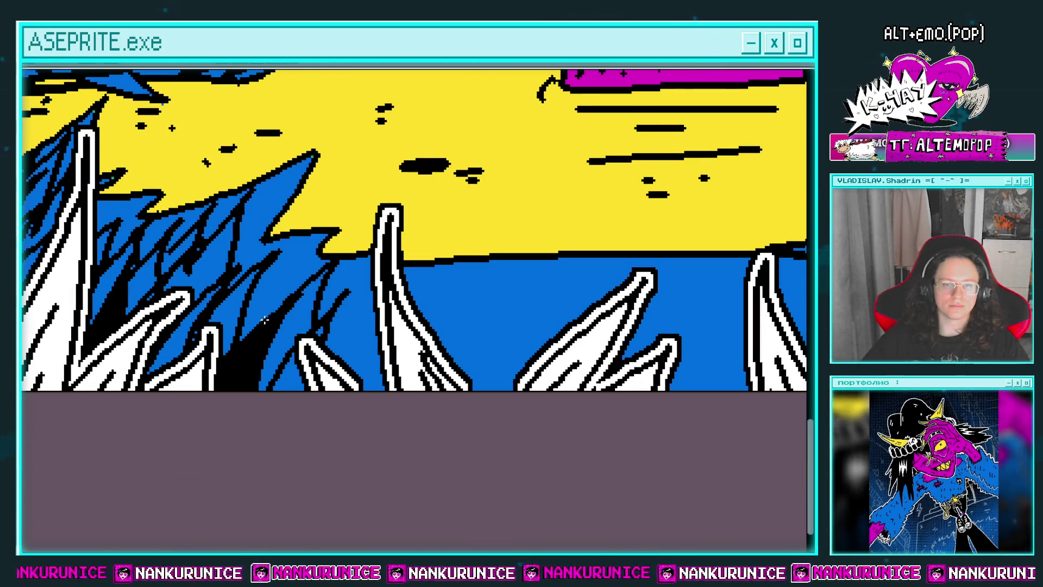
drag(304, 236, 252, 323)
scroll(268, 298, up, 1)
scroll(268, 299, right, 2)
scroll(281, 412, right, 3)
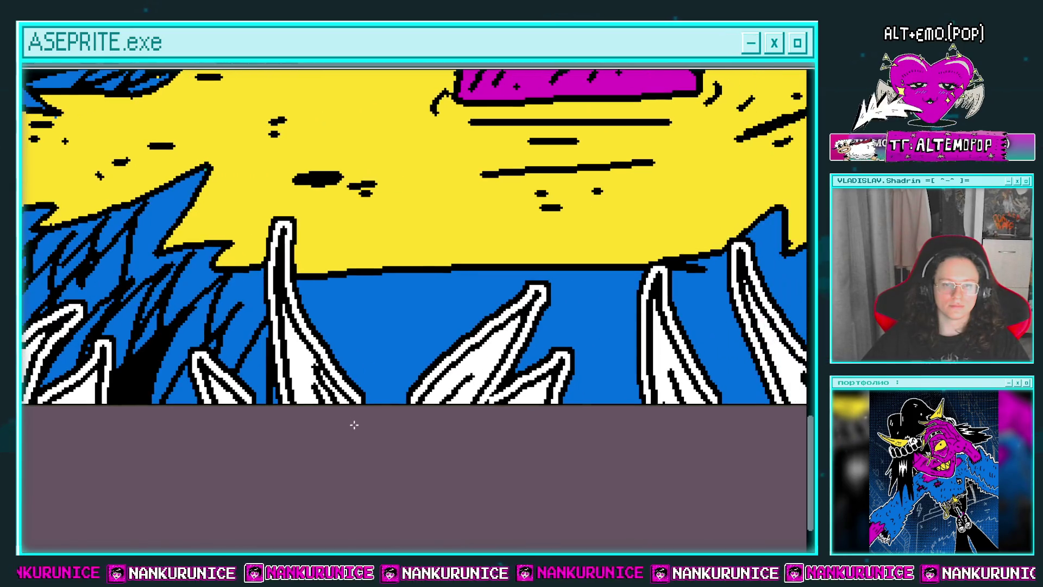
drag(395, 285, 347, 375)
drag(397, 281, 336, 361)
drag(409, 304, 367, 404)
drag(454, 271, 413, 377)
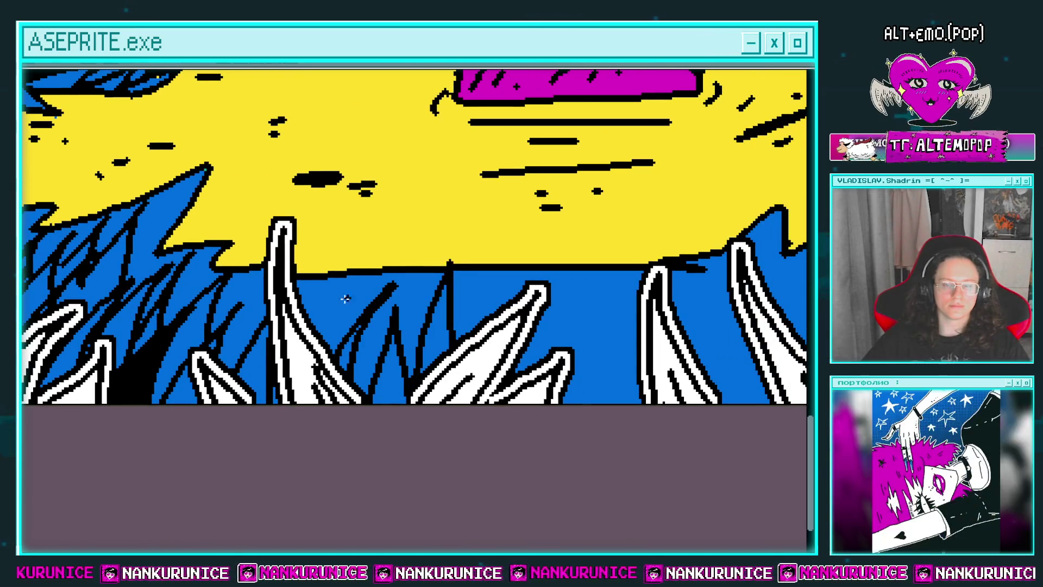
drag(355, 278, 337, 345)
scroll(323, 318, up, 2)
scroll(217, 303, left, 2)
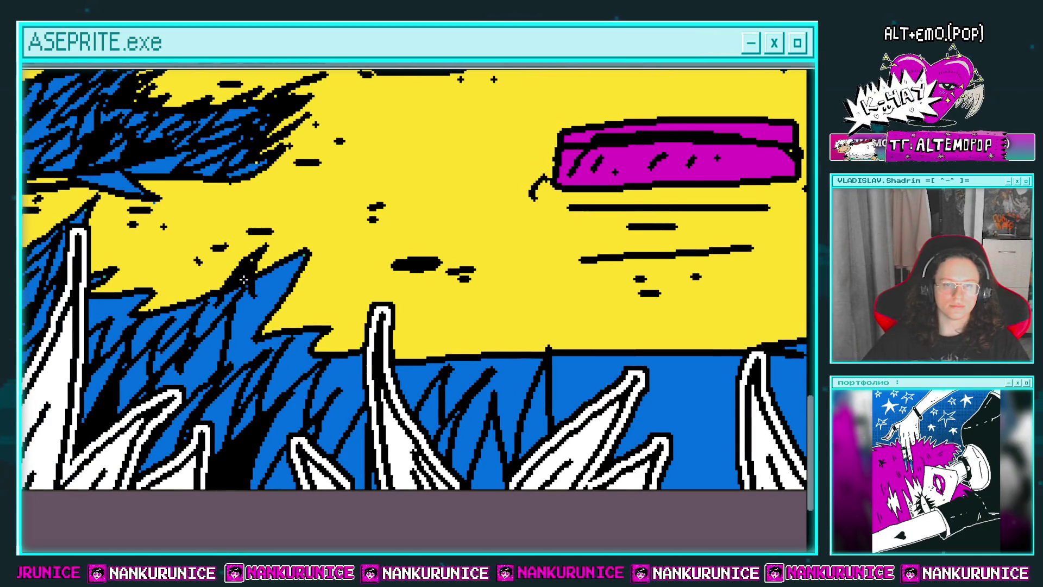
scroll(243, 281, right, 2)
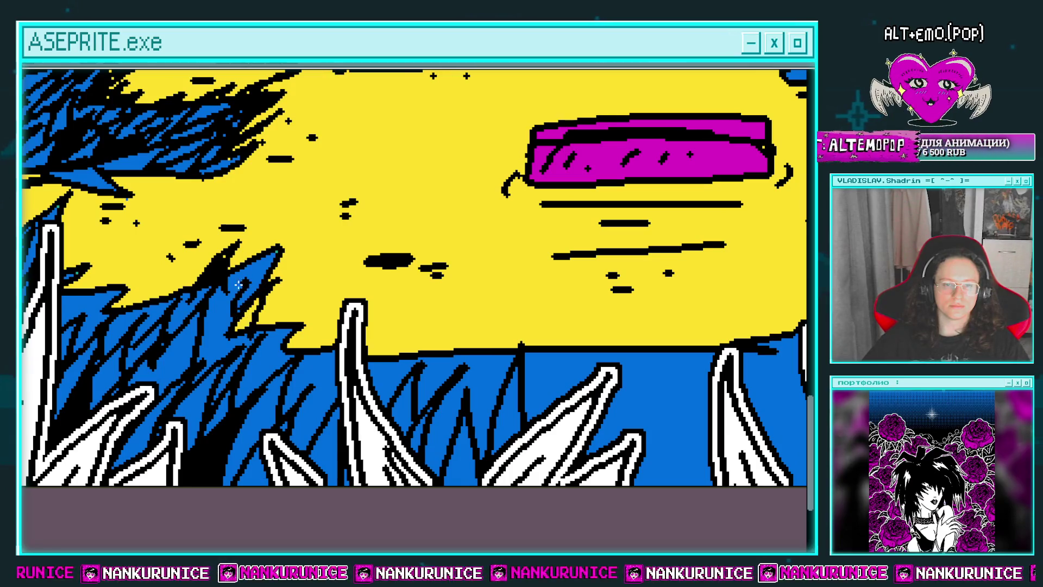
scroll(234, 285, left, 3)
scroll(234, 285, down, 1)
scroll(237, 270, left, 2)
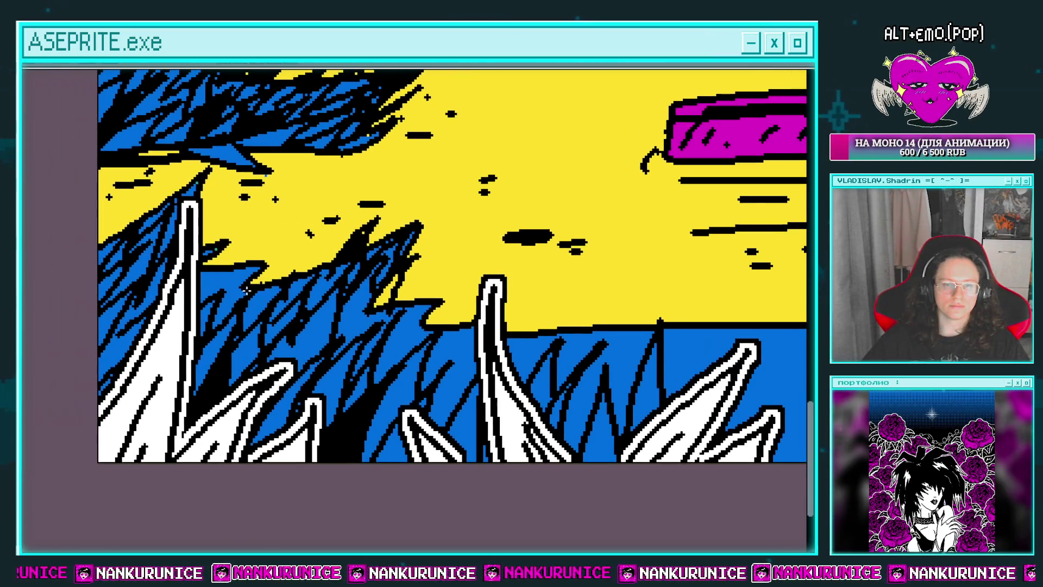
drag(325, 269, 143, 218)
scroll(142, 217, left, 5)
scroll(143, 218, up, 2)
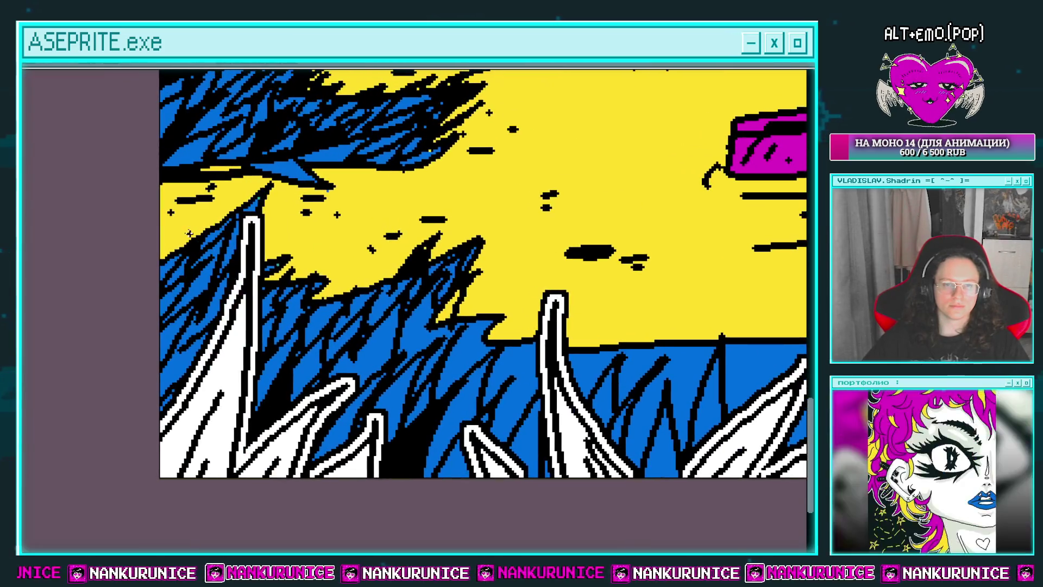
Draw black grass blades along the left part of the blue waterline
scroll(223, 251, right, 2)
scroll(223, 252, up, 1)
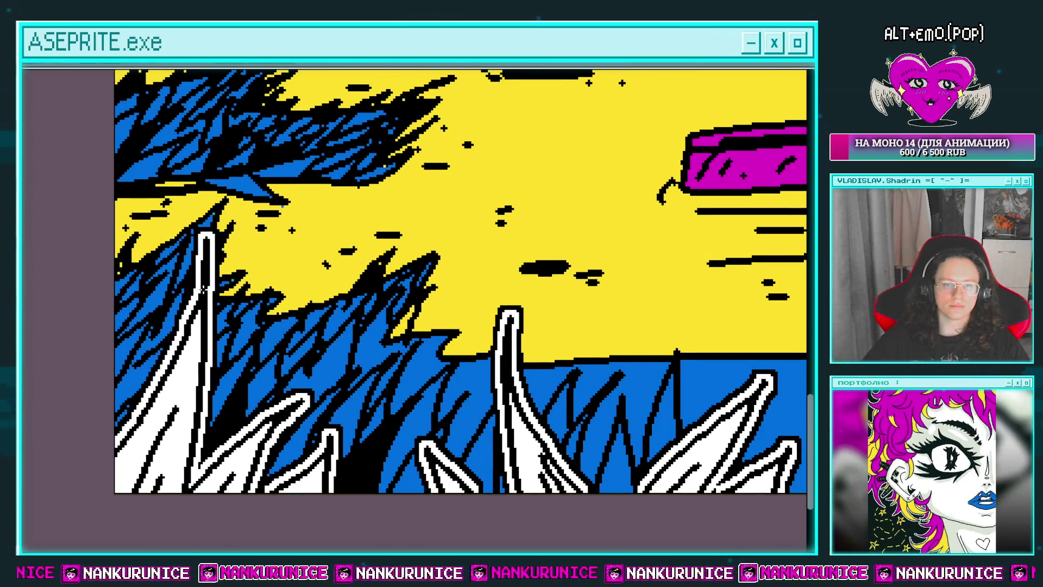
scroll(222, 251, right, 3)
scroll(223, 252, down, 2)
scroll(216, 264, right, 5)
scroll(217, 264, down, 1)
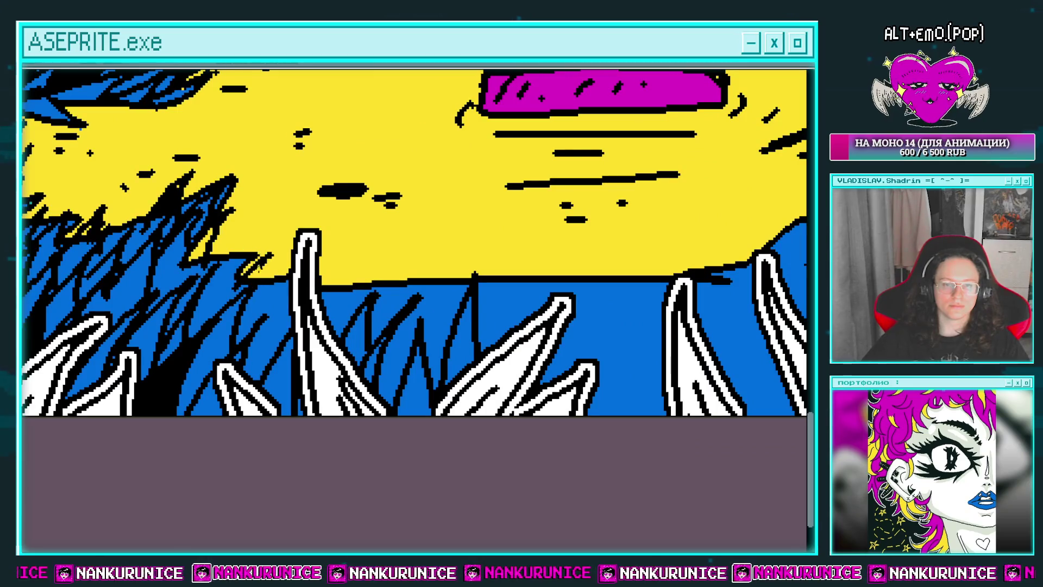
scroll(263, 301, down, 2)
scroll(263, 301, right, 1)
scroll(251, 265, up, 1)
scroll(250, 265, left, 2)
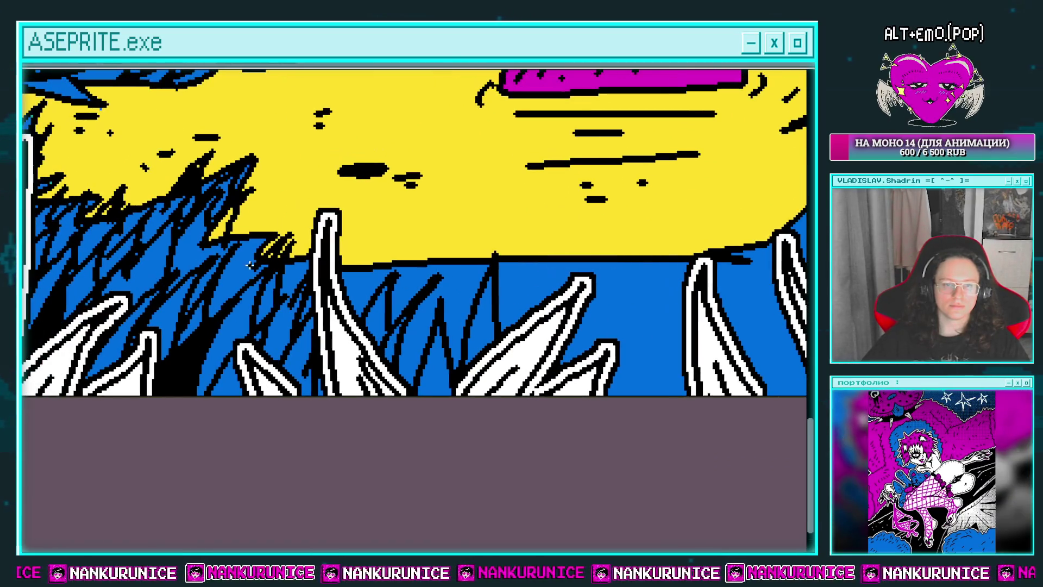
scroll(252, 235, right, 4)
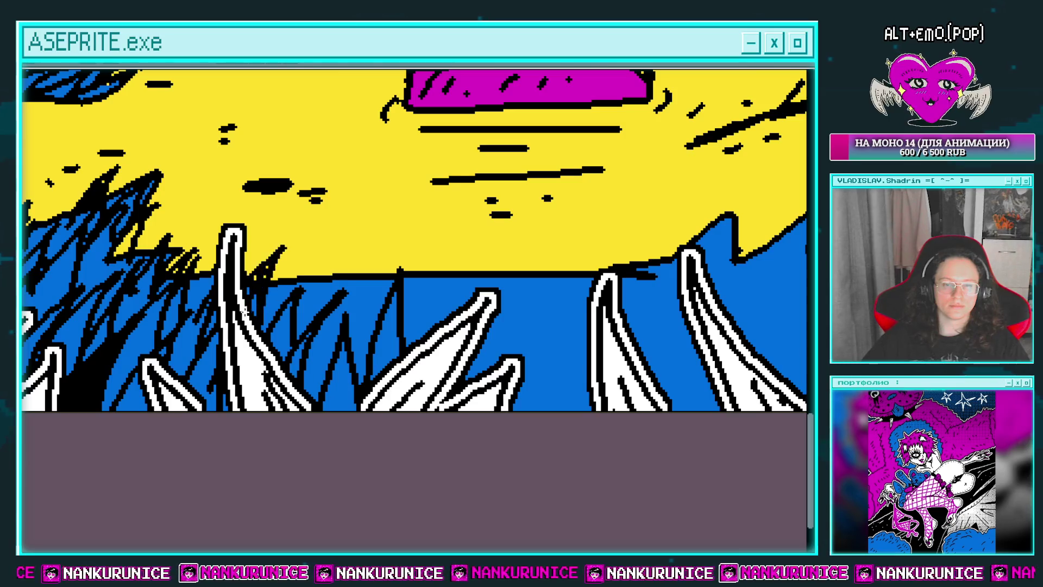
scroll(273, 288, right, 2)
scroll(272, 289, up, 1)
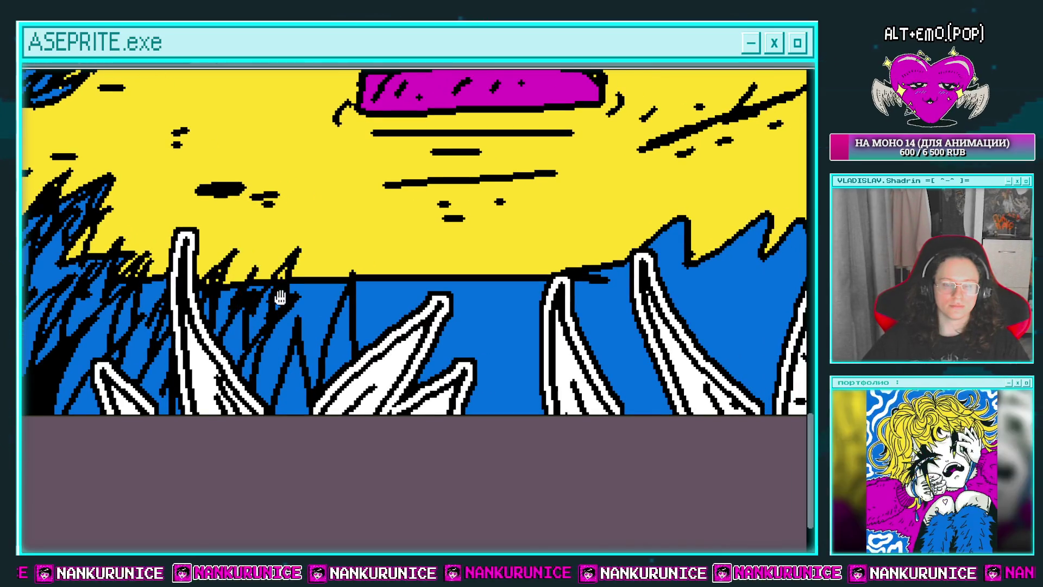
scroll(280, 296, right, 2)
scroll(279, 296, down, 1)
drag(255, 370, 285, 239)
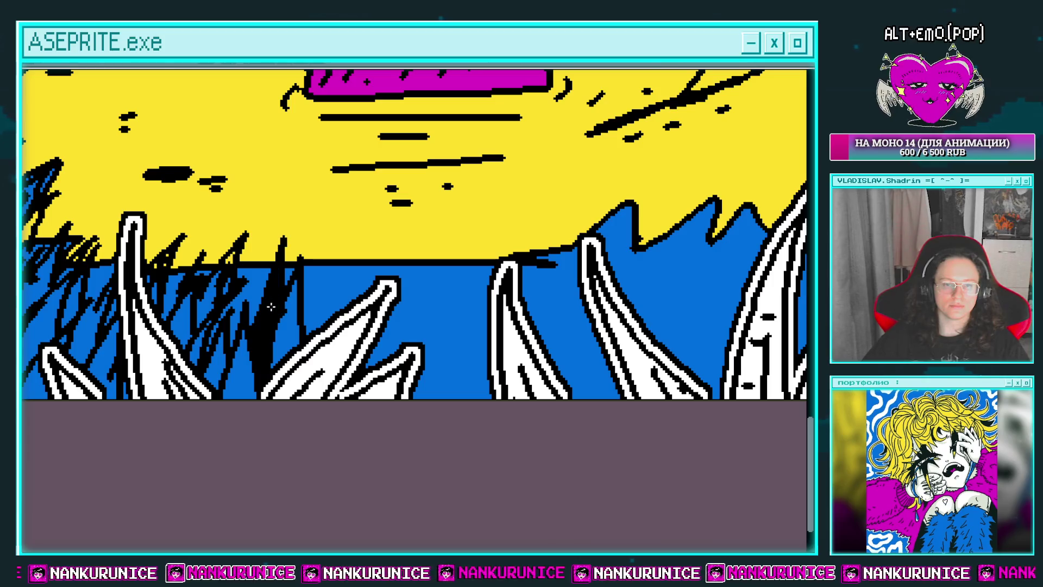
mouse_move(242, 312)
mouse_down()
mouse_move(272, 234)
mouse_move(247, 293)
mouse_up()
scroll(252, 283, right, 2)
drag(300, 229, 286, 321)
drag(291, 271, 272, 333)
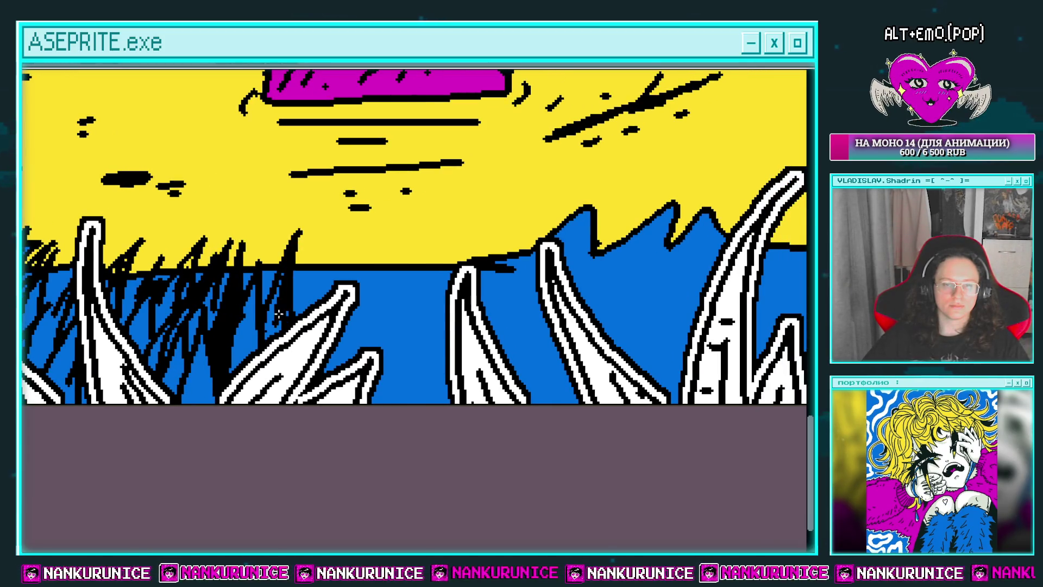
scroll(289, 246, right, 1)
scroll(289, 246, down, 1)
mouse_move(311, 206)
mouse_down()
mouse_move(298, 242)
mouse_move(270, 250)
mouse_move(259, 282)
mouse_up()
Continue painting black grass blades down into the blue water
scroll(288, 272, down, 2)
scroll(288, 272, right, 1)
drag(347, 223, 292, 312)
mouse_move(367, 197)
mouse_down()
mouse_move(322, 294)
mouse_move(334, 353)
mouse_up()
drag(358, 279, 396, 403)
drag(361, 261, 348, 272)
drag(368, 231, 323, 360)
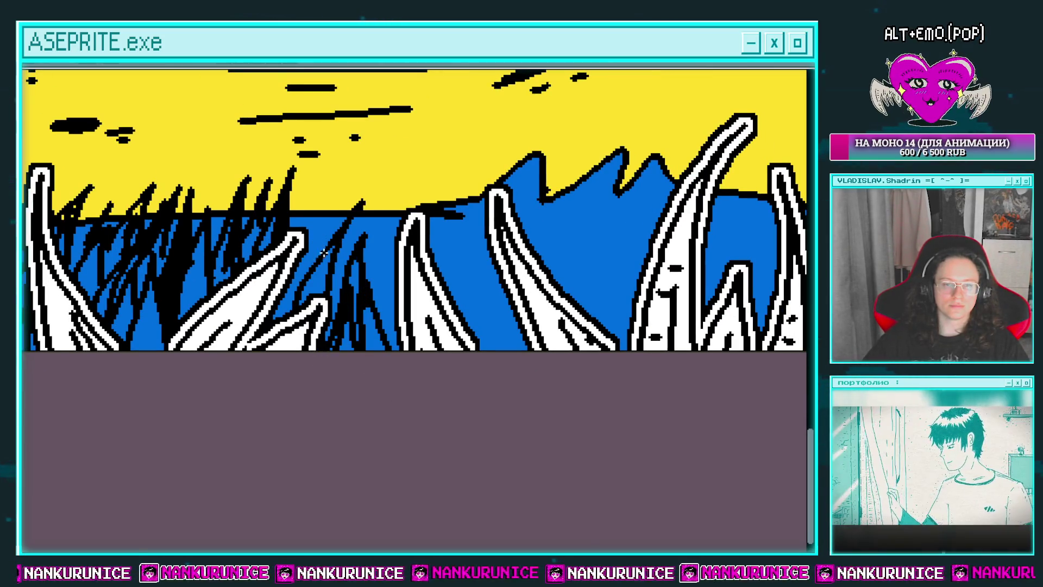
scroll(279, 253, up, 2)
scroll(279, 253, right, 2)
drag(293, 226, 259, 266)
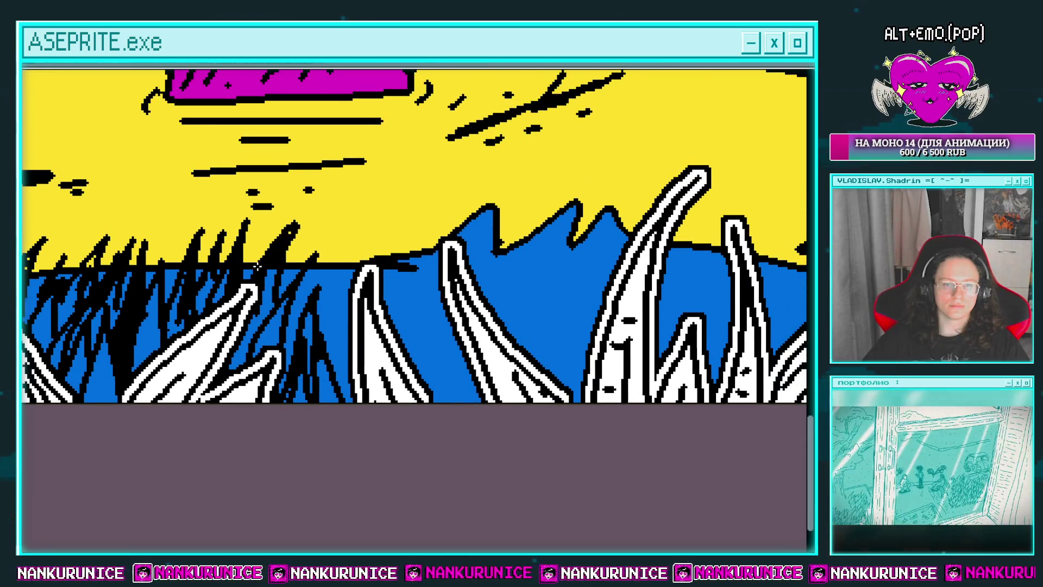
Paint tall black grass spikes in the blue area near the white tentacles
scroll(247, 263, right, 2)
mouse_move(280, 207)
mouse_down()
mouse_move(250, 259)
mouse_move(306, 385)
mouse_up()
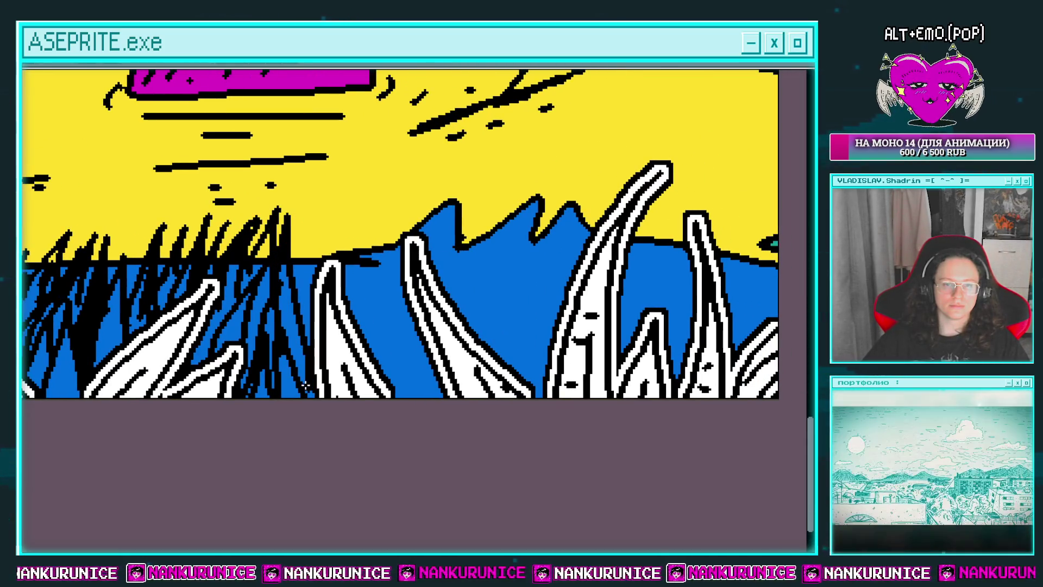
mouse_move(395, 254)
mouse_down()
mouse_move(411, 347)
mouse_move(344, 221)
mouse_up()
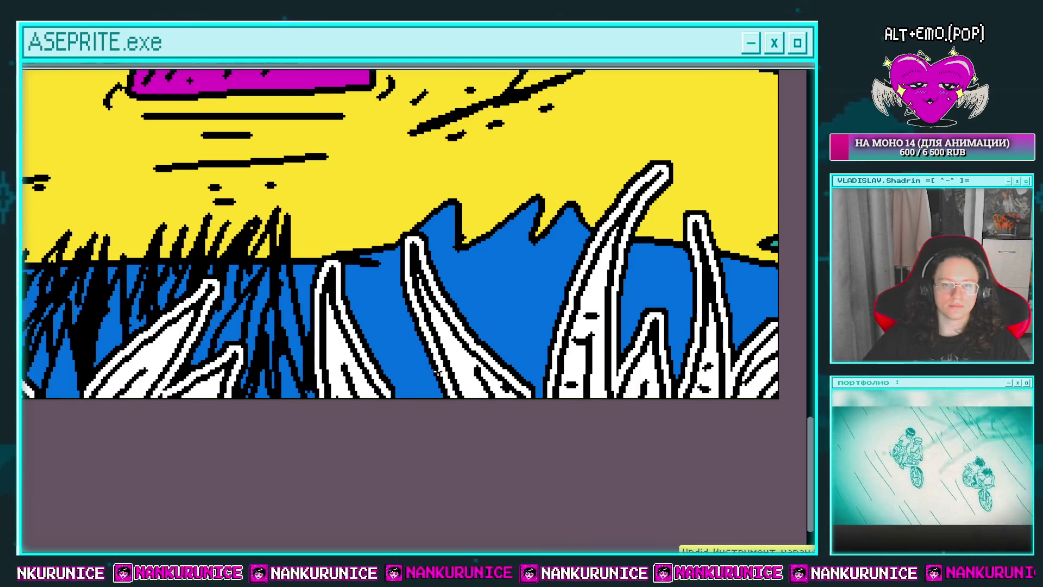
mouse_move(424, 389)
mouse_down()
mouse_move(379, 279)
mouse_move(383, 310)
mouse_move(348, 264)
mouse_up()
drag(353, 310, 320, 204)
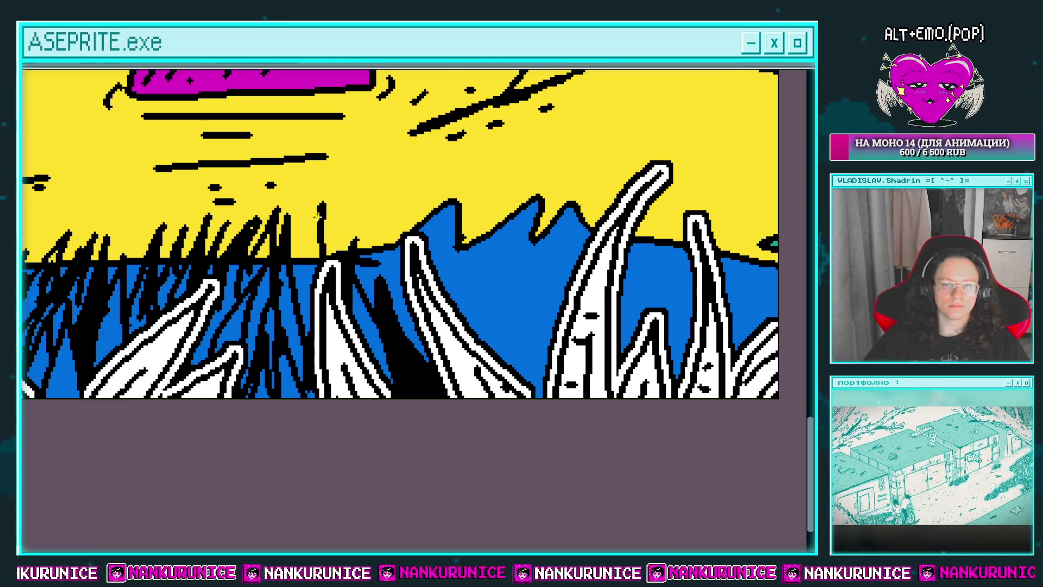
drag(310, 324, 316, 215)
drag(369, 286, 322, 281)
scroll(250, 283, down, 2)
scroll(364, 267, down, 2)
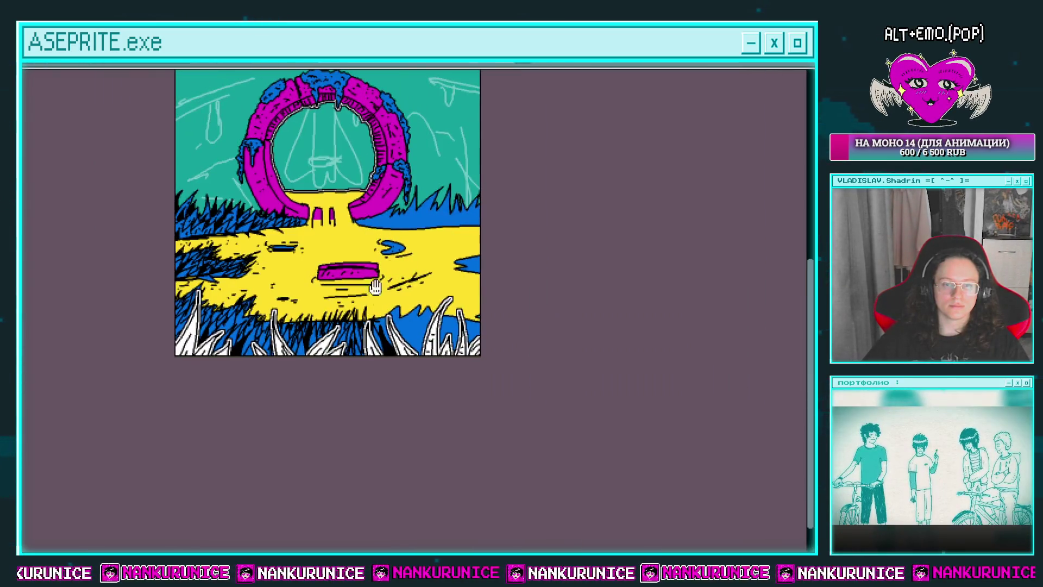
scroll(388, 370, up, 2)
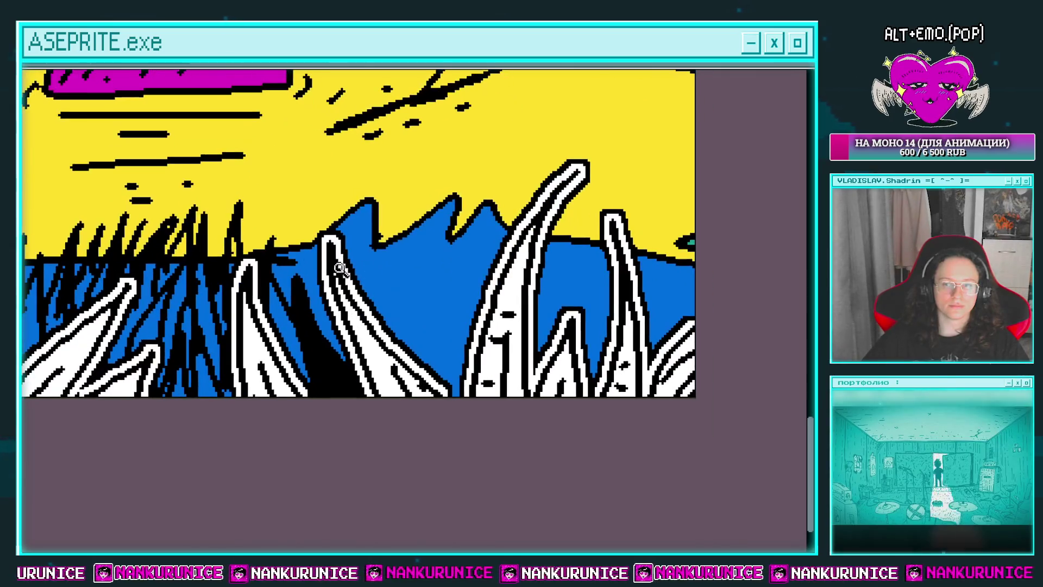
Add thin black grass blades along the waterline toward the right side of the water
drag(326, 305, 348, 227)
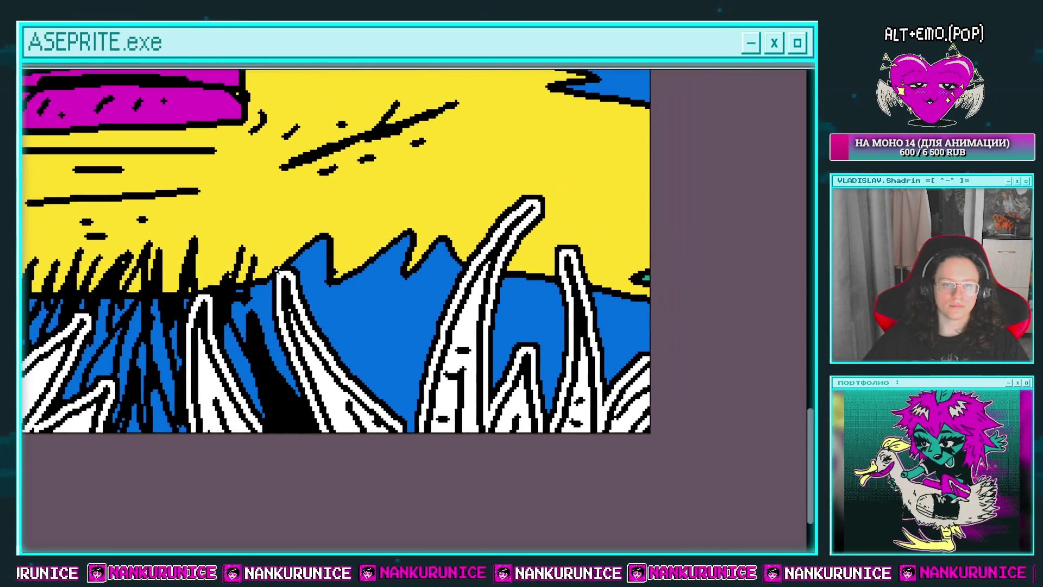
drag(403, 200, 380, 304)
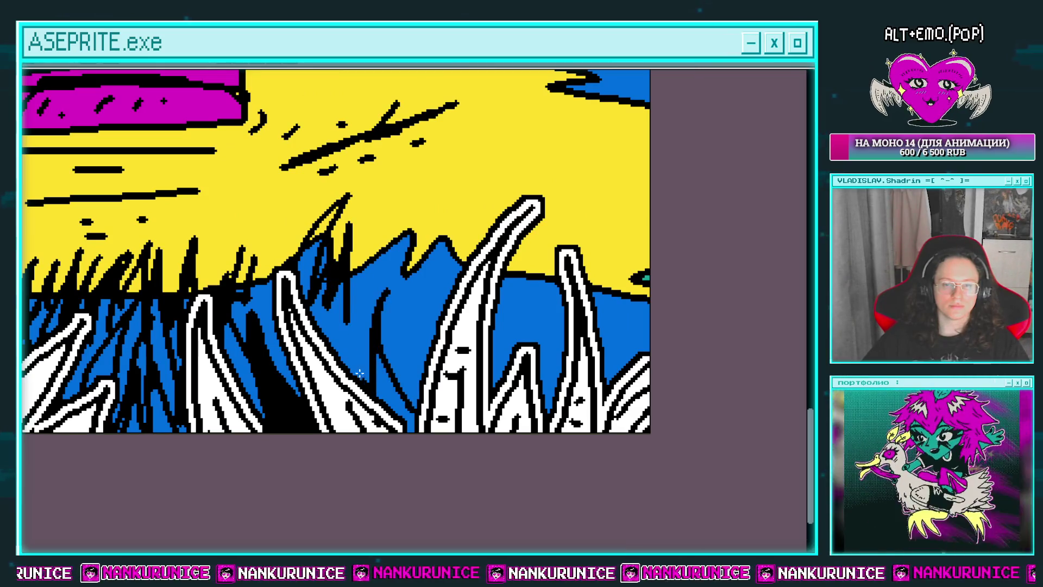
drag(387, 234, 354, 315)
drag(446, 236, 399, 369)
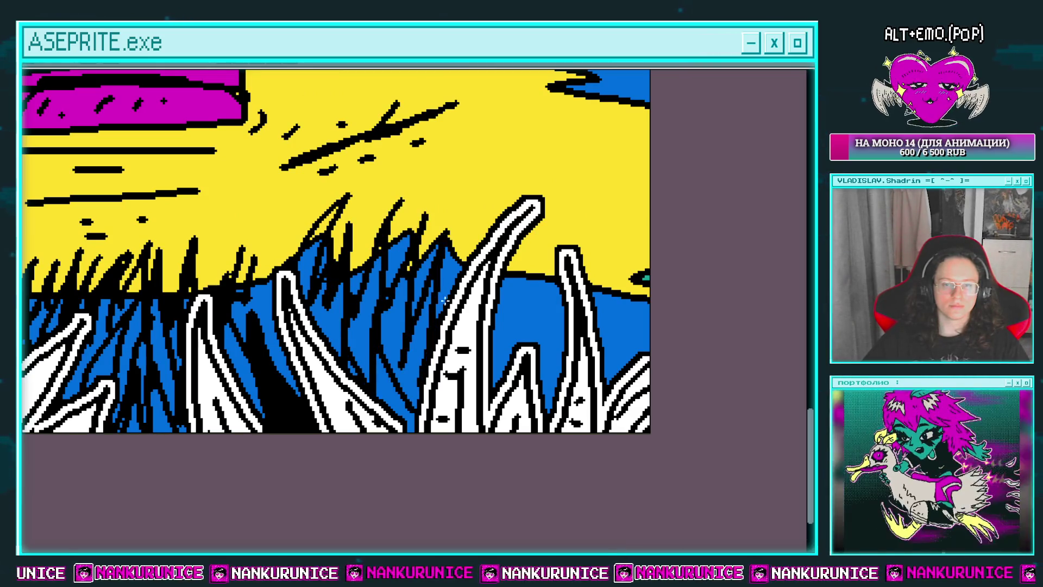
drag(476, 310, 400, 261)
drag(459, 225, 478, 181)
drag(511, 233, 523, 175)
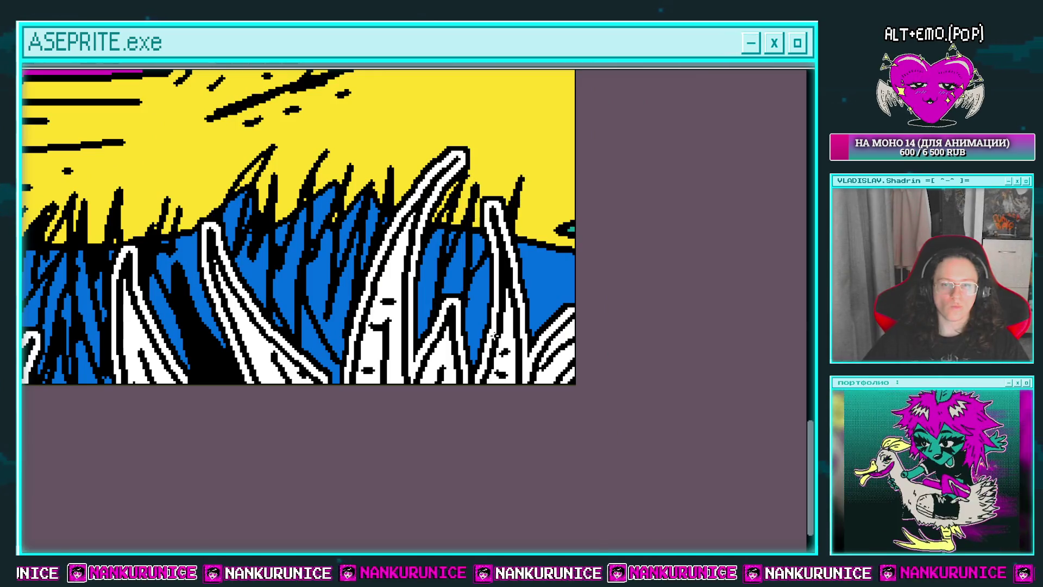
drag(529, 336, 554, 250)
Draw black spikes on the upper-right blue patch of grass
scroll(496, 334, up, 2)
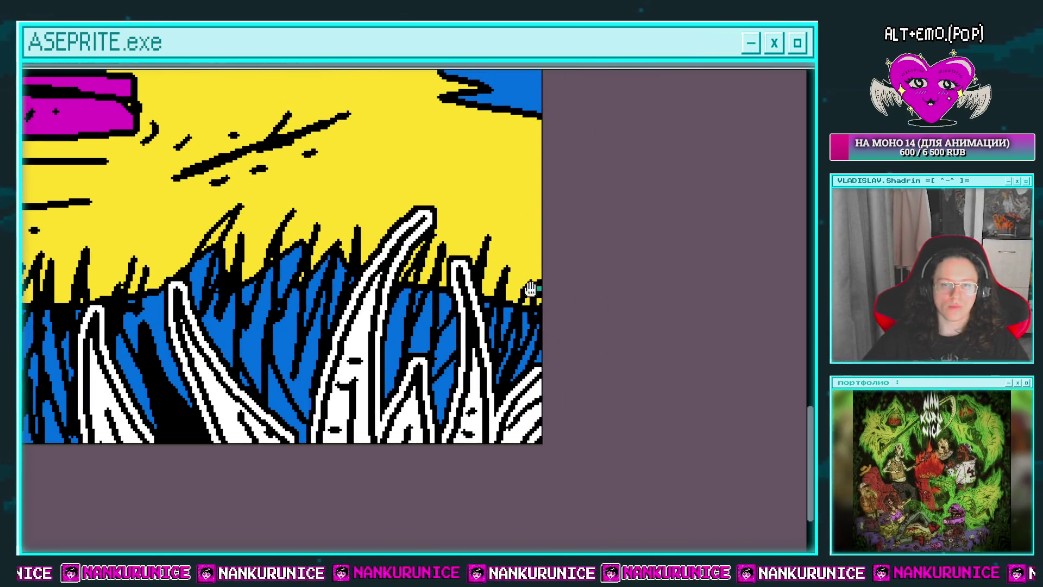
scroll(529, 289, up, 6)
drag(439, 181, 475, 228)
drag(410, 208, 436, 236)
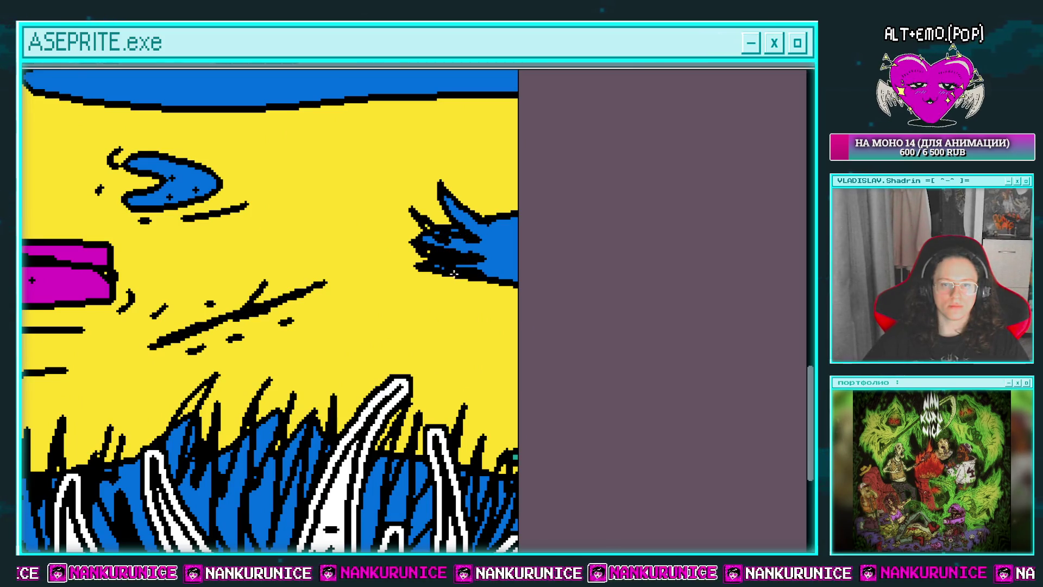
drag(505, 243, 516, 269)
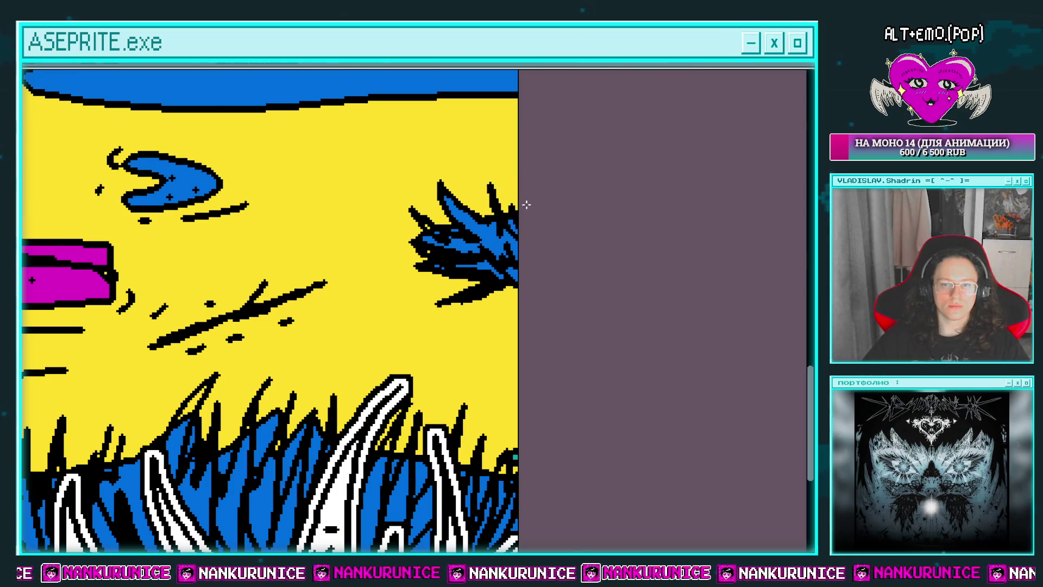
scroll(526, 204, down, 4)
scroll(476, 290, up, 3)
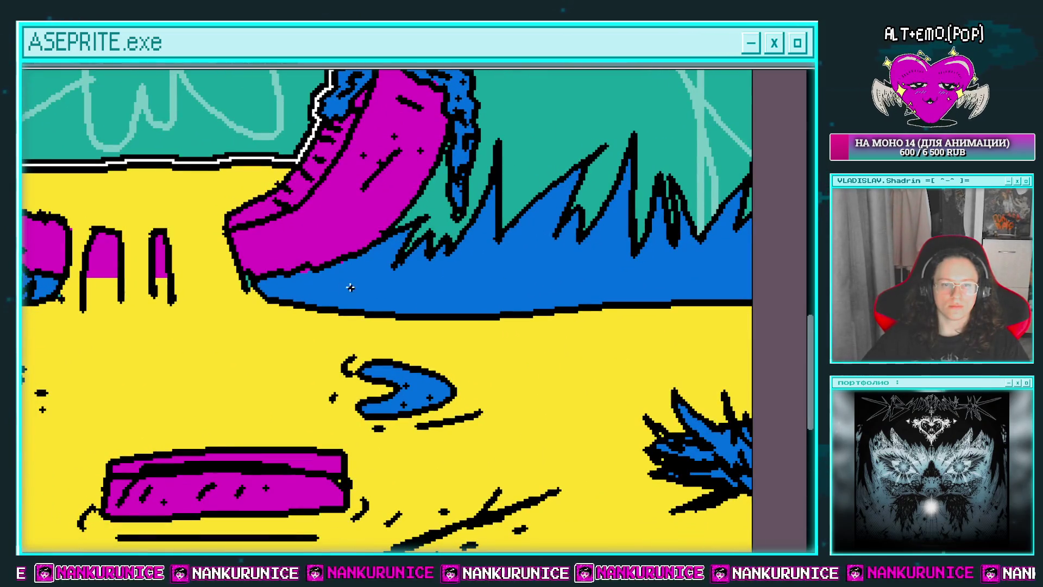
Fill in the grass spikes behind the portal's base with black
drag(265, 278, 286, 299)
scroll(322, 264, down, 1)
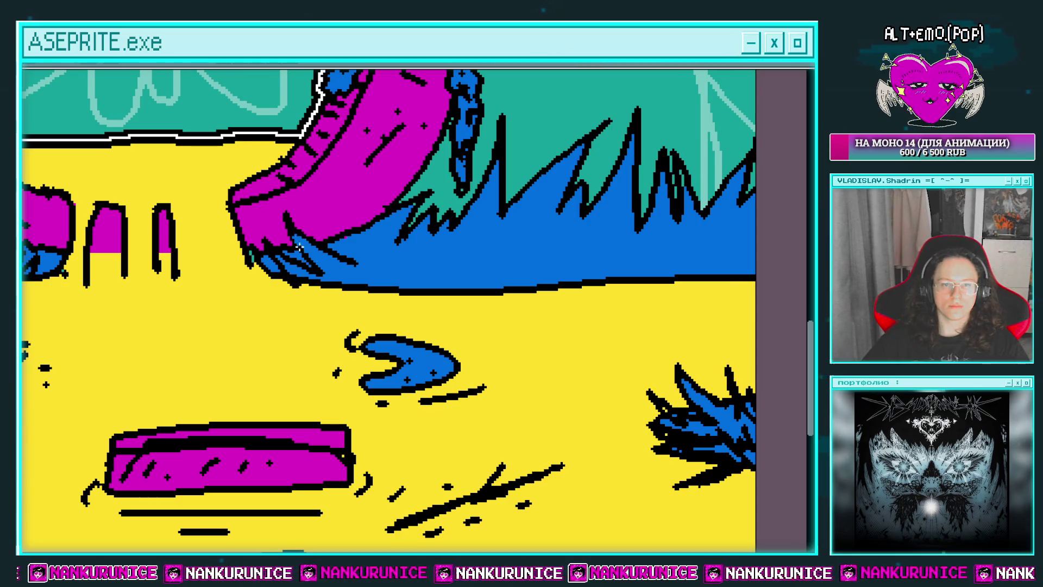
scroll(304, 248, down, 1)
scroll(319, 254, up, 1)
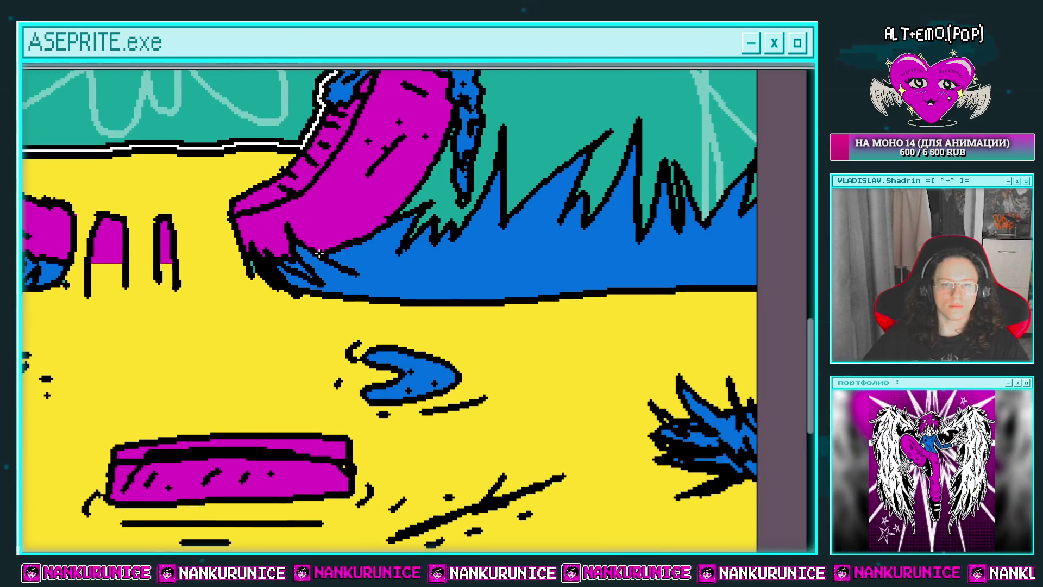
scroll(344, 242, down, 1)
scroll(380, 230, up, 1)
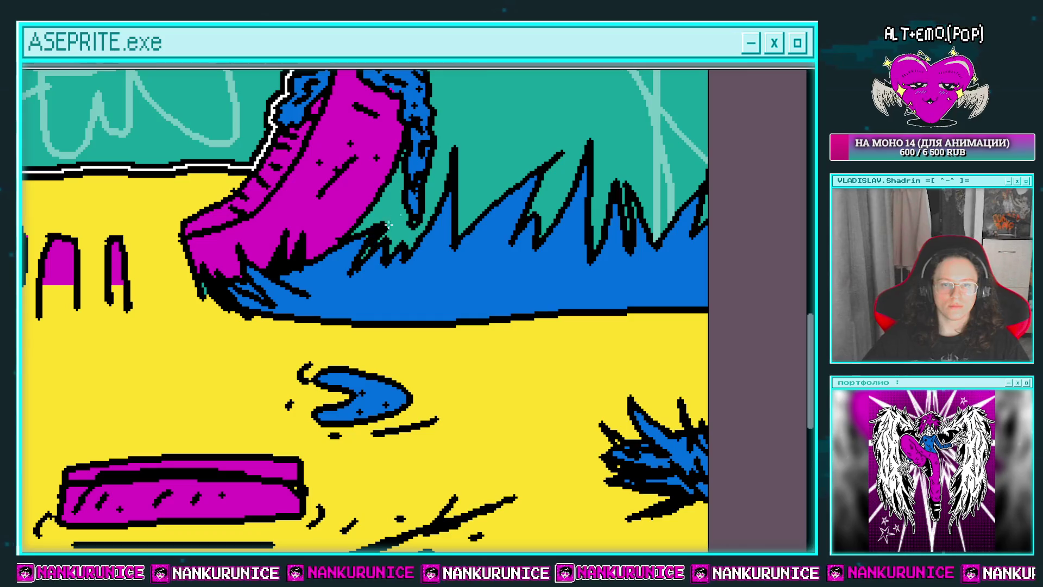
drag(427, 229, 345, 253)
drag(379, 223, 405, 196)
mouse_move(408, 232)
mouse_down()
mouse_move(354, 235)
mouse_move(424, 202)
mouse_up()
drag(413, 253, 429, 199)
mouse_move(394, 263)
mouse_down()
mouse_move(418, 220)
mouse_move(445, 224)
mouse_up()
drag(460, 274, 473, 201)
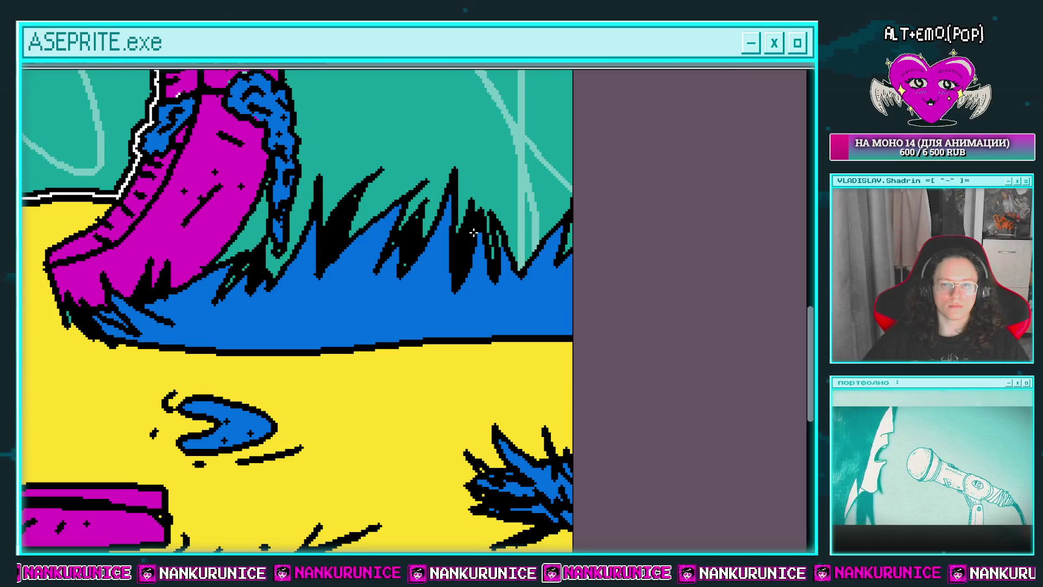
drag(527, 268, 535, 176)
mouse_move(240, 306)
mouse_down()
mouse_move(281, 256)
mouse_move(249, 282)
mouse_move(294, 251)
mouse_up()
Draw new black grass spikes and blades across the blue grass
drag(263, 301, 315, 258)
drag(294, 307, 345, 245)
drag(260, 280, 274, 229)
drag(222, 294, 248, 226)
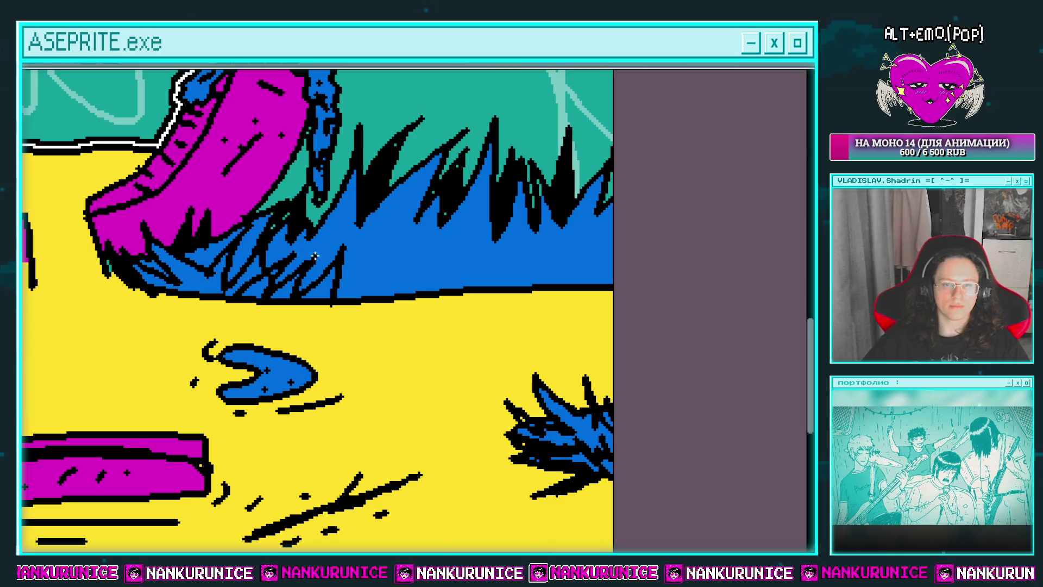
mouse_move(321, 269)
mouse_down()
mouse_move(355, 199)
mouse_move(397, 223)
mouse_up()
drag(358, 296, 432, 255)
drag(405, 294, 446, 247)
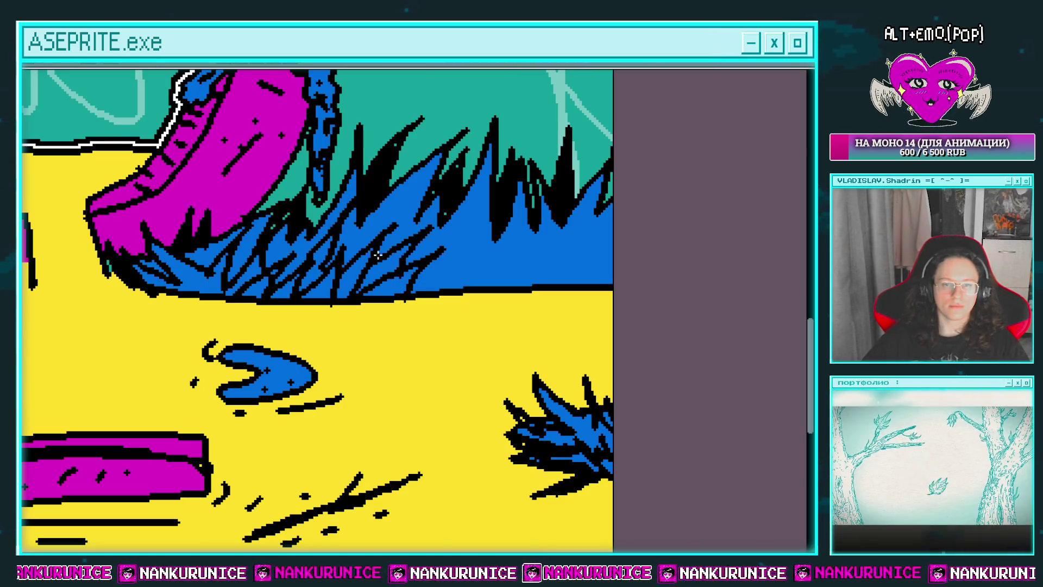
drag(361, 287, 407, 246)
mouse_move(290, 270)
mouse_down()
mouse_move(306, 240)
mouse_move(222, 275)
mouse_up()
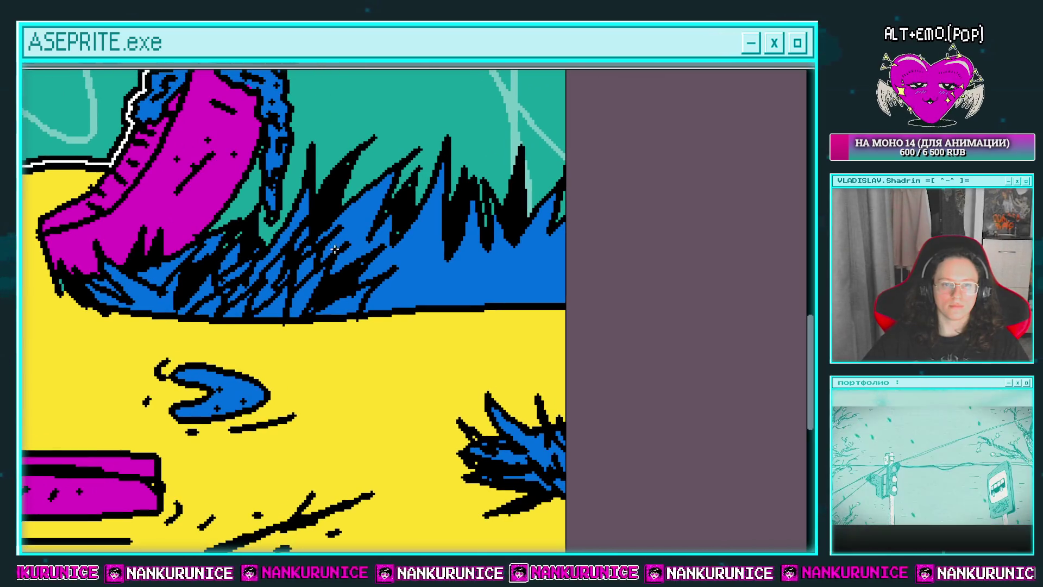
Add more black grass strokes further right in the blue grass
drag(395, 306, 444, 264)
drag(433, 305, 482, 277)
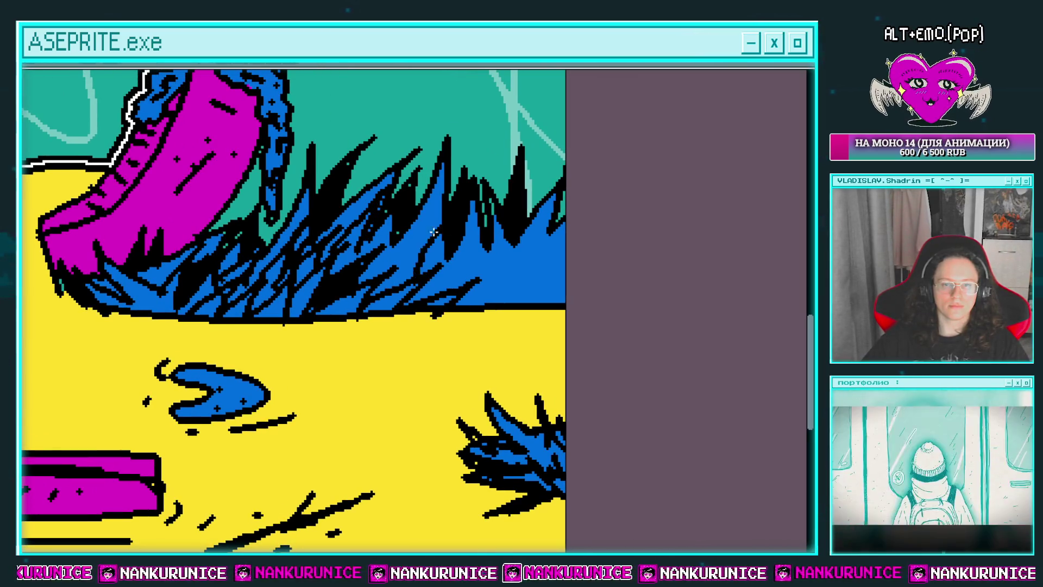
drag(380, 275, 438, 229)
mouse_move(492, 274)
mouse_down()
mouse_move(425, 257)
mouse_move(446, 281)
mouse_up()
drag(419, 226, 353, 274)
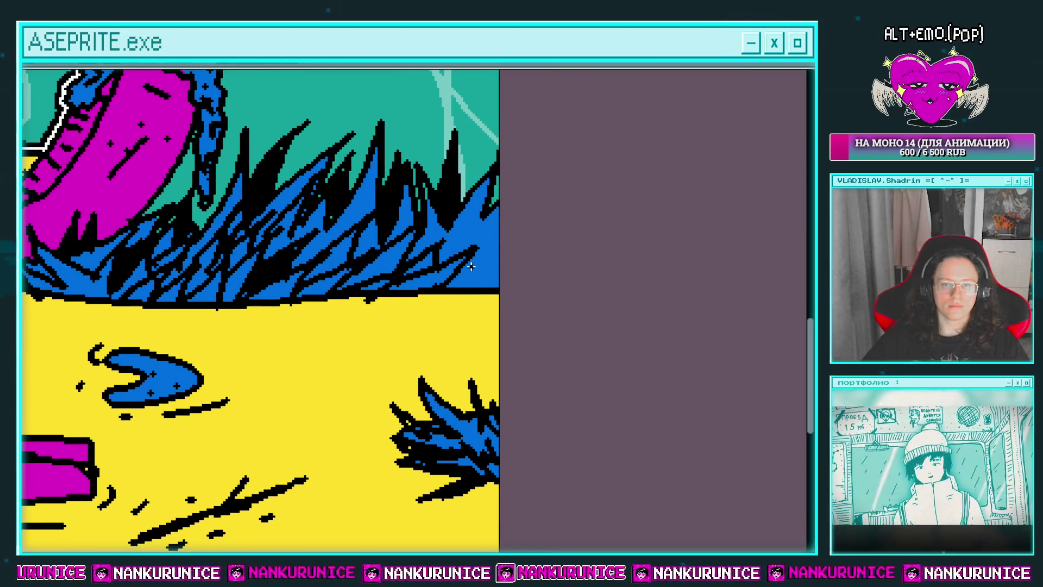
drag(478, 259, 451, 284)
drag(481, 236, 459, 264)
mouse_move(481, 206)
mouse_down()
mouse_move(437, 255)
mouse_move(505, 181)
mouse_up()
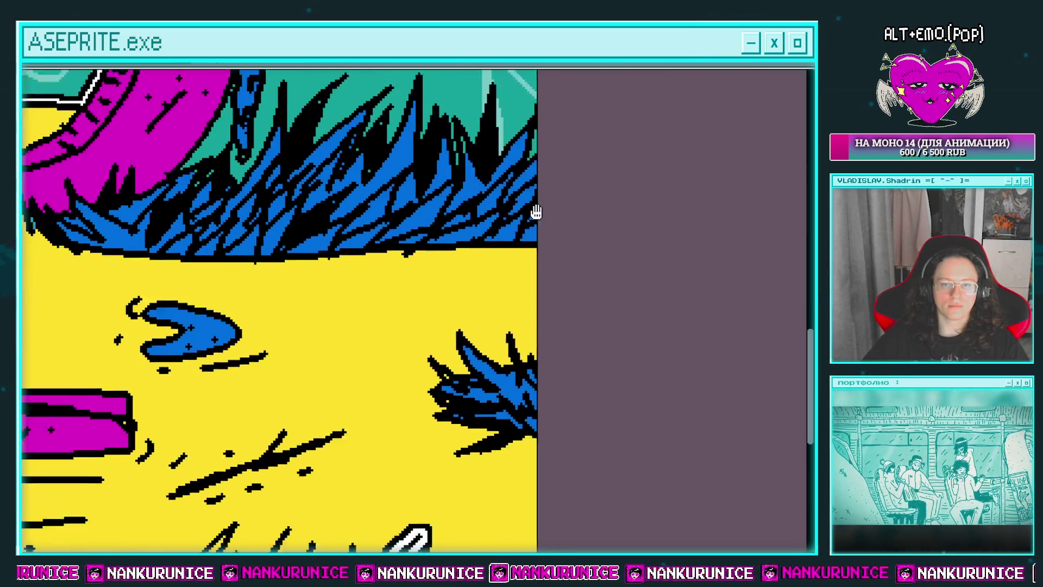
Pan along the ground and zoom out to view the lower grass and whole scene
drag(421, 225, 382, 229)
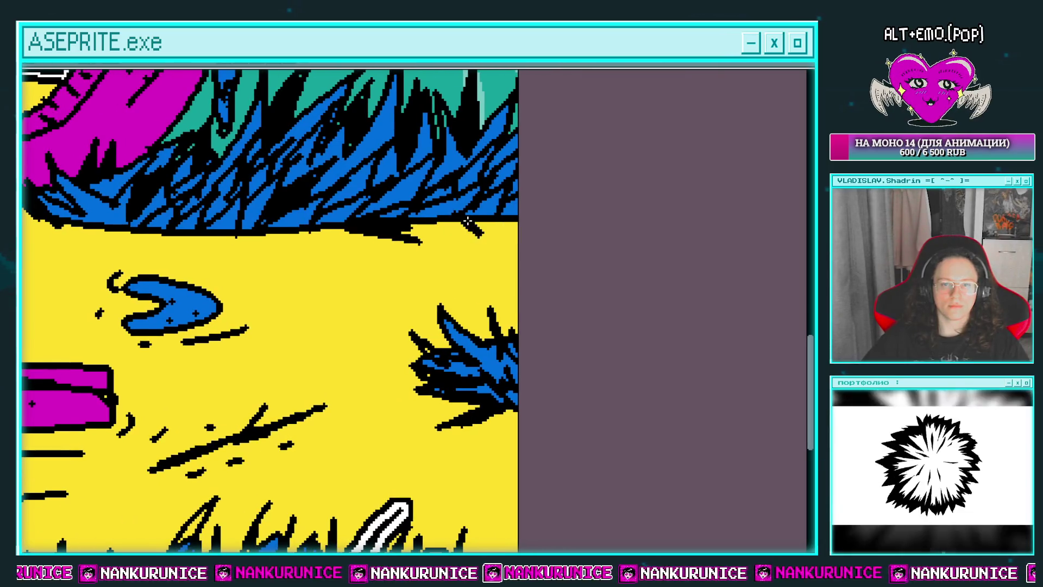
drag(464, 271, 544, 259)
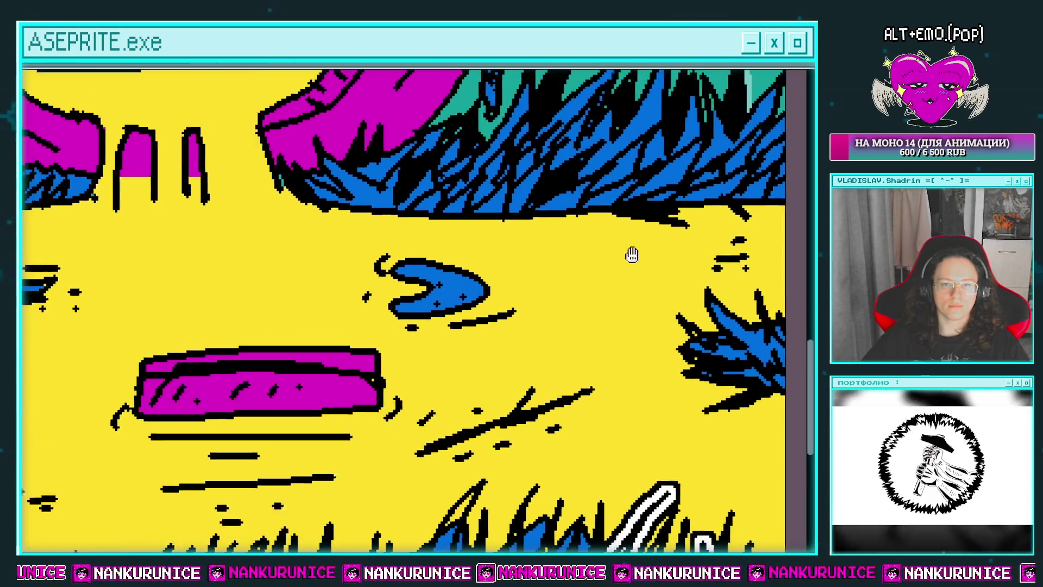
mouse_move(436, 250)
mouse_down()
mouse_move(629, 251)
mouse_move(424, 204)
mouse_move(387, 175)
mouse_up()
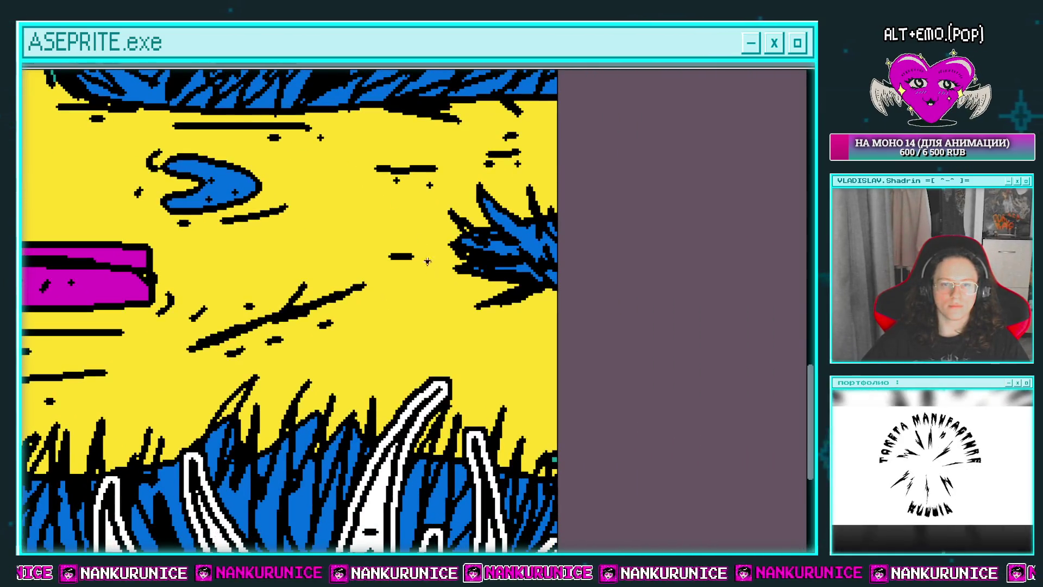
drag(426, 322, 403, 250)
scroll(456, 265, down, 3)
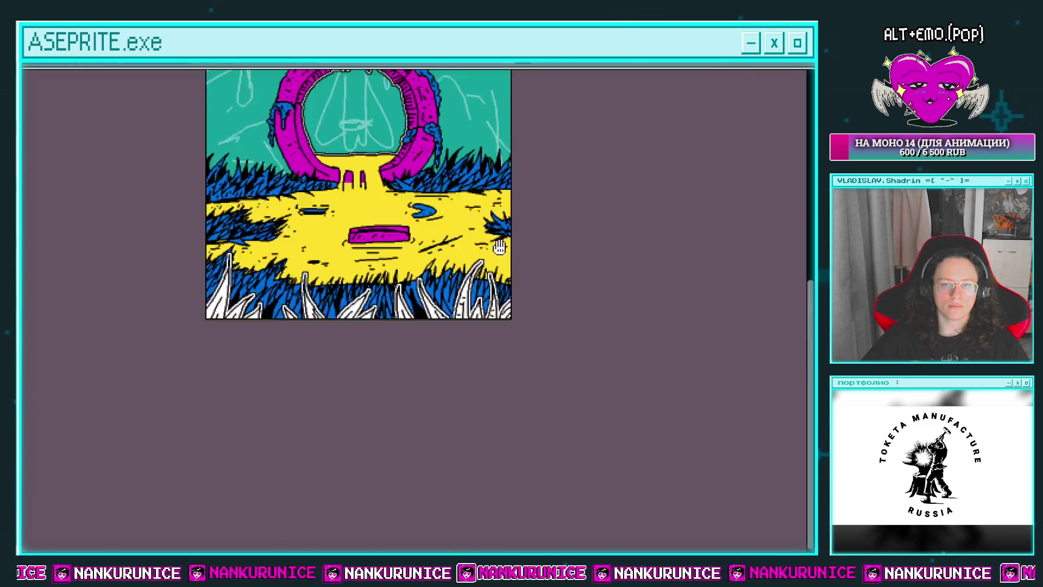
Show the layers timeline and look over the dithered gradient on the yellow ground
scroll(448, 247, down, 1)
key(Tab)
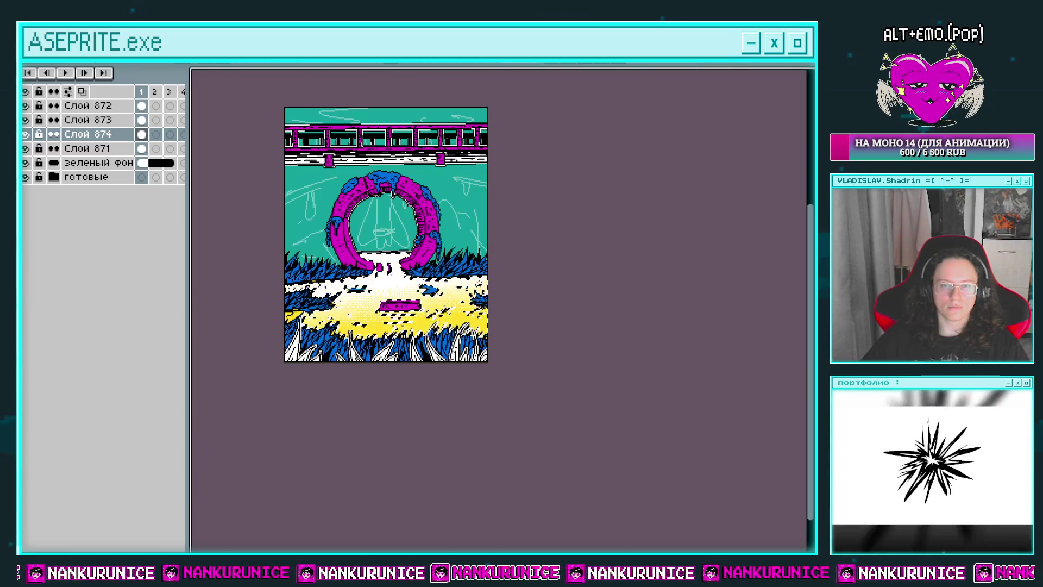
scroll(477, 247, up, 1)
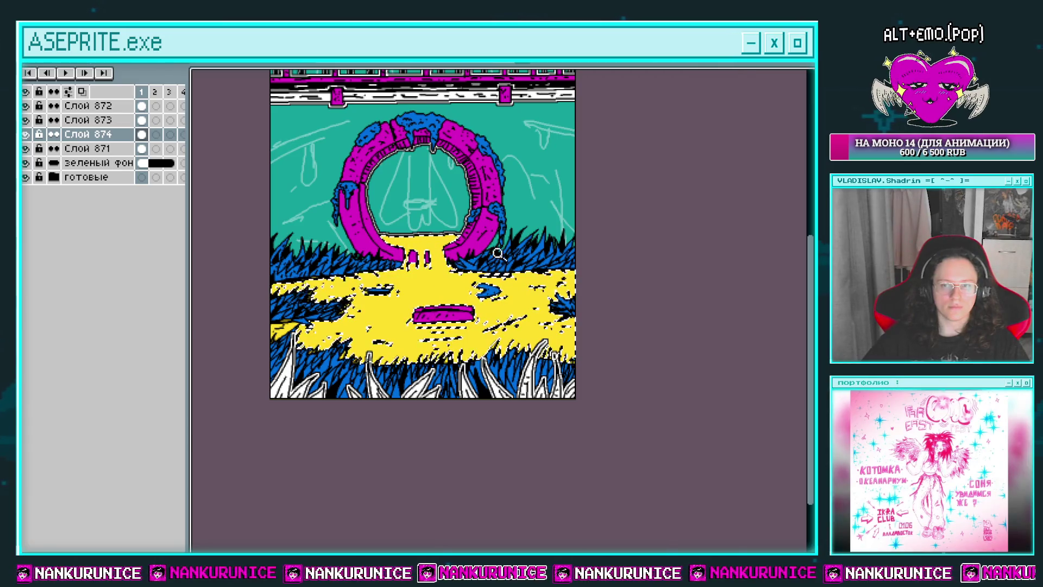
scroll(496, 249, up, 1)
scroll(514, 252, down, 2)
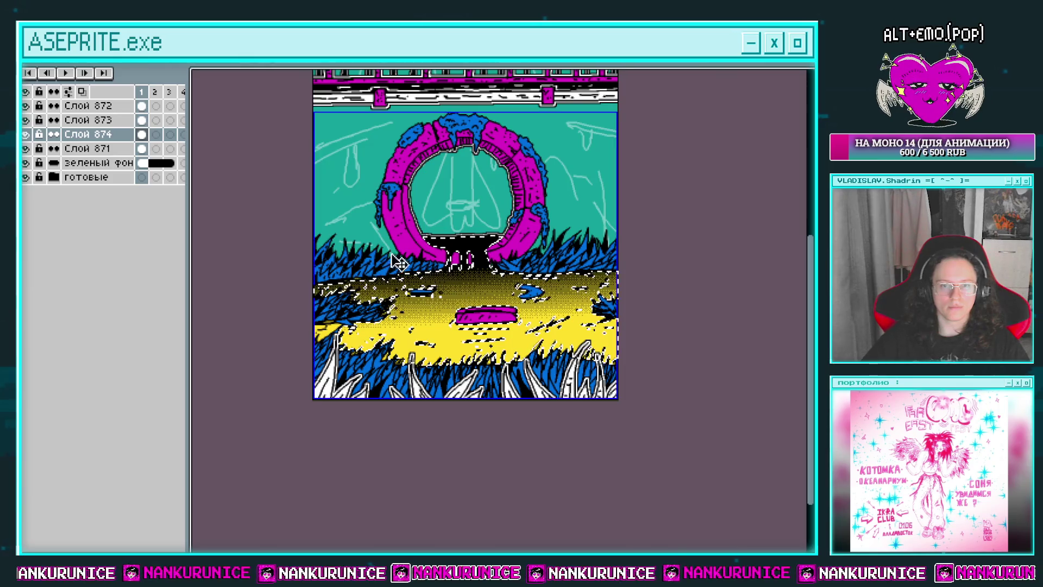
Create layer Слой 875 above Слой 874, undoing stray gradient fills, then deselect and open its properties
key(ctrl+z)
key(shift+n)
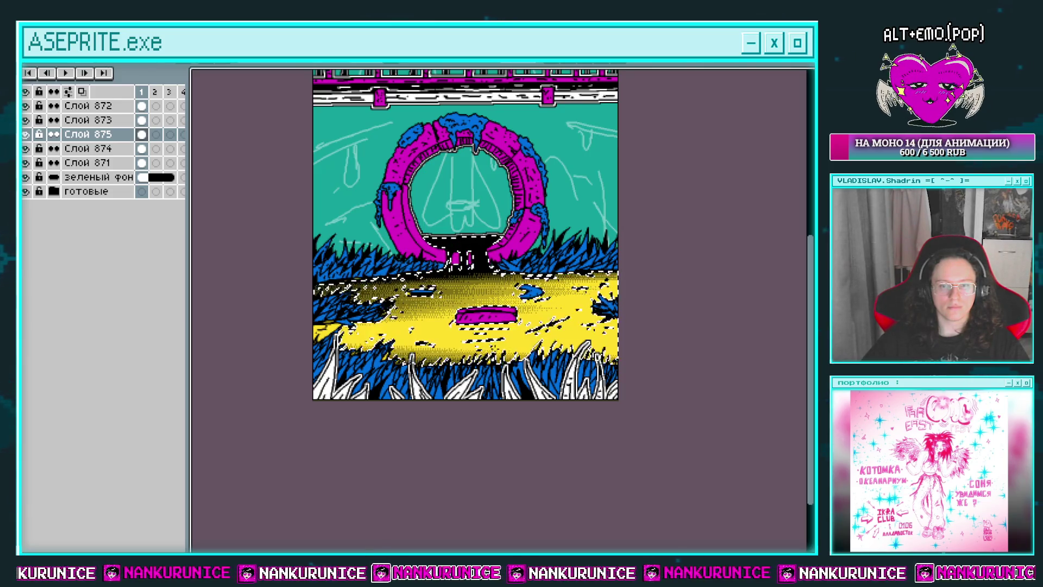
key(ctrl+z)
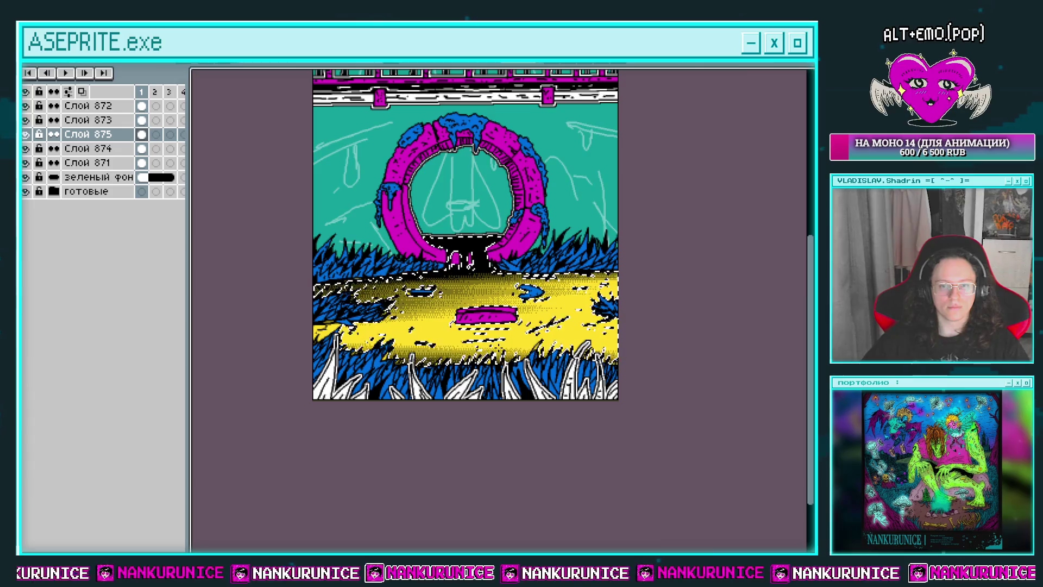
key(ctrl+z)
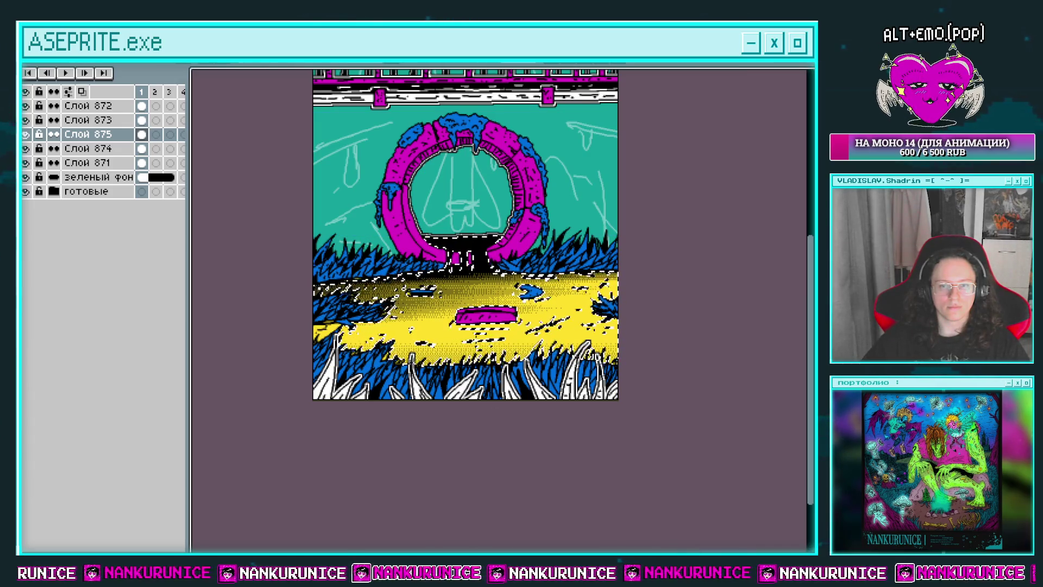
key(ctrl+d)
key(shift+p)
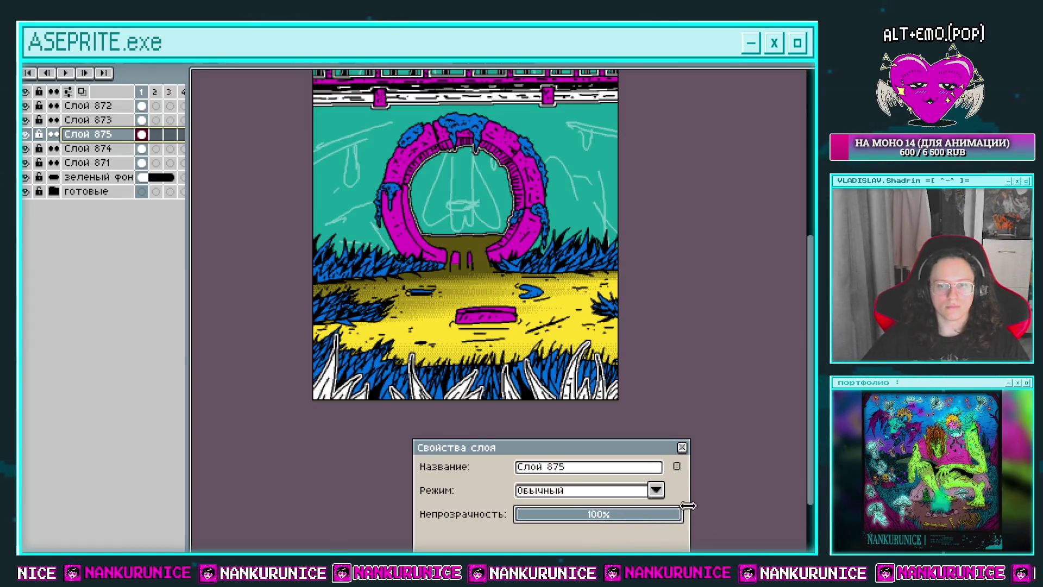
Recolor the dark gradient white by replacing Idx-3 with Idx-4 in Replace Color
click(681, 447)
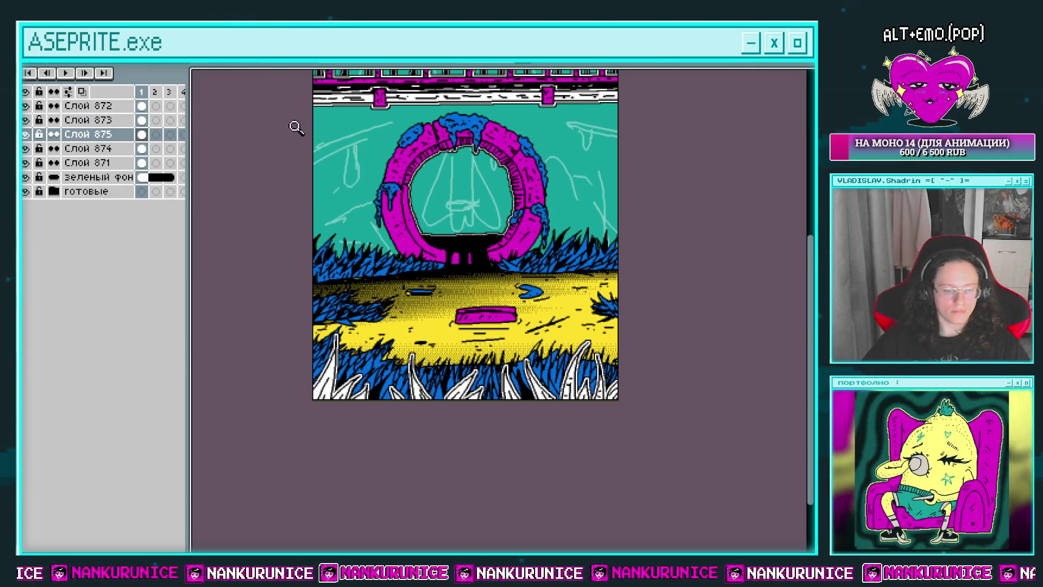
key(shift+r)
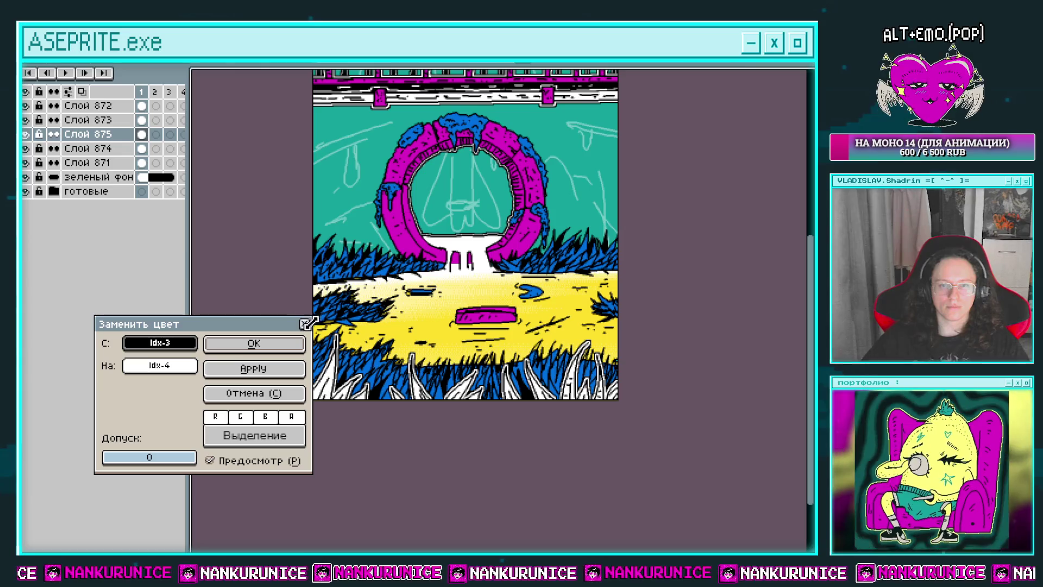
click(292, 343)
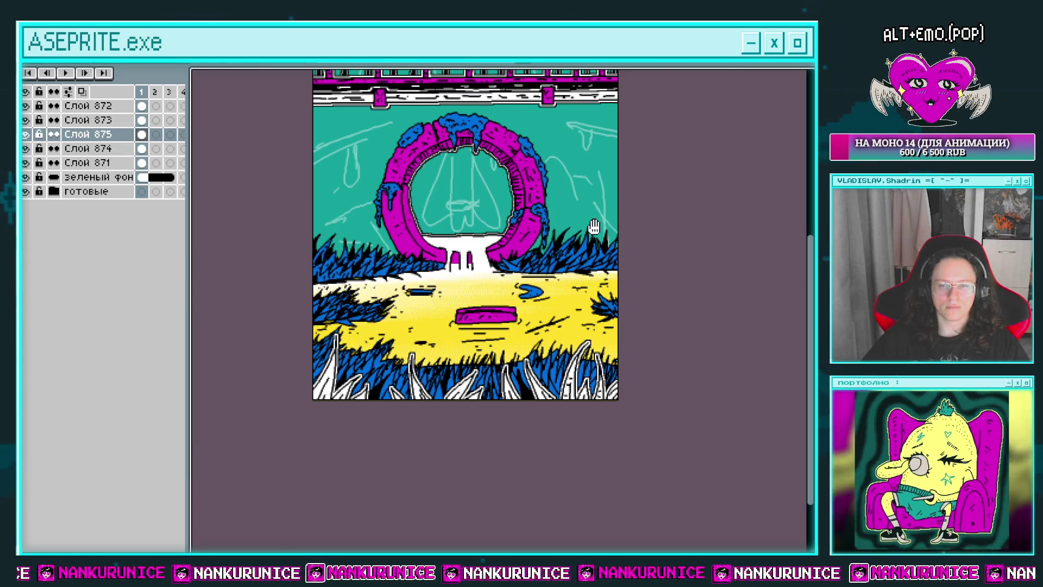
Toggle Слой 874 to compare the glow, make it the working layer, and hide the timeline
drag(594, 226, 581, 255)
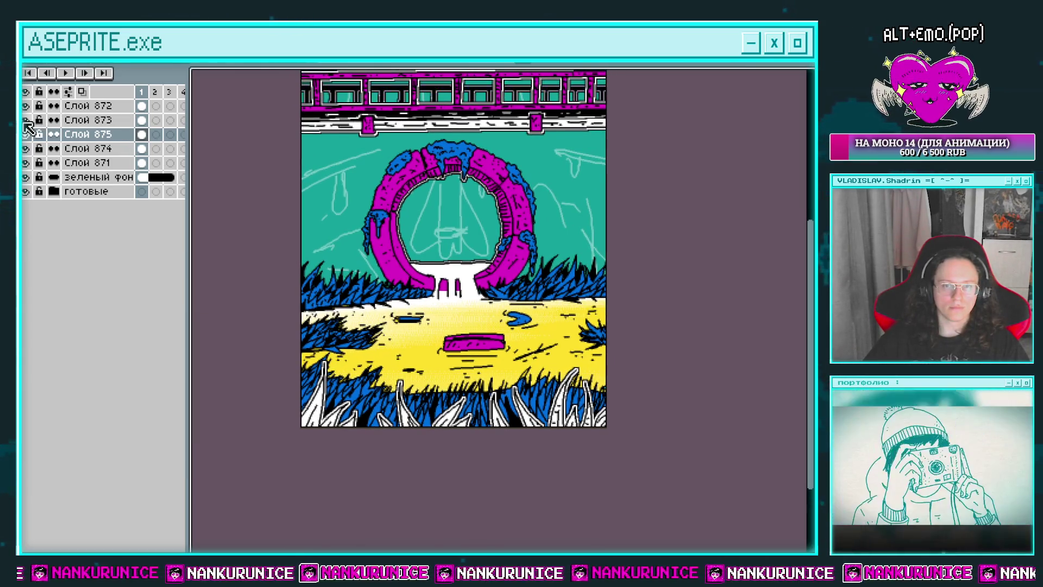
drag(460, 169, 476, 208)
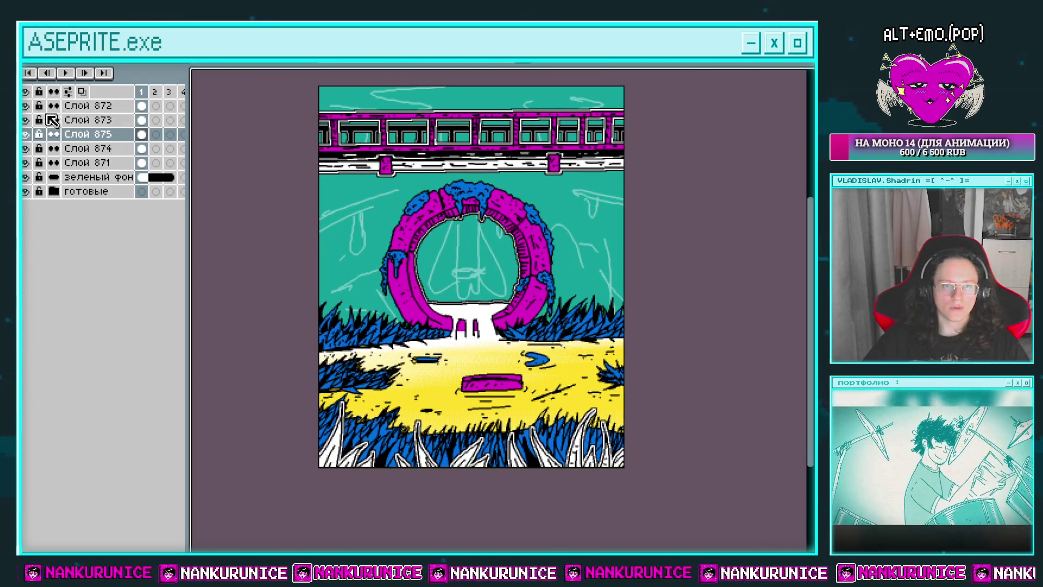
click(26, 149)
click(26, 148)
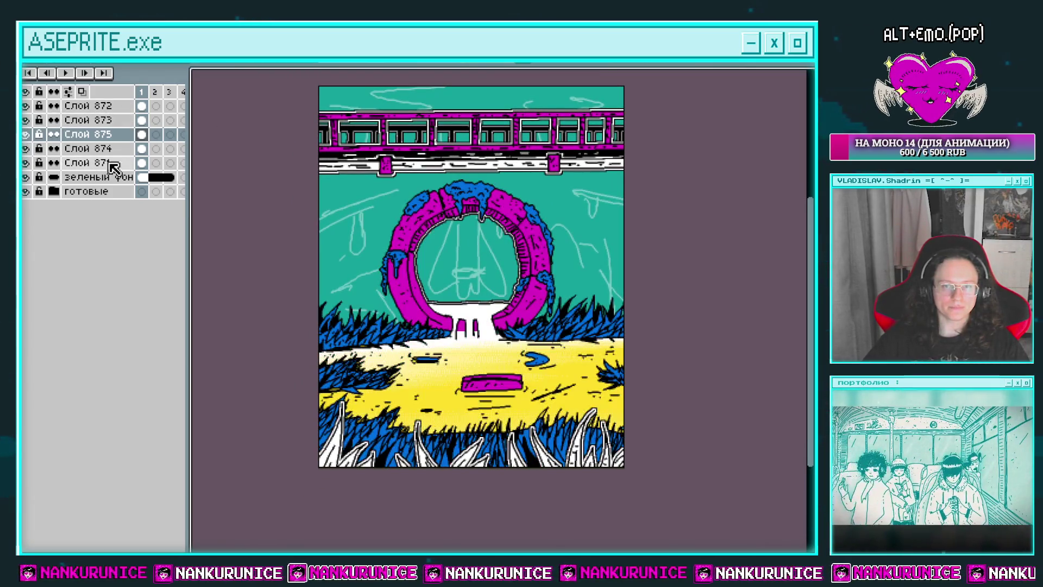
click(141, 149)
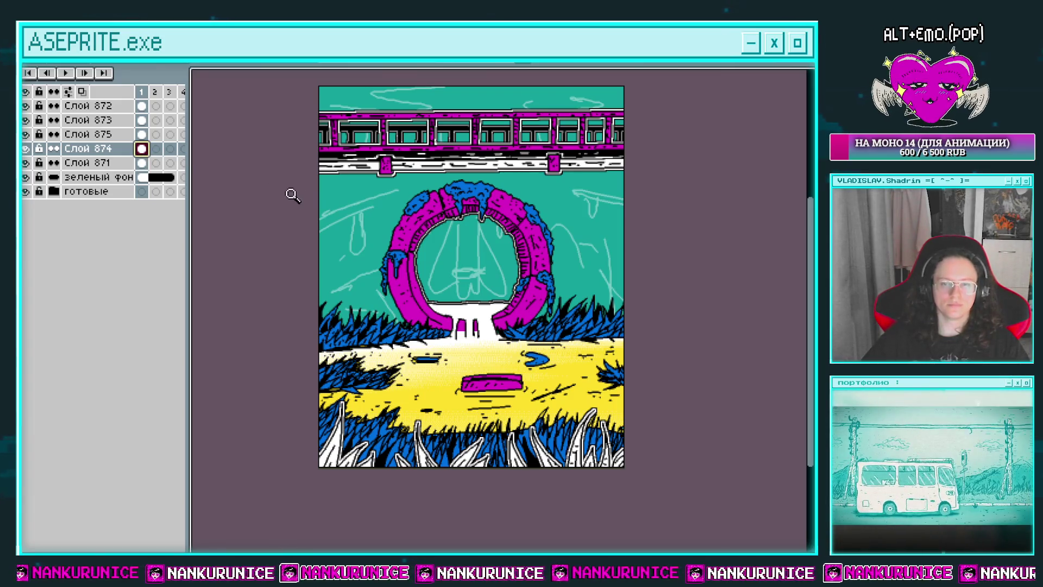
key(Tab)
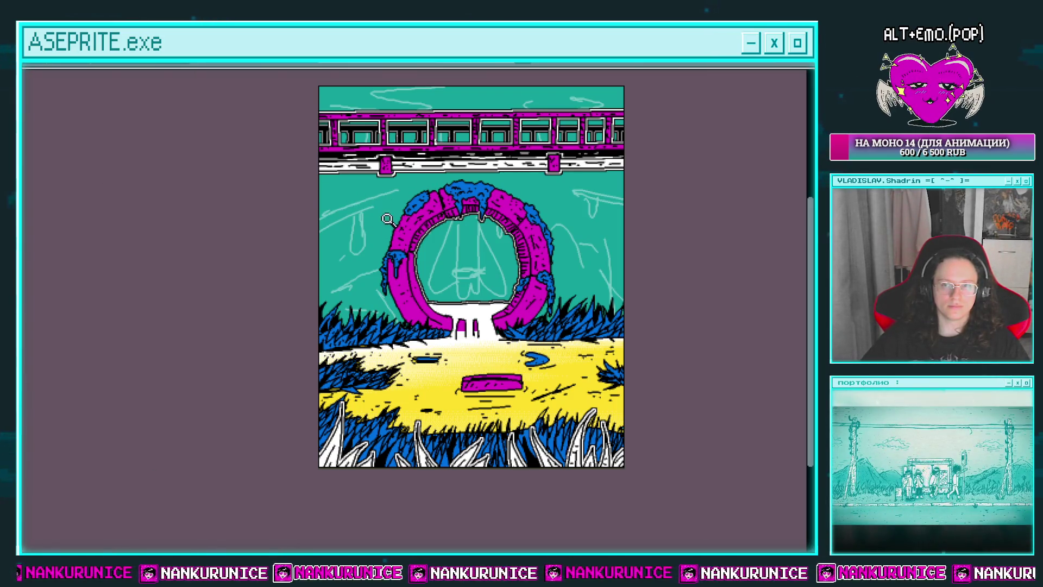
click(387, 218)
Draw a curving black tentacle line in the sky and extend the drip outline down-left
drag(397, 211, 368, 211)
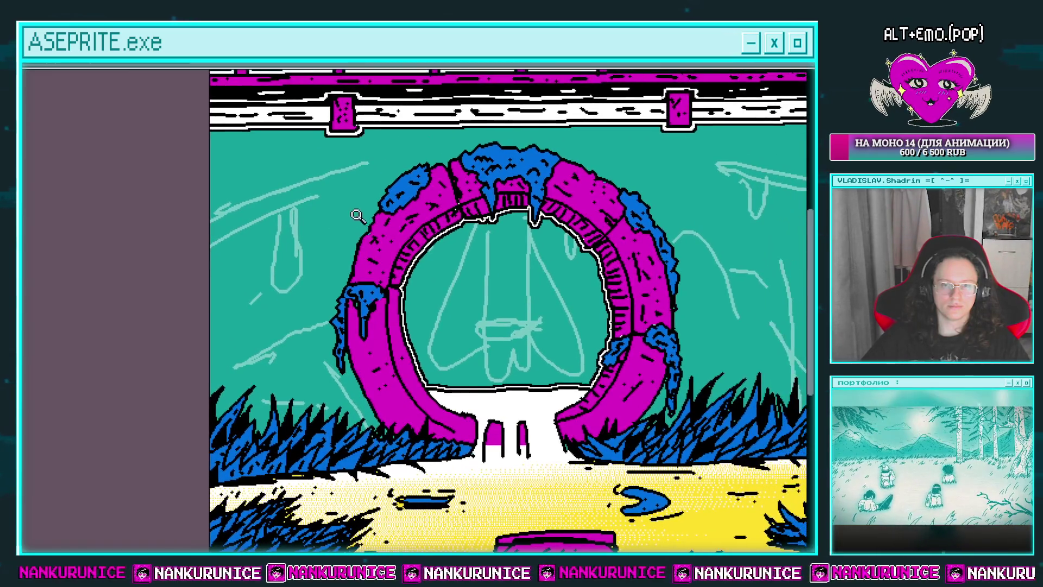
key(Tab)
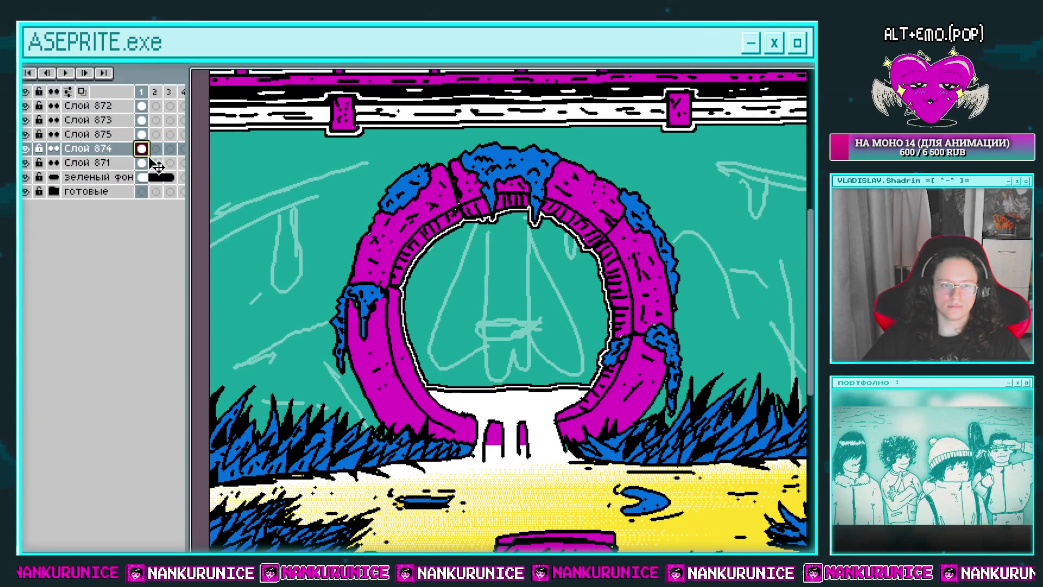
key(Tab)
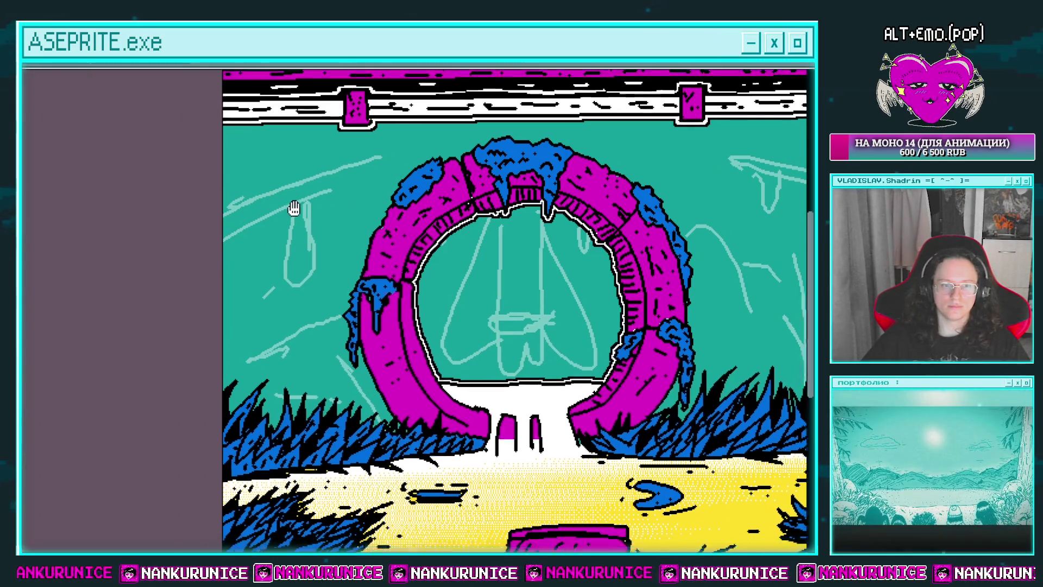
click(294, 210)
scroll(312, 183, down, 3)
scroll(318, 174, up, 3)
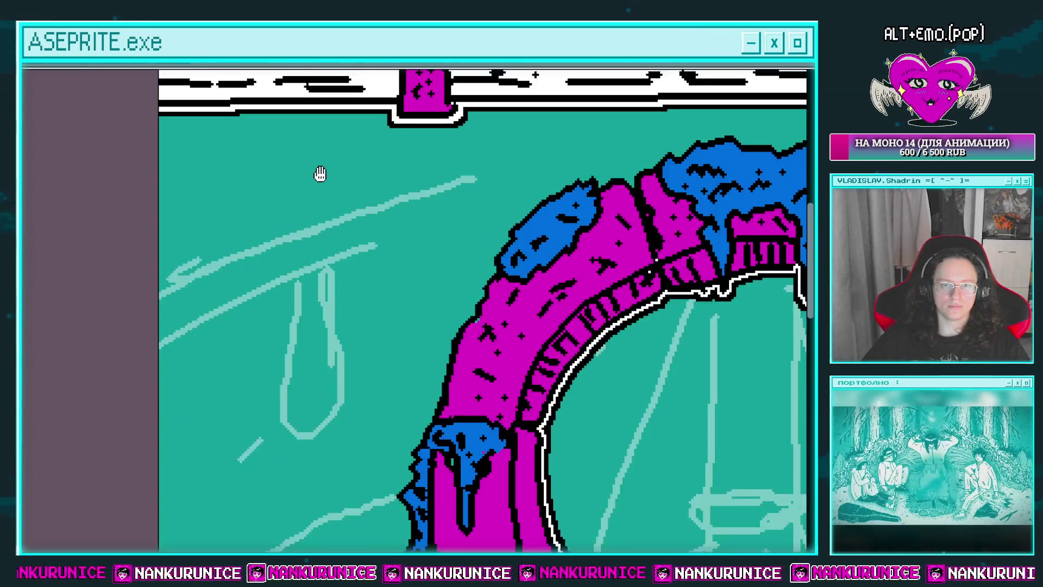
drag(408, 139, 371, 147)
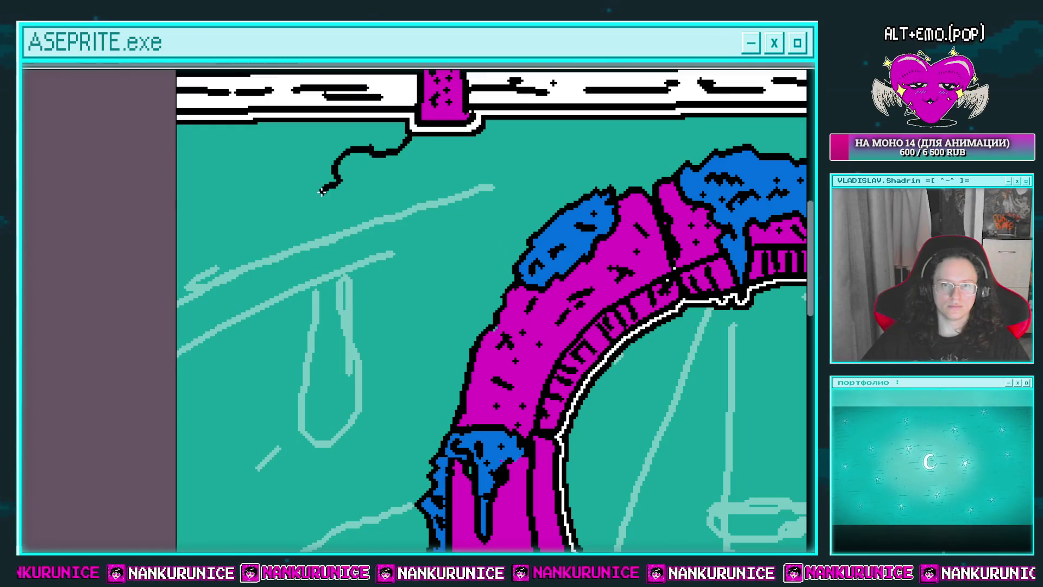
drag(194, 248, 163, 361)
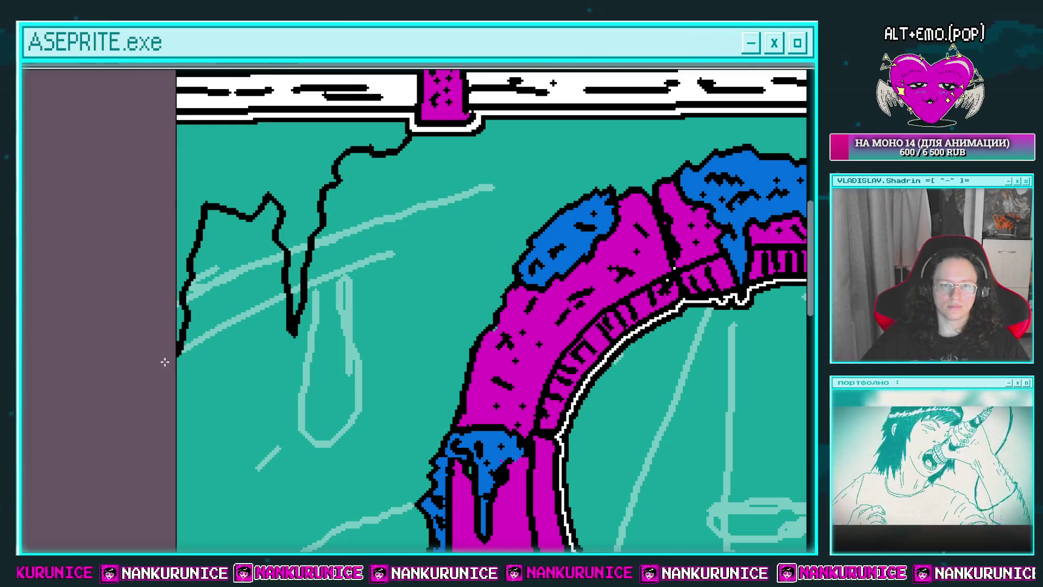
Fill the drip shape under the wall blue, undoing a leaked fill, and add black detail marks
click(228, 198)
key(ctrl+z)
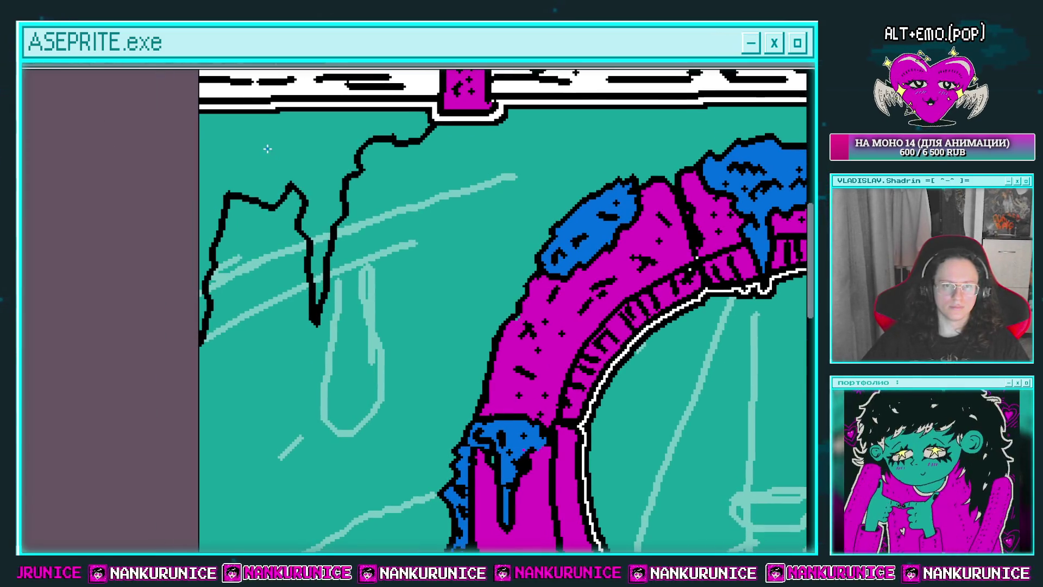
click(225, 178)
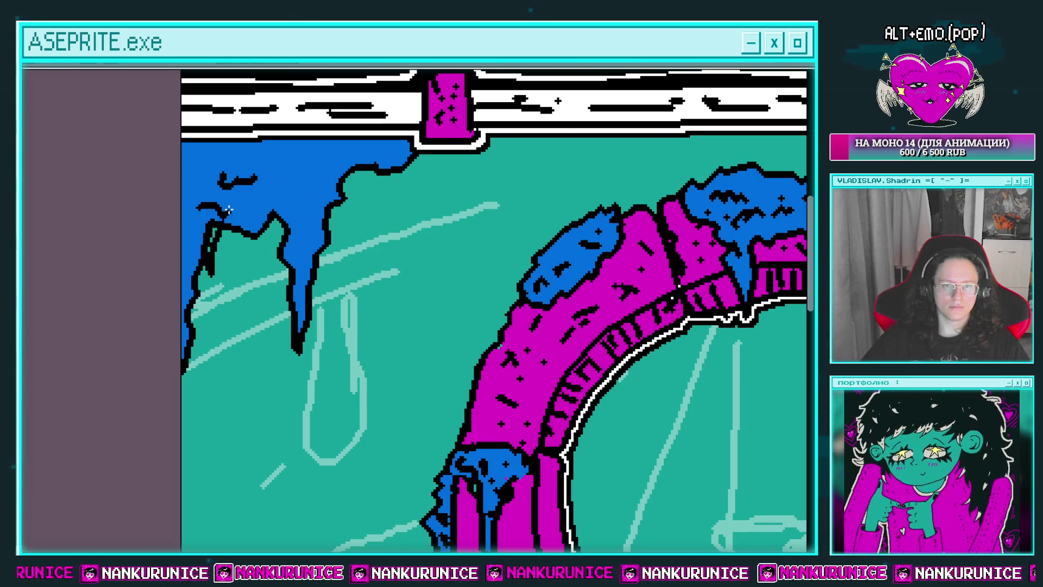
drag(233, 202, 206, 275)
mouse_move(281, 200)
mouse_down()
mouse_move(299, 247)
mouse_move(313, 237)
mouse_up()
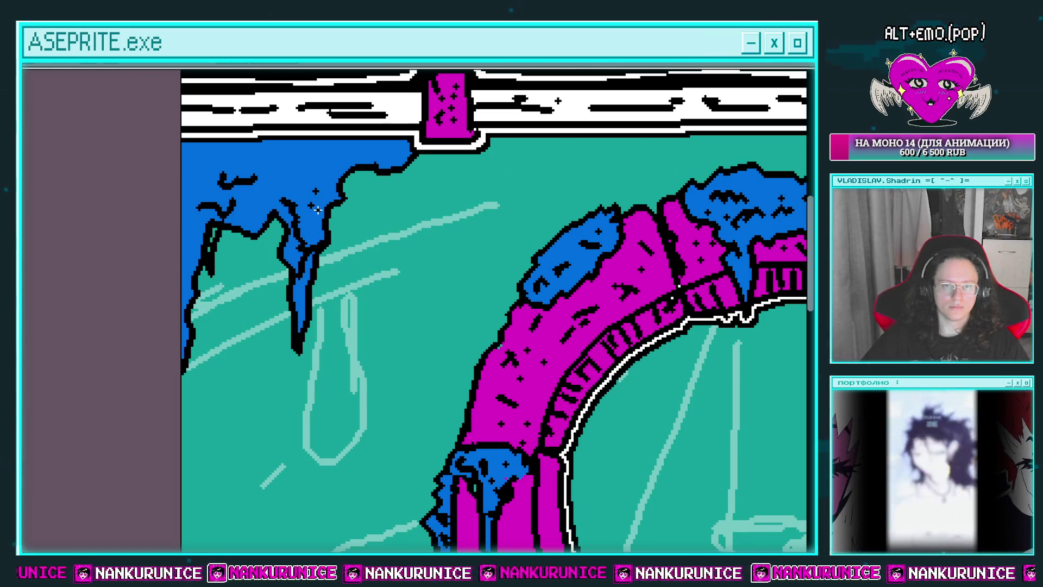
scroll(344, 167, left, 3)
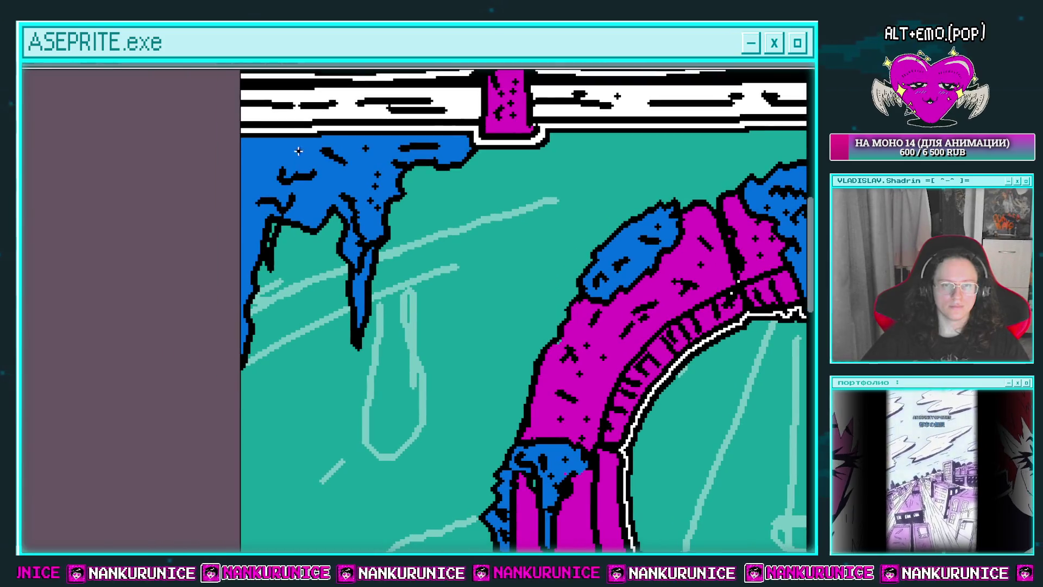
drag(336, 290, 289, 146)
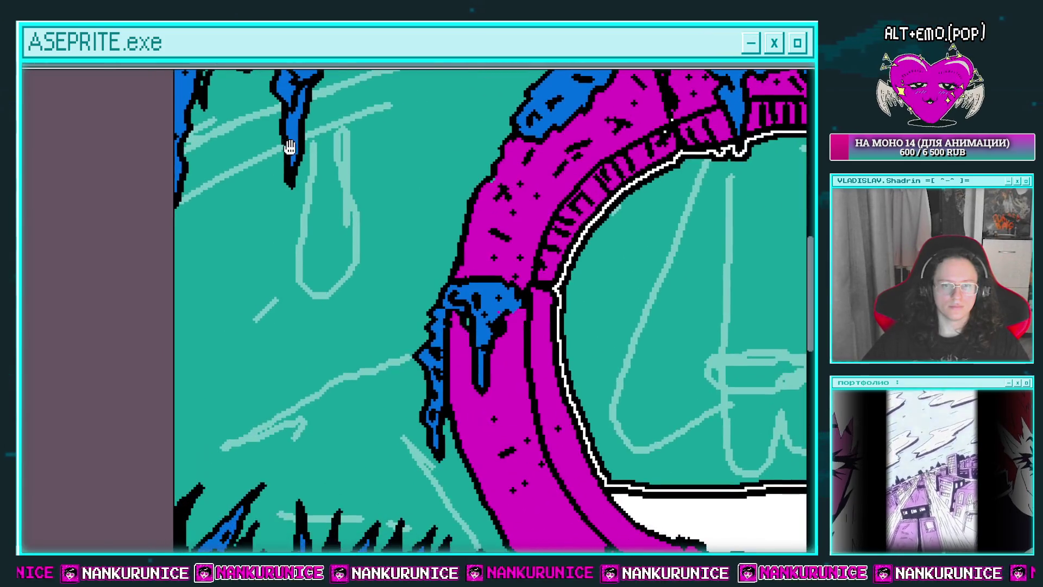
Paint-bucket the left star's interior blue after undoing a fill that flooded the background
drag(326, 239, 291, 189)
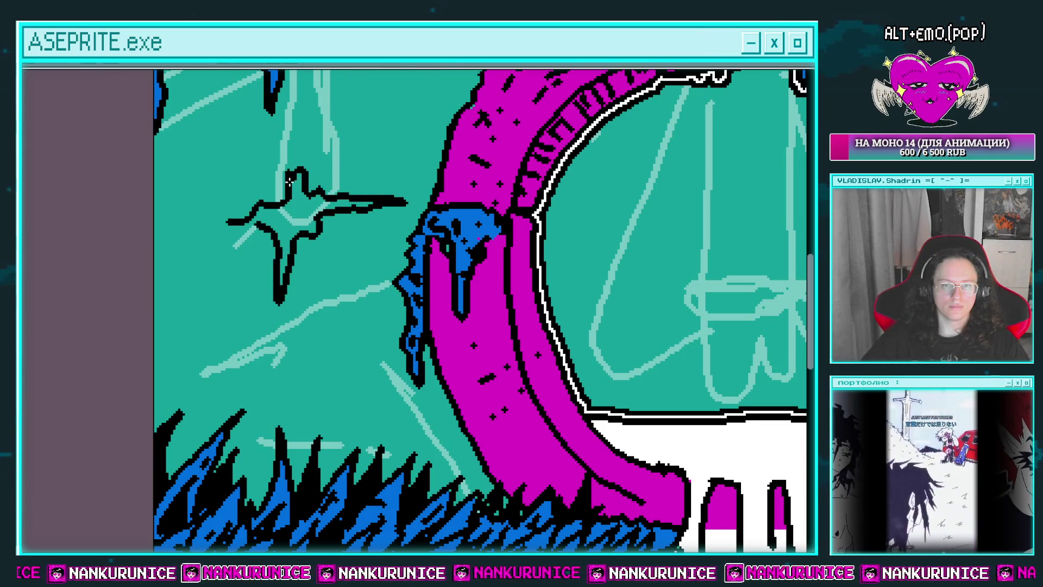
click(276, 223)
key(ctrl+z)
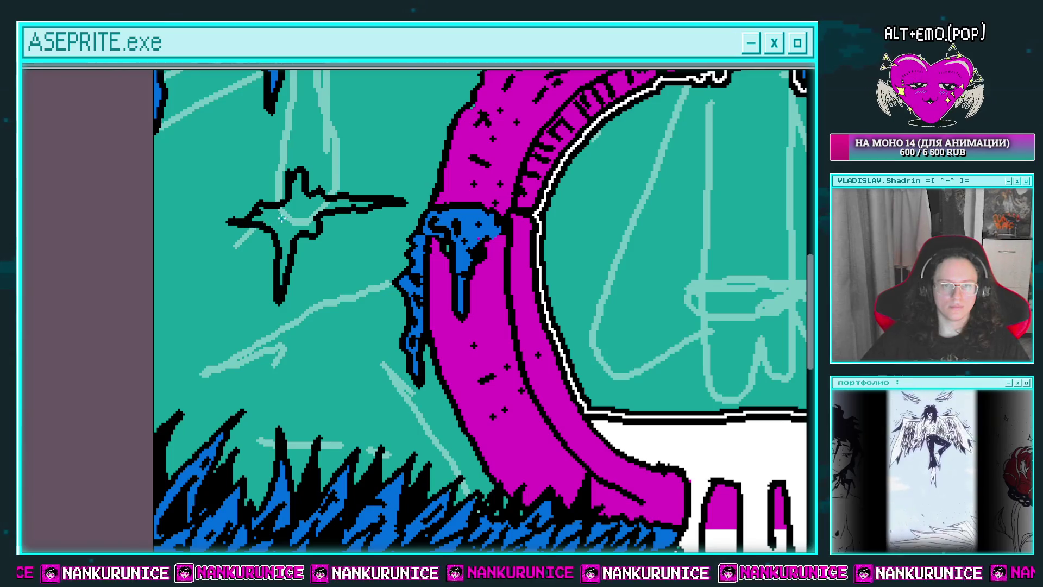
click(291, 218)
scroll(308, 221, down, 3)
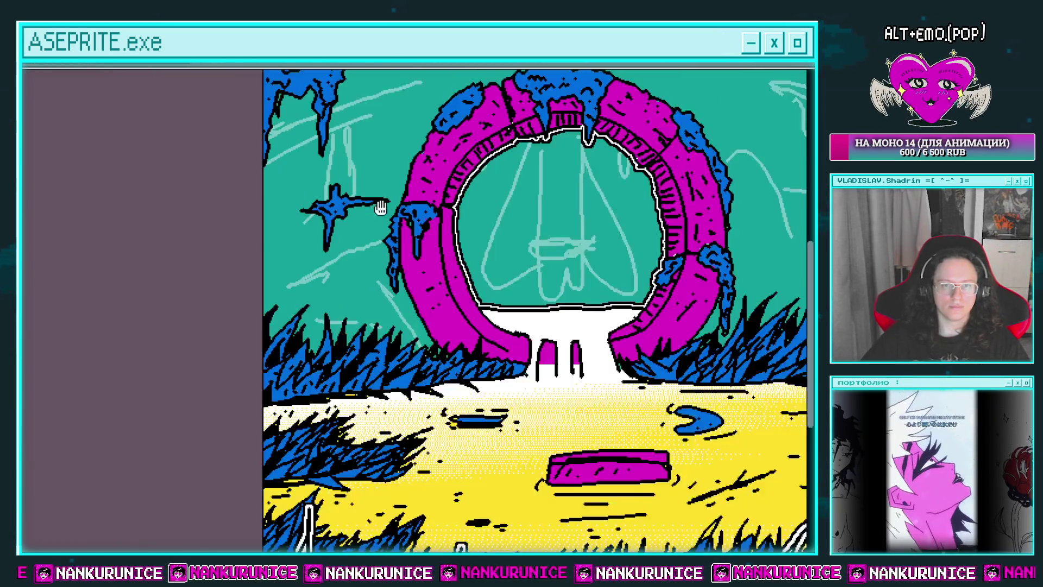
scroll(524, 206, up, 3)
scroll(489, 200, up, 2)
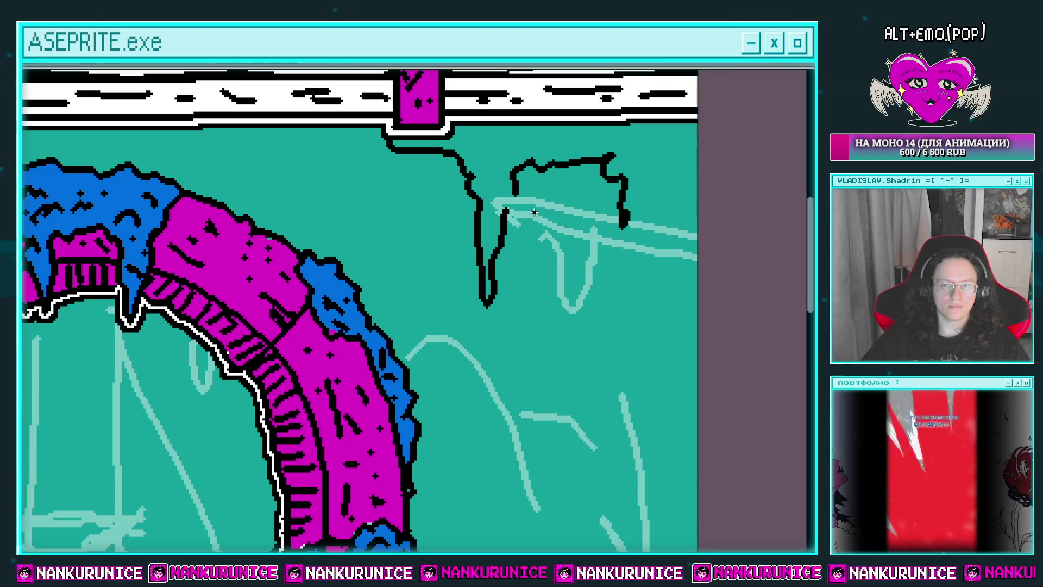
Complete the right drip outline by joining its strokes and extending it down to a point
drag(516, 195, 503, 209)
drag(634, 306, 648, 320)
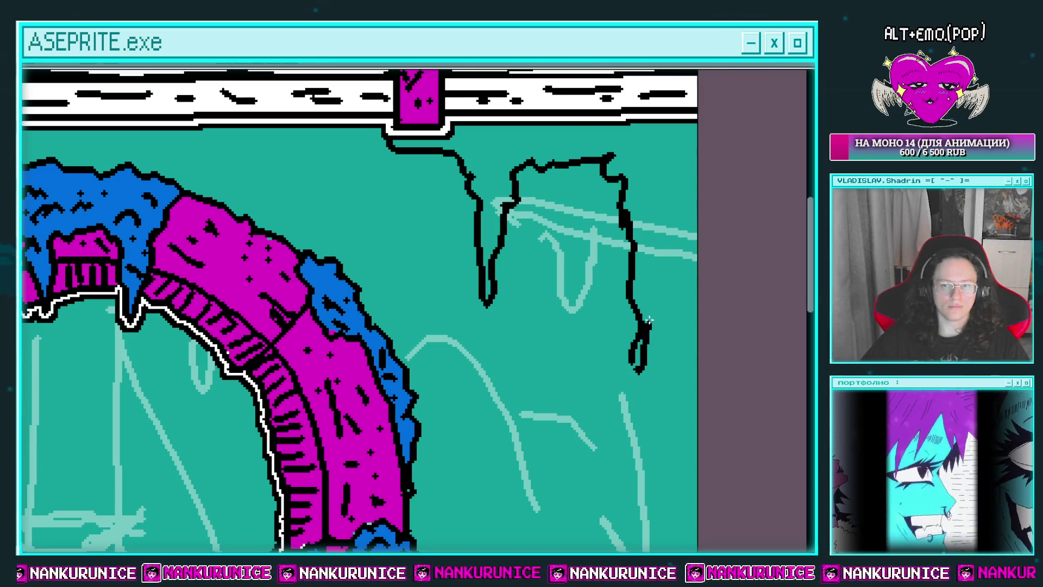
drag(692, 224, 677, 202)
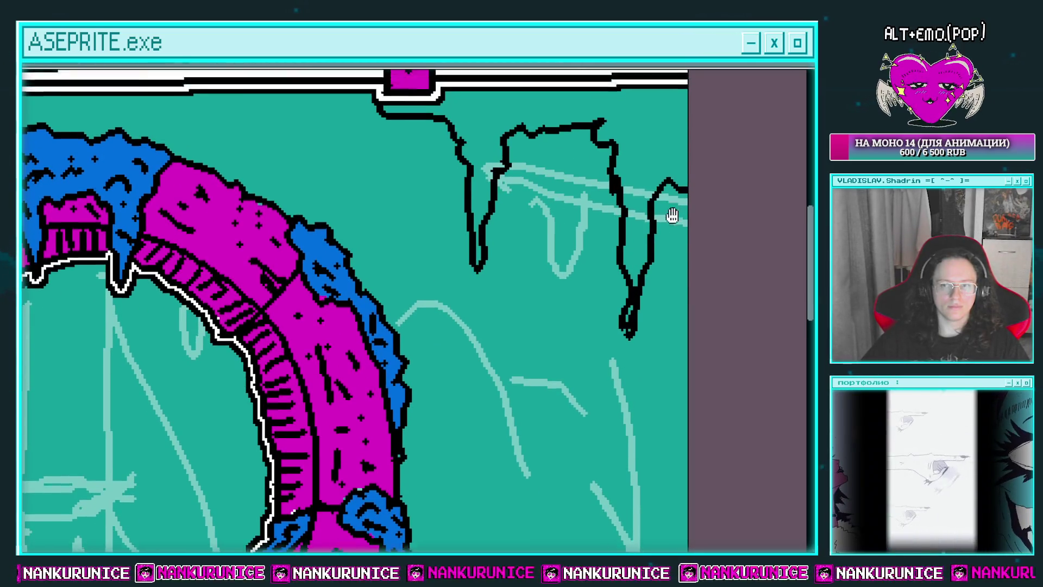
scroll(671, 214, up, 5)
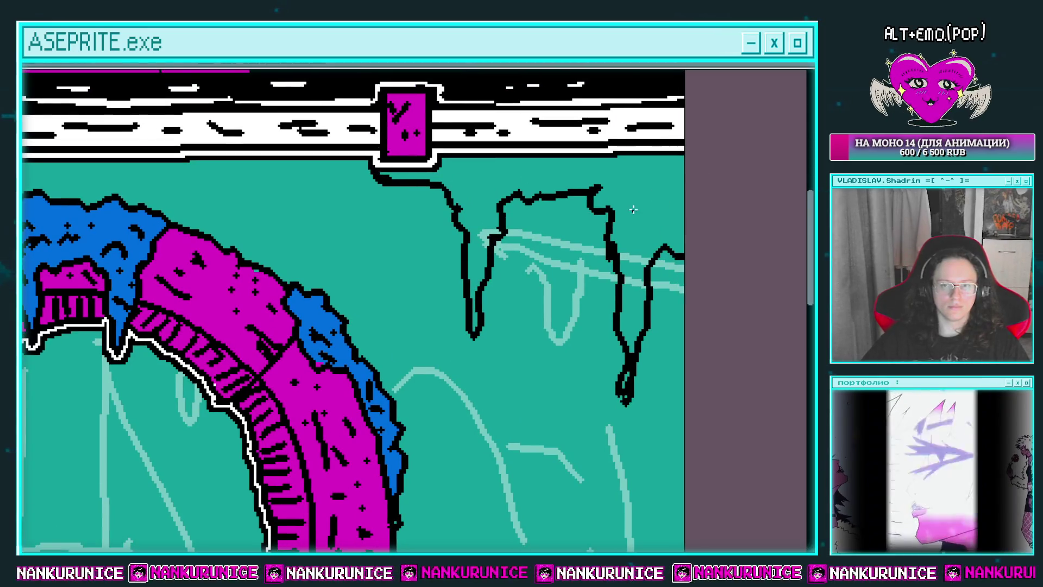
Fill the new drip blue and add black hatch marks inside it
click(646, 195)
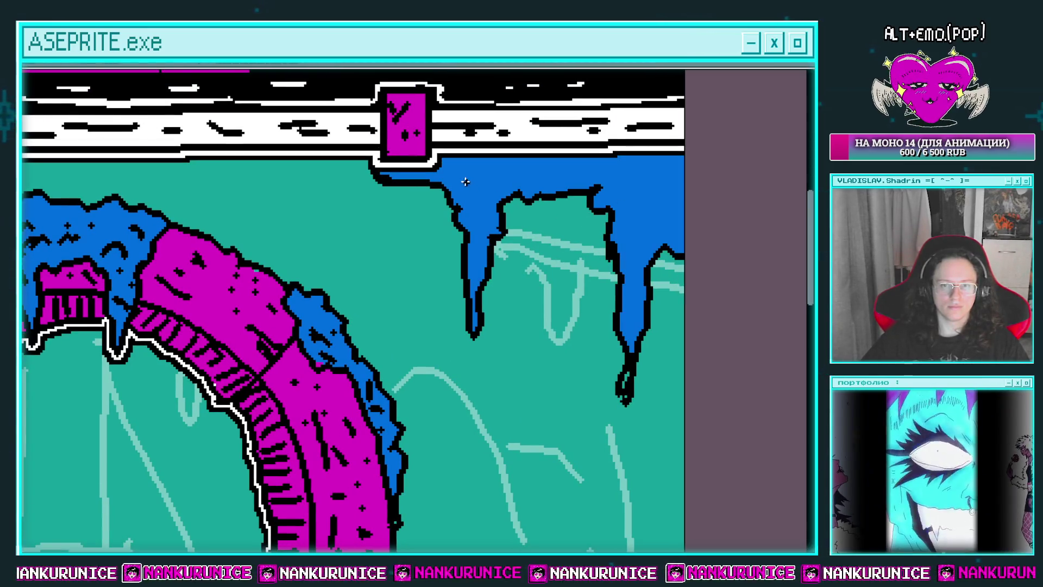
drag(457, 177, 471, 190)
drag(556, 181, 496, 168)
drag(563, 162, 611, 204)
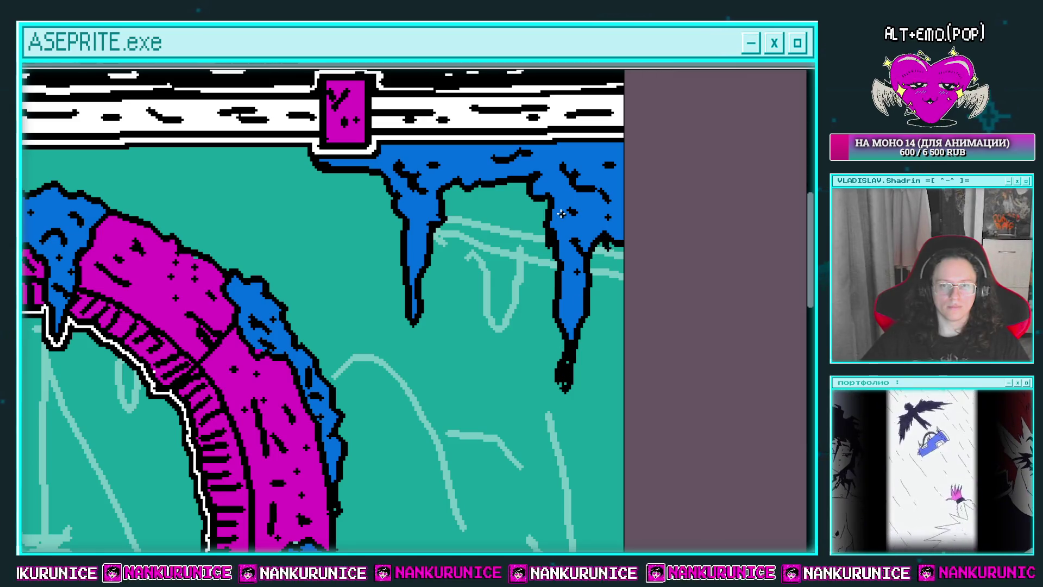
scroll(467, 241, down, 3)
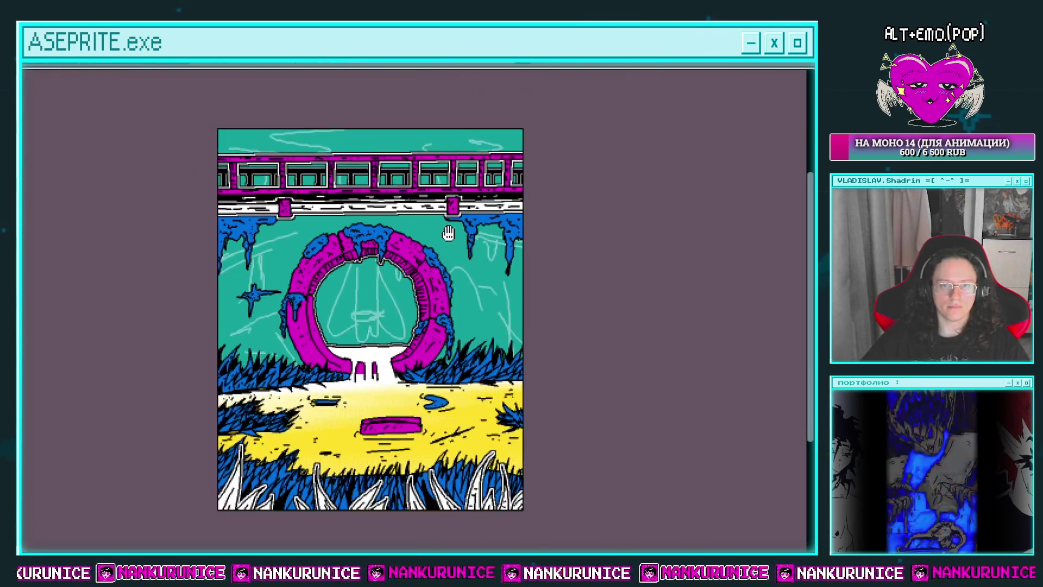
Fill two small empty drip outlines under the wall with blue
scroll(478, 217, up, 3)
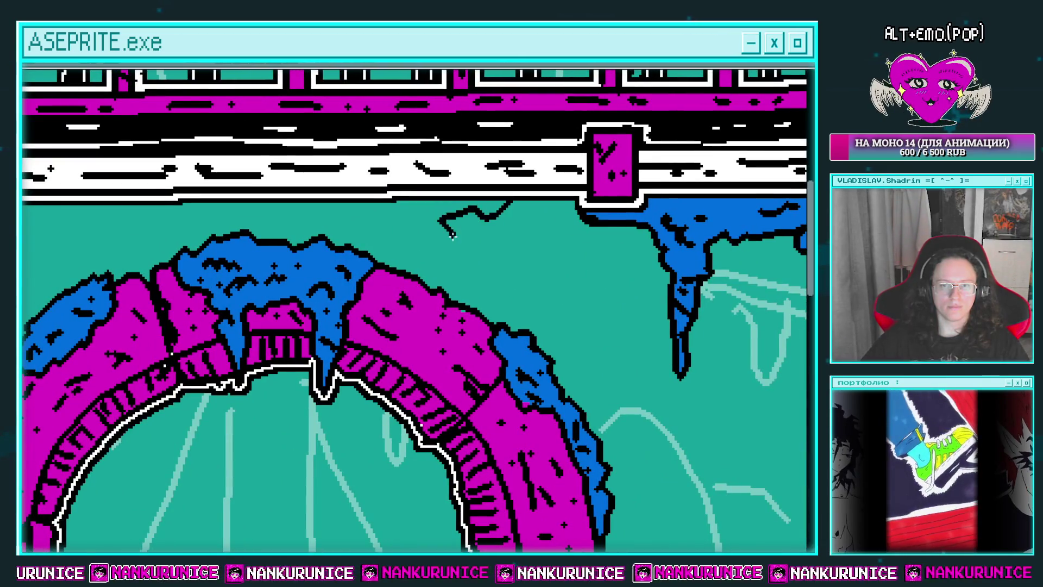
click(425, 213)
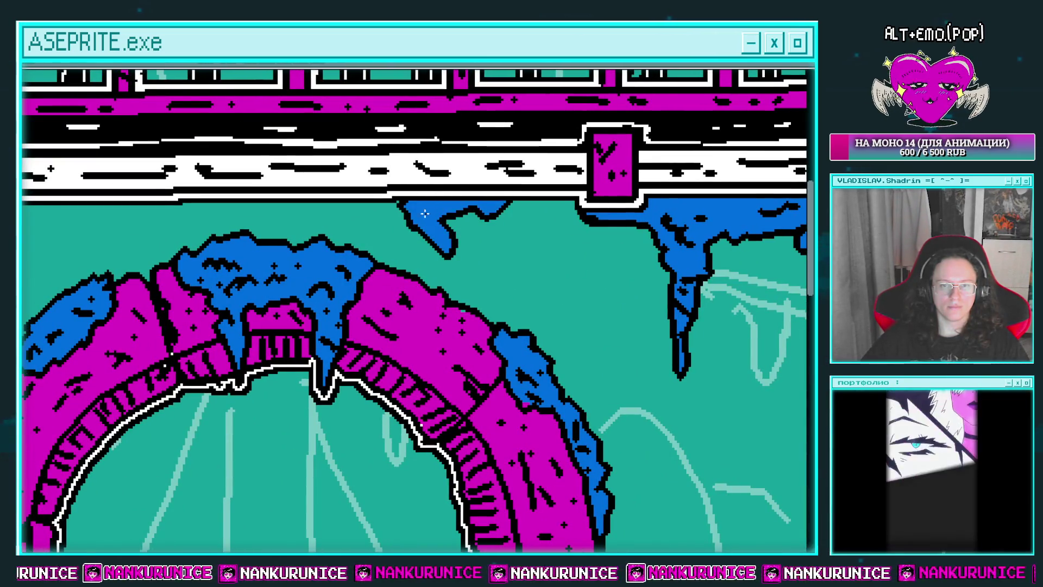
scroll(446, 209, left, 5)
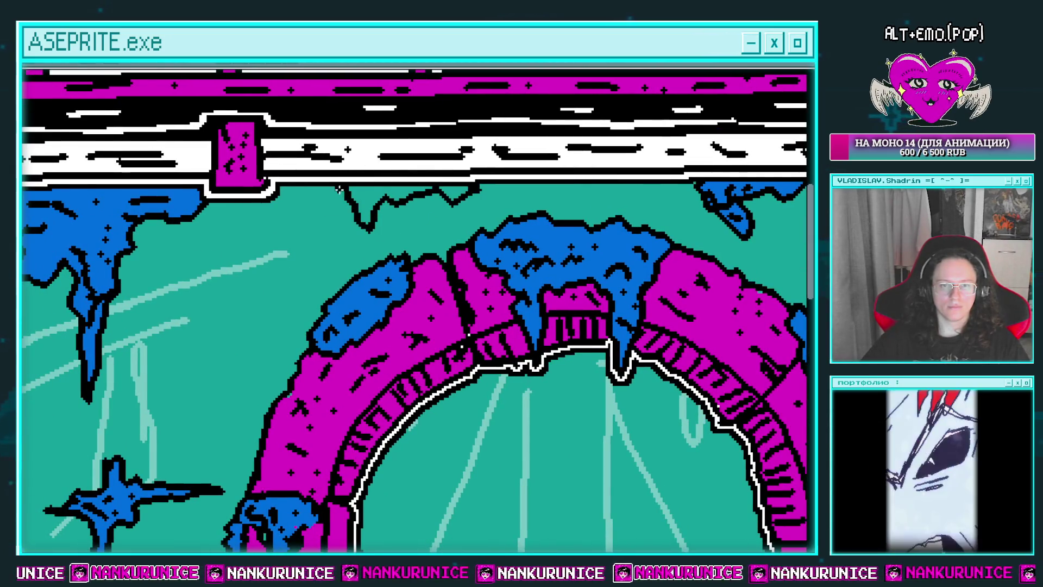
click(362, 196)
Draw a four-pointed star outline right of the portal, undoing a stray curve, and fill it blue
scroll(466, 221, down, 2)
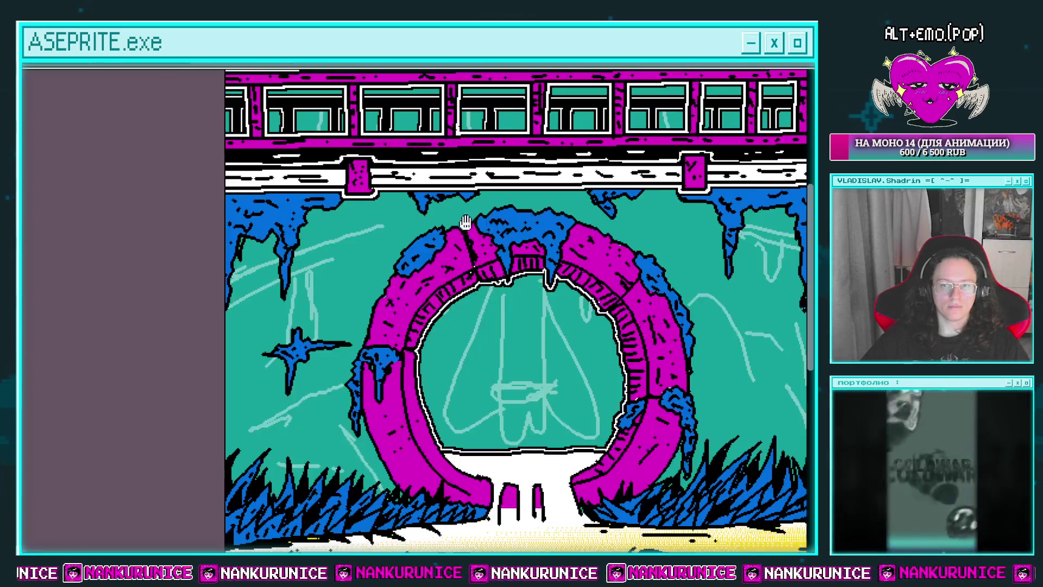
scroll(536, 233, right, 2)
scroll(540, 191, right, 3)
scroll(569, 247, up, 2)
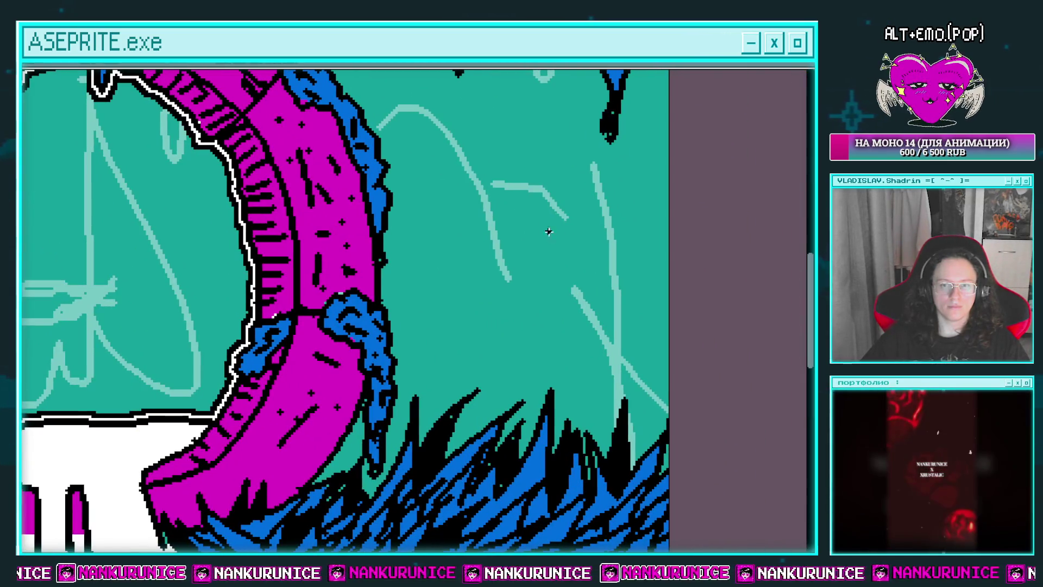
drag(551, 233, 535, 260)
scroll(519, 259, down, 2)
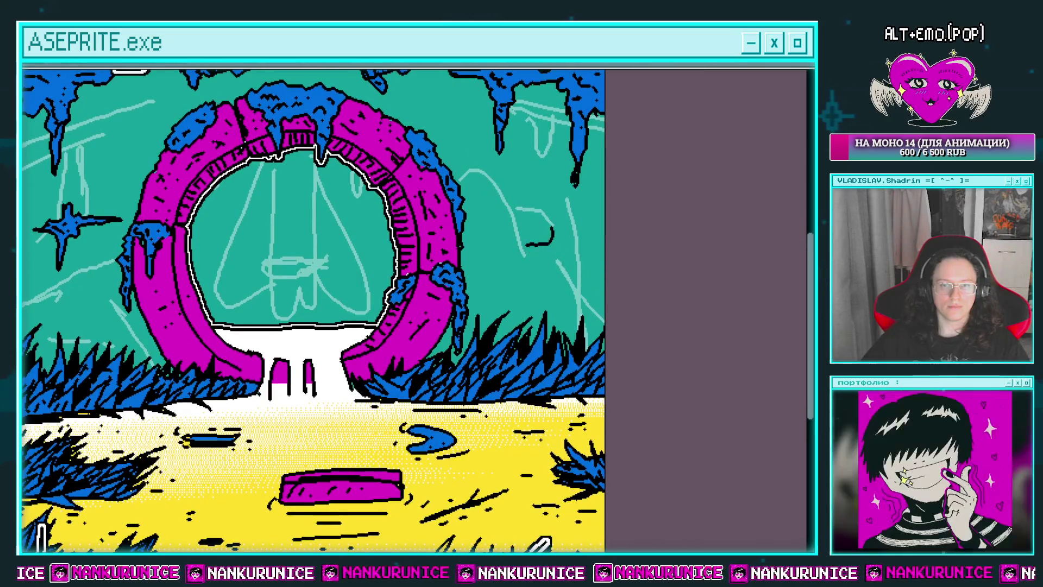
key(ctrl+z)
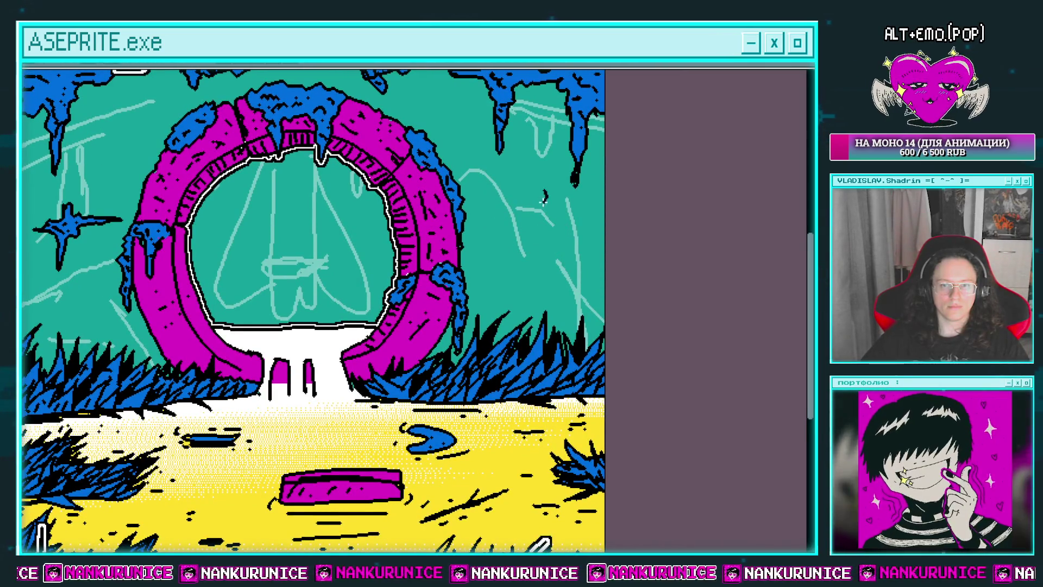
mouse_move(511, 208)
mouse_down()
mouse_move(577, 218)
mouse_move(600, 208)
mouse_up()
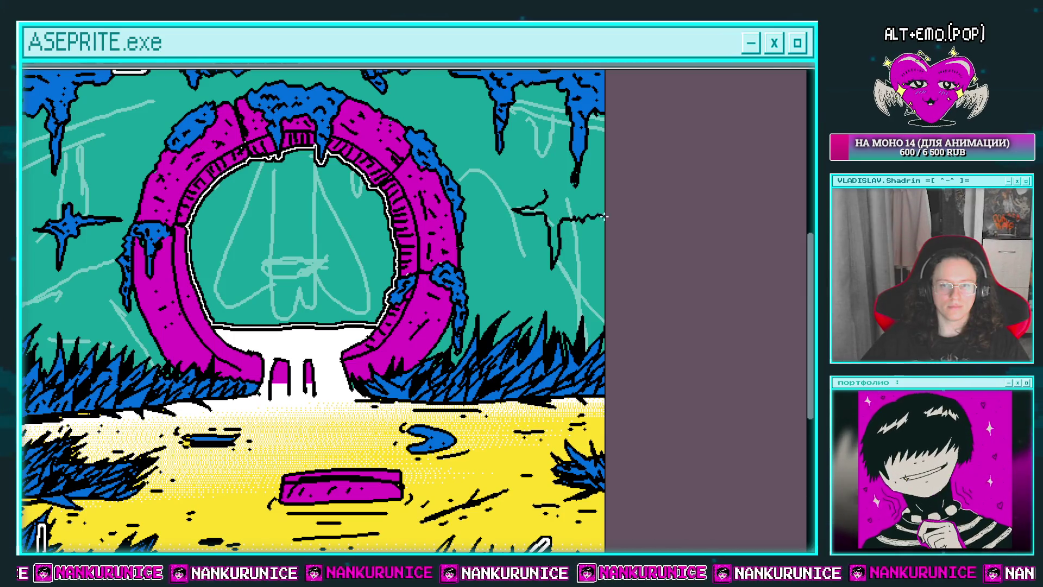
click(558, 208)
scroll(558, 208, up, 1)
scroll(503, 209, up, 1)
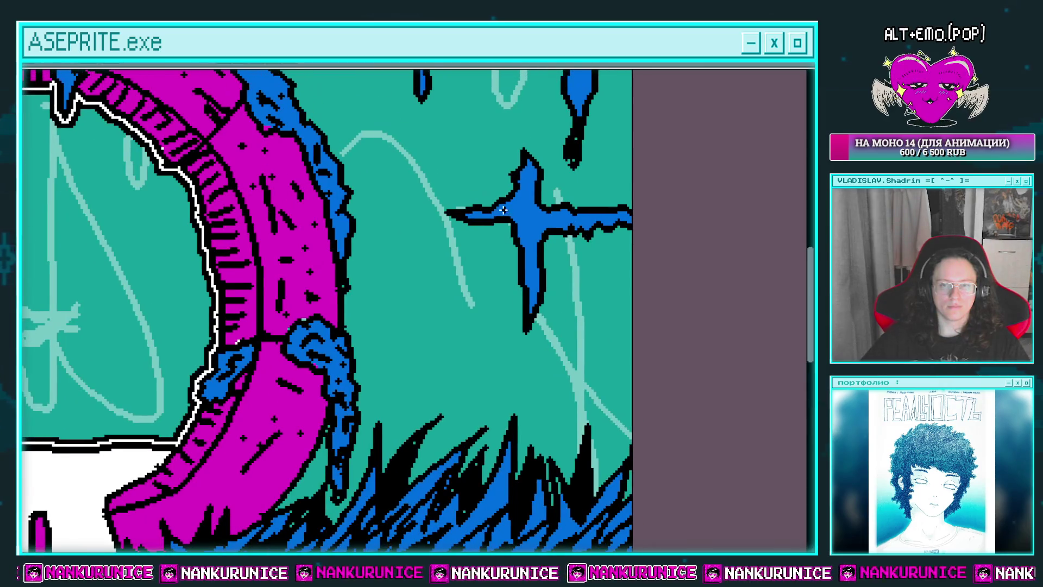
scroll(531, 282, down, 5)
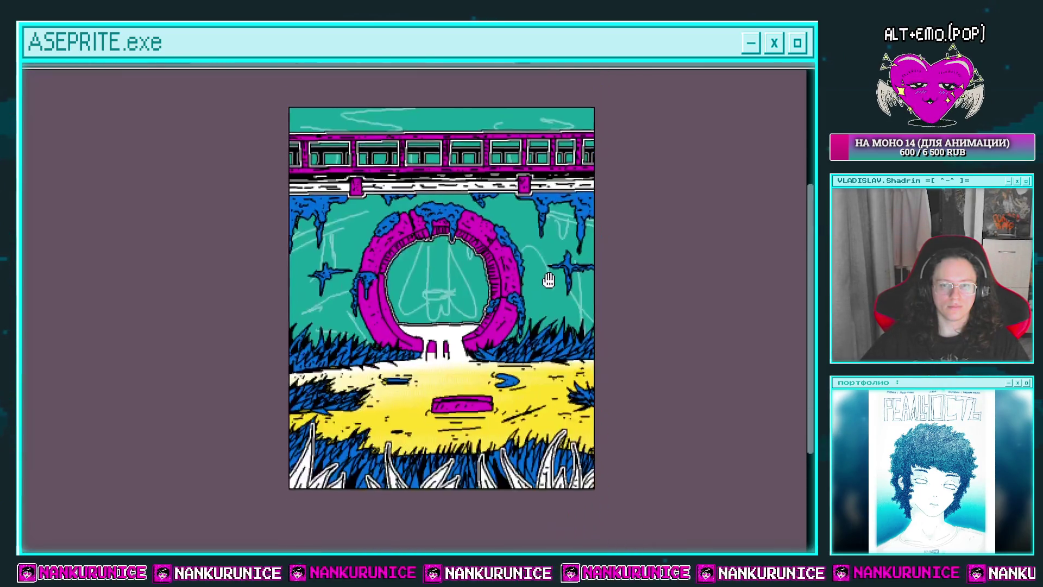
key(Tab)
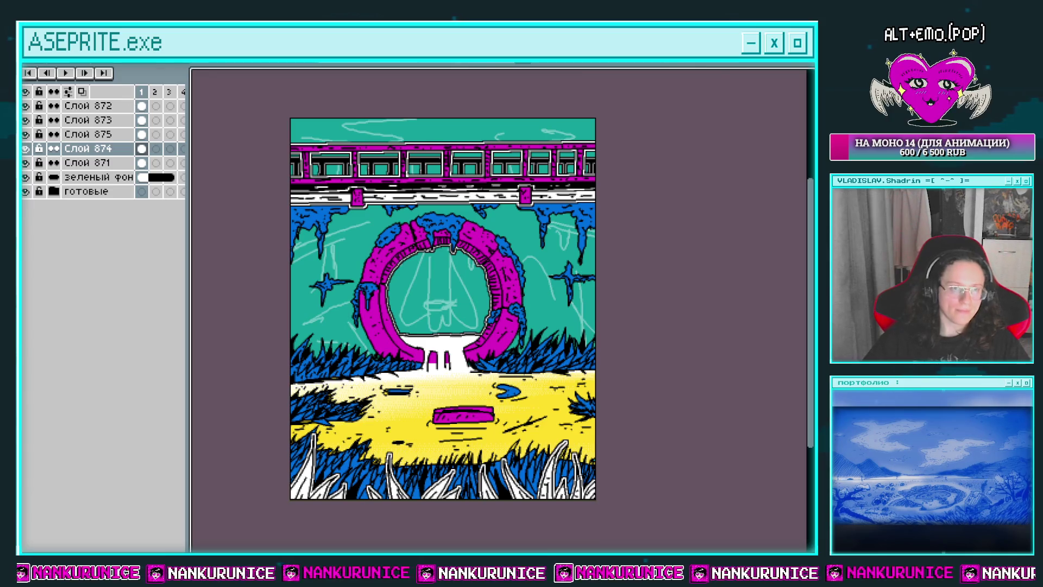
key(shift+o)
key(Return)
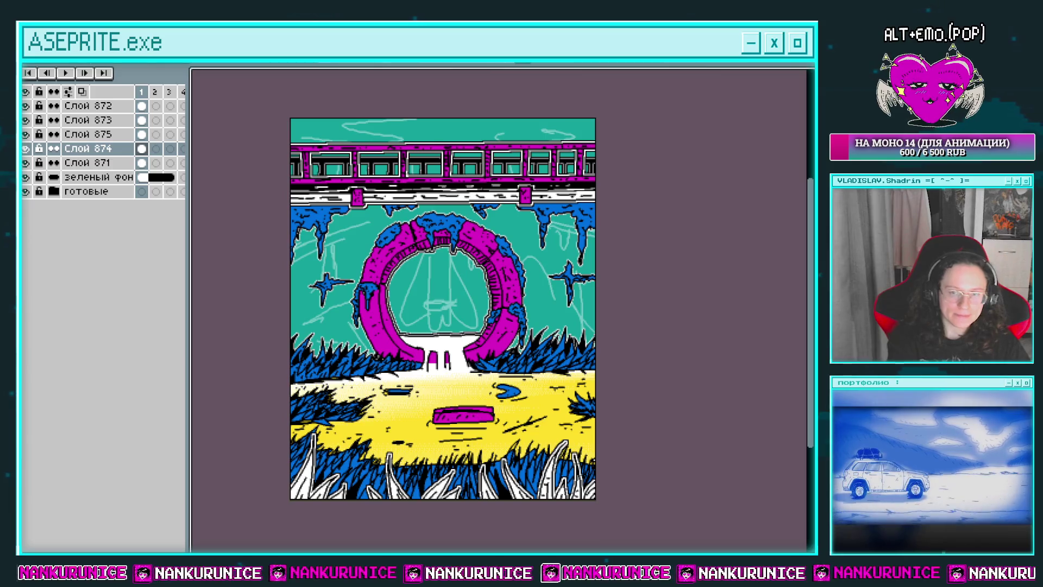
key(ctrl+z)
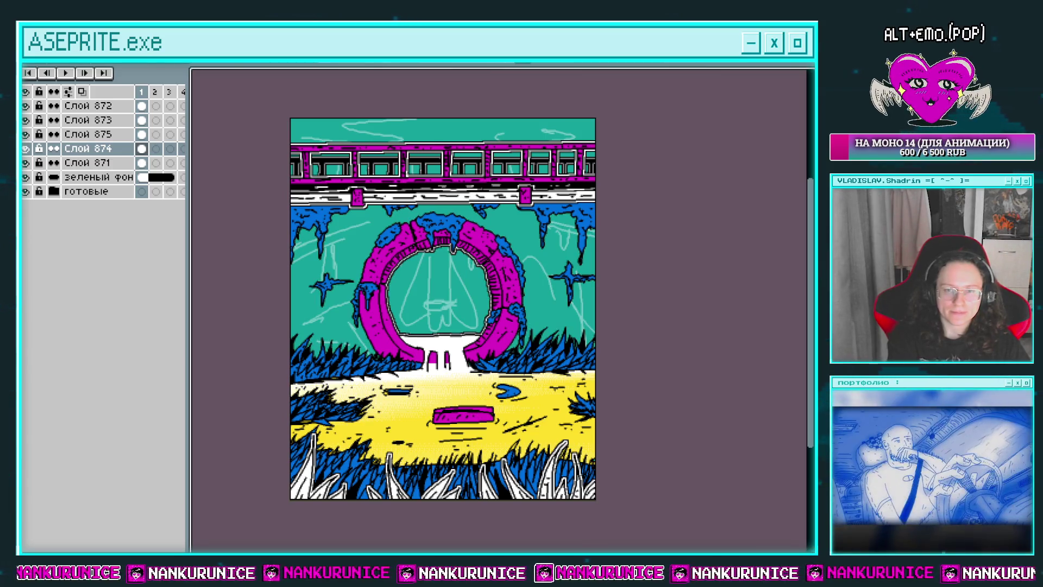
key(shift+o)
key(Return)
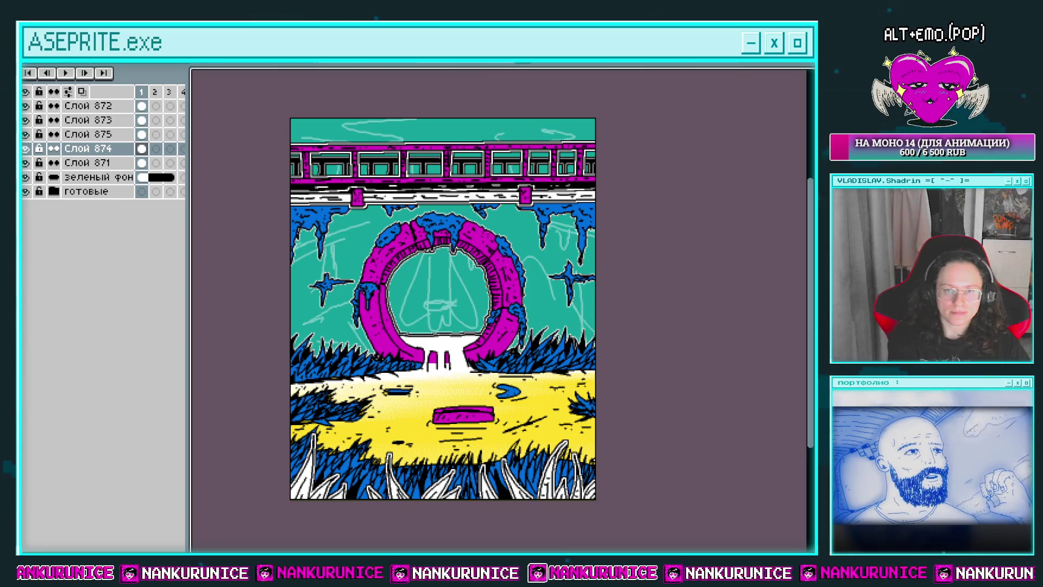
key(shift+o)
key(Return)
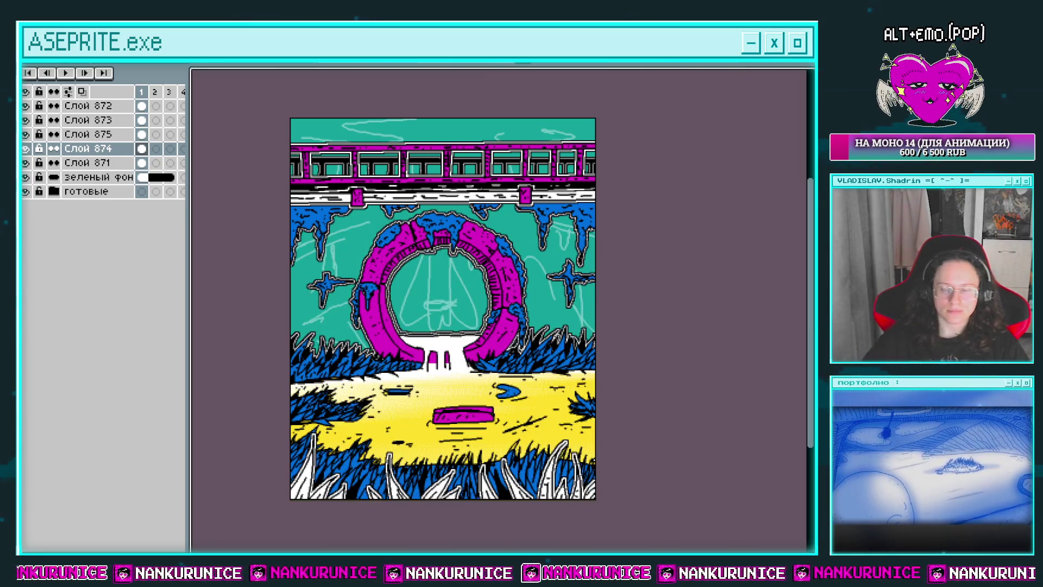
scroll(438, 296, up, 4)
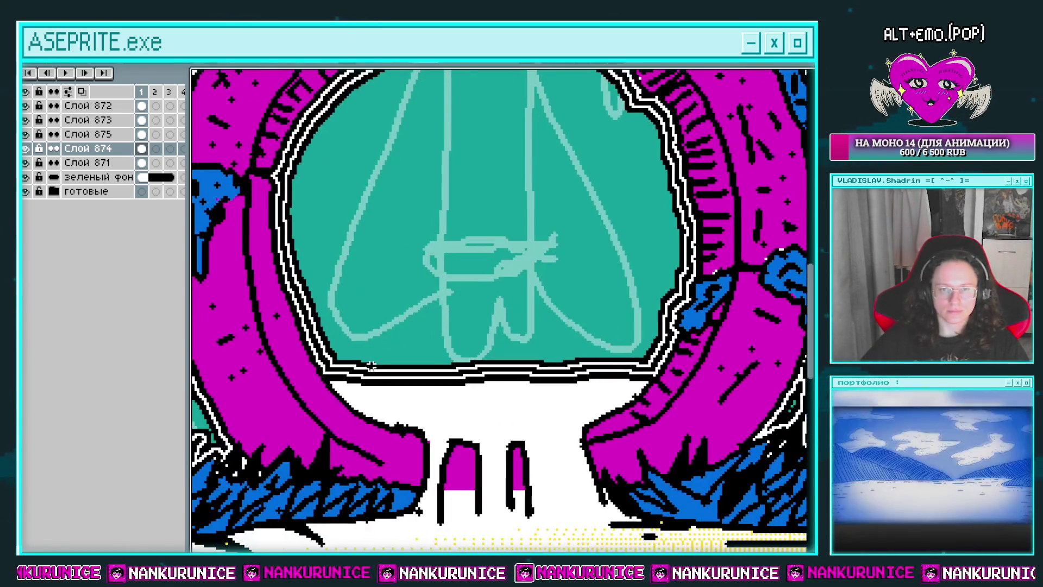
key(ctrl+z)
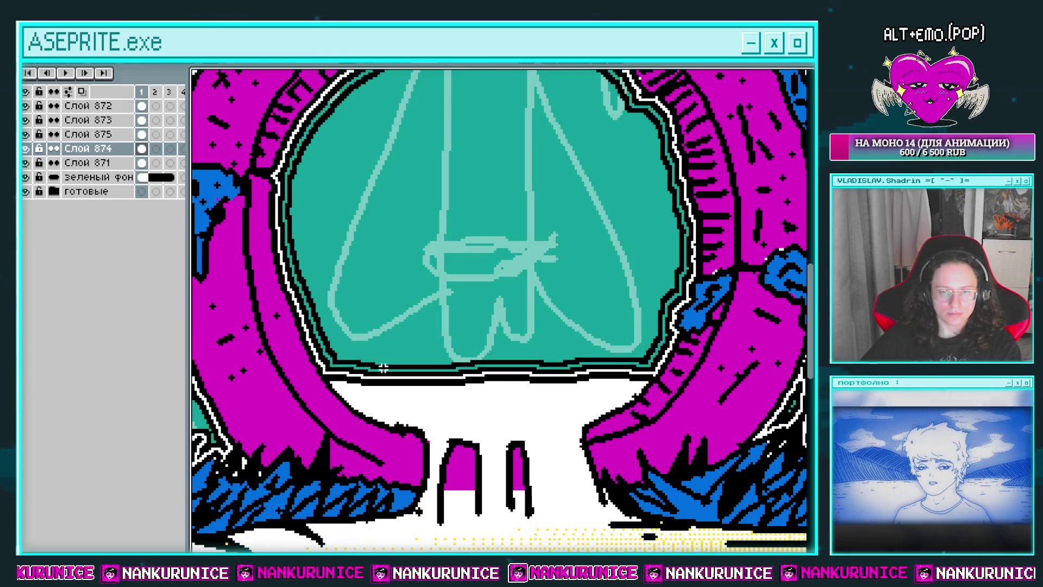
key(ctrl+y)
key(ctrl+z)
scroll(479, 226, down, 4)
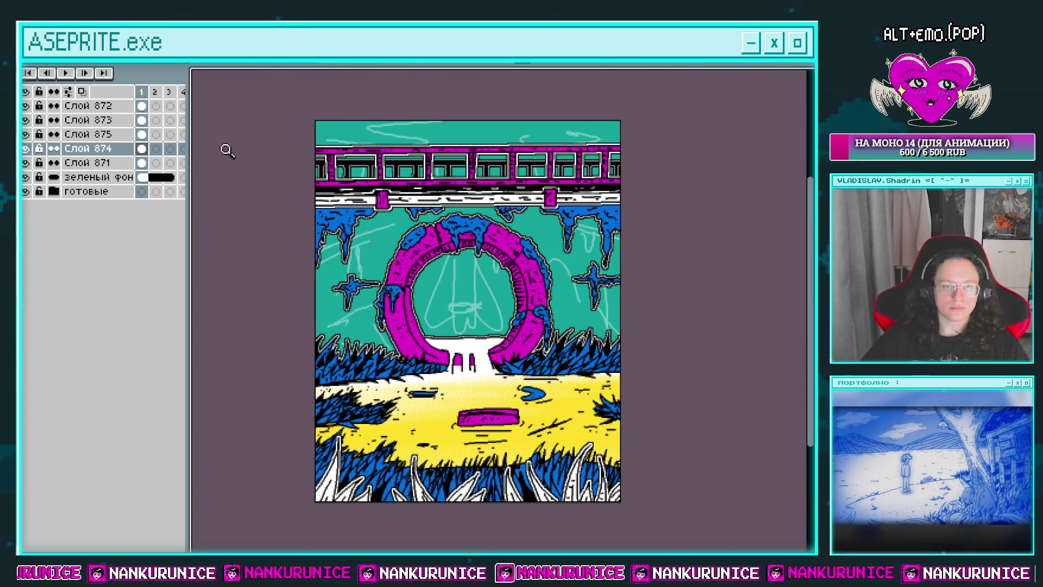
key(Tab)
key(Tab)
Select sketch layer Слой 871 and delete its faint sketch lines
click(141, 162)
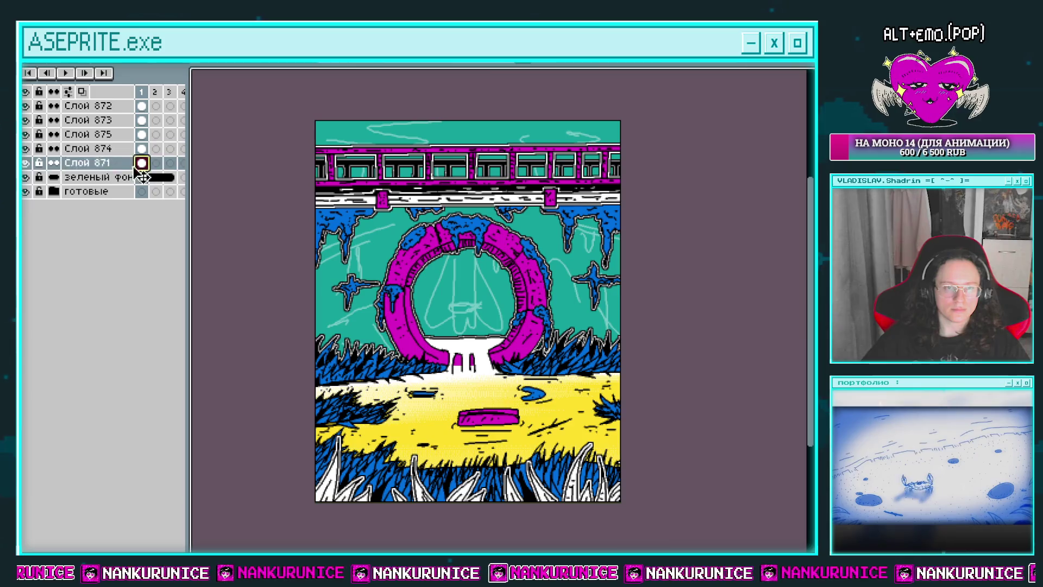
click(27, 163)
click(27, 163)
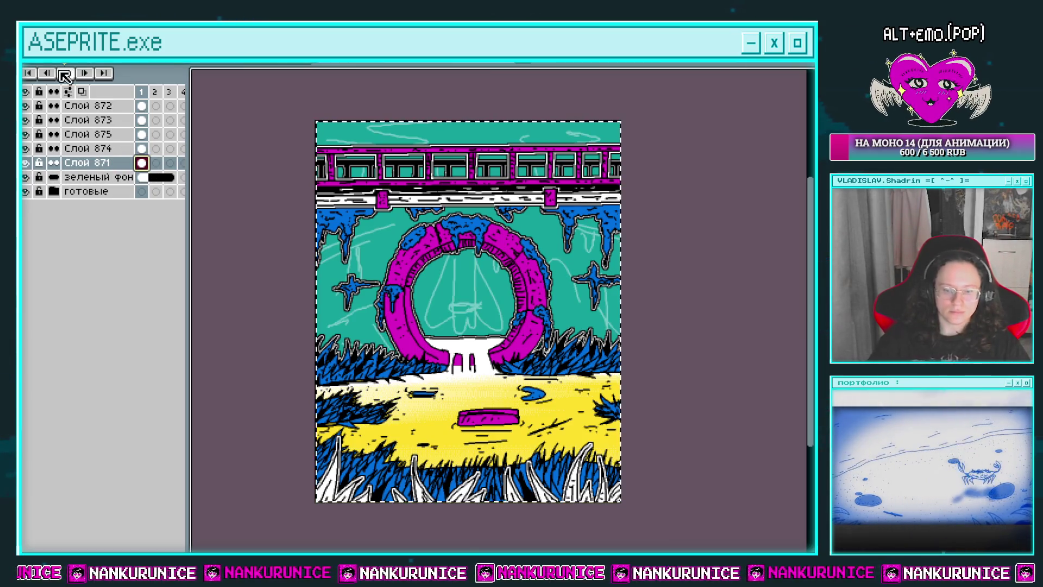
key(Delete)
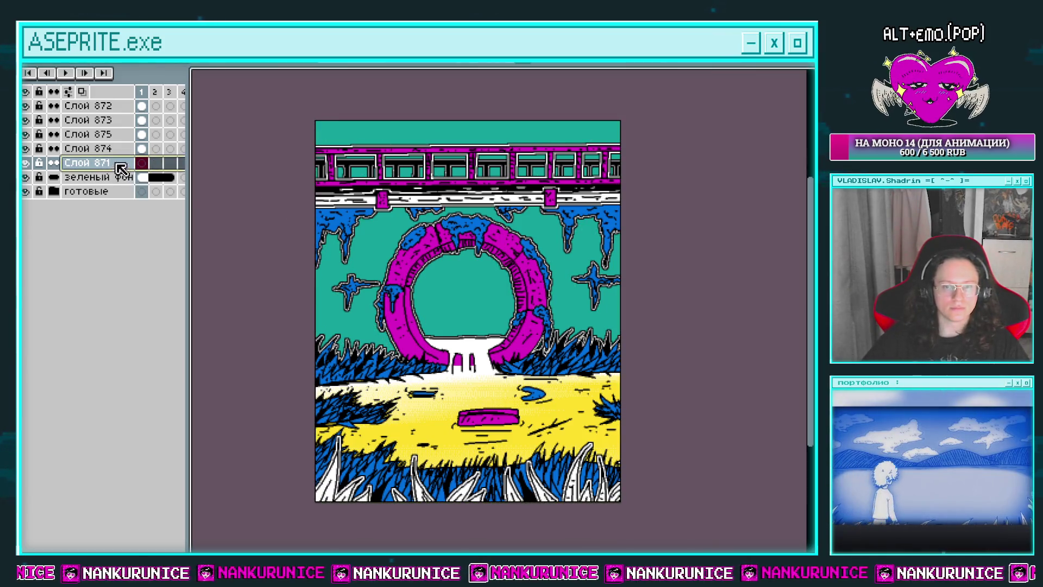
Raise Слой 871's opacity to 100% in Layer Properties and hide the timeline
double_click(97, 163)
drag(636, 513, 745, 510)
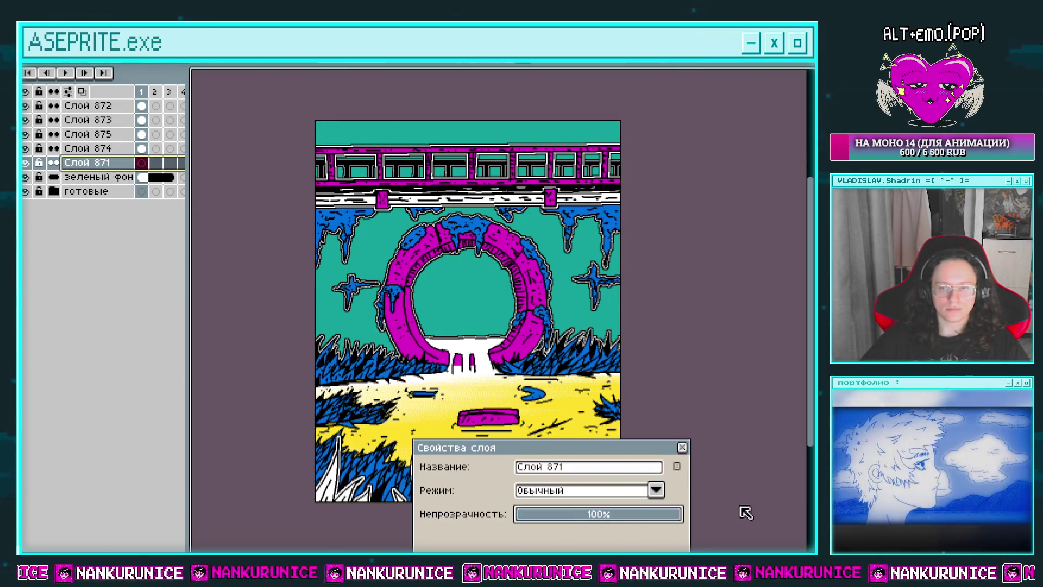
click(682, 447)
key(Tab)
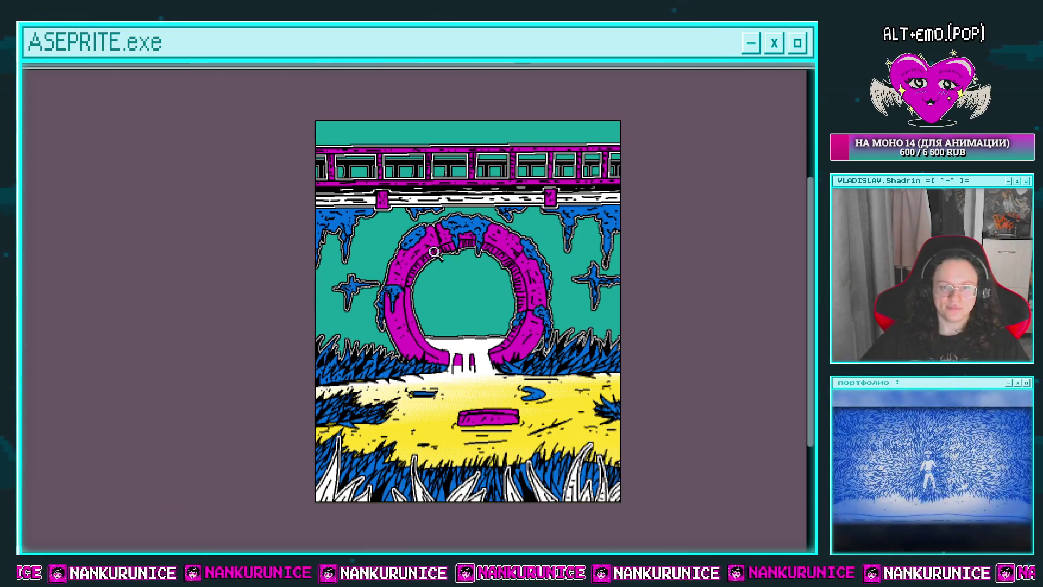
scroll(339, 338, up, 2)
Draw a thin black vertical seam up from the left star, undoing a stray horizontal seam
scroll(339, 338, up, 1)
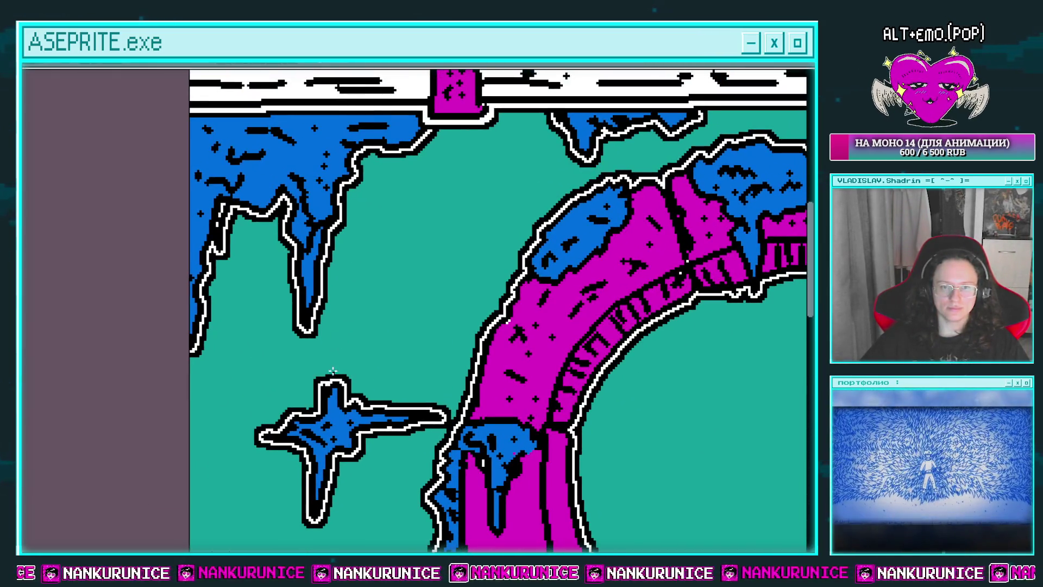
drag(333, 375, 342, 221)
drag(331, 316, 338, 134)
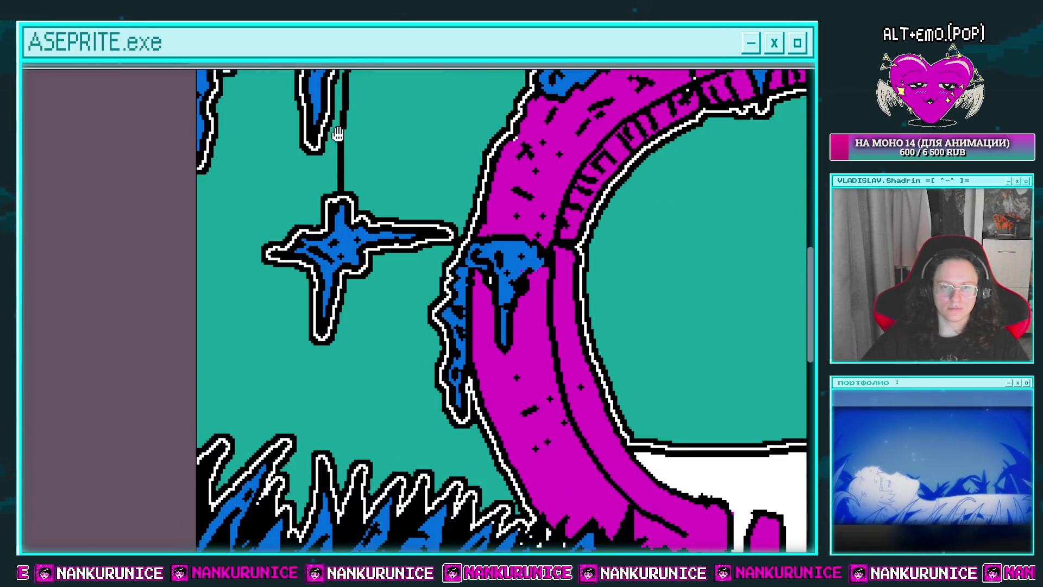
scroll(374, 391, down, 2)
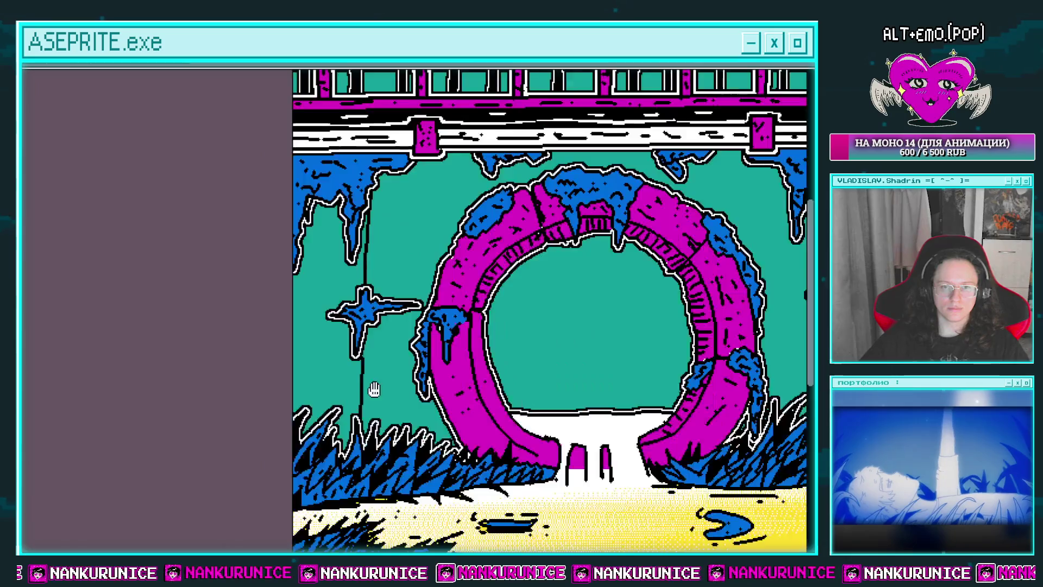
scroll(374, 391, down, 1)
scroll(460, 337, up, 1)
scroll(416, 249, up, 2)
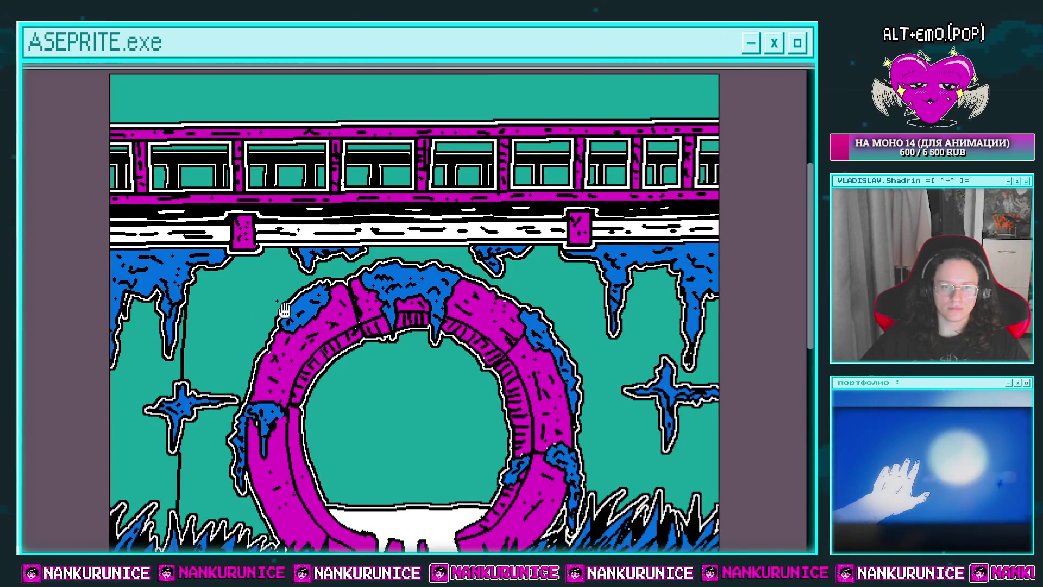
mouse_move(284, 310)
mouse_down()
mouse_move(339, 201)
mouse_move(343, 157)
mouse_up()
drag(163, 344, 278, 347)
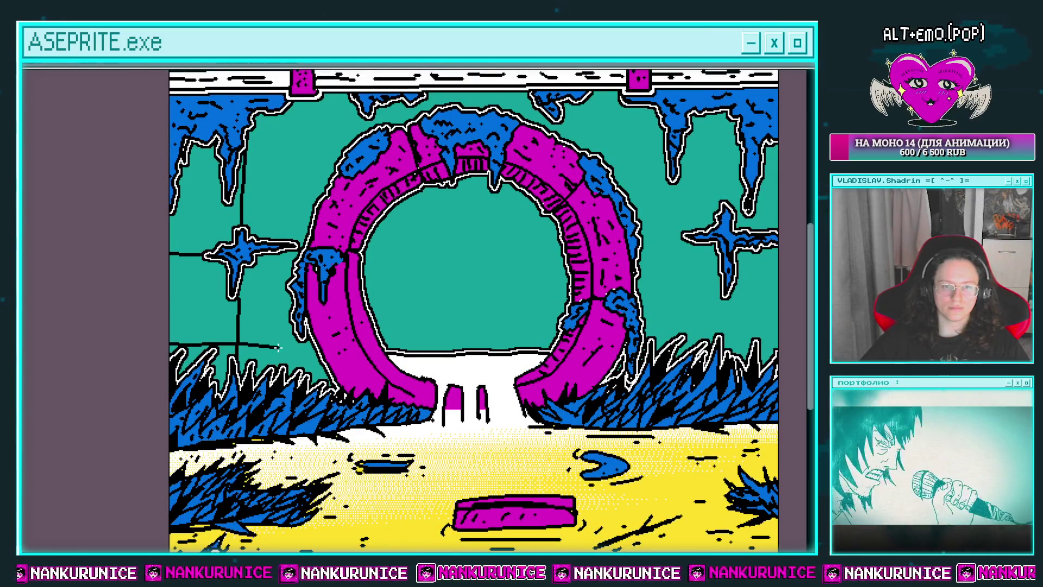
key(ctrl+z)
key(ctrl+z)
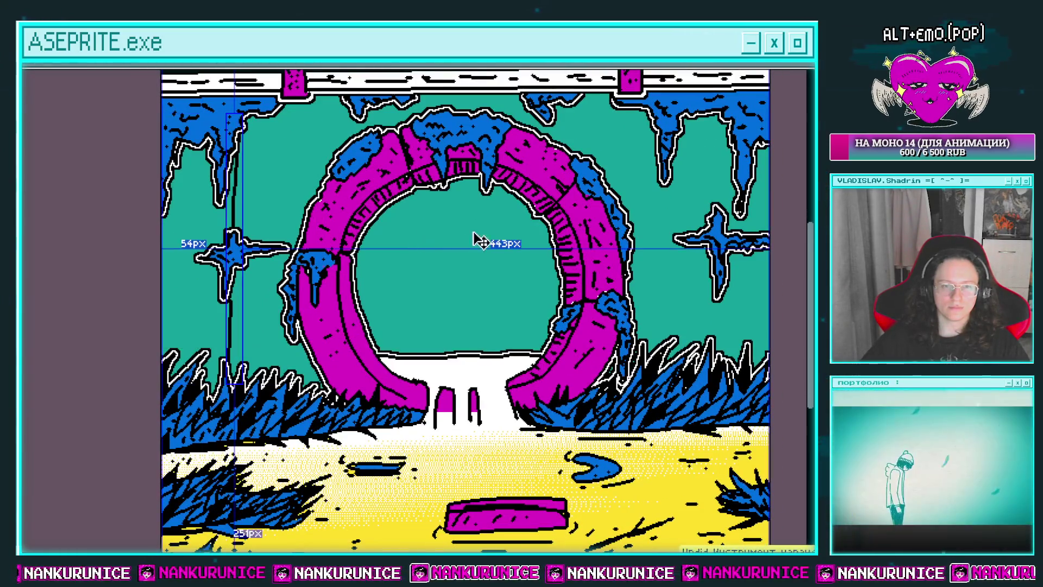
key(l)
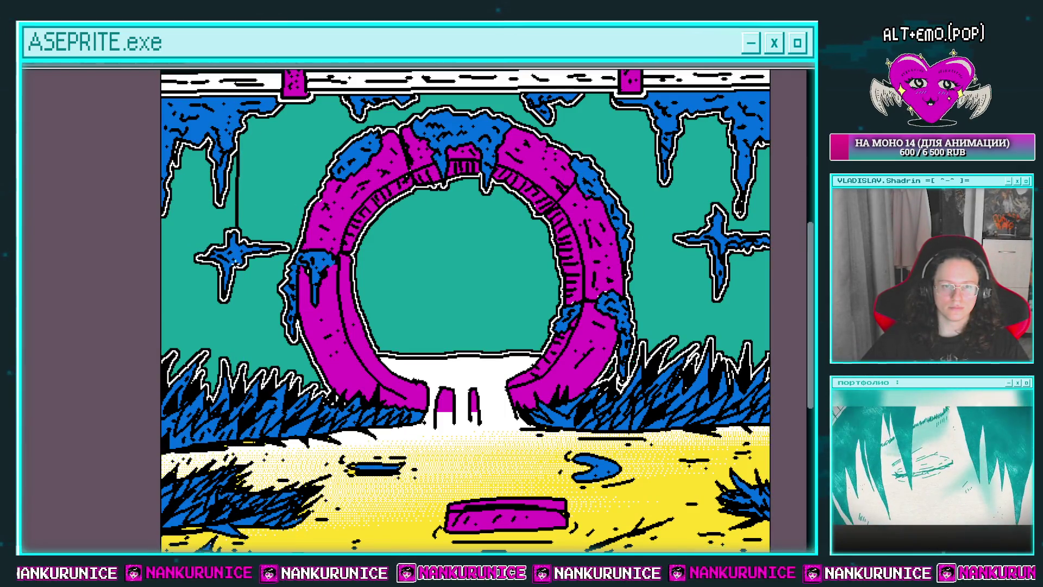
Replace the wobbly seam with straight vertical and horizontal Line-tool seams across the wall
key(ctrl+z)
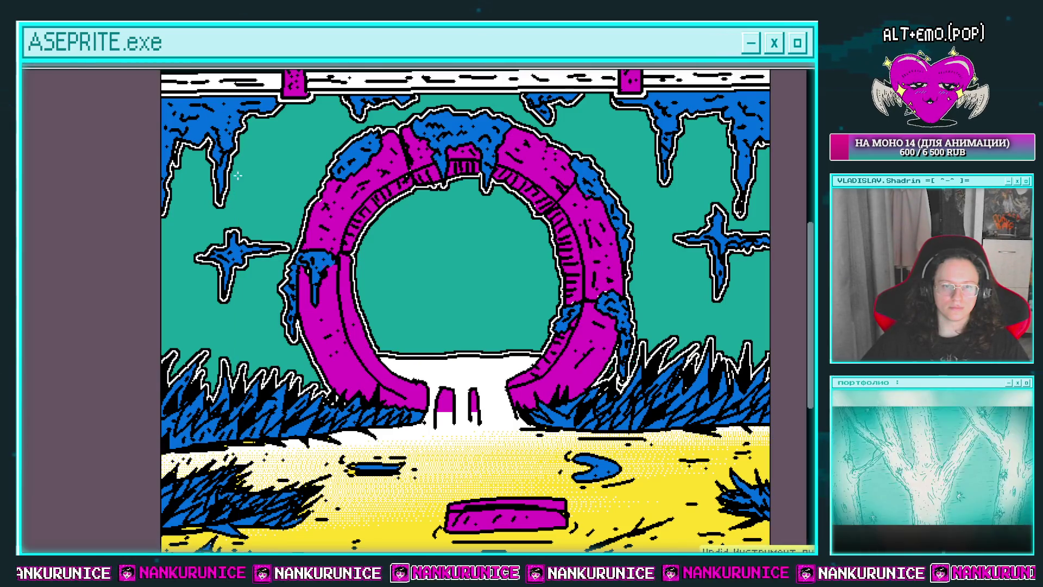
drag(227, 191, 227, 414)
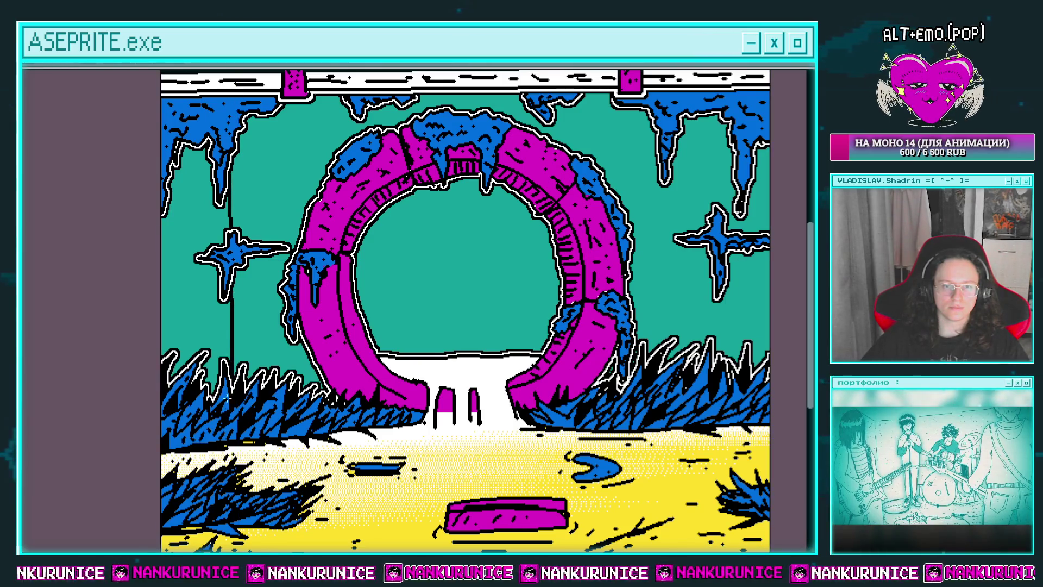
drag(332, 252, 792, 237)
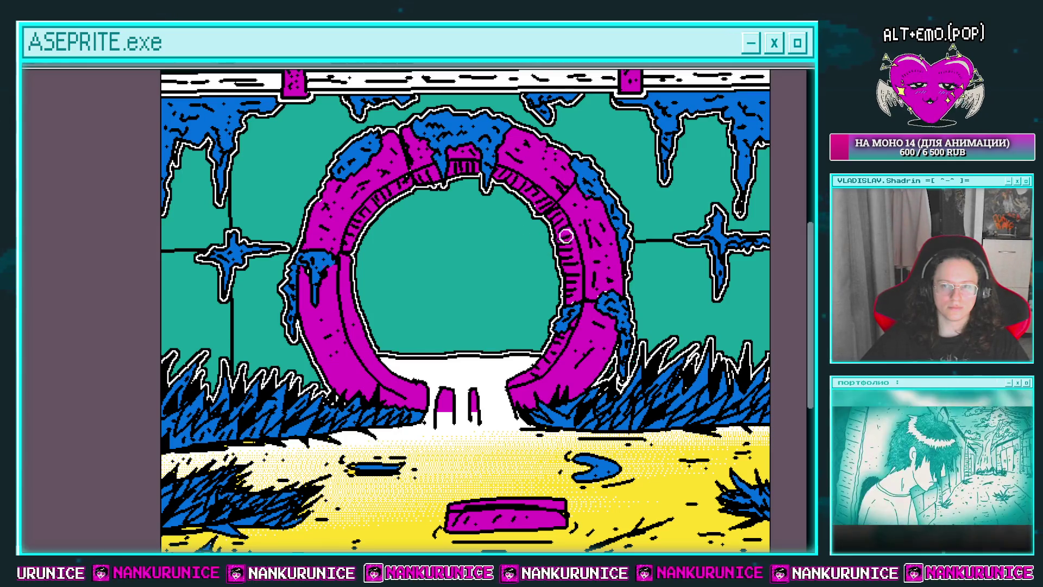
Pan across the wall and draw a diagonal crack in a left brick
drag(621, 203, 632, 239)
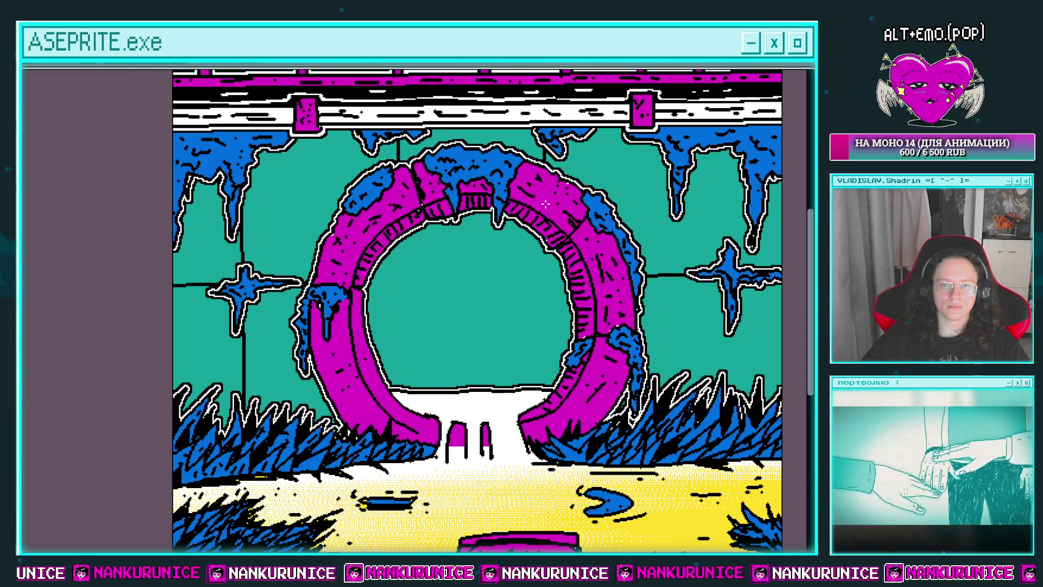
drag(548, 211, 457, 198)
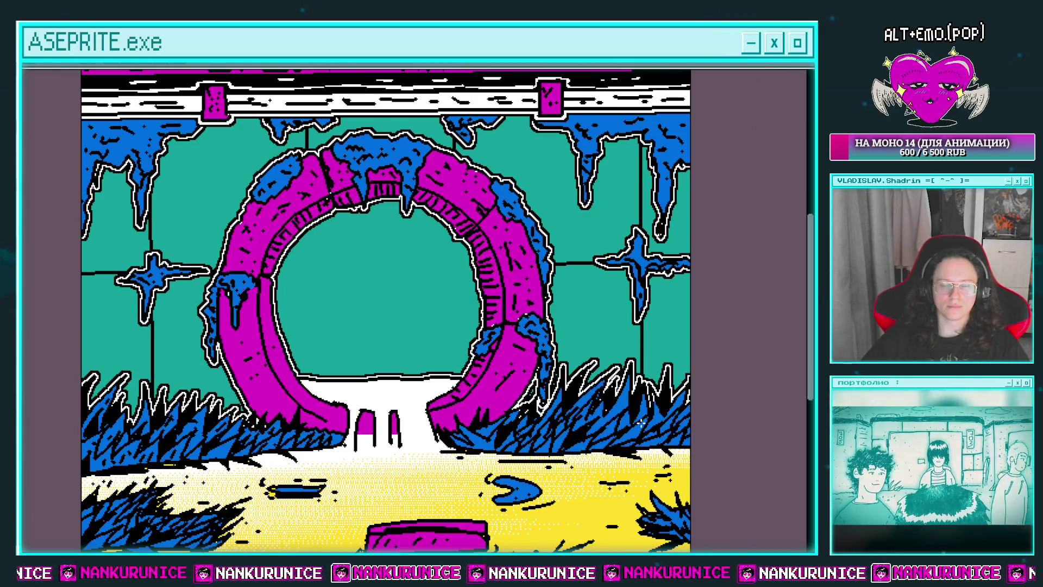
drag(550, 160, 572, 199)
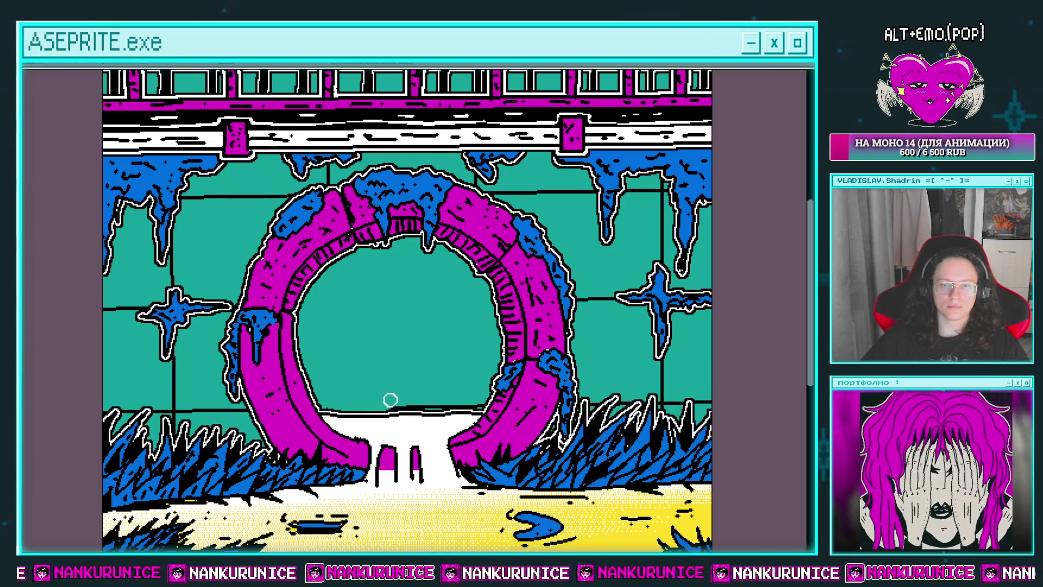
drag(434, 361, 451, 269)
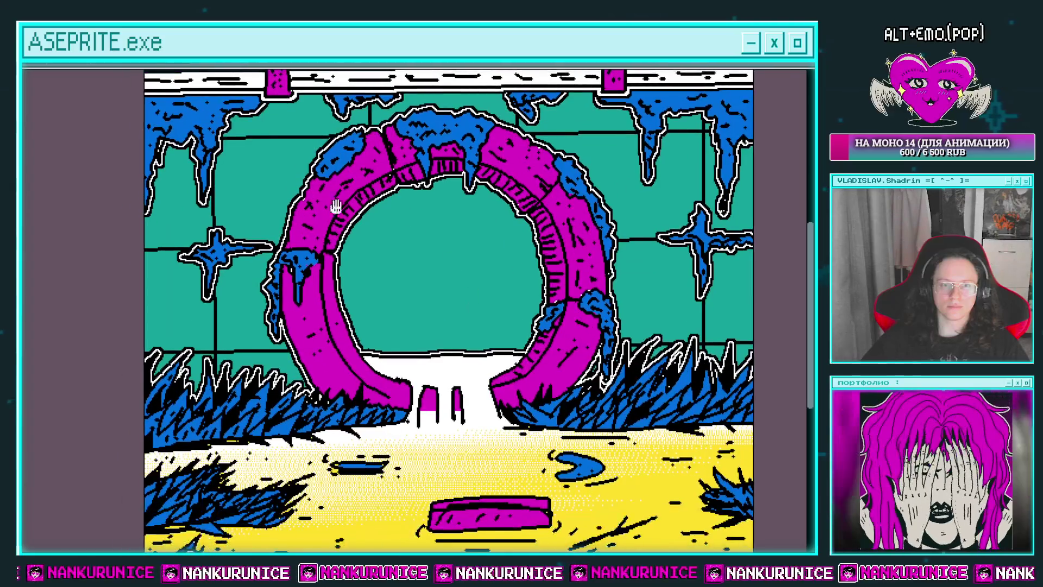
scroll(200, 175, up, 2)
mouse_move(199, 175)
mouse_down()
mouse_move(206, 216)
mouse_move(267, 190)
mouse_up()
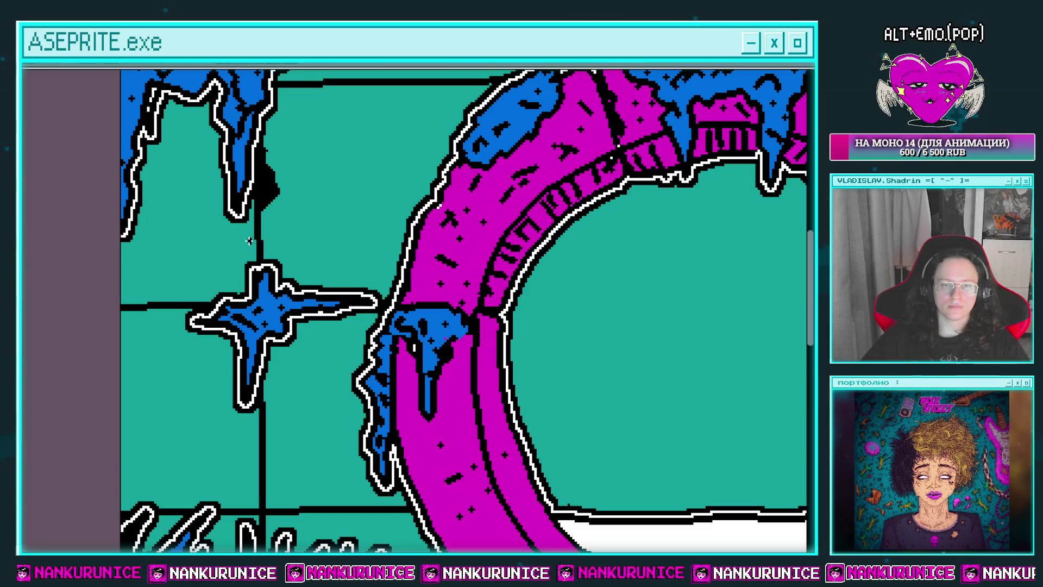
Zoom in and pan across the lower-left bricks, upper wall and arch
scroll(255, 261, down, 2)
scroll(199, 235, down, 3)
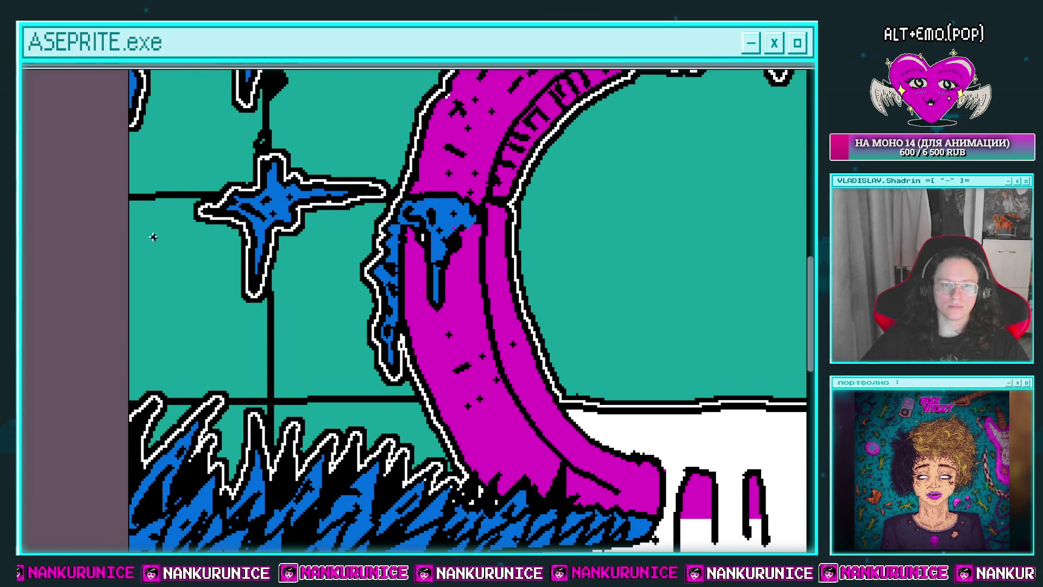
scroll(242, 315, down, 2)
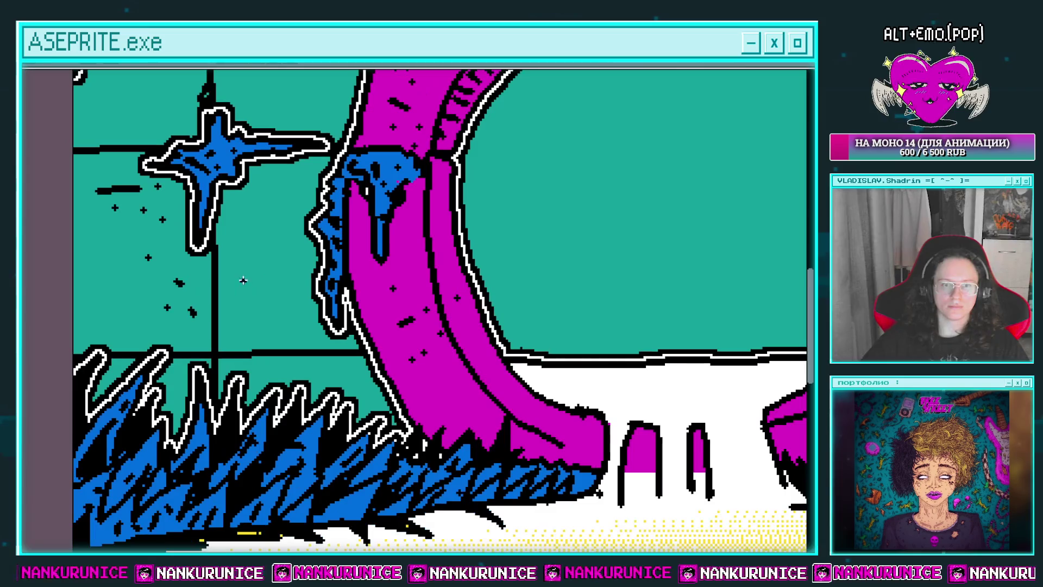
scroll(234, 326, down, 1)
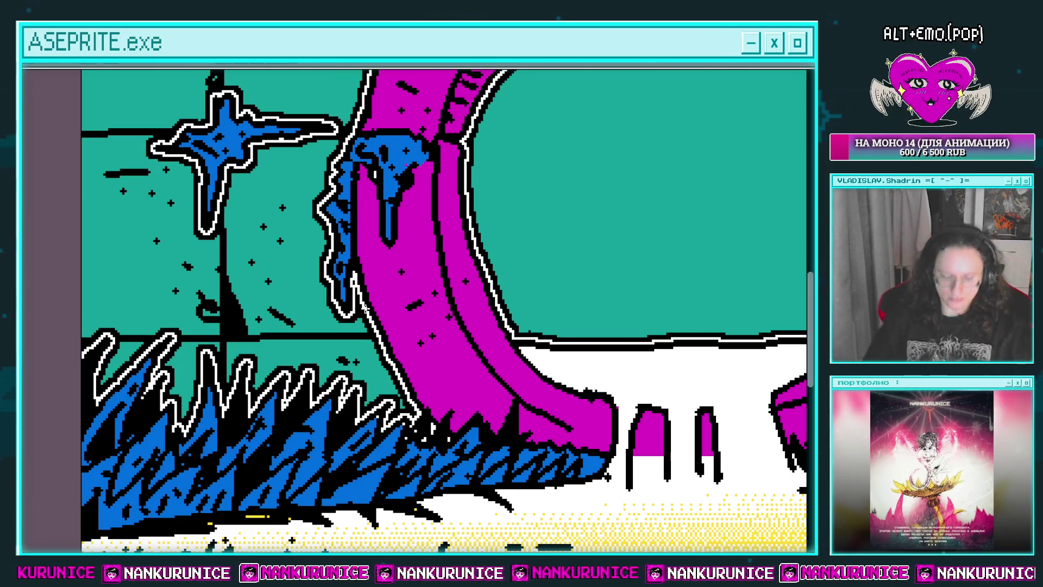
drag(251, 231, 313, 230)
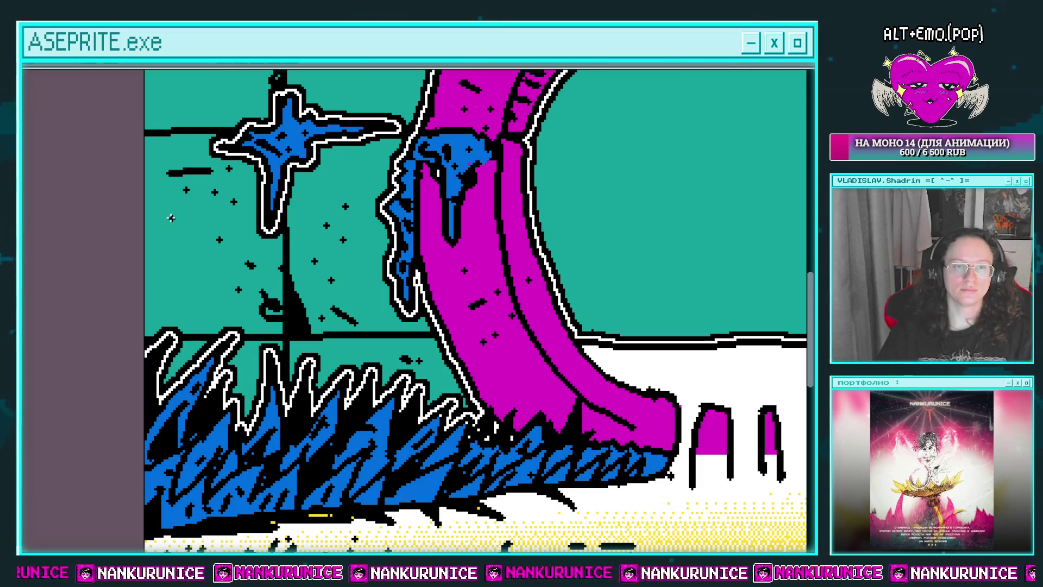
drag(217, 235, 191, 339)
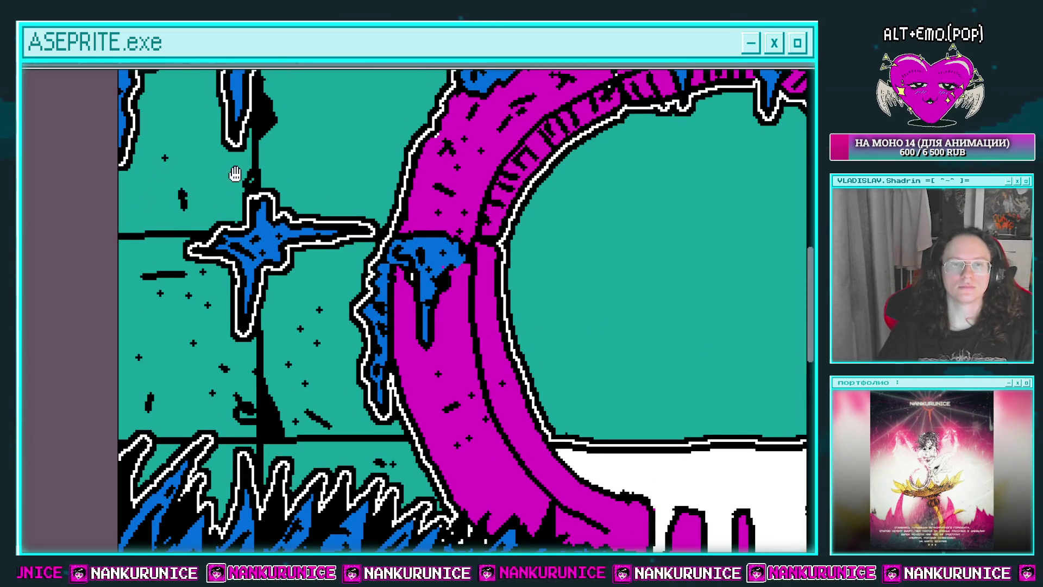
drag(235, 174, 205, 261)
scroll(323, 223, down, 2)
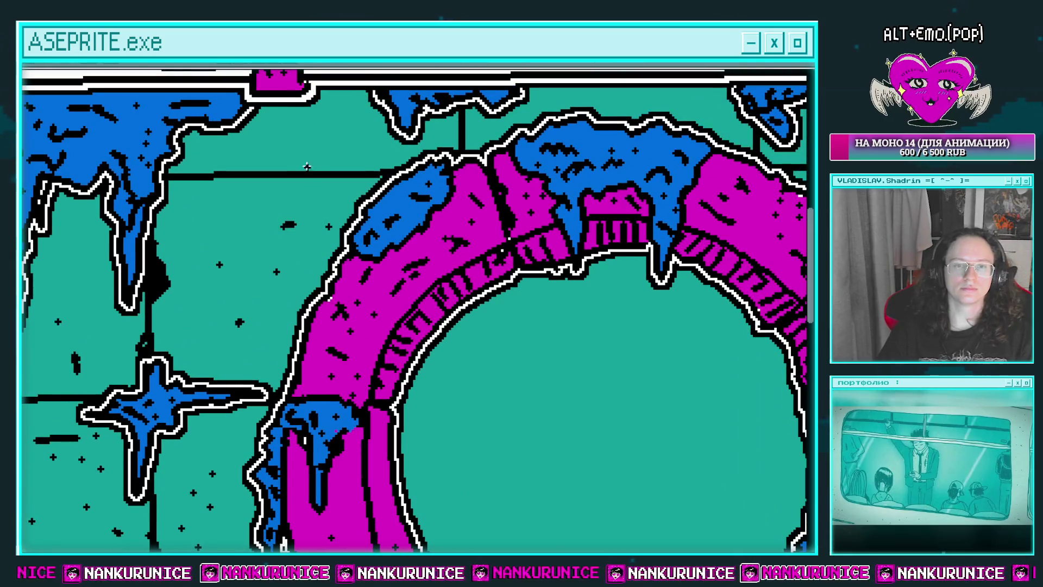
scroll(383, 183, down, 1)
scroll(580, 215, right, 2)
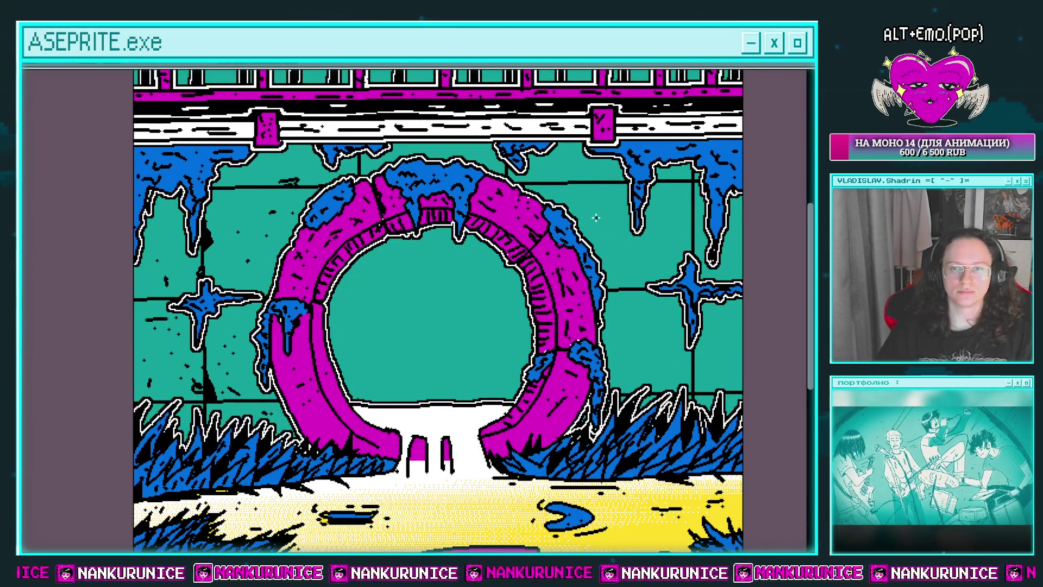
scroll(548, 195, up, 2)
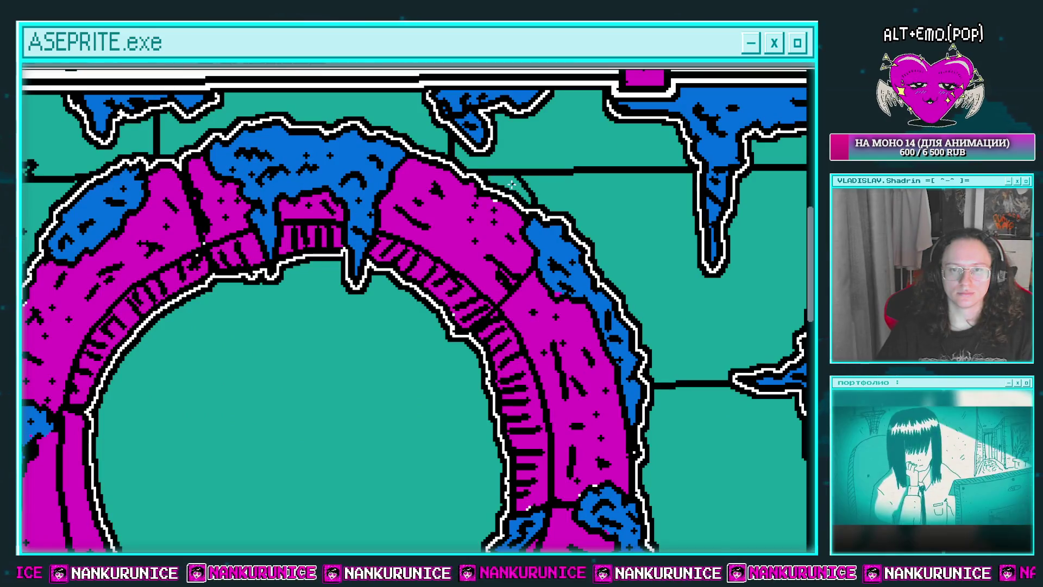
drag(535, 210, 548, 220)
scroll(547, 219, left, 2)
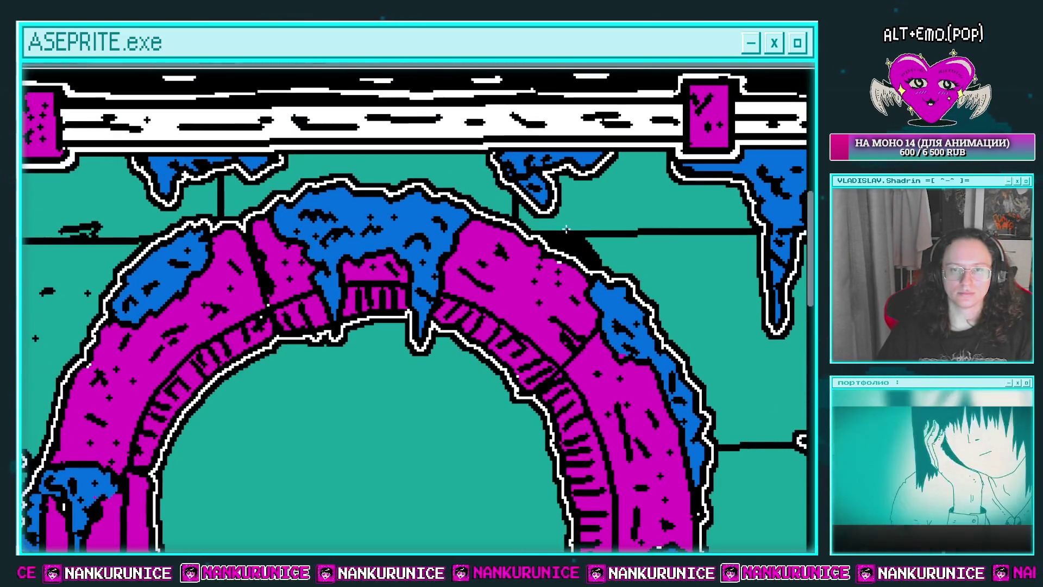
scroll(411, 160, left, 3)
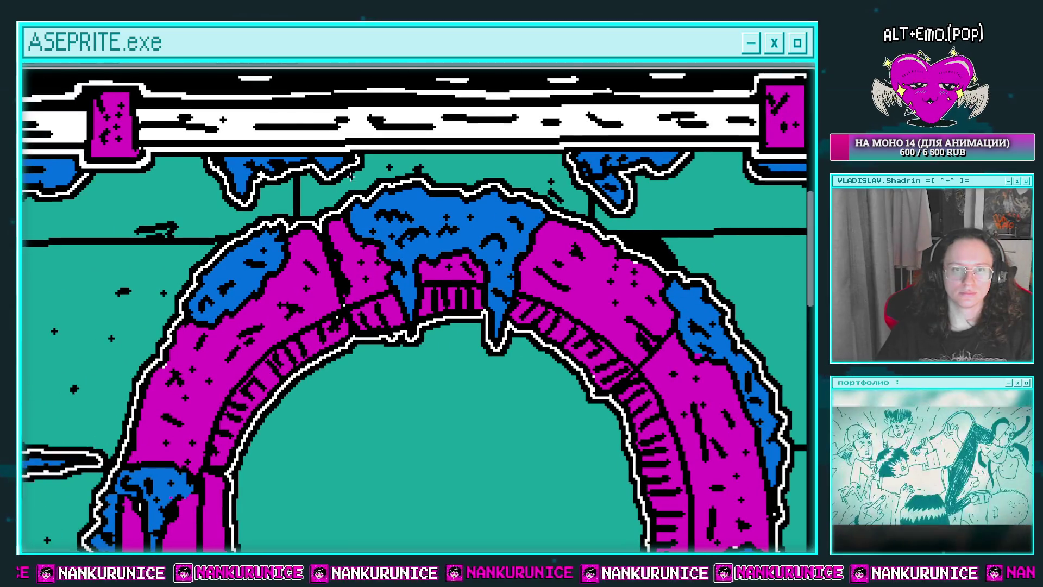
scroll(211, 169, right, 5)
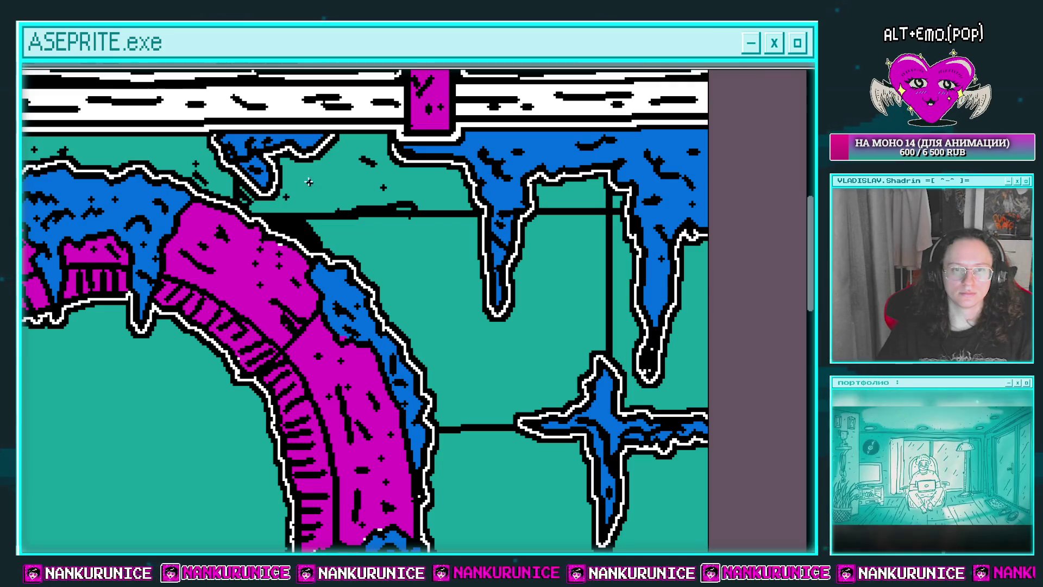
scroll(307, 172, right, 1)
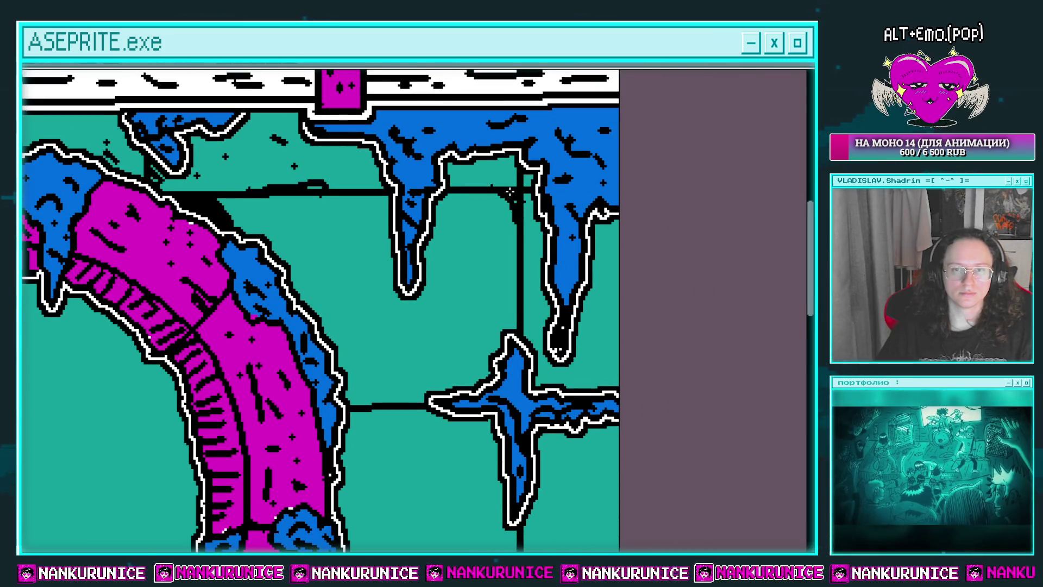
scroll(498, 203, down, 1)
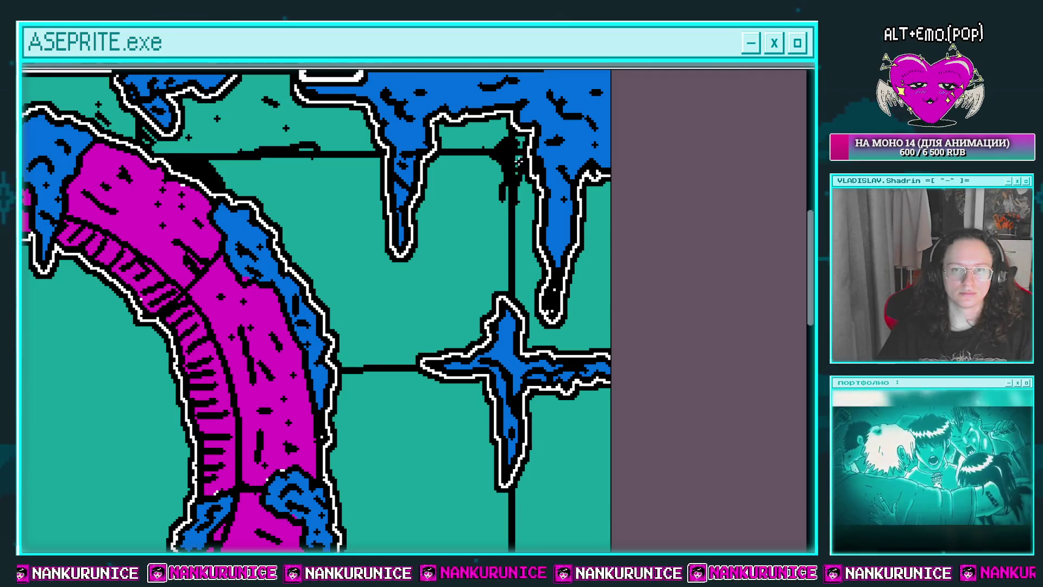
scroll(490, 219, down, 2)
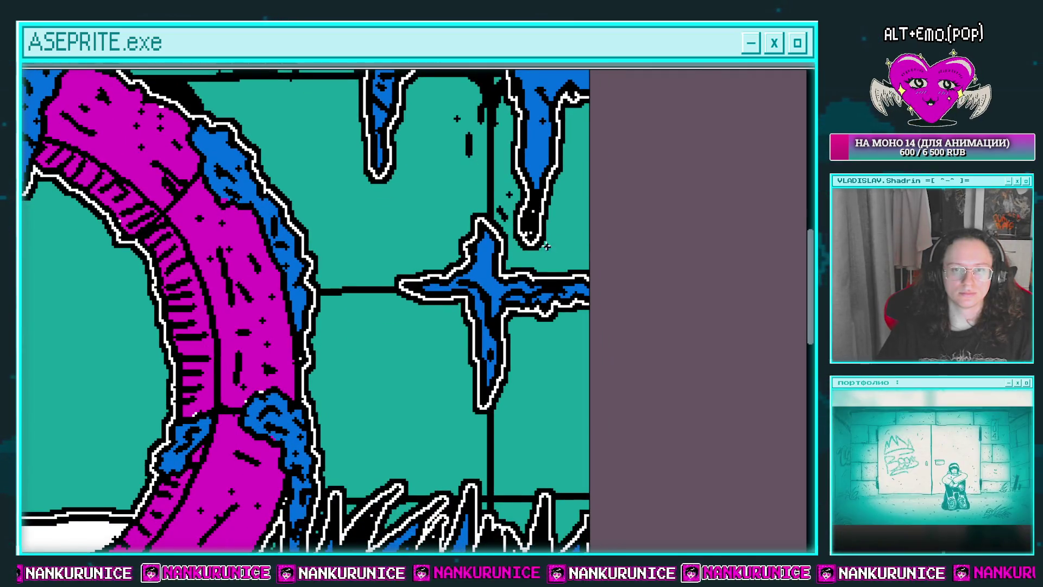
scroll(576, 242, up, 1)
scroll(568, 239, up, 1)
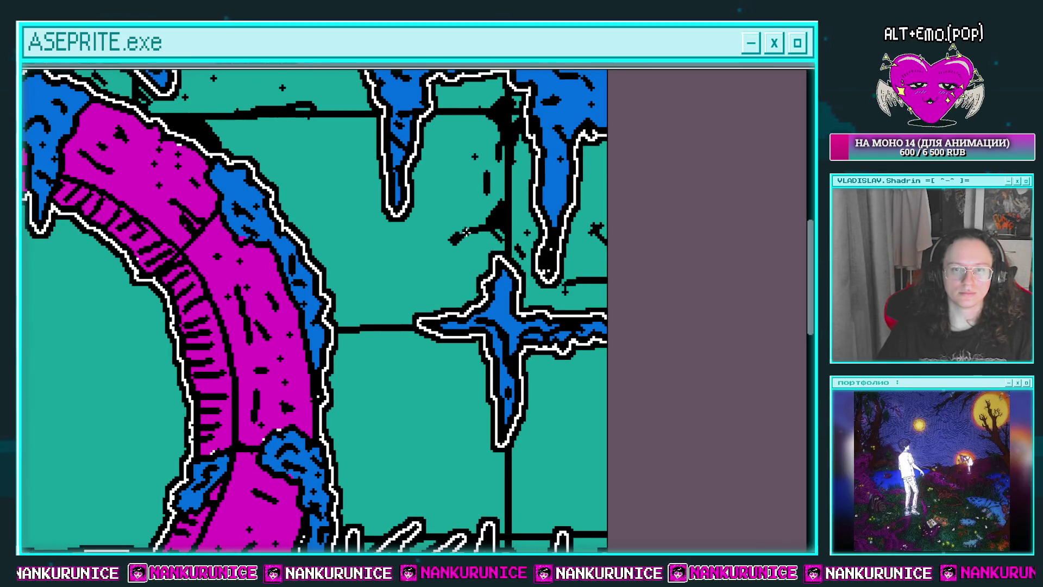
scroll(477, 233, left, 1)
scroll(445, 240, down, 2)
scroll(443, 239, down, 1)
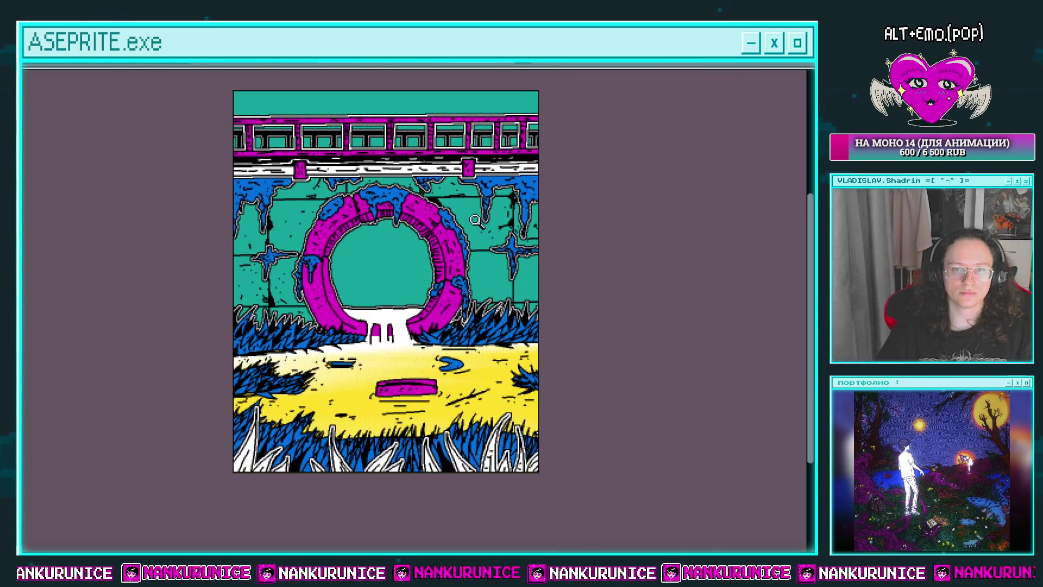
scroll(488, 256, up, 2)
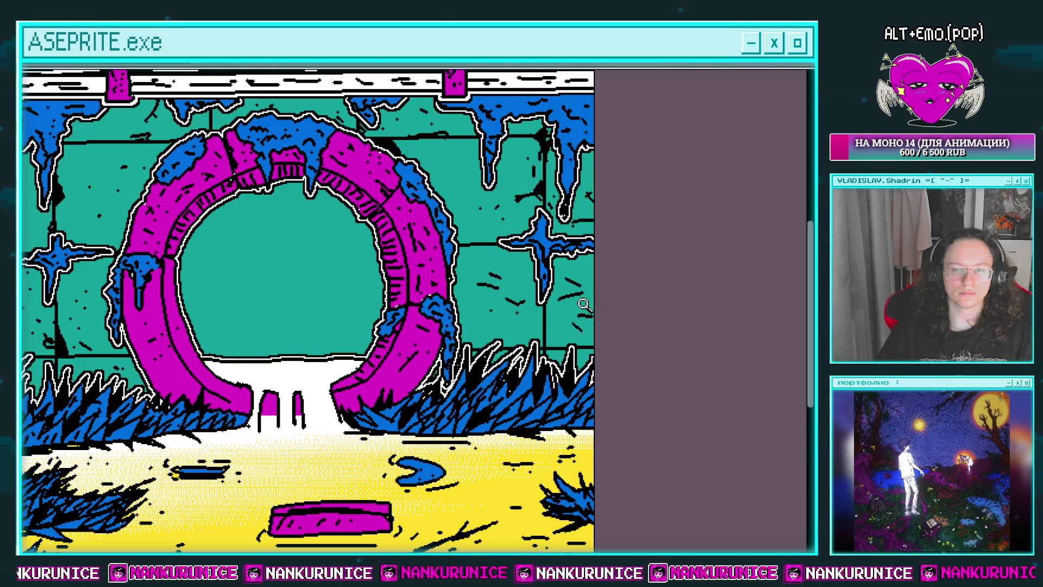
scroll(566, 247, up, 1)
scroll(499, 288, down, 2)
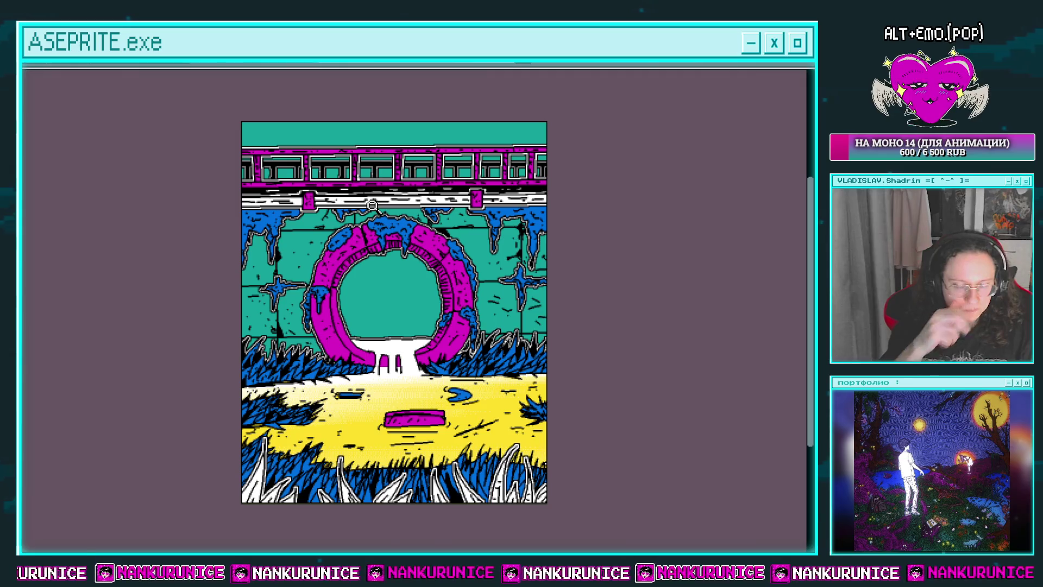
scroll(313, 249, up, 1)
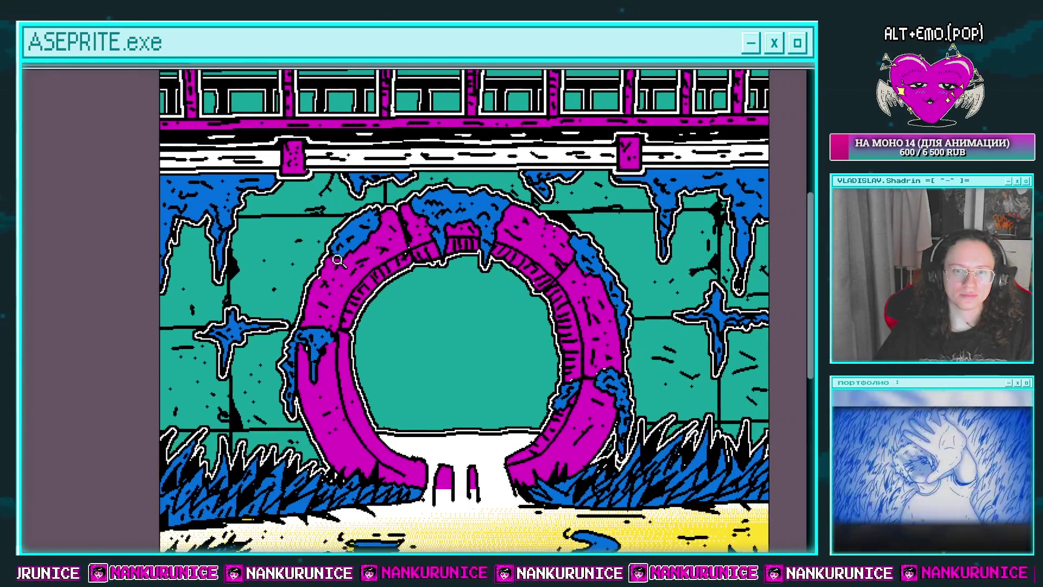
scroll(313, 249, down, 2)
key(Tab)
Add a new layer above the green background and bucket-fill the portal interior and top sky strip teal
click(143, 177)
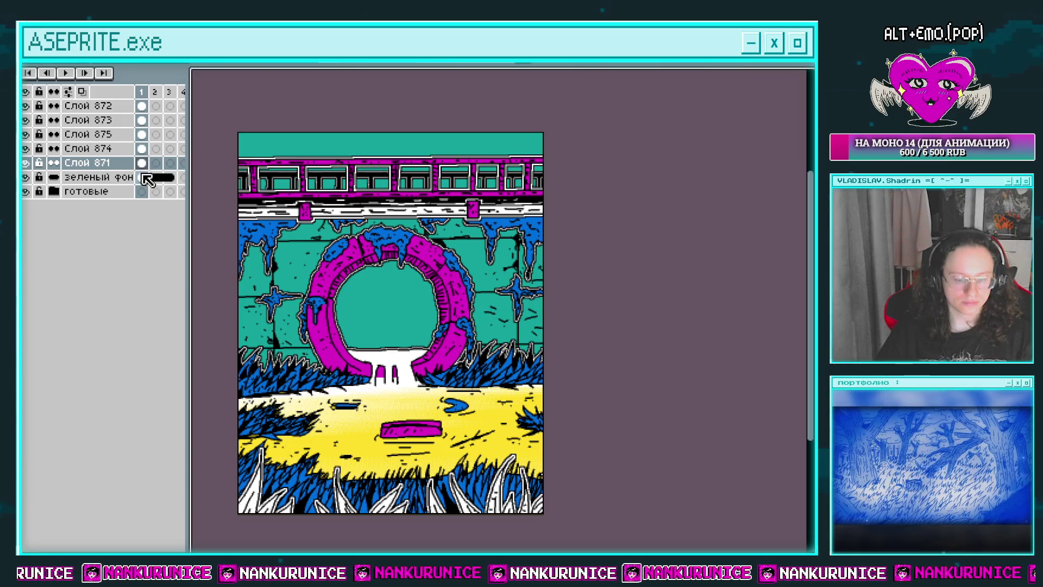
key(shift+n)
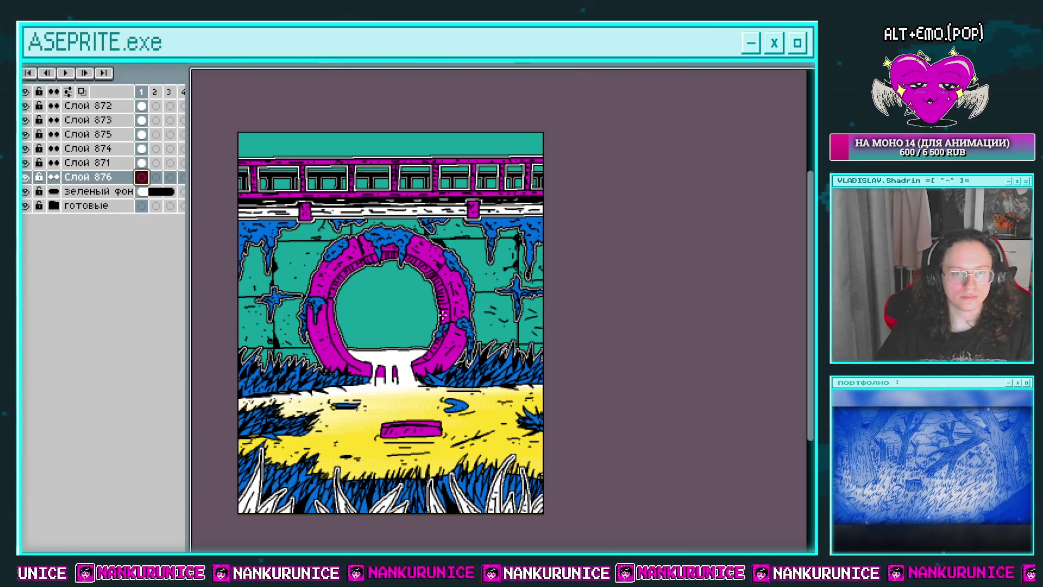
drag(442, 259, 457, 260)
key(Tab)
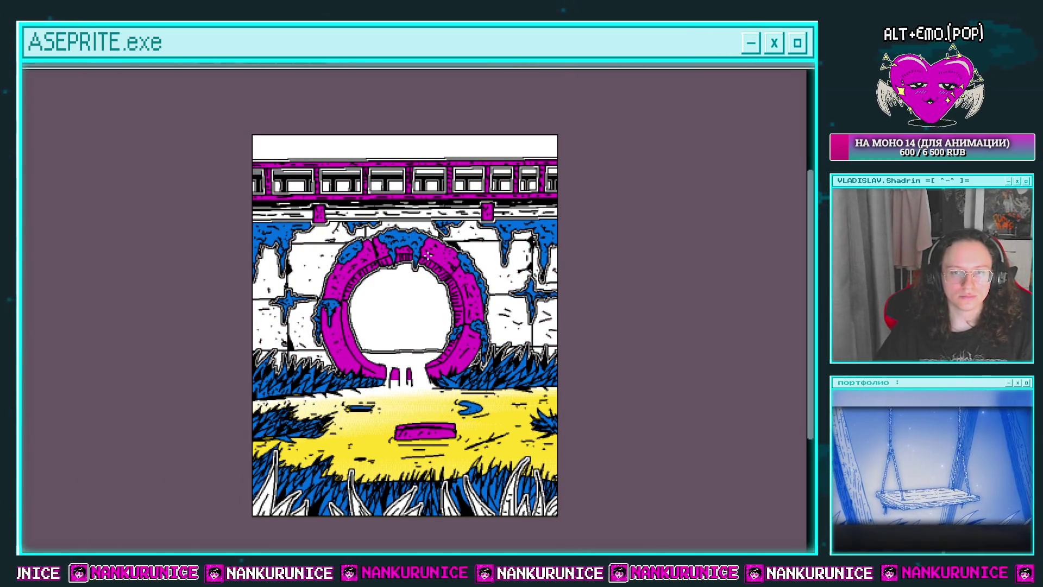
click(418, 283)
right_click(429, 258)
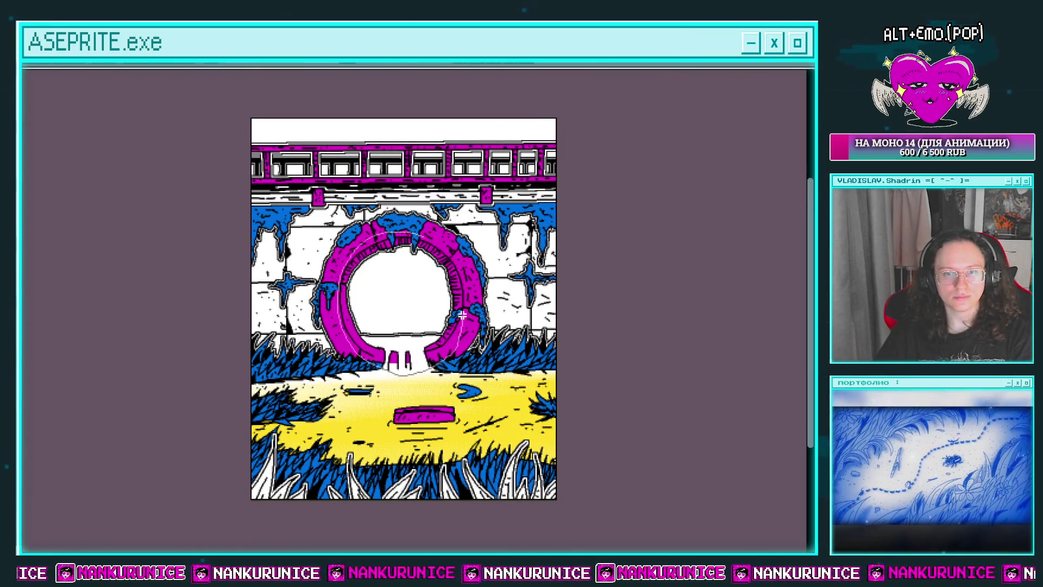
click(402, 294)
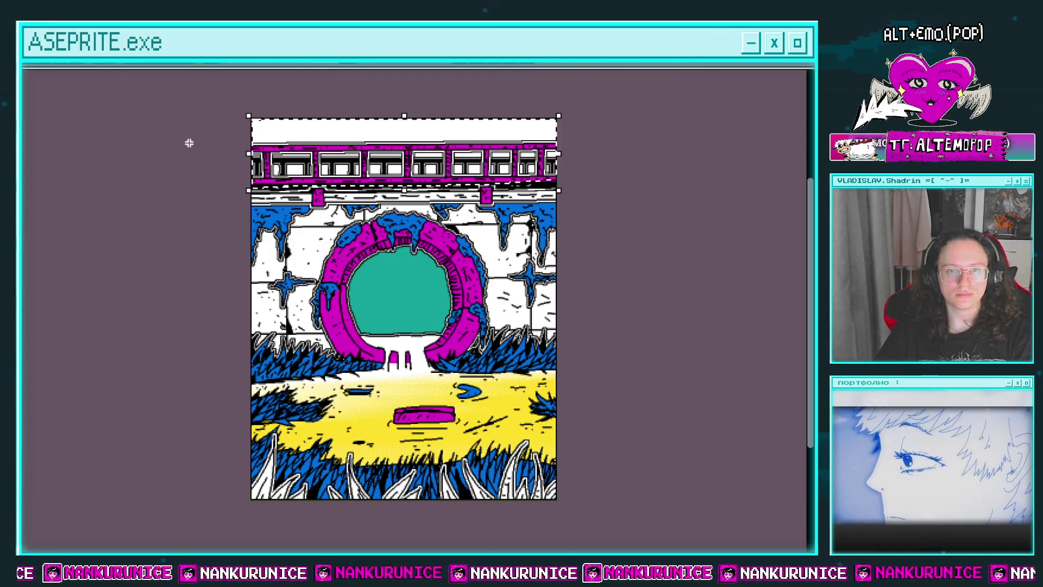
click(256, 133)
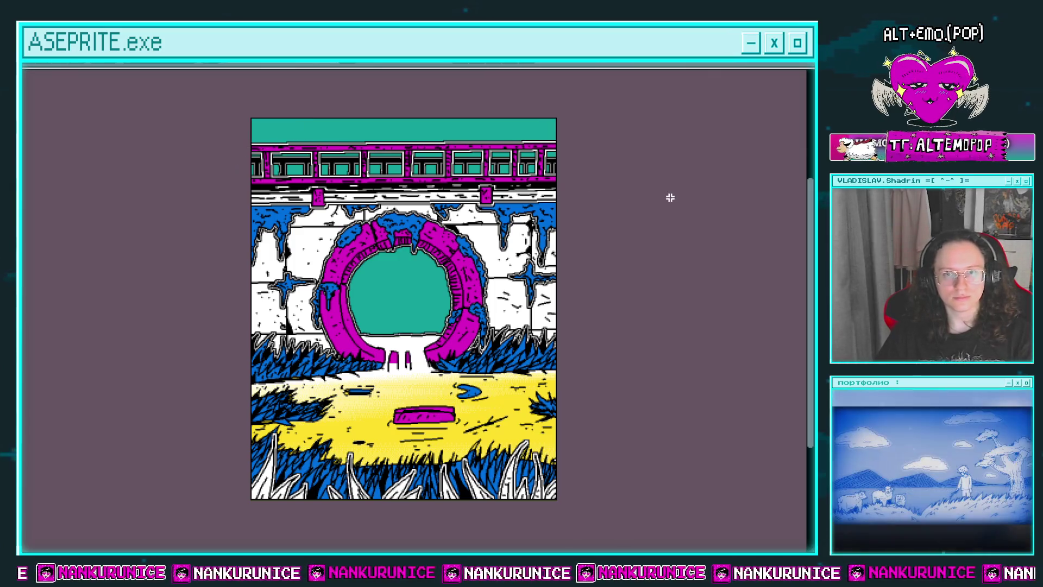
key(Tab)
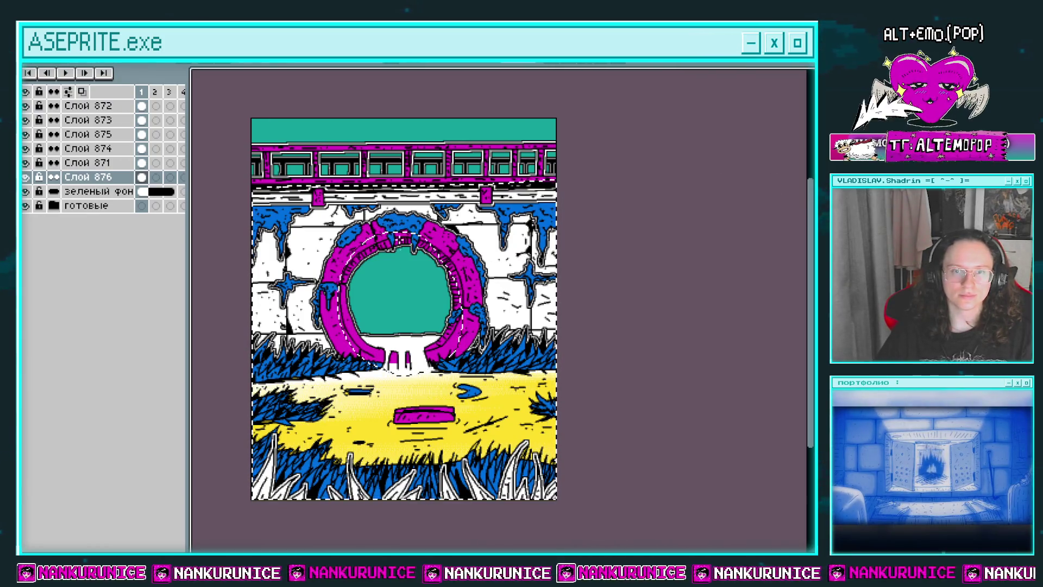
Try grey dithered gradients over the wall selection, redraw the preferred one, then deselect
click(402, 239)
key(ctrl+z)
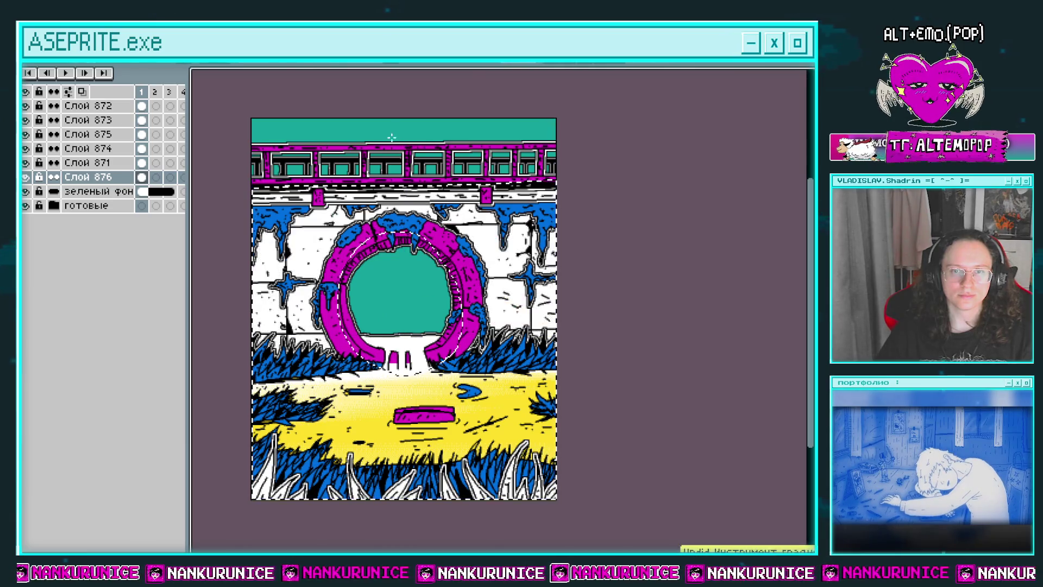
drag(408, 220, 402, 312)
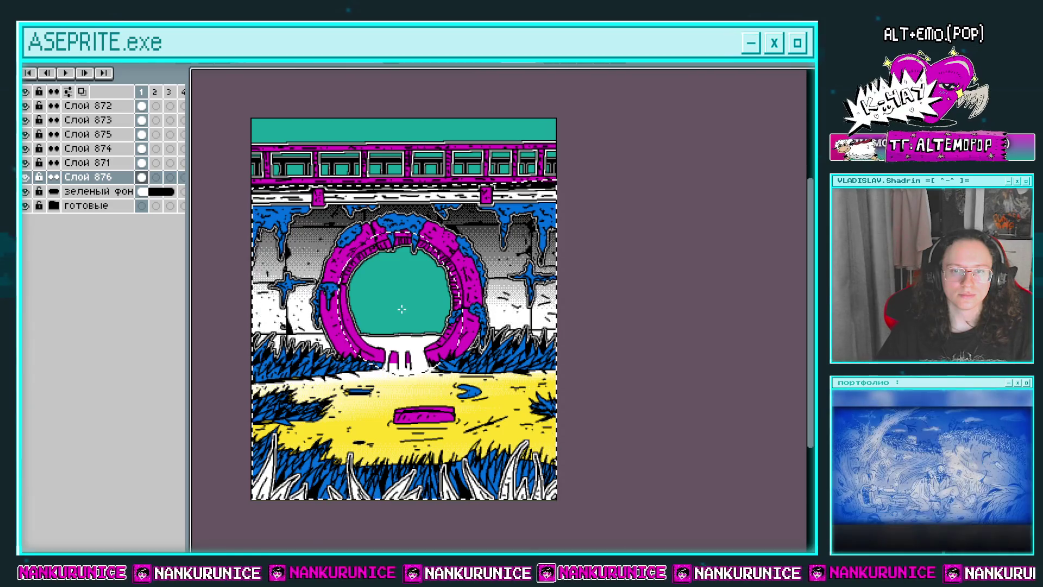
key(ctrl+z)
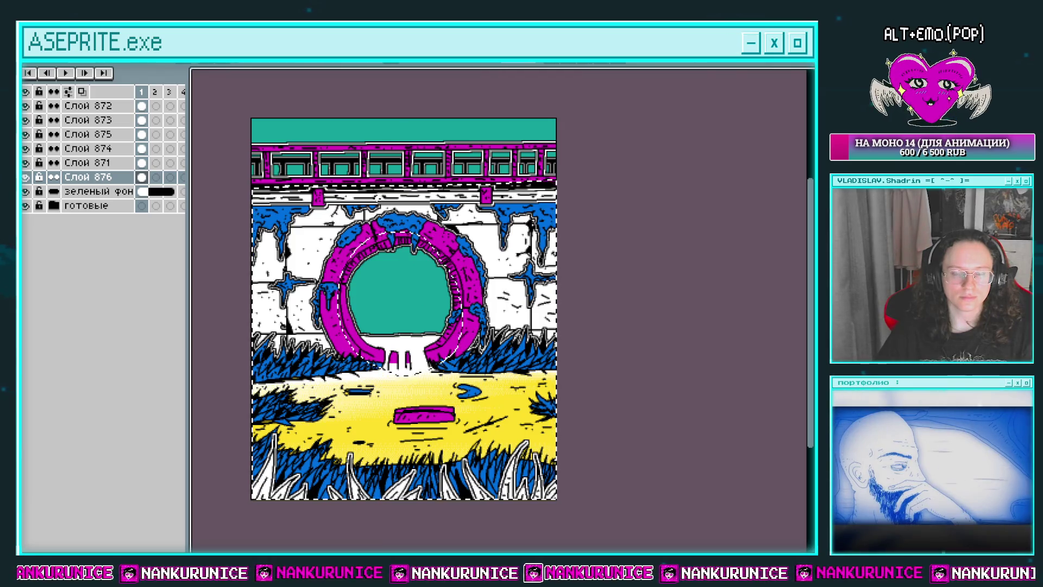
drag(381, 212, 377, 263)
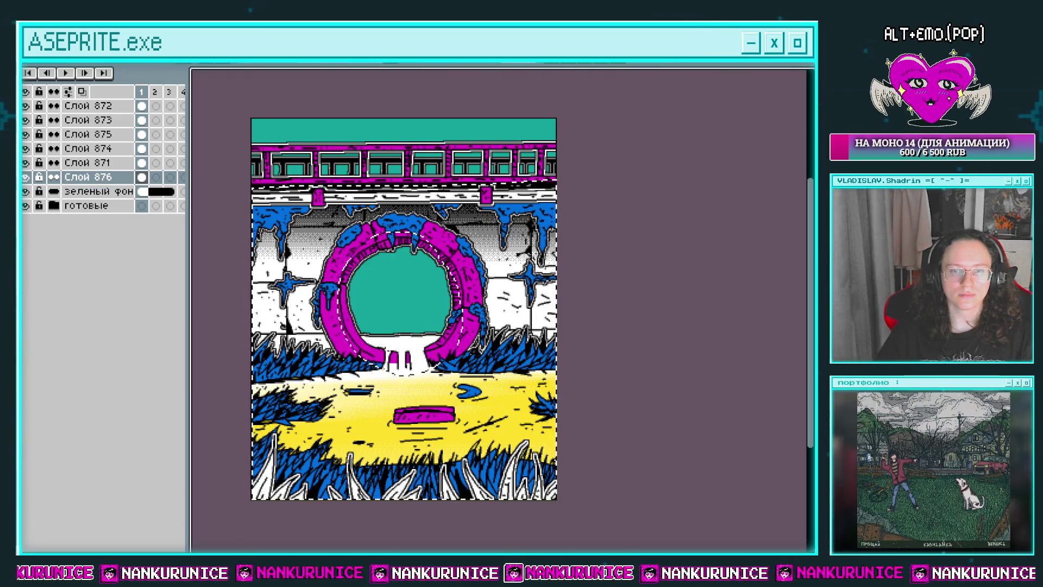
key(ctrl+d)
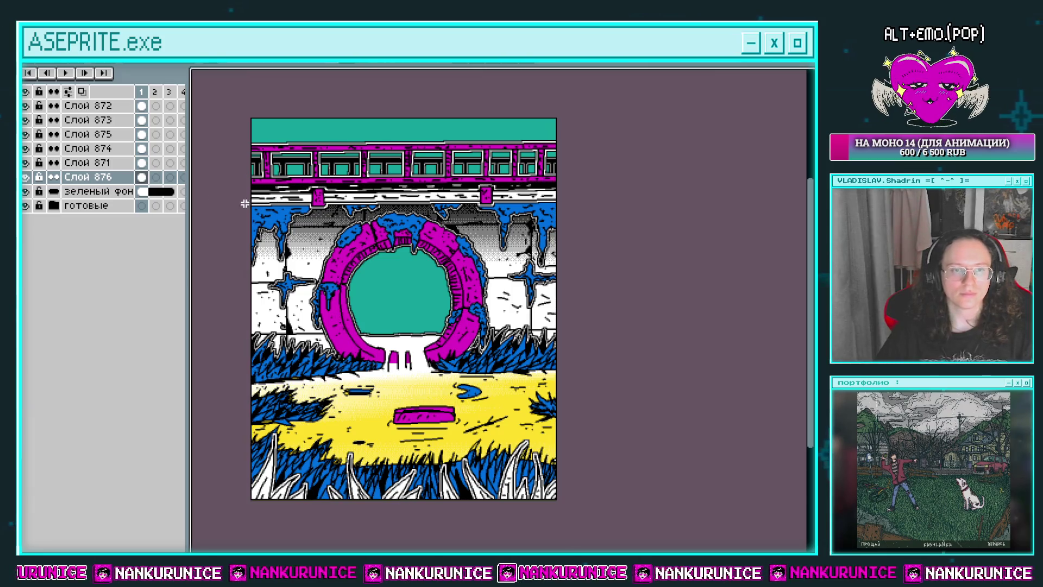
Switch between layers Слой 871 and Слой 874, toggling layer visibility to check their contents
click(98, 165)
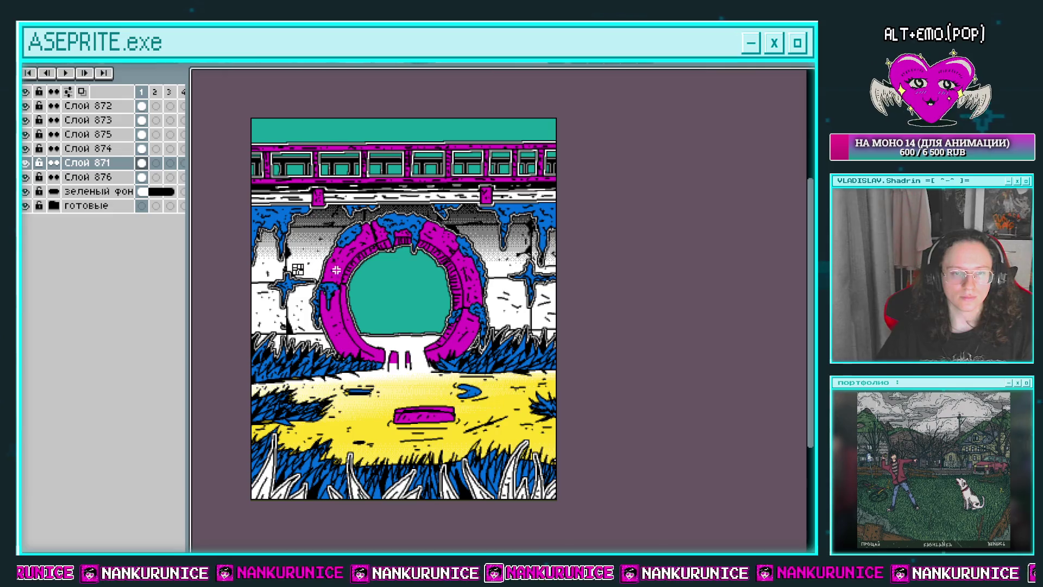
click(81, 153)
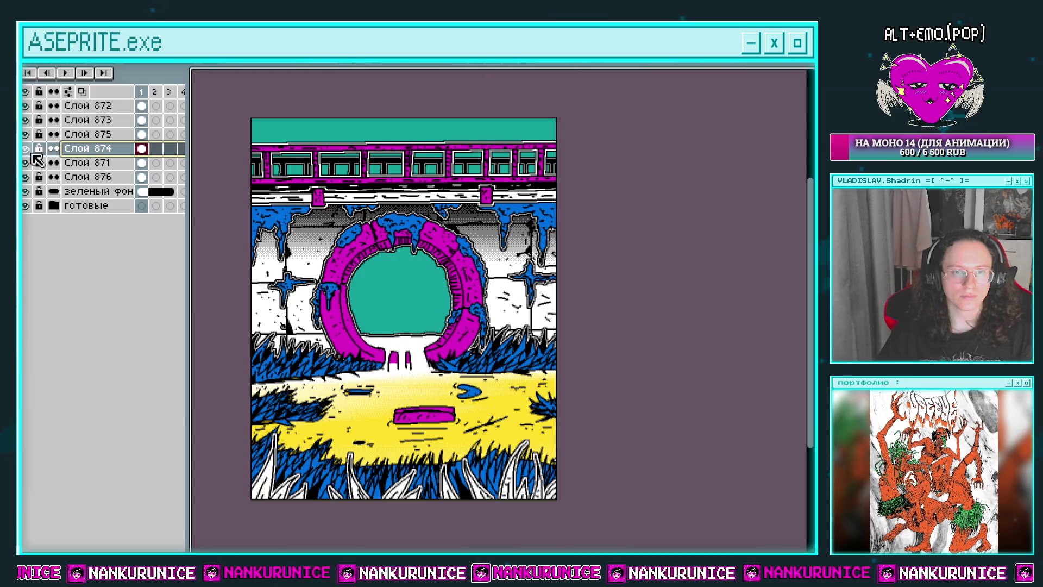
click(26, 162)
click(26, 163)
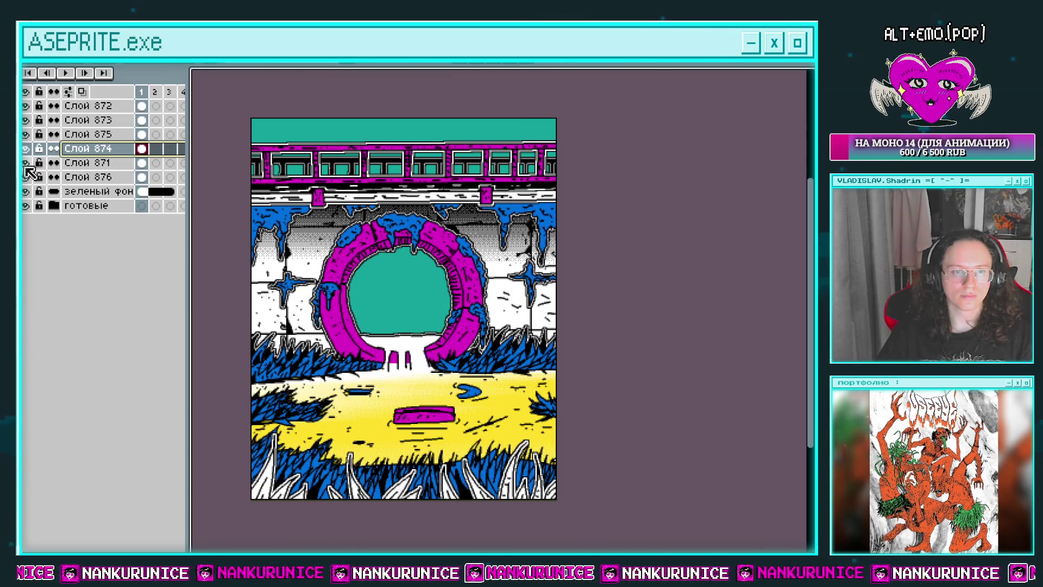
click(26, 166)
click(26, 166)
click(143, 165)
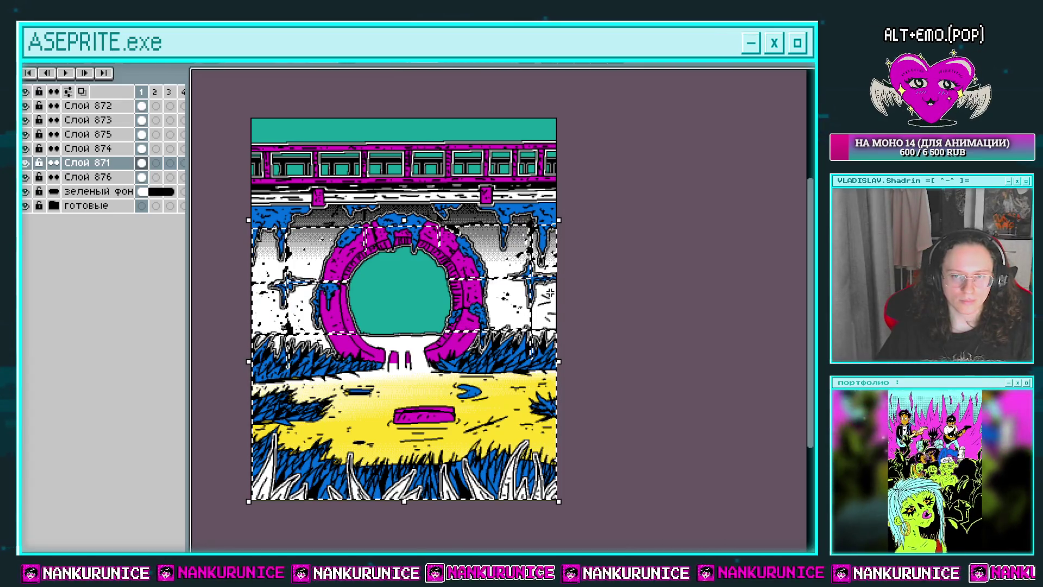
On Слой 876, test a dithered gradient inside the portal, stepping through undos to compare versions
click(142, 177)
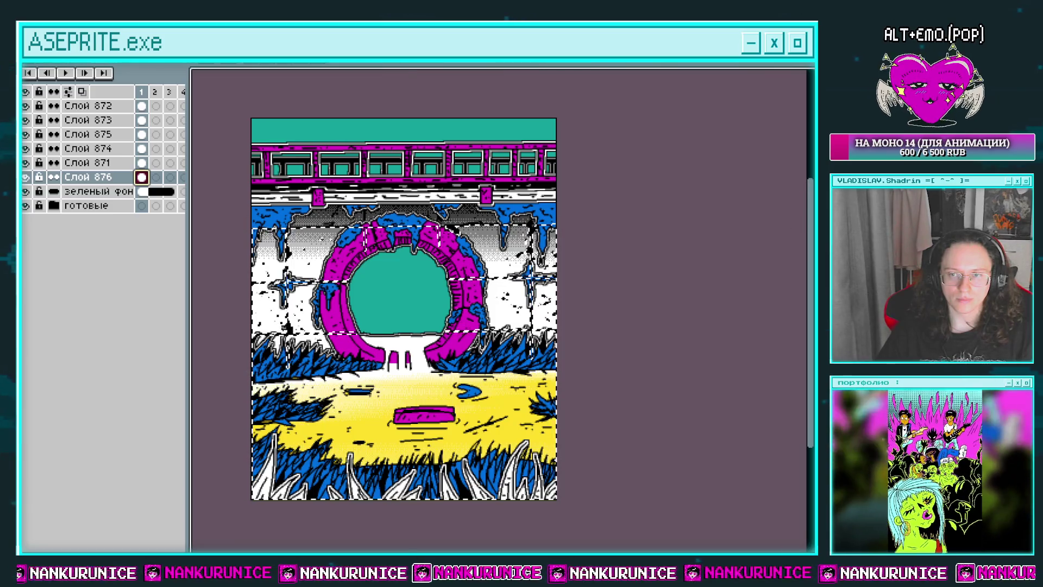
drag(387, 273, 388, 326)
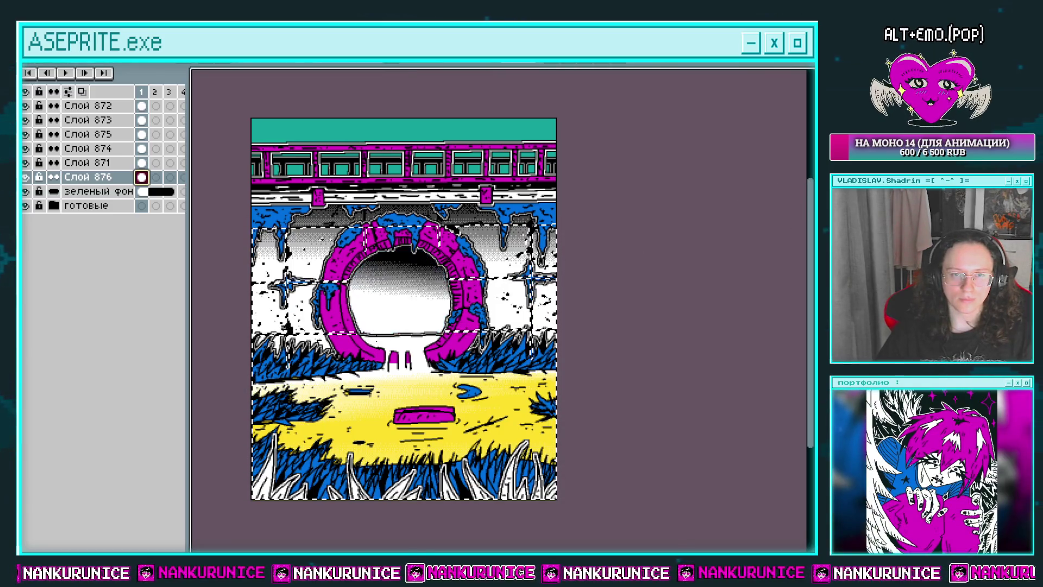
key(ctrl+z)
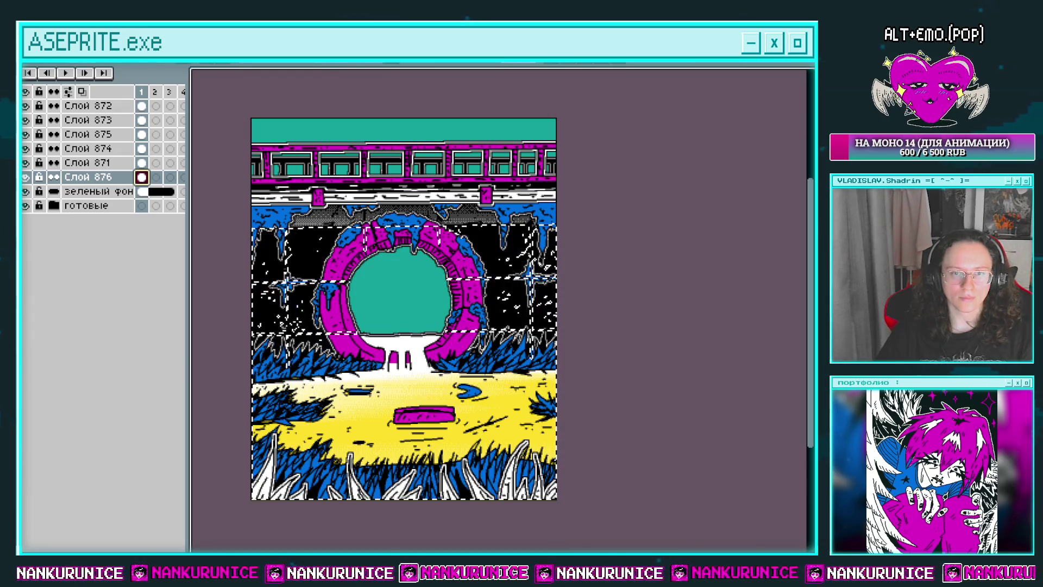
key(ctrl+z)
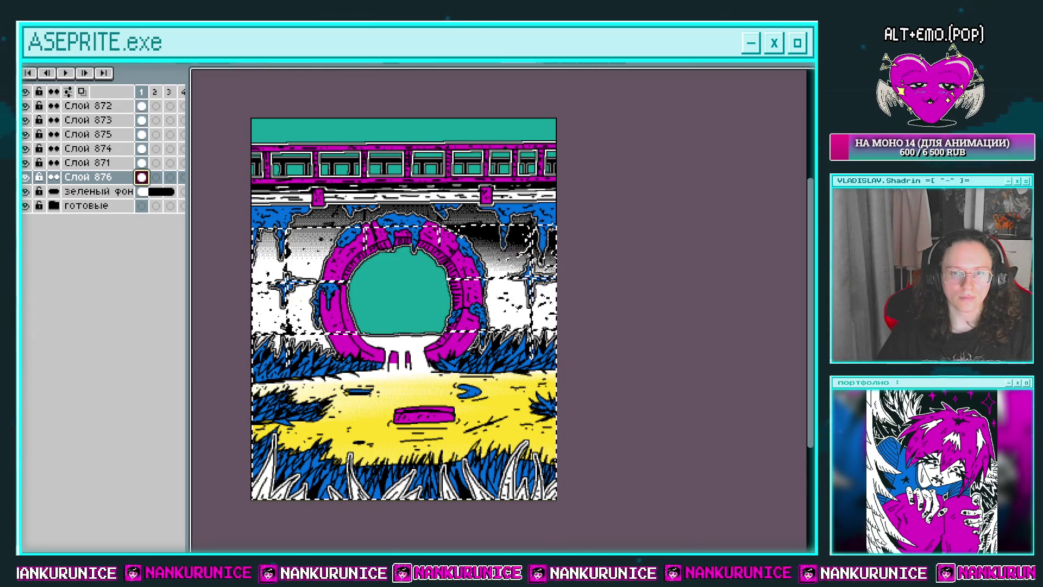
key(ctrl+z)
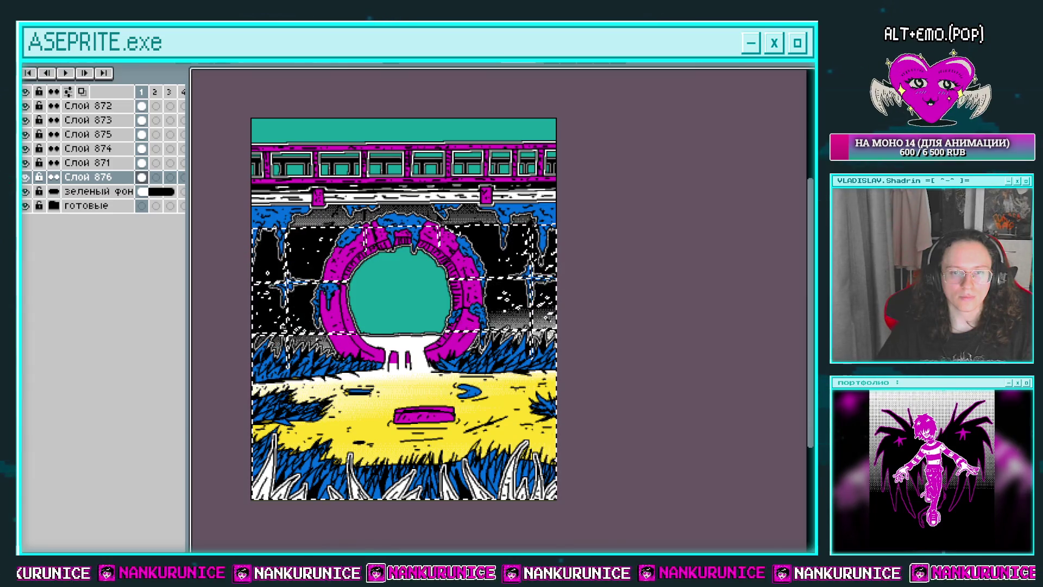
key(ctrl+z)
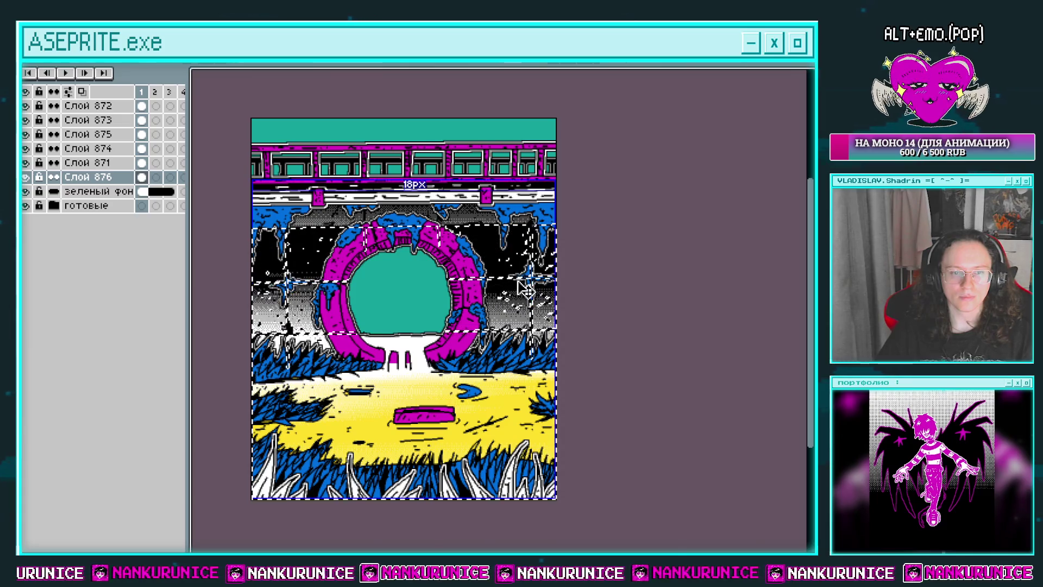
key(ctrl+z)
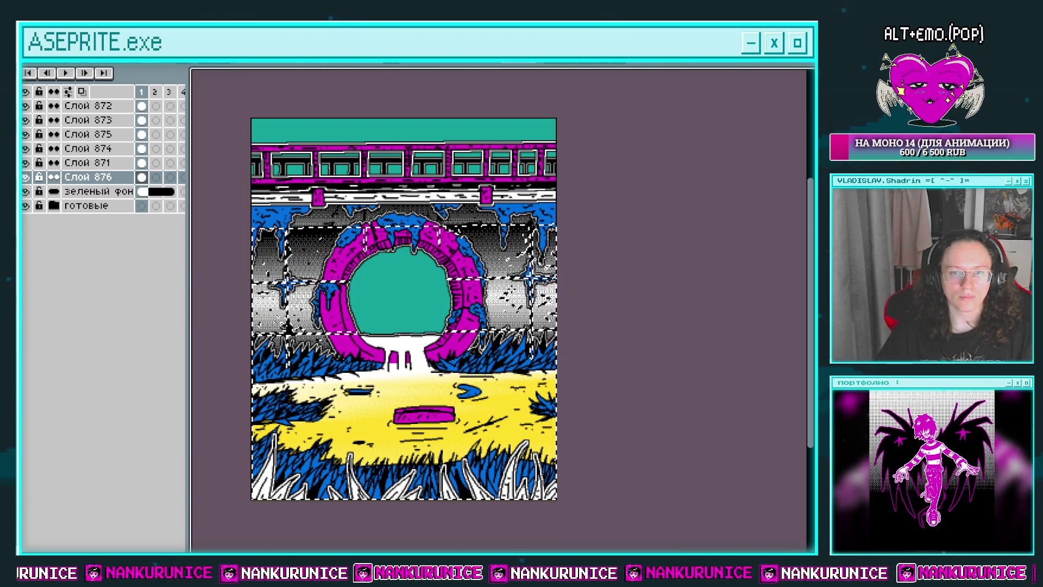
key(ctrl+d)
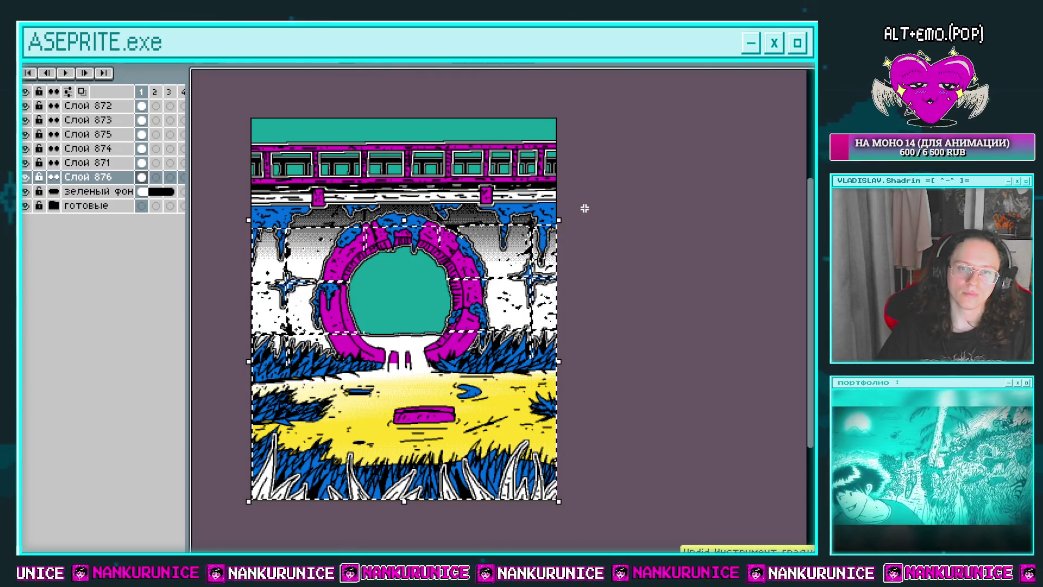
key(ctrl+z)
key(ctrl+z)
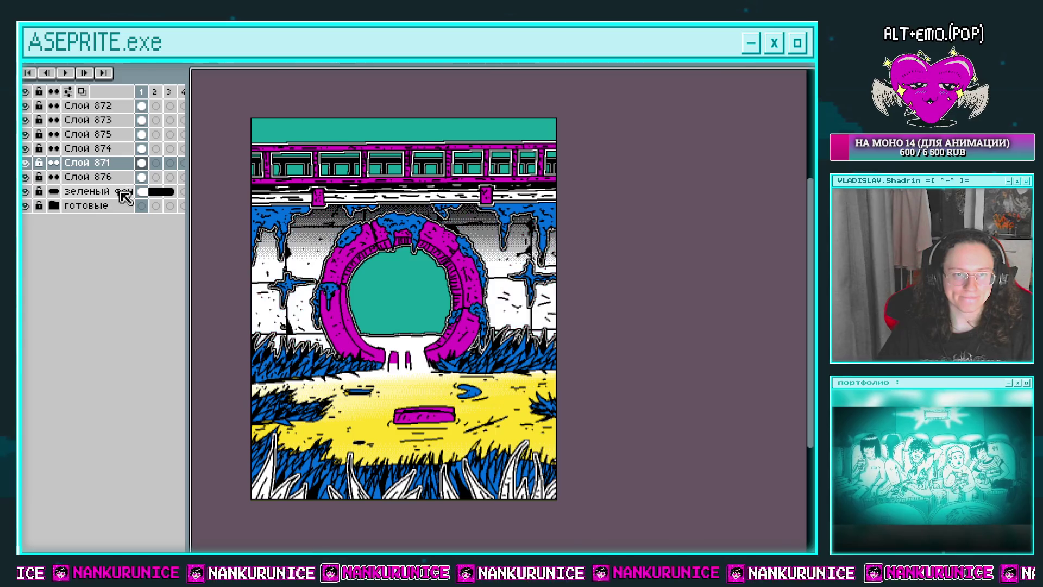
Compare the wall with Слой 876 hidden and shown, then remove the grey gradient behind the arch
click(142, 177)
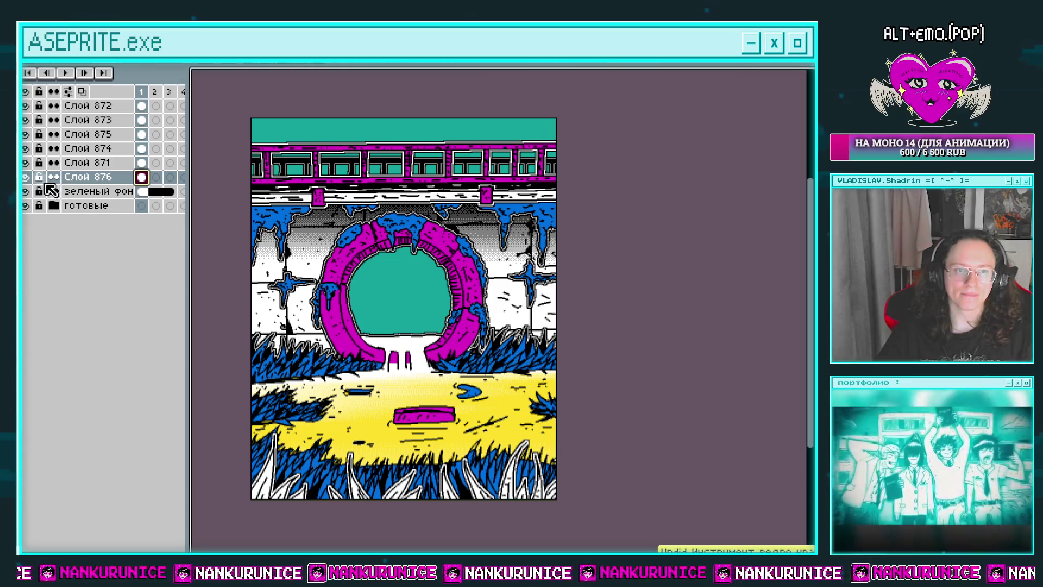
click(31, 175)
click(31, 175)
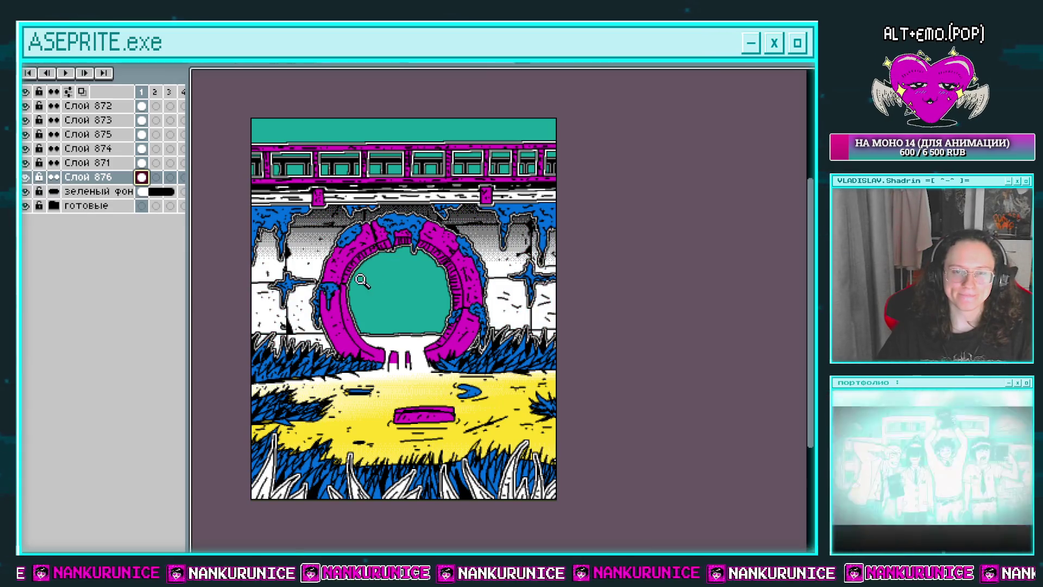
scroll(401, 279, up, 2)
key(Tab)
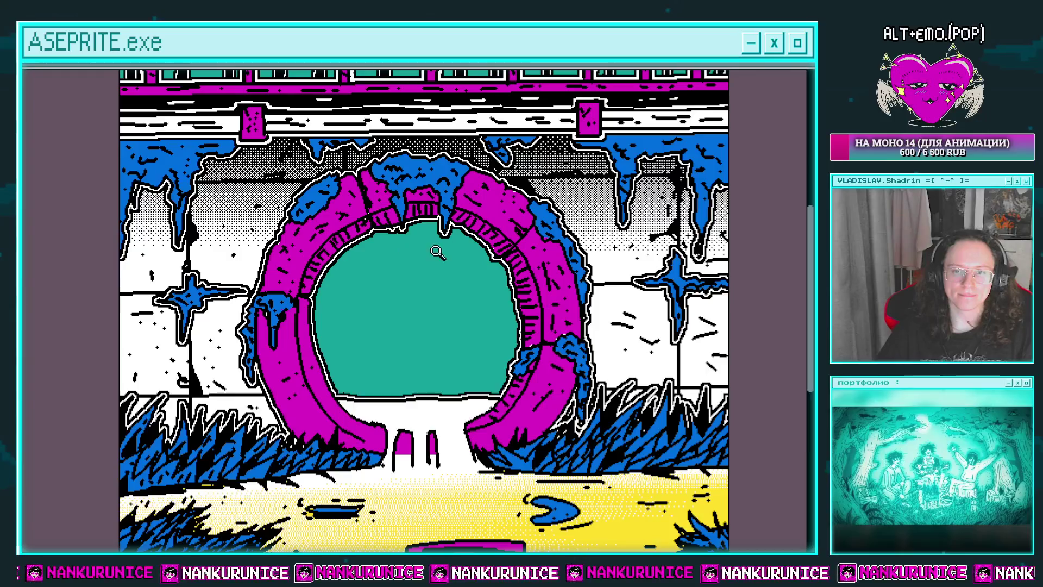
scroll(437, 251, down, 2)
scroll(435, 302, up, 2)
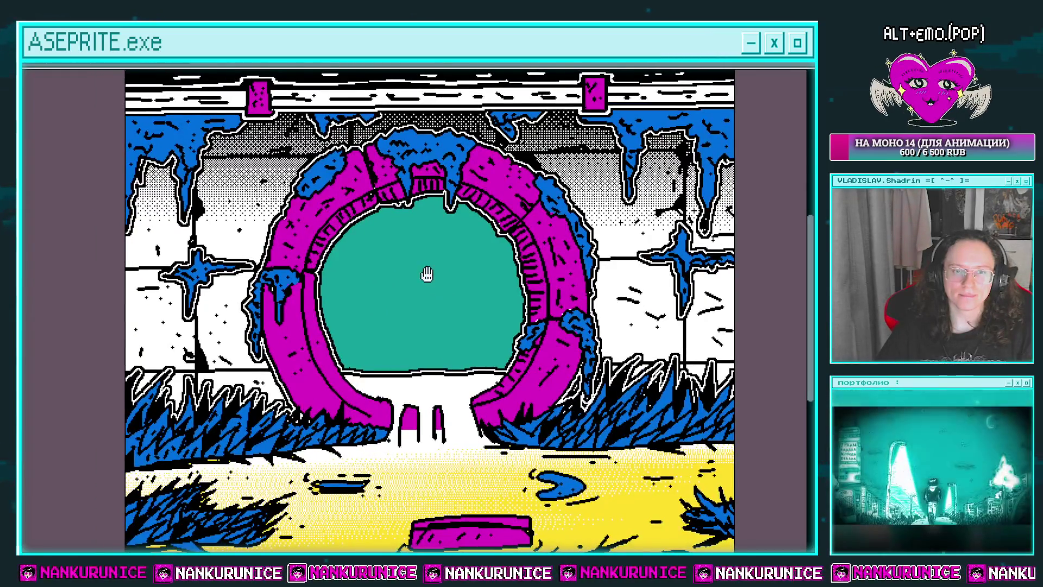
scroll(431, 287, down, 2)
key(ctrl+shift+d)
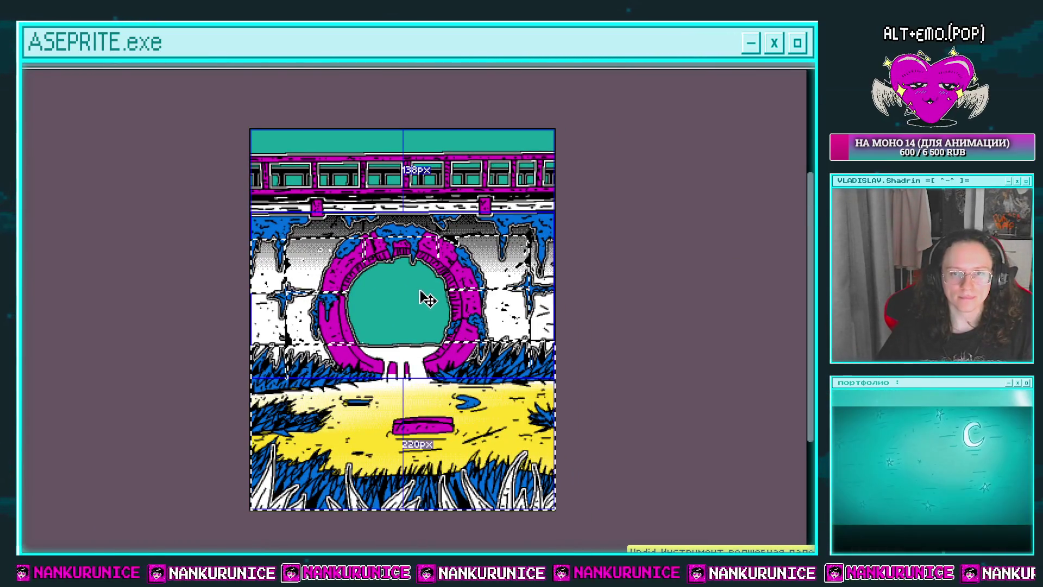
key(ctrl+z)
key(ctrl+z)
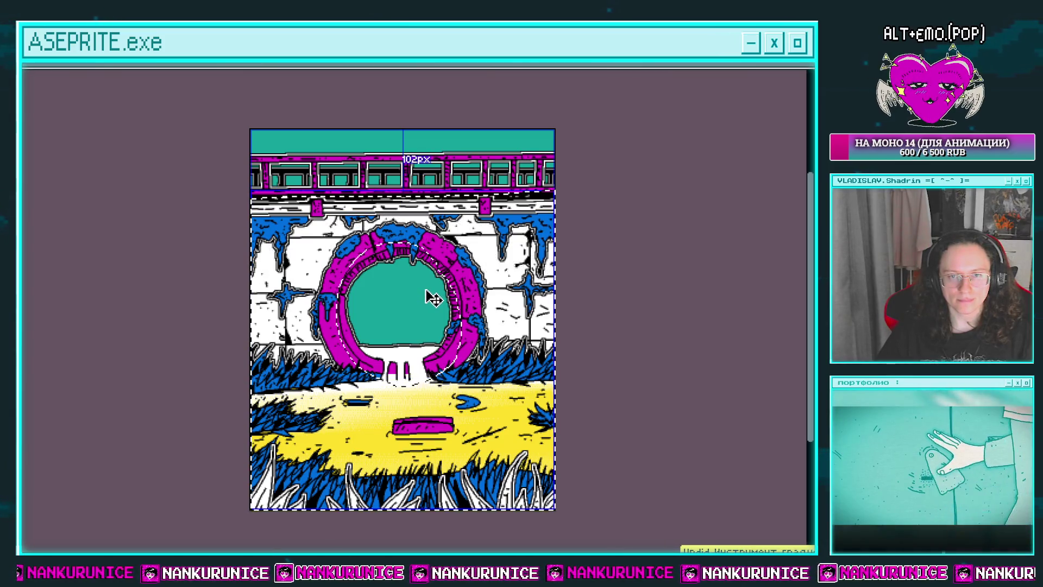
key(Tab)
Test a blue fill and black-to-blue gradient on the wall, undo it, and add layer Слой 877
key(m)
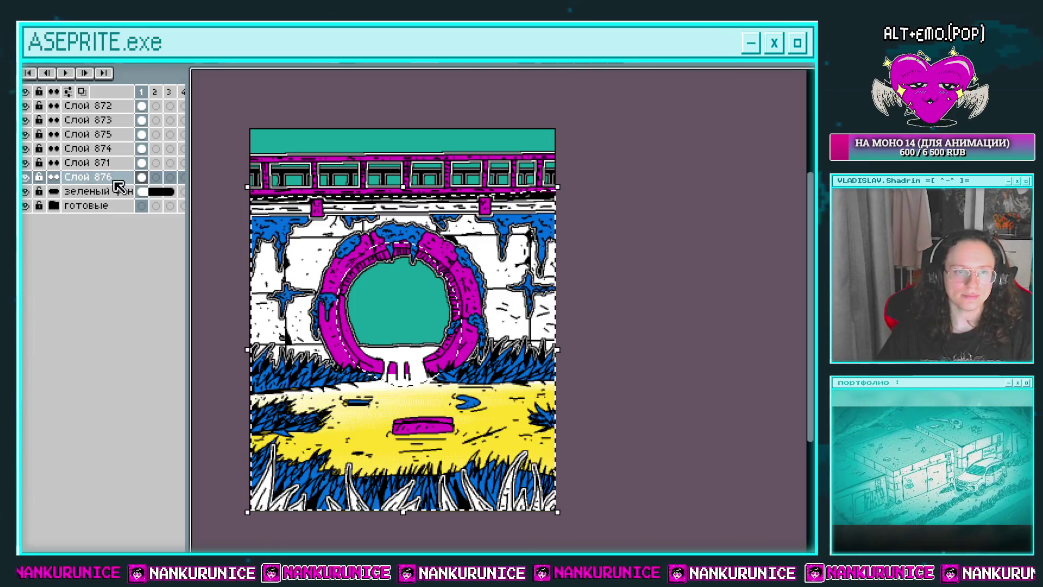
key(g)
key(g)
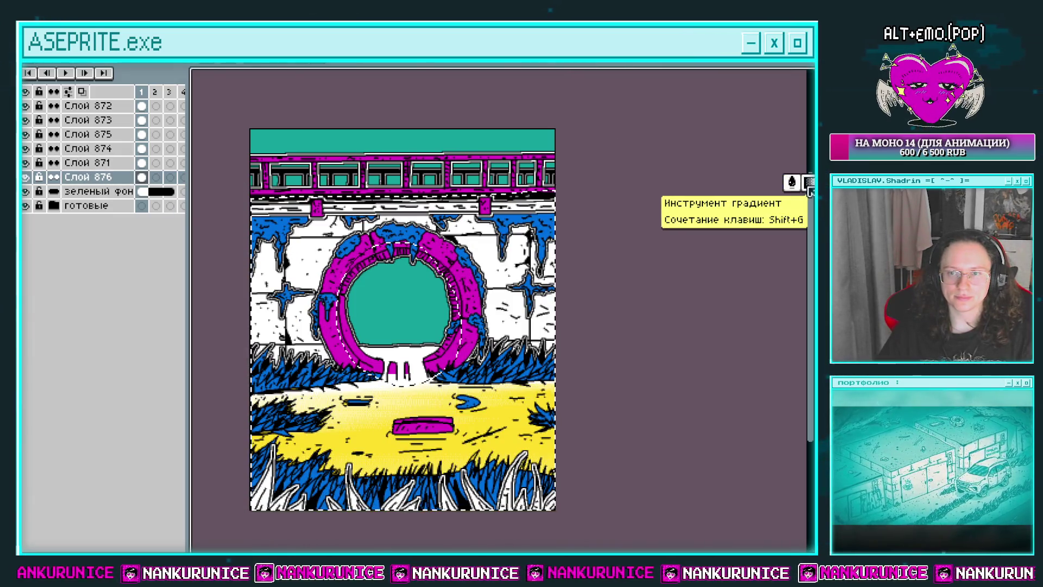
key(g)
click(475, 321)
drag(500, 293, 502, 261)
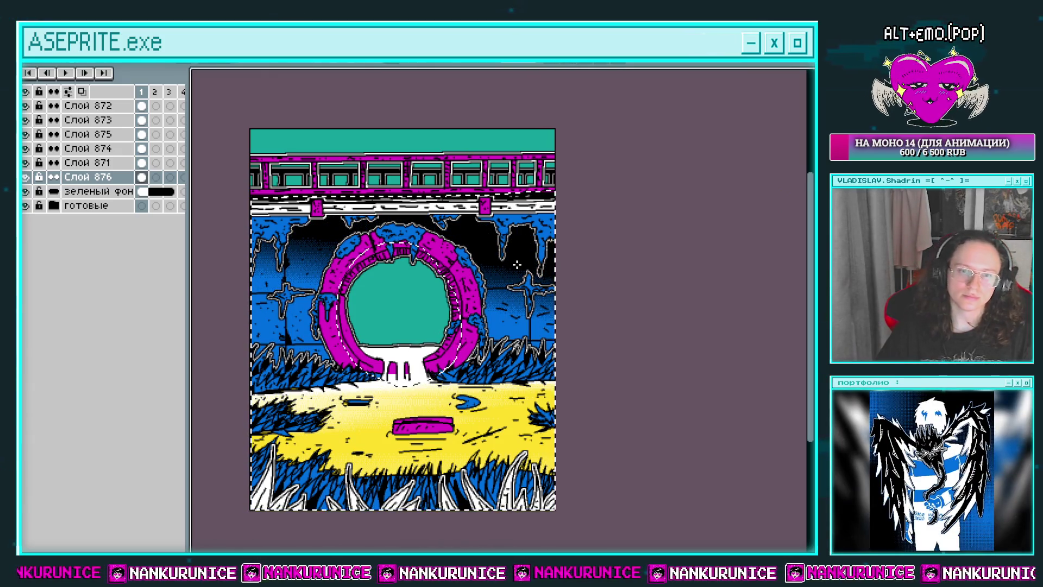
key(ctrl+z)
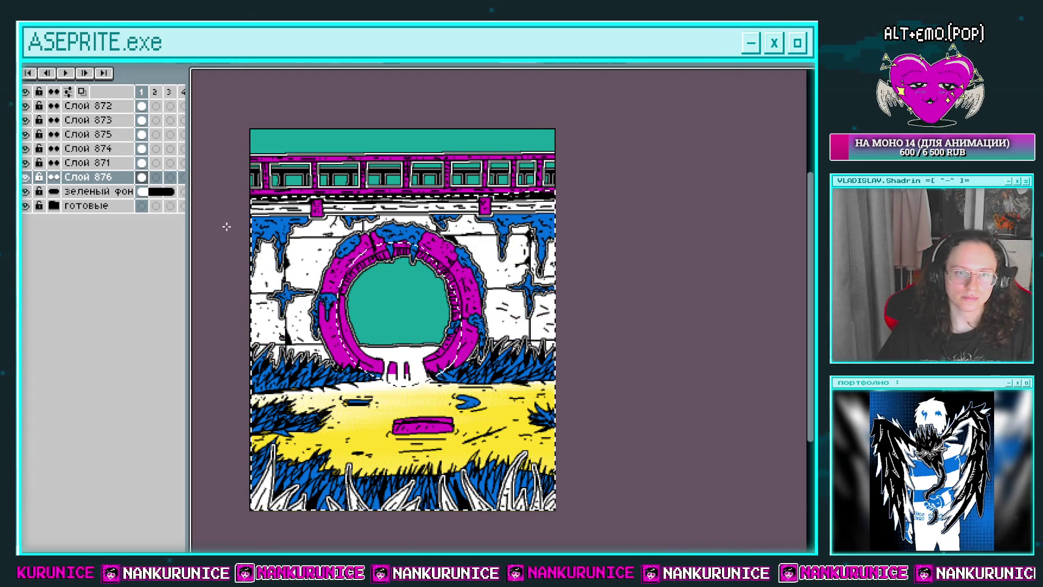
key(shift+n)
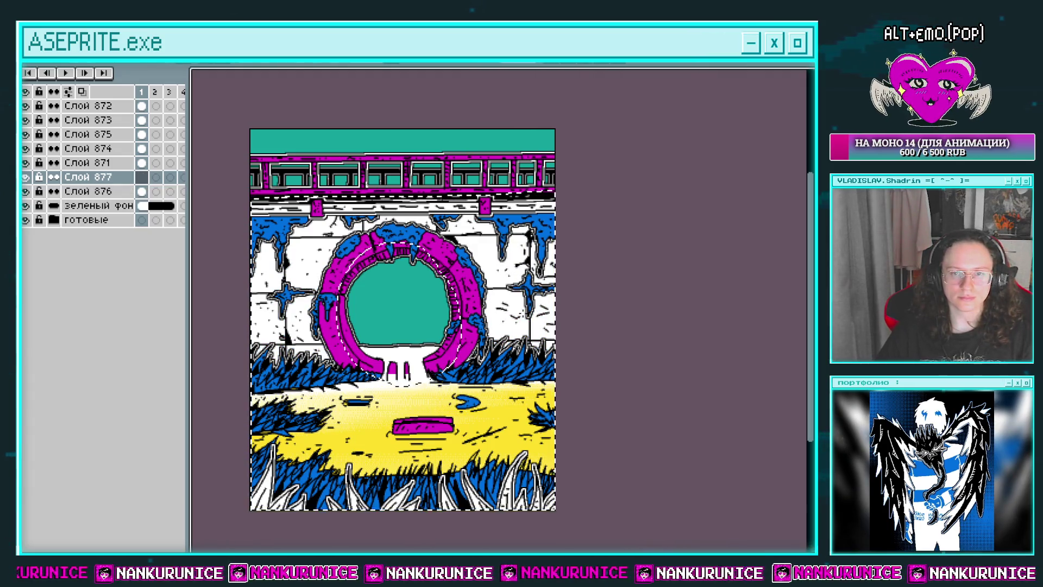
Shade the wall on Слой 877 with a dithered blue gradient, redrawn lighter after a too-dark attempt
drag(513, 329, 511, 136)
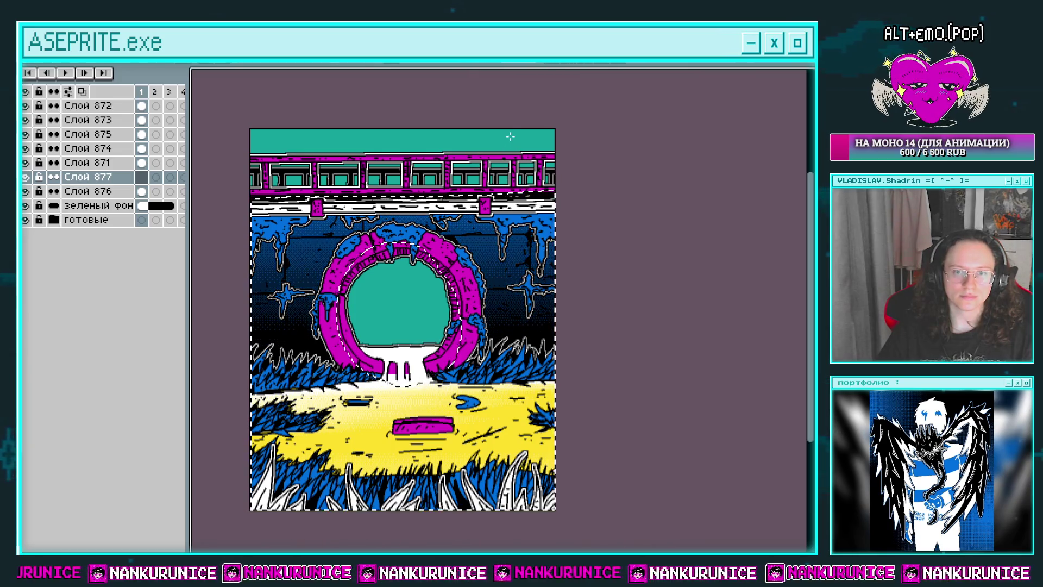
key(ctrl+z)
drag(510, 245, 474, 208)
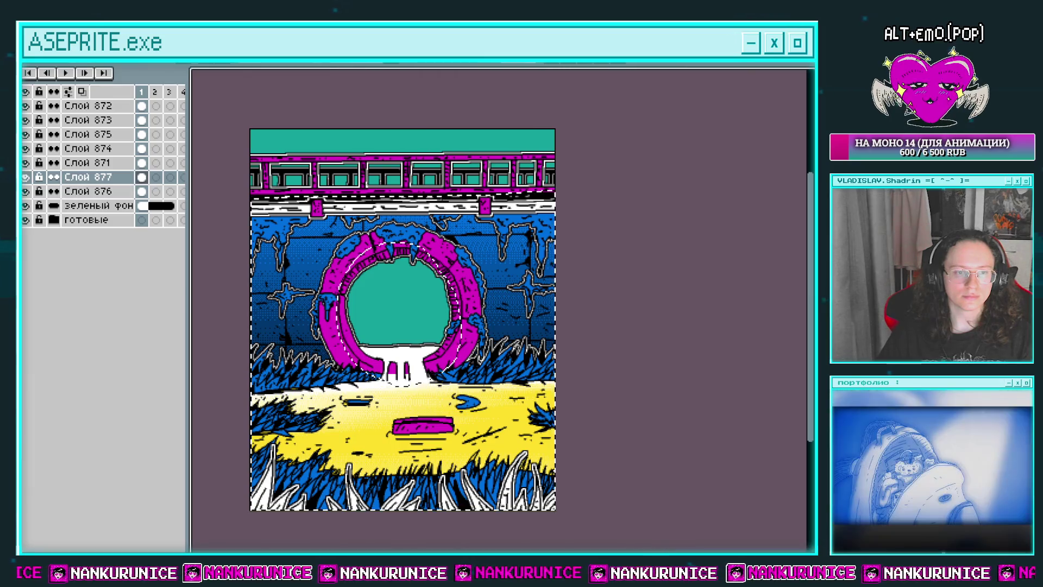
key(ctrl+alt+c)
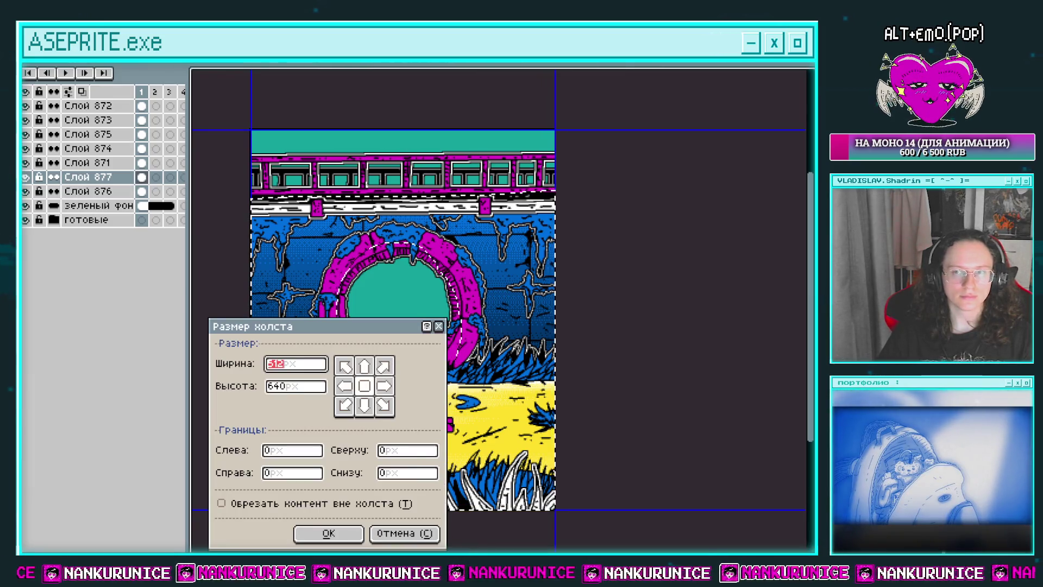
Close Canvas Size unchanged, deselect, and set Слой 877's opacity to 85%
key(Escape)
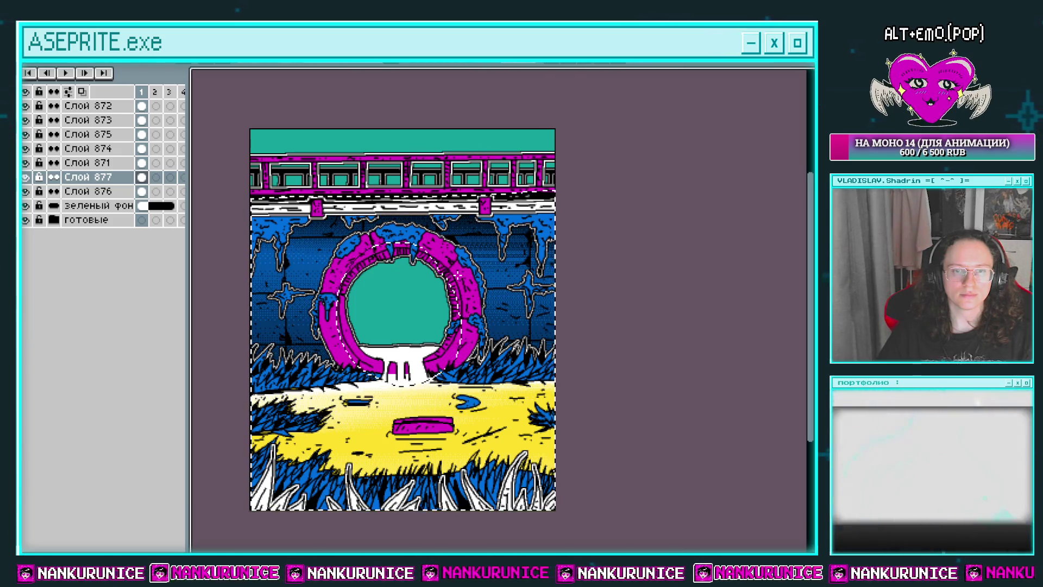
key(ctrl+d)
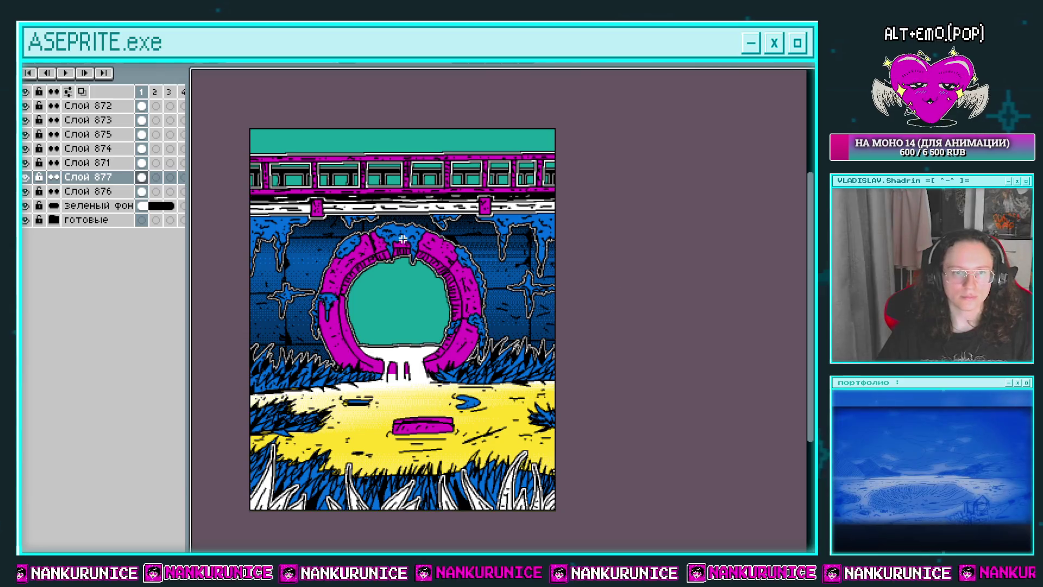
double_click(103, 177)
click(657, 514)
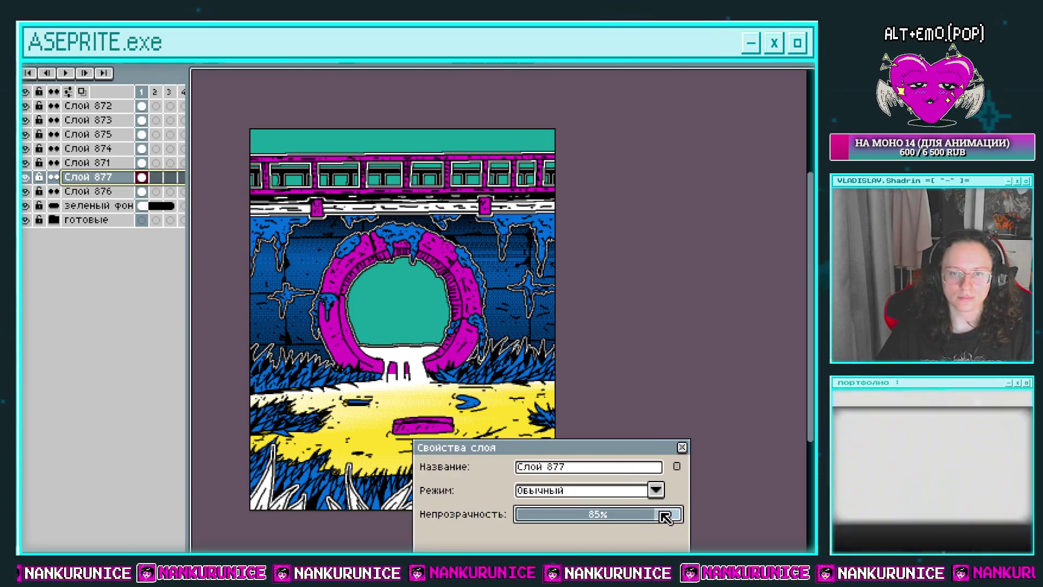
click(682, 447)
Toggle Слой 877's visibility to compare the softened wall, then make Слой 876 active
scroll(620, 326, down, 2)
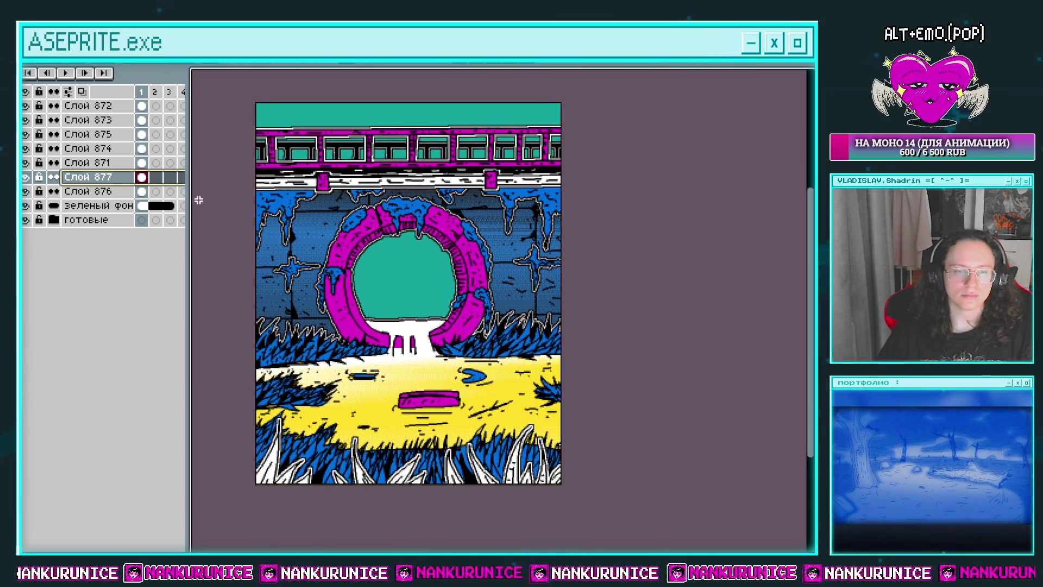
click(28, 178)
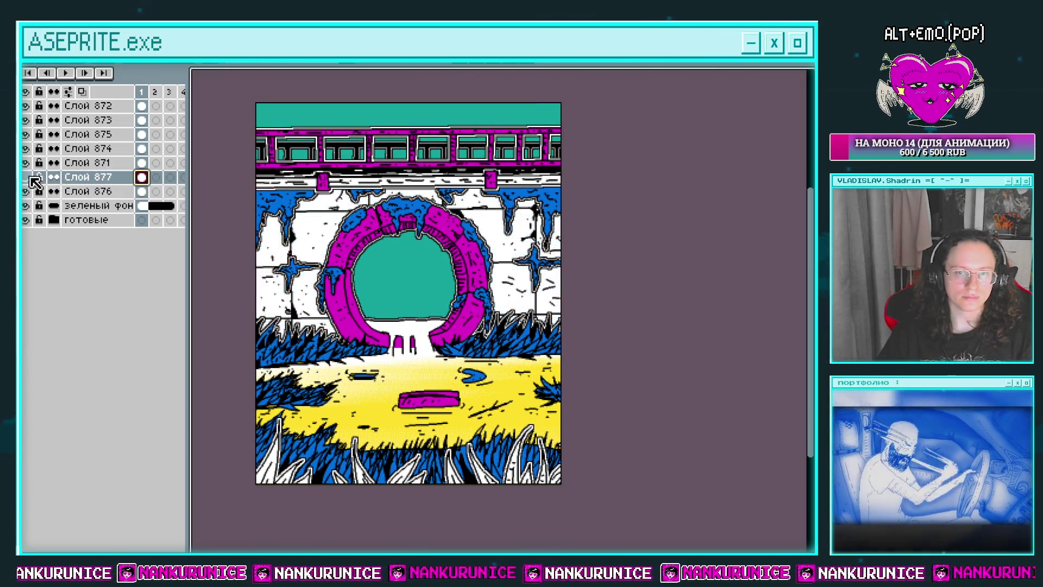
click(27, 178)
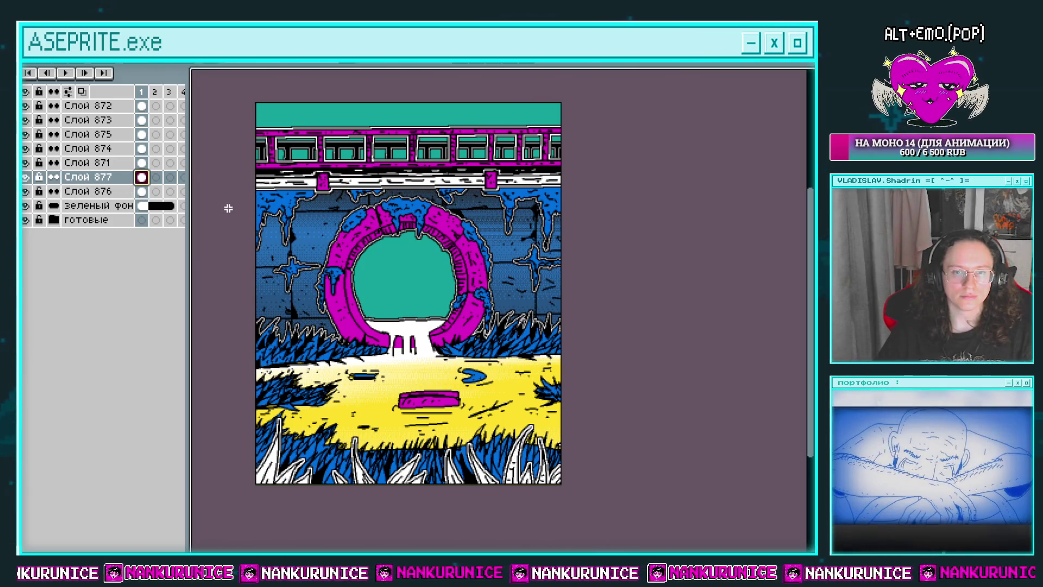
drag(237, 184, 234, 216)
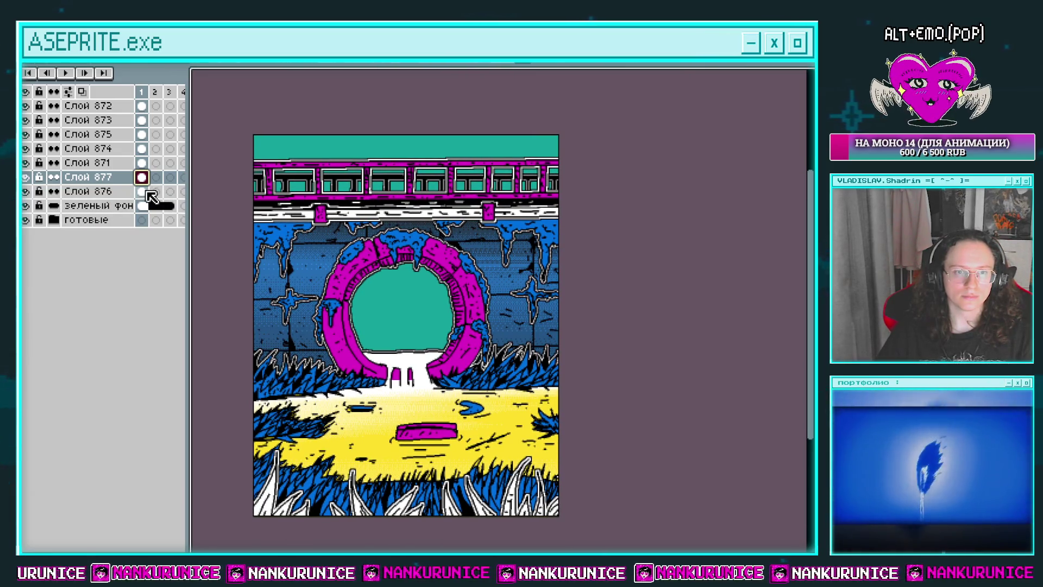
click(87, 192)
scroll(326, 190, up, 2)
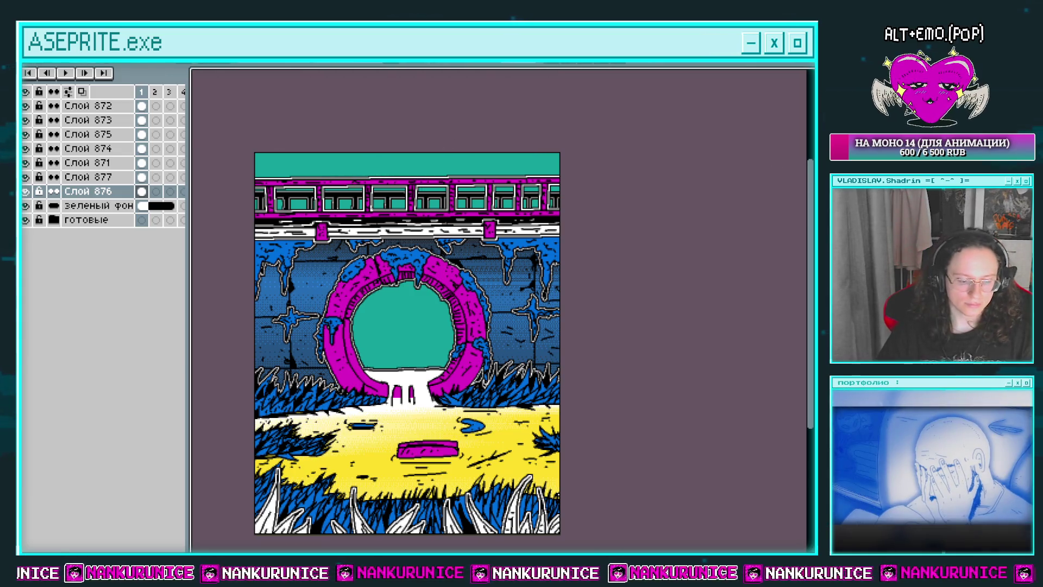
Select the top band above the train and fill it with a light dithered gradient
drag(256, 153, 559, 217)
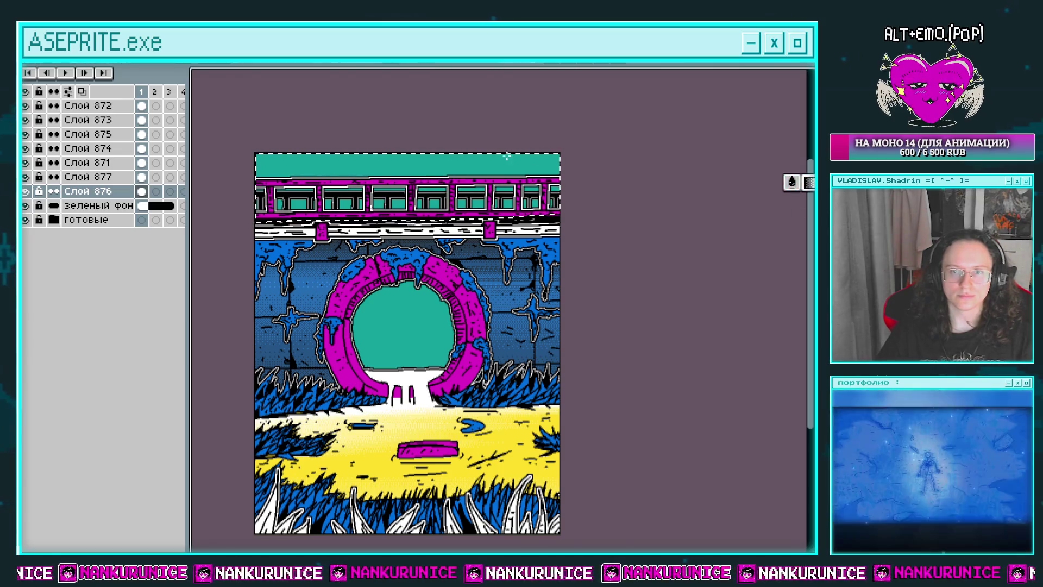
key(Delete)
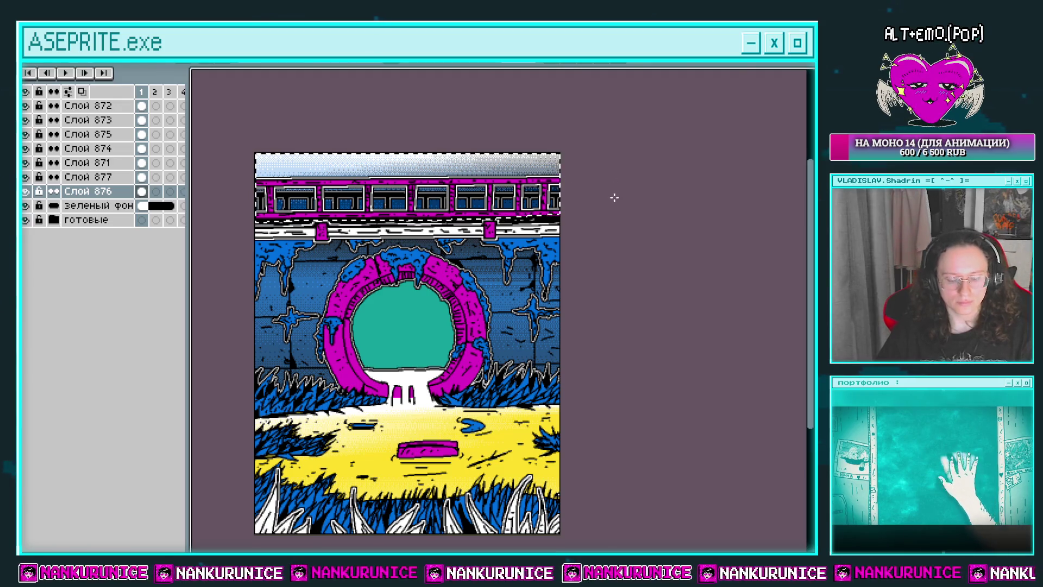
scroll(543, 207, left, 1)
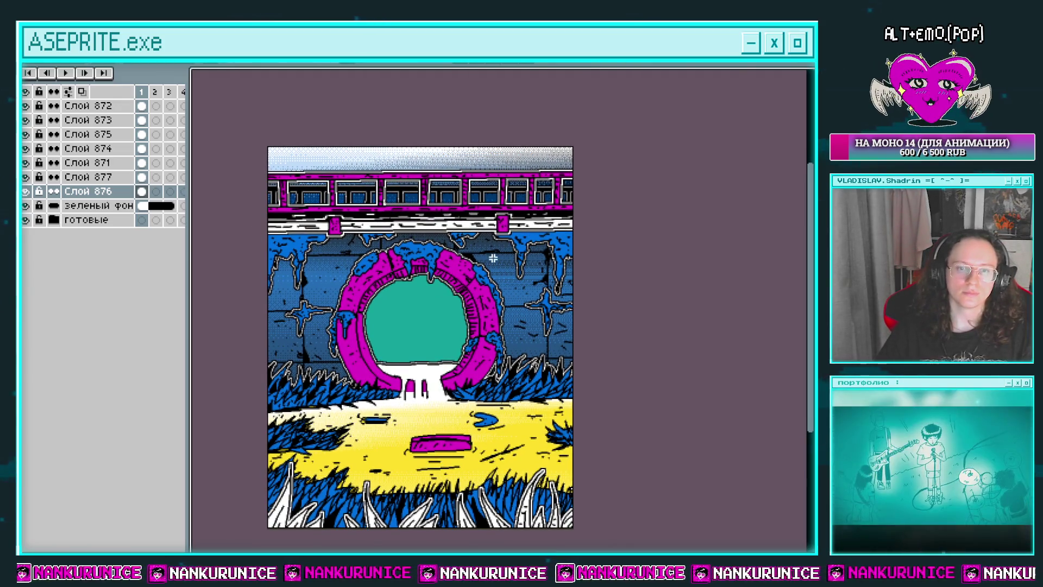
scroll(493, 258, down, 2)
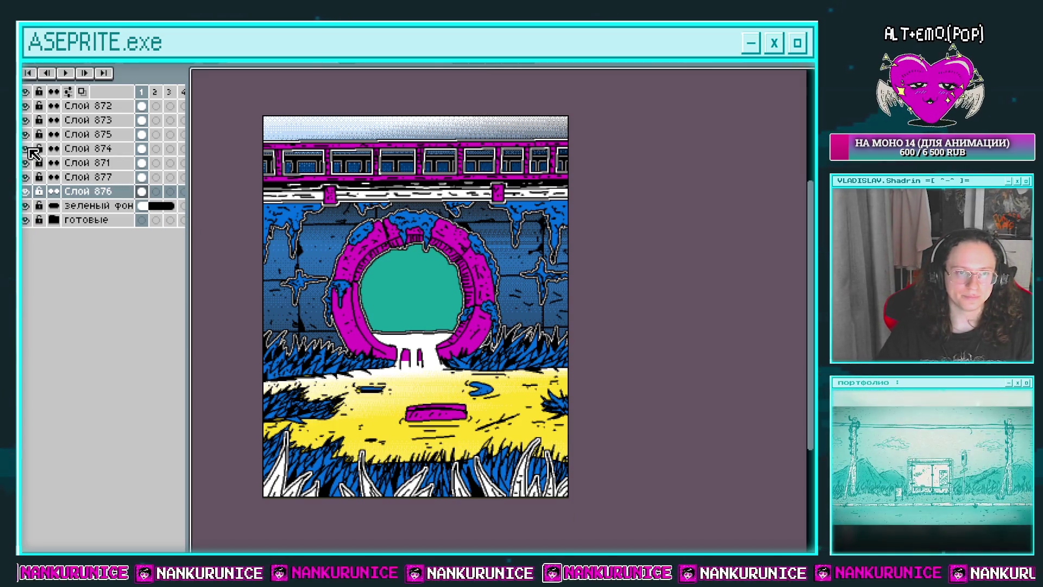
Toggle the portal layer and Слой 871 visibility to check them, then hide the layers panel
click(28, 149)
click(27, 149)
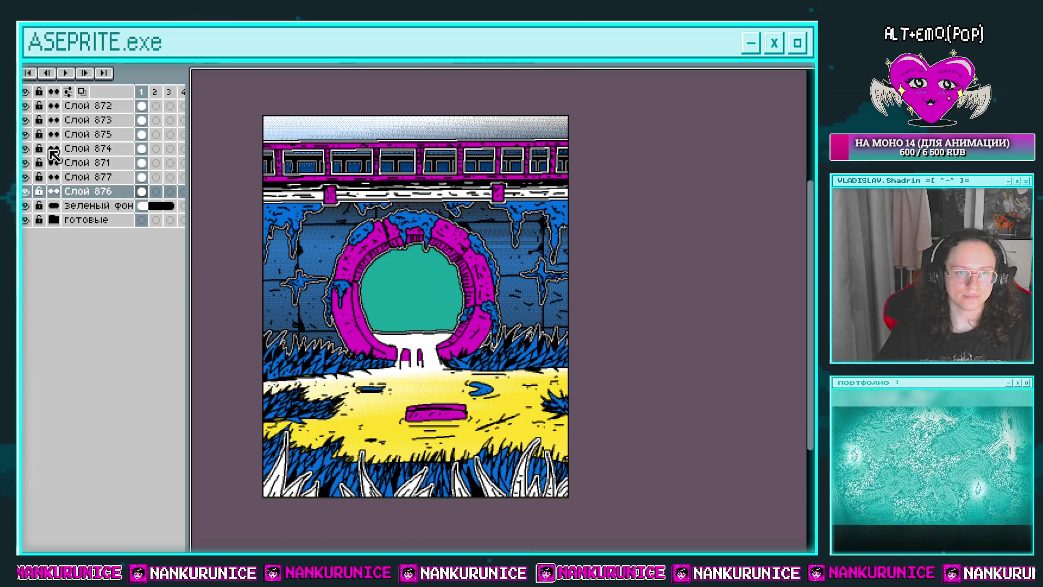
click(26, 148)
click(26, 148)
click(143, 163)
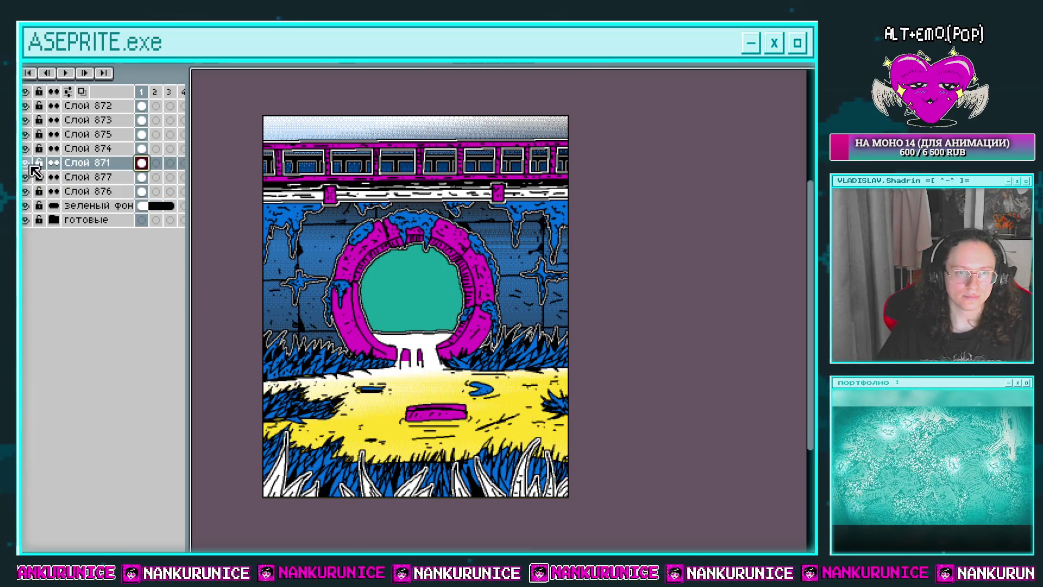
click(27, 163)
click(27, 163)
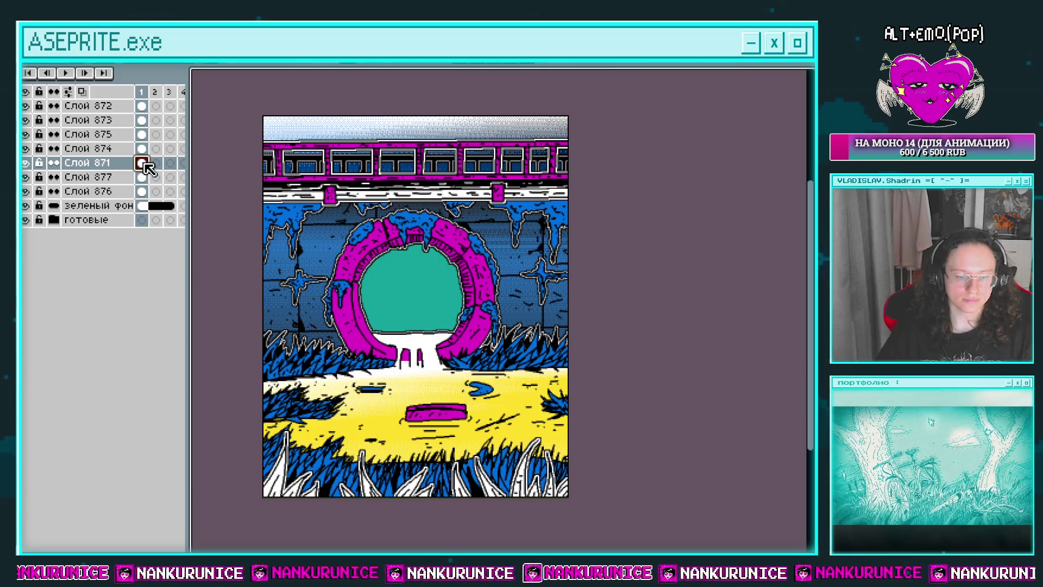
key(Tab)
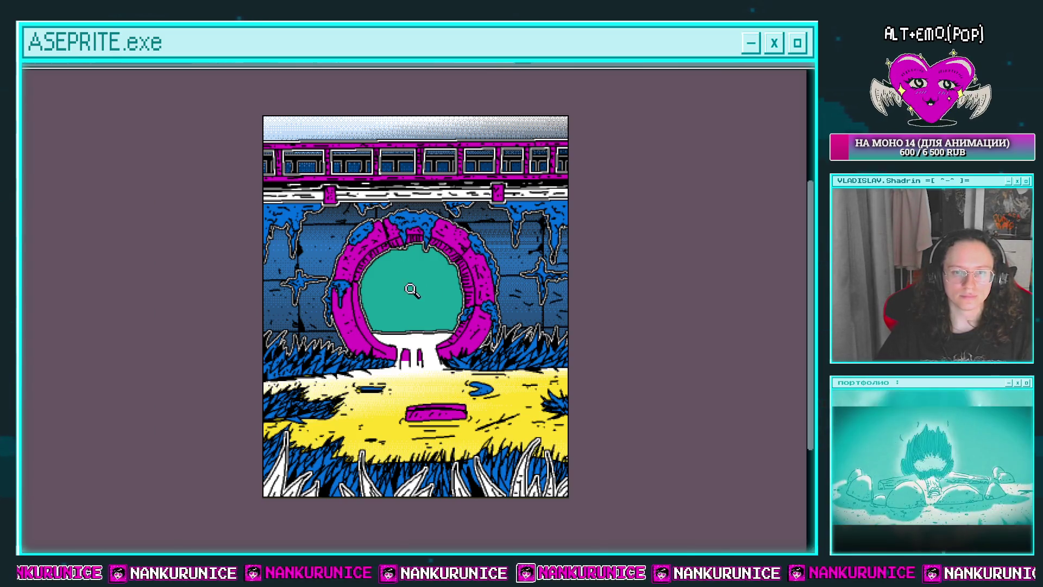
Zoom into the portal and draw the right eye outline, filling it white
scroll(413, 290, up, 2)
scroll(380, 303, up, 2)
scroll(400, 295, up, 1)
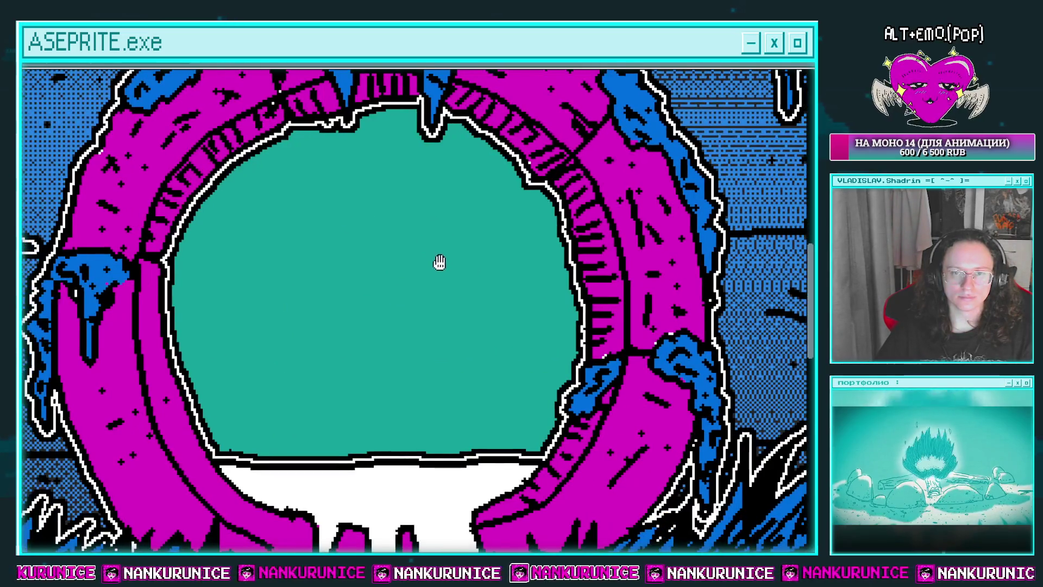
drag(439, 262, 418, 267)
mouse_move(460, 230)
mouse_down()
mouse_move(459, 368)
mouse_move(487, 213)
mouse_up()
key(g)
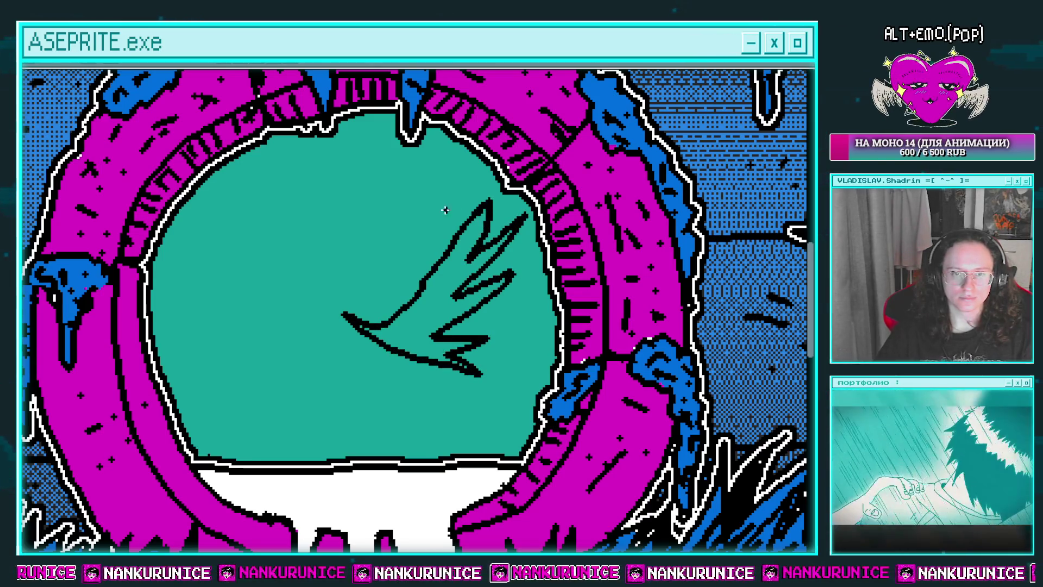
click(447, 292)
Draw a zigzag left eye outline, fill it white, and add a small black mark inside
drag(358, 302, 252, 345)
drag(349, 302, 220, 226)
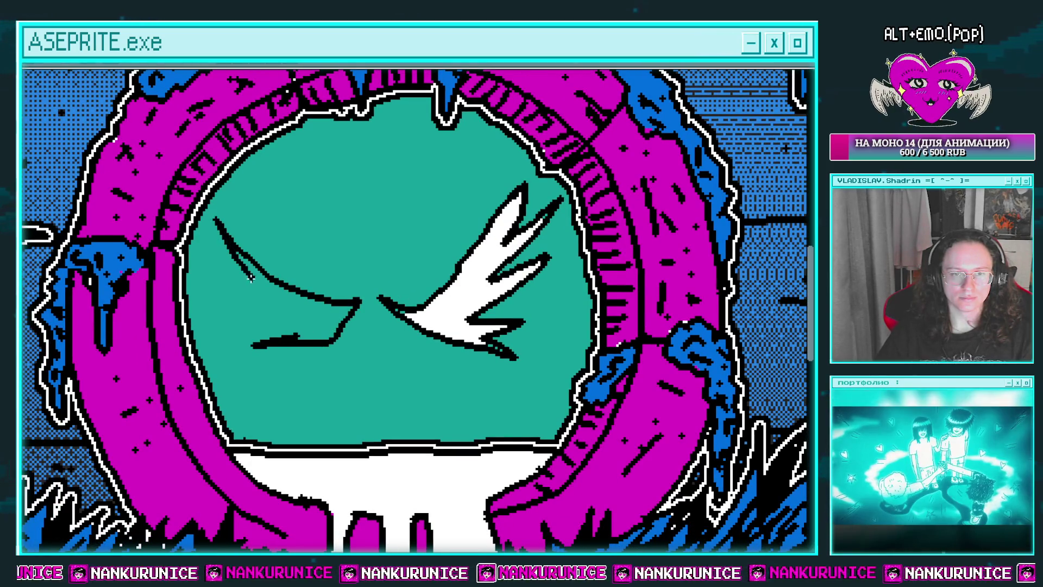
mouse_move(251, 278)
mouse_down()
mouse_move(201, 298)
mouse_move(223, 330)
mouse_up()
click(290, 338)
scroll(289, 338, right, 1)
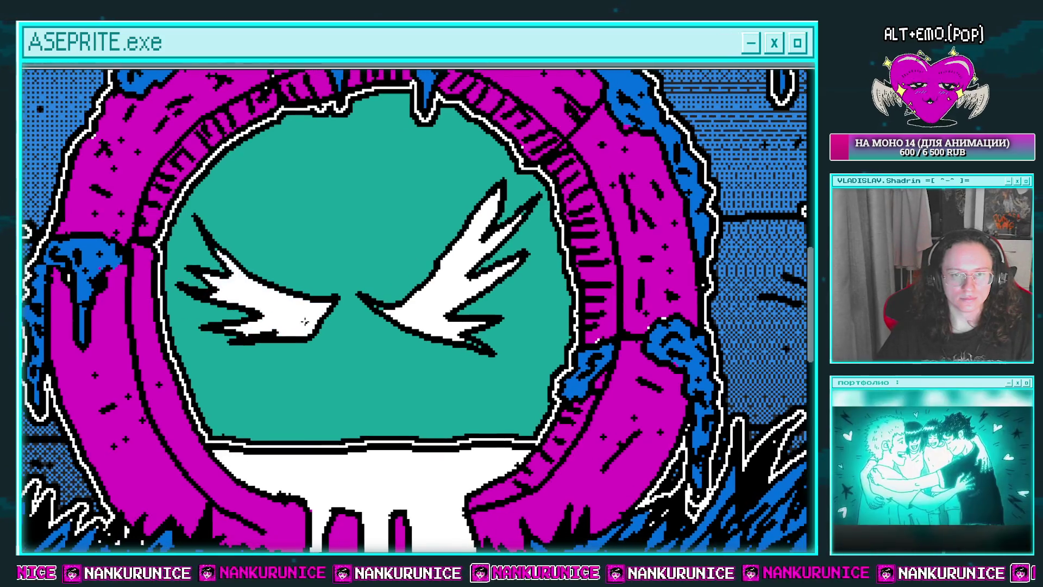
drag(289, 305, 302, 324)
Draw a frowning mouth below the eyes, fill it white, and add jagged teeth
drag(414, 323, 444, 279)
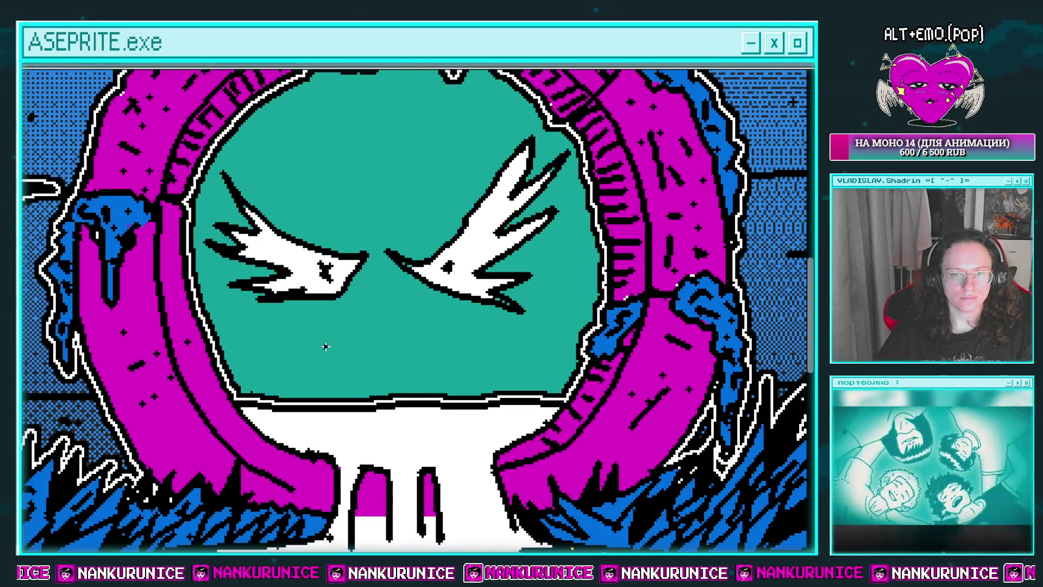
mouse_move(307, 368)
mouse_down()
mouse_move(380, 303)
mouse_move(452, 341)
mouse_up()
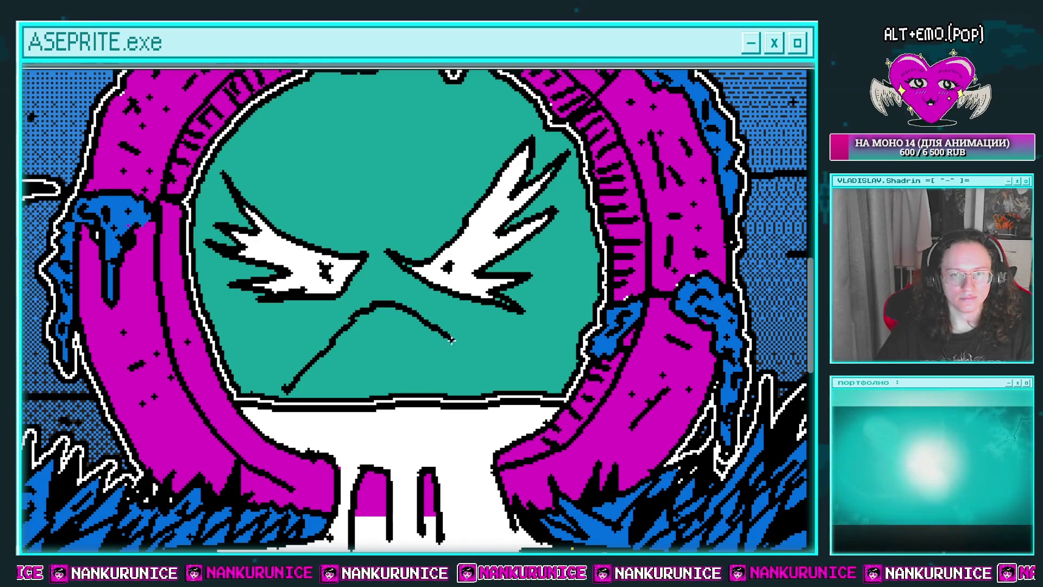
drag(496, 379, 395, 326)
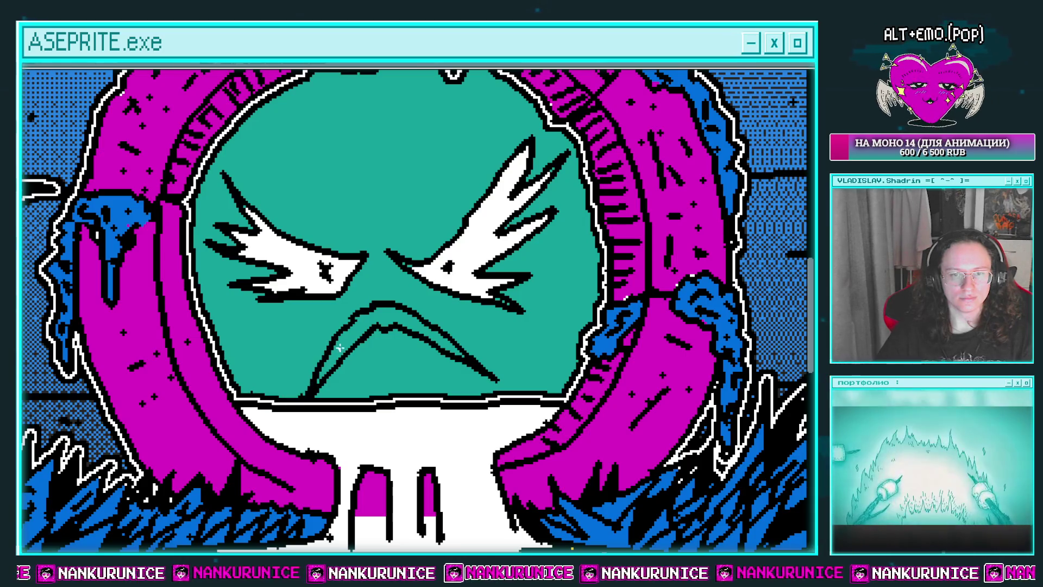
click(323, 368)
mouse_move(381, 304)
mouse_down()
mouse_move(394, 333)
mouse_move(452, 315)
mouse_up()
Select the teal area around the face and fill it black on layer Слой 878
scroll(452, 315, up, 2)
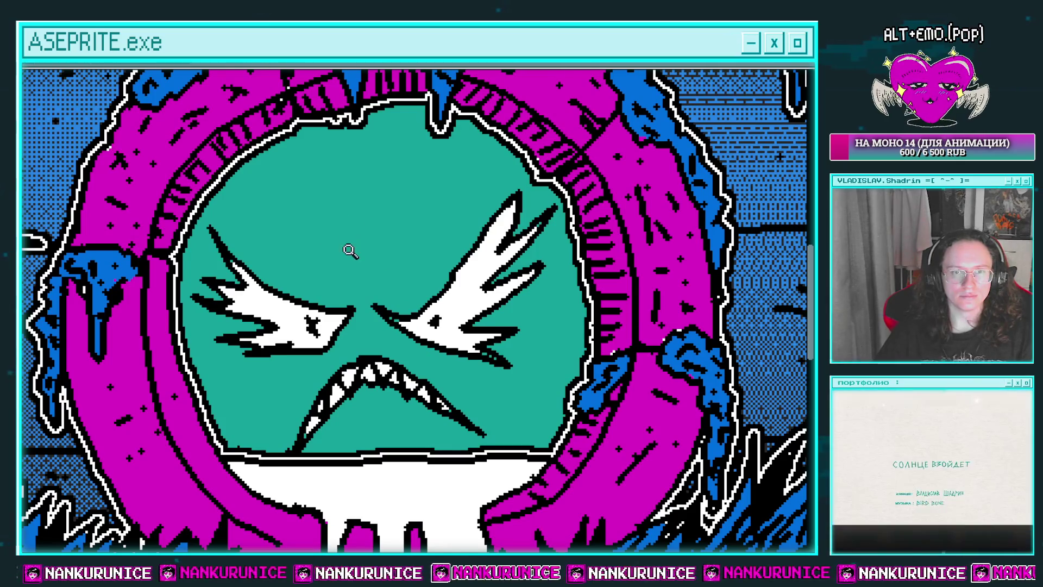
scroll(350, 250, down, 2)
click(447, 278)
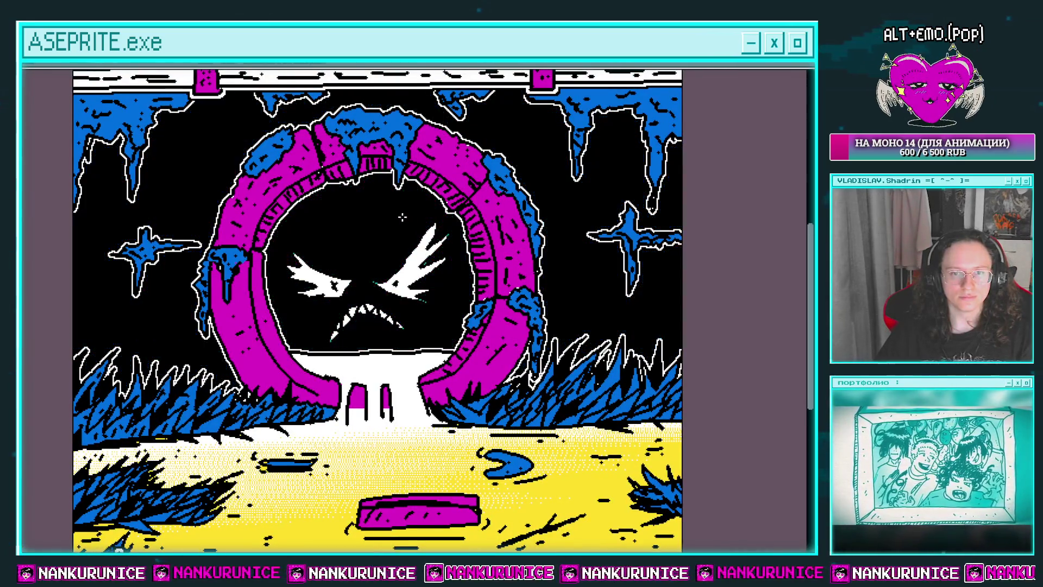
key(ctrl+z)
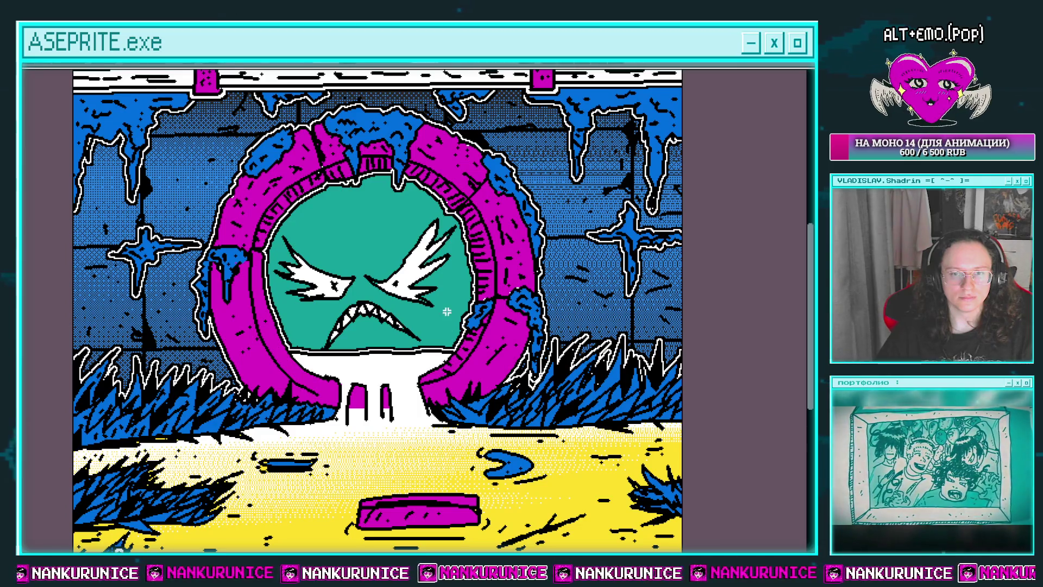
key(Tab)
key(Tab)
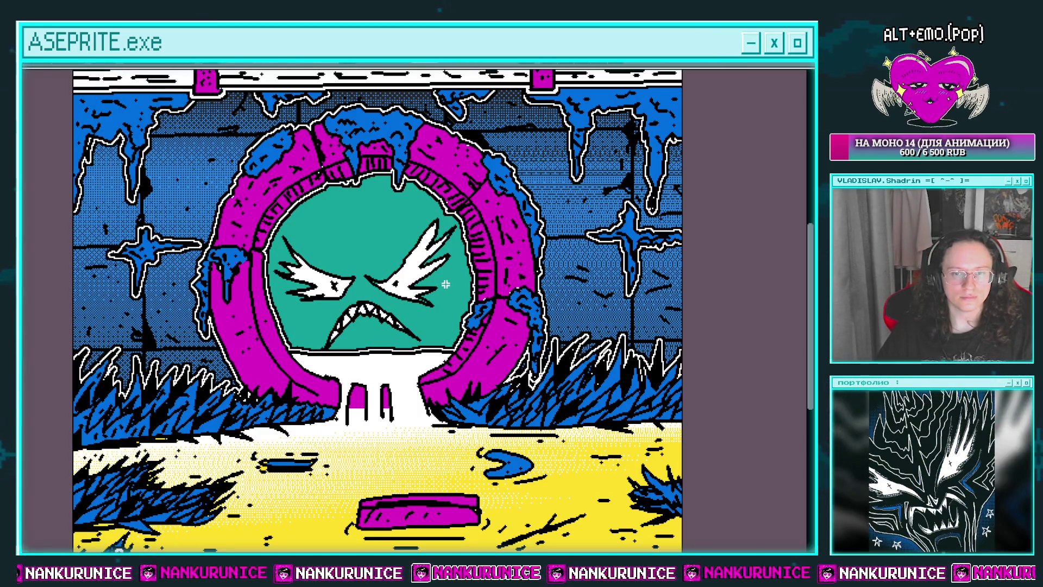
click(446, 284)
key(Tab)
click(142, 162)
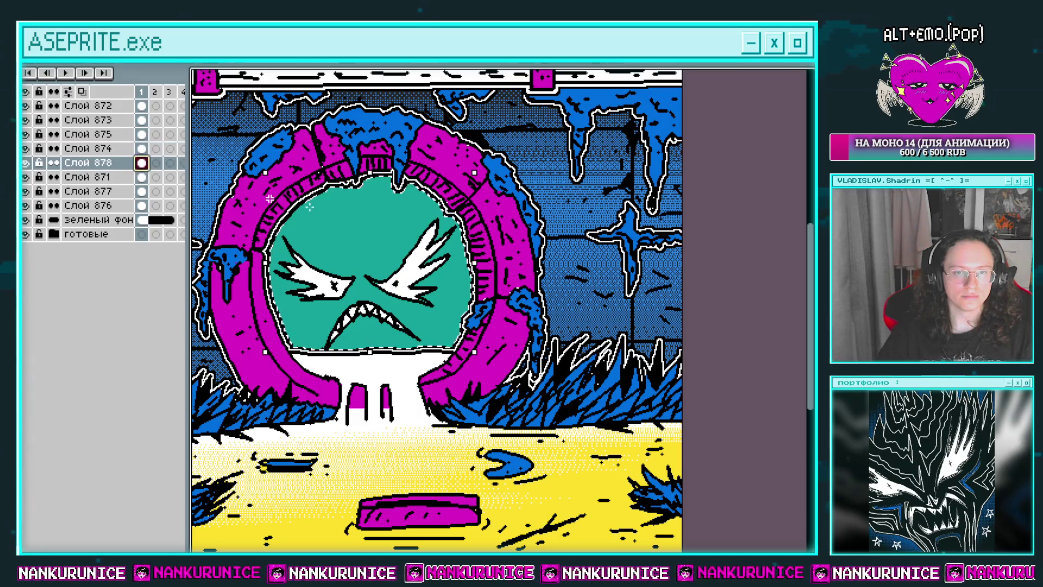
click(310, 207)
scroll(478, 208, up, 1)
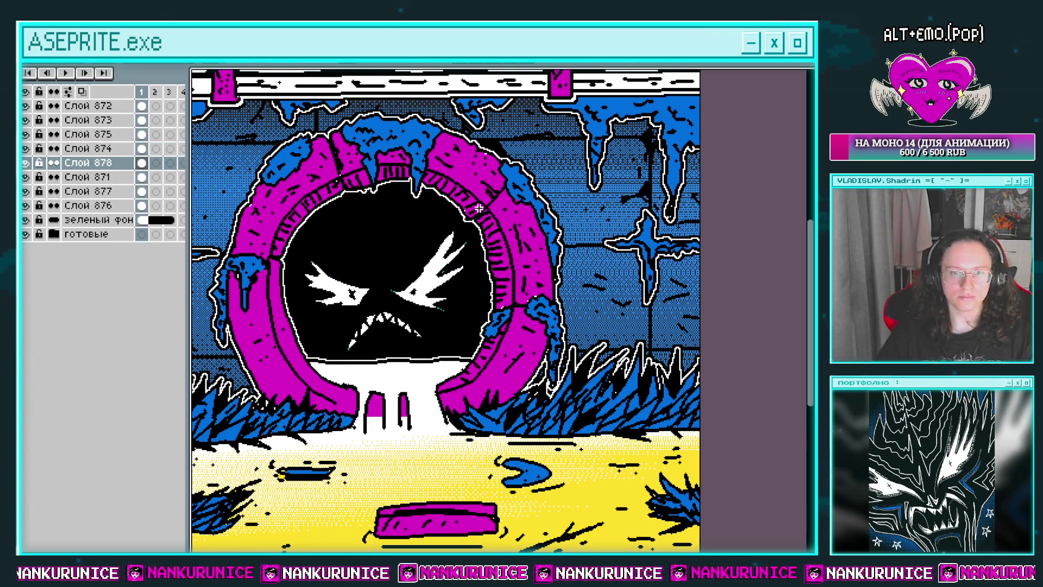
scroll(479, 208, up, 2)
key(Tab)
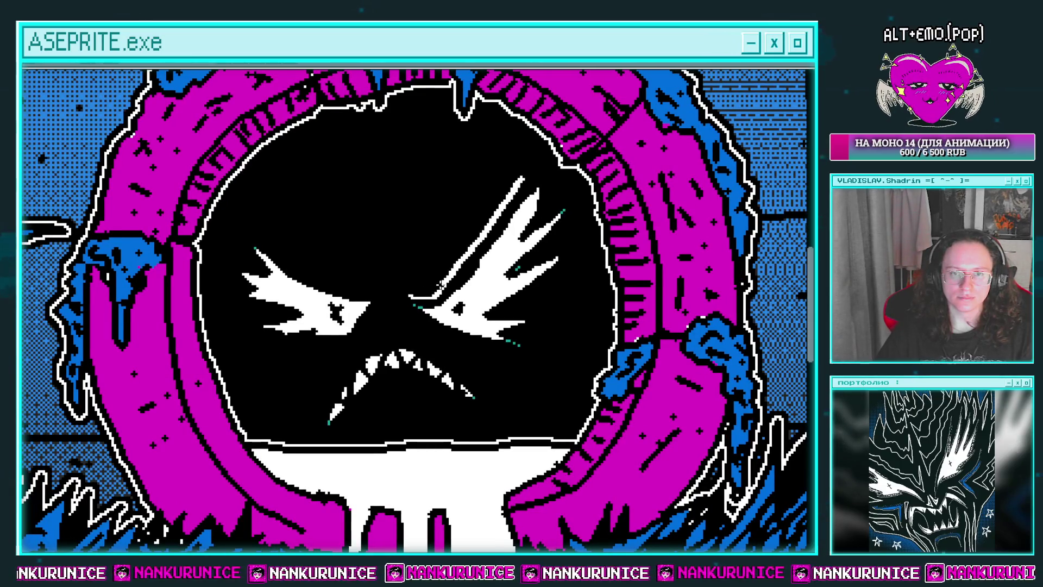
Draw a white diagonal stroke across the face, then undo it as misplaced
mouse_move(516, 175)
mouse_down()
mouse_move(456, 183)
mouse_move(479, 147)
mouse_up()
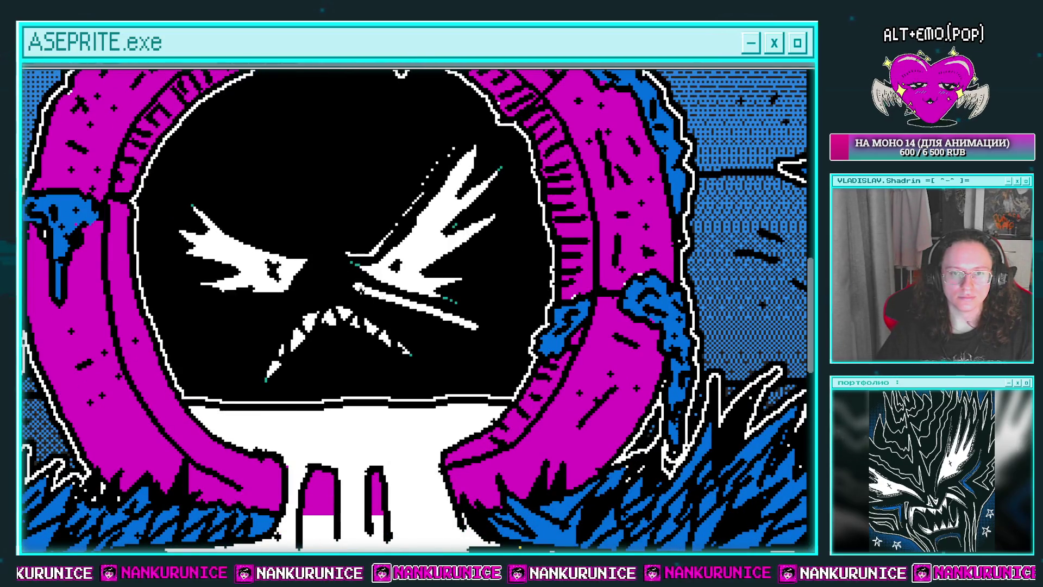
drag(476, 328, 453, 308)
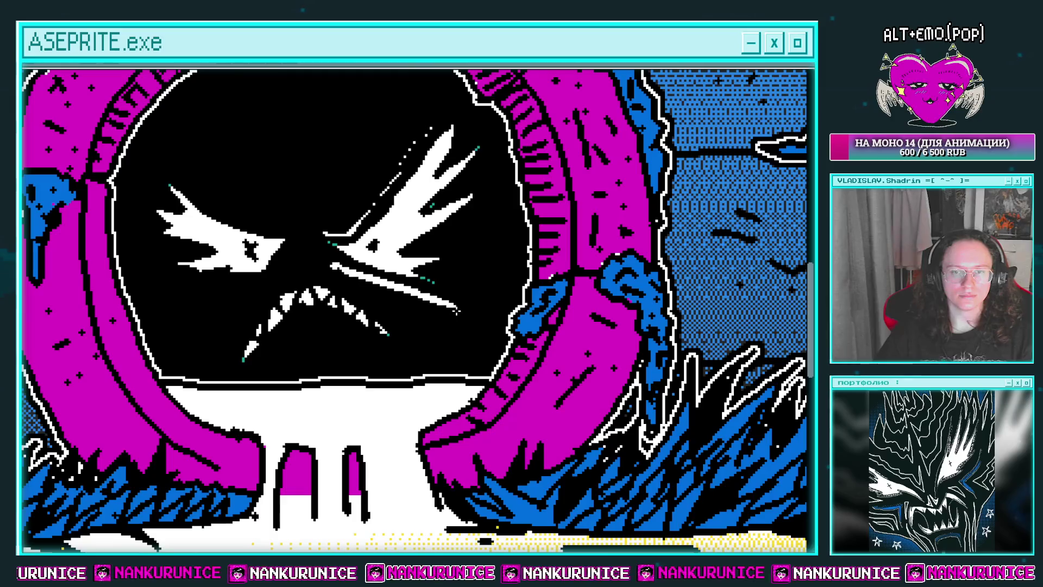
drag(388, 285, 427, 283)
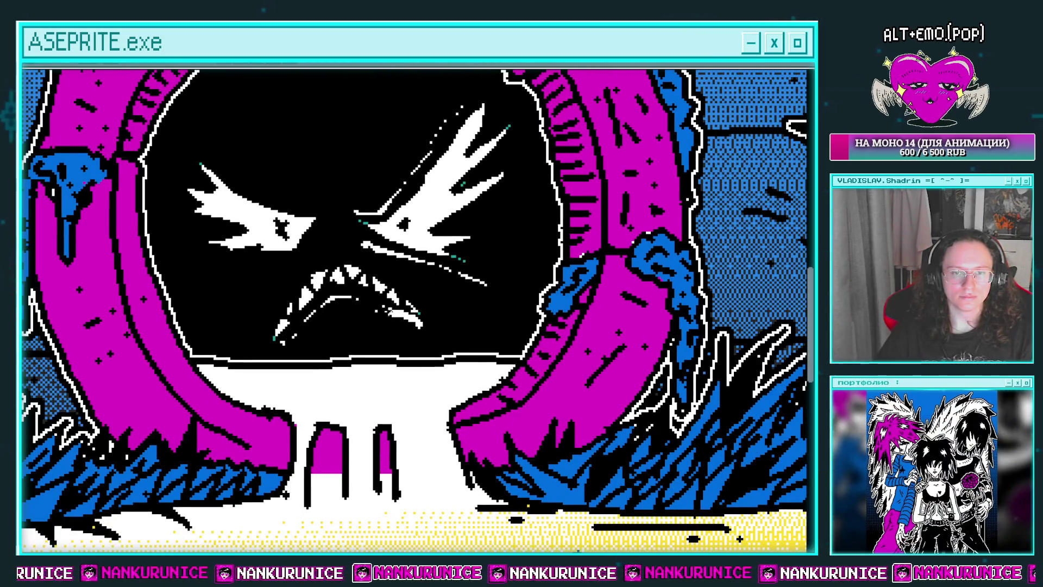
drag(378, 314, 407, 327)
mouse_move(323, 284)
mouse_down()
mouse_move(283, 361)
mouse_move(318, 352)
mouse_up()
drag(328, 302, 361, 327)
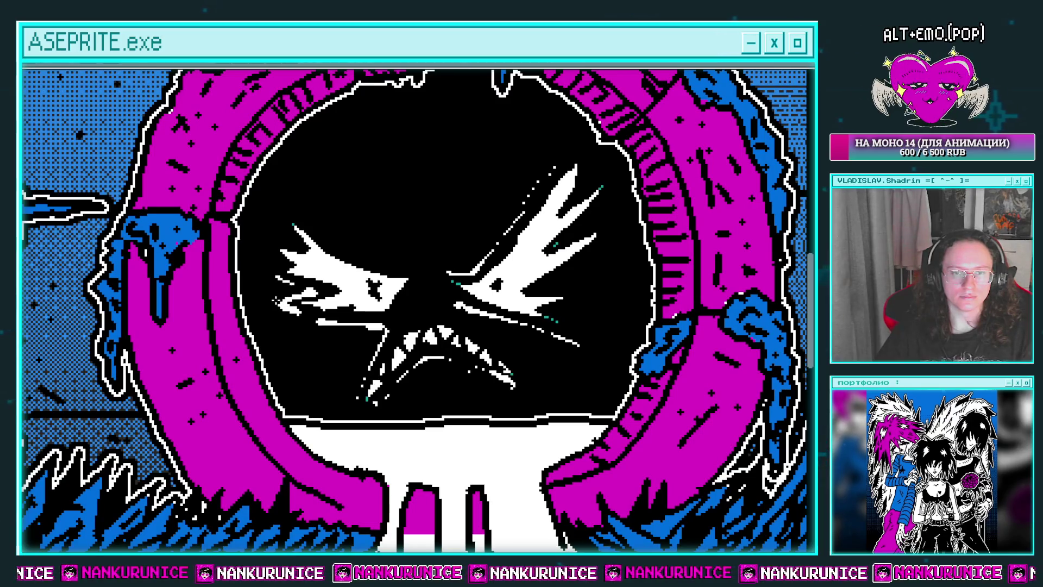
drag(289, 306, 274, 341)
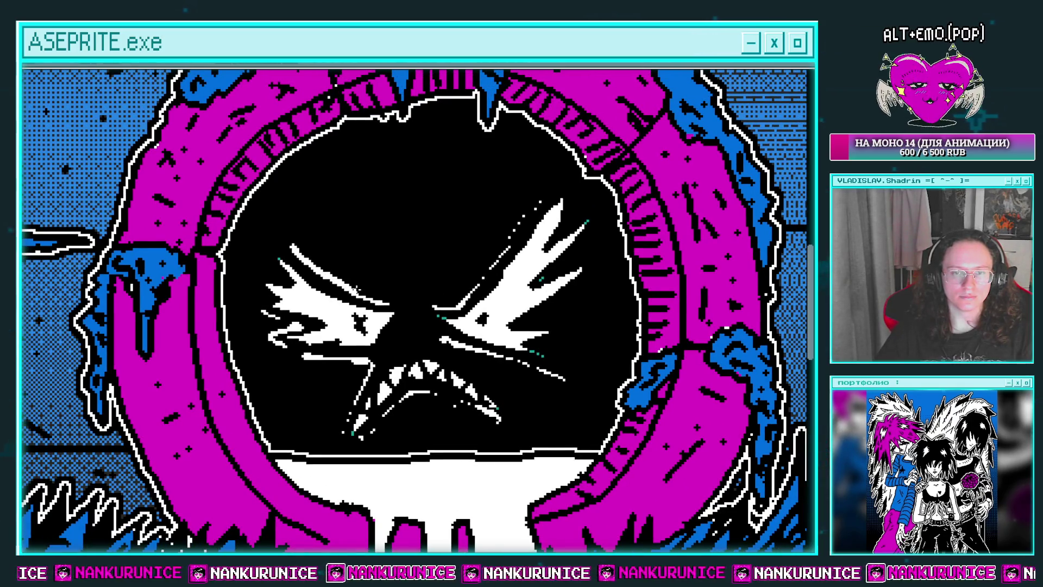
drag(408, 313, 371, 312)
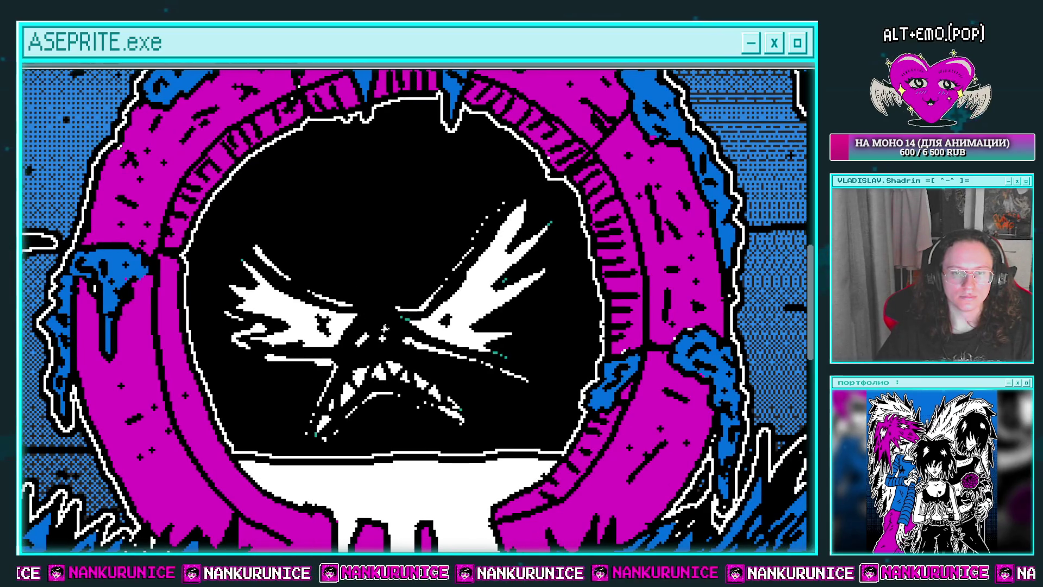
drag(359, 249, 327, 286)
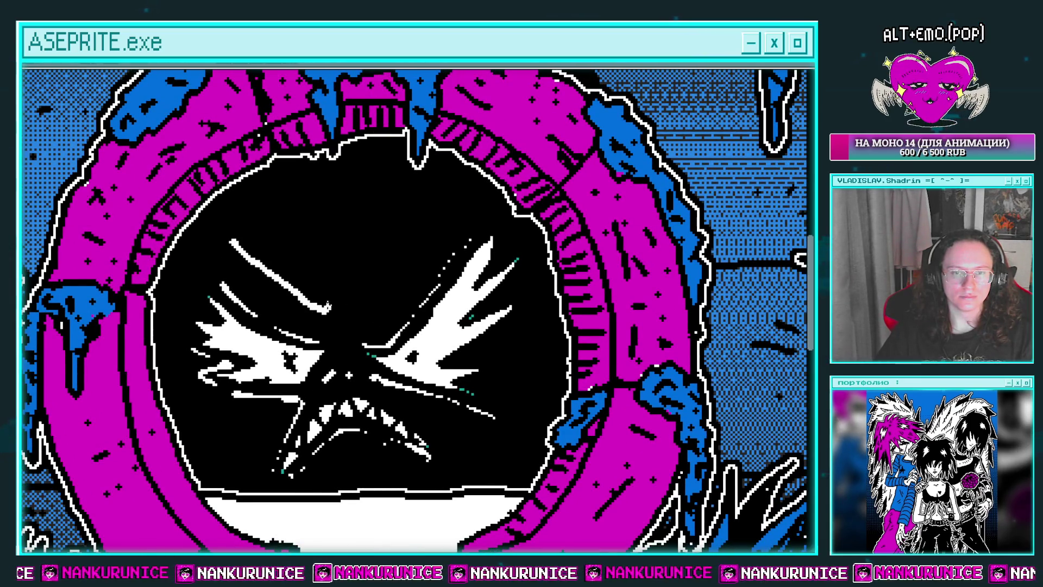
key(ctrl+z)
Add white eyebrow strokes above the eyes, doubling the upper-right brow line
mouse_move(221, 226)
mouse_down()
mouse_move(326, 291)
mouse_move(449, 210)
mouse_up()
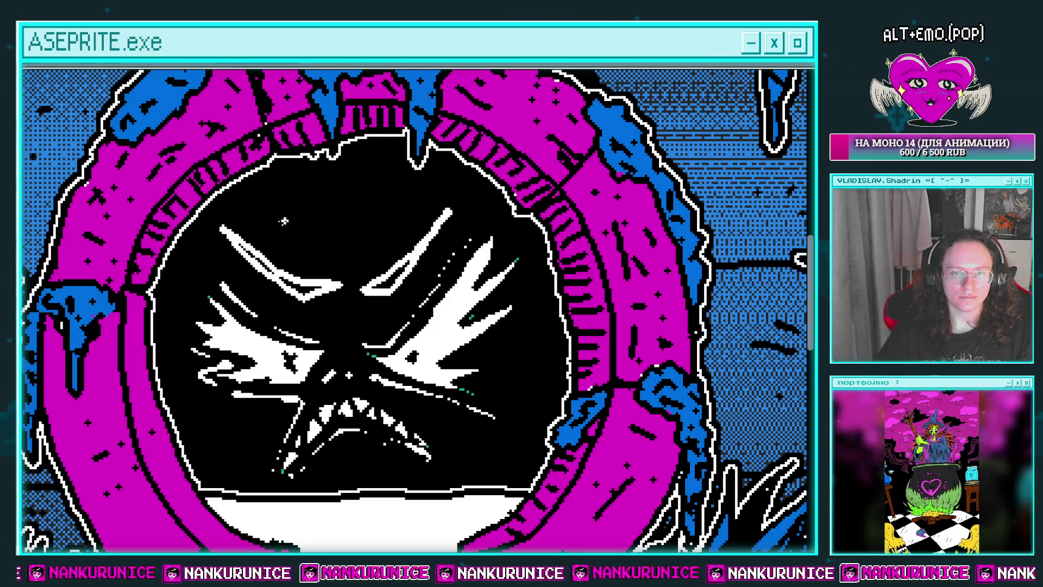
drag(261, 205, 370, 233)
drag(426, 179, 379, 223)
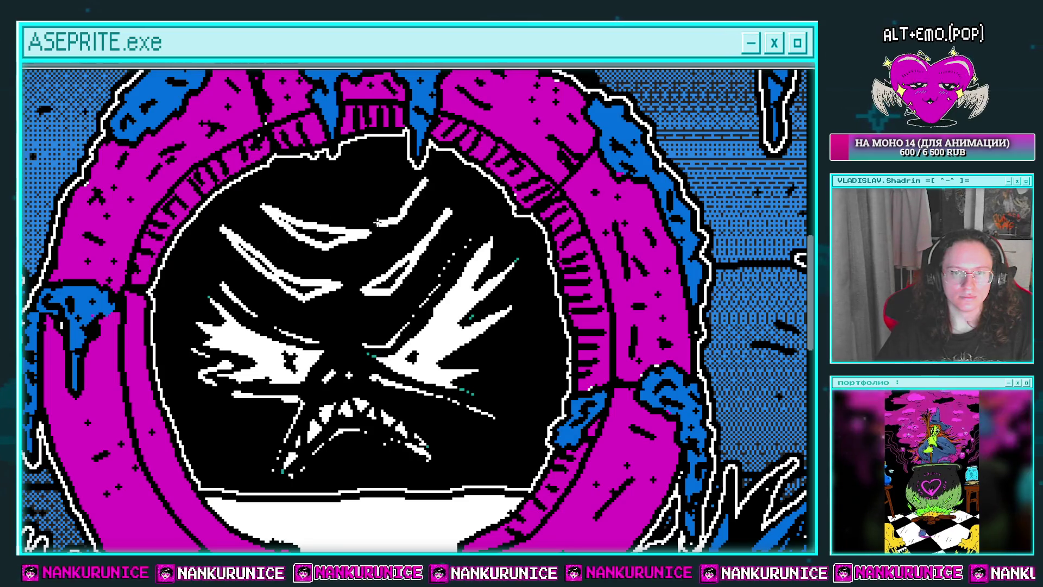
scroll(419, 310, down, 1)
drag(418, 180, 378, 226)
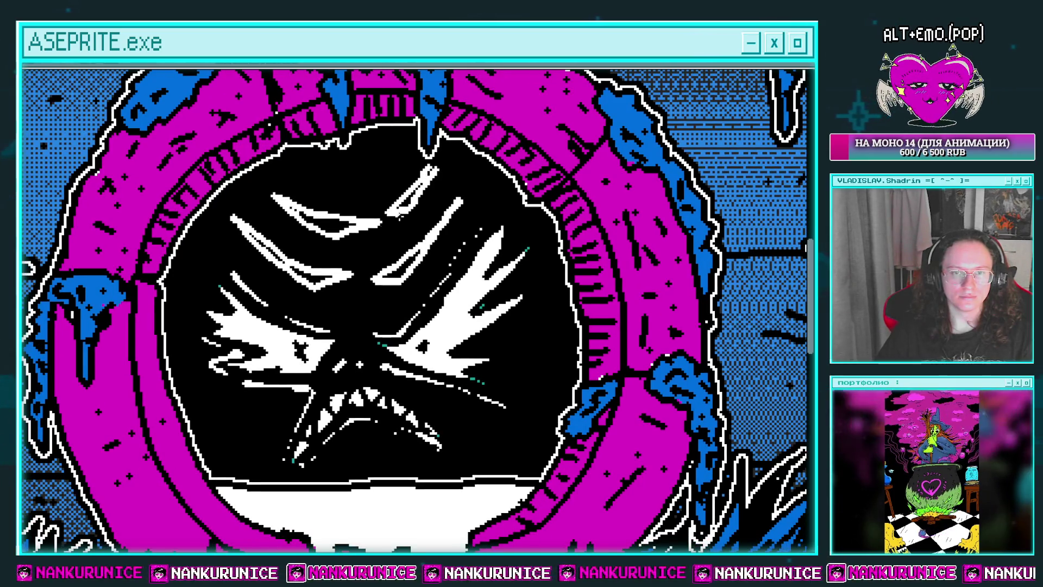
scroll(418, 309, down, 1)
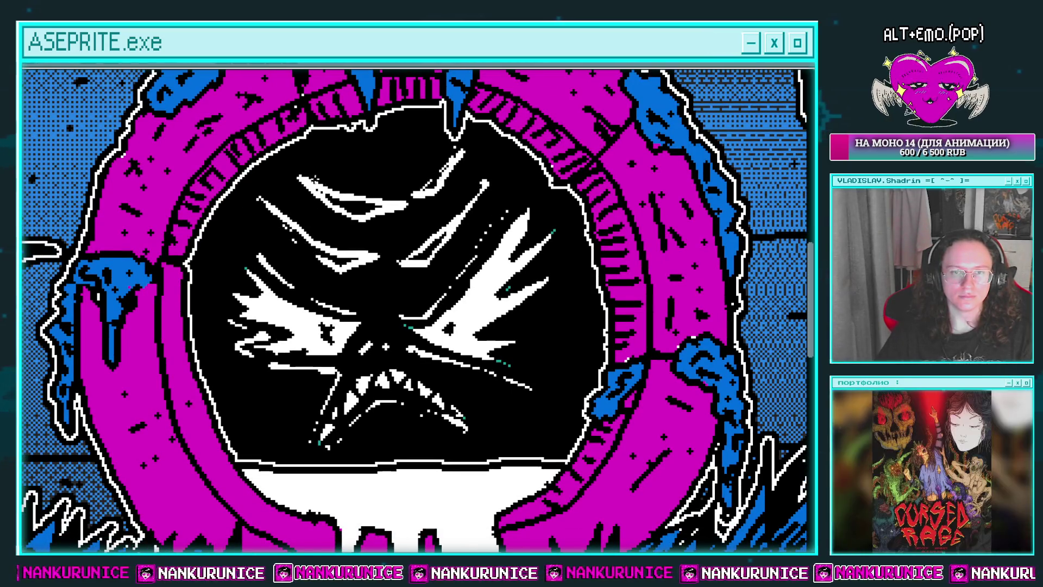
Show the layer timeline, toggle a layer's visibility off and on, and reselect Слой 878
scroll(333, 220, down, 4)
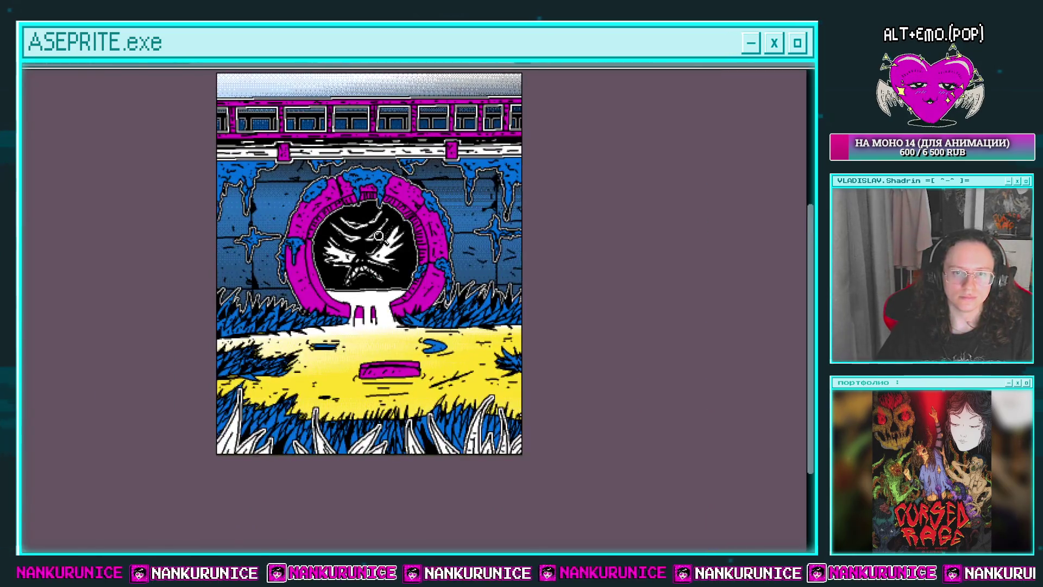
scroll(382, 219, up, 5)
scroll(319, 266, down, 1)
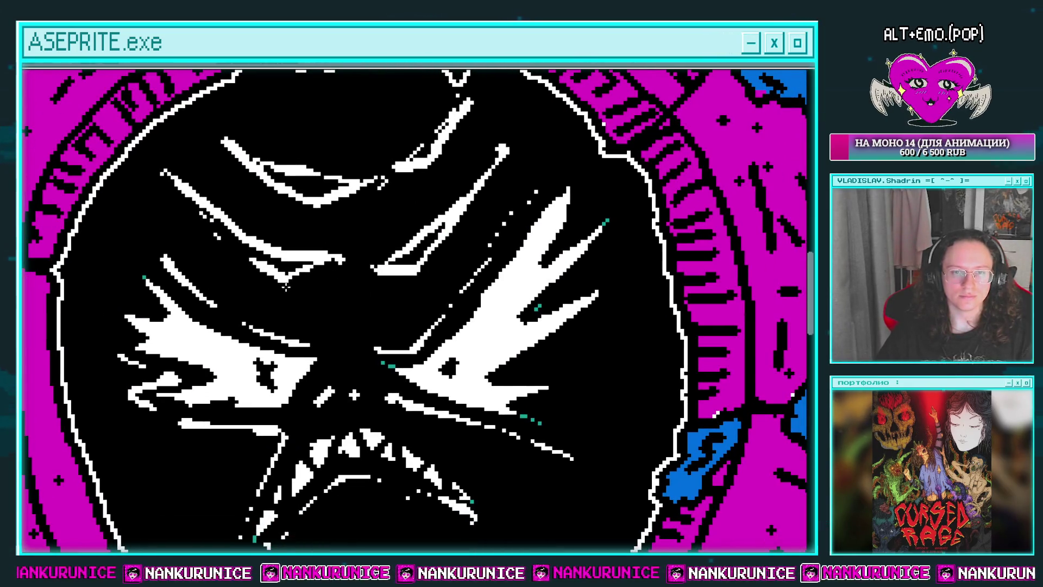
scroll(428, 276, down, 2)
scroll(391, 235, down, 2)
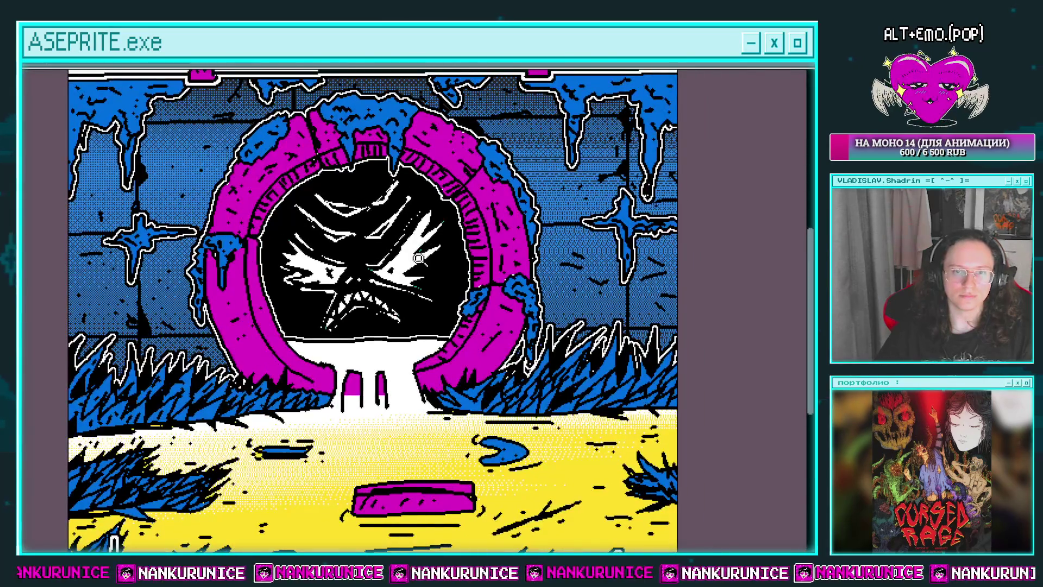
scroll(419, 258, down, 3)
scroll(449, 280, up, 1)
key(Tab)
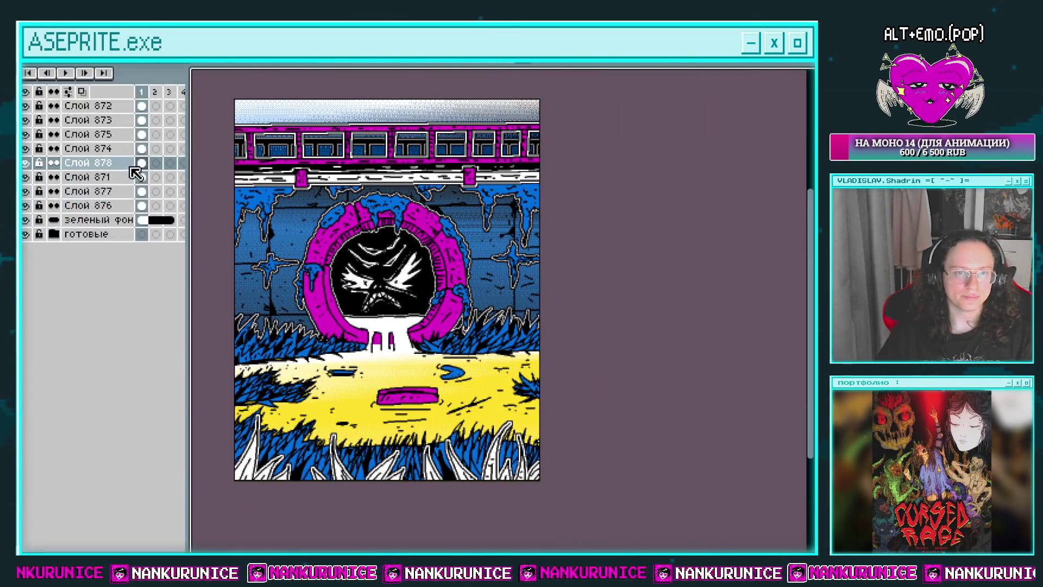
click(26, 149)
click(26, 149)
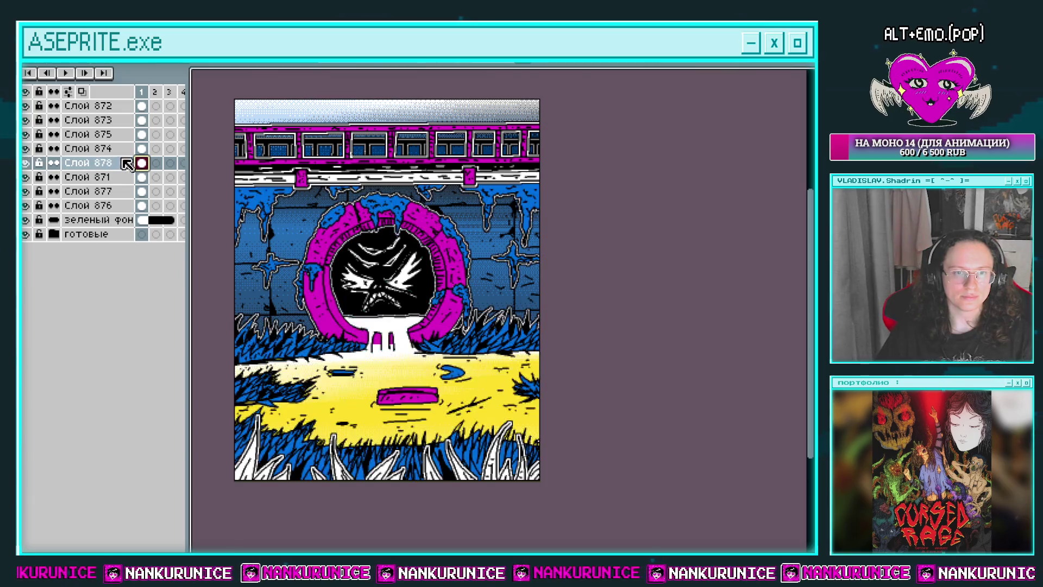
click(141, 148)
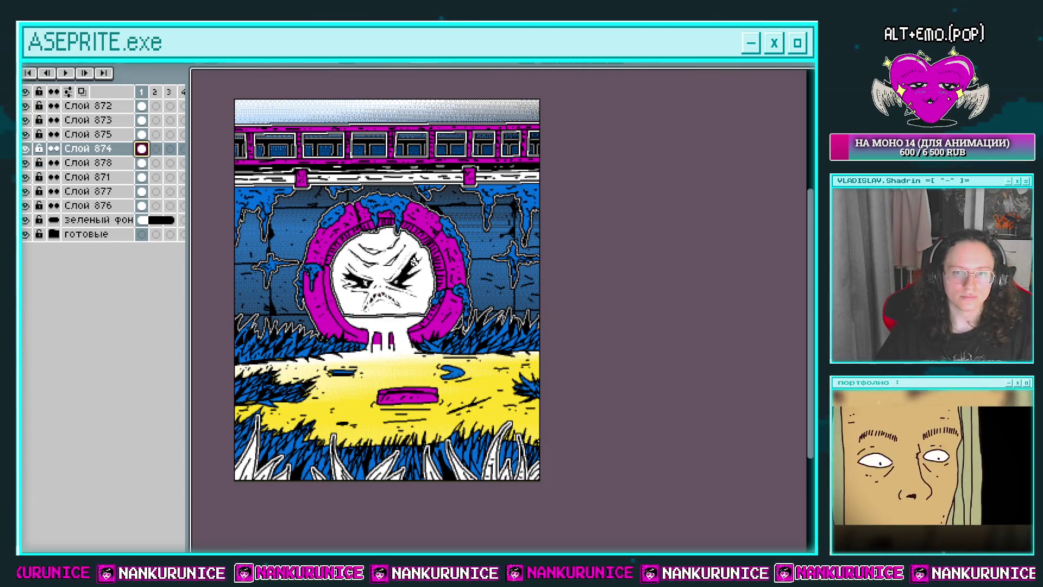
click(142, 163)
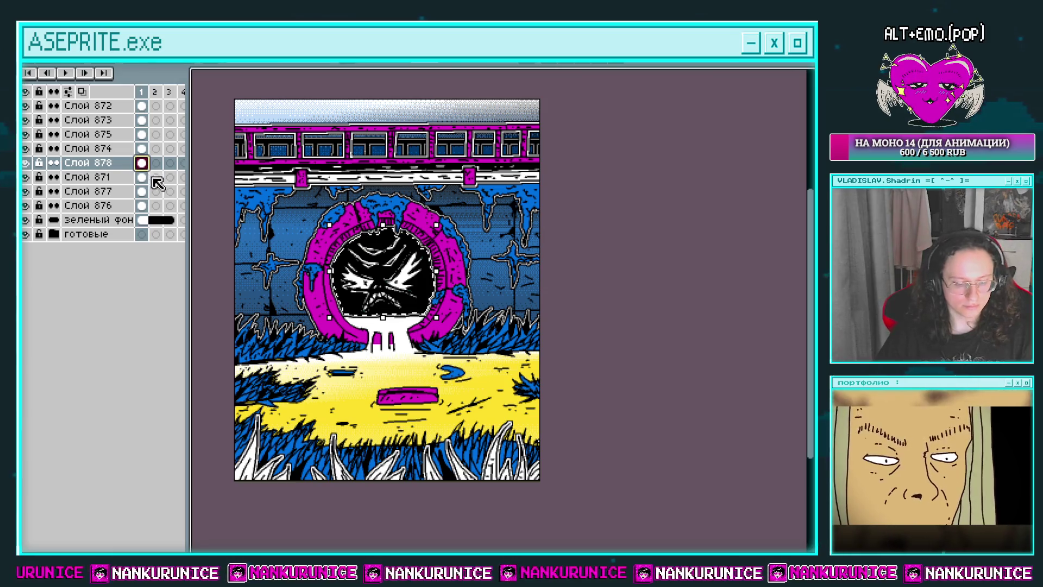
Add a new empty layer above Слой 878 and test a black portal fill, undoing it
key(shift+n)
click(142, 163)
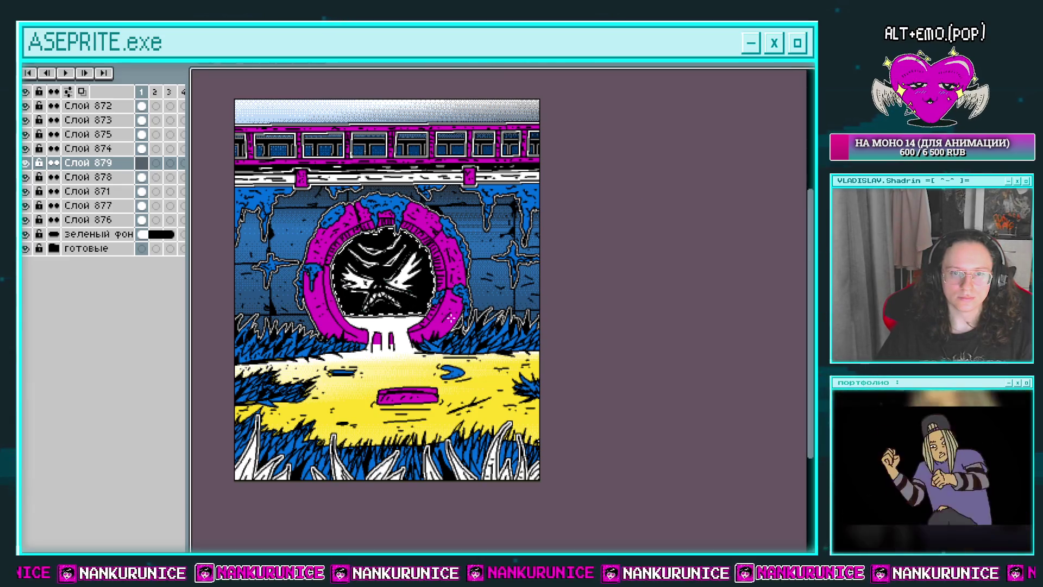
click(356, 266)
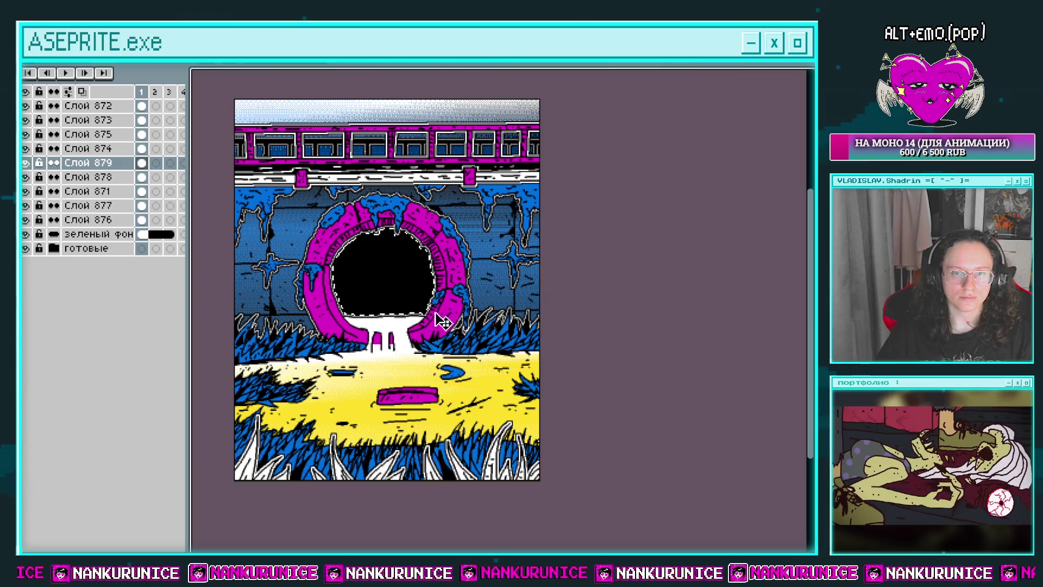
key(ctrl+z)
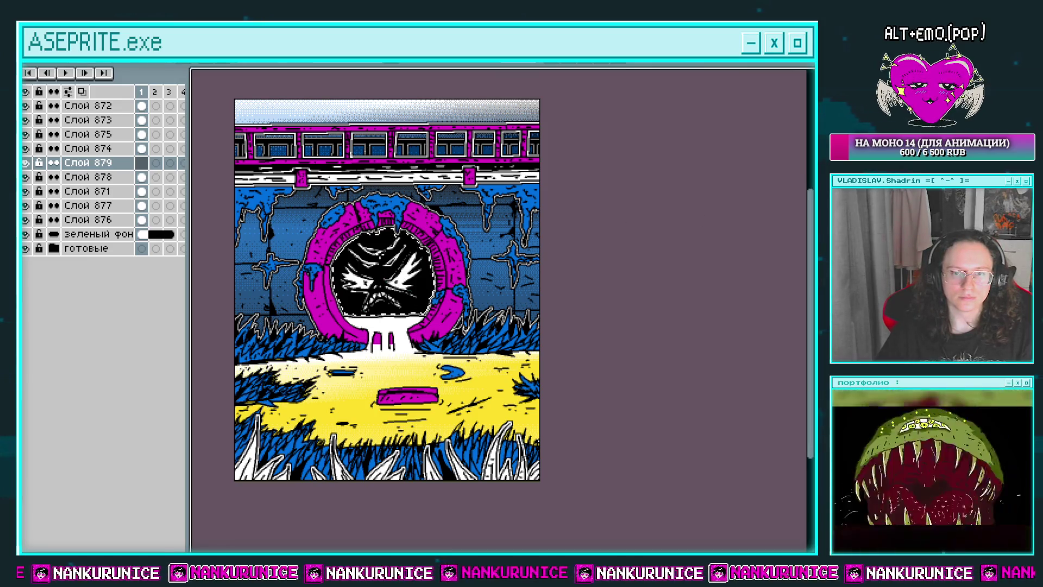
click(381, 274)
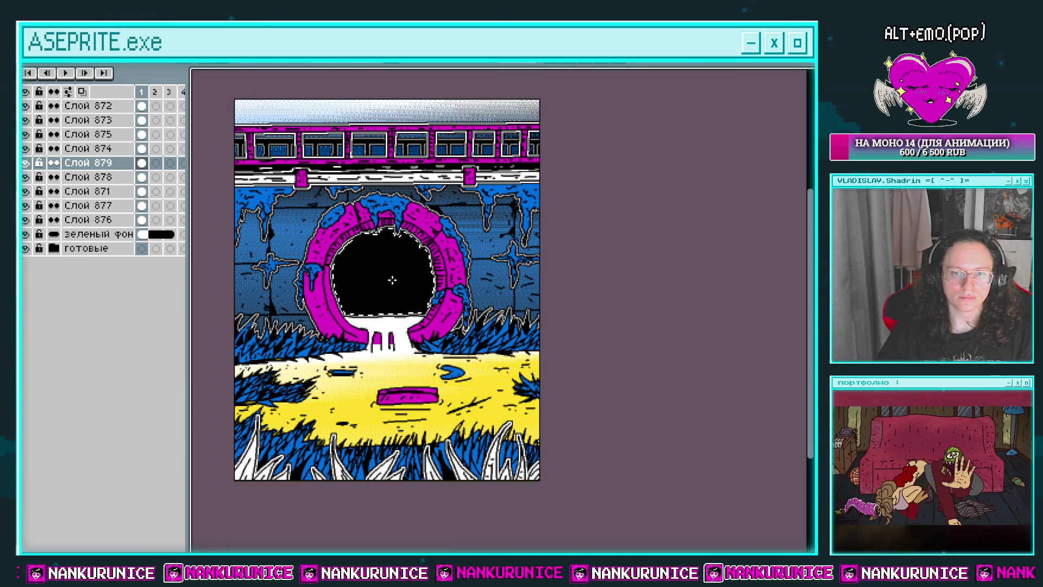
key(ctrl+z)
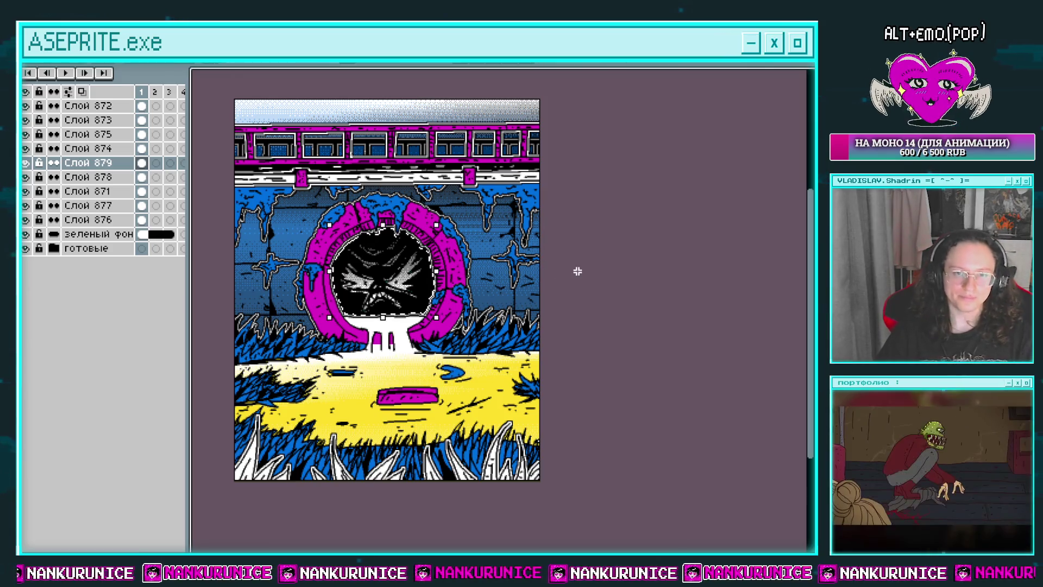
drag(332, 195, 343, 185)
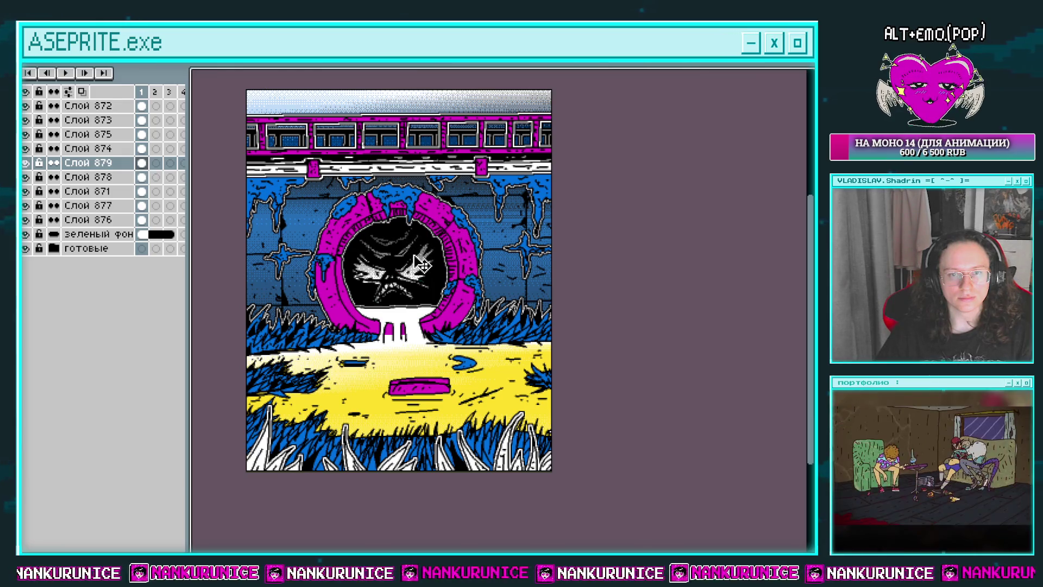
drag(487, 254, 479, 262)
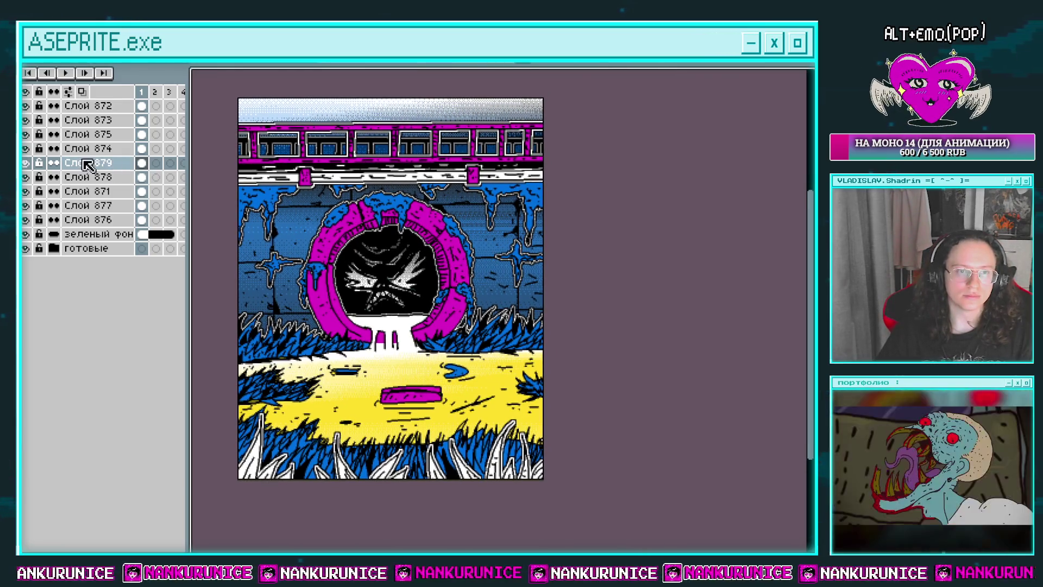
Add a new empty layer above Слой 874, hide the timeline, and centre the ring in view
click(103, 154)
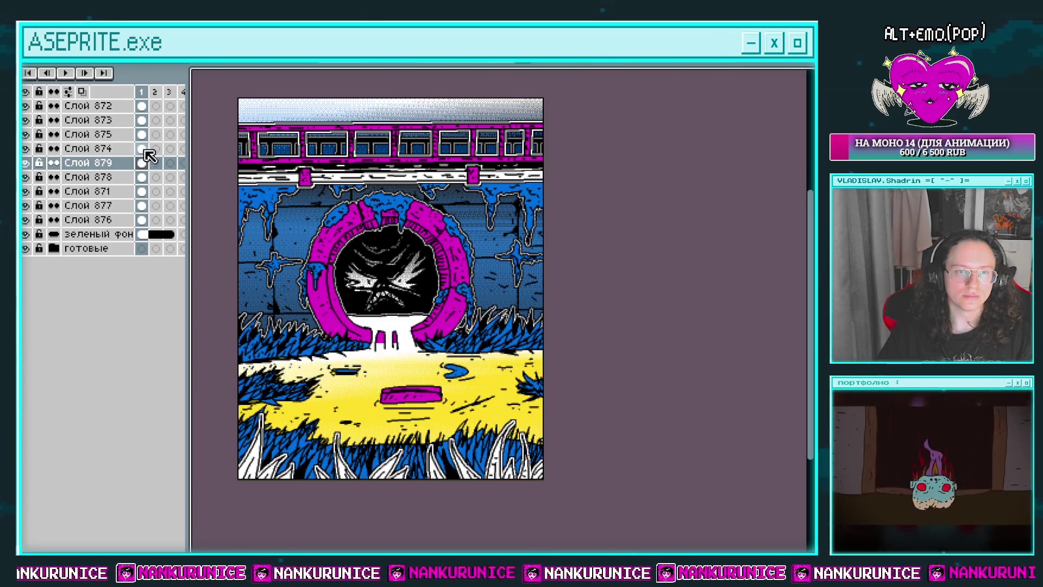
key(shift+n)
key(Tab)
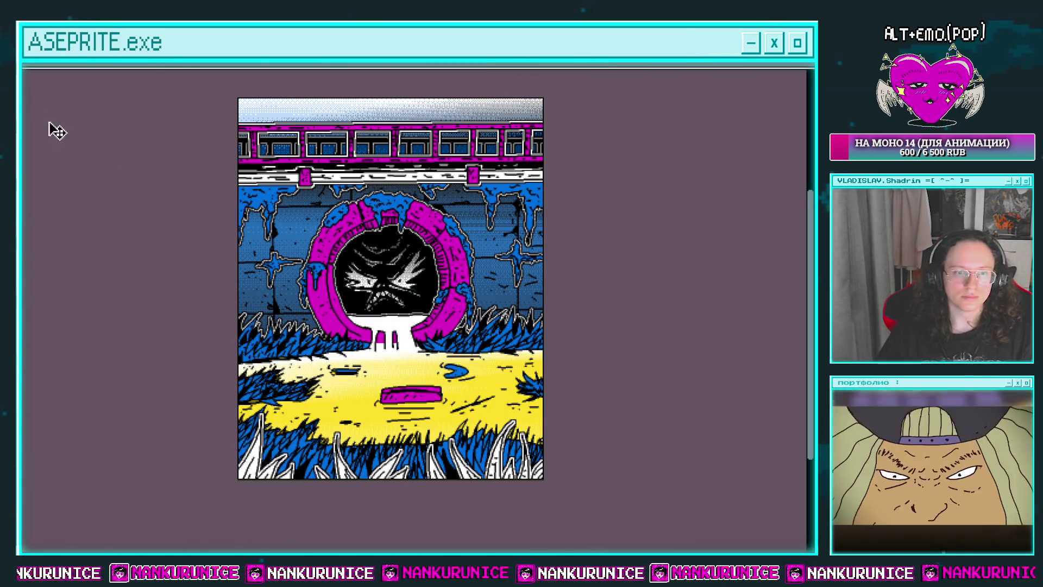
scroll(465, 228, up, 3)
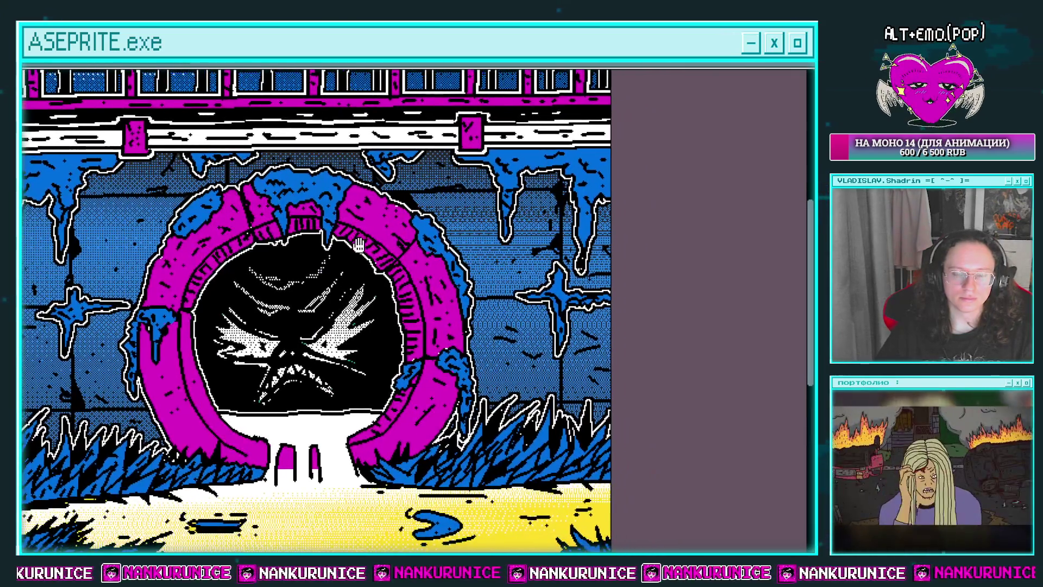
drag(358, 245, 318, 237)
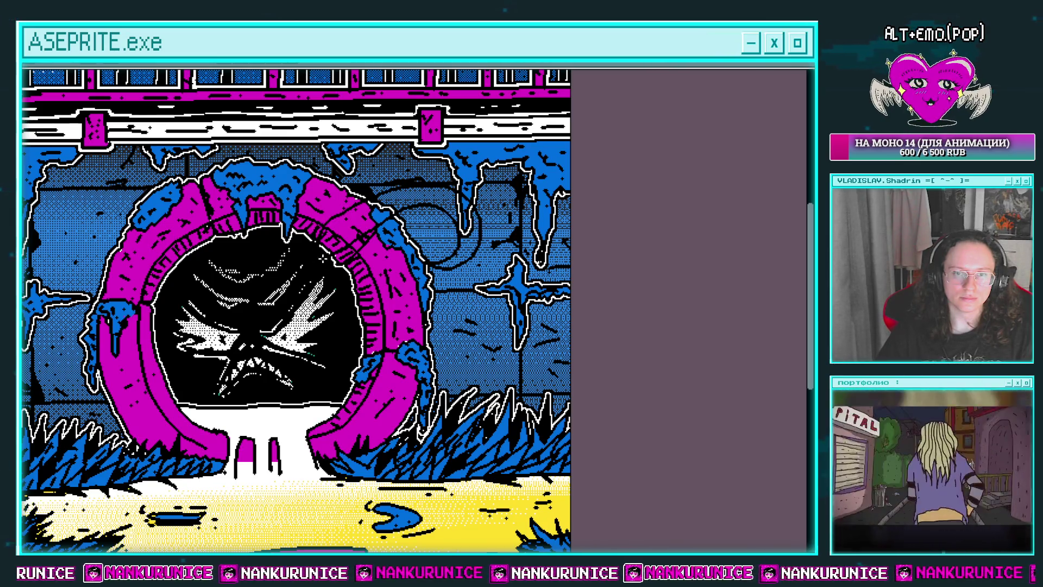
drag(360, 240, 434, 219)
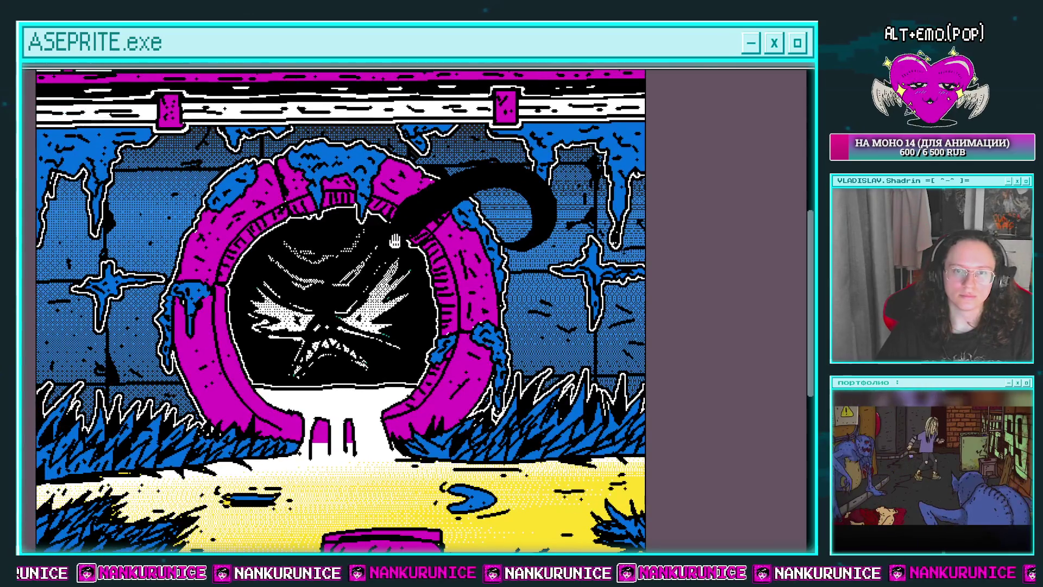
Zoom onto the ring's upper right and draw a black curling tentacle over the wall
click(435, 219)
right_click(472, 224)
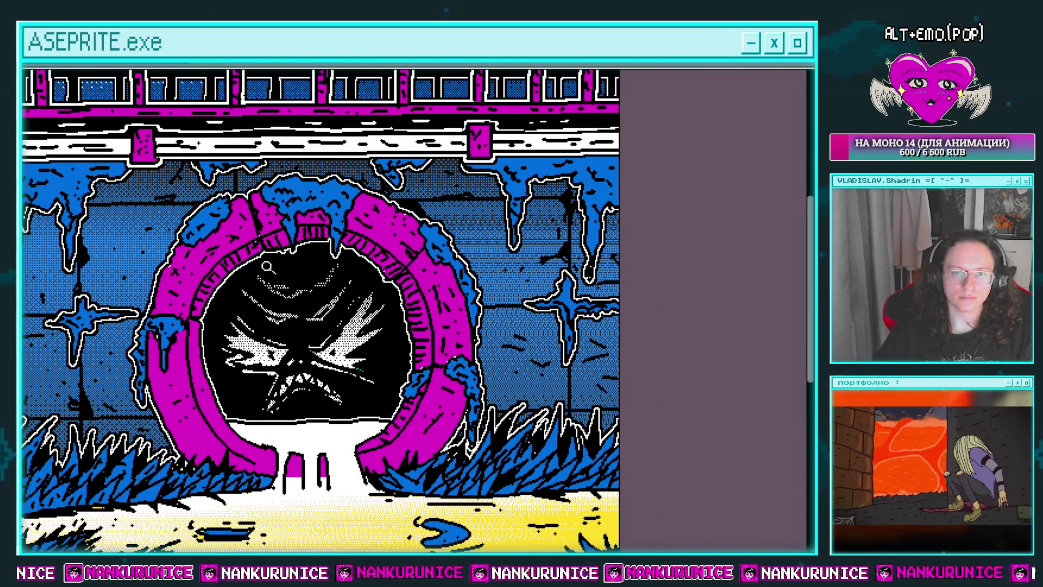
click(481, 179)
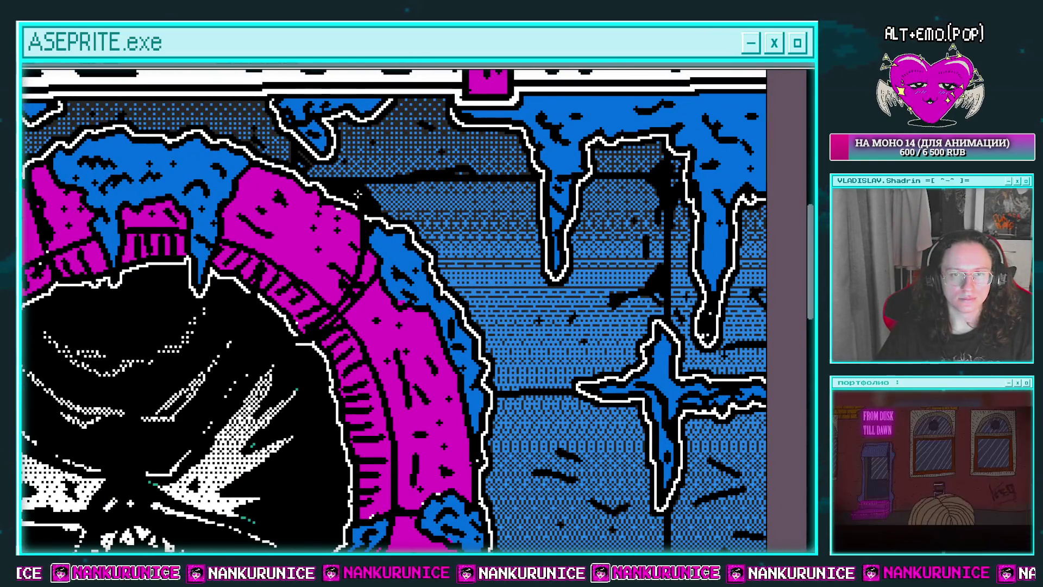
mouse_move(343, 136)
mouse_down()
mouse_move(462, 163)
mouse_move(503, 120)
mouse_up()
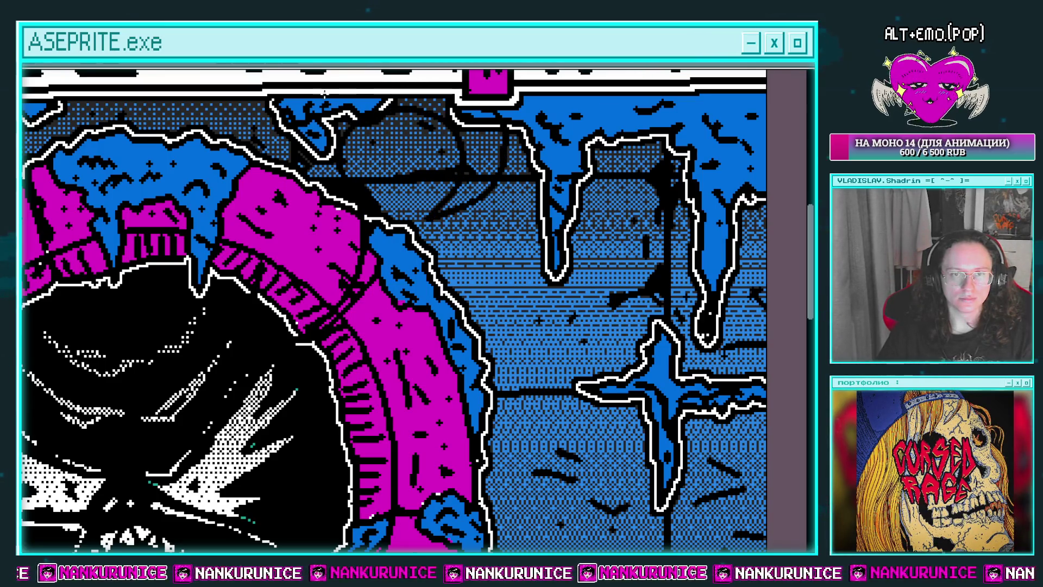
click(259, 274)
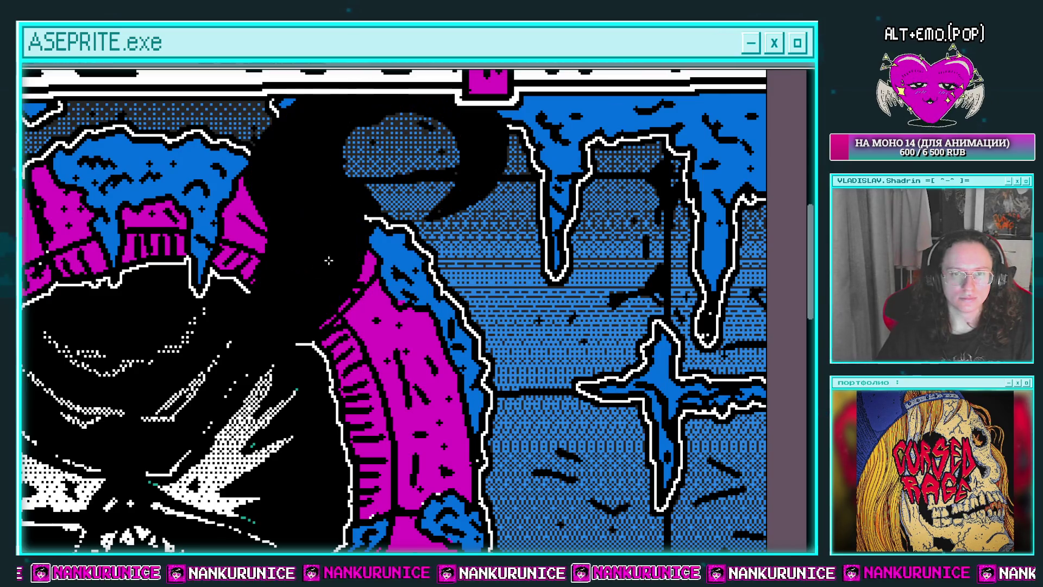
Draw a second black tentacle along the ring's upper left edge and zoom out to check
scroll(260, 274, down, 2)
scroll(305, 261, down, 2)
scroll(334, 250, up, 2)
scroll(335, 250, up, 1)
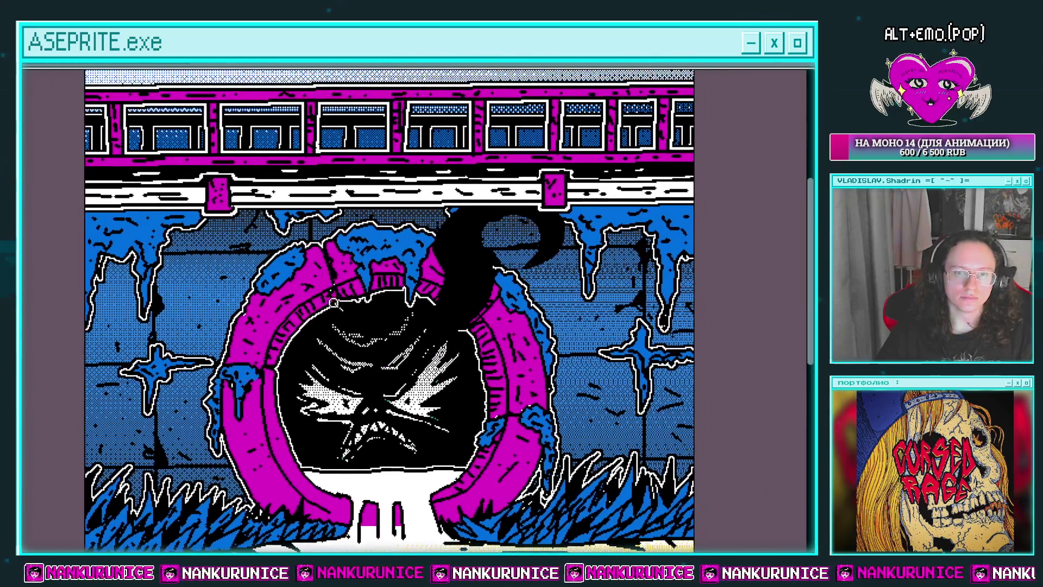
scroll(332, 293, up, 2)
drag(254, 287, 253, 165)
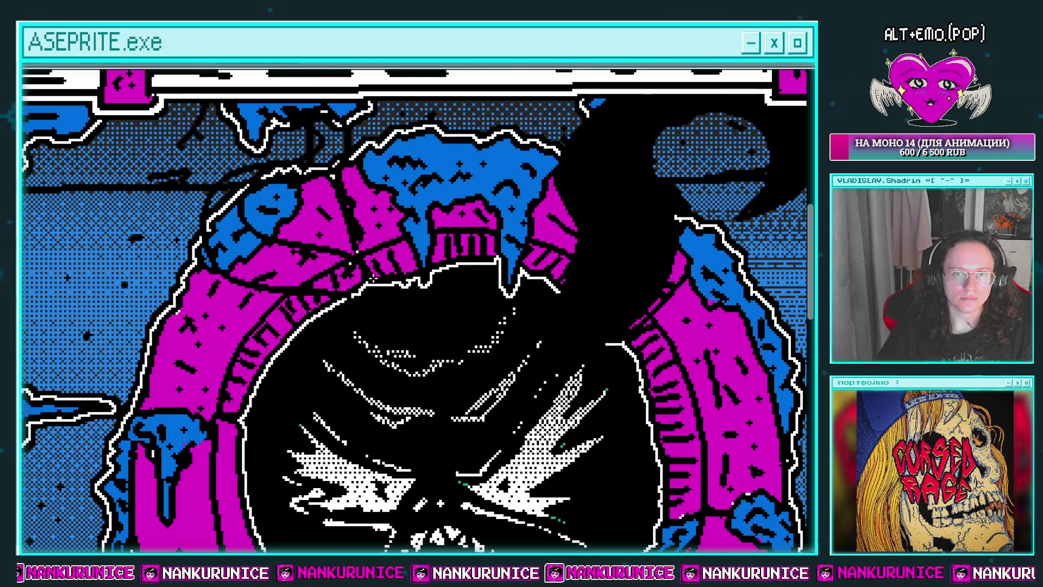
click(261, 228)
mouse_move(261, 201)
mouse_down()
mouse_move(267, 240)
mouse_move(277, 233)
mouse_up()
scroll(275, 239, up, 1)
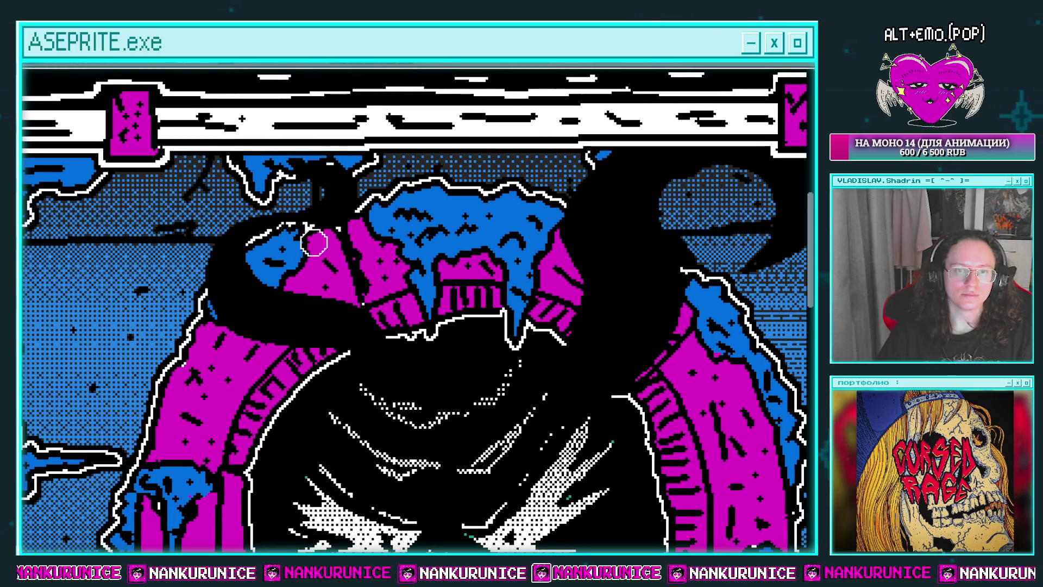
scroll(369, 253, down, 5)
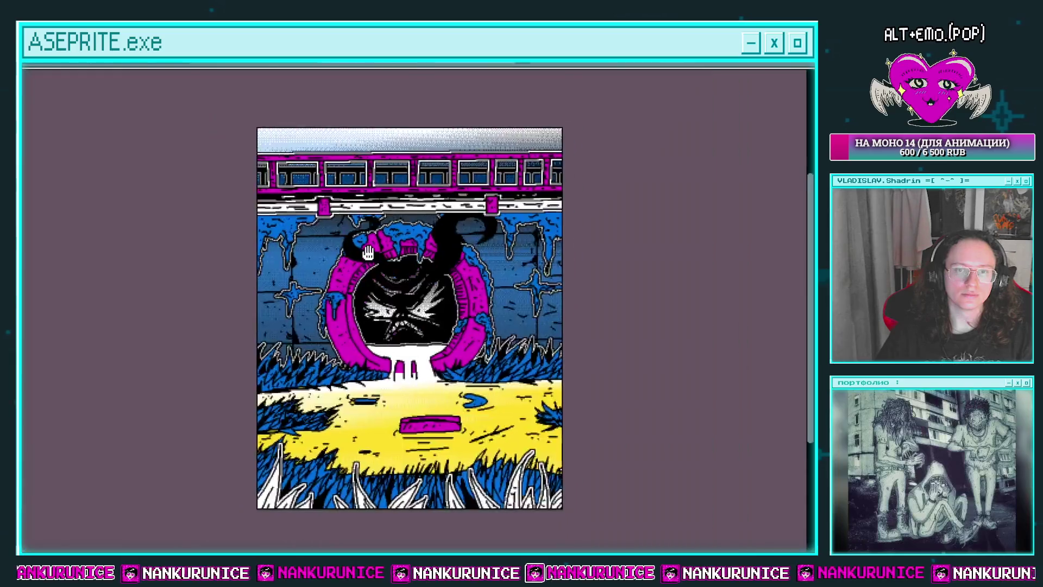
scroll(368, 253, up, 4)
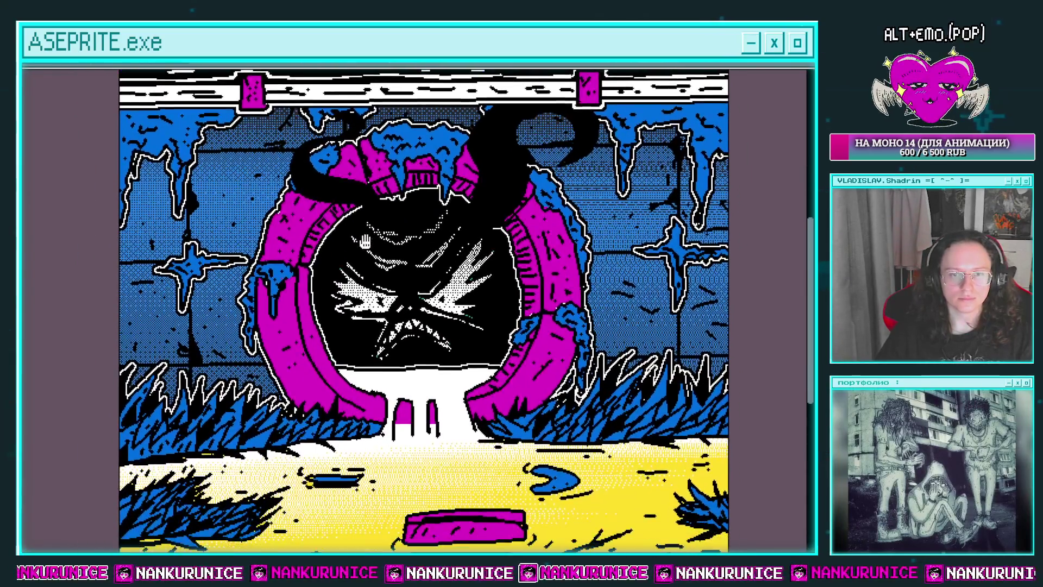
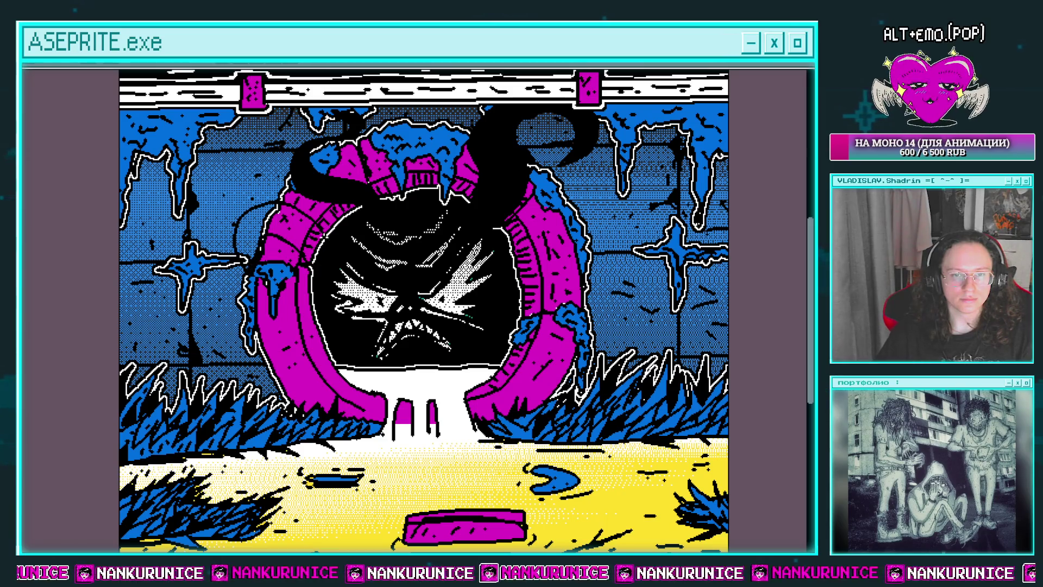
Fill and draw the black tentacle curling left of the portal, undoing stray strokes
click(321, 239)
drag(320, 239, 384, 223)
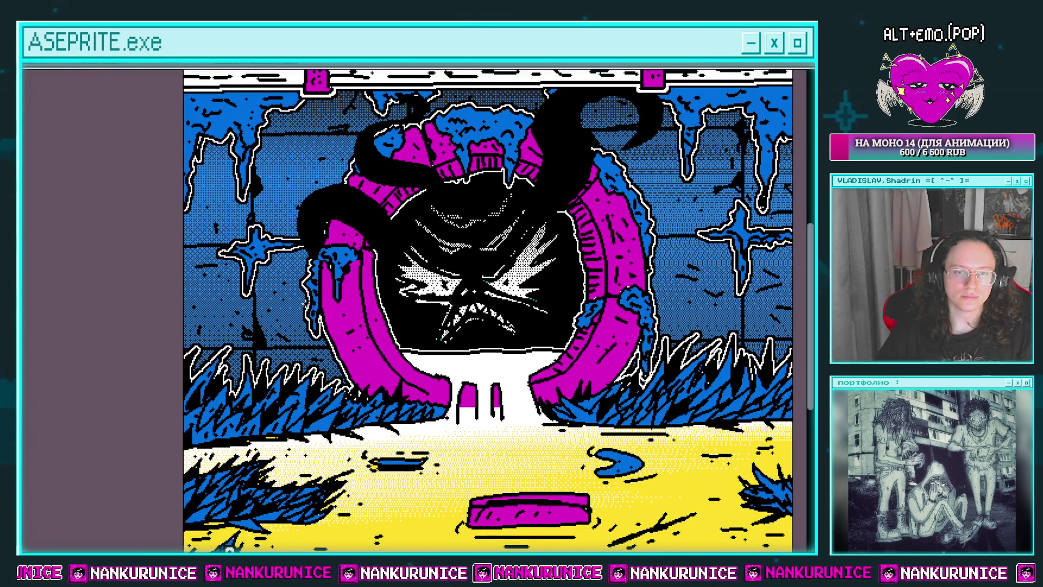
mouse_move(309, 298)
mouse_down()
mouse_move(207, 257)
mouse_move(217, 323)
mouse_up()
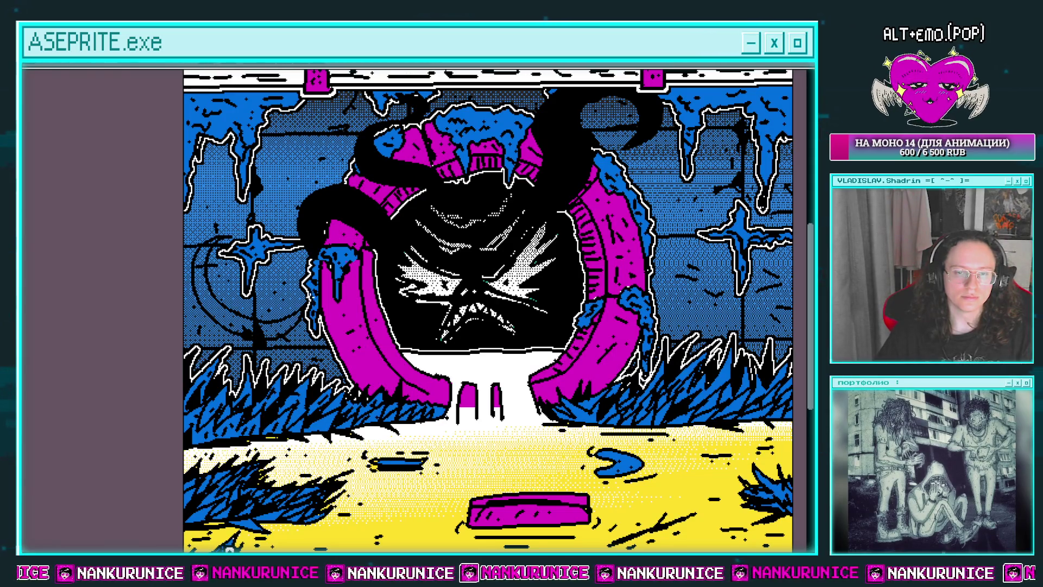
key(ctrl+z)
drag(260, 322, 209, 260)
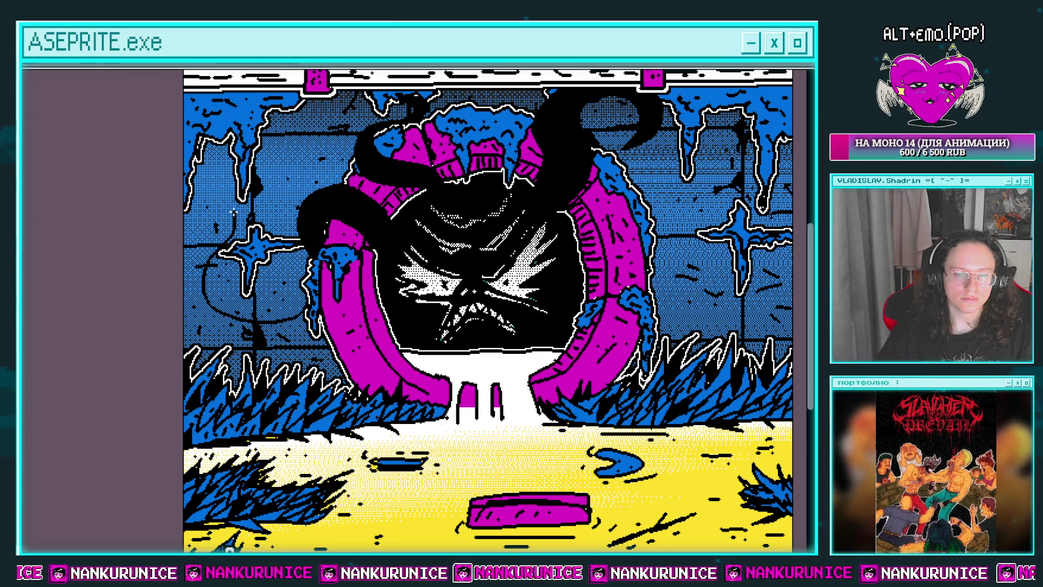
key(ctrl+z)
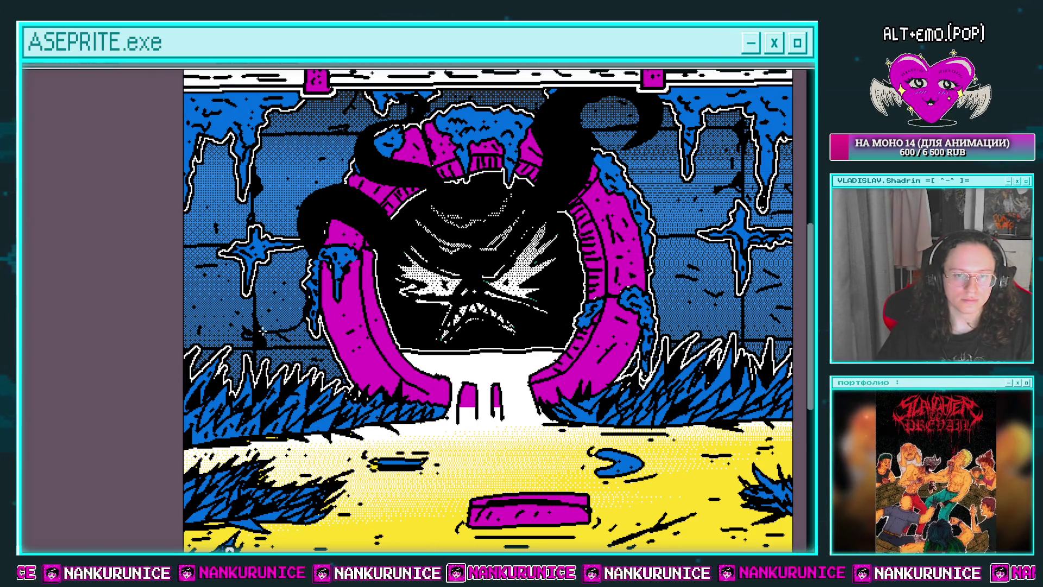
drag(211, 301, 225, 166)
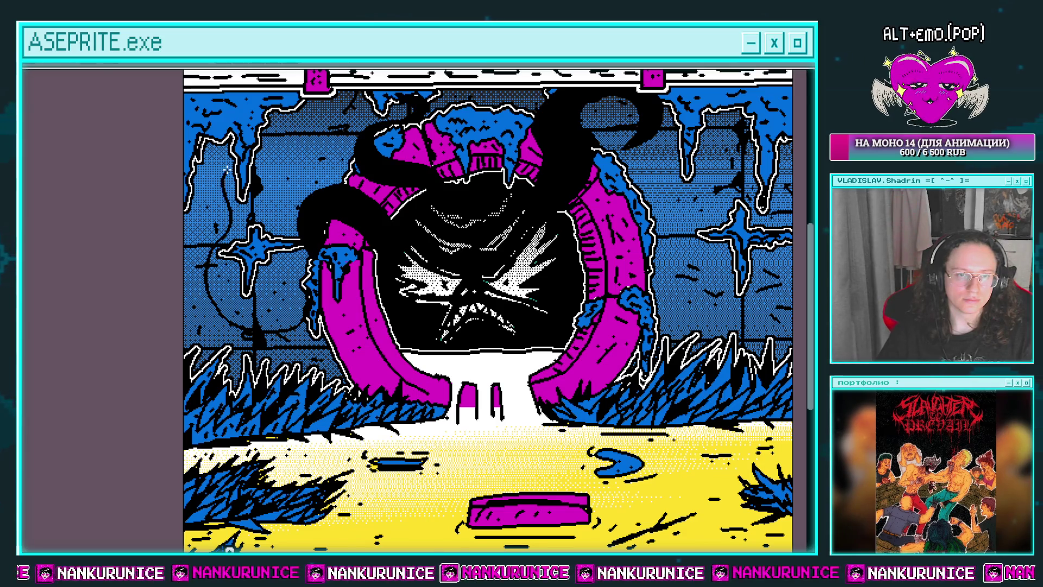
key(ctrl)
key(ctrl+z)
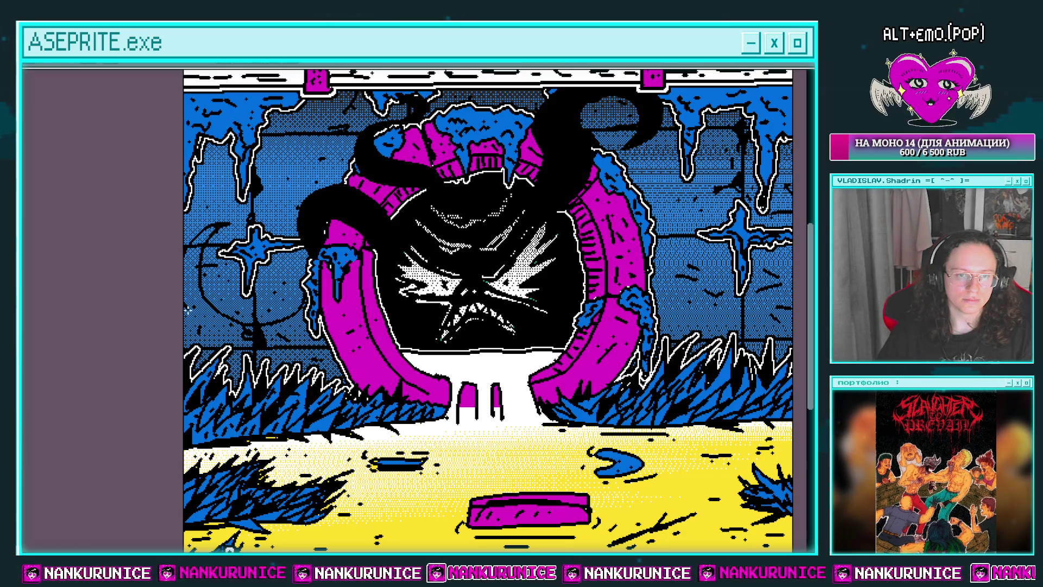
key(ctrl+y)
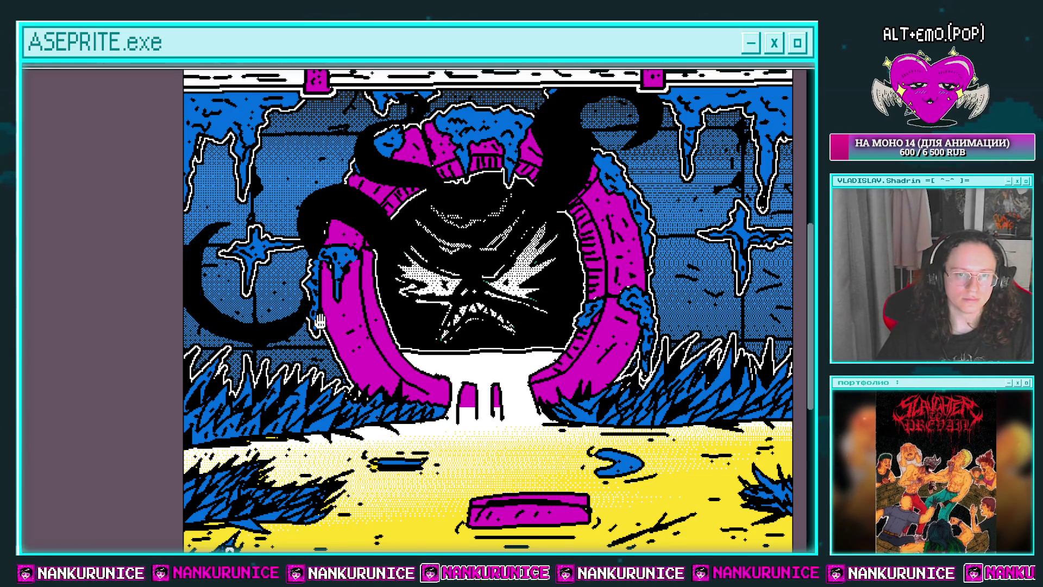
Draw a curved black tentacle on the portal's right and blacken the left tentacle's base
drag(390, 315, 232, 256)
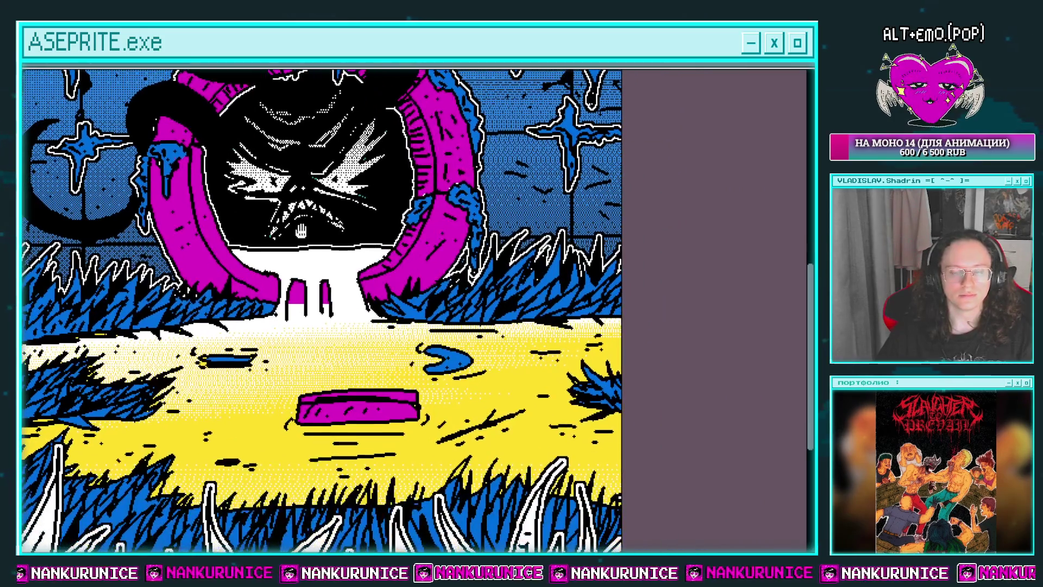
drag(427, 254, 368, 281)
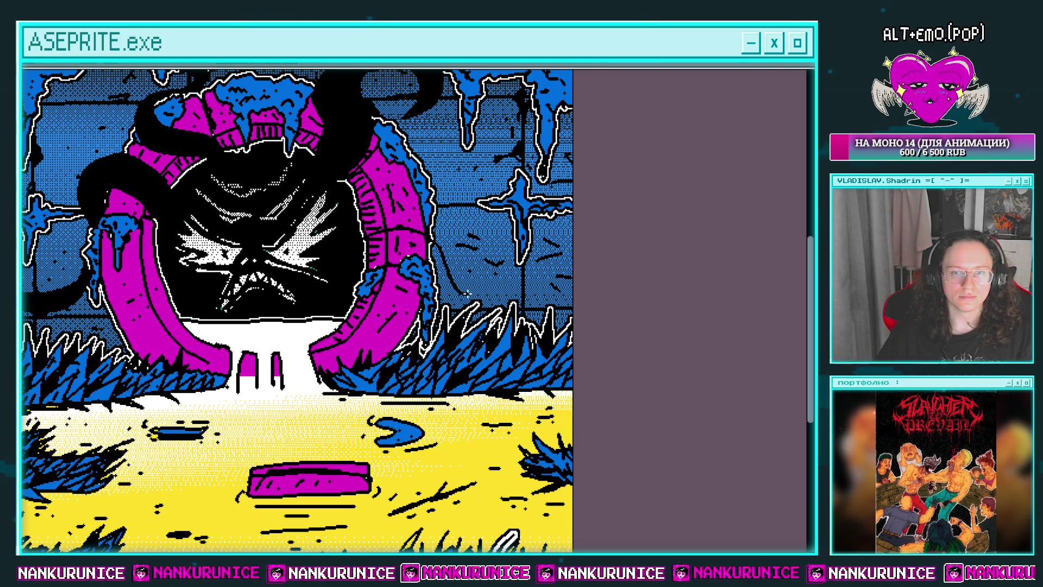
drag(500, 251, 467, 238)
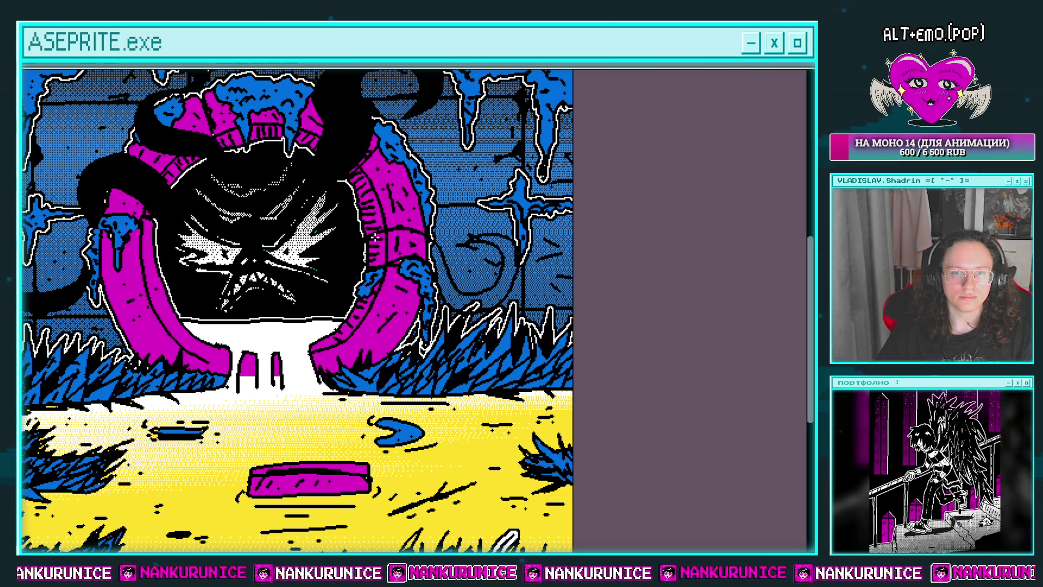
scroll(375, 237, down, 2)
scroll(391, 291, down, 2)
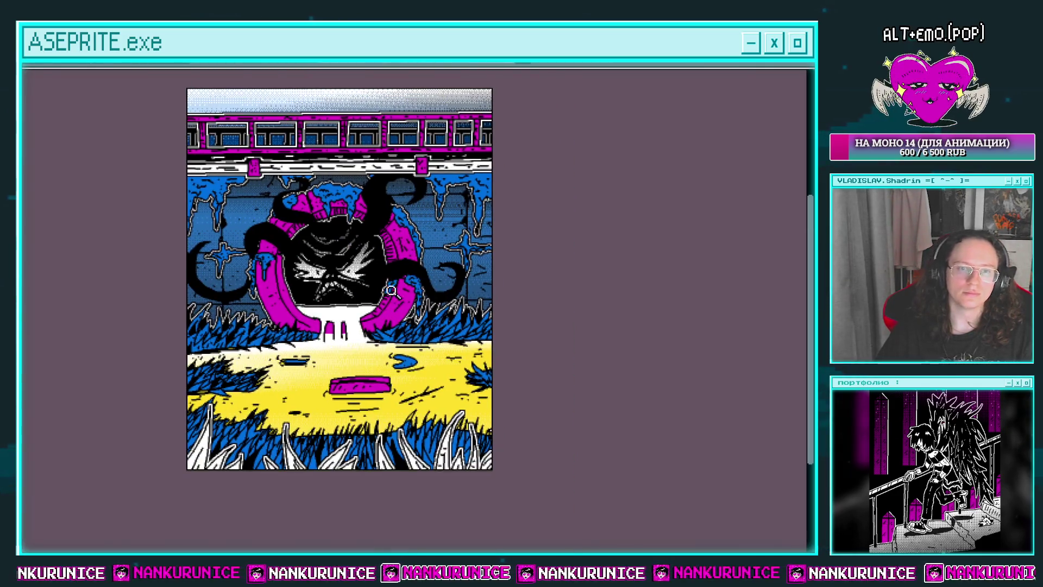
scroll(431, 251, up, 1)
scroll(402, 260, up, 1)
scroll(413, 236, up, 1)
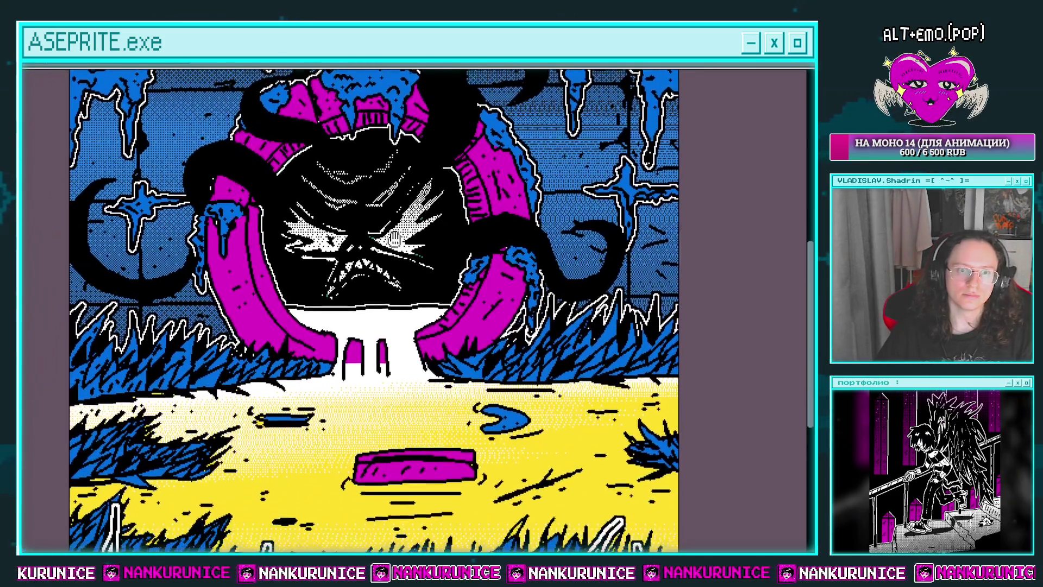
drag(413, 236, 447, 216)
scroll(223, 233, up, 2)
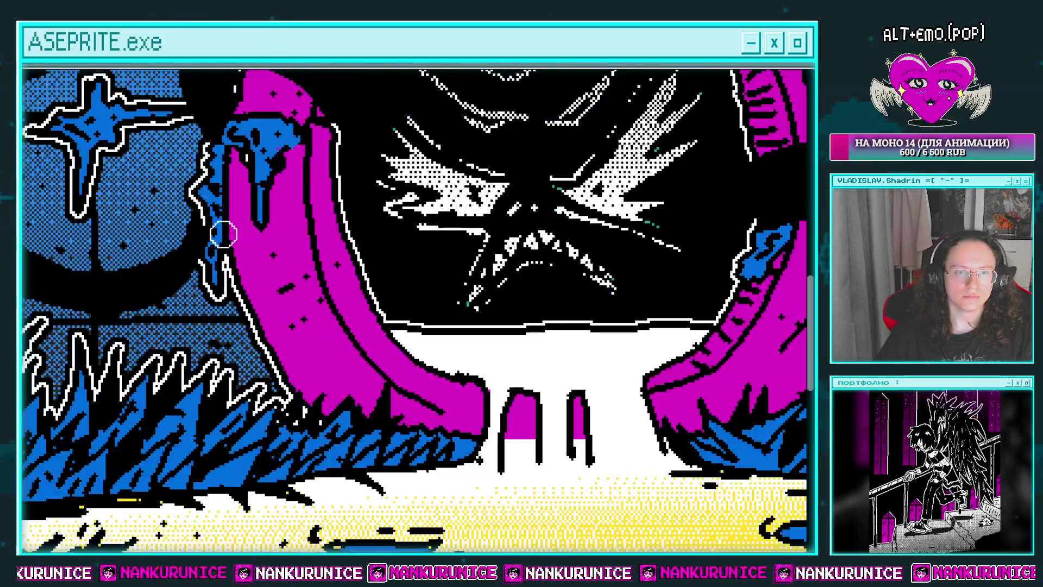
scroll(357, 281, down, 1)
scroll(357, 281, down, 1)
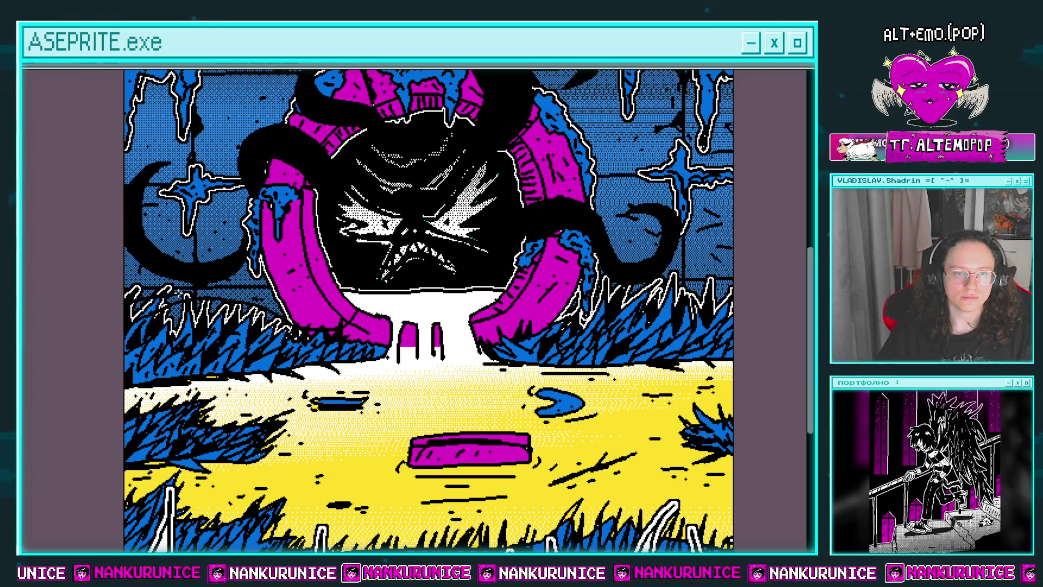
drag(315, 313, 348, 309)
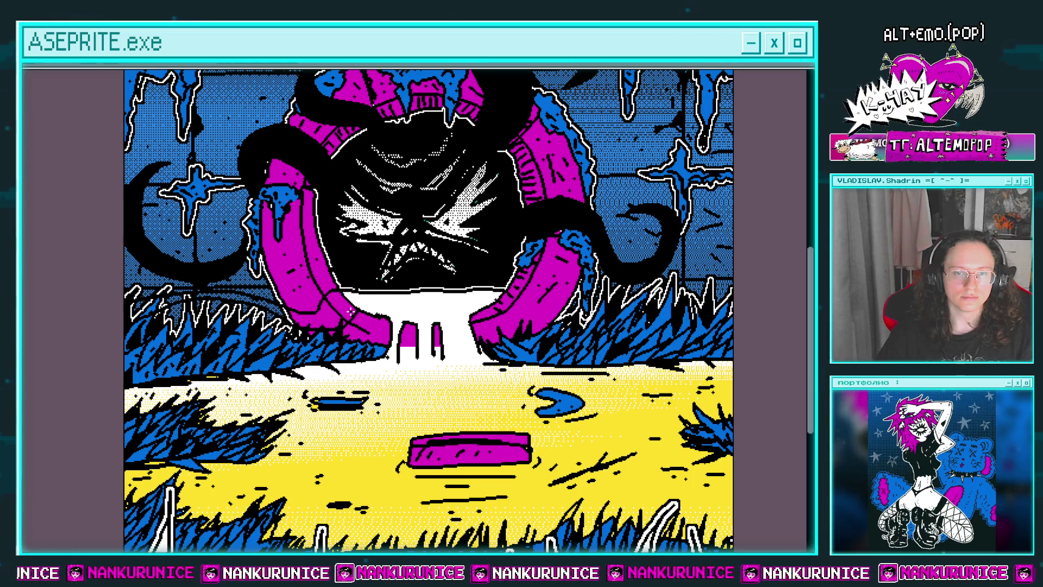
key(Tab)
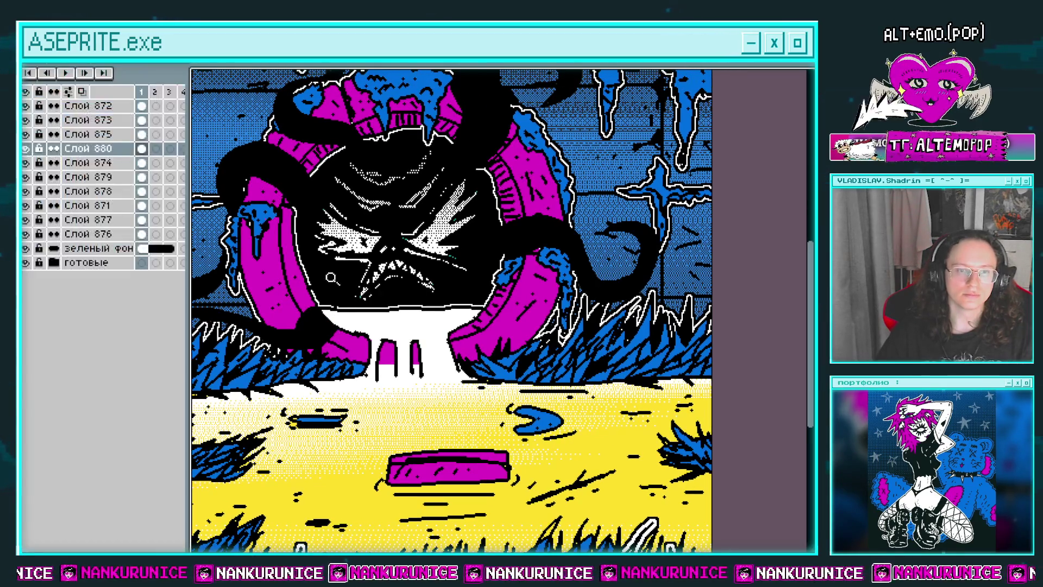
Toggle layer Слой 880's visibility to check the tentacles, then hide the timeline
click(27, 148)
scroll(306, 227, down, 1)
scroll(306, 227, down, 2)
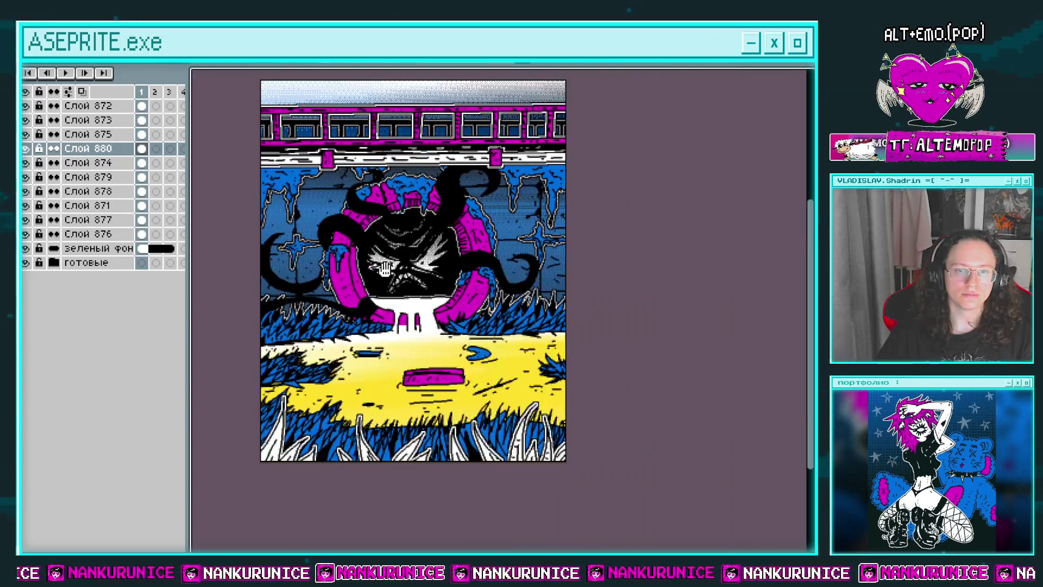
scroll(306, 227, down, 1)
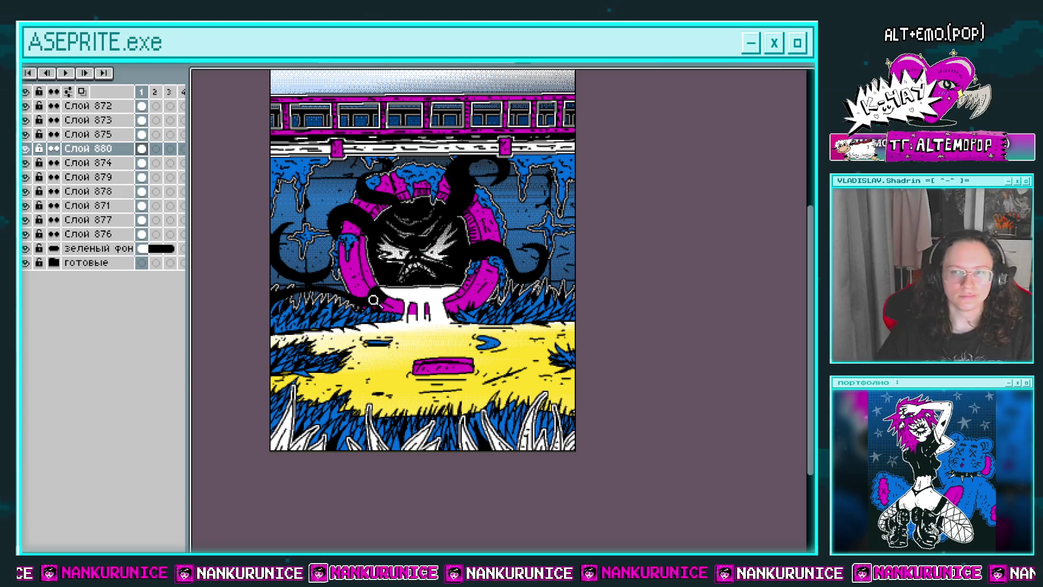
drag(338, 304, 344, 282)
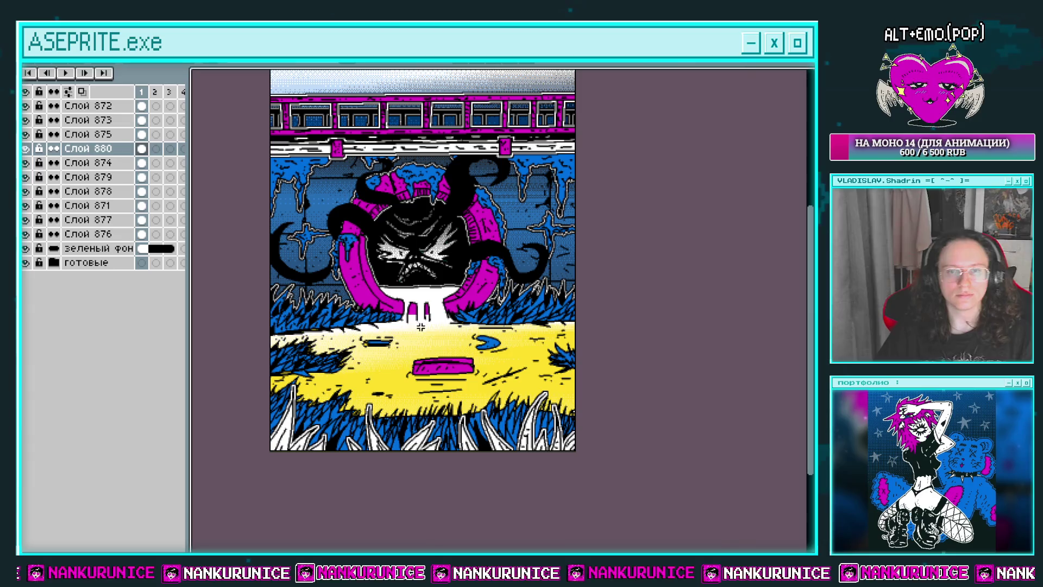
key(Tab)
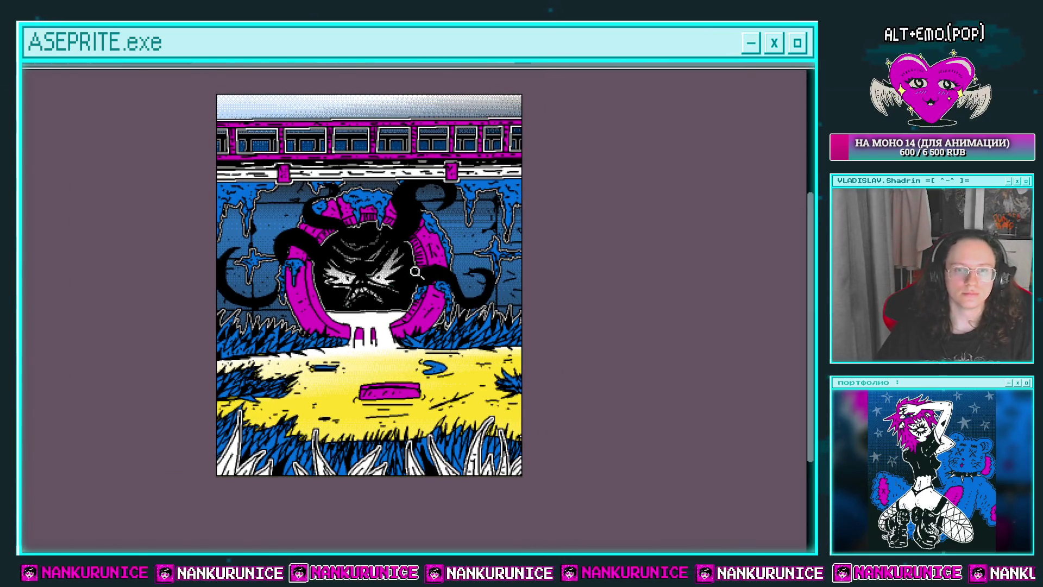
Add black strokes along the right tentacle across the magenta ring and blue wall
scroll(452, 274, up, 2)
mouse_move(391, 246)
mouse_down()
mouse_move(313, 274)
mouse_move(359, 246)
mouse_up()
scroll(402, 250, down, 2)
scroll(414, 249, down, 1)
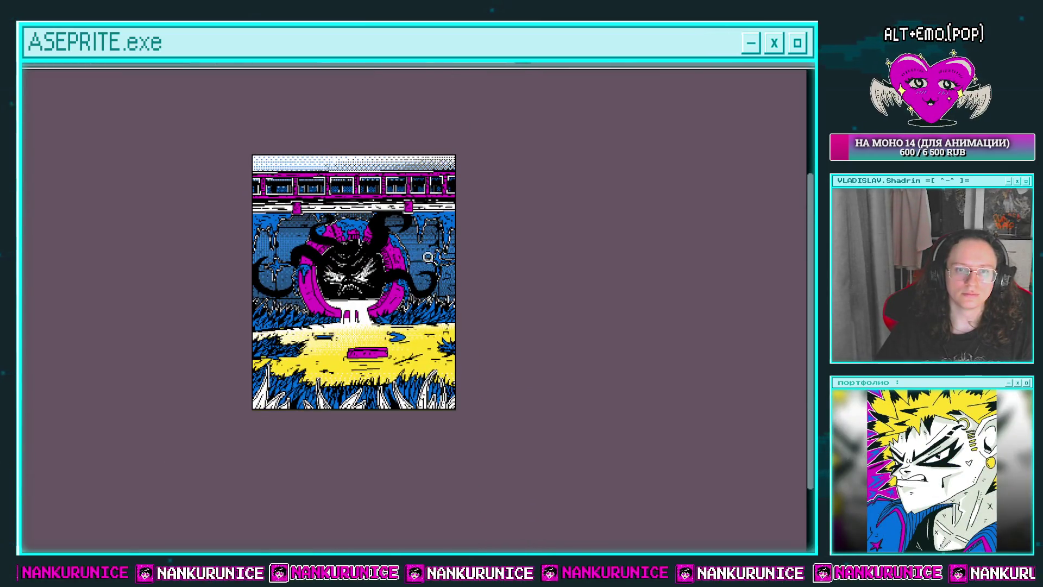
scroll(428, 257, up, 3)
scroll(429, 257, up, 1)
scroll(429, 257, down, 1)
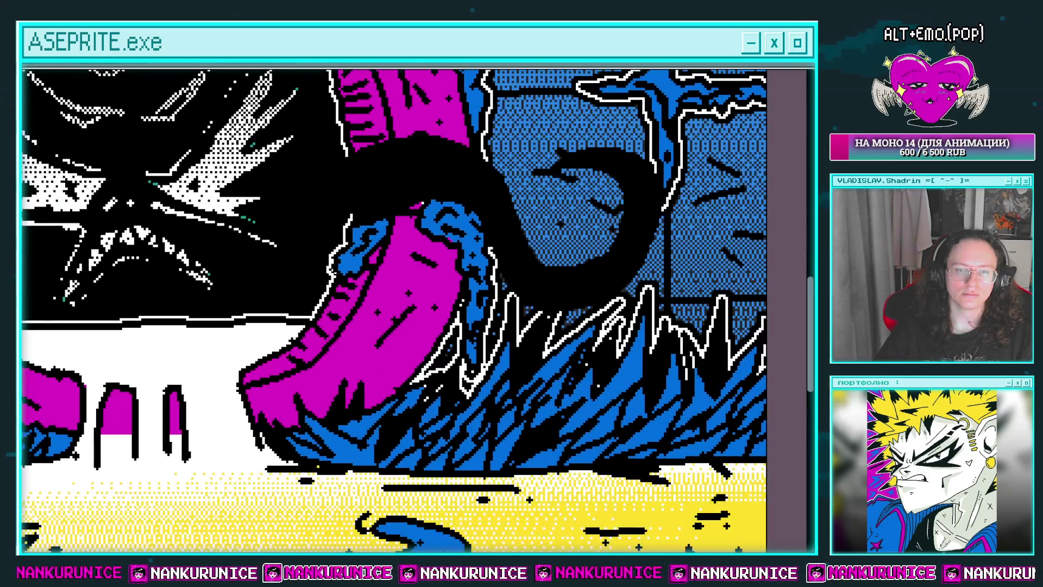
drag(336, 333, 450, 369)
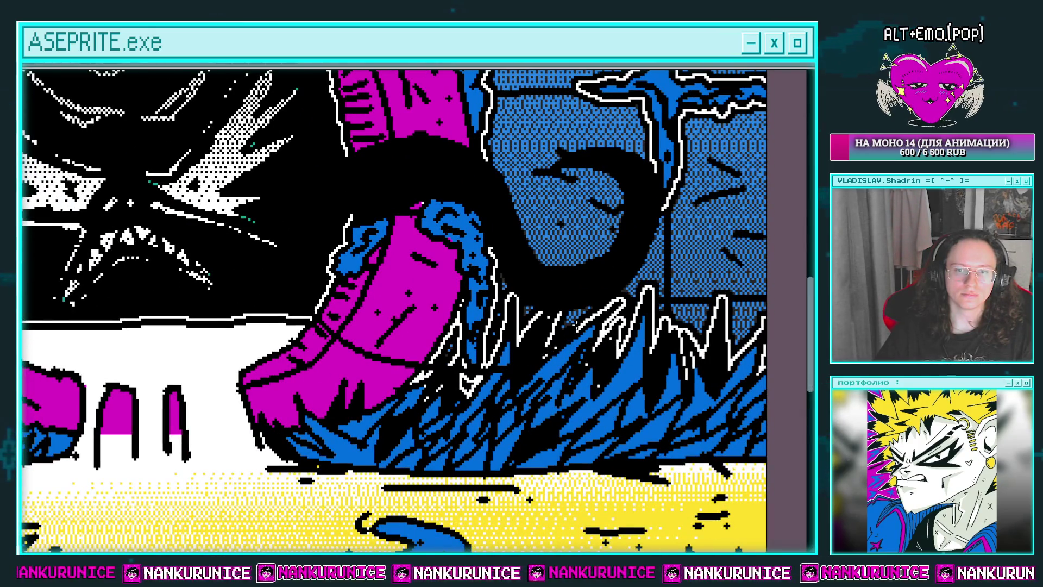
mouse_move(623, 283)
mouse_down()
mouse_move(765, 266)
mouse_move(649, 259)
mouse_up()
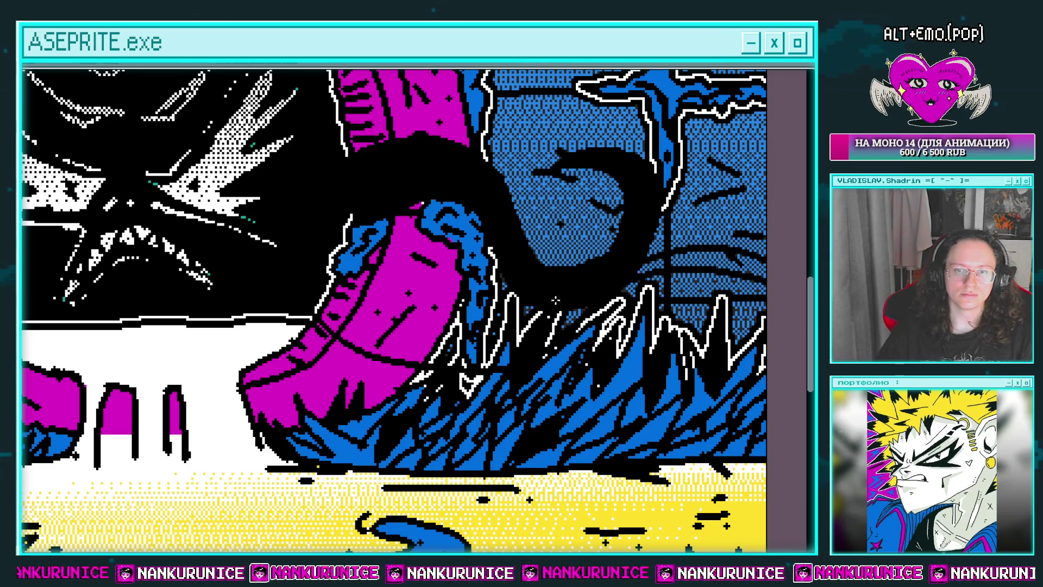
drag(444, 321, 397, 301)
drag(323, 326, 451, 283)
scroll(354, 281, down, 5)
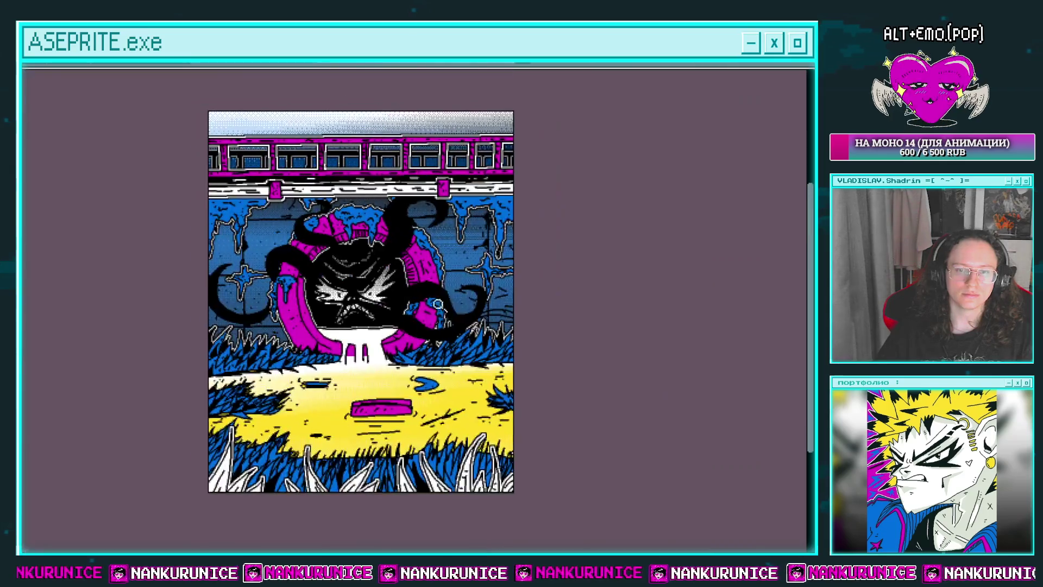
drag(353, 281, 363, 273)
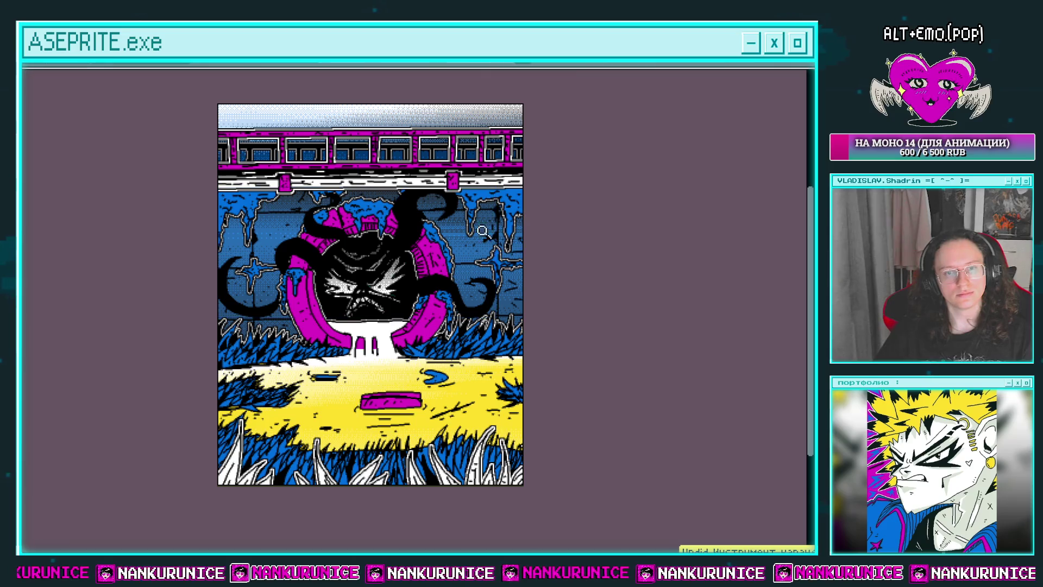
scroll(440, 261, up, 2)
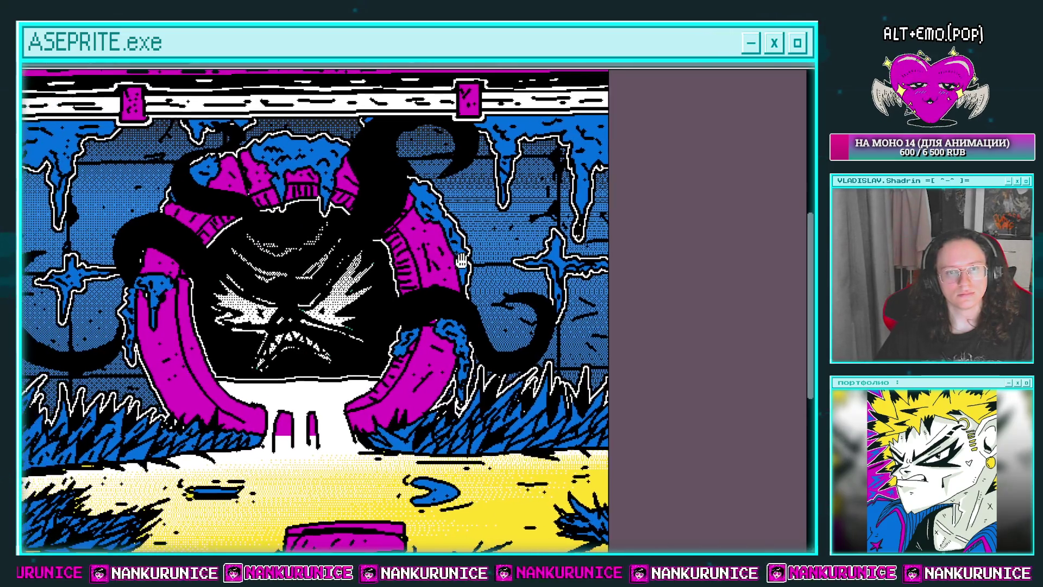
drag(348, 182, 368, 181)
key(shift+o)
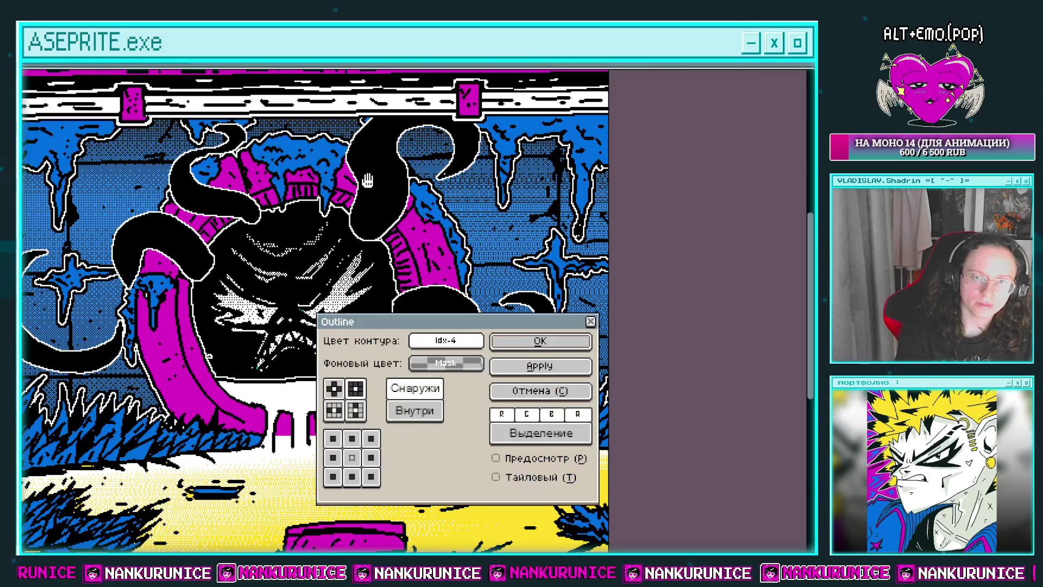
key(Return)
key(ctrl+z)
key(shift+o)
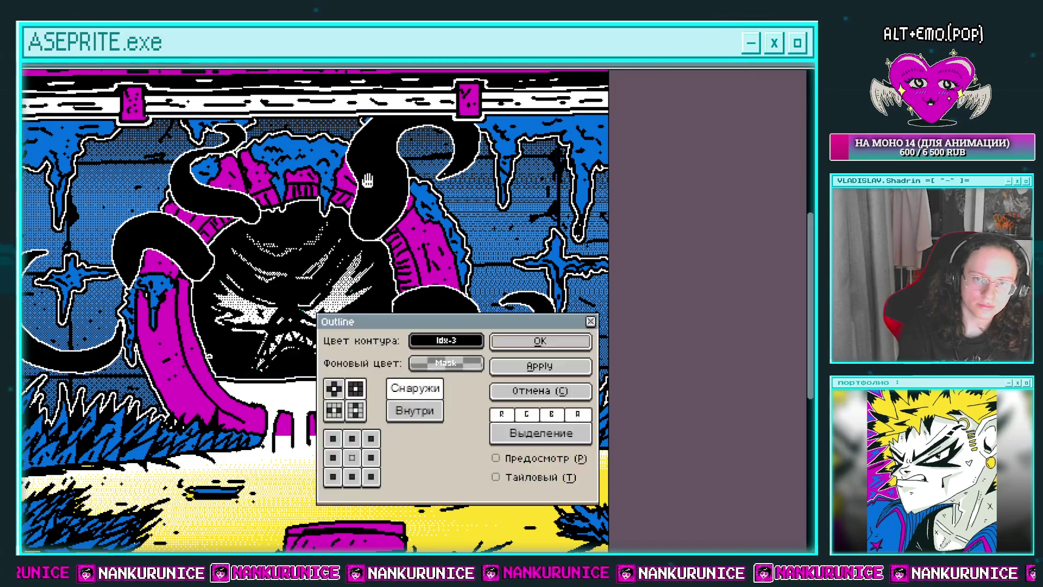
key(Return)
scroll(245, 229, down, 3)
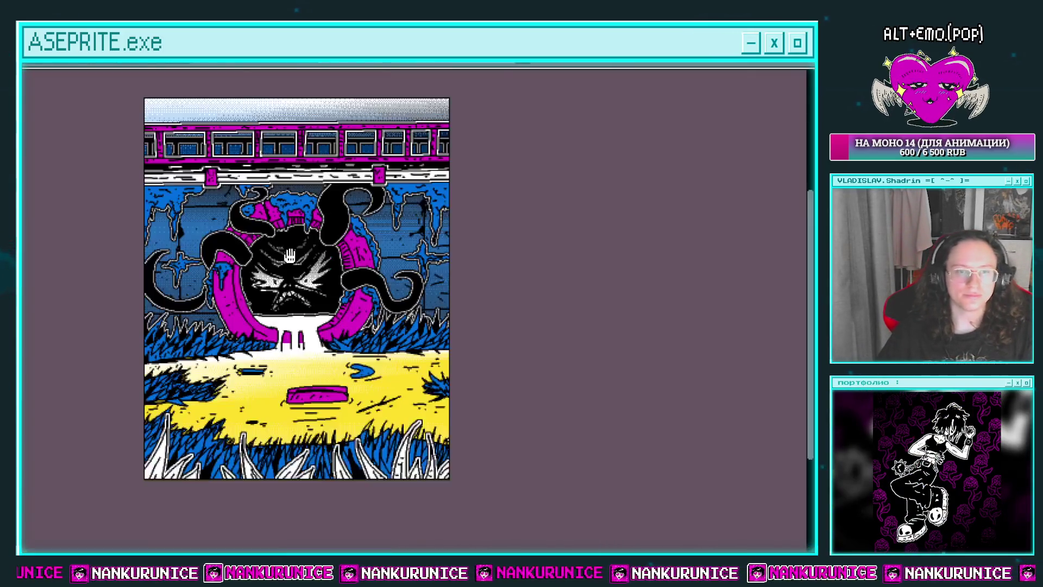
scroll(257, 269, up, 2)
scroll(258, 269, up, 2)
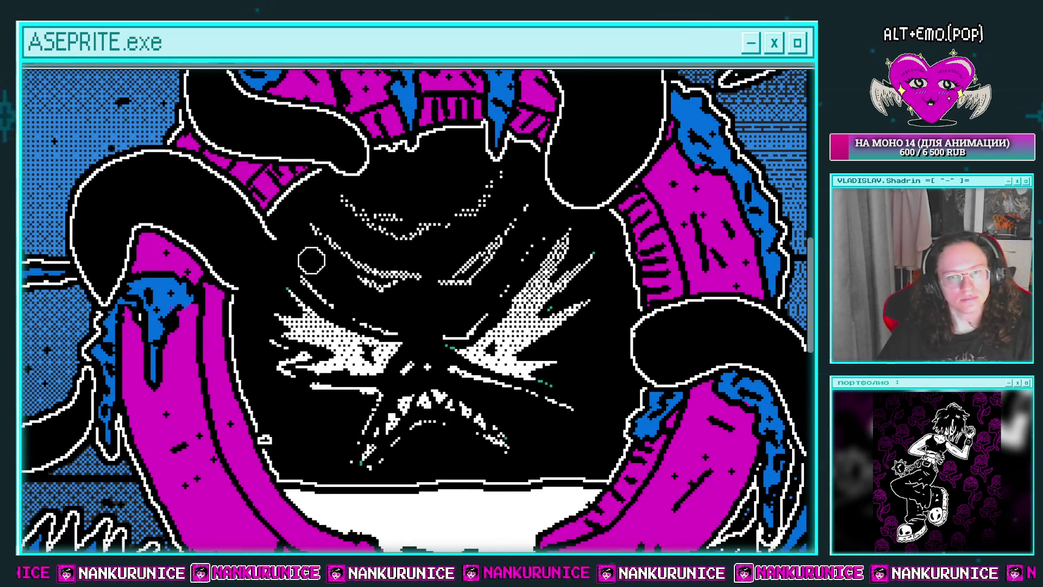
drag(384, 262, 343, 271)
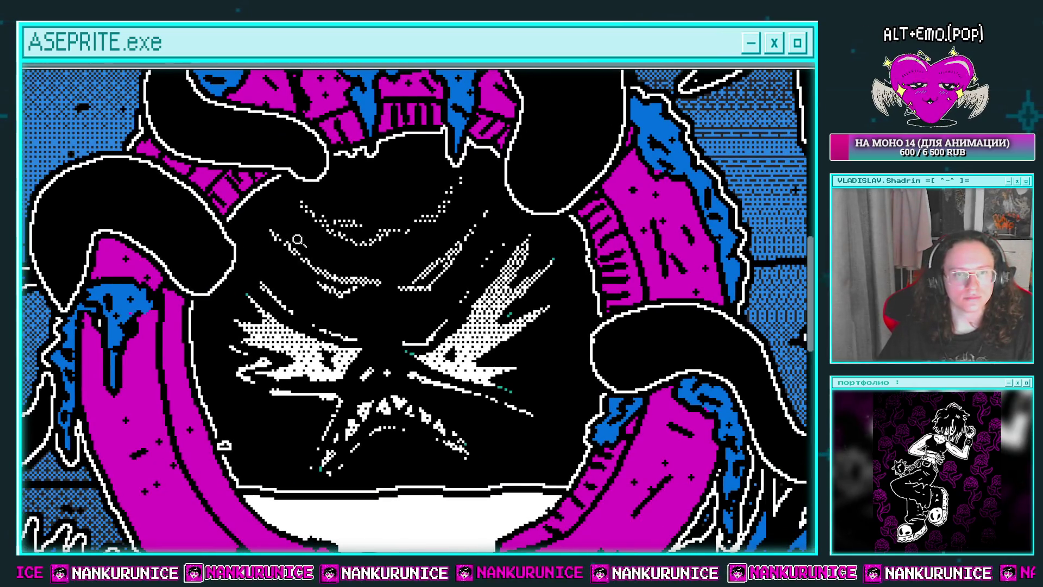
scroll(290, 235, down, 2)
scroll(290, 235, up, 2)
drag(290, 235, 330, 367)
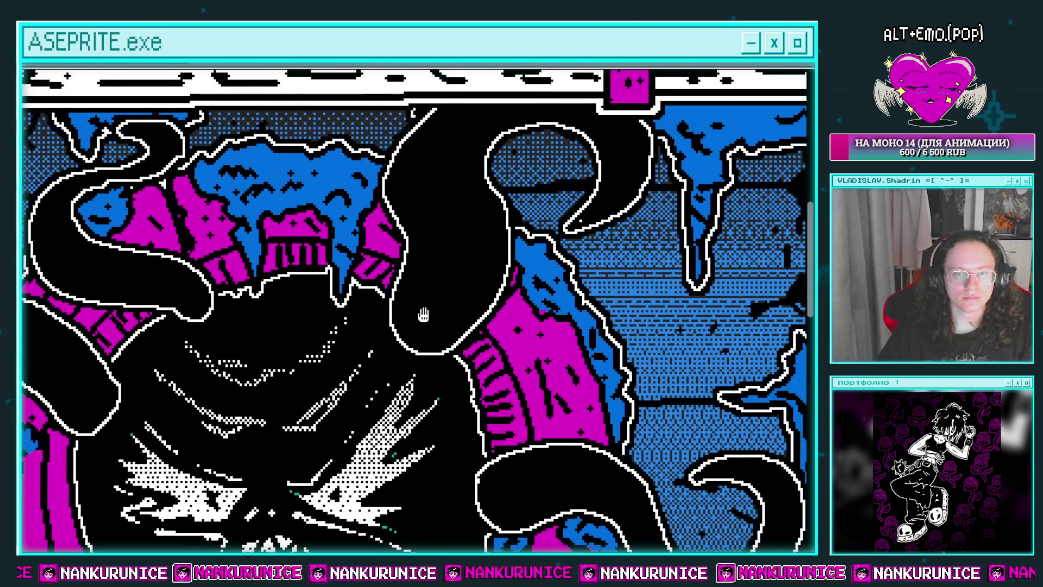
drag(419, 317, 383, 355)
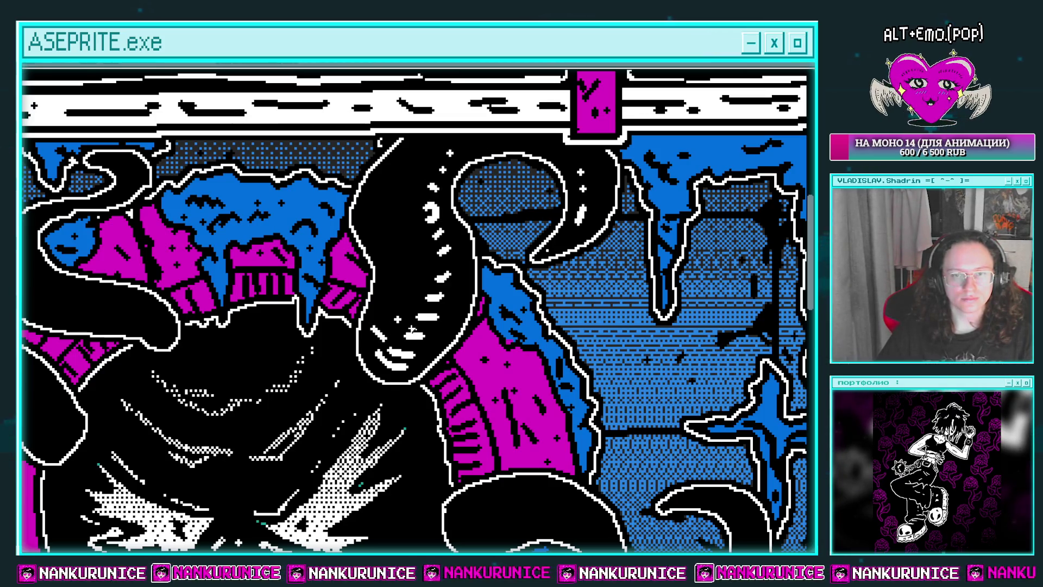
drag(382, 223, 414, 226)
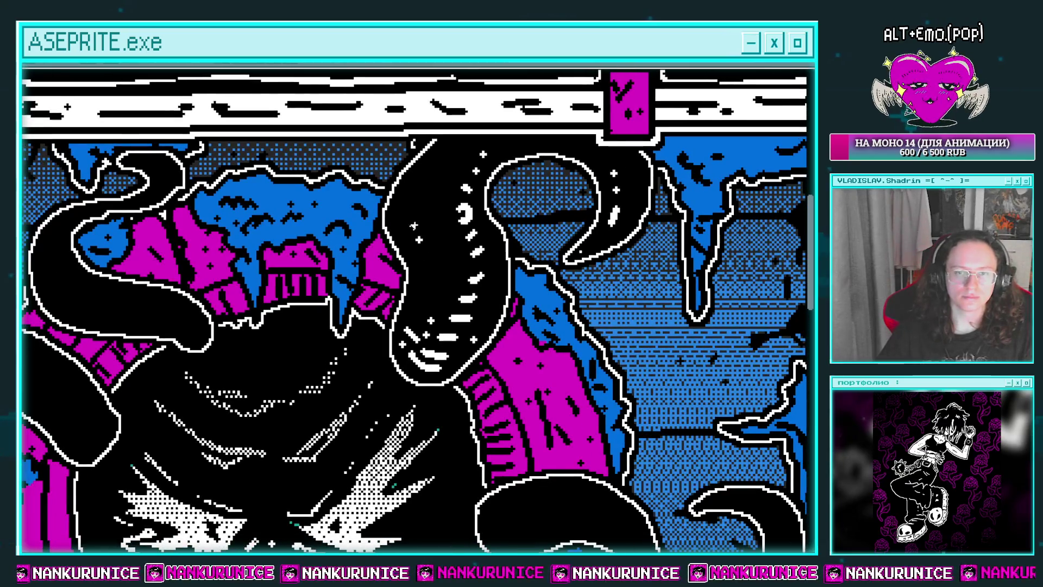
drag(281, 209, 455, 218)
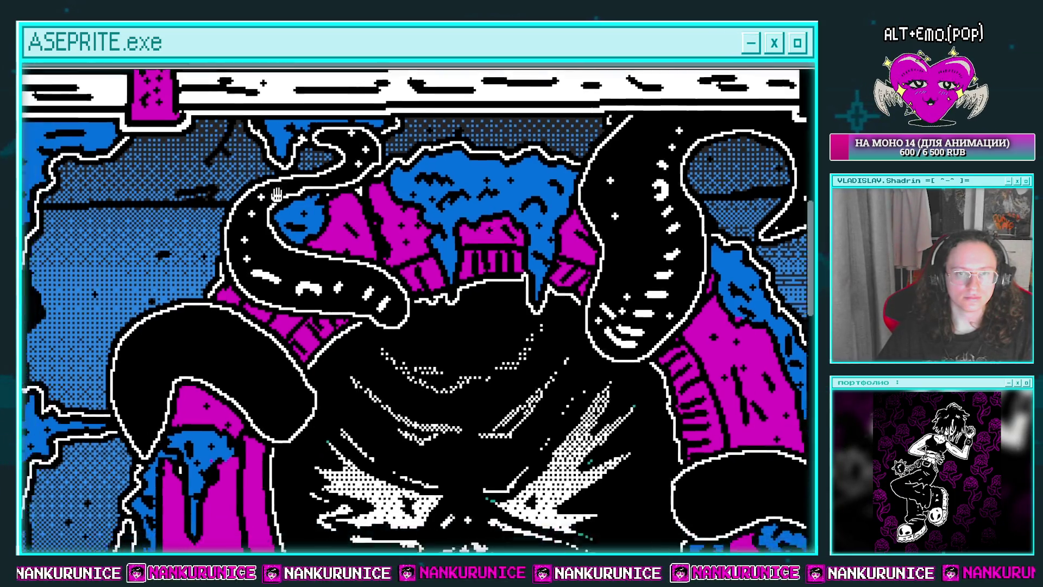
mouse_move(160, 461)
mouse_down()
mouse_move(280, 328)
mouse_move(267, 325)
mouse_up()
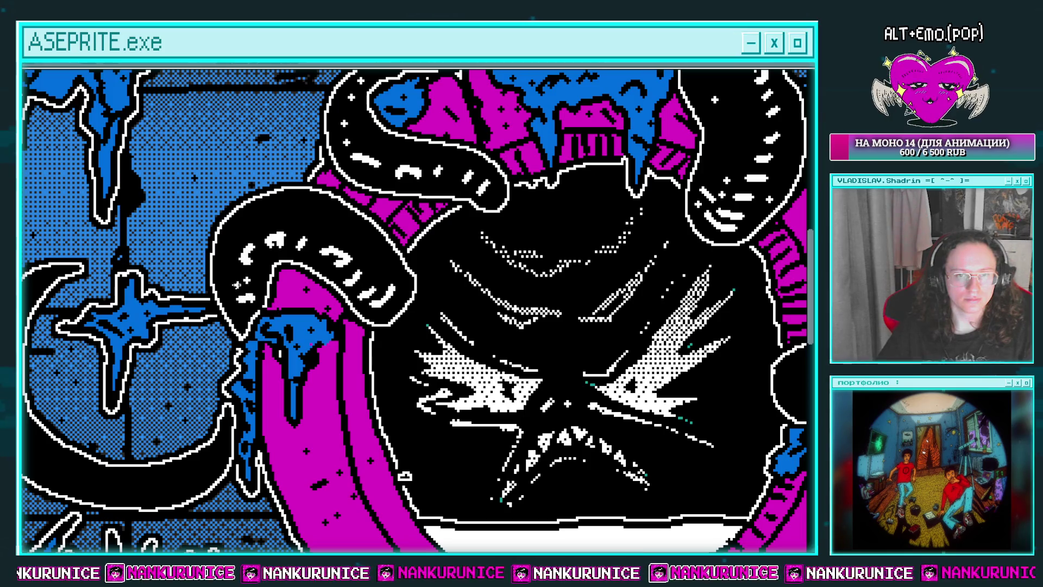
mouse_move(238, 413)
mouse_down()
mouse_move(363, 299)
mouse_move(350, 311)
mouse_up()
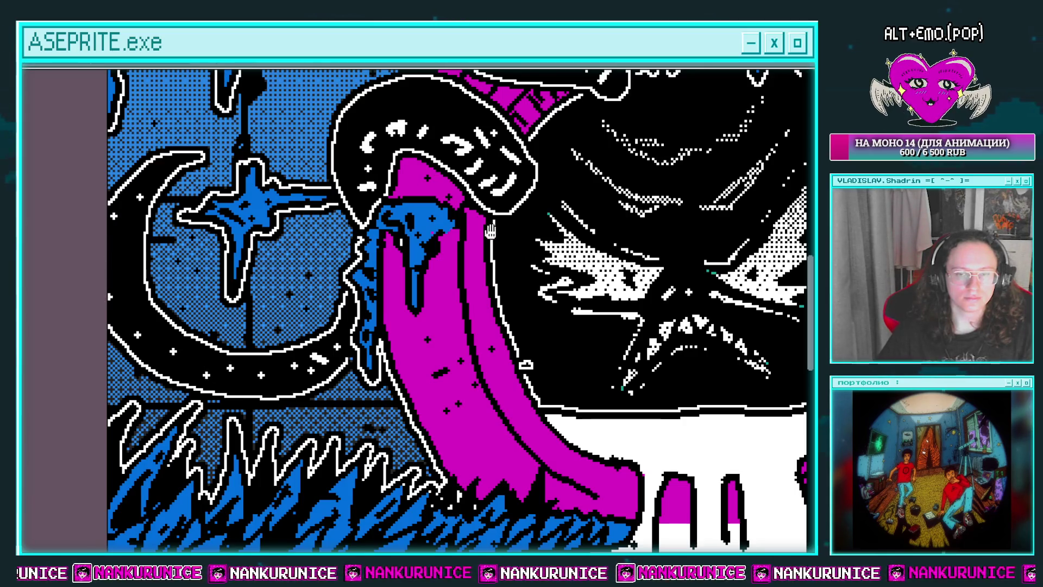
drag(490, 231, 203, 238)
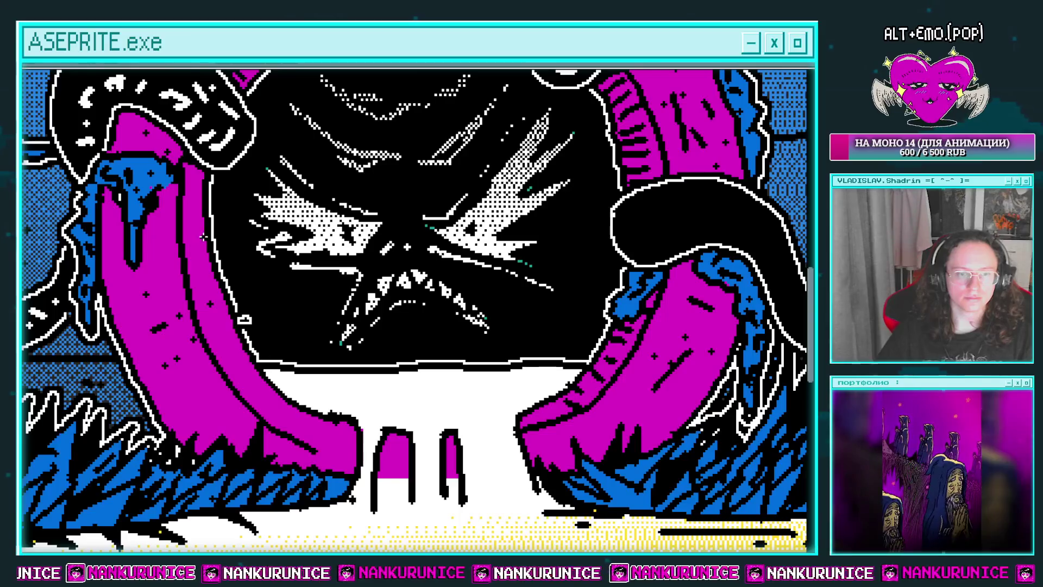
Check layer contents by toggling visibility, then select Слой 880 for drawing
key(Tab)
click(26, 135)
click(25, 134)
click(25, 148)
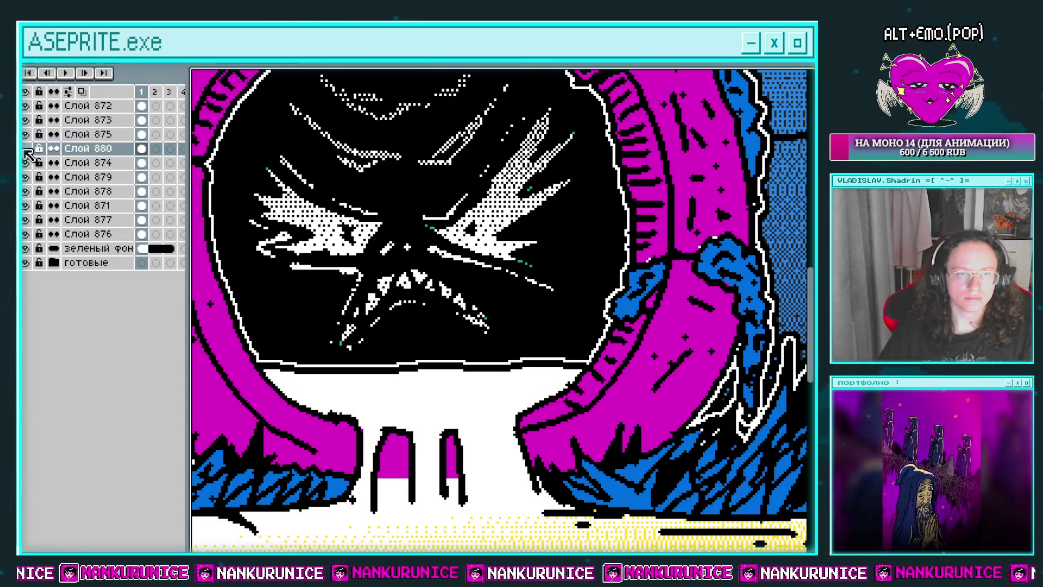
click(26, 148)
click(141, 163)
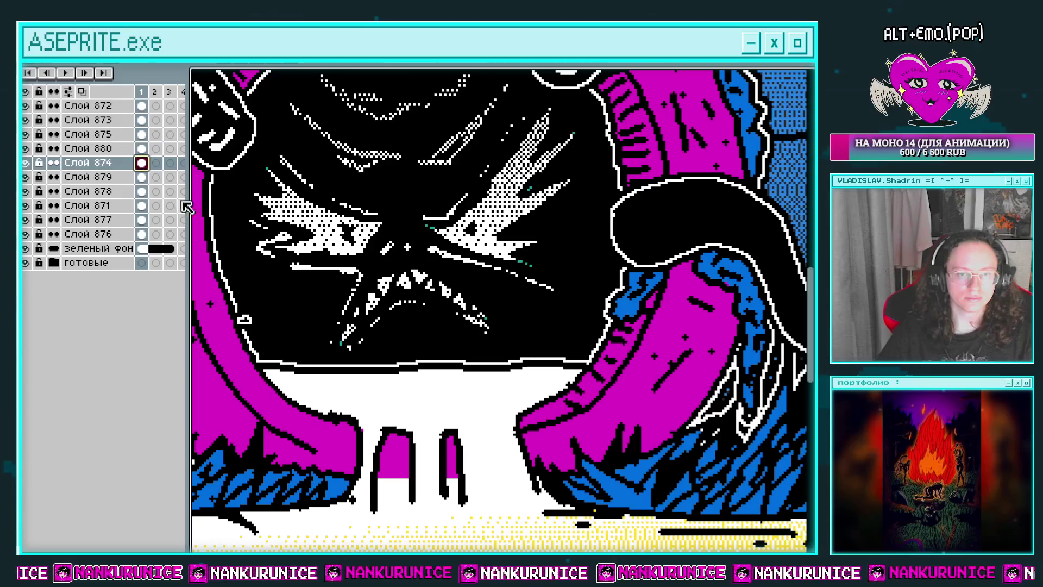
click(142, 149)
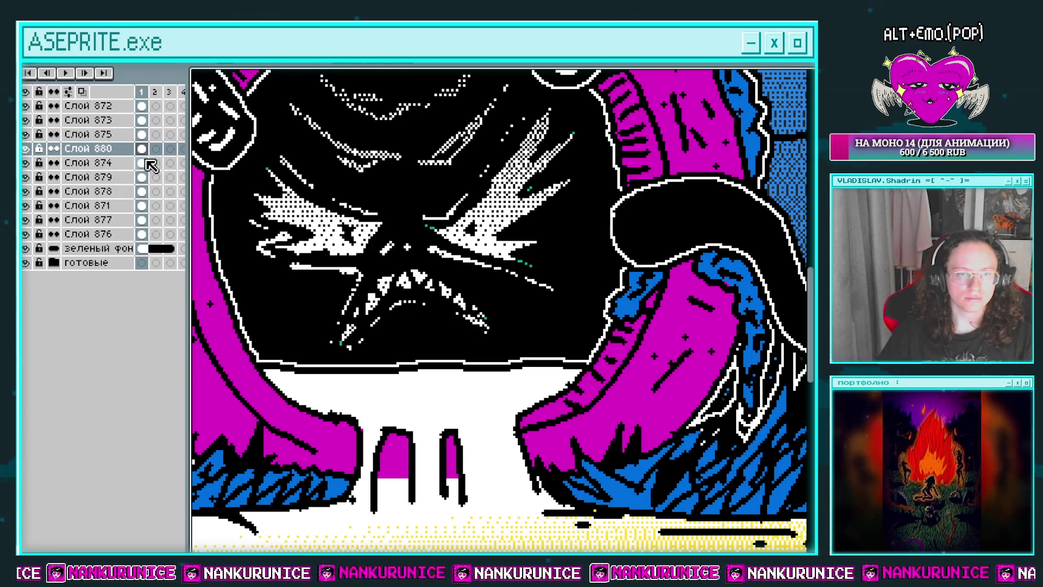
key(Tab)
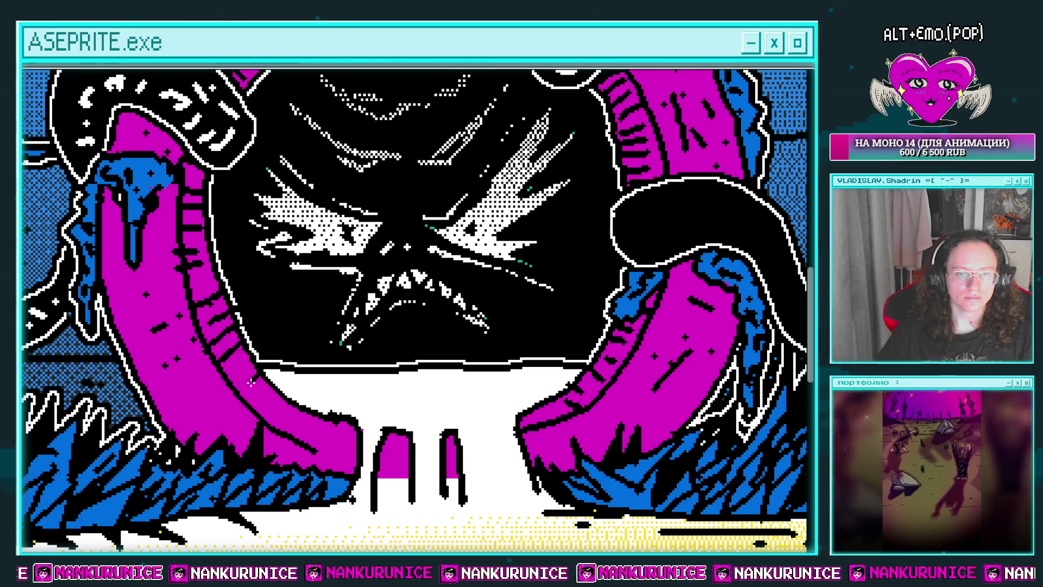
Draw black pixel detail inside the two small magenta posts below the monster
drag(267, 414, 270, 363)
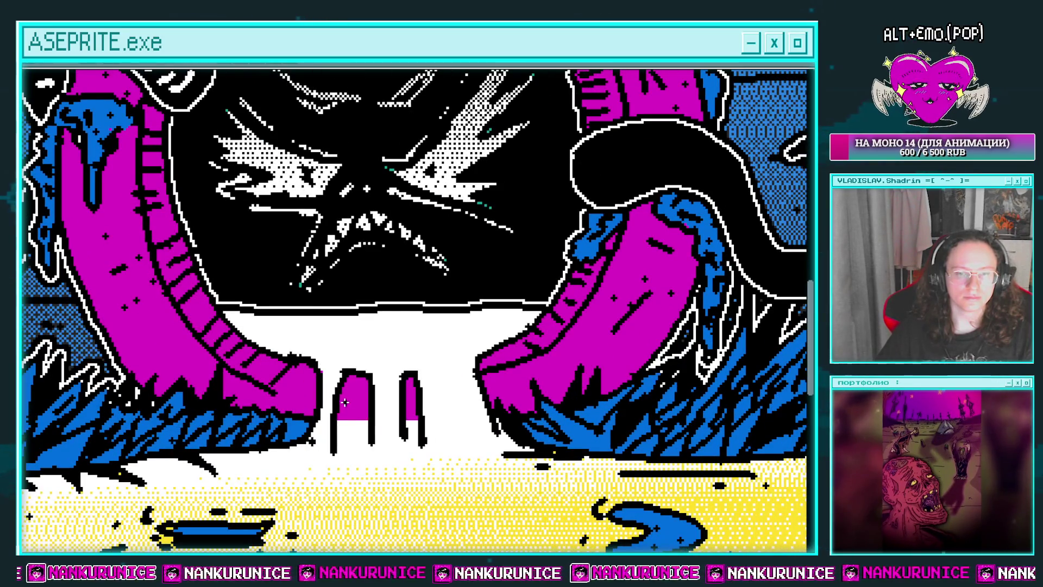
mouse_move(345, 402)
mouse_down()
mouse_move(356, 415)
mouse_move(372, 383)
mouse_up()
drag(337, 419, 356, 423)
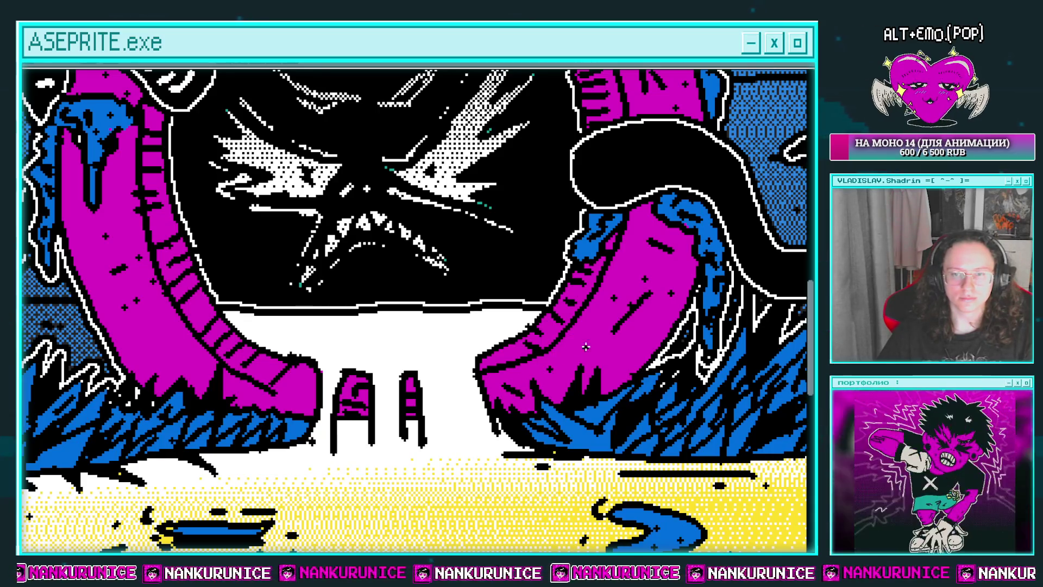
drag(525, 346, 612, 354)
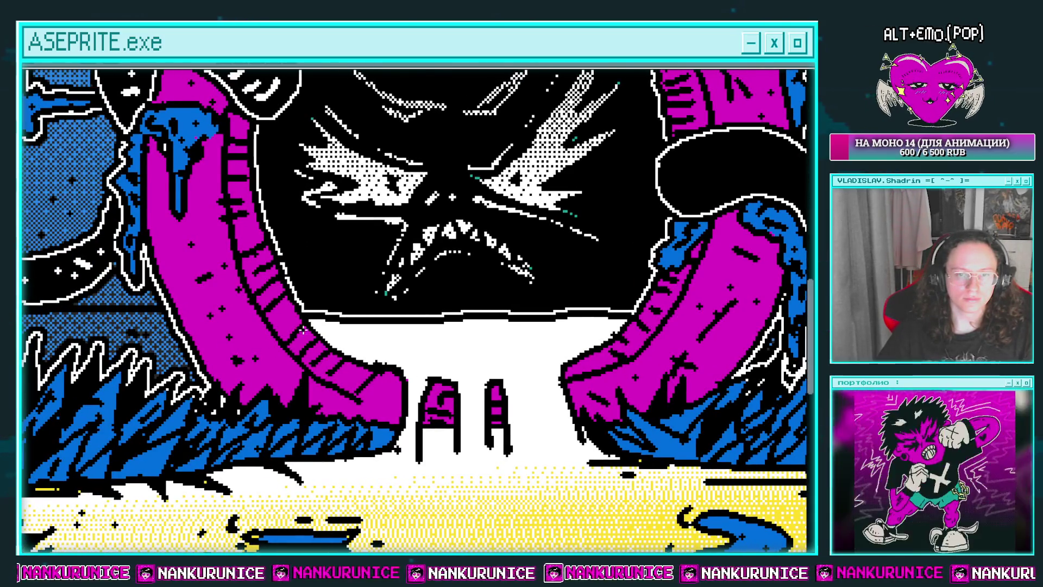
Select Слой 880 and zoom out to show the full tunnel scene with train and monster
drag(284, 334, 281, 382)
drag(296, 265, 179, 304)
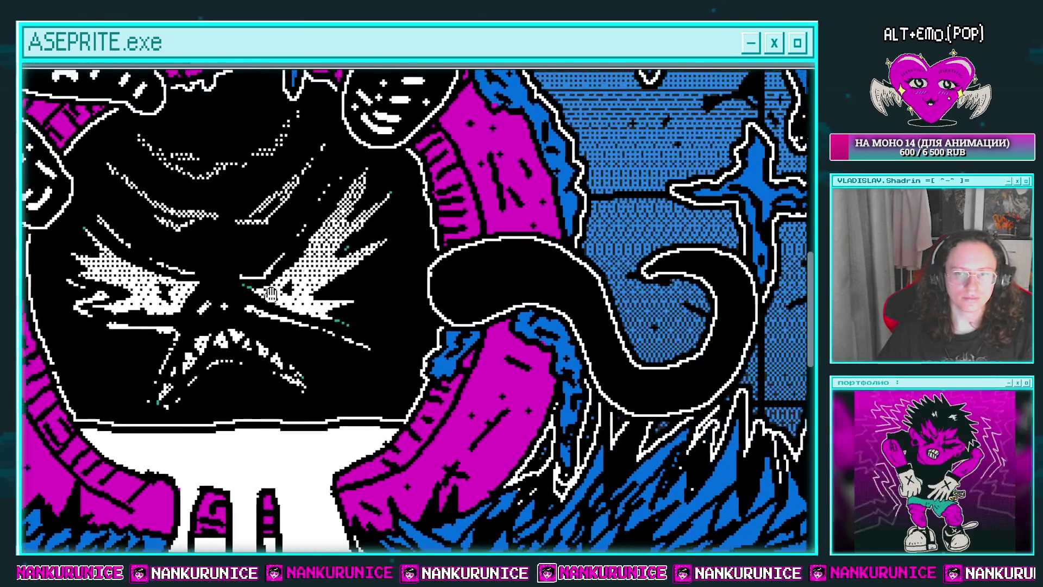
key(Tab)
click(143, 148)
key(Tab)
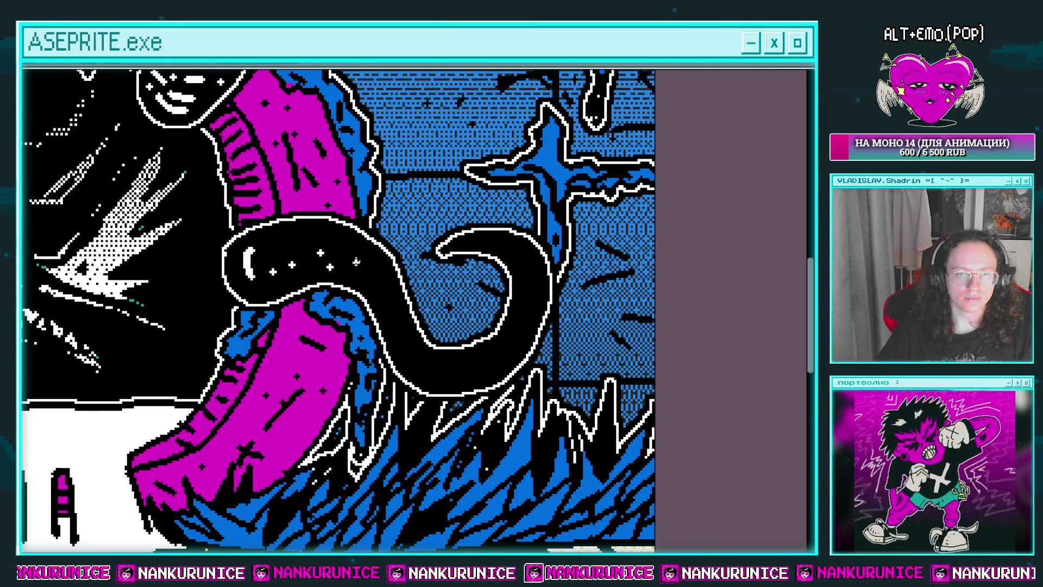
drag(389, 274, 338, 228)
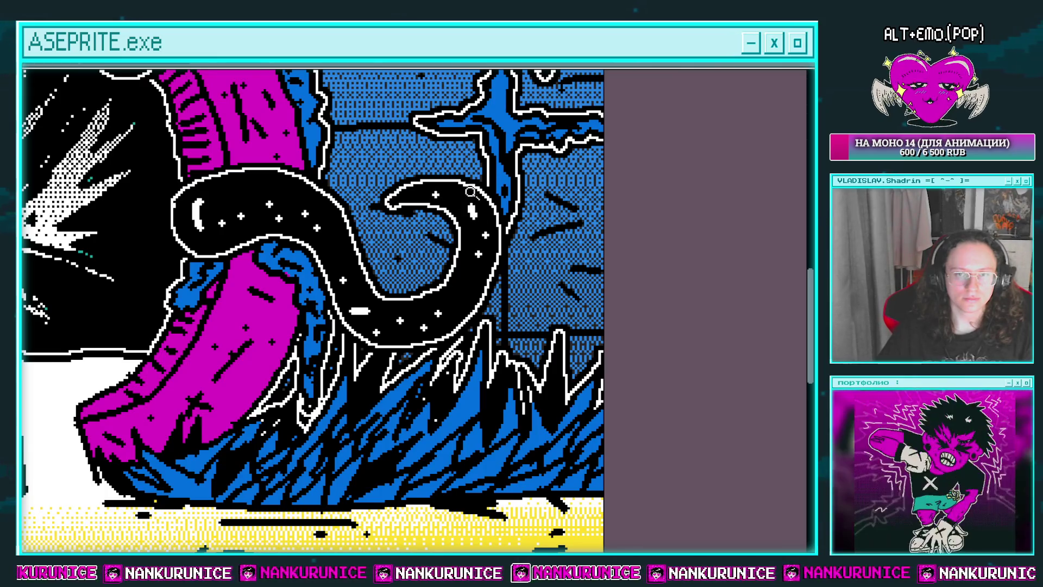
scroll(473, 213, down, 3)
scroll(465, 266, down, 2)
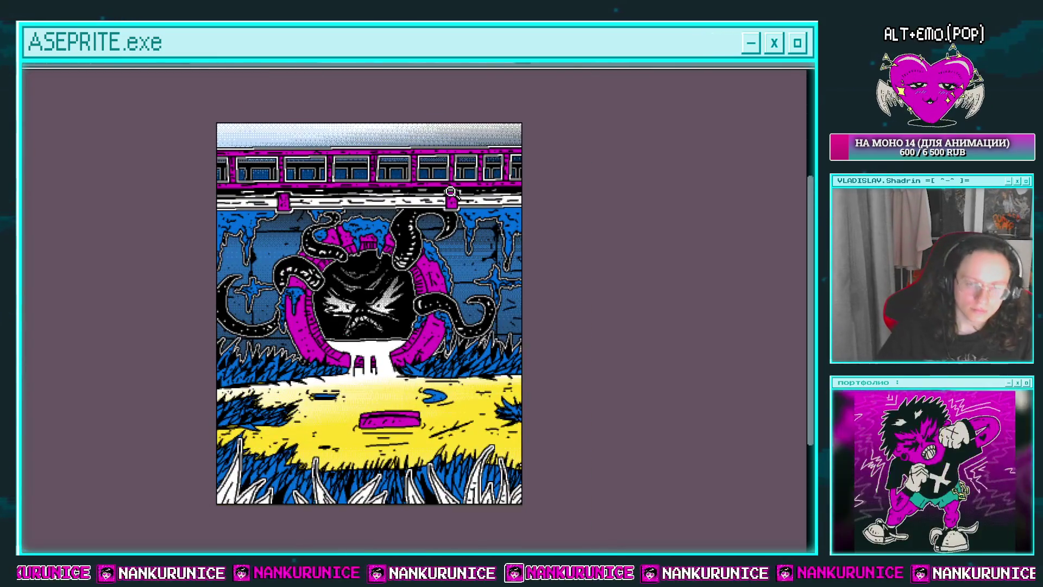
Identify the yellow ground layer by toggling visibility and select Слой 874
key(Tab)
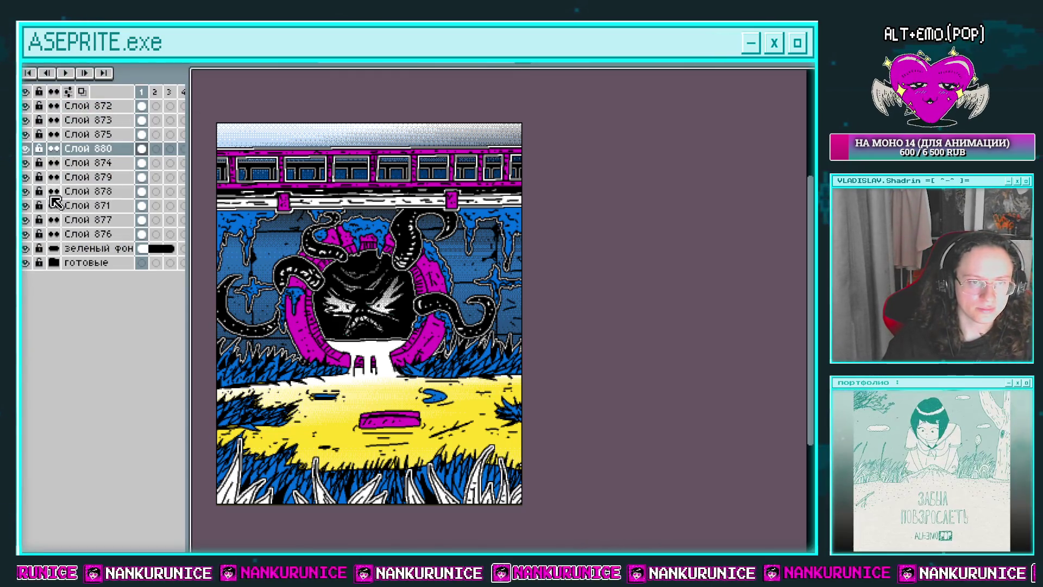
click(27, 163)
click(28, 163)
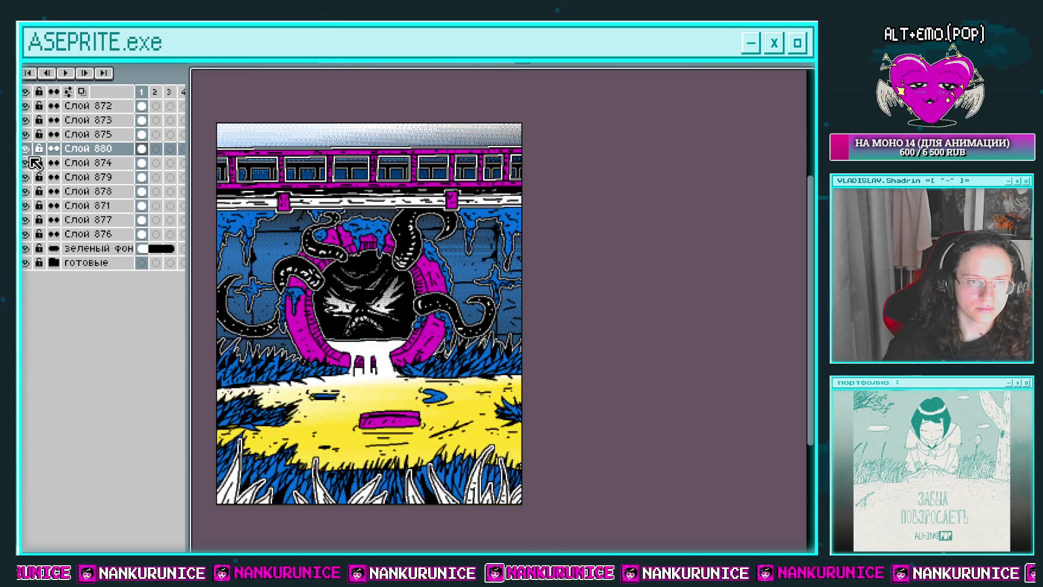
click(147, 161)
key(Tab)
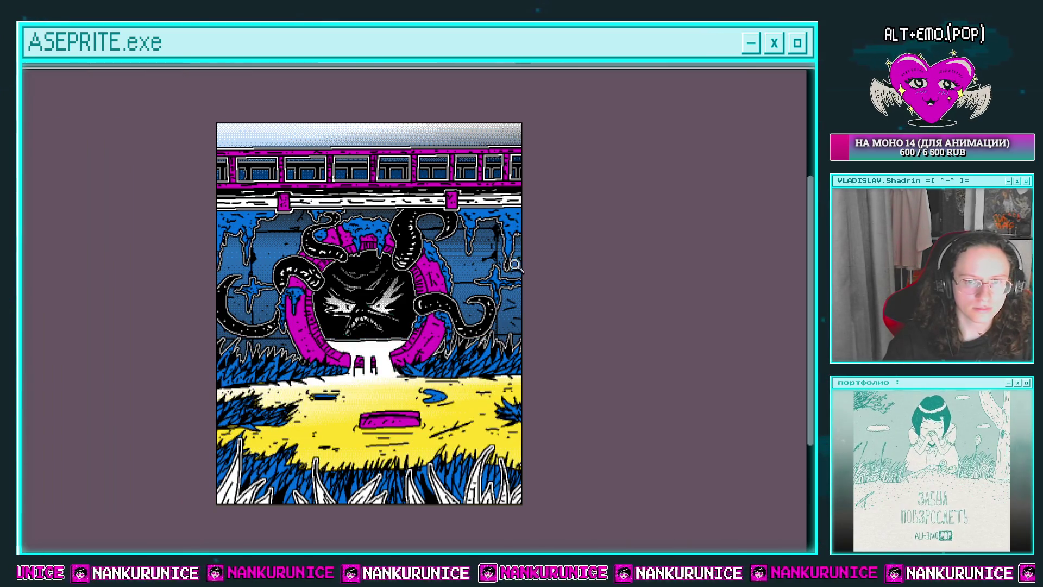
scroll(521, 288, up, 1)
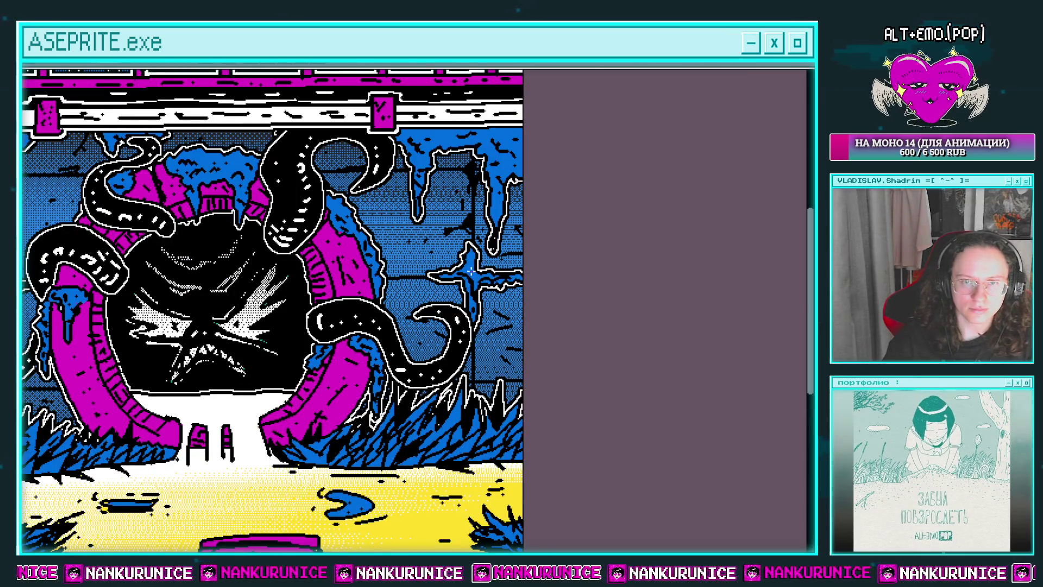
scroll(470, 273, down, 1)
scroll(470, 276, up, 1)
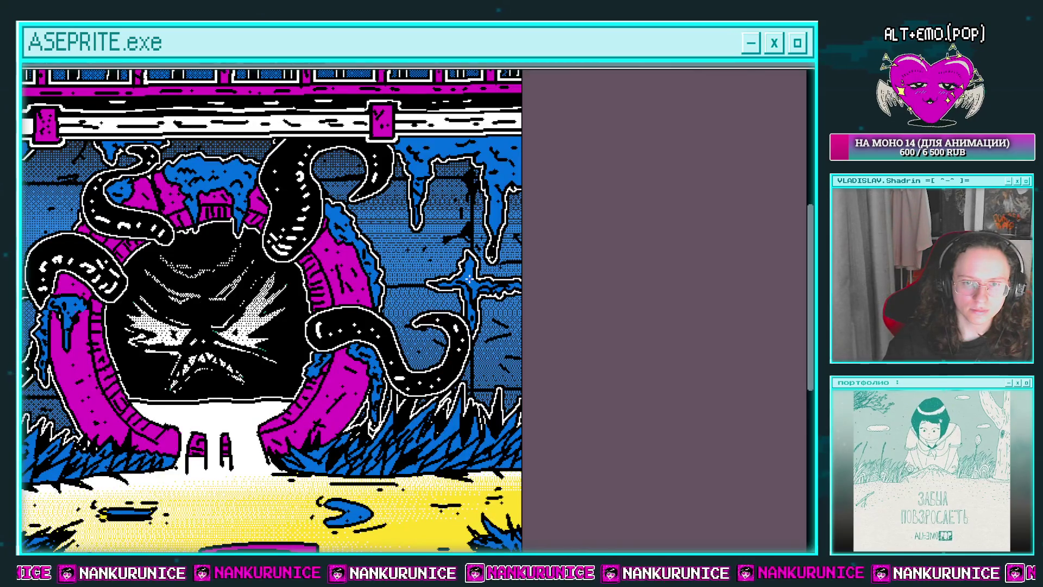
scroll(467, 279, down, 1)
Locate the blue wall layer, select Слой 877 and preview its blue replaced with yellow
key(Tab)
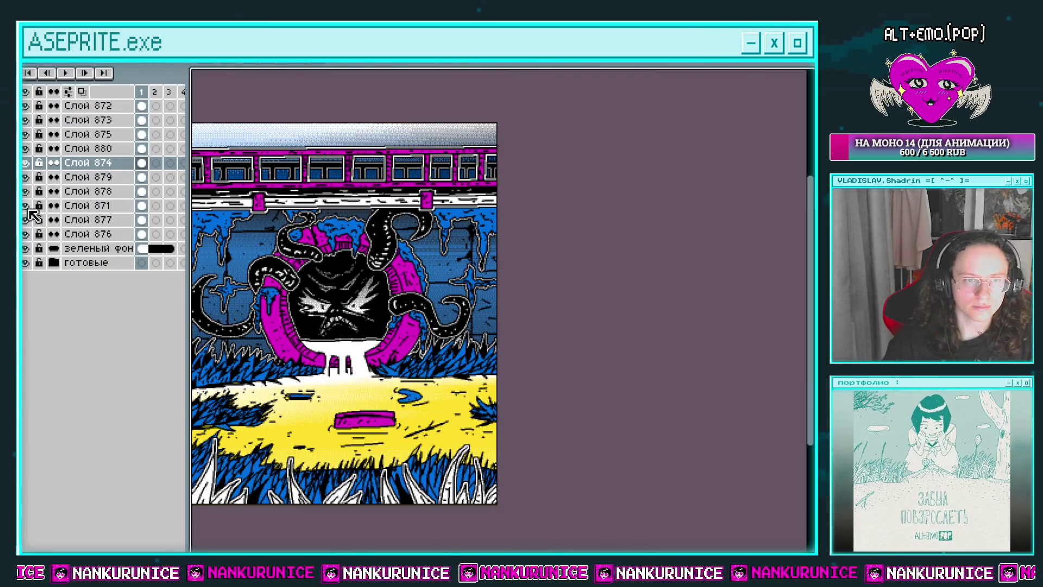
click(28, 220)
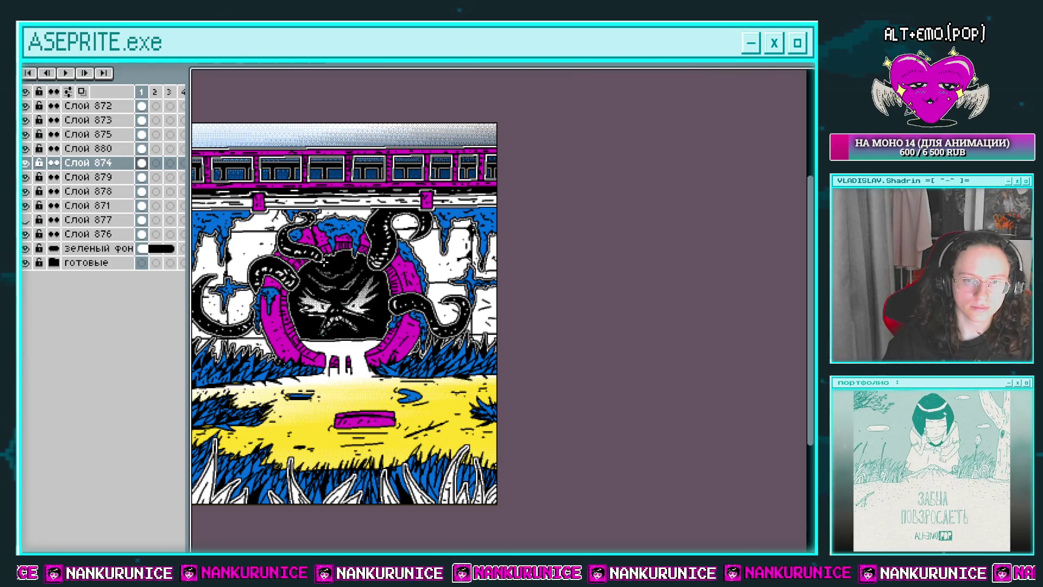
drag(391, 270, 444, 239)
click(28, 220)
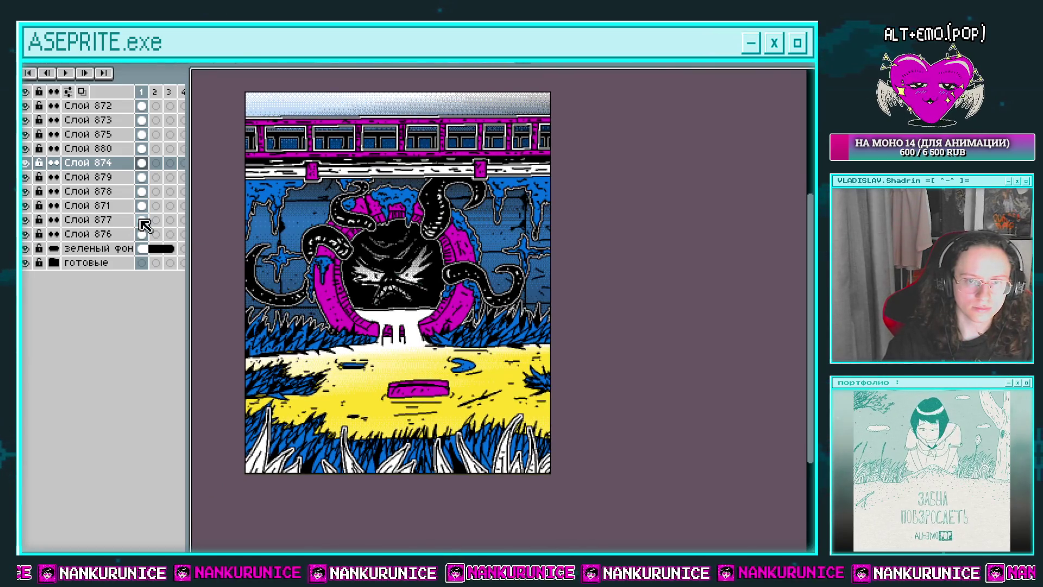
click(141, 220)
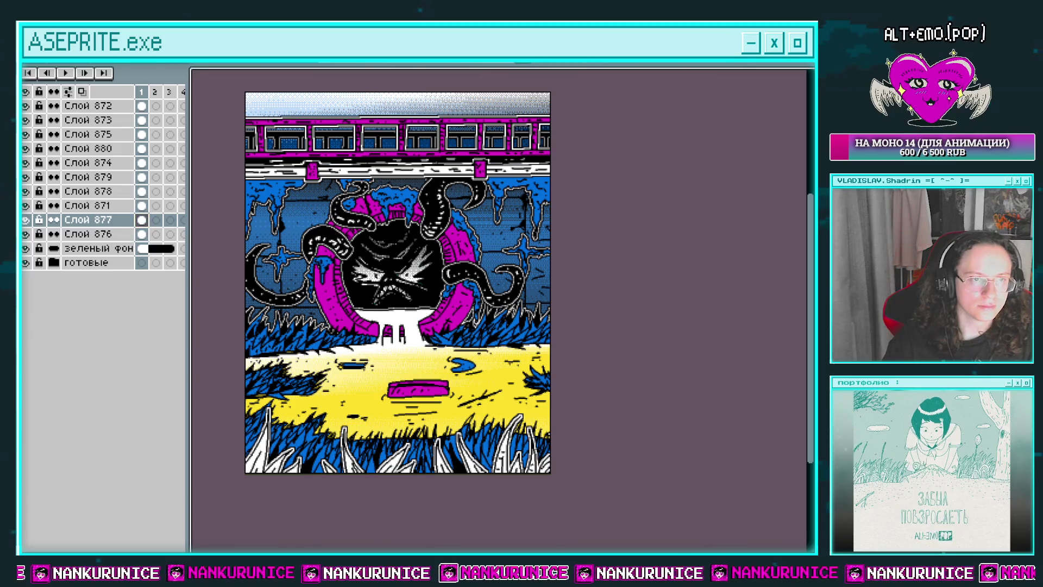
key(shift+r)
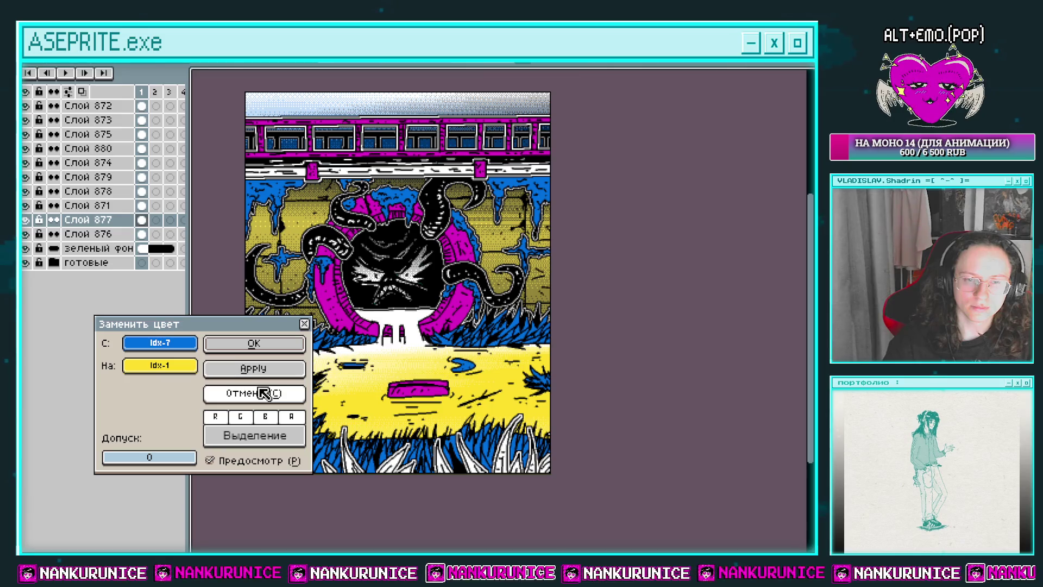
Recolour the tunnel wall from blue to yellow with Replace Color after discarding trial previews
click(268, 393)
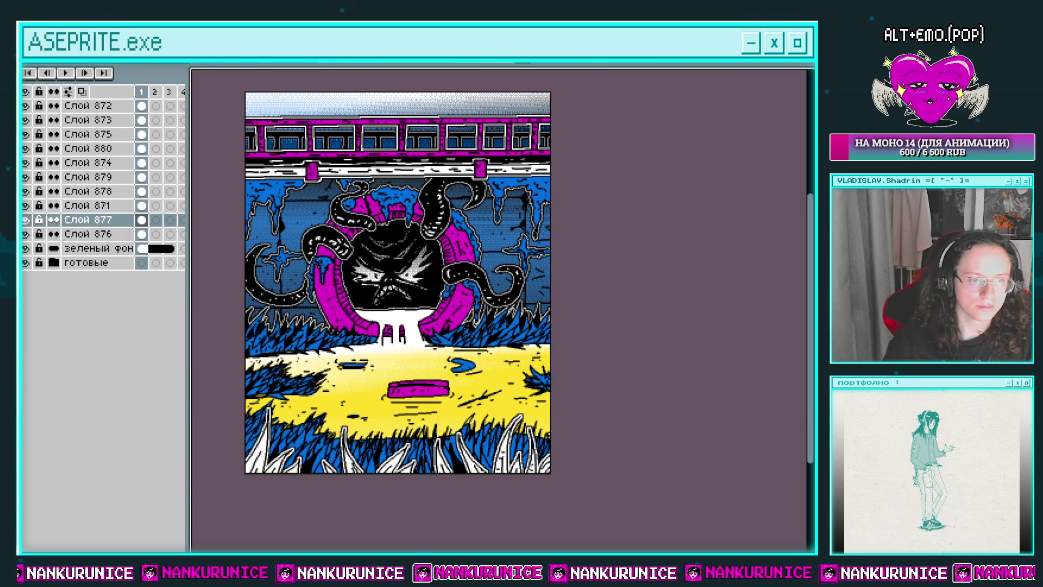
key(shift+r)
mouse_move(428, 330)
mouse_down()
mouse_move(417, 287)
mouse_move(398, 322)
mouse_up()
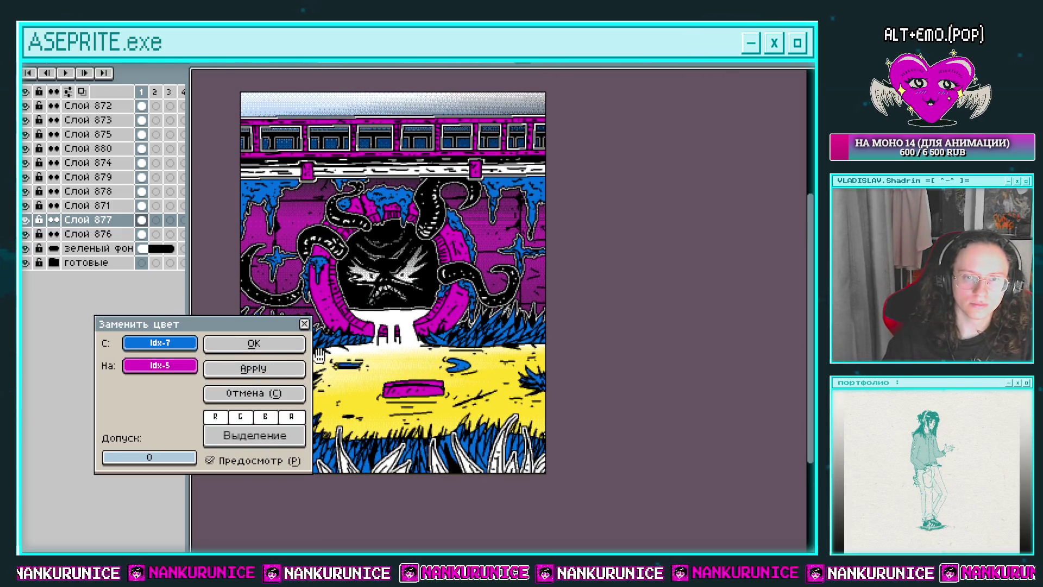
click(261, 396)
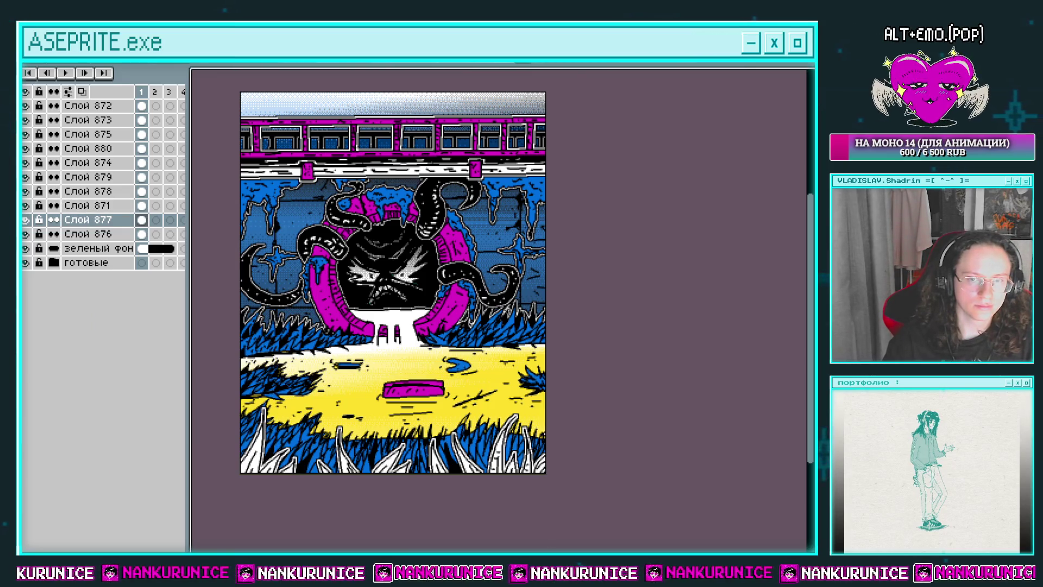
key(shift+r)
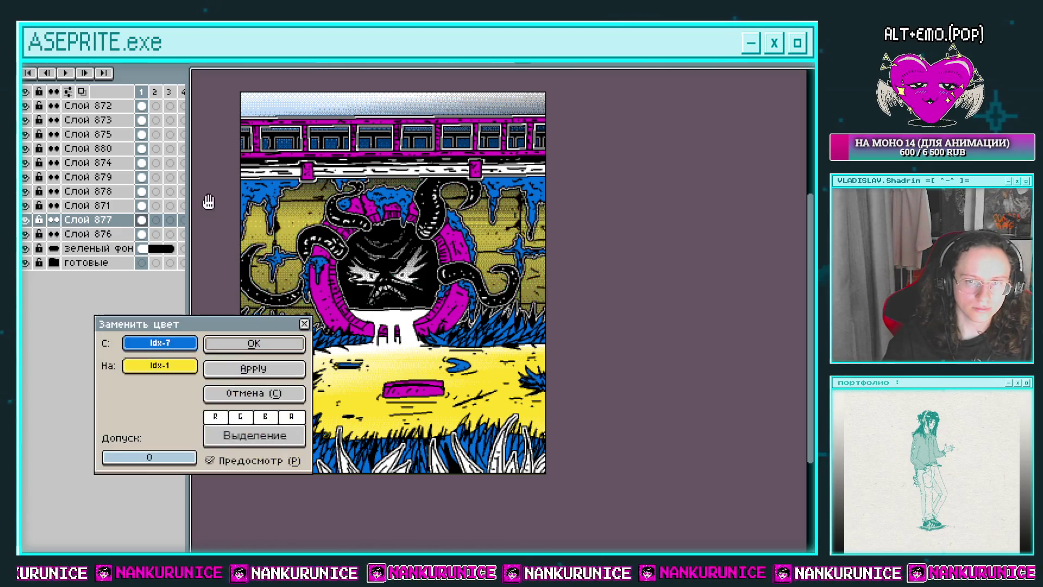
click(254, 343)
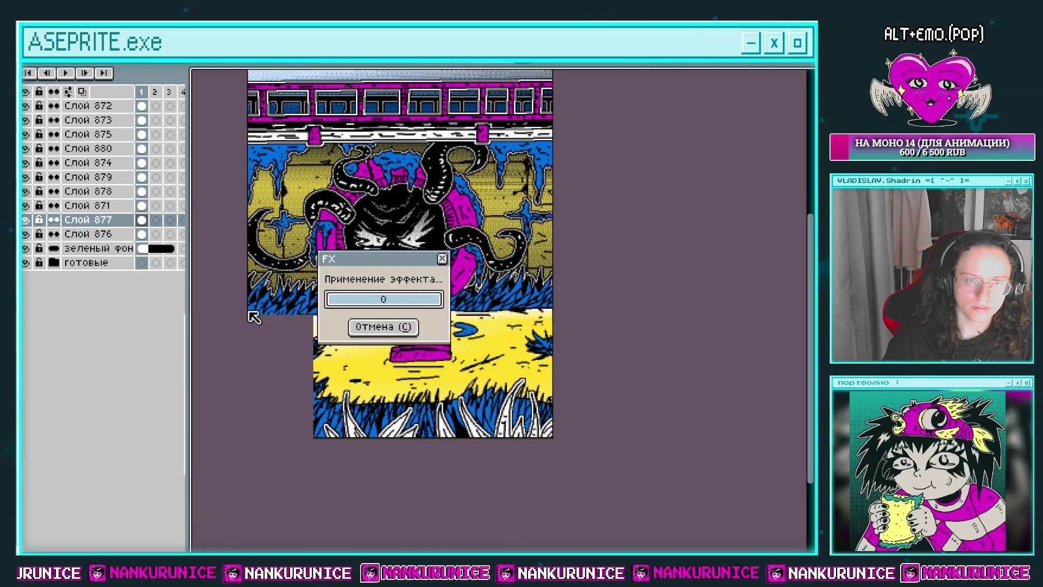
Compare layers by toggling their visibility and select Слой 874 for editing
click(25, 154)
click(25, 153)
click(25, 162)
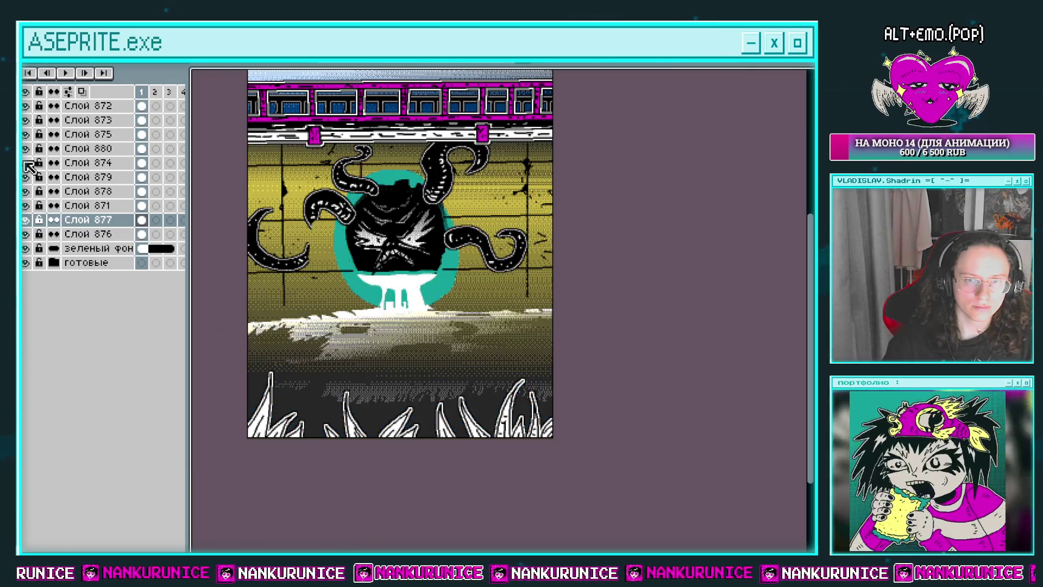
click(25, 162)
click(25, 163)
click(25, 162)
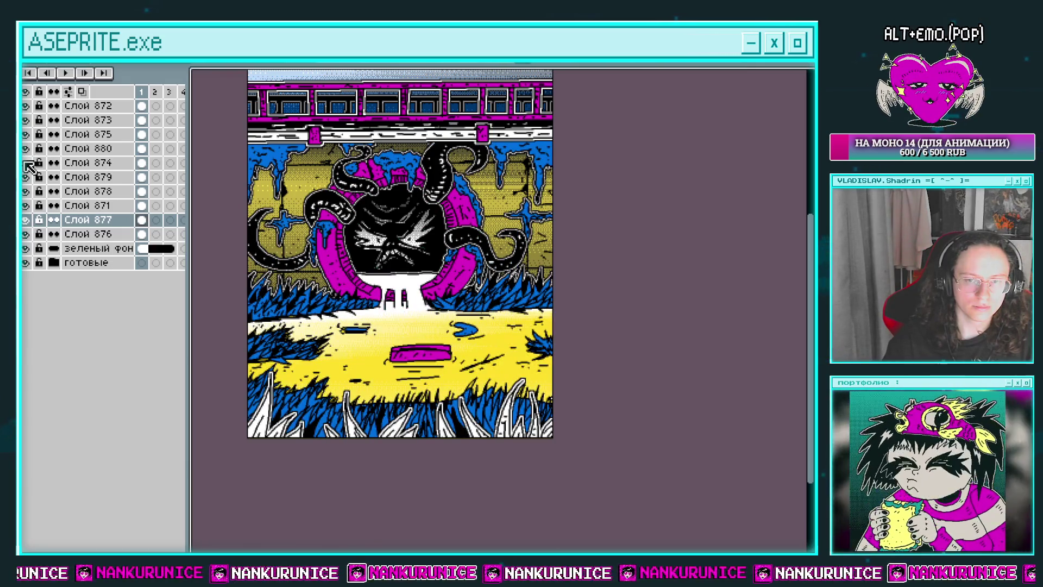
click(137, 164)
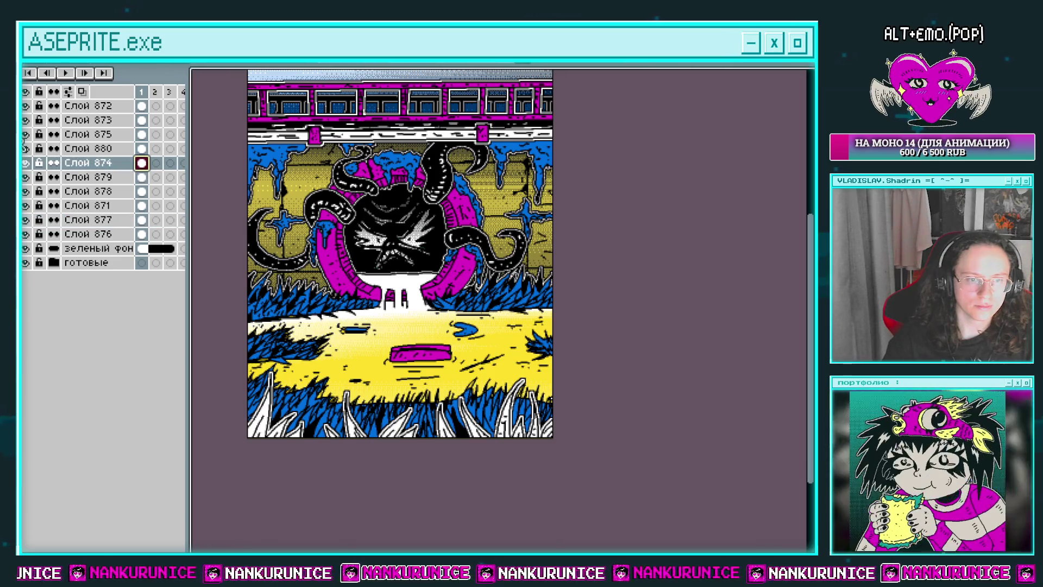
Try blue and grey for the yellow floor, then apply yellow-to-white
key(shift+r)
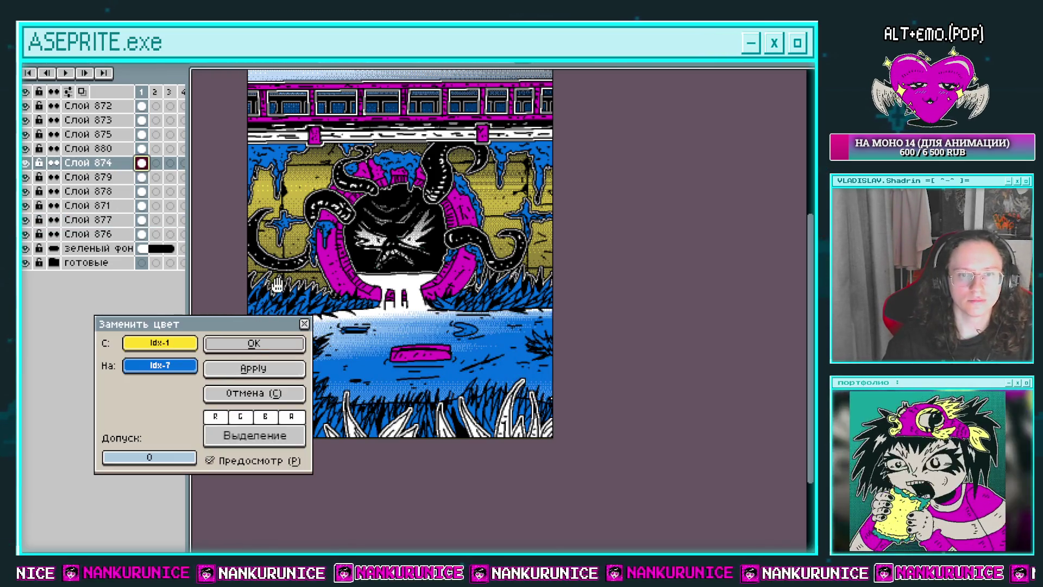
drag(277, 245, 293, 235)
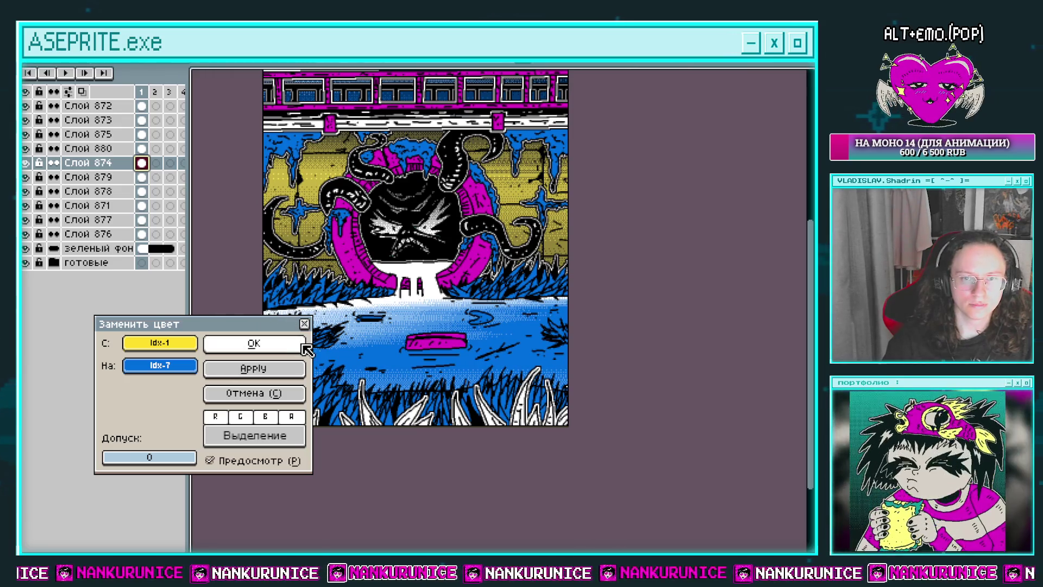
click(274, 392)
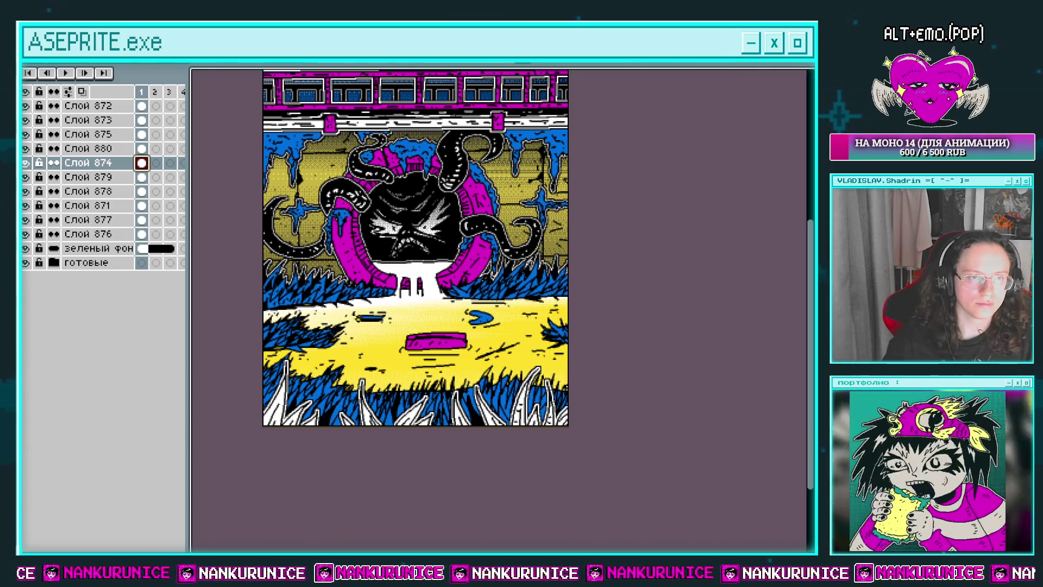
key(shift+r)
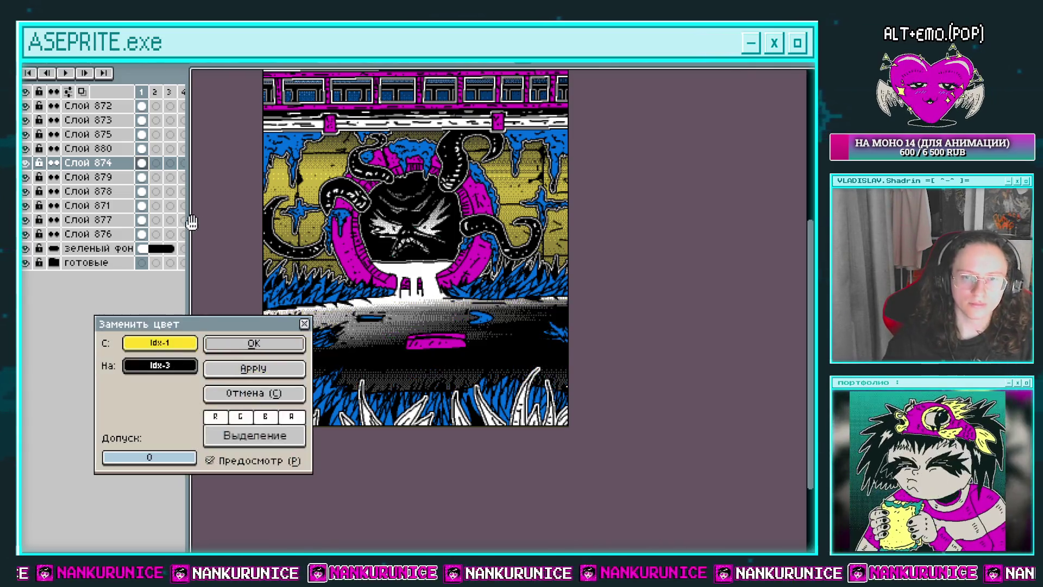
drag(337, 326, 348, 339)
click(274, 393)
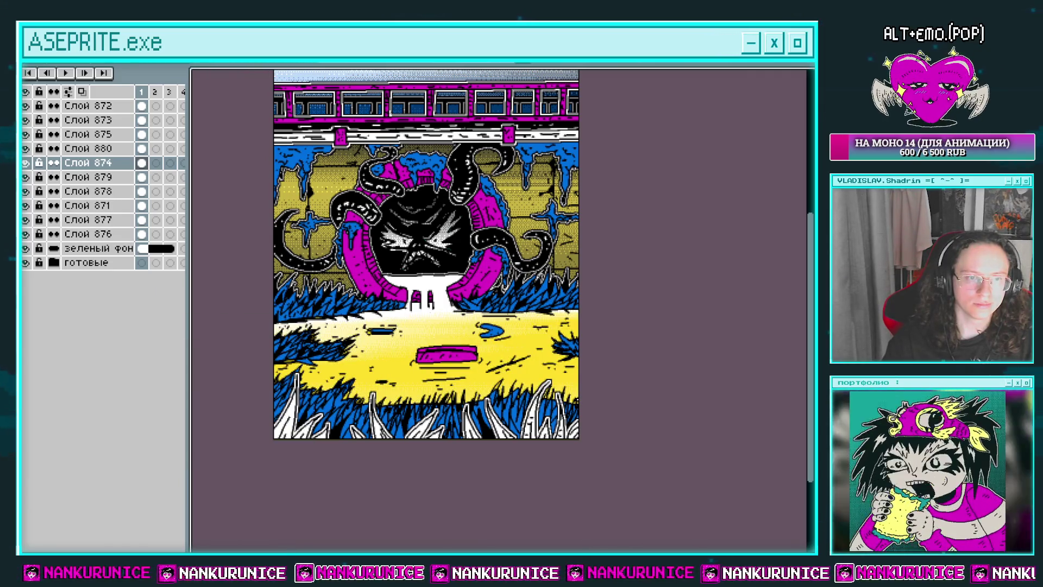
key(shift+r)
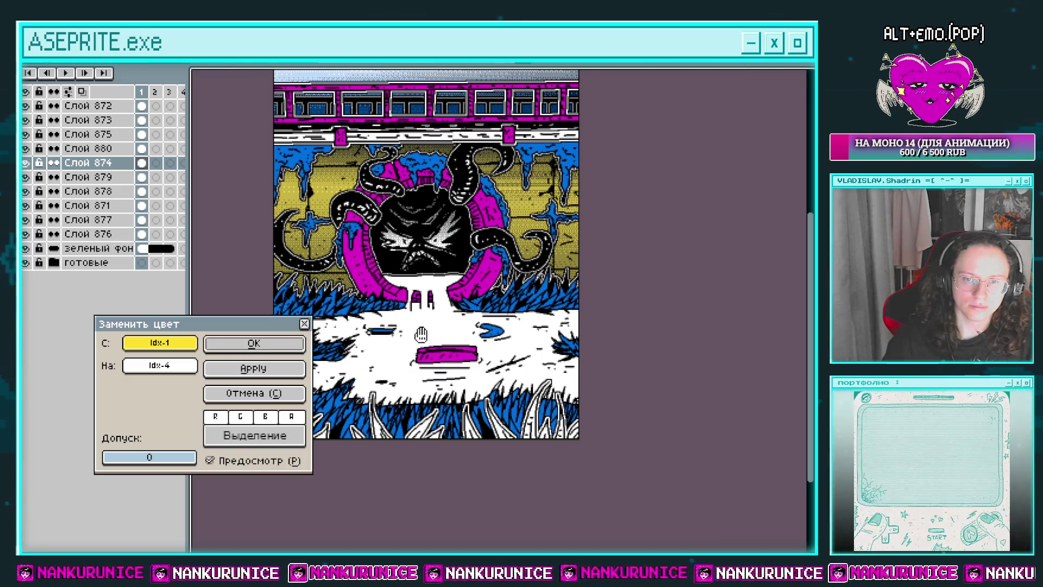
drag(320, 339, 318, 364)
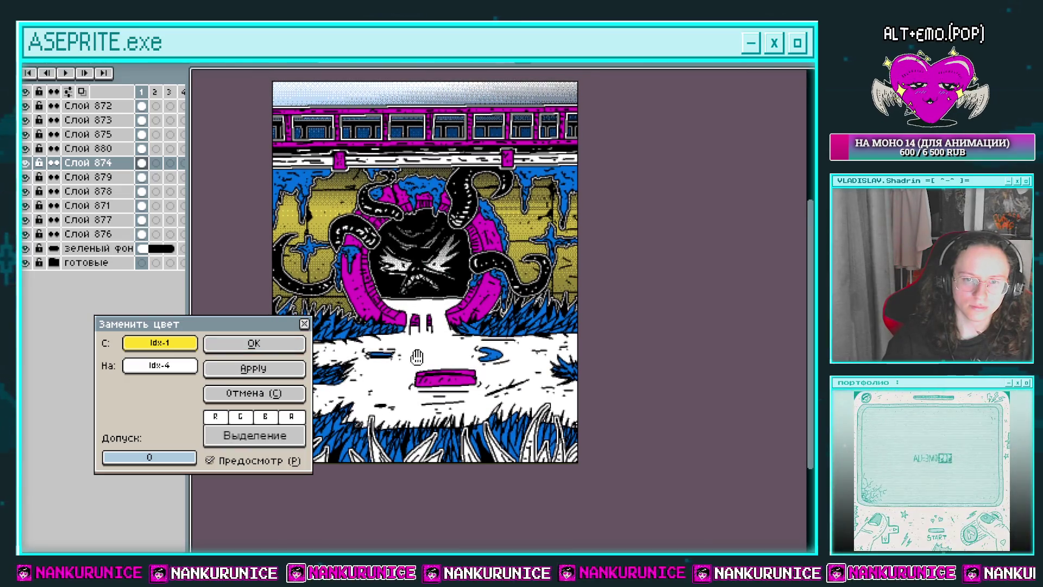
click(254, 348)
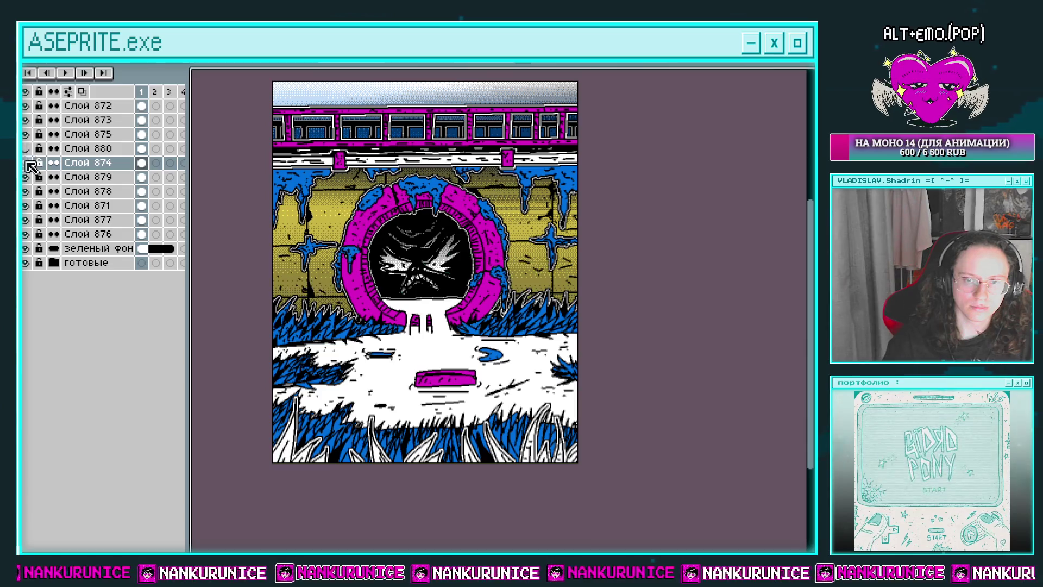
Select Слой 875 and recolour the white glow to yellow with Replace Color
click(28, 155)
click(27, 134)
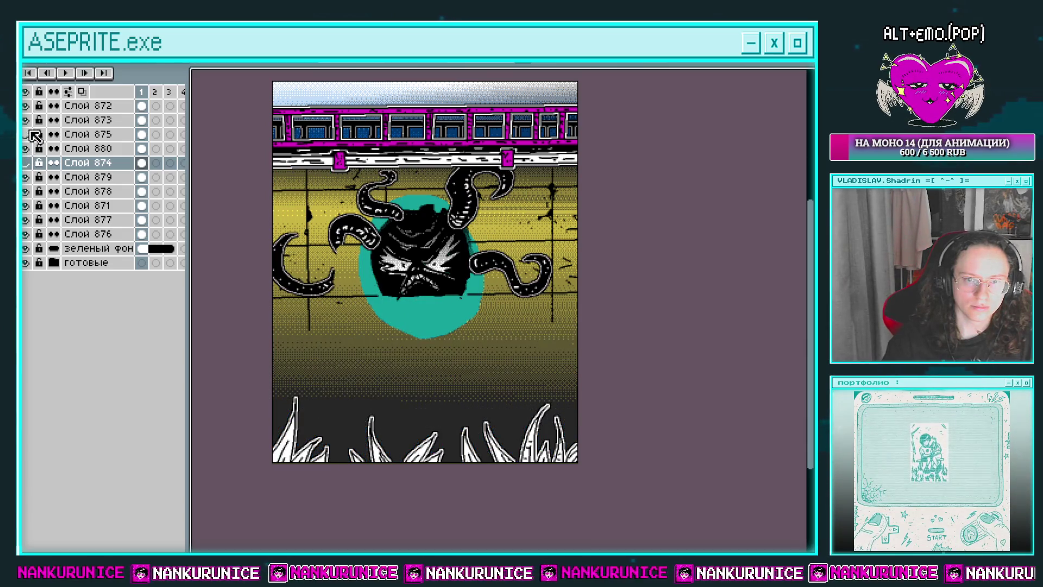
click(27, 134)
click(25, 163)
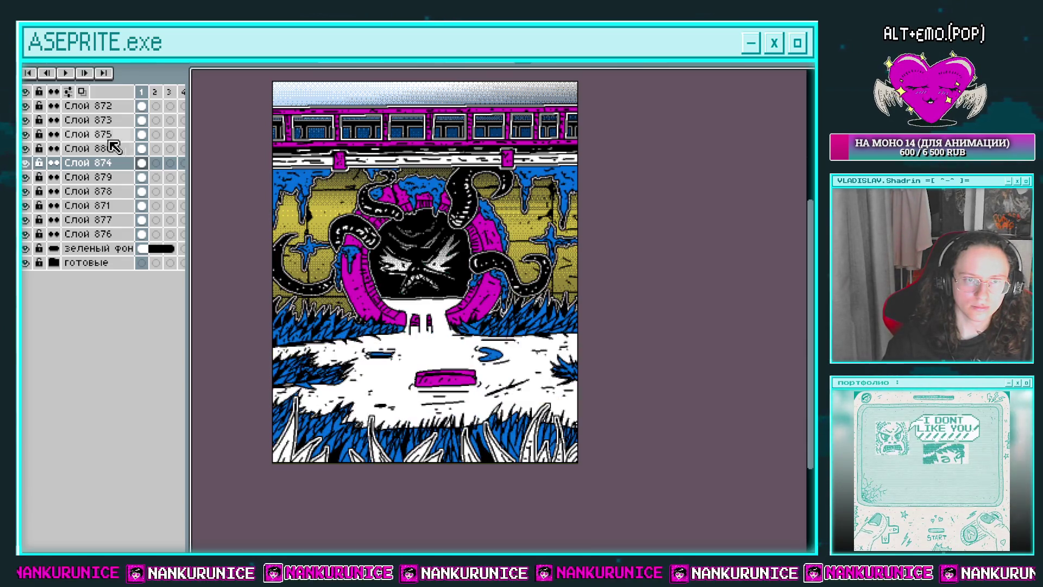
click(140, 135)
key(shift+r)
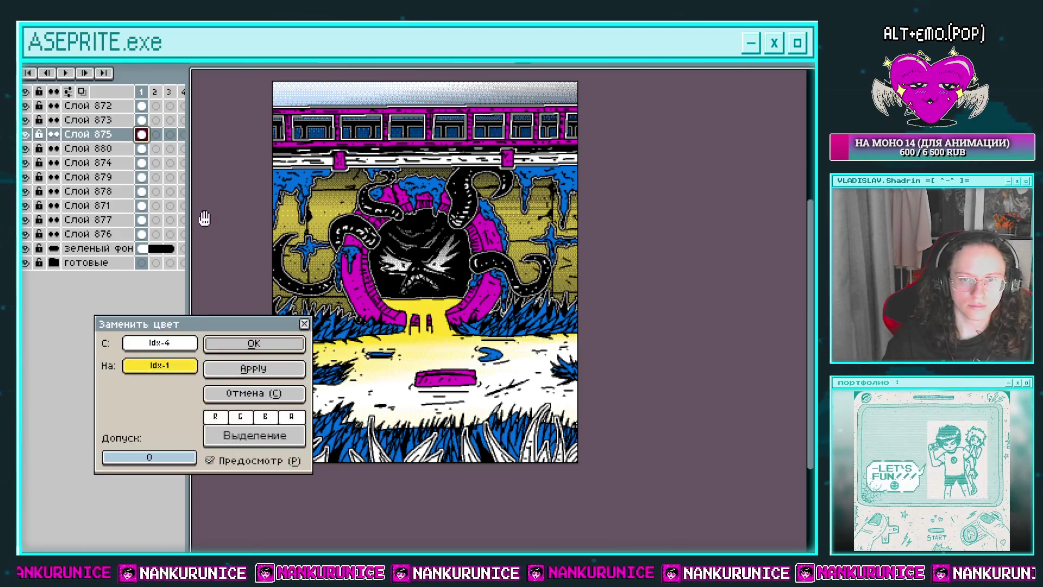
click(260, 346)
drag(589, 333, 582, 351)
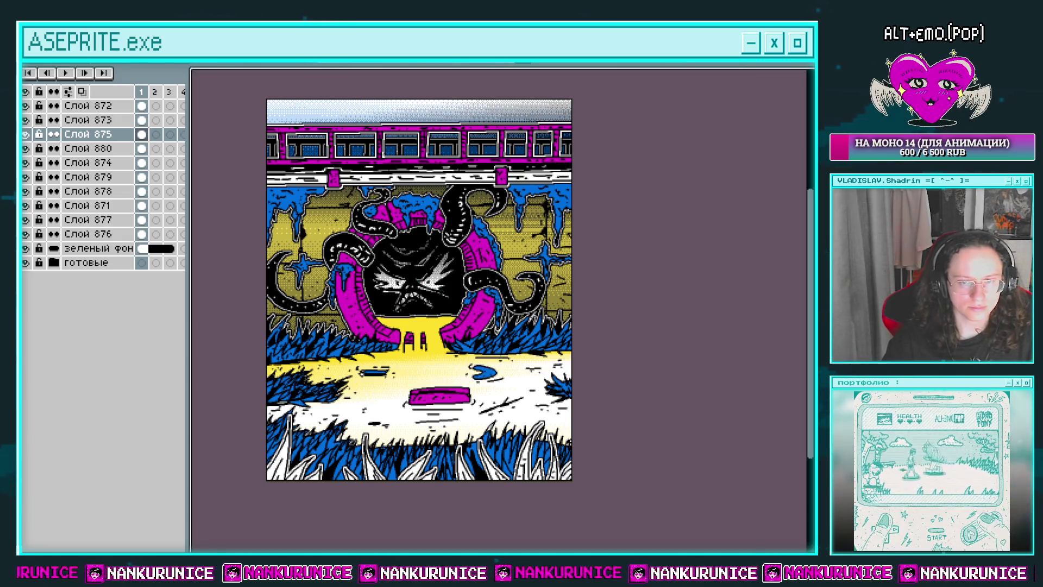
Cancel a trial yellow-to-grey replacement and undo the floor and wall recolours
key(shift+r)
click(256, 343)
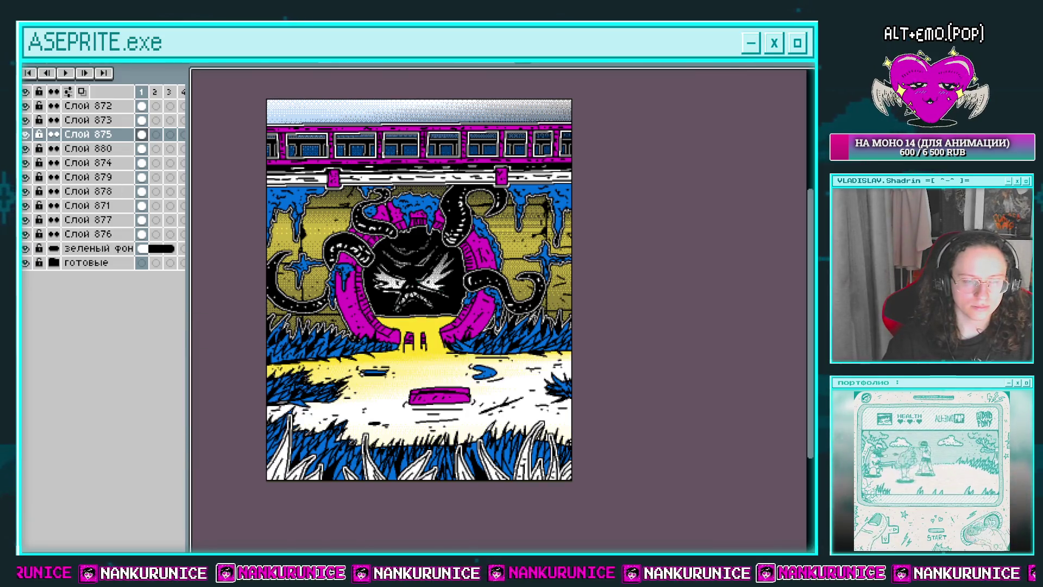
key(shift+r)
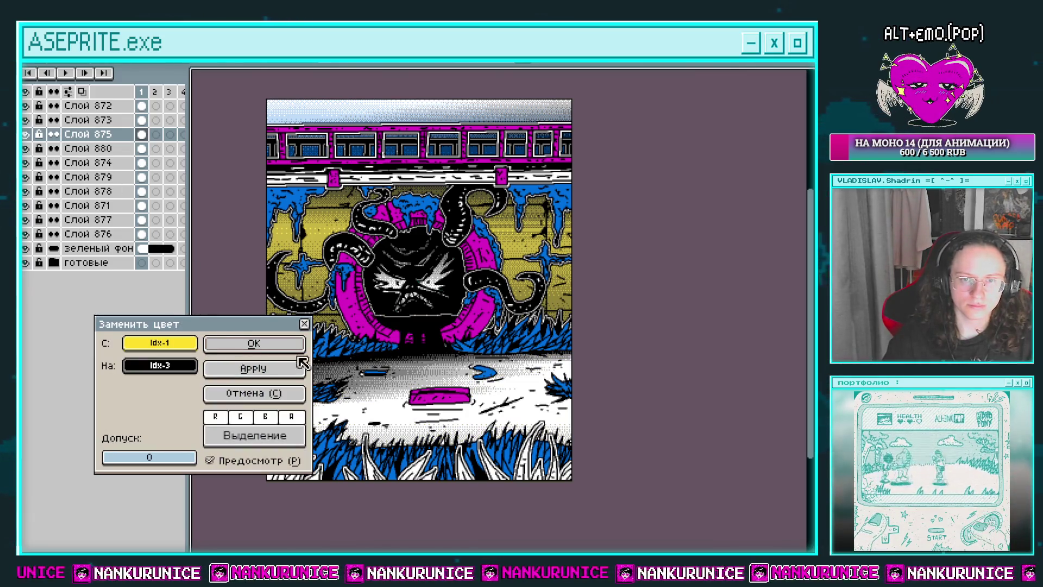
click(272, 393)
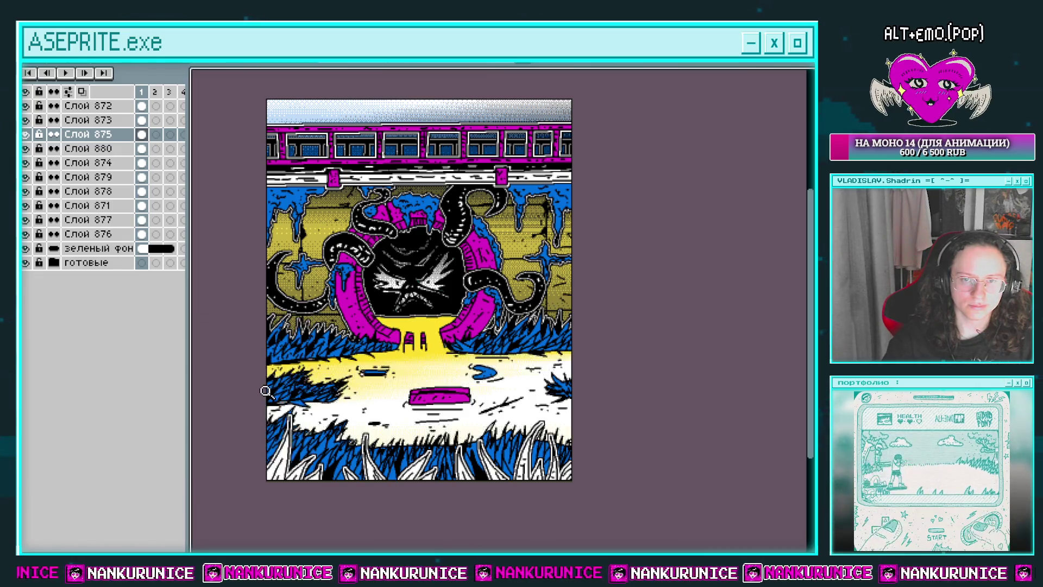
key(Down)
key(Down)
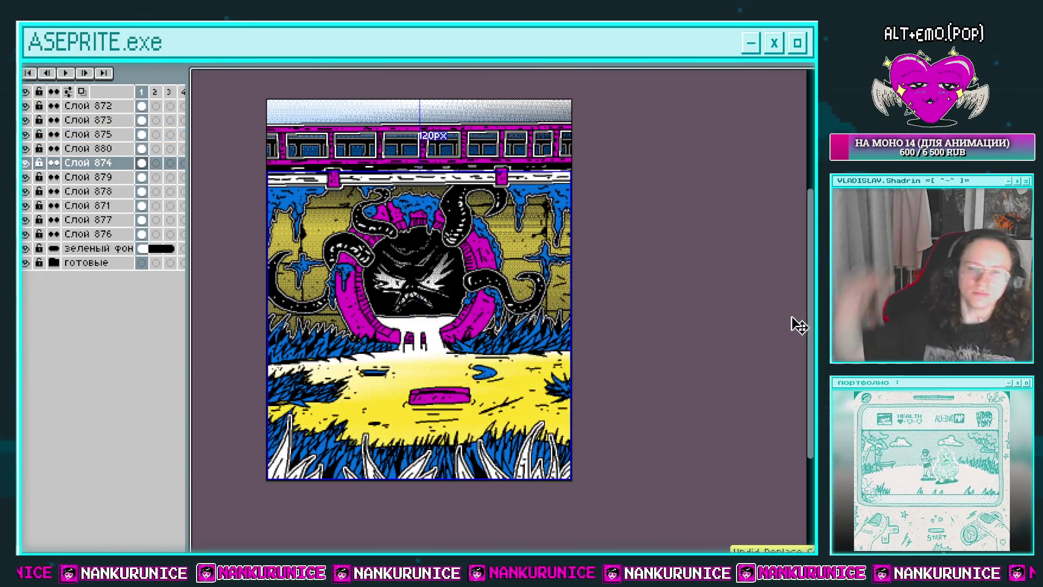
key(Down)
key(Down)
key(Down)
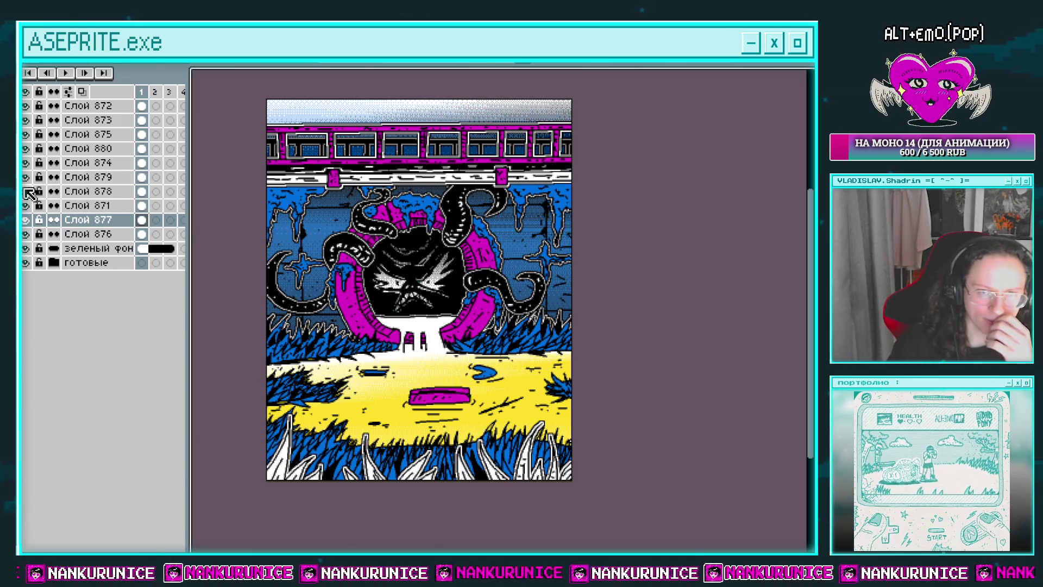
click(26, 217)
click(32, 221)
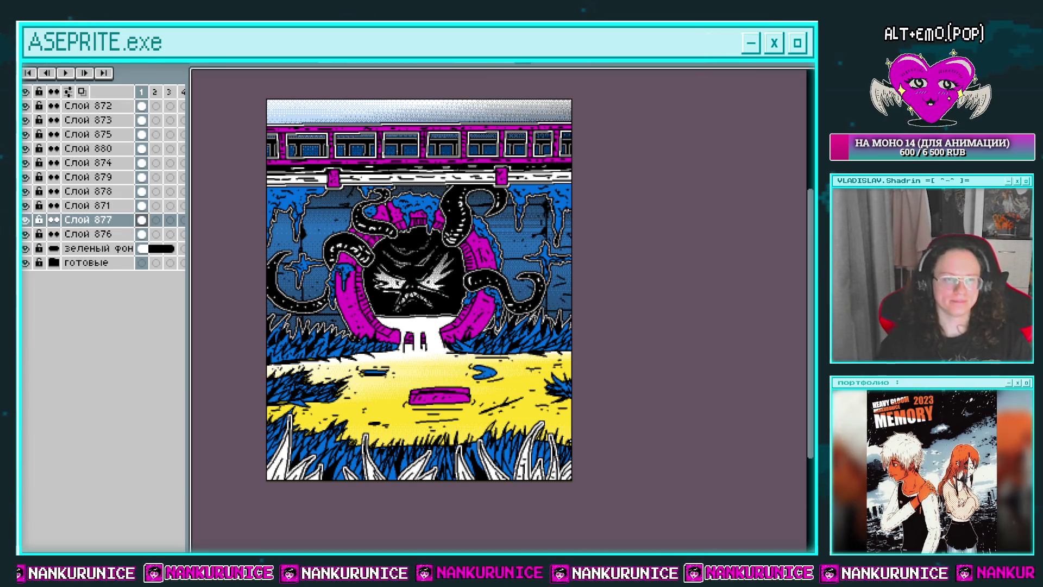
key(shift+r)
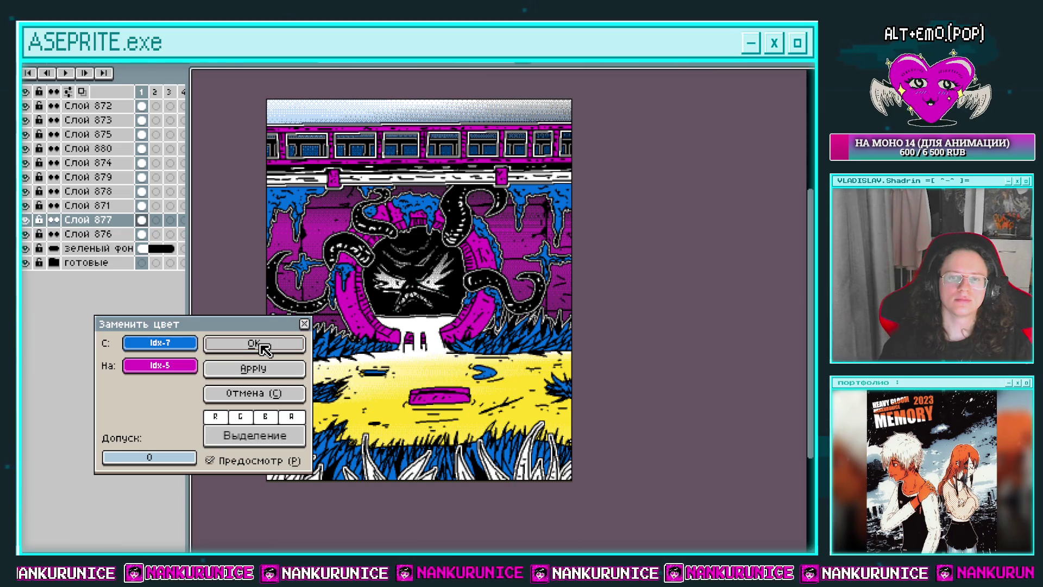
click(260, 343)
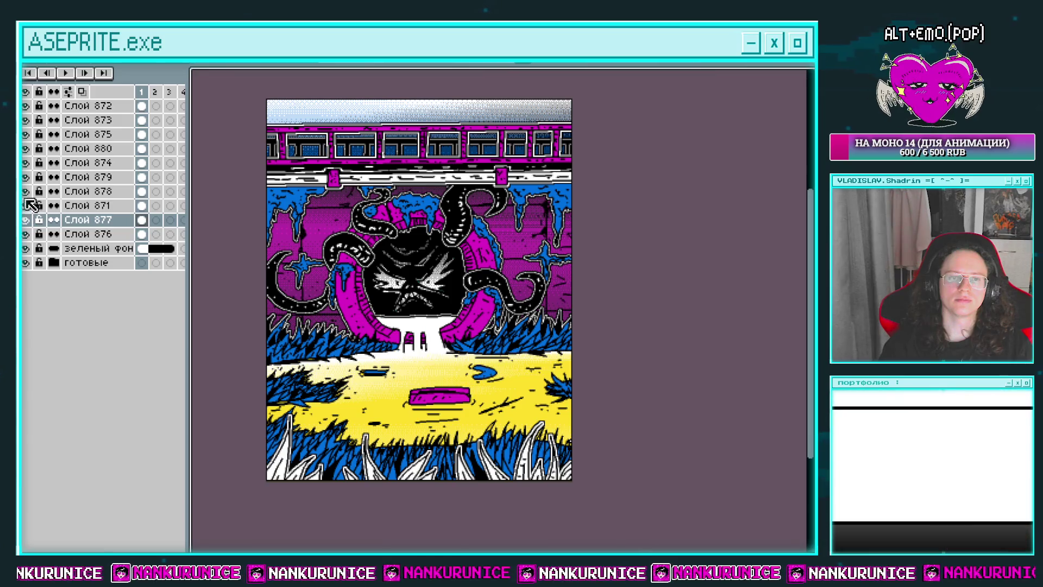
click(25, 163)
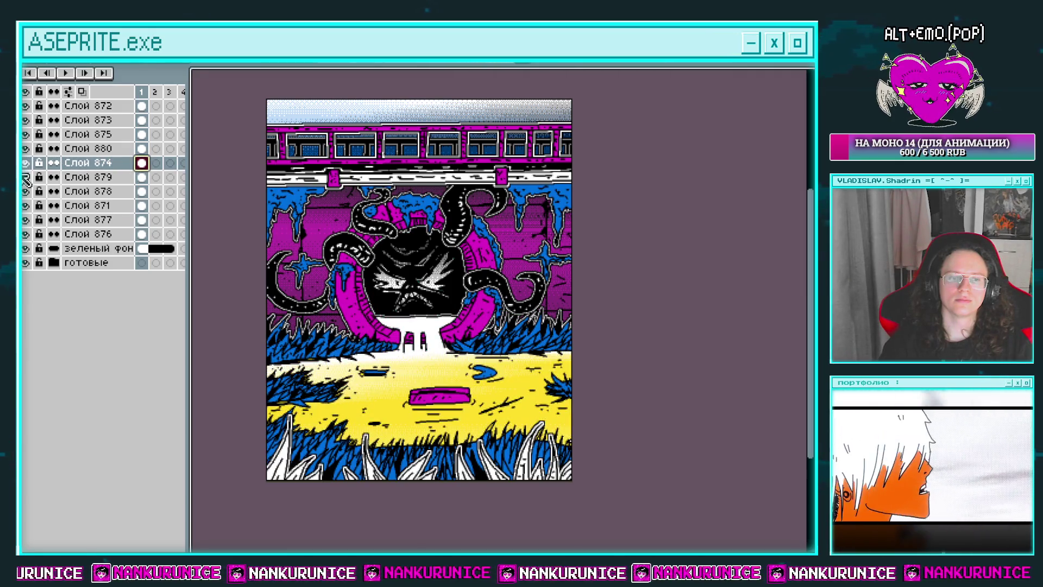
key(shift+r)
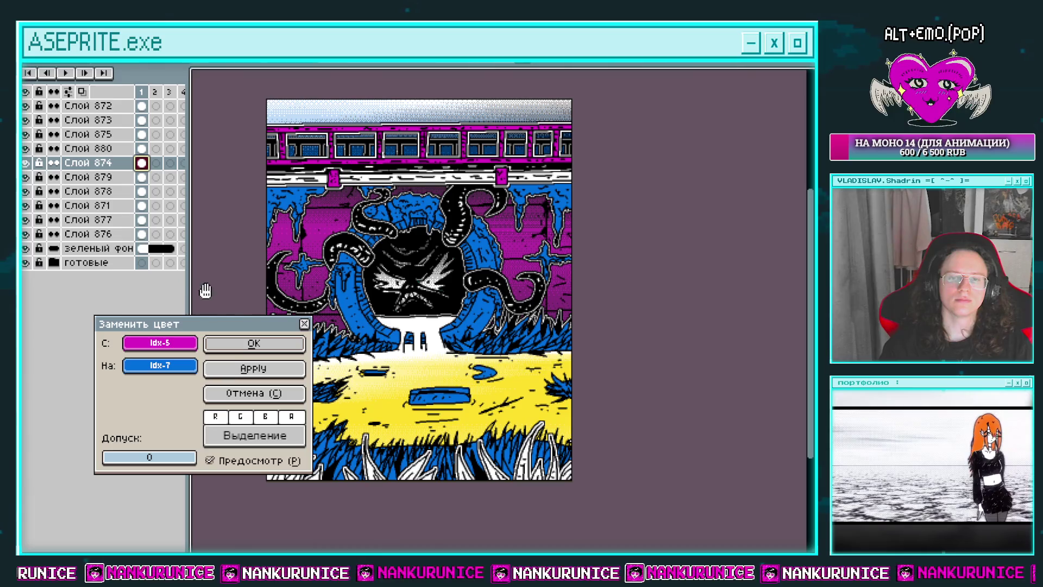
click(270, 345)
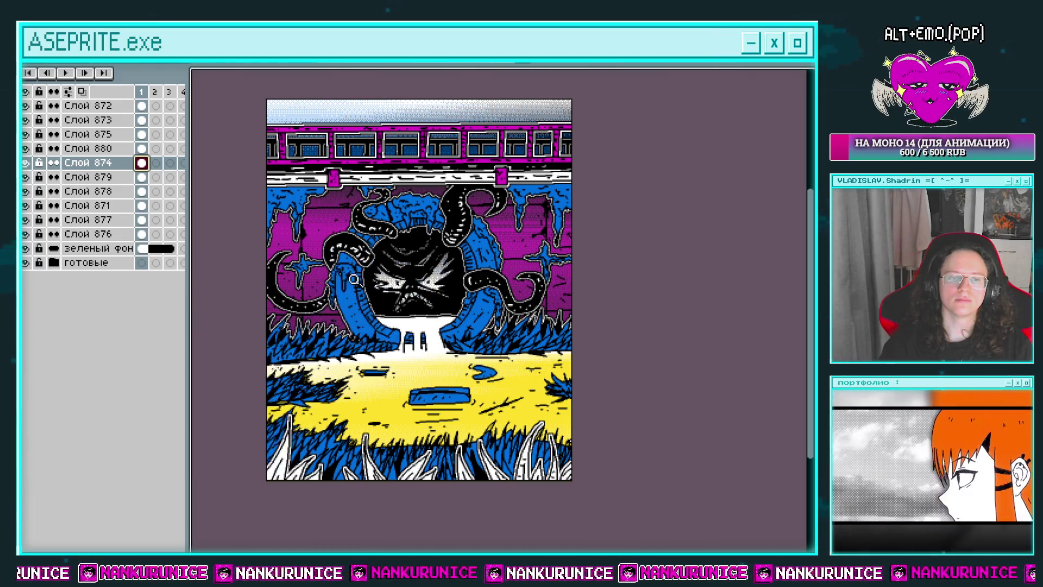
scroll(362, 275, up, 1)
scroll(351, 259, up, 1)
key(Tab)
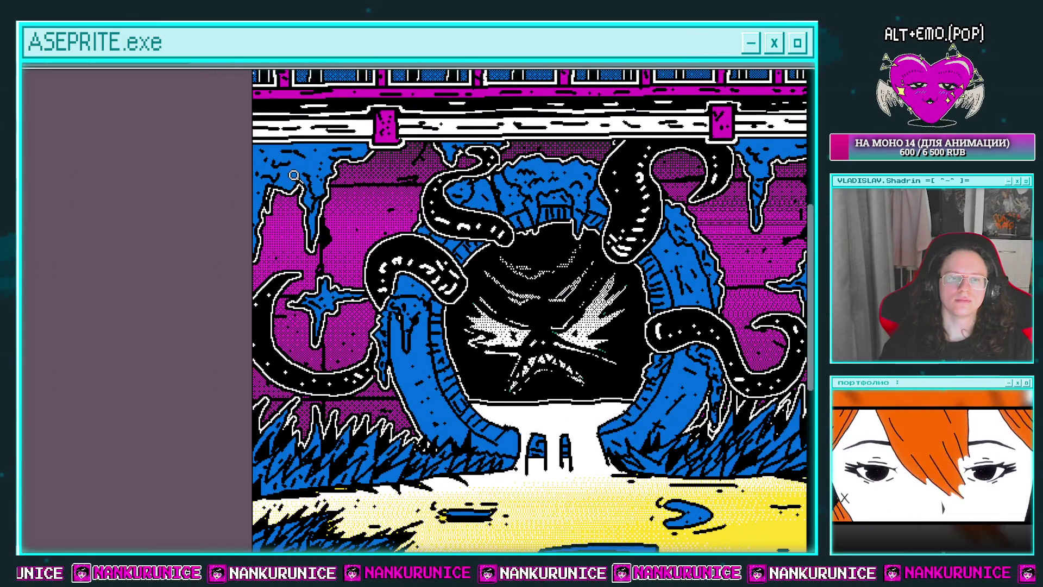
click(293, 175)
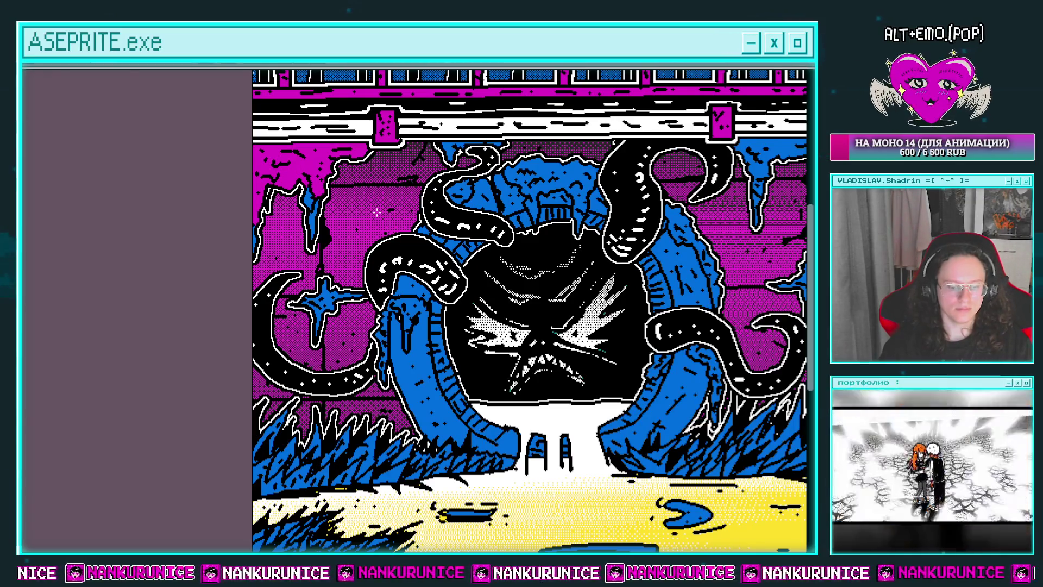
scroll(370, 225, down, 3)
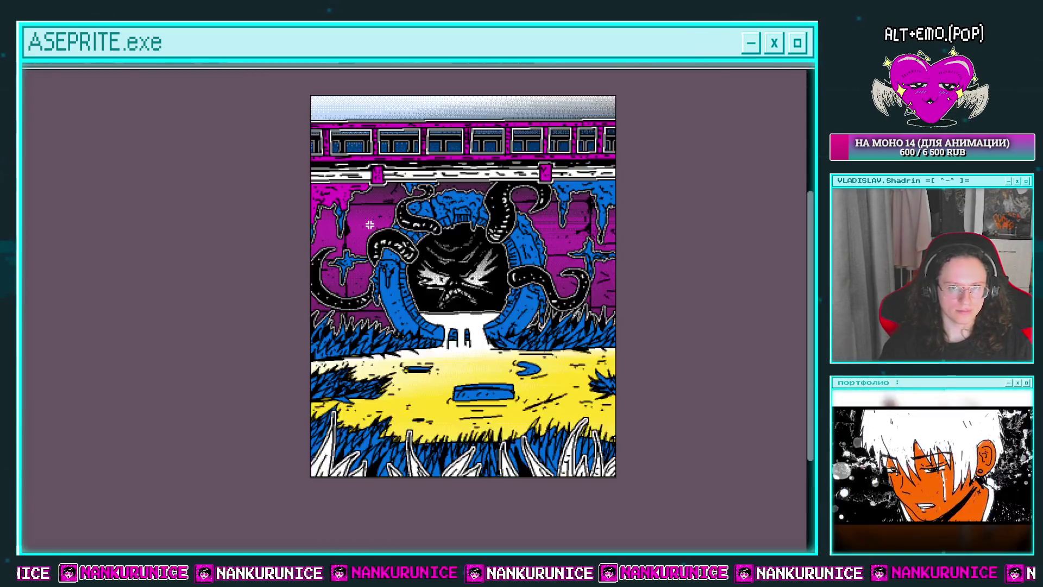
scroll(353, 236, up, 1)
scroll(341, 248, up, 3)
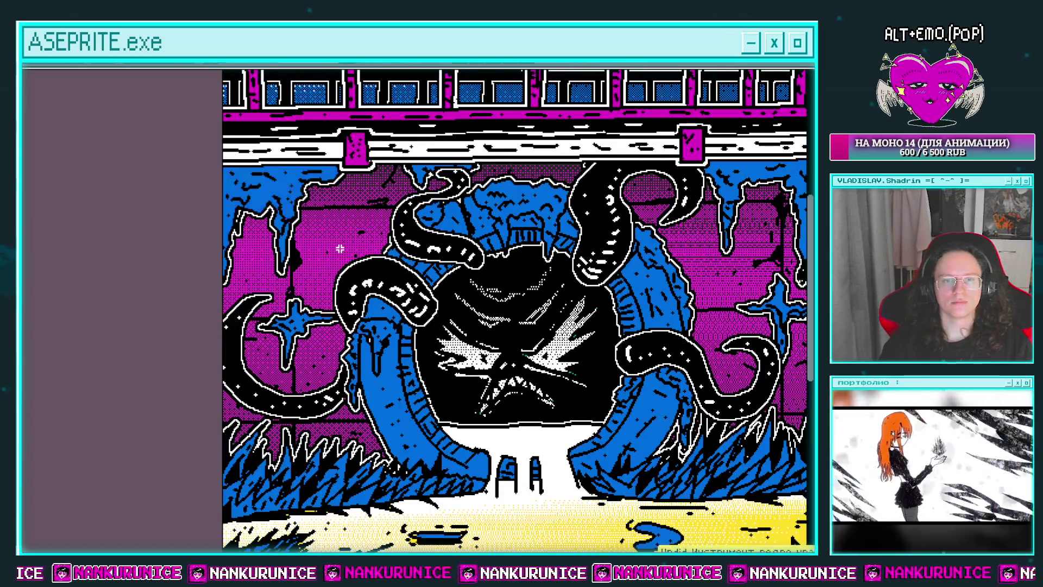
drag(329, 305, 252, 315)
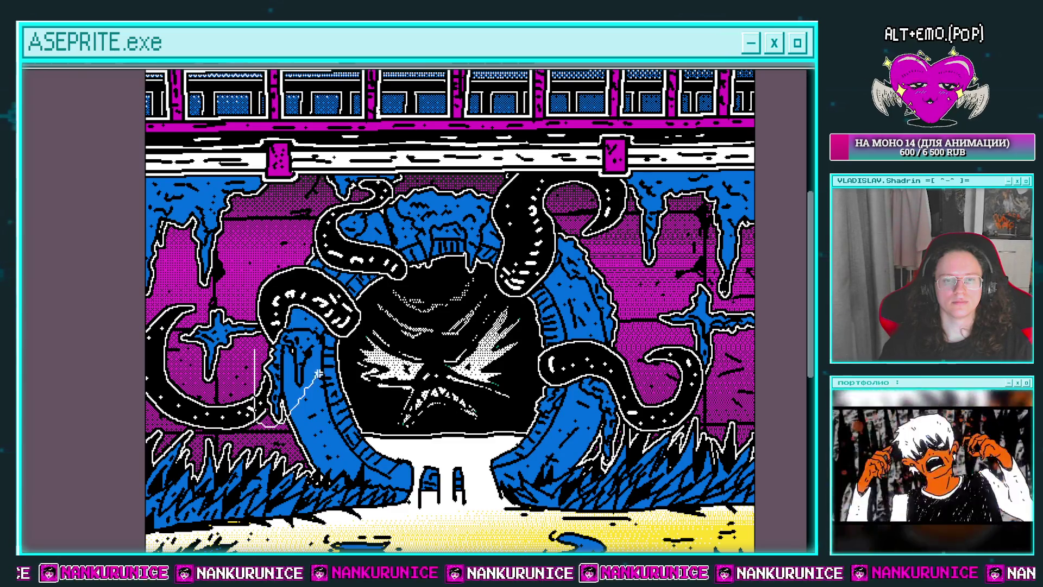
Lasso the head top and left tentacle and replace blue with magenta inside it
drag(360, 288, 496, 202)
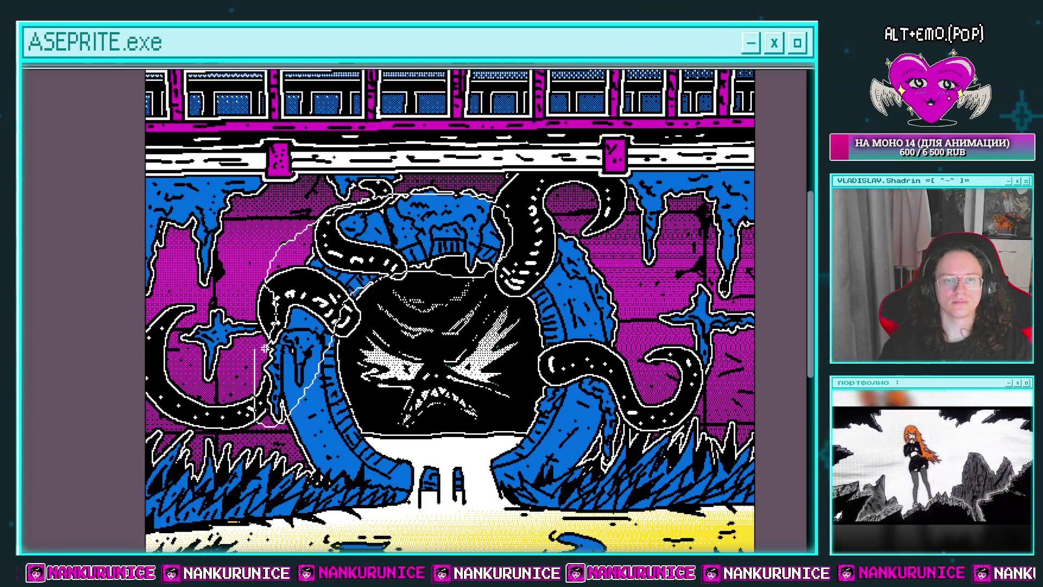
key(shift+r)
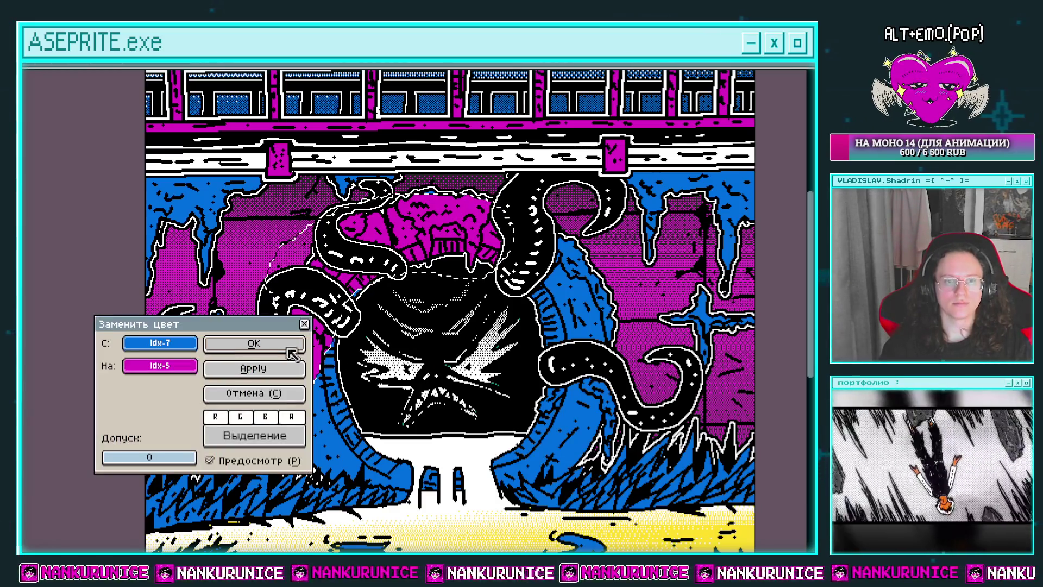
click(289, 350)
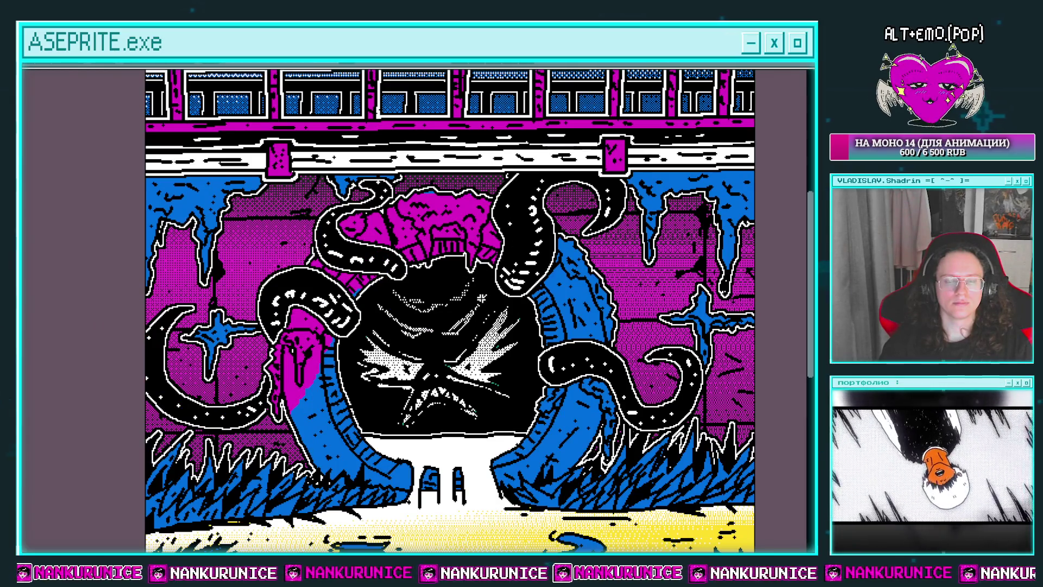
scroll(350, 385, up, 2)
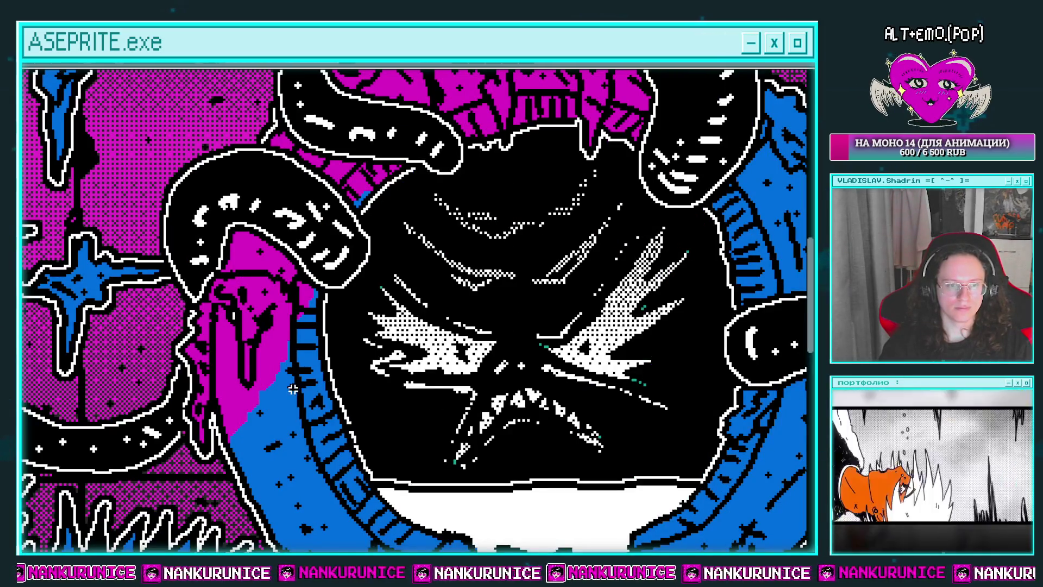
key(ctrl+z)
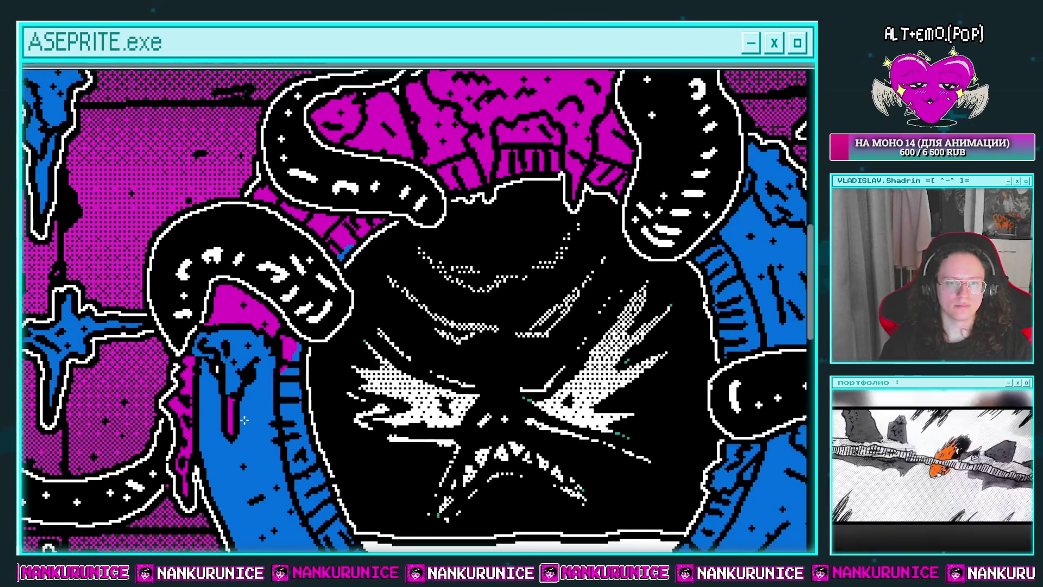
Bucket-fill the remaining blue tentacle patch with magenta, undoing a stray blue fill
scroll(234, 402, up, 2)
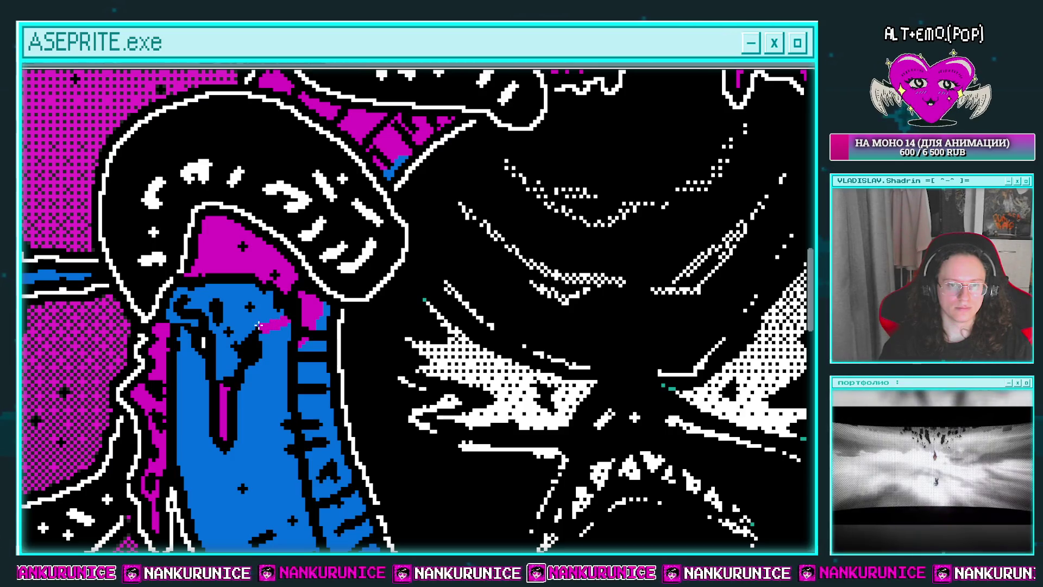
click(245, 325)
mouse_move(311, 313)
mouse_down()
mouse_move(269, 342)
mouse_move(224, 455)
mouse_up()
click(236, 416)
key(ctrl+z)
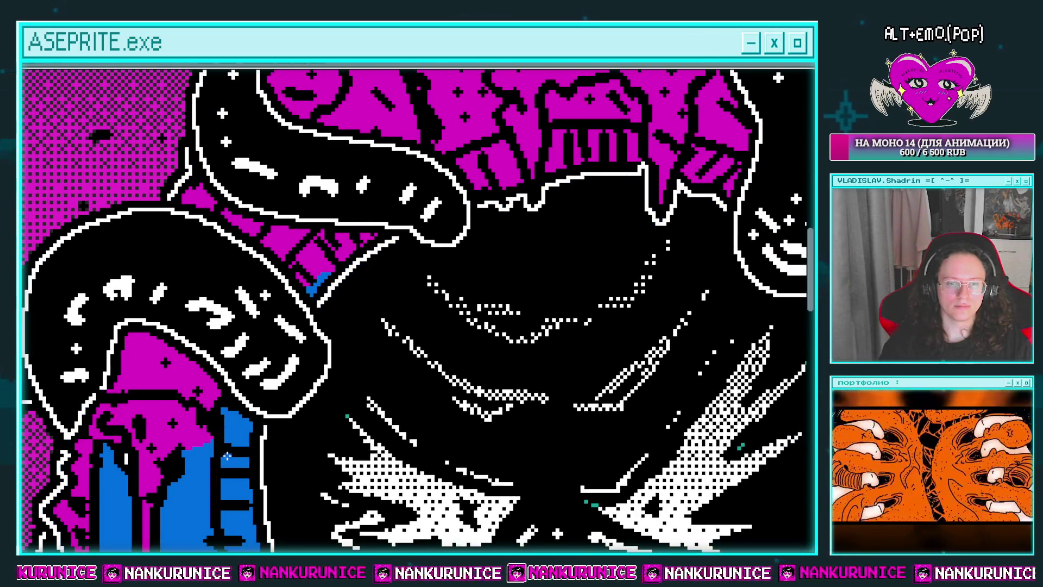
scroll(225, 456, down, 4)
drag(361, 326, 397, 206)
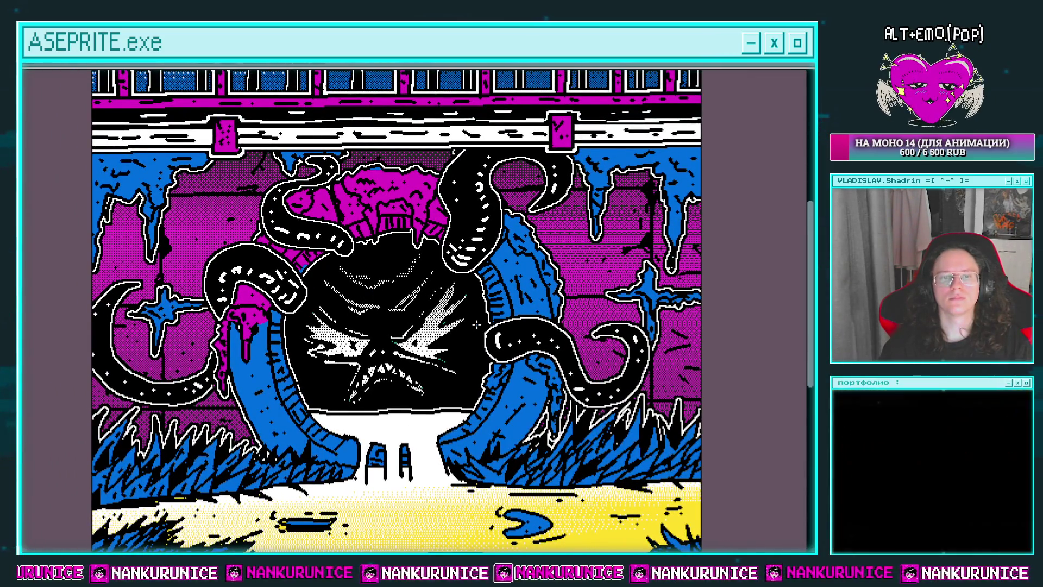
drag(447, 345, 451, 342)
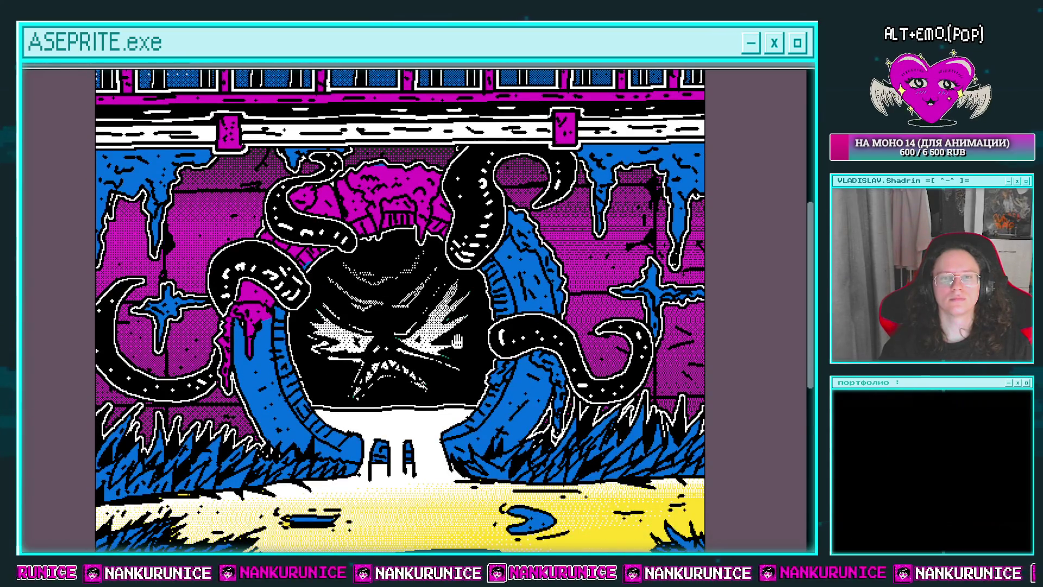
Undo the head and tentacle Replace Color edits and clear the selection with Ctrl+D
scroll(457, 340, down, 2)
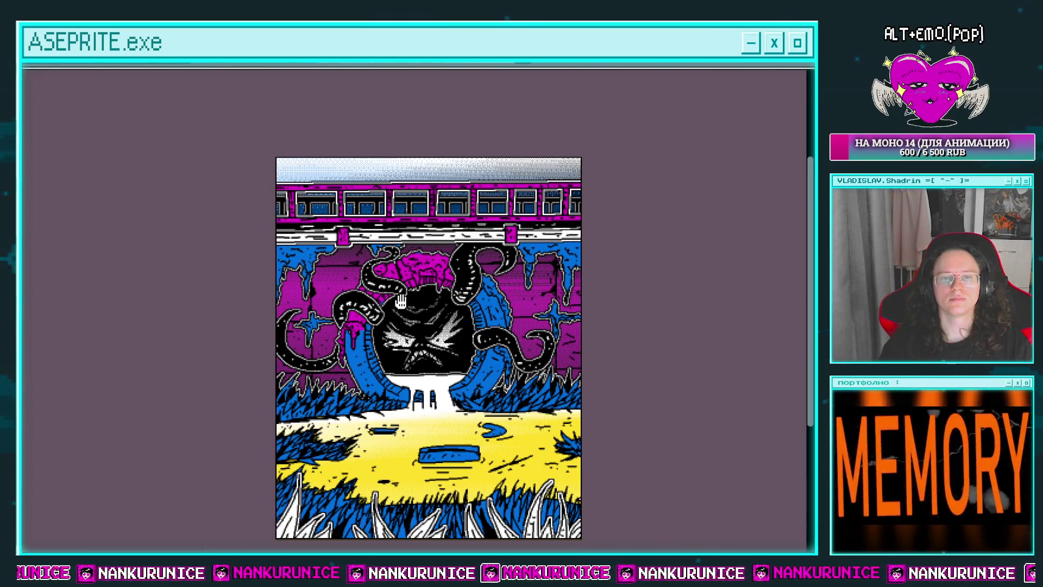
scroll(401, 301, up, 1)
scroll(400, 301, up, 1)
drag(401, 302, 395, 349)
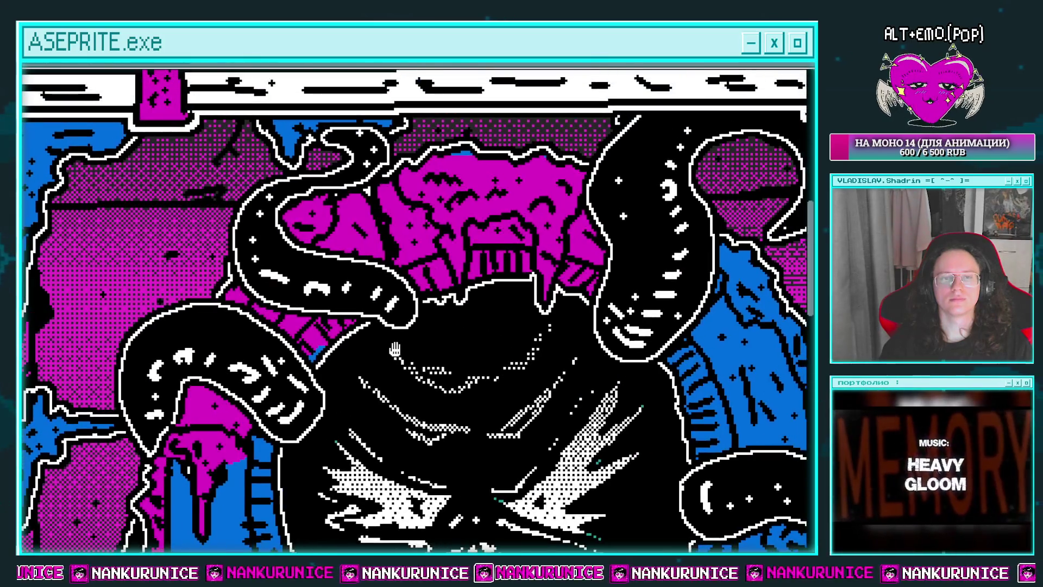
scroll(378, 297, down, 2)
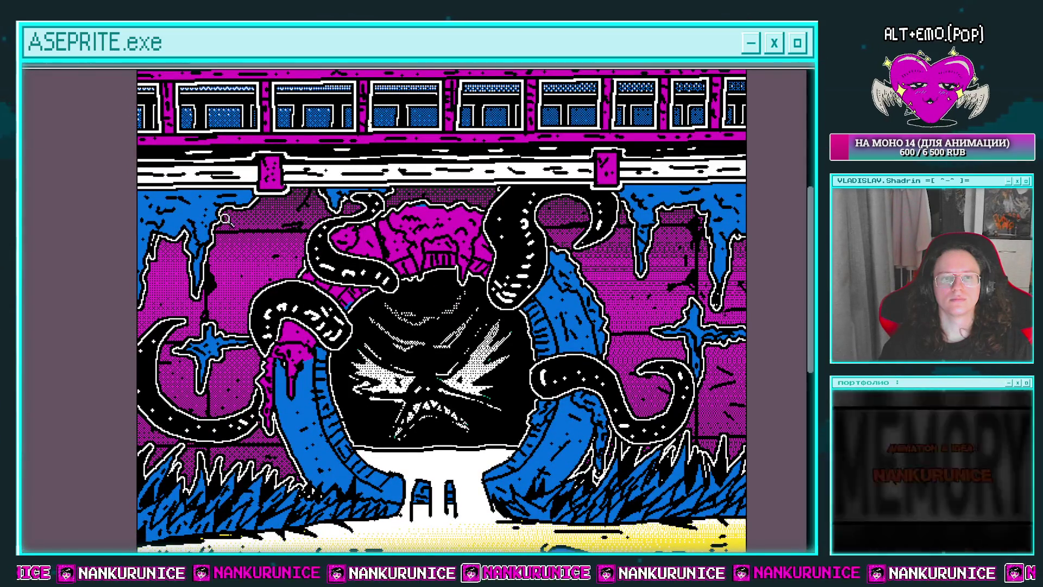
key(ctrl+z)
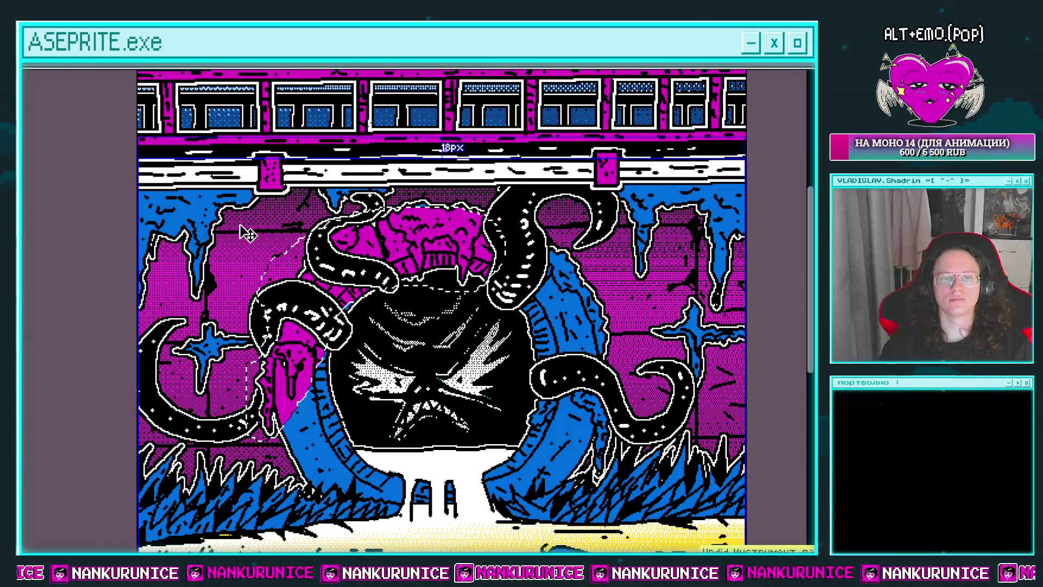
key(ctrl+z)
key(ctrl+z)
key(ctrl+d)
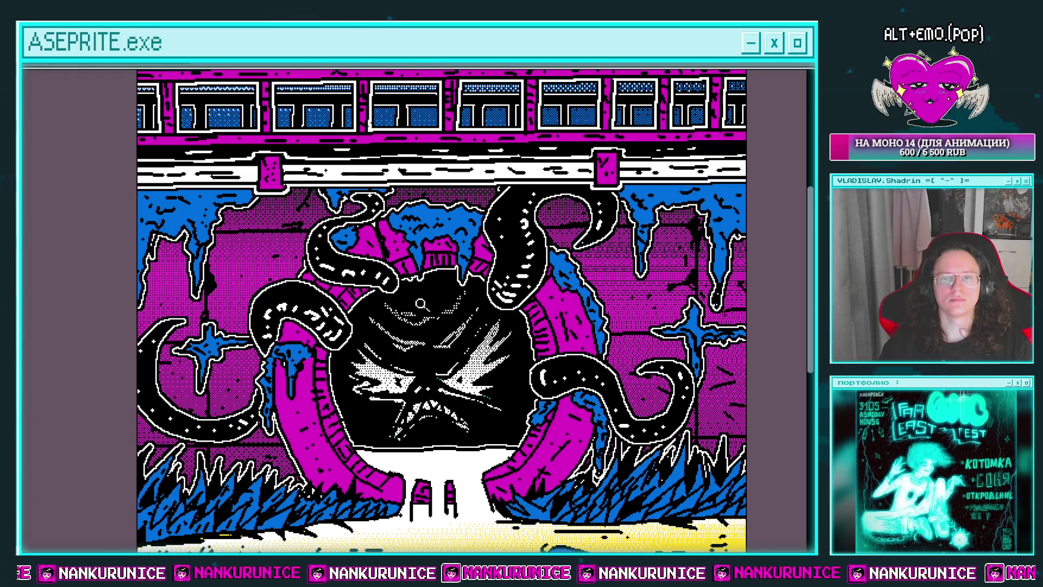
drag(421, 303, 388, 288)
scroll(388, 289, down, 2)
scroll(388, 289, up, 2)
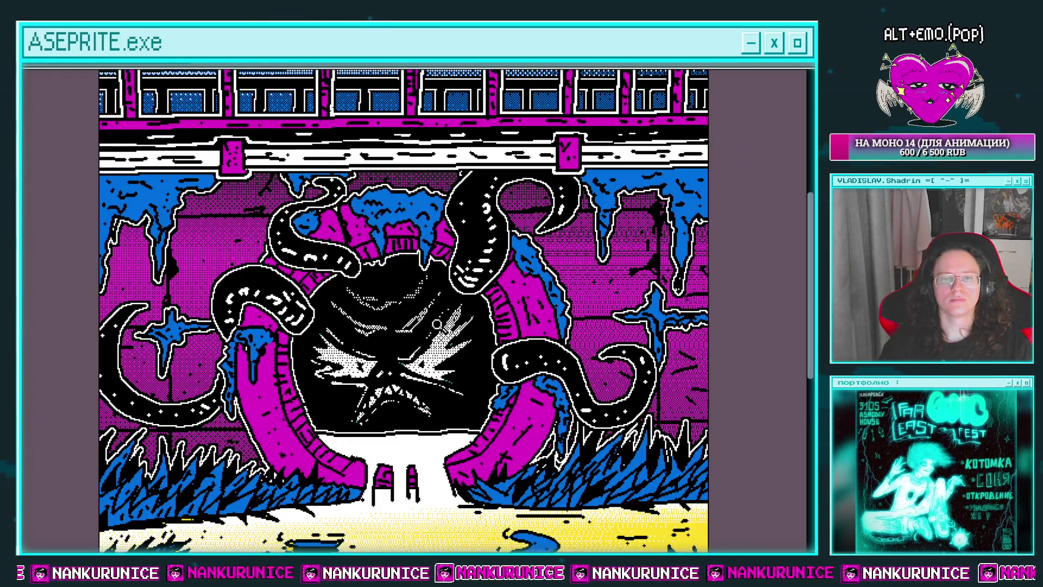
scroll(454, 329, down, 2)
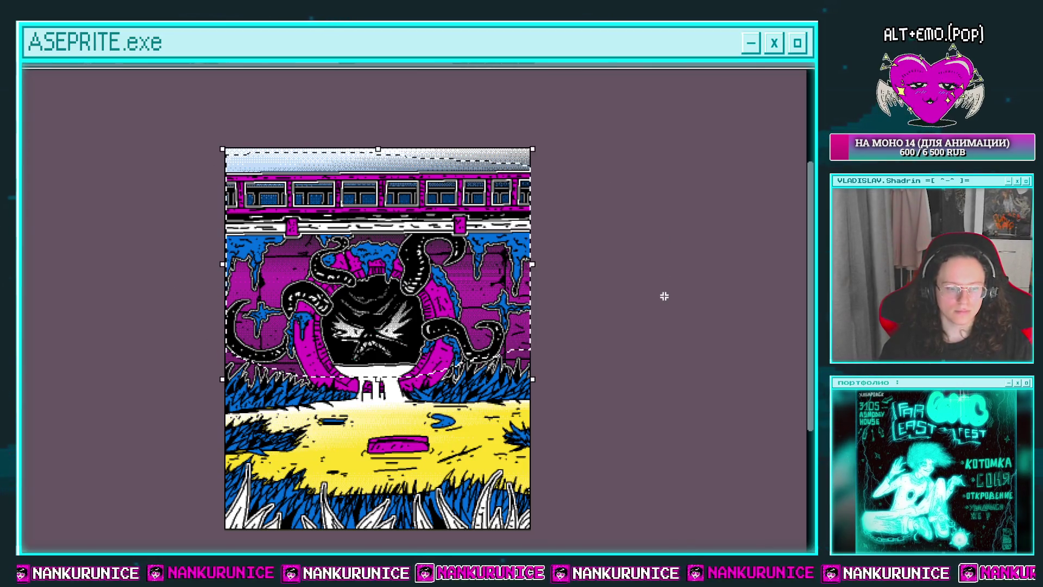
Replace blue Idx-7 with yellow Idx-1 in the selected upper area, then show the layers timeline
key(shift+r)
click(289, 345)
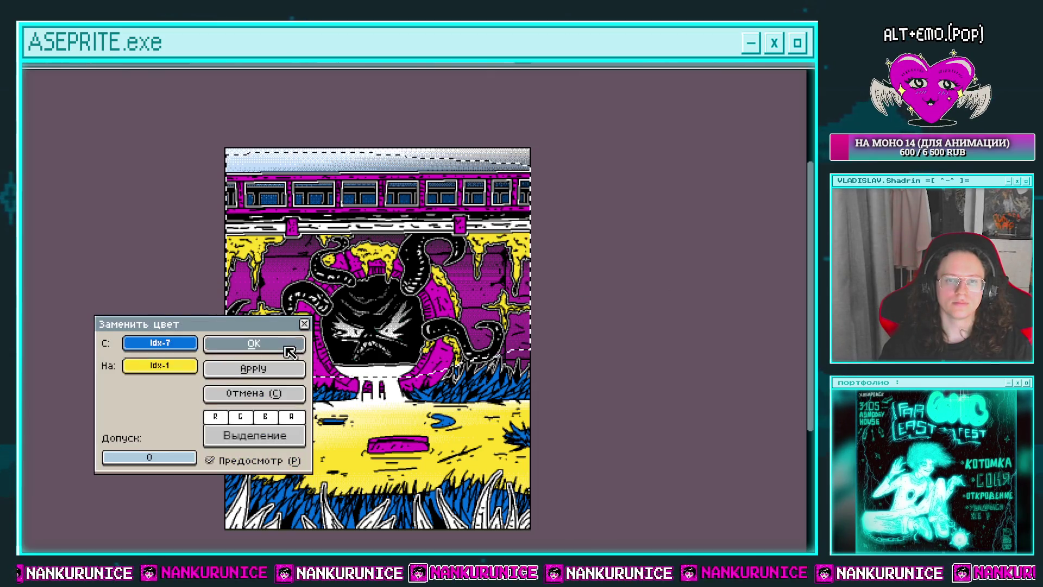
scroll(459, 384, up, 2)
scroll(459, 384, up, 2)
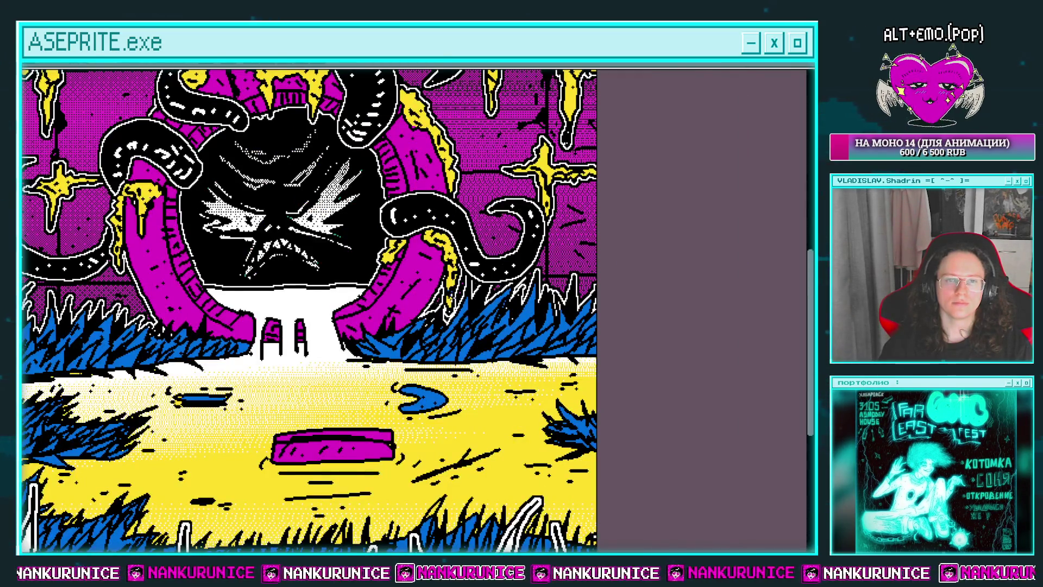
scroll(435, 244, down, 3)
drag(380, 294, 377, 313)
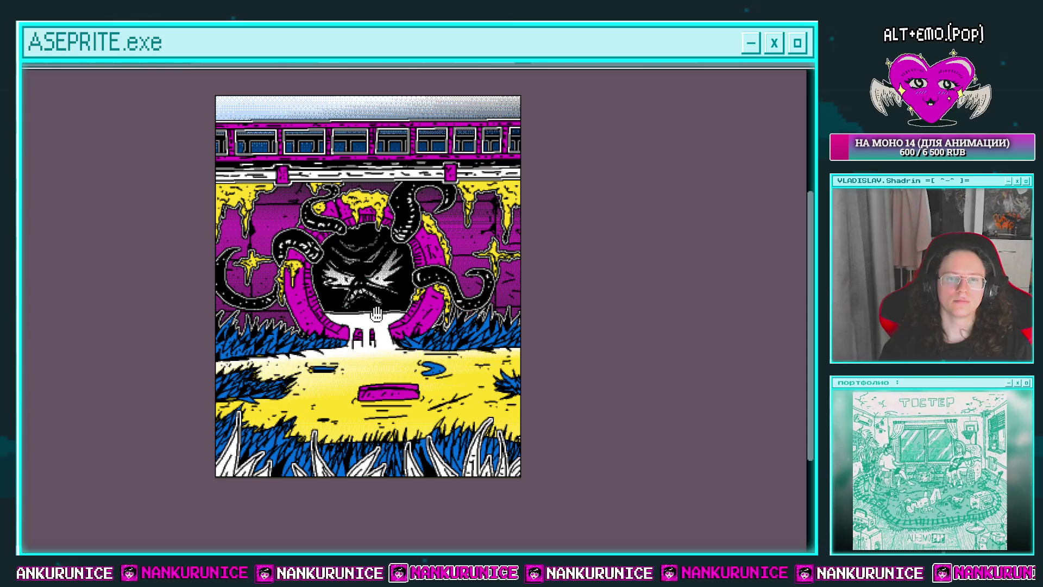
key(Tab)
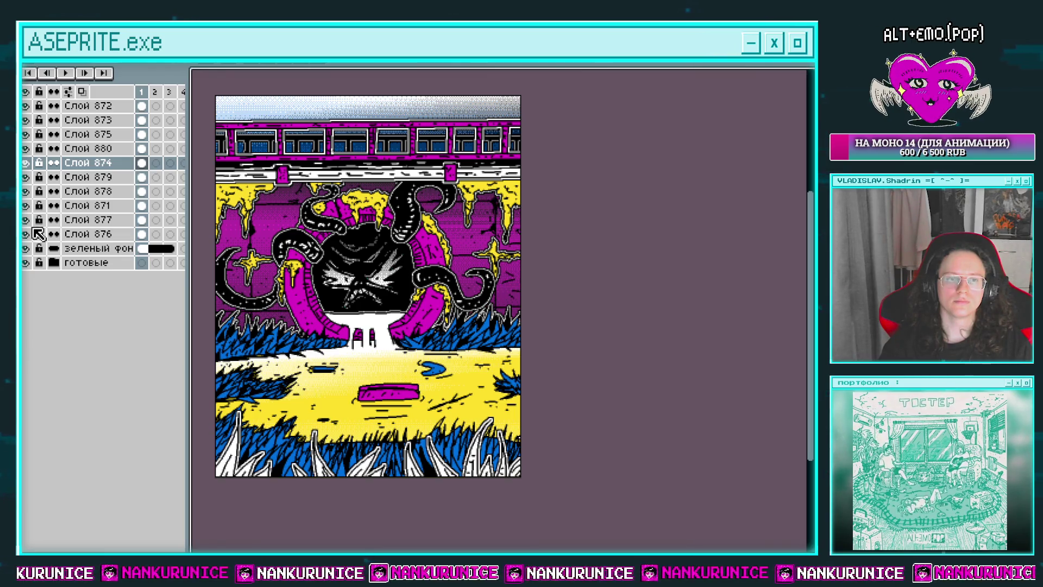
Toggle layer visibility so the tunnel wall shows blue instead of magenta
click(25, 220)
click(26, 220)
click(142, 219)
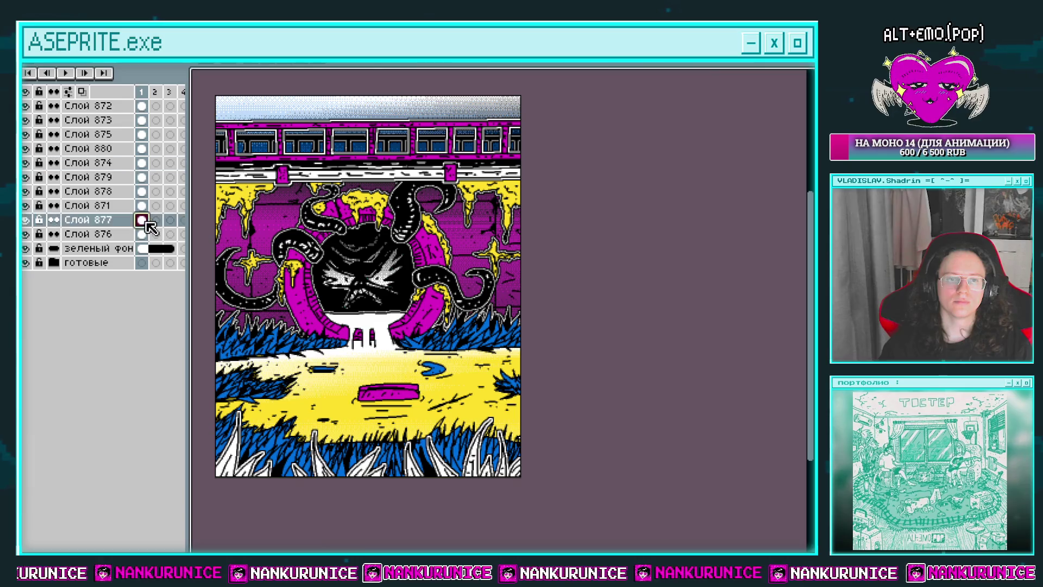
click(27, 120)
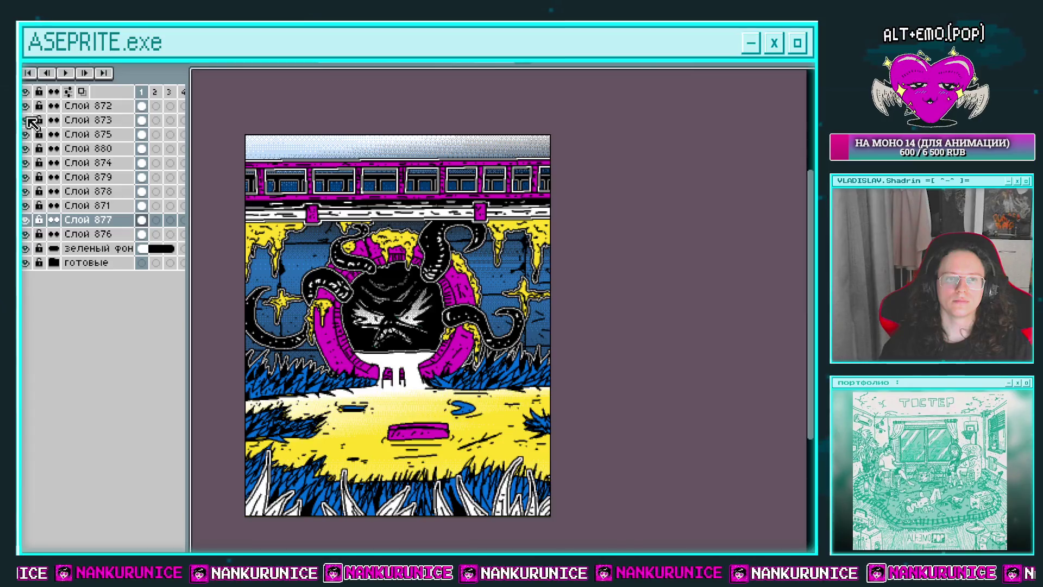
Add new layer Слой 881 above Слой 873 and hide the timeline
click(143, 121)
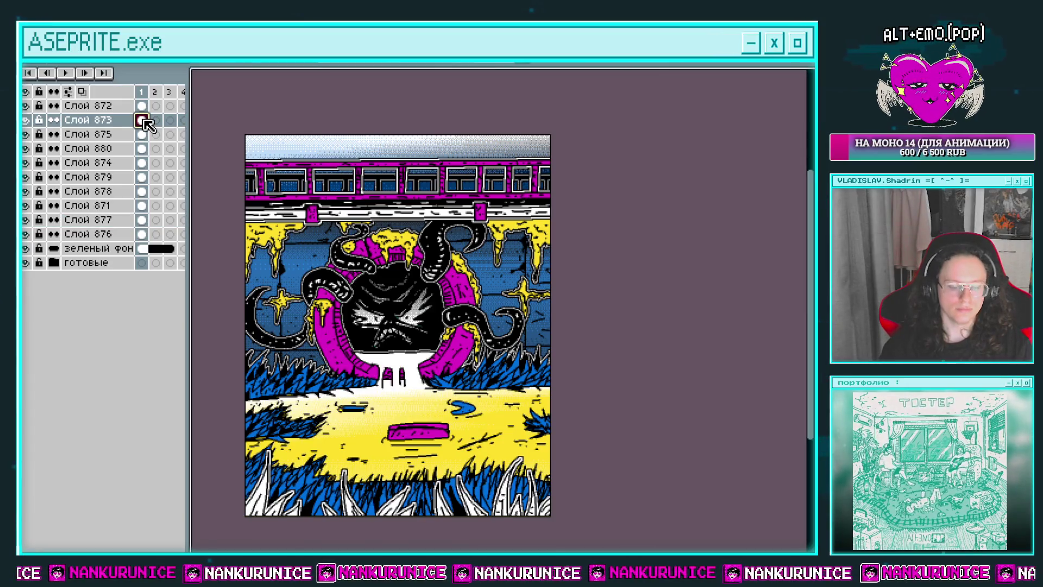
key(shift+n)
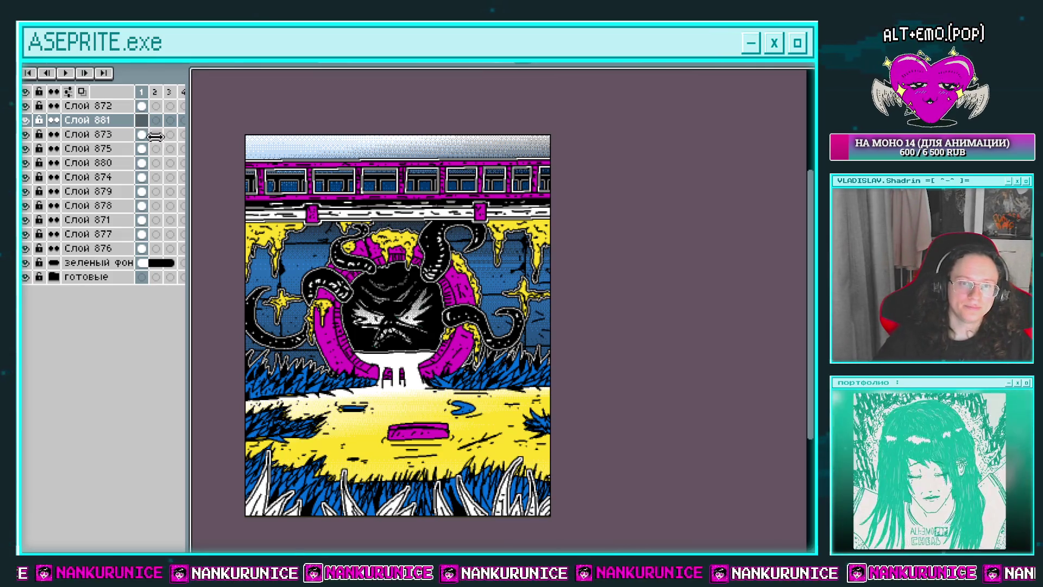
key(Tab)
scroll(373, 157, up, 1)
drag(372, 157, 361, 182)
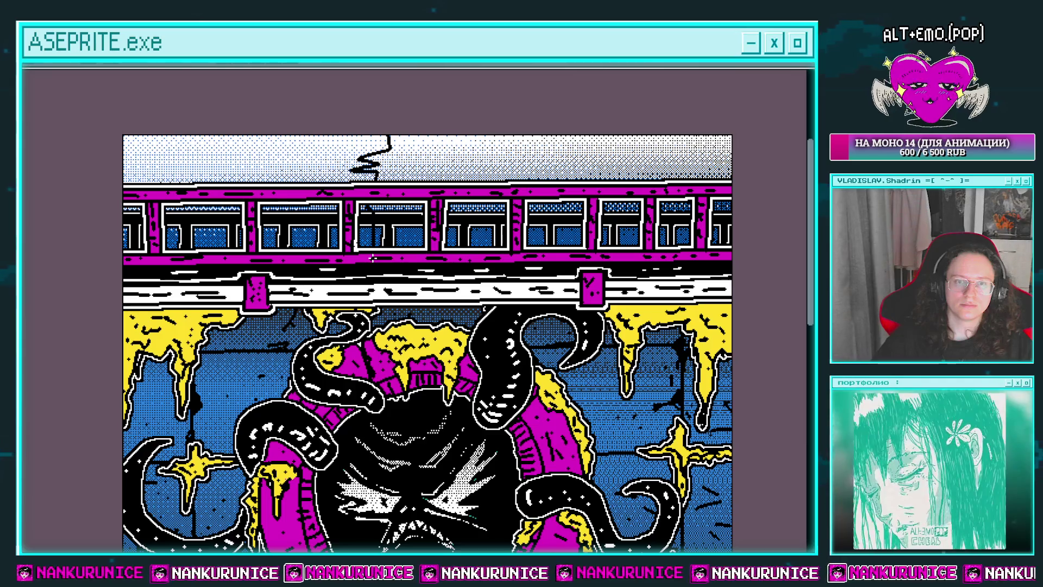
Fill the left sky and first train windows black
drag(211, 267, 316, 183)
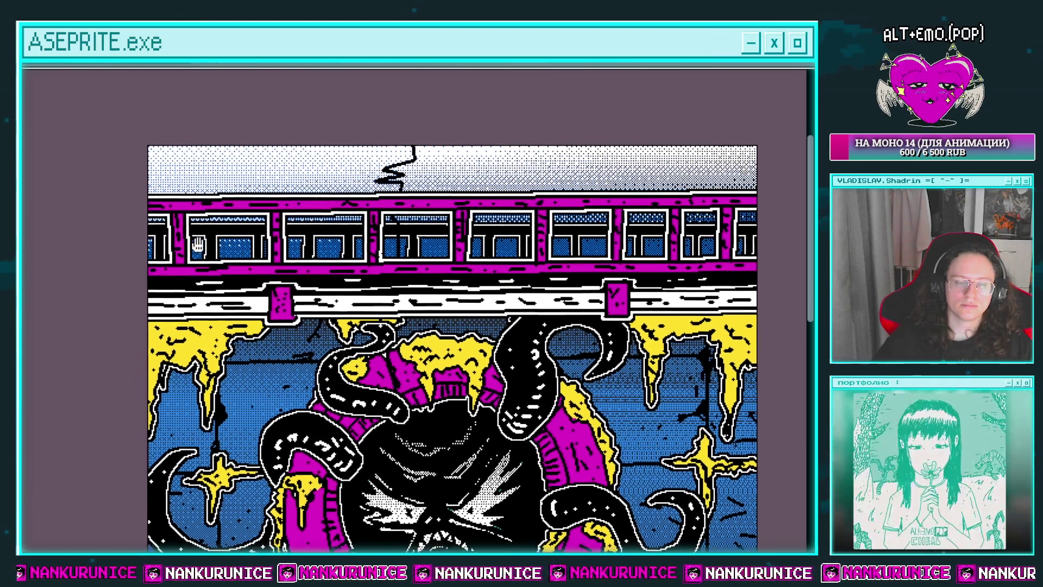
key(.)
drag(456, 174, 410, 180)
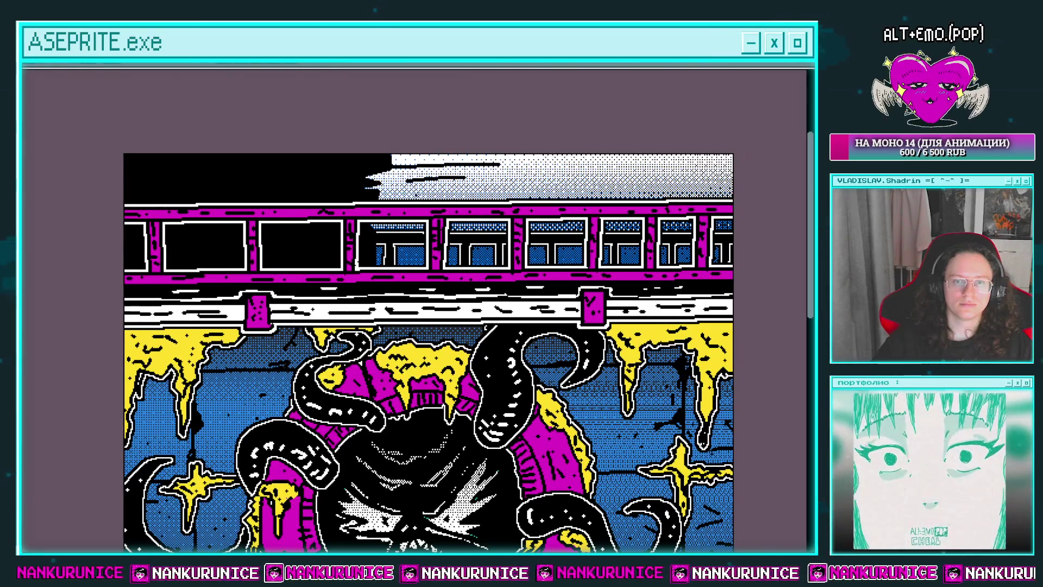
drag(224, 158, 320, 142)
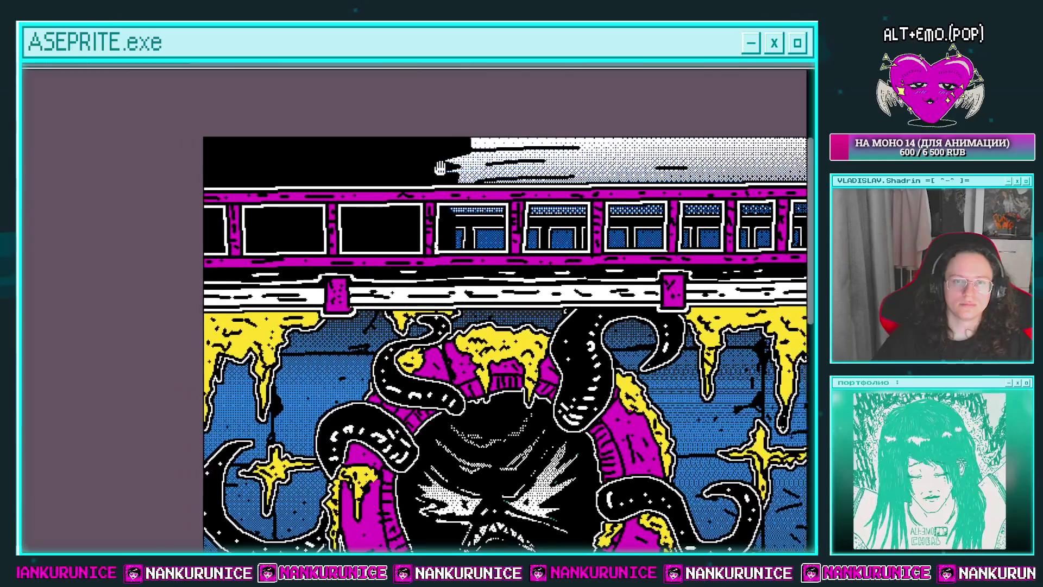
Move the black shape off the sky, draw a black squiggle across it, and fill the top-left blue
key(ctrl)
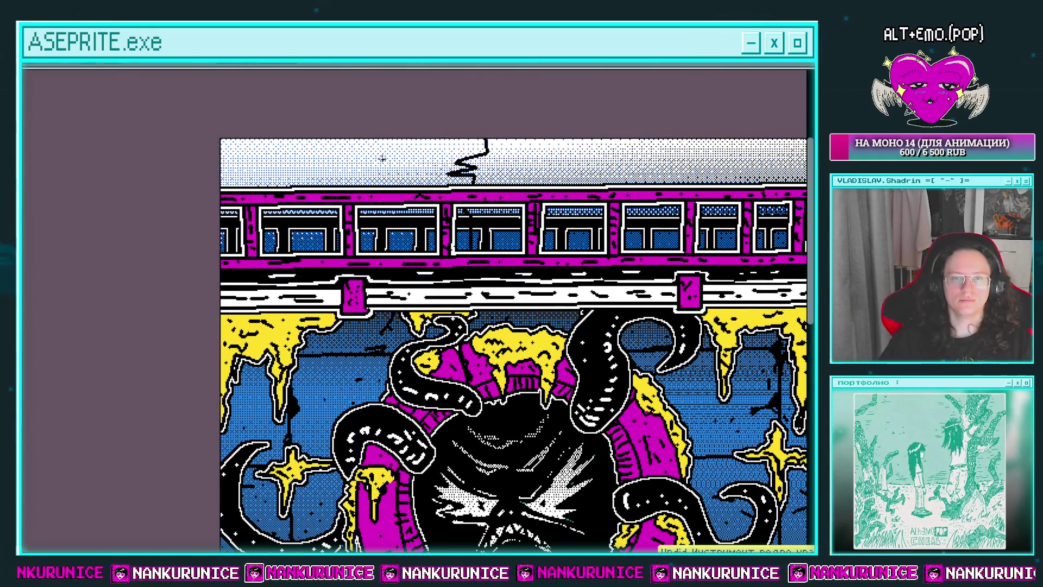
drag(359, 137, 338, 152)
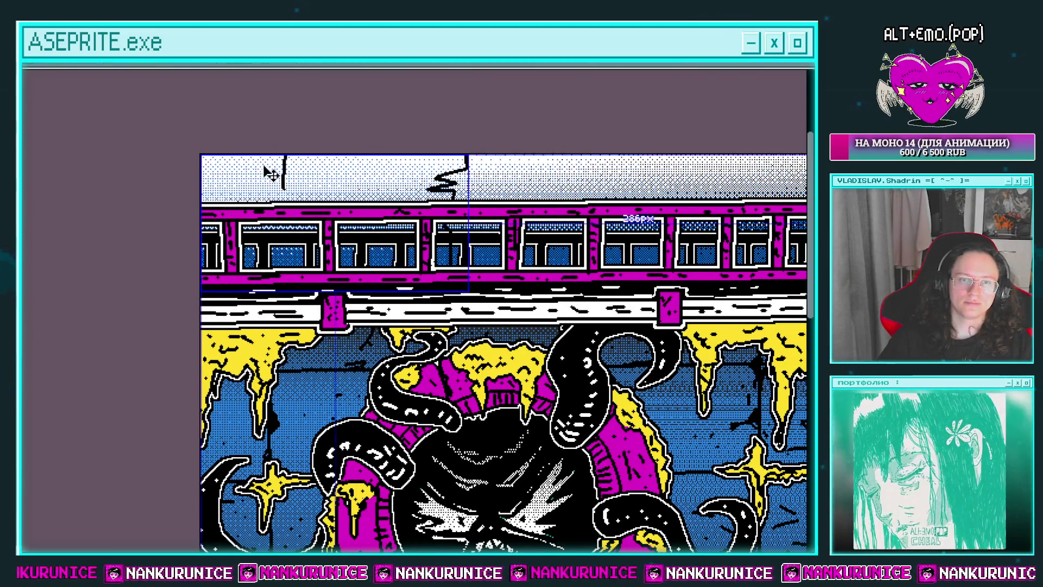
mouse_move(400, 163)
mouse_down()
mouse_move(375, 177)
mouse_move(363, 158)
mouse_move(244, 136)
mouse_move(243, 173)
mouse_up()
click(337, 157)
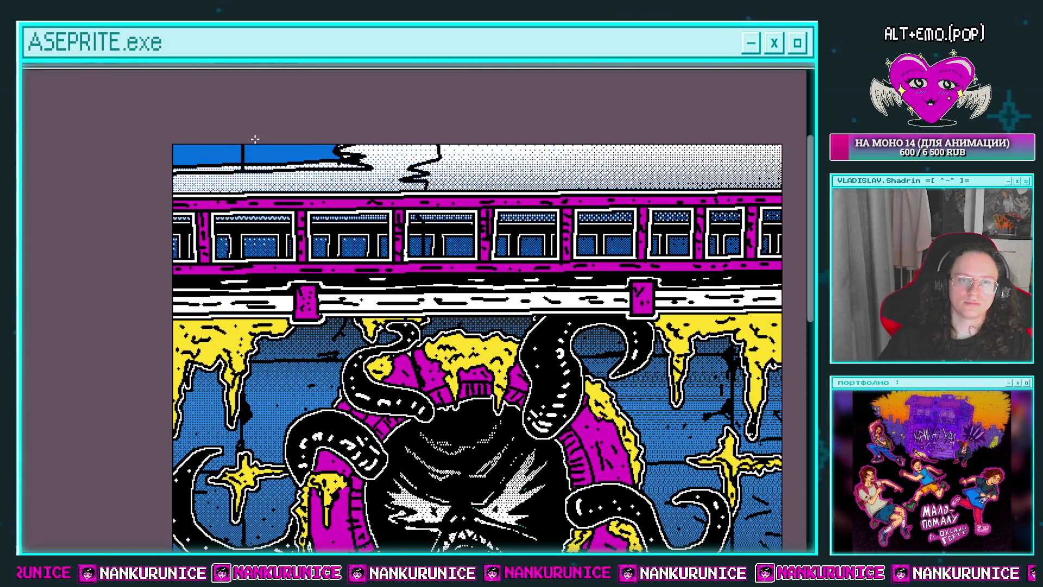
Undo the blue patch and black strokes, returning the sky's left half and windows to white
scroll(259, 157, down, 1)
scroll(283, 159, down, 1)
scroll(315, 161, down, 1)
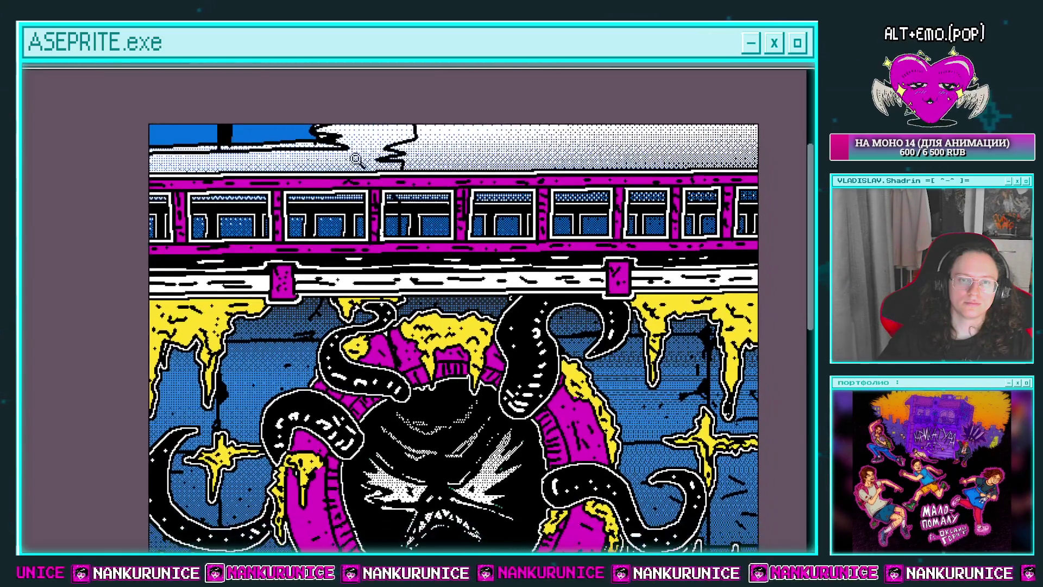
scroll(343, 164, down, 1)
scroll(335, 166, up, 2)
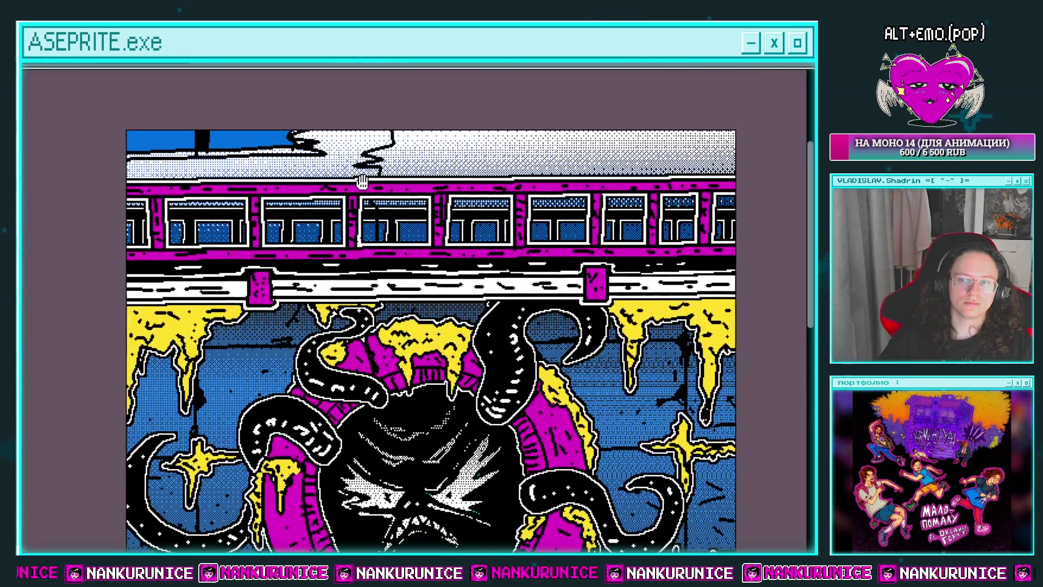
key(ctrl+z)
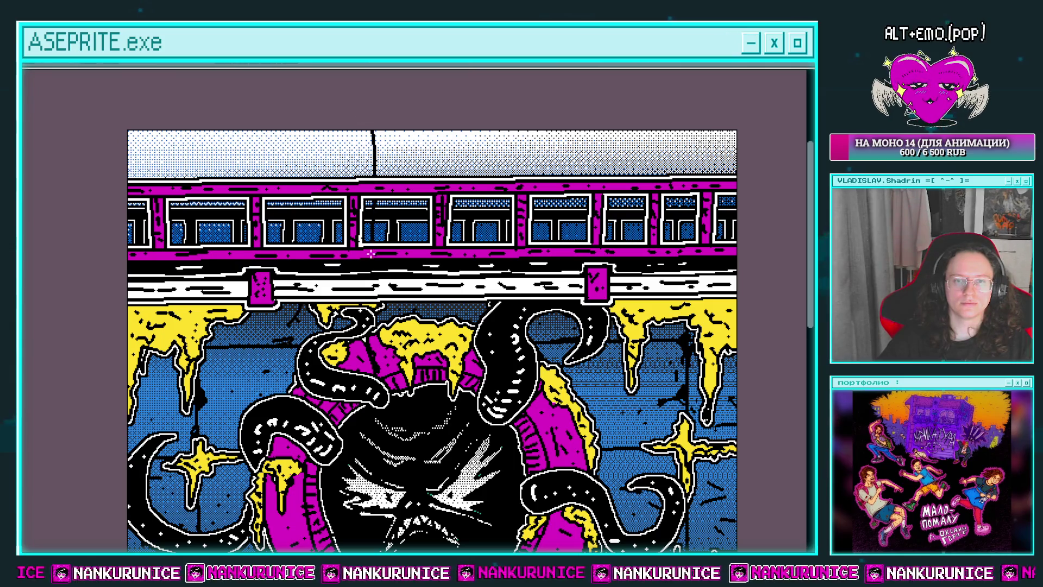
drag(372, 205, 399, 223)
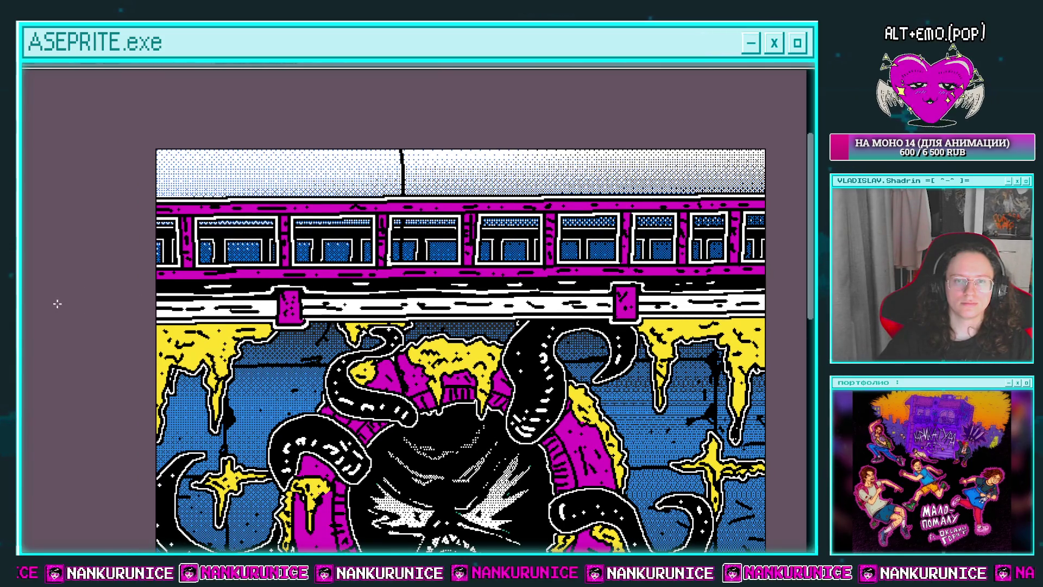
key(ctrl+z)
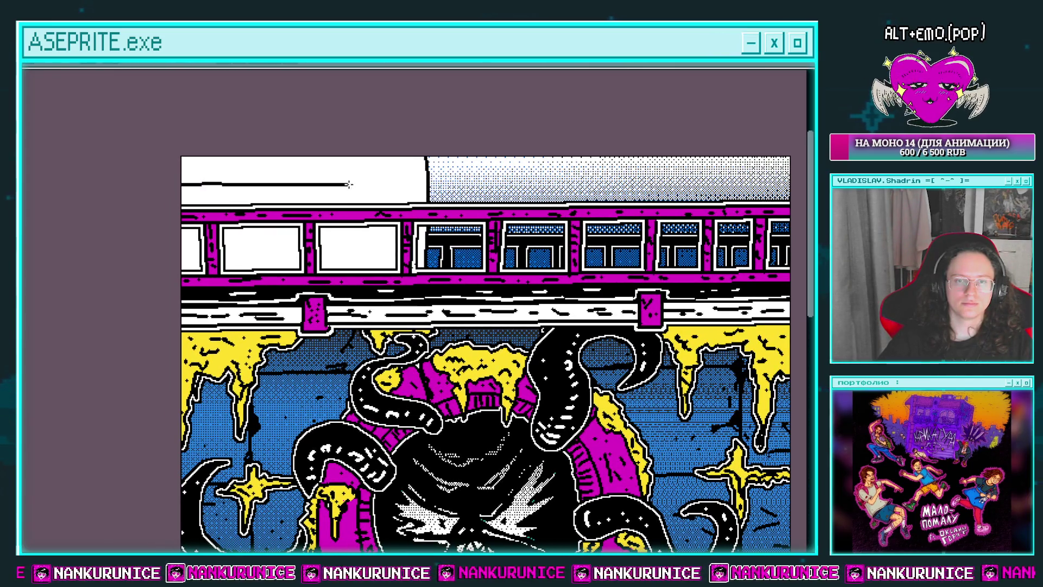
Draw a thick straight black line across the sky's lower edge with the Line tool
drag(391, 193, 230, 200)
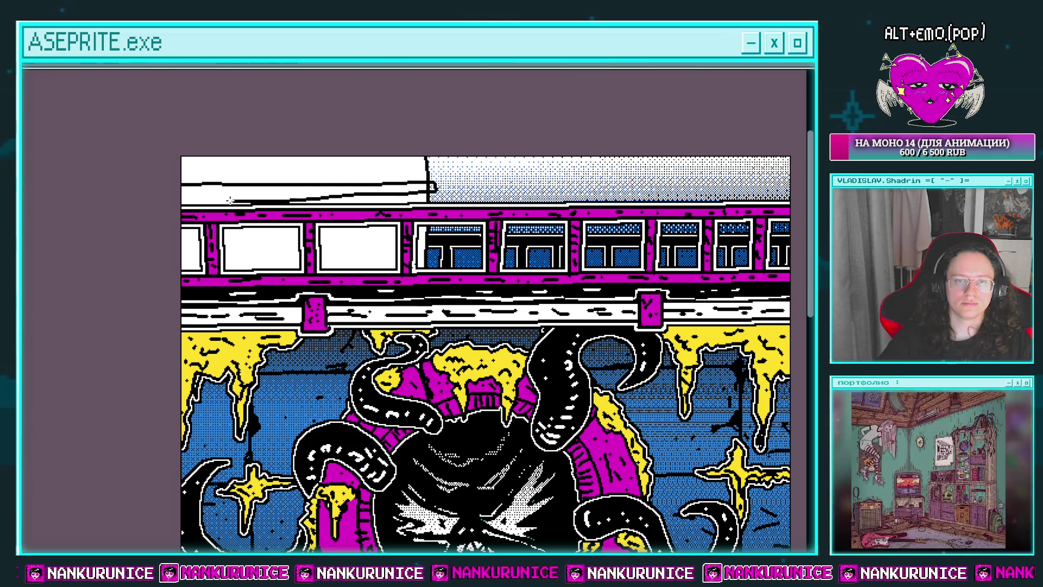
key(ctrl+z)
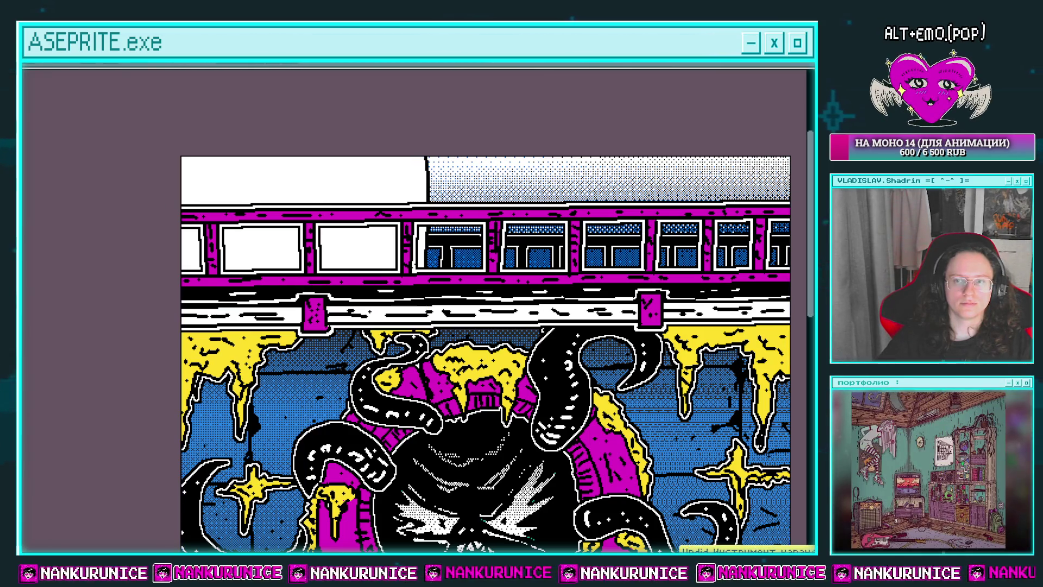
key(l)
drag(178, 192, 465, 186)
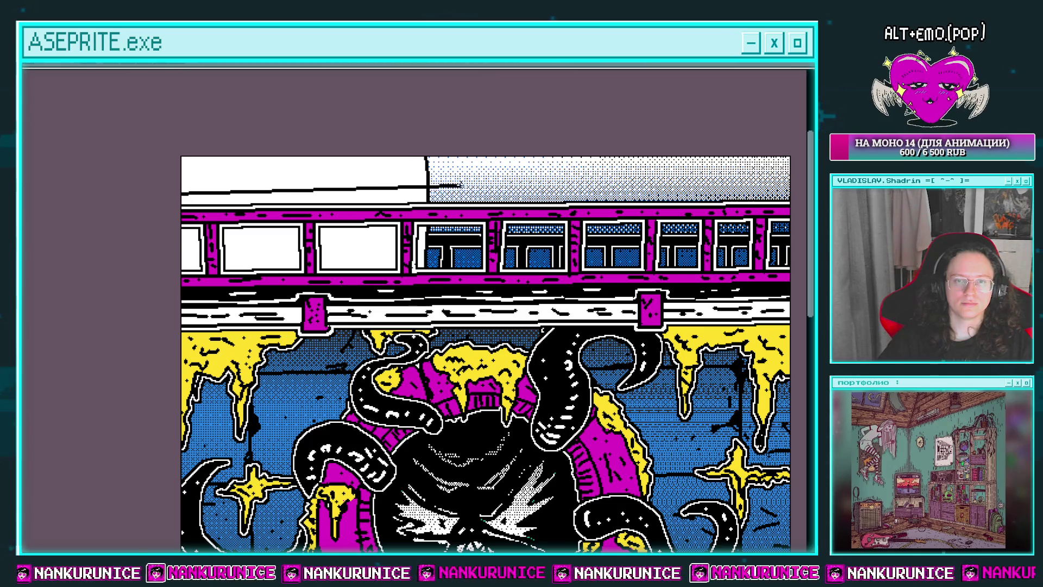
key(ctrl+z)
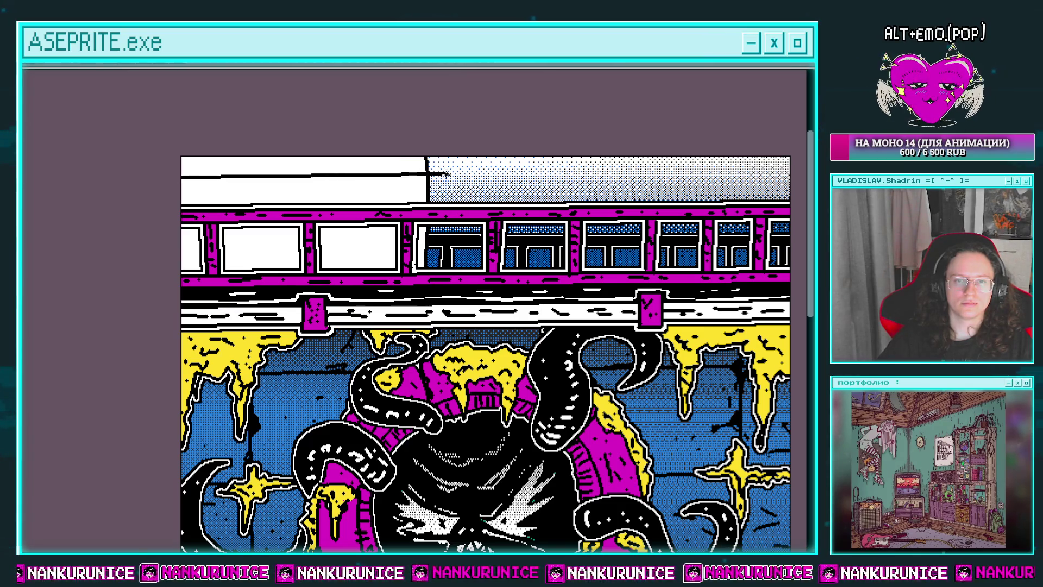
drag(179, 186, 444, 180)
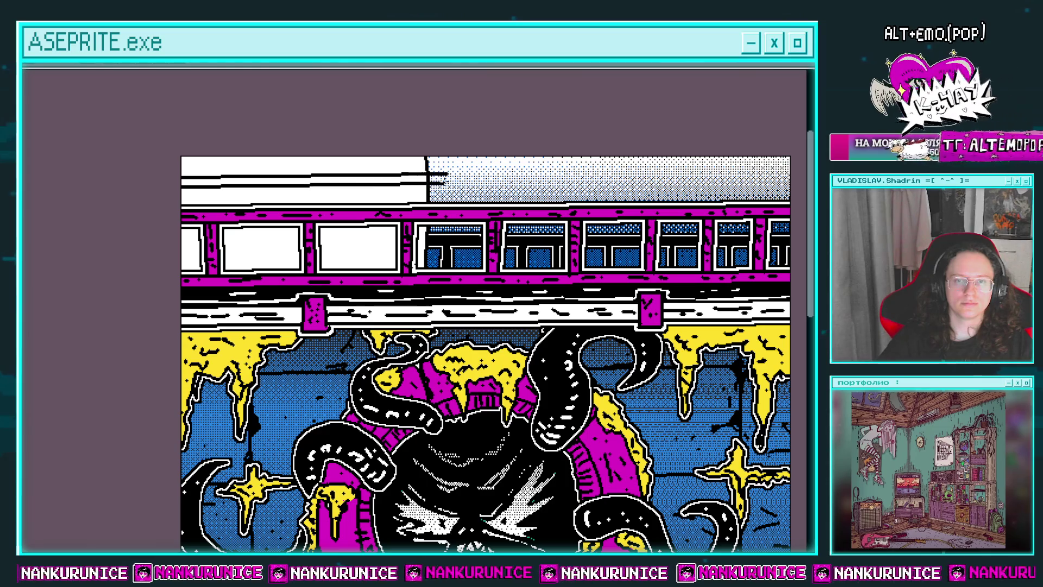
drag(181, 181, 427, 180)
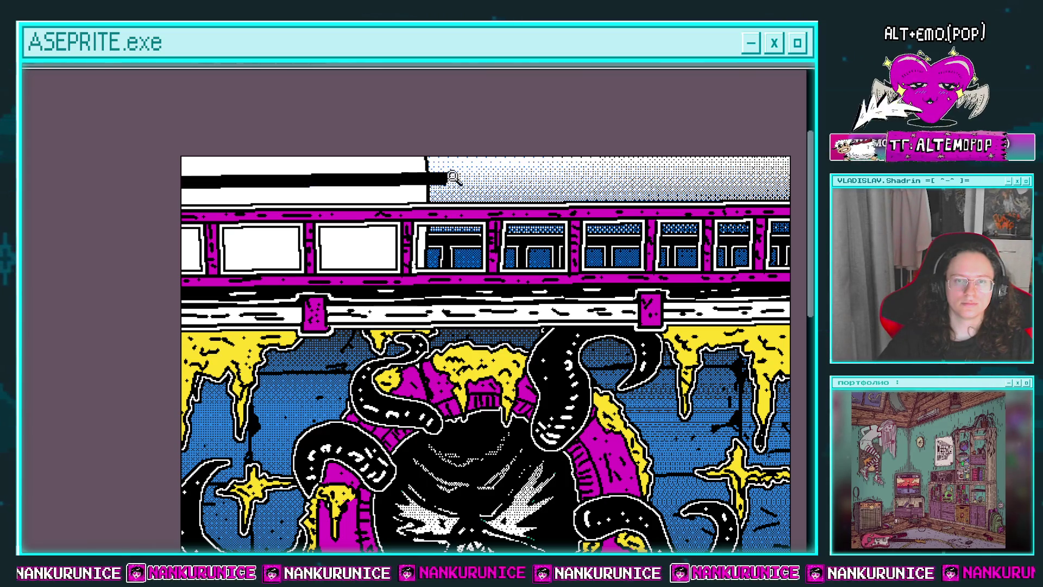
scroll(415, 168, down, 1)
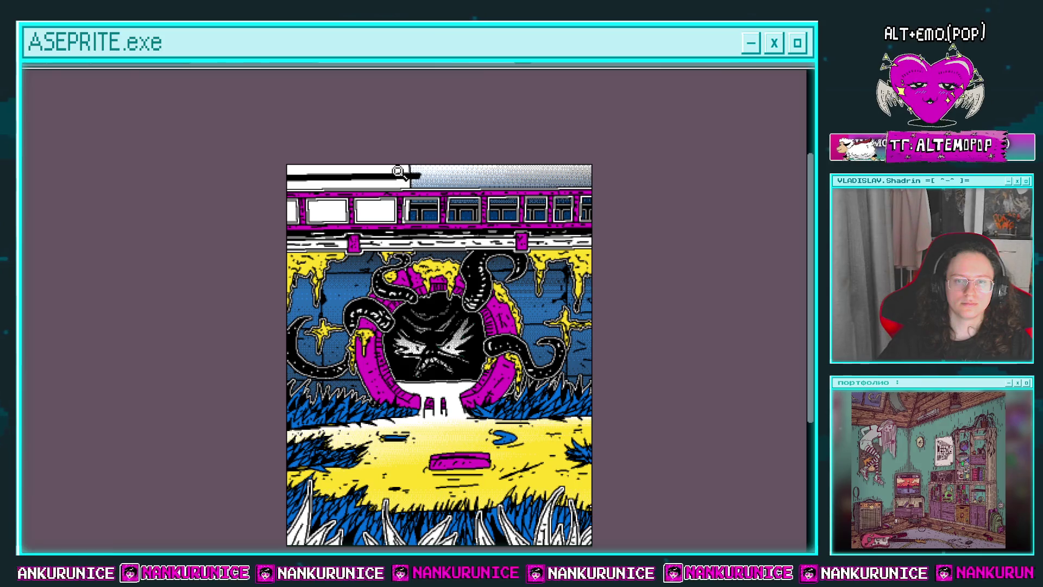
scroll(401, 171, up, 1)
Add a short black line in the sky and fill the top-left strip blue
drag(387, 171, 383, 150)
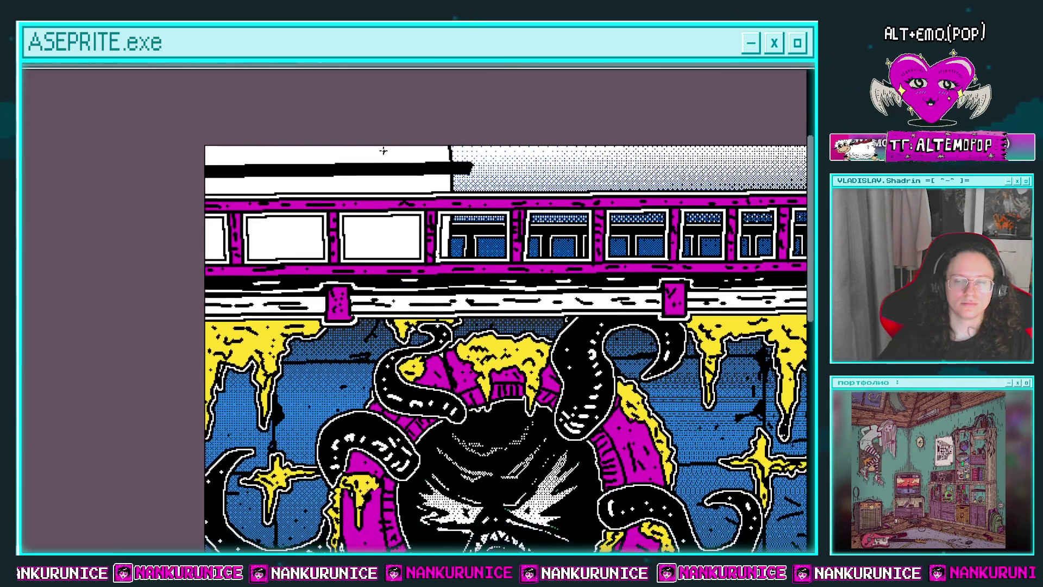
scroll(381, 149, right, 1)
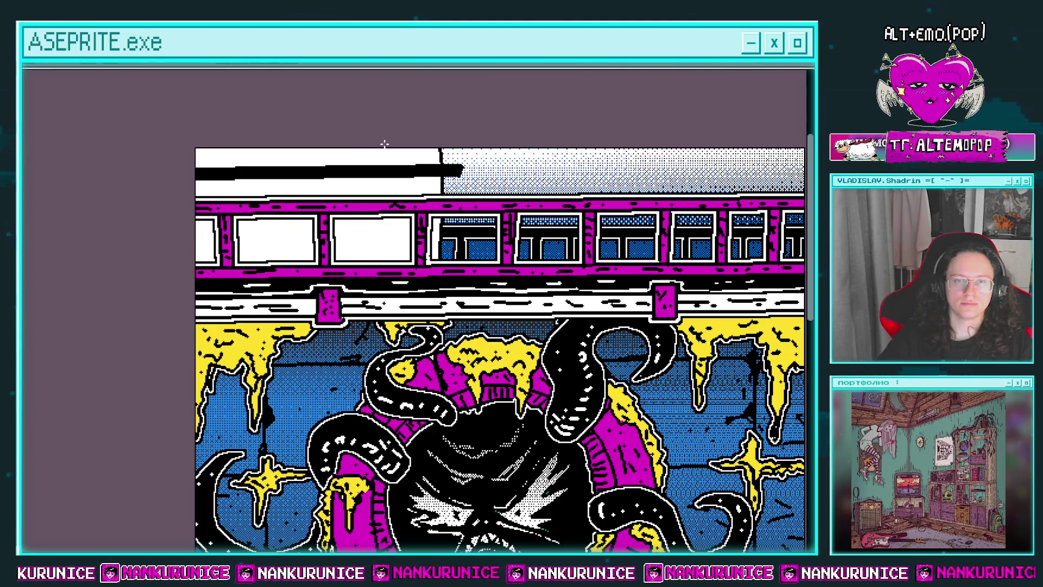
mouse_move(385, 150)
mouse_down()
mouse_move(385, 160)
mouse_move(188, 161)
mouse_up()
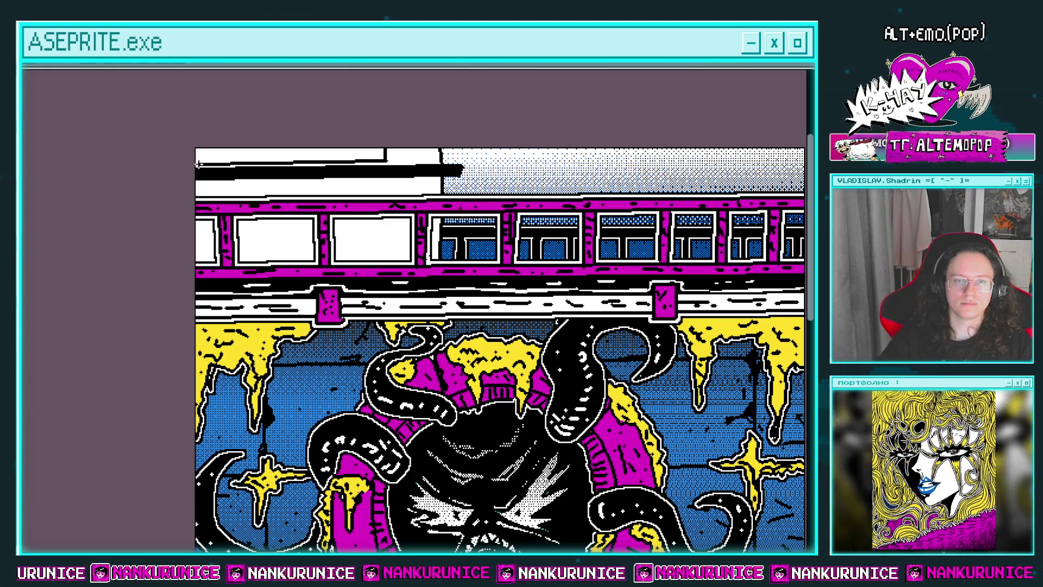
click(330, 157)
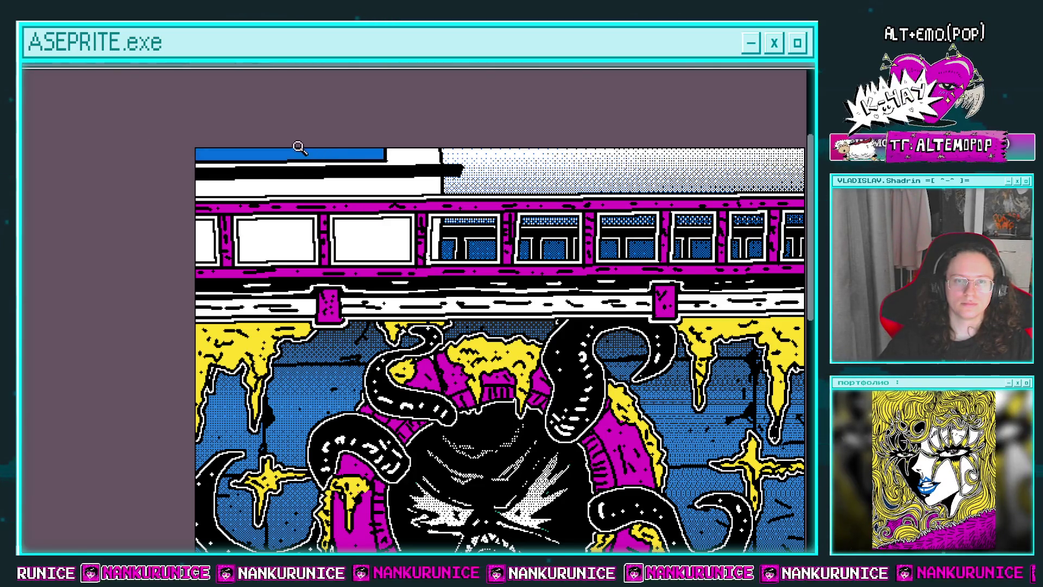
Draw a vertical black divider through the blue strip
scroll(324, 157, up, 2)
drag(324, 159, 362, 163)
scroll(304, 152, left, 2)
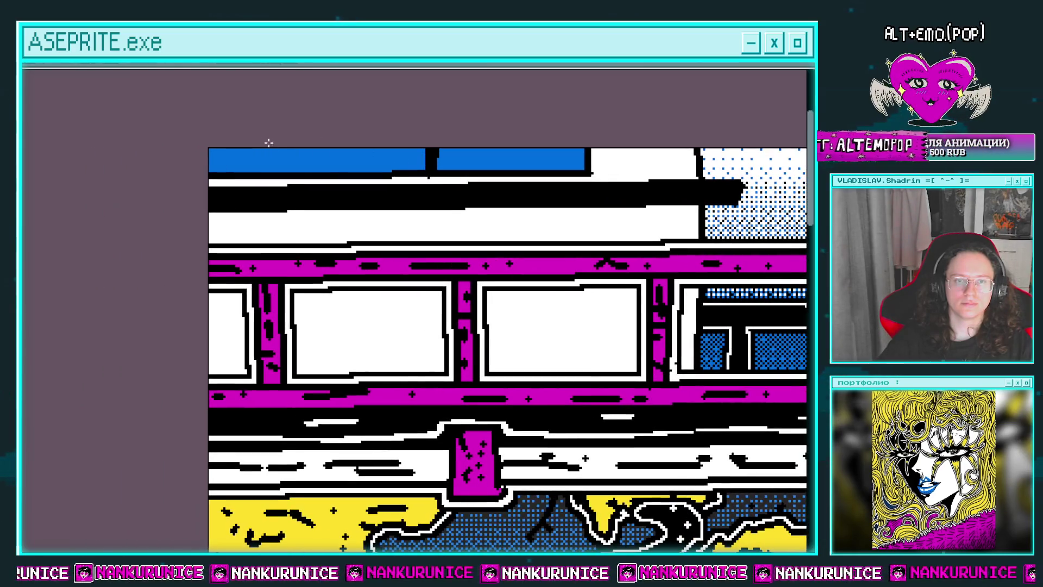
drag(263, 149, 263, 173)
Pencil short black dashes into the two white train windows, then select the left train section
scroll(425, 163, right, 3)
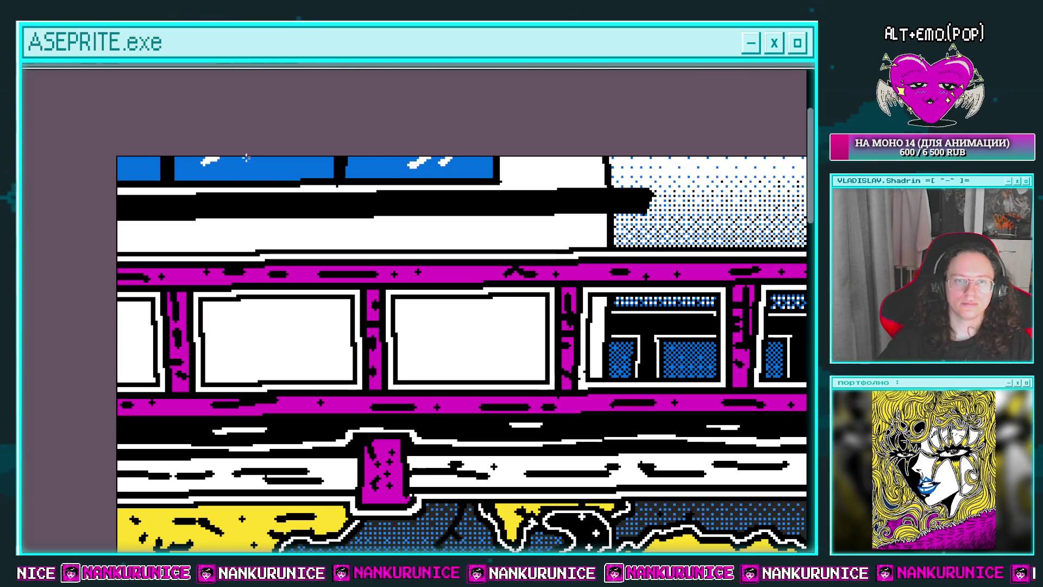
drag(246, 158, 230, 110)
scroll(291, 205, down, 2)
scroll(344, 212, up, 1)
scroll(347, 248, up, 2)
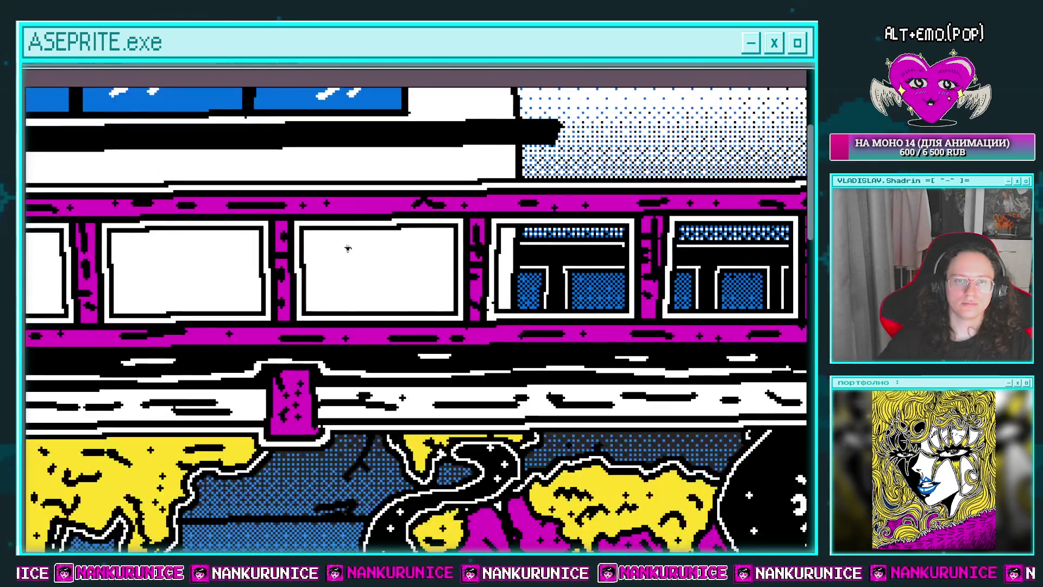
drag(320, 255, 426, 255)
drag(357, 267, 377, 267)
scroll(337, 261, left, 3)
drag(276, 241, 332, 243)
drag(290, 257, 307, 257)
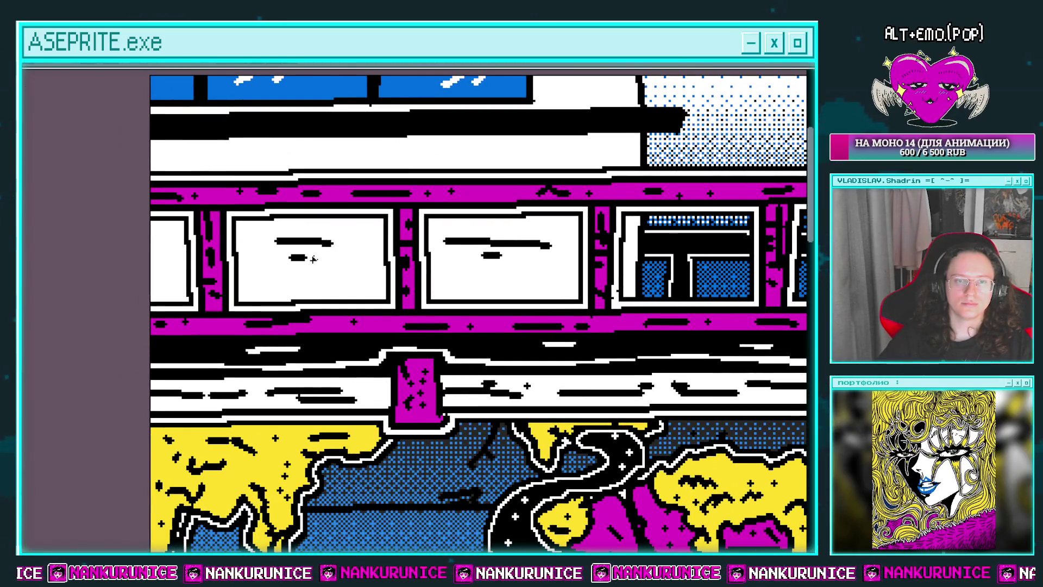
scroll(405, 231, down, 3)
click(428, 215)
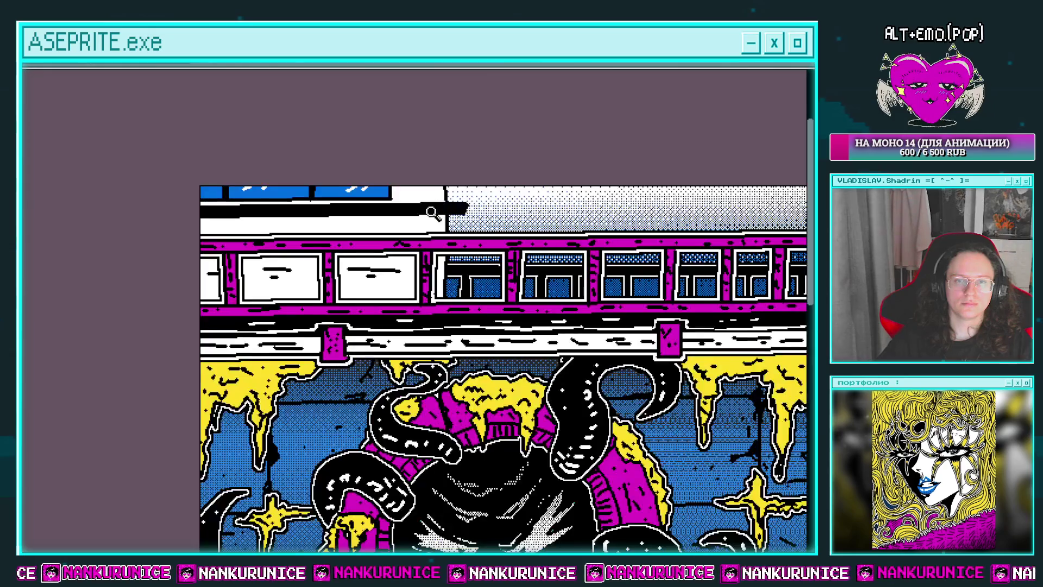
mouse_move(452, 205)
mouse_down()
mouse_move(437, 199)
mouse_move(182, 333)
mouse_up()
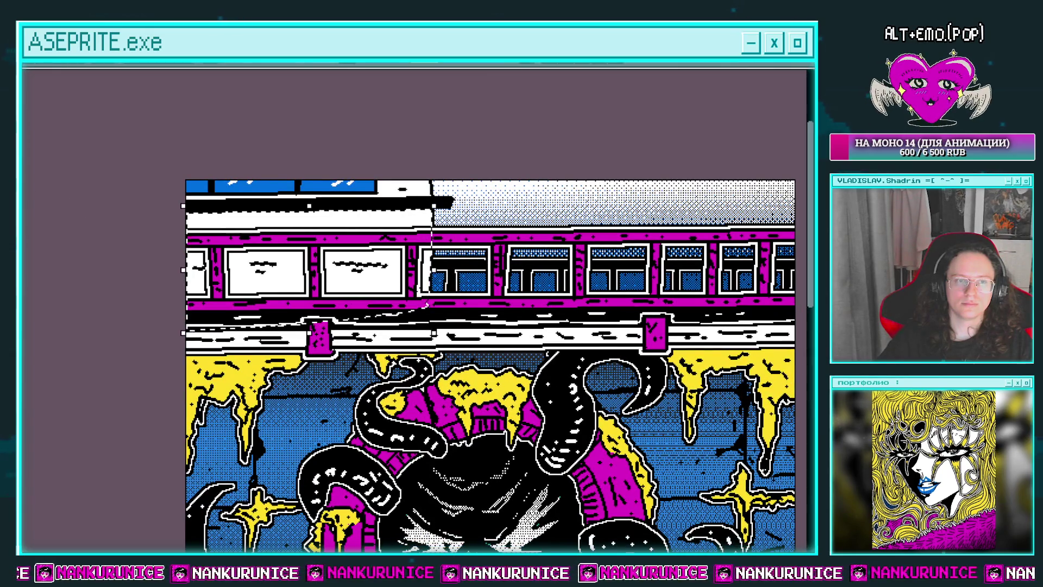
Shade the selected train windows with a vertical dithered white-to-blue gradient
key(g)
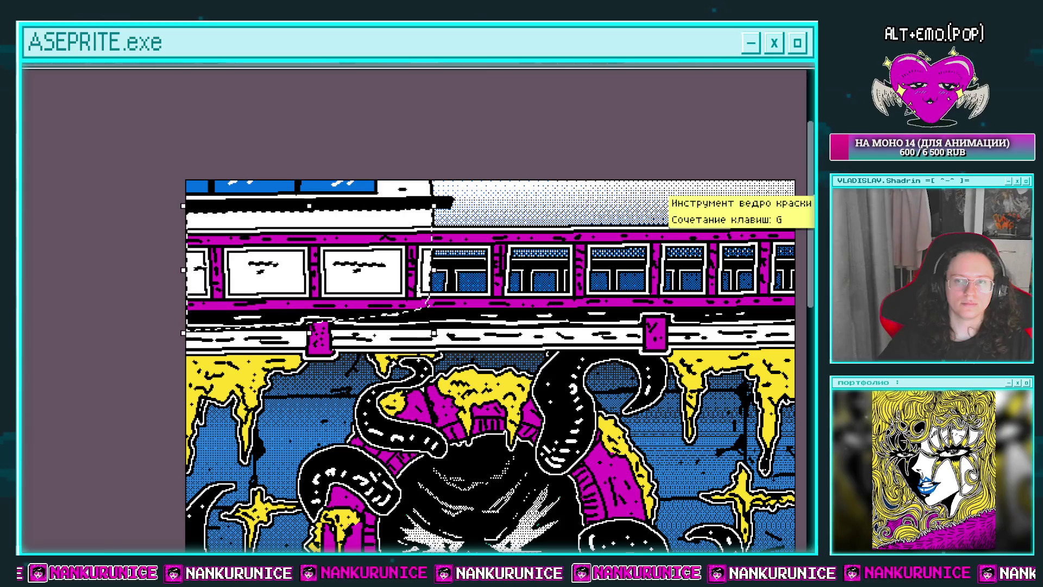
key(shift+g)
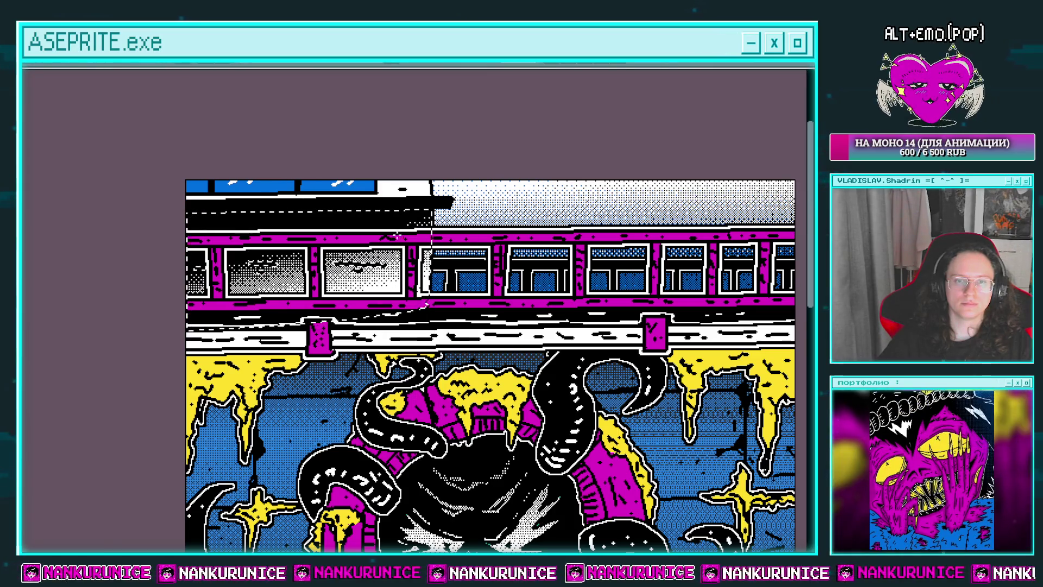
drag(218, 267, 429, 266)
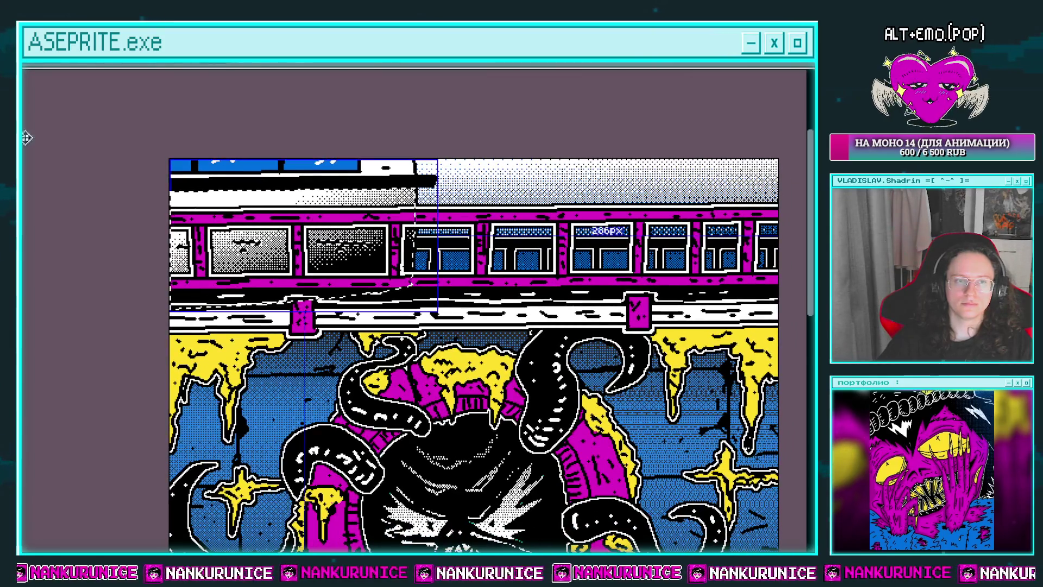
key(ctrl+z)
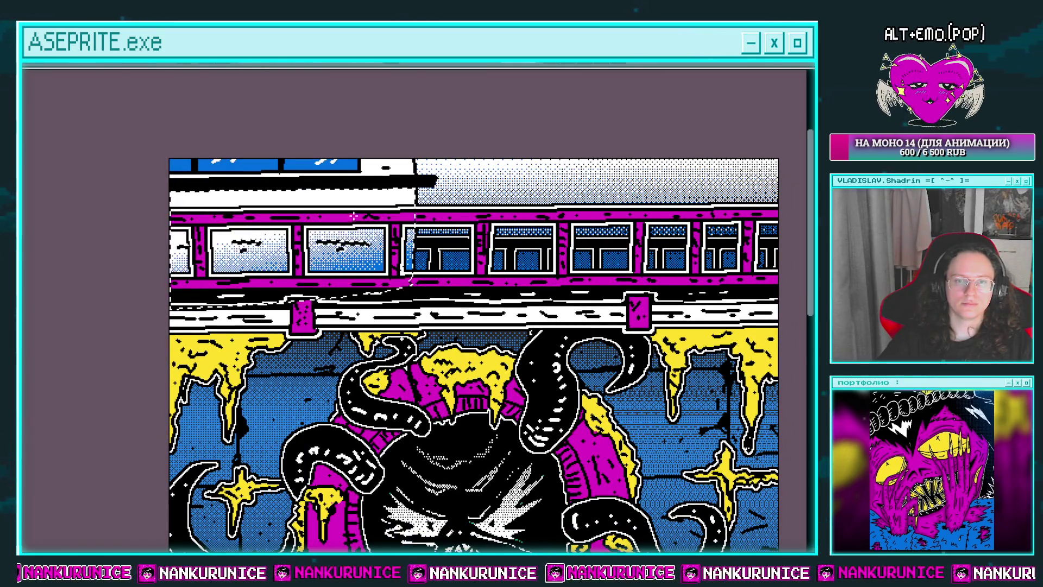
drag(367, 275, 368, 231)
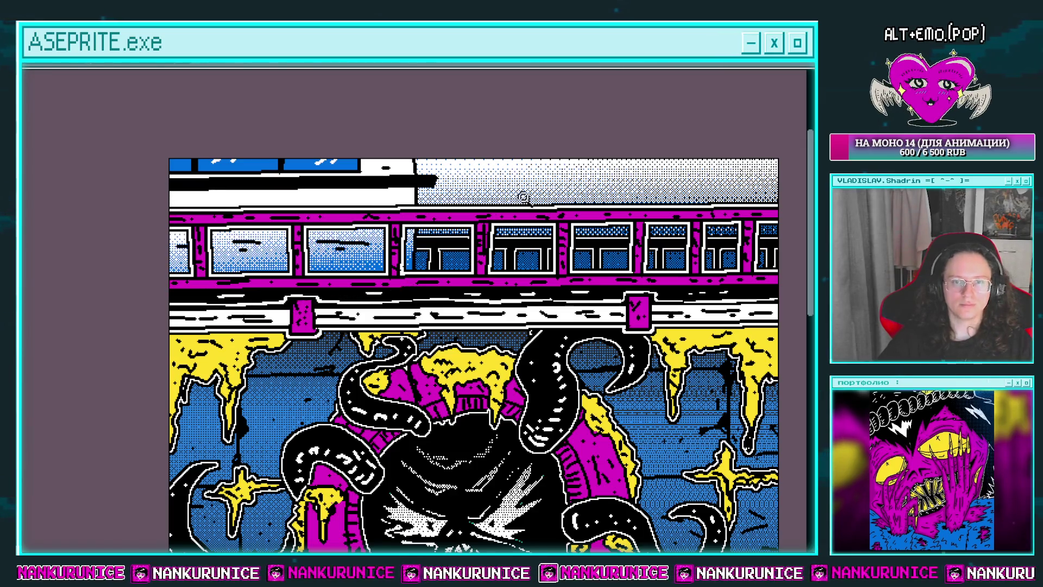
scroll(451, 190, down, 2)
drag(455, 188, 439, 169)
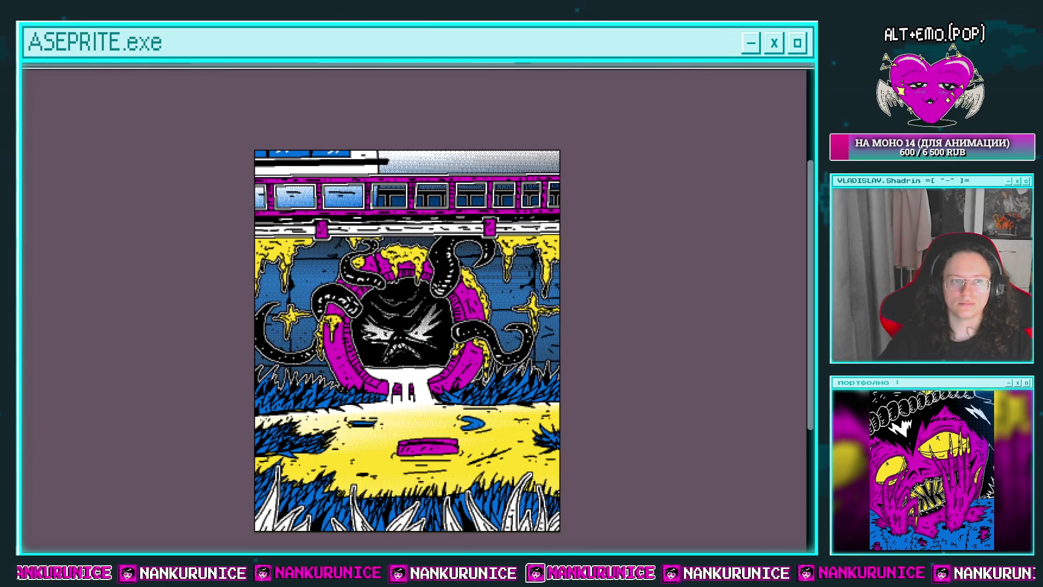
Select the strip along the top of the picture and move it about 30 px right
scroll(405, 184, up, 2)
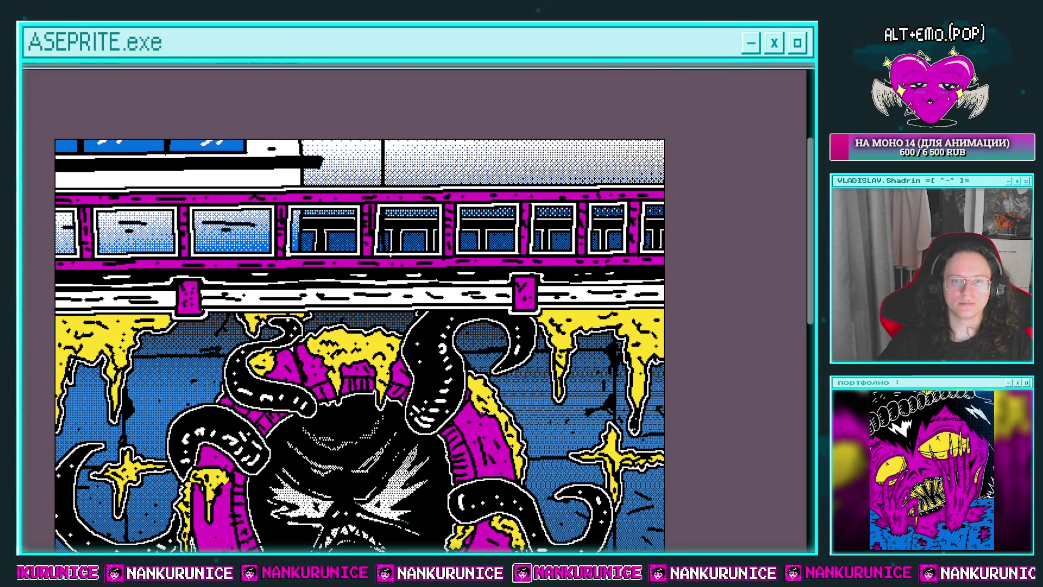
mouse_move(527, 149)
mouse_down()
mouse_move(459, 146)
mouse_move(488, 145)
mouse_up()
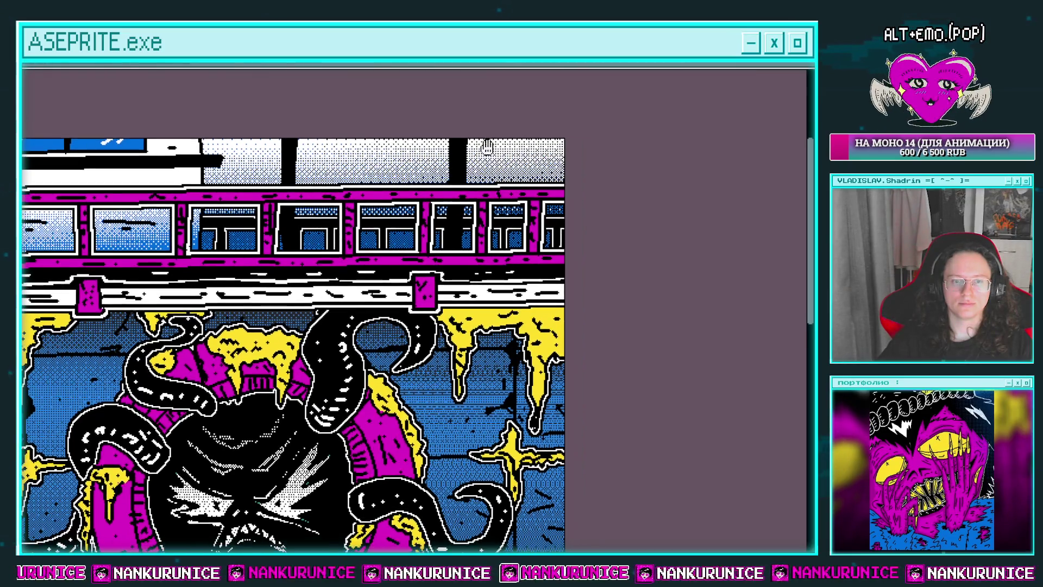
drag(146, 161, 306, 173)
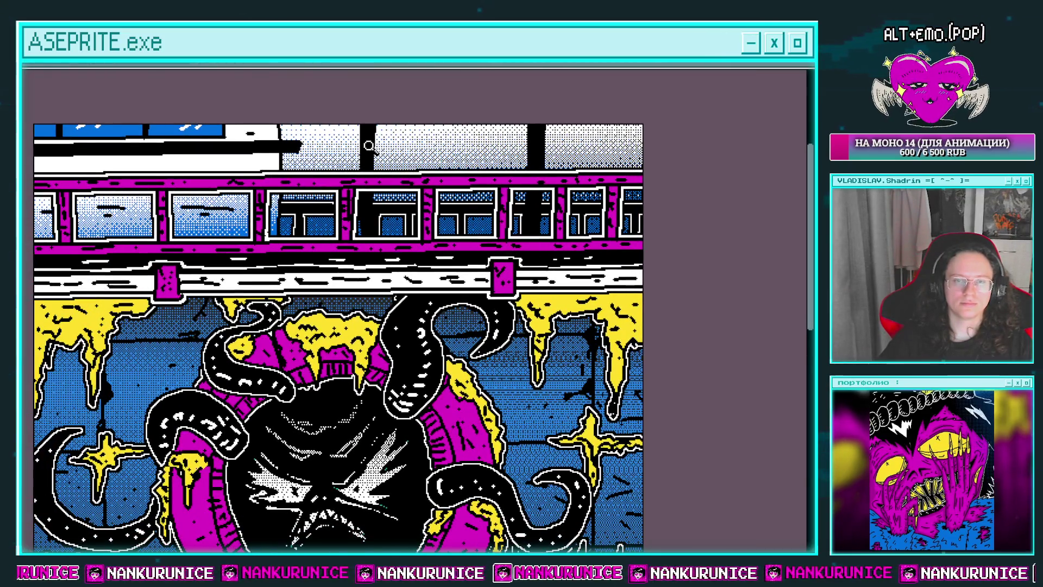
click(369, 146)
drag(419, 177, 77, 155)
scroll(488, 112, down, 3)
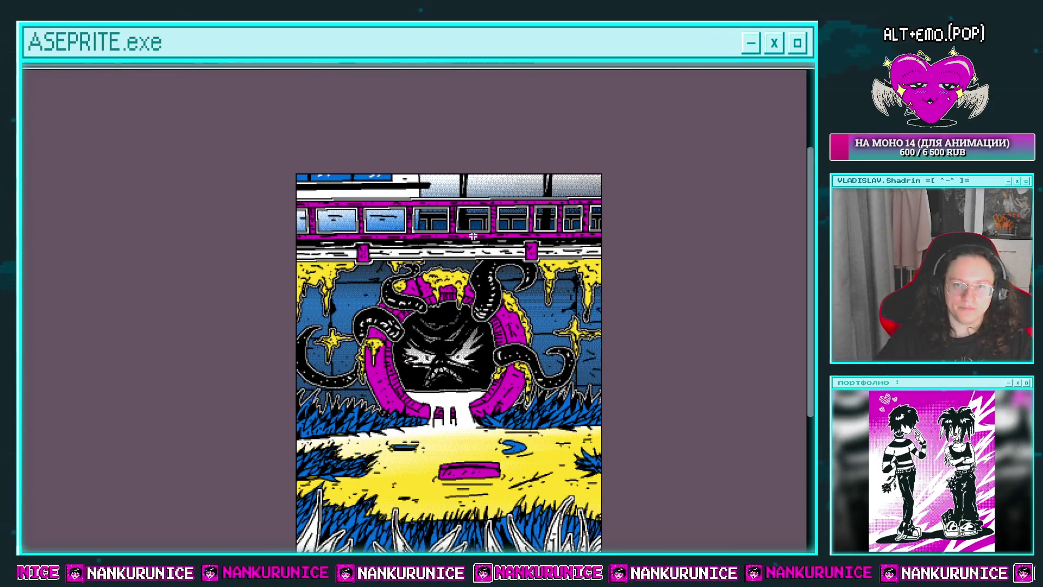
drag(450, 167, 616, 272)
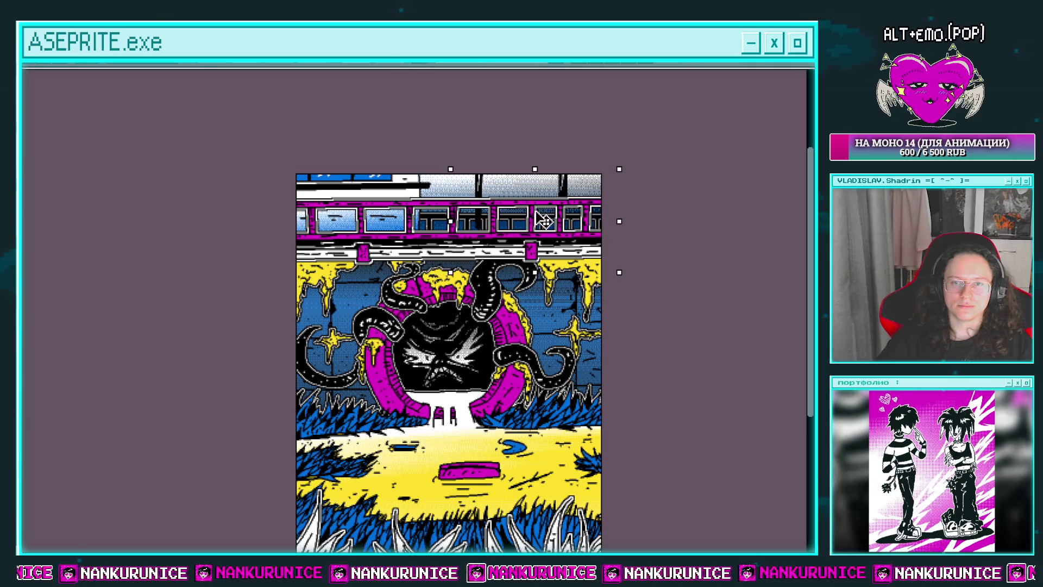
drag(544, 217, 559, 217)
key(Return)
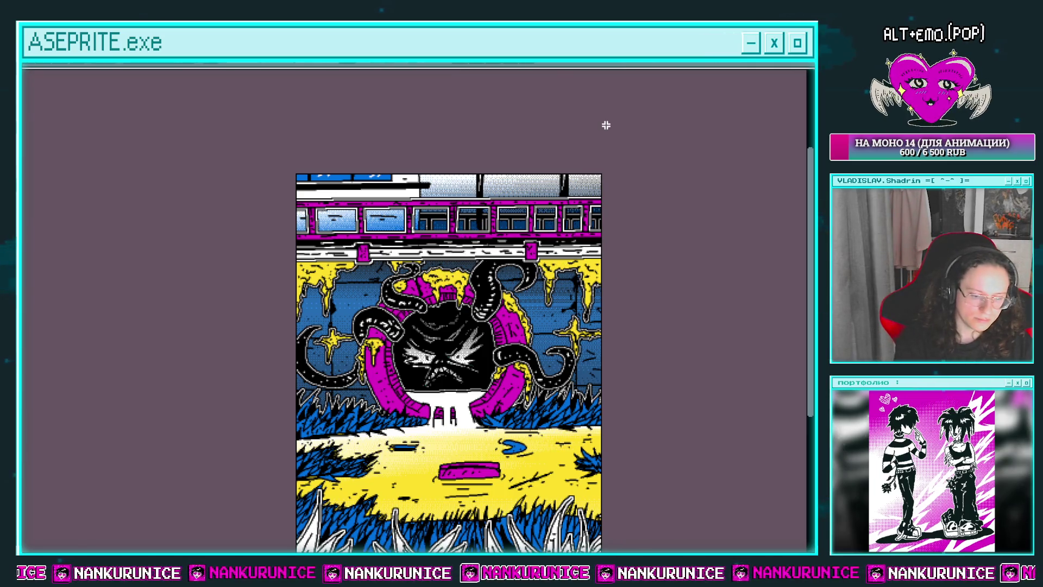
Apply the Outline effect to the artwork
key(shift+o)
key(Escape)
key(shift+o)
key(Return)
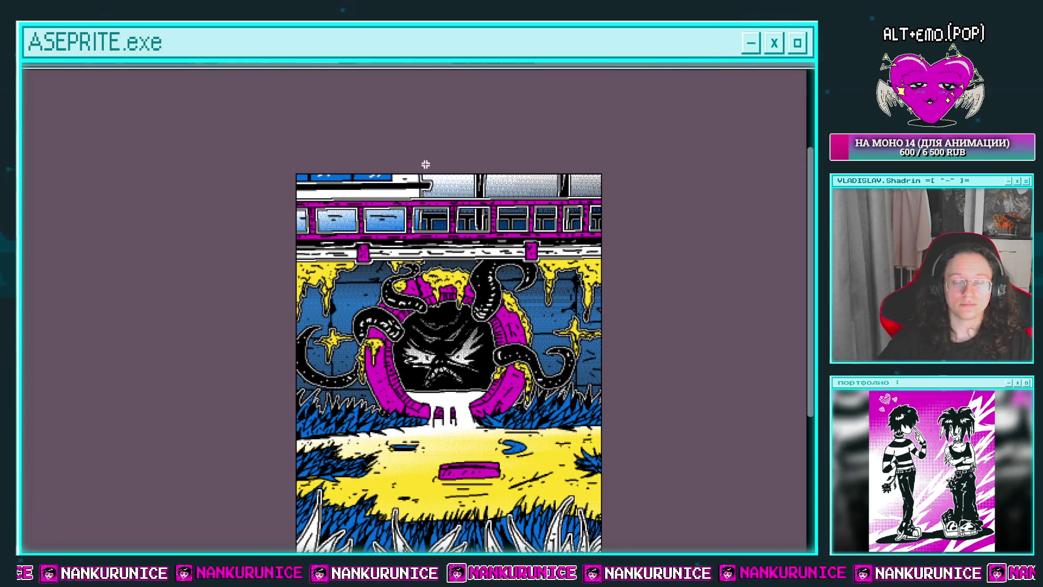
scroll(426, 194, up, 2)
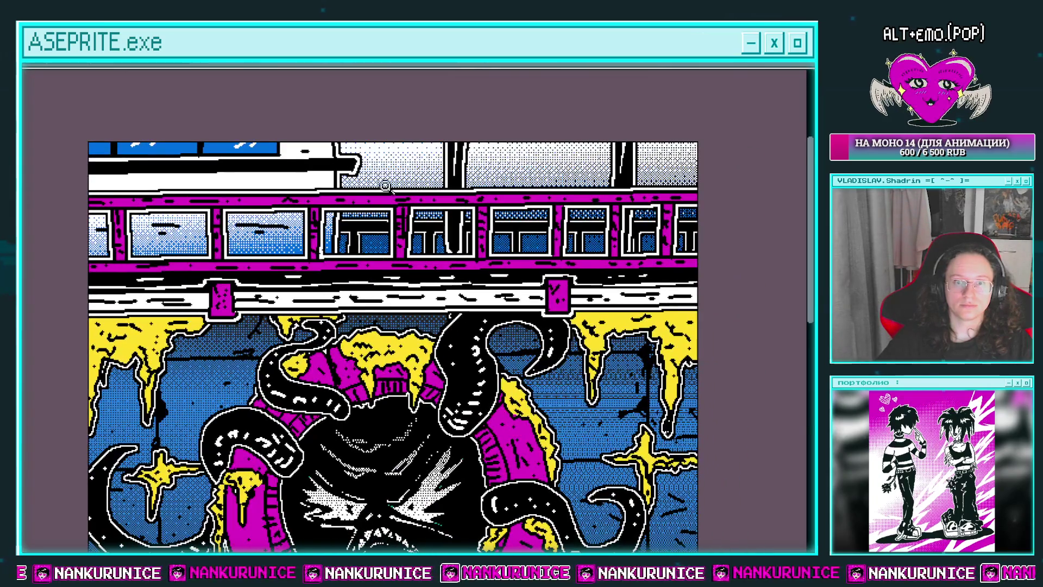
scroll(399, 172, down, 2)
scroll(383, 171, up, 1)
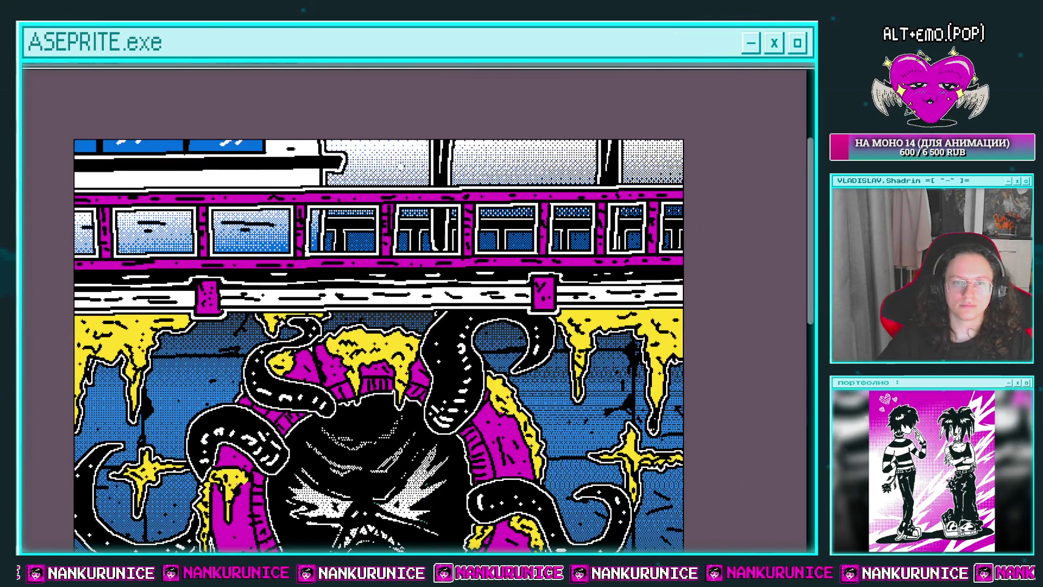
Pan along the train to review the outlined artwork, then show the layers panel
drag(501, 162, 476, 163)
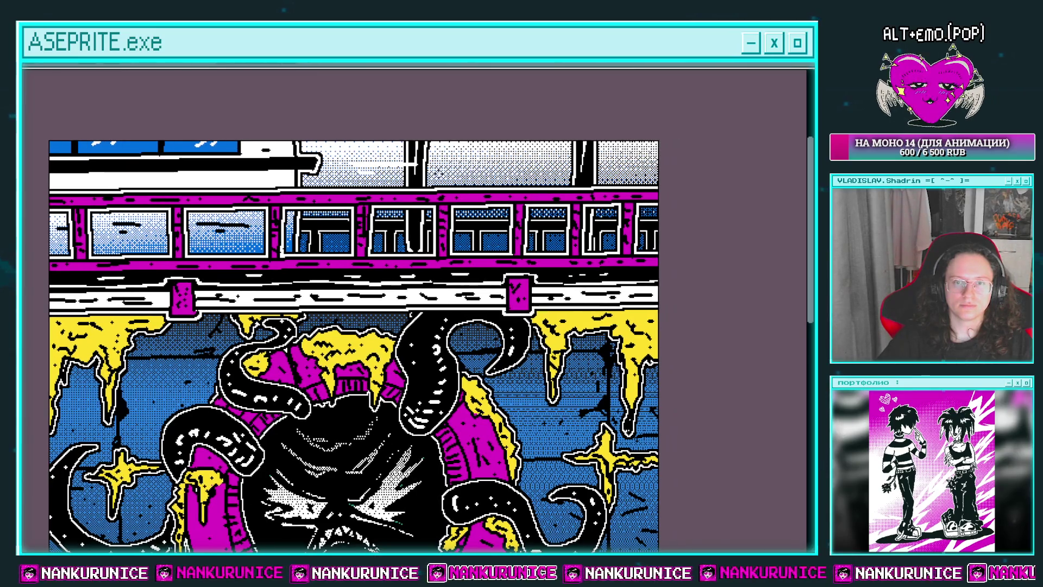
drag(528, 192, 477, 185)
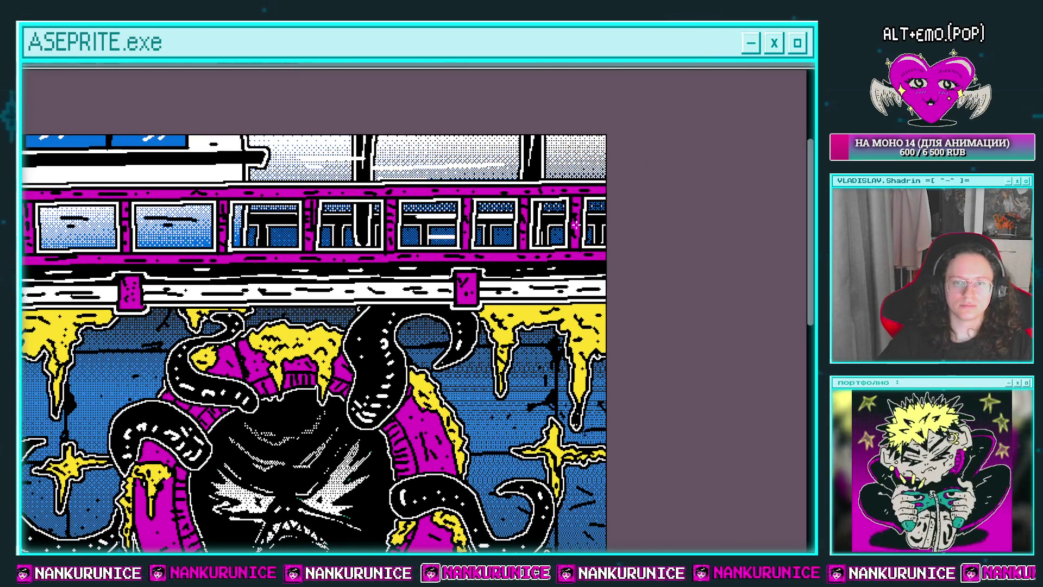
scroll(615, 186, down, 3)
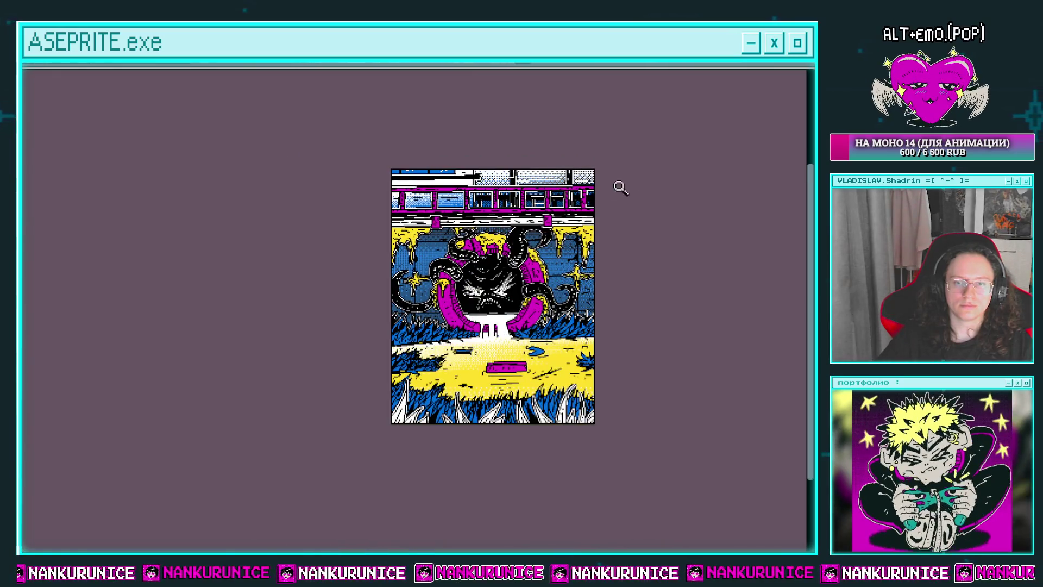
scroll(630, 182, up, 1)
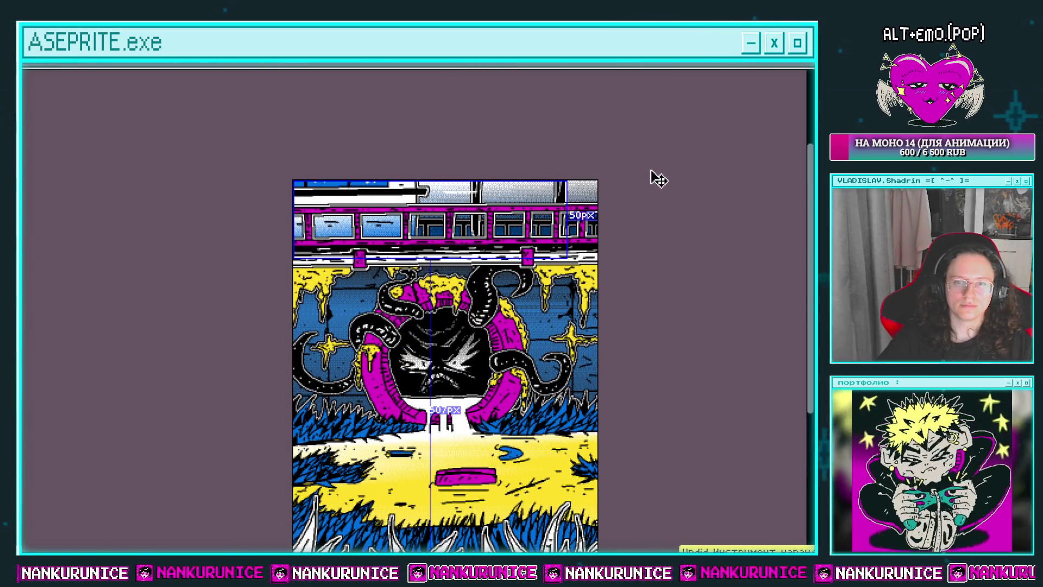
scroll(432, 140, down, 2)
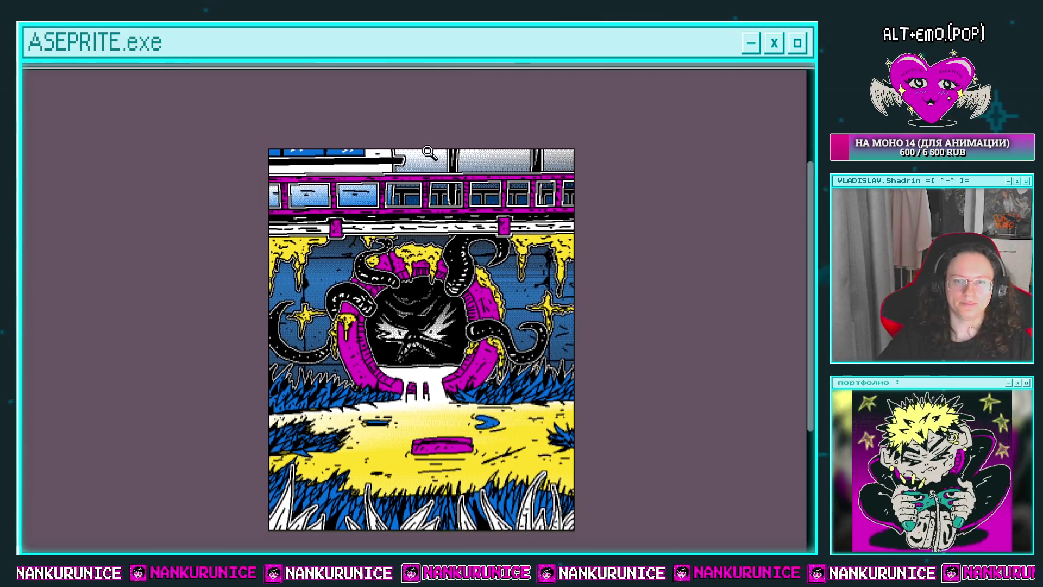
scroll(414, 178, down, 1)
scroll(414, 177, down, 1)
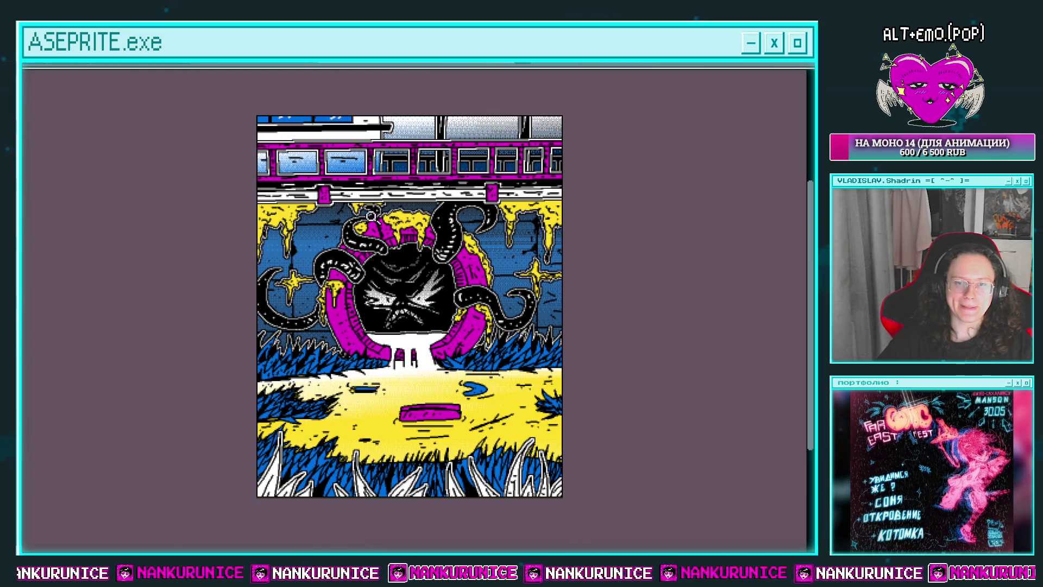
scroll(371, 217, left, 1)
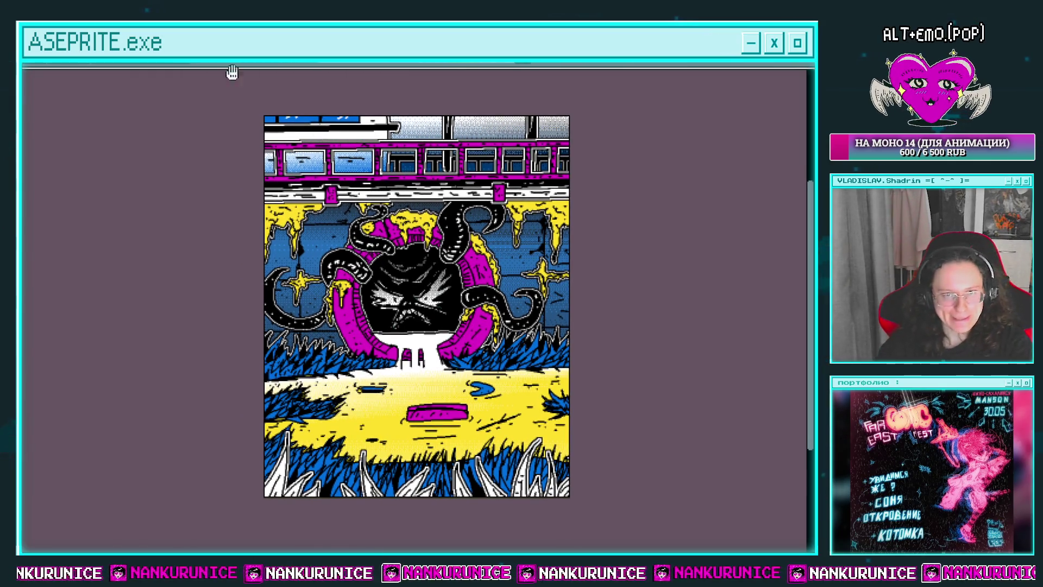
key(Tab)
Put layers Слой 876 through Слой 872 into a new layer group
click(114, 247)
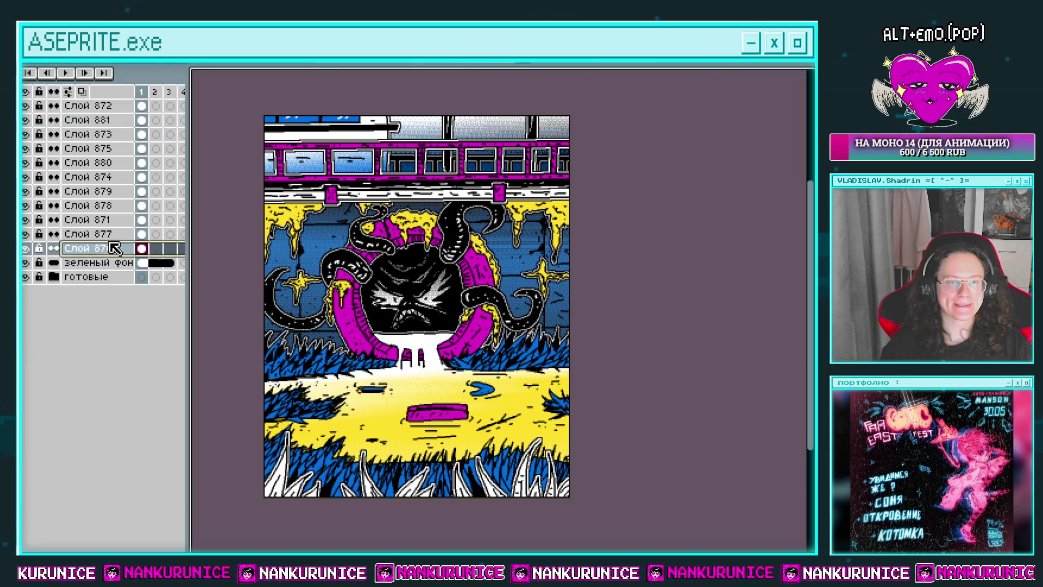
drag(114, 248, 120, 169)
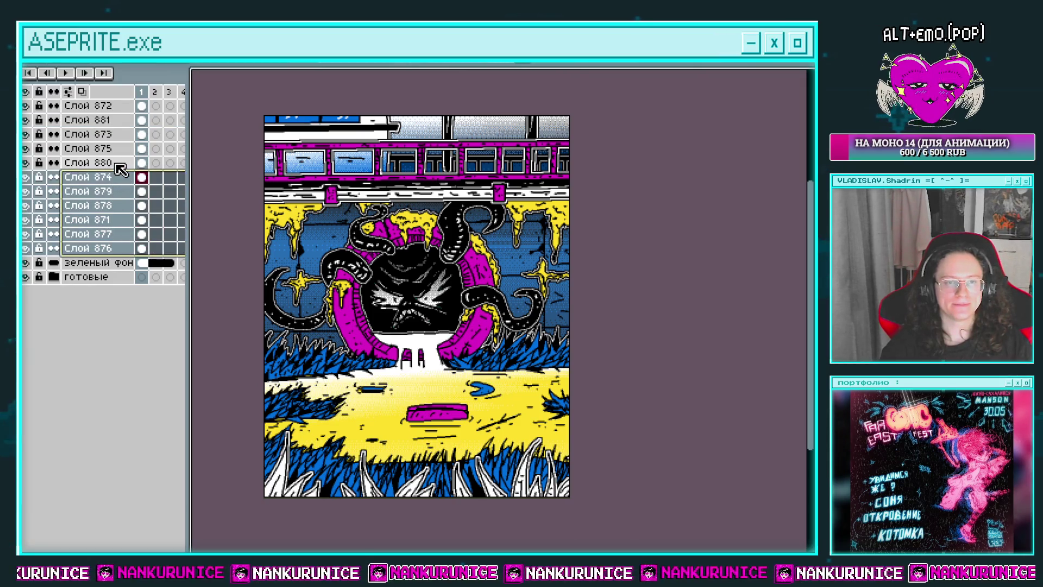
drag(121, 170, 124, 108)
right_click(125, 113)
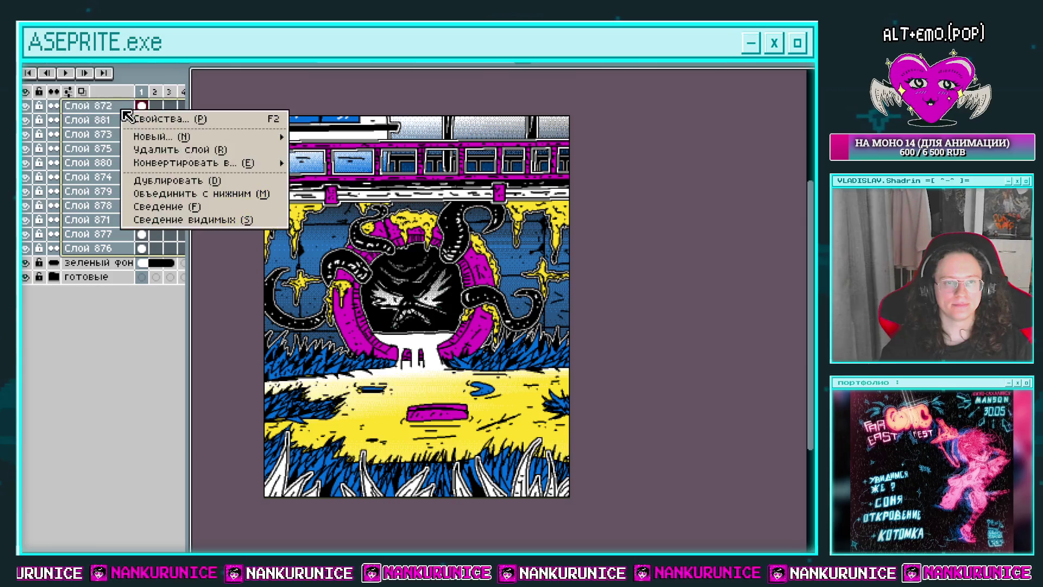
mouse_move(187, 138)
click(306, 155)
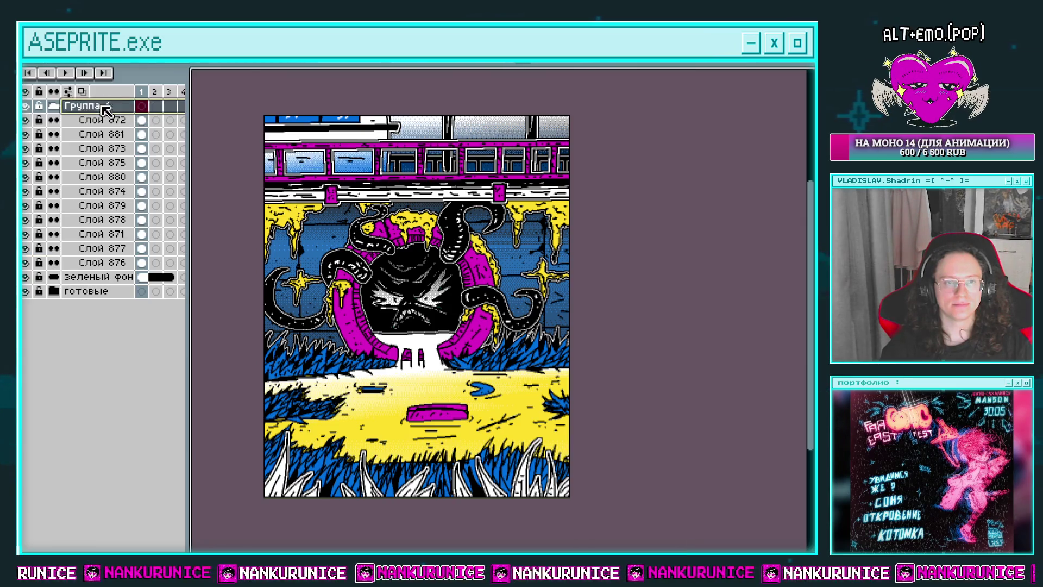
Rename the group 'оно в тоннеле' and add empty layer Слой 882 above Слой 872
double_click(84, 109)
text(оно в тонне)
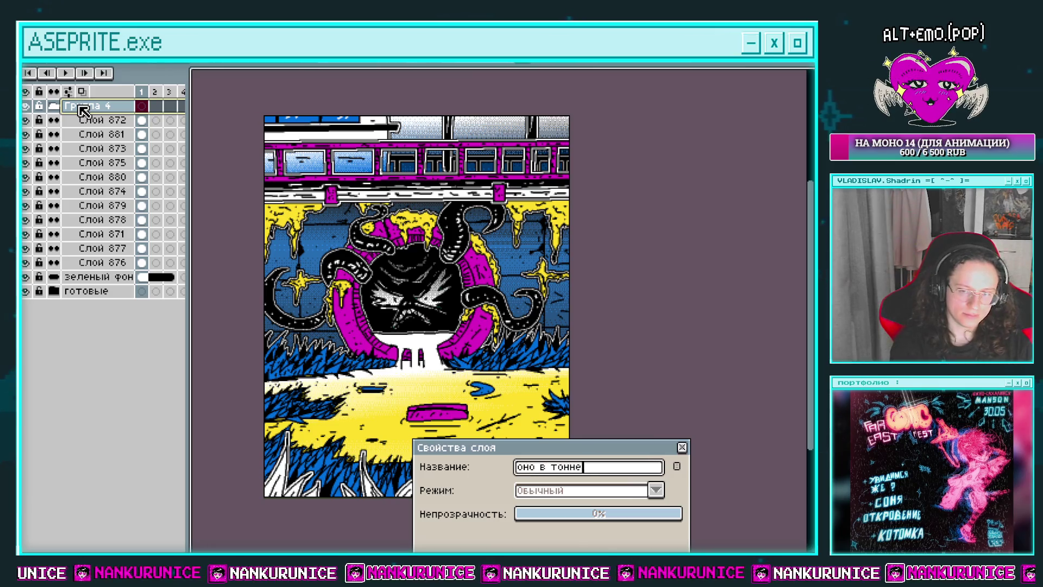
key(Return)
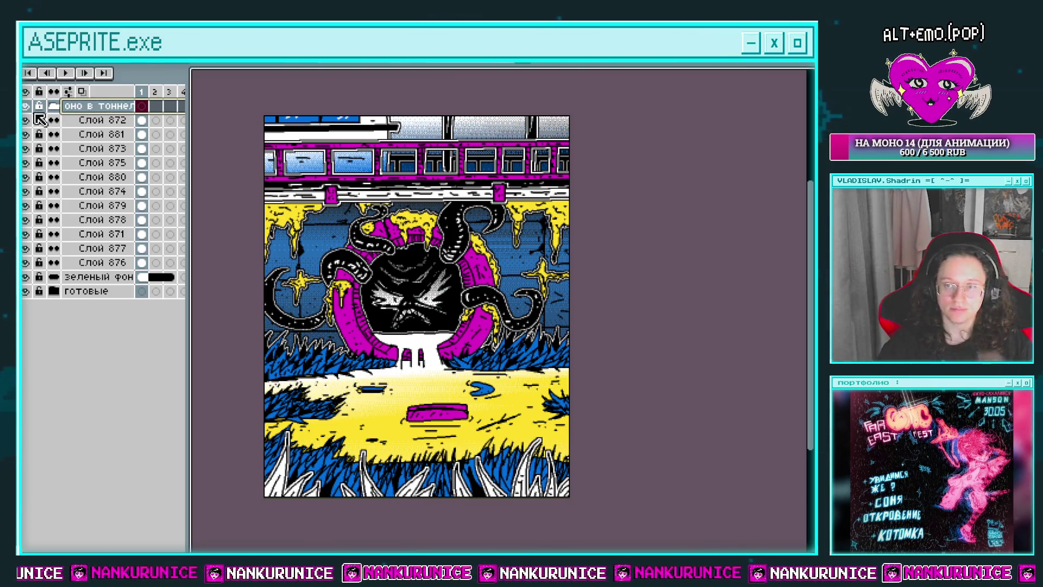
click(141, 125)
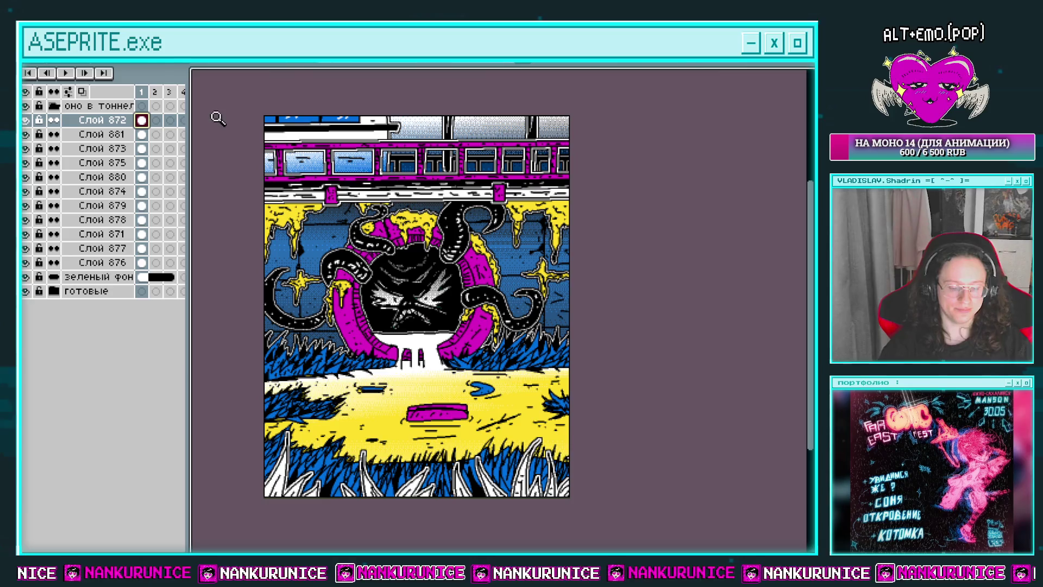
key(shift+n)
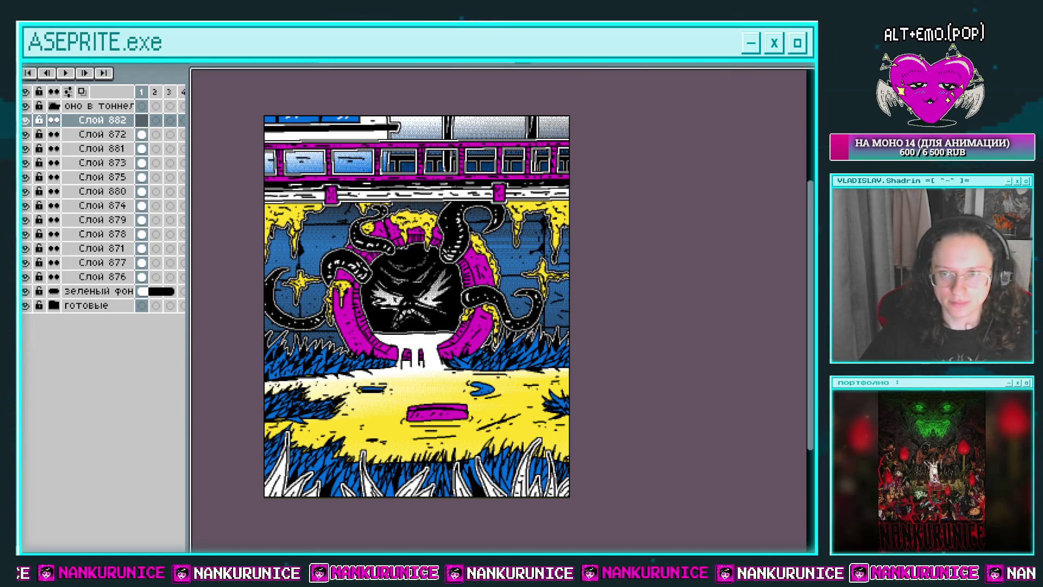
On Слой 882, add a dark dithered gradient over the grass and a magenta one over the train
key(g)
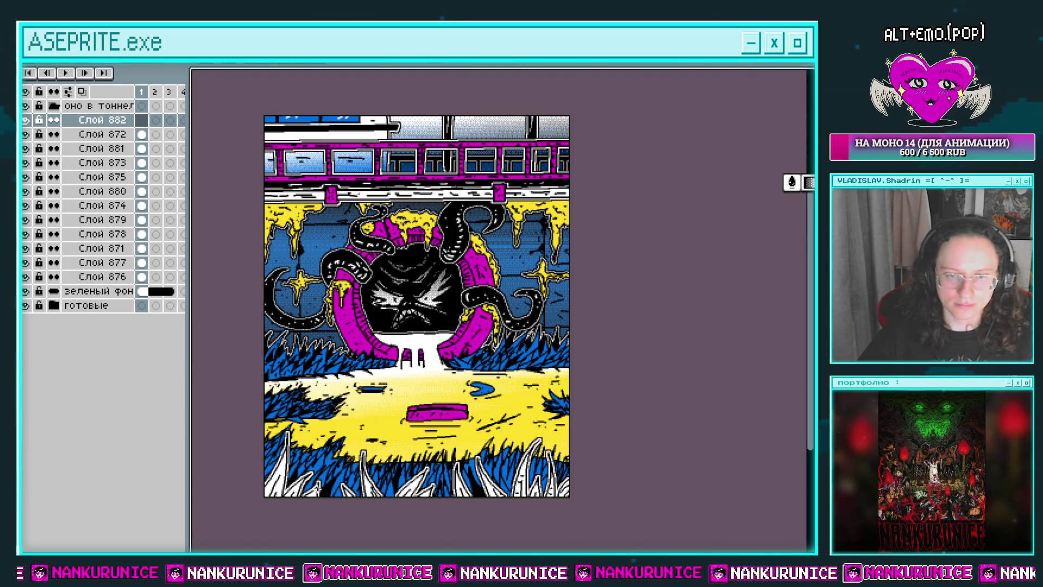
click(350, 412)
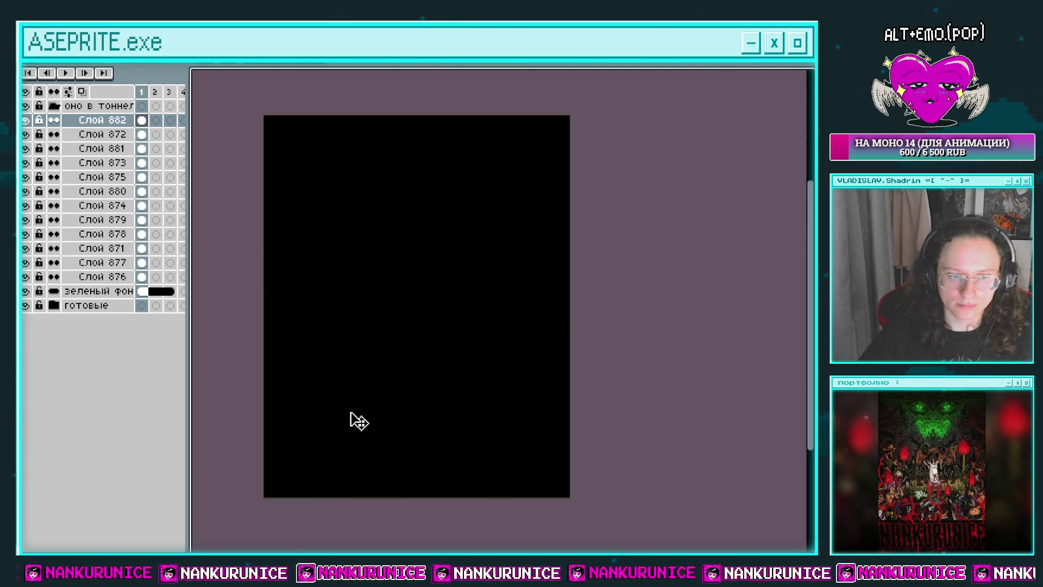
key(ctrl+z)
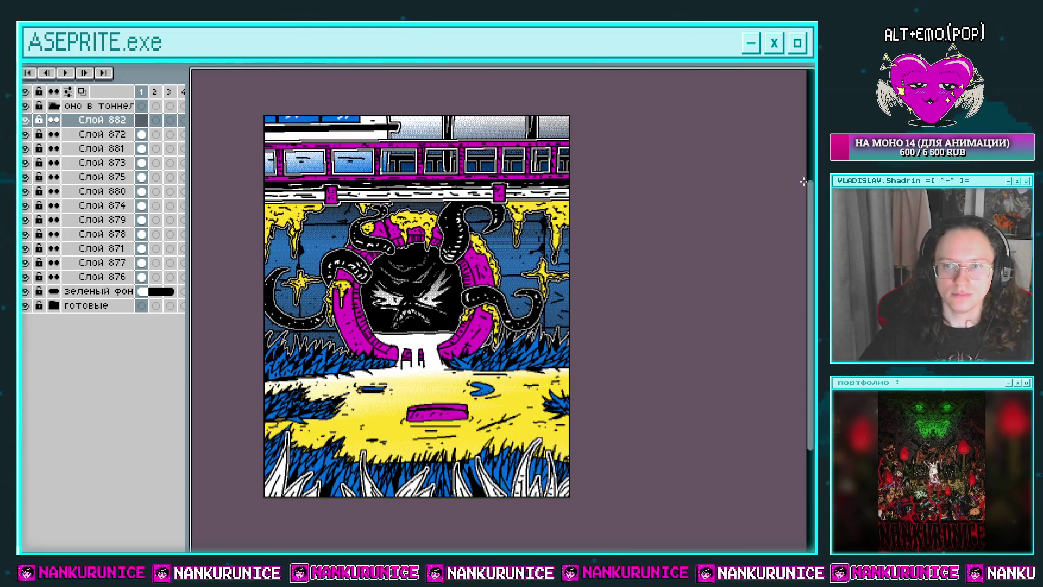
drag(367, 532, 360, 427)
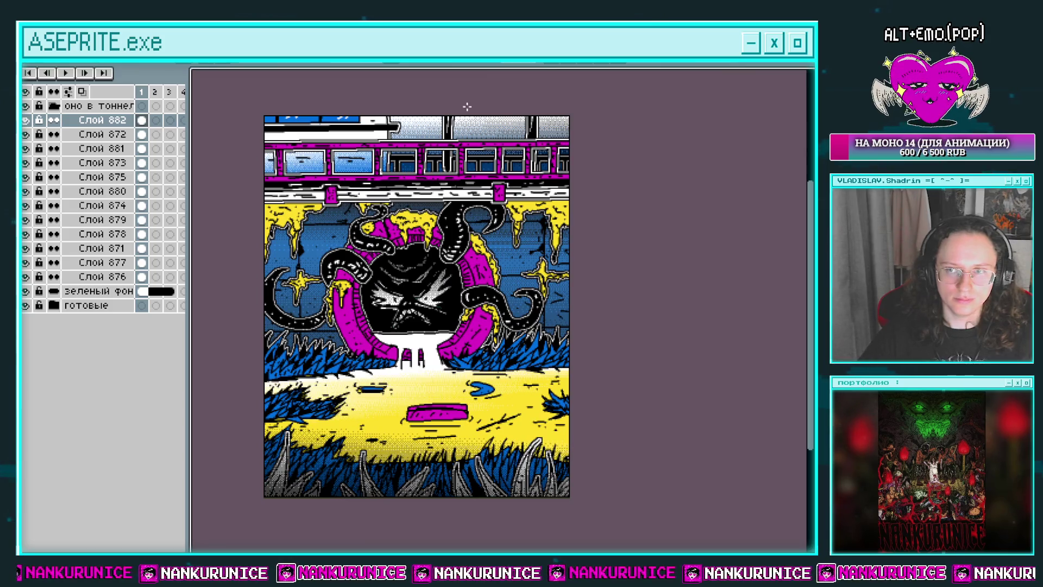
drag(565, 117, 489, 218)
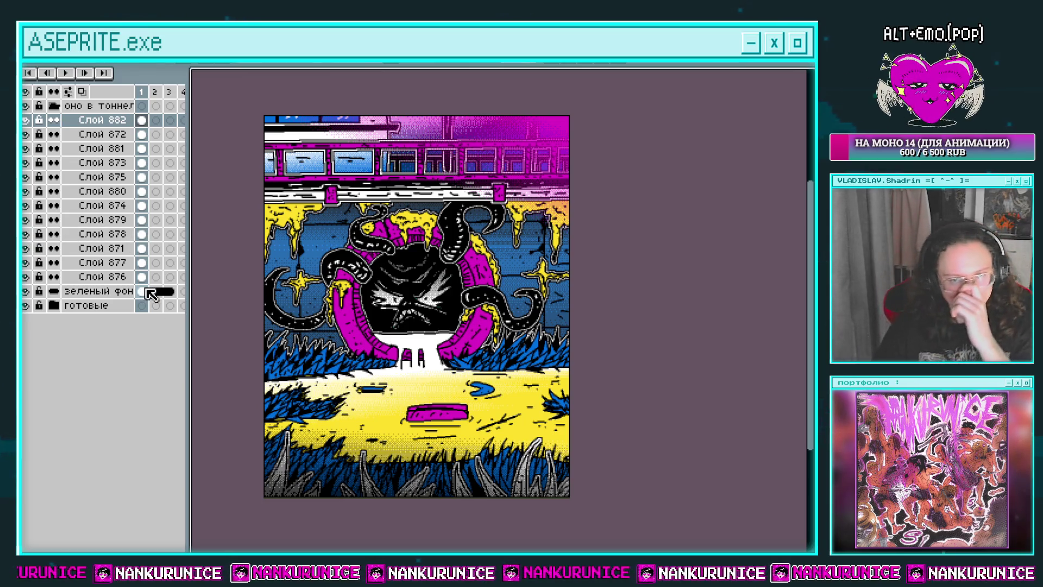
Lower the gradient layer Слой 882's opacity to 76%
double_click(125, 120)
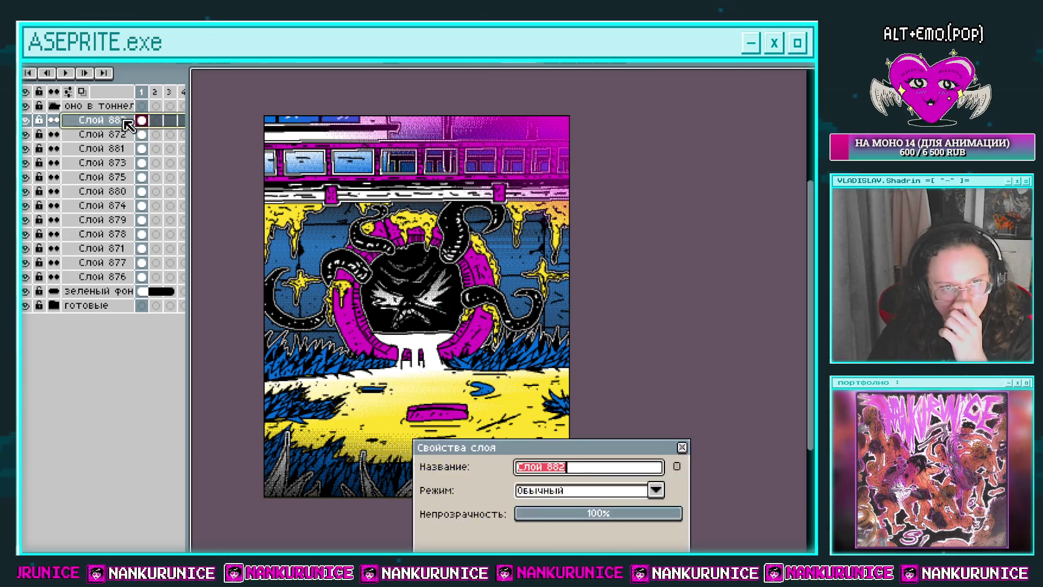
drag(633, 514, 654, 514)
click(683, 447)
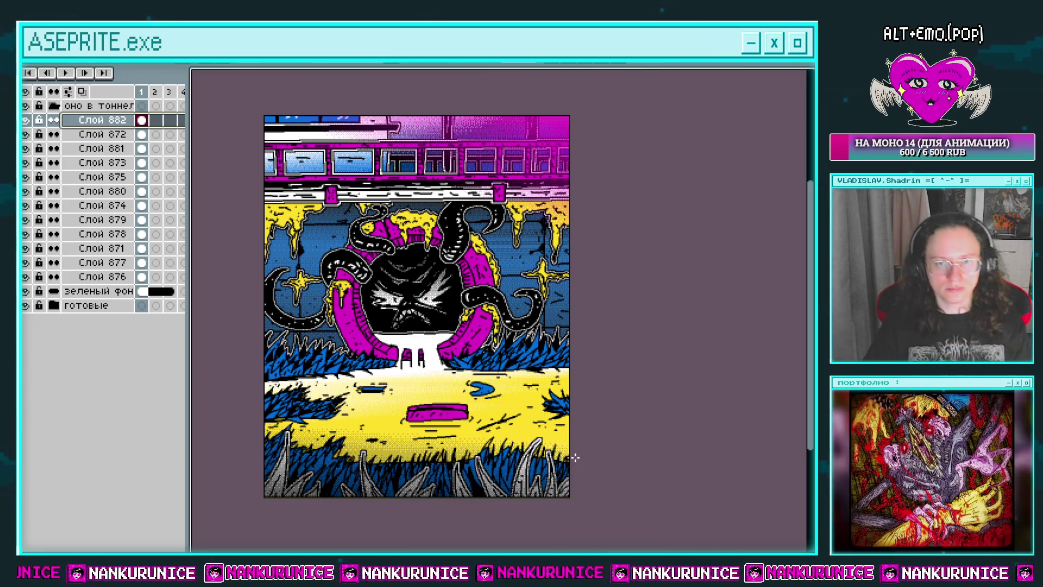
Select Слой 876 in frame 1 and step the timeline to frame 2
click(142, 278)
key(alt+s)
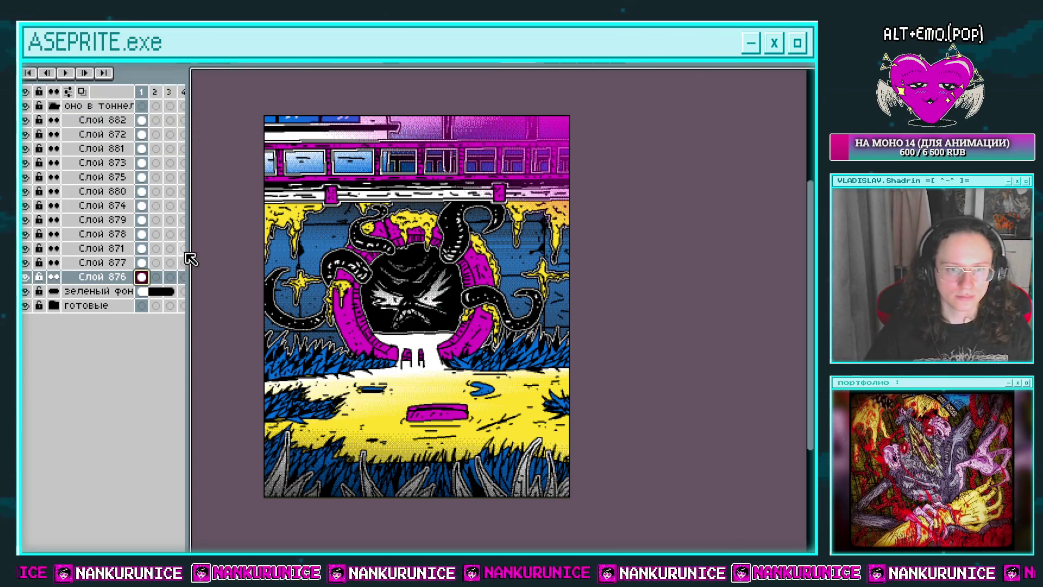
key(Escape)
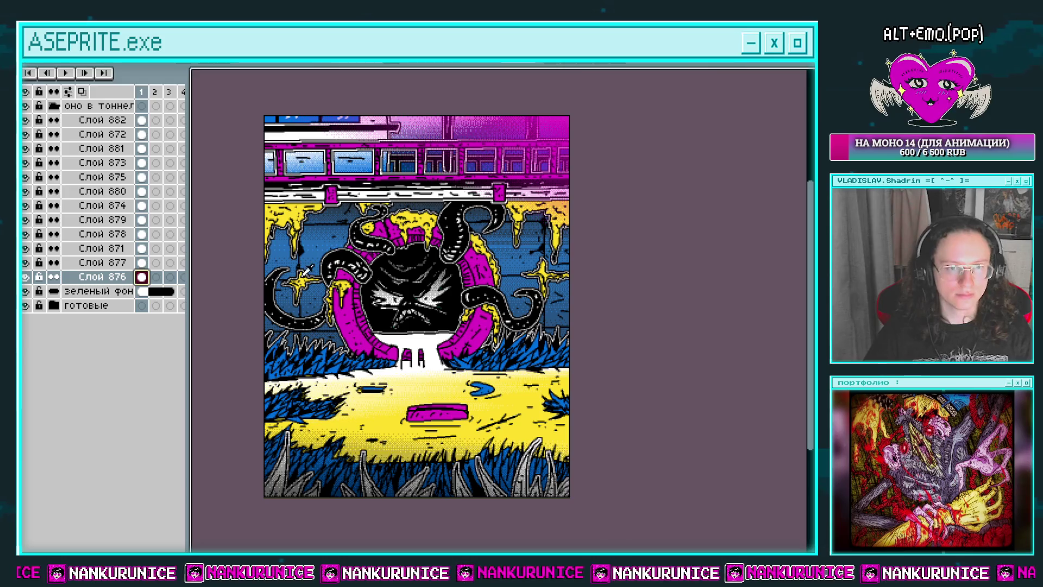
key(Right)
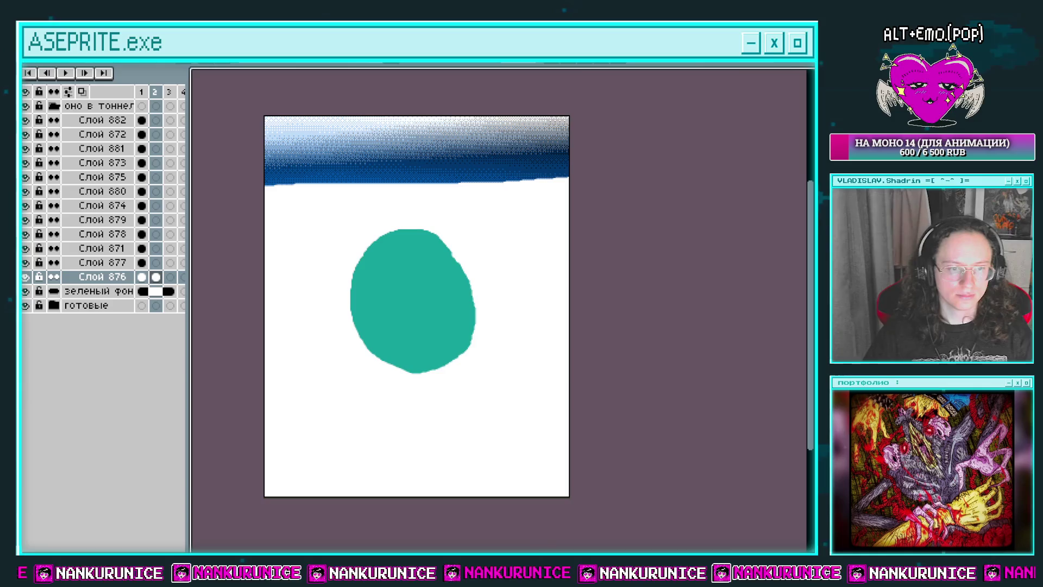
Turn frame 2's sky magenta and, on layer Слой 877, its blue backdrop grey
key(shift+r)
click(254, 344)
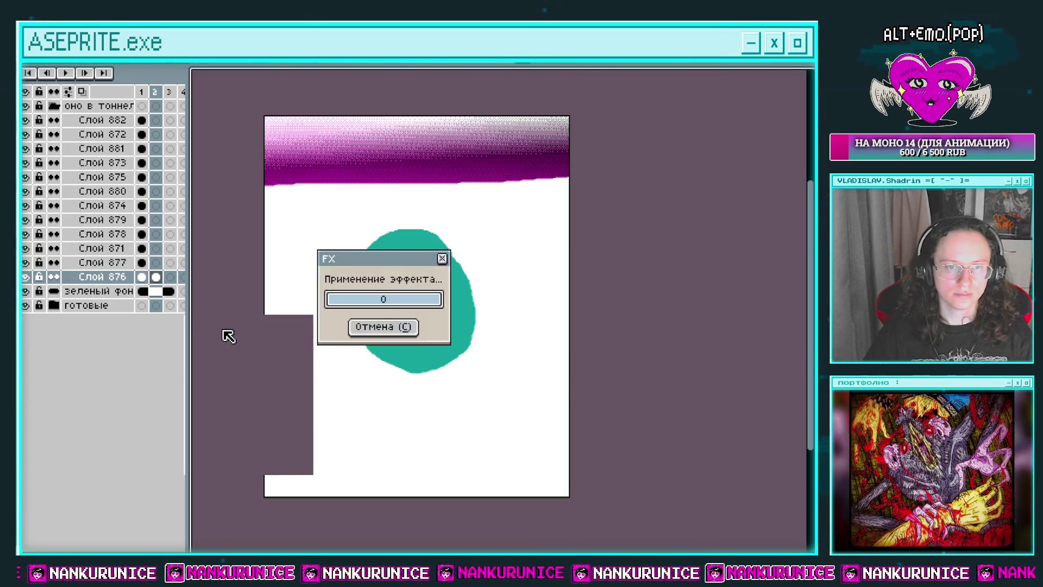
click(155, 263)
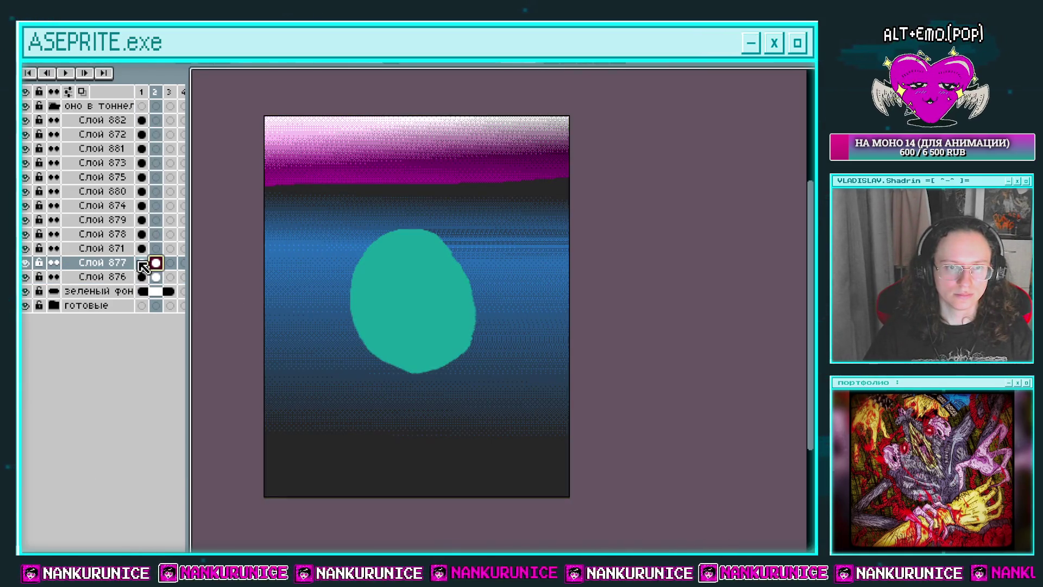
ctrl+click(143, 267)
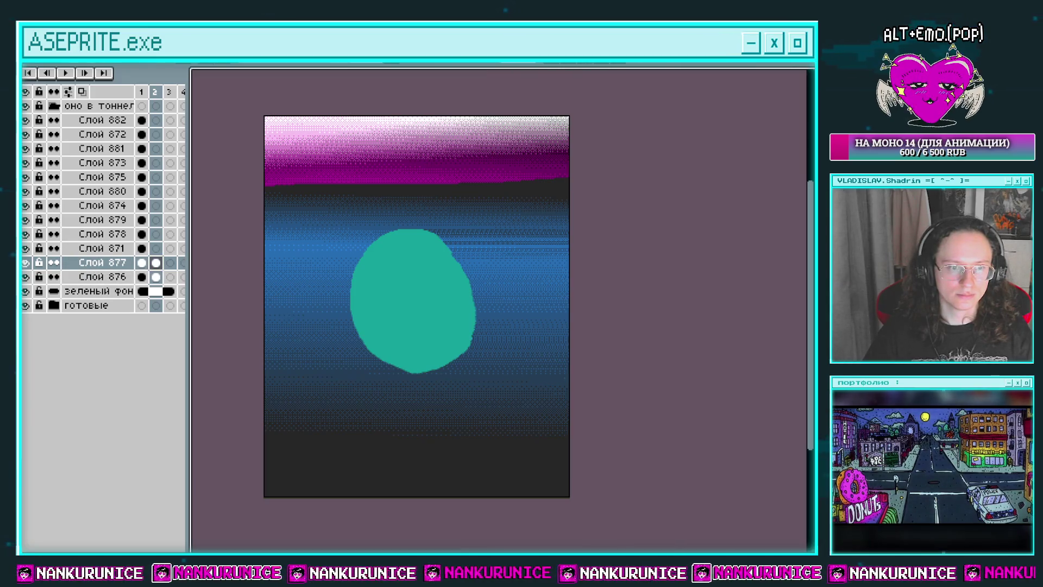
key(shift+r)
click(253, 343)
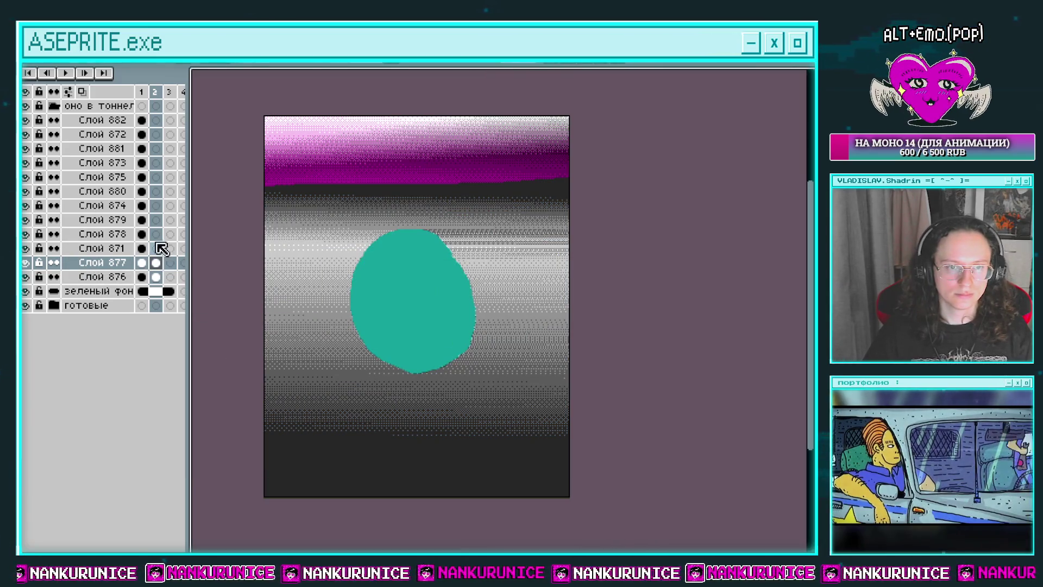
On frame 2's Слой 871, turn the black grid lines white
click(142, 248)
click(155, 249)
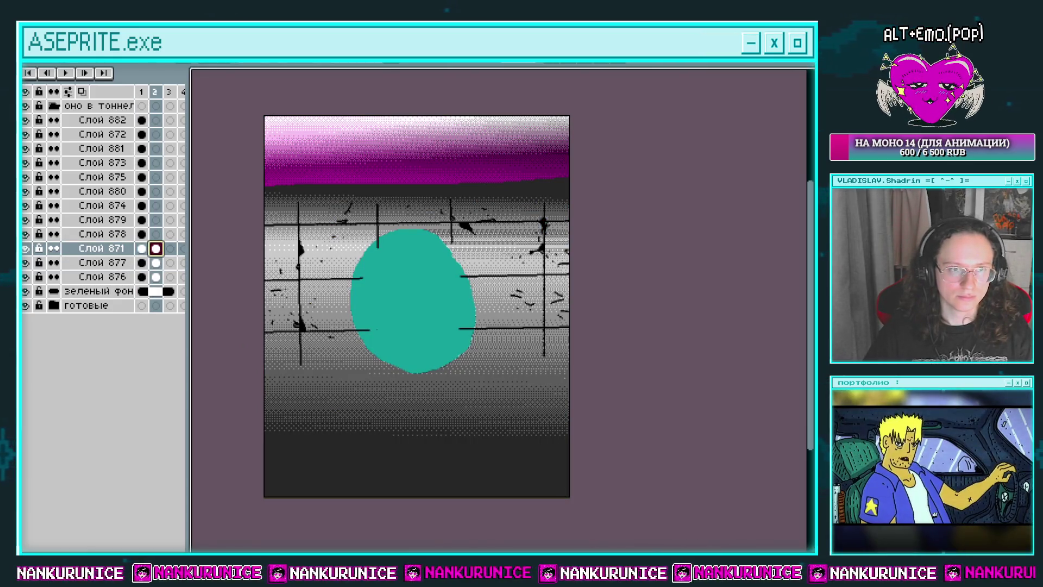
key(shift+r)
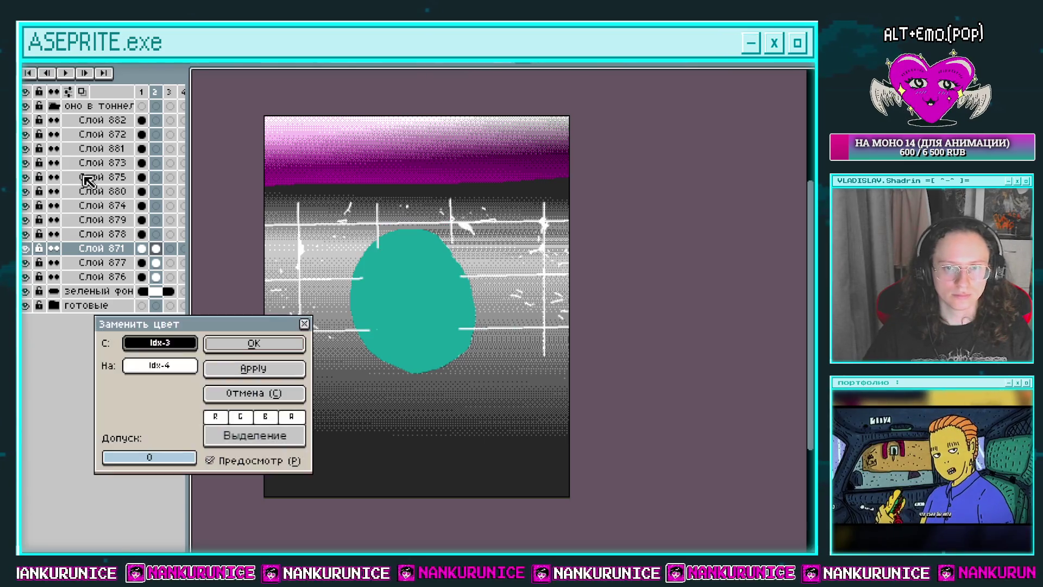
click(254, 344)
Try a colour replacement on the face in frame 2's Слой 879, then discard it
click(143, 234)
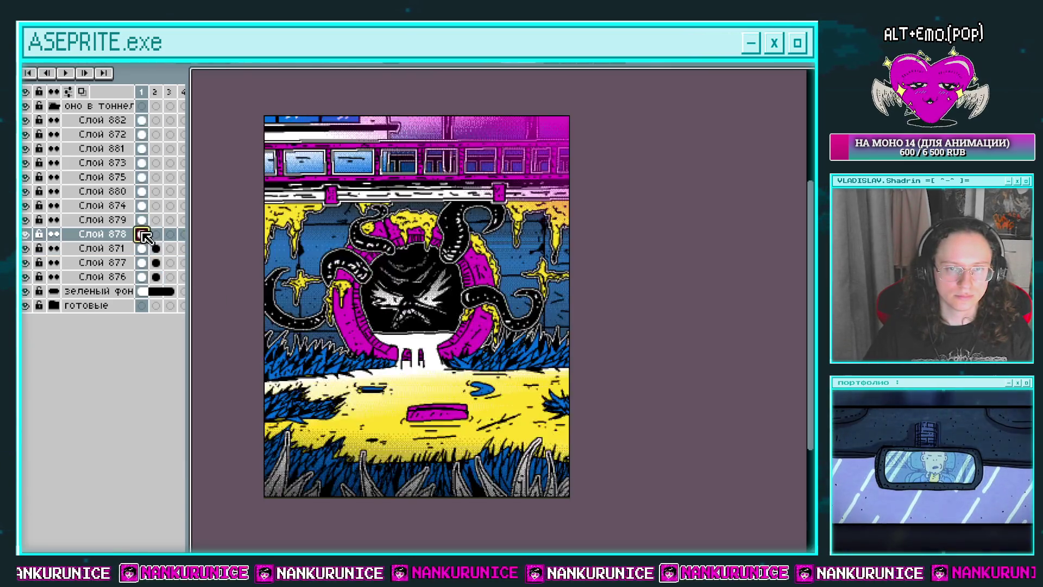
click(155, 234)
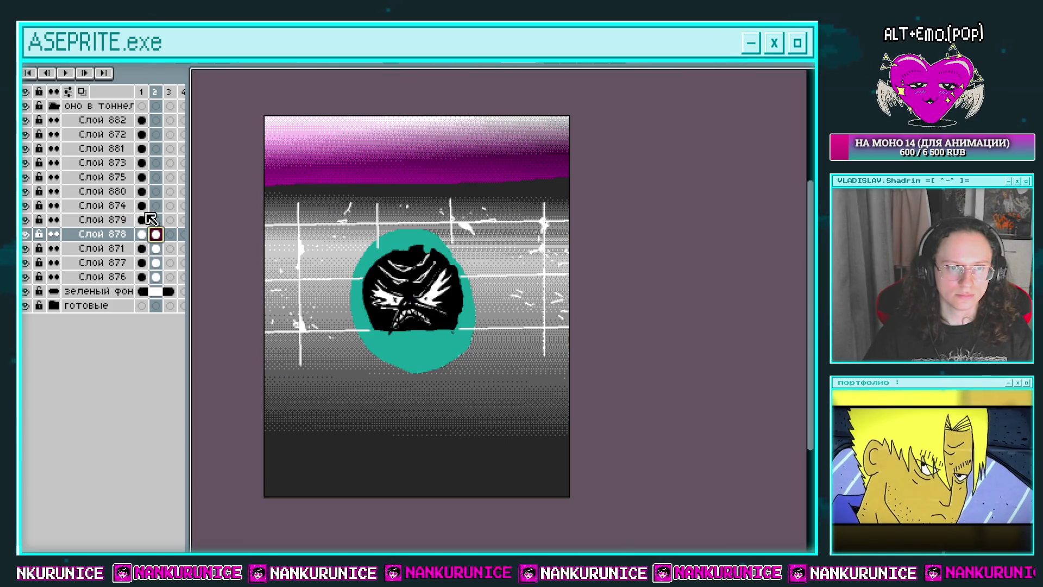
click(142, 220)
click(156, 219)
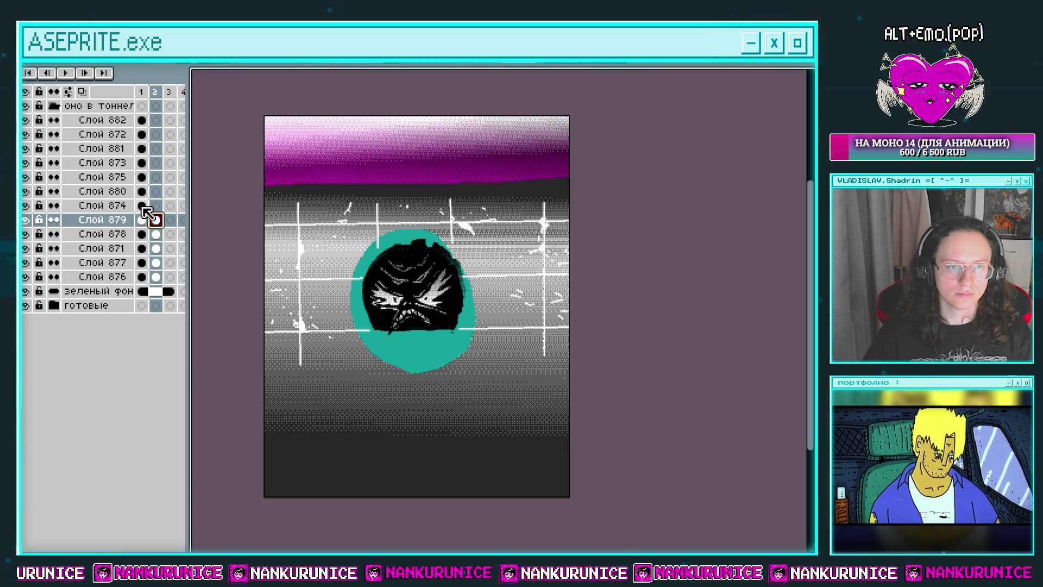
key(shift+r)
click(279, 386)
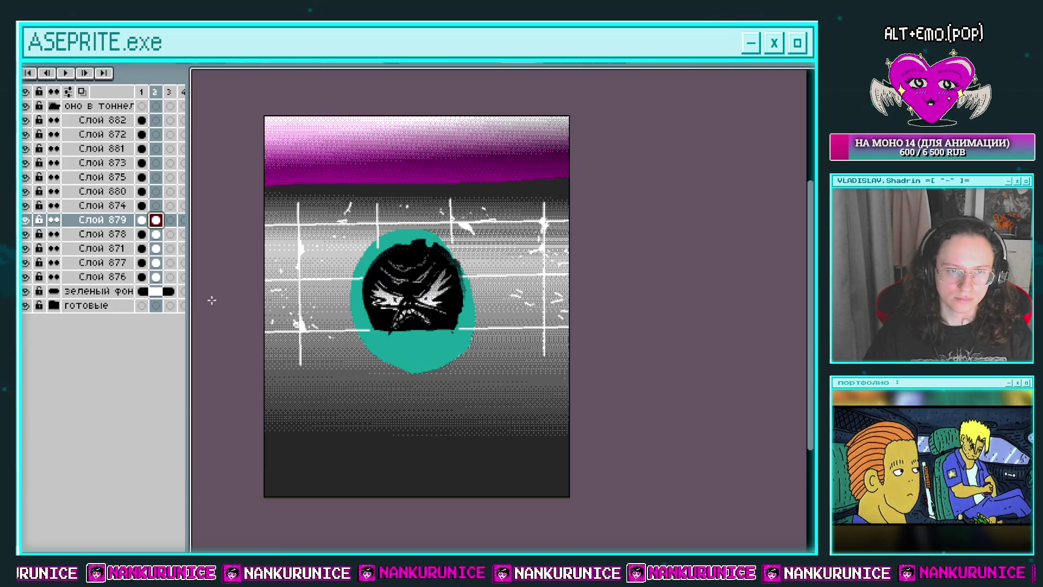
click(156, 205)
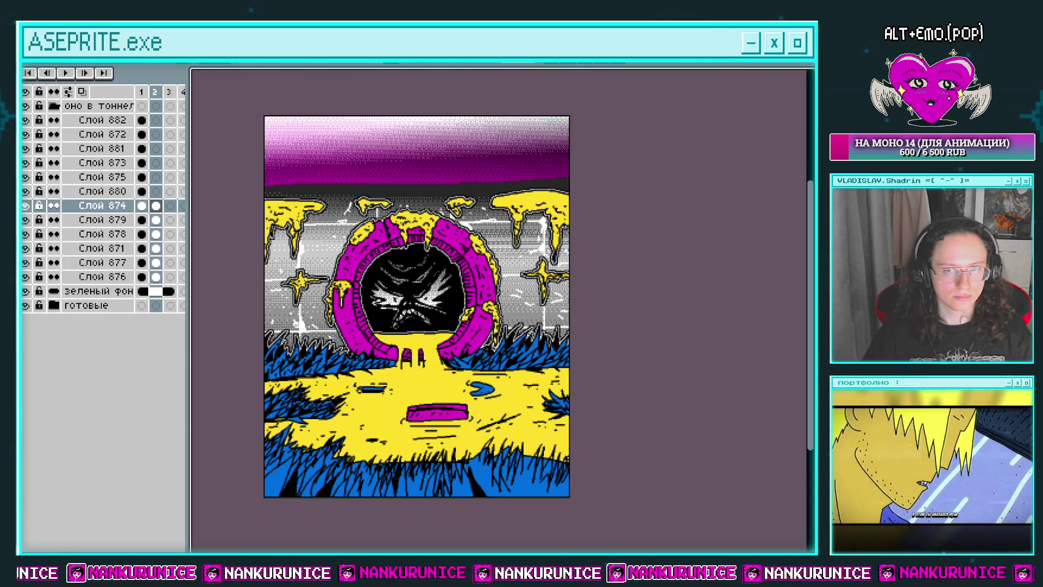
Turn frame 2's yellow drips and floor white
key(shift+r)
click(226, 344)
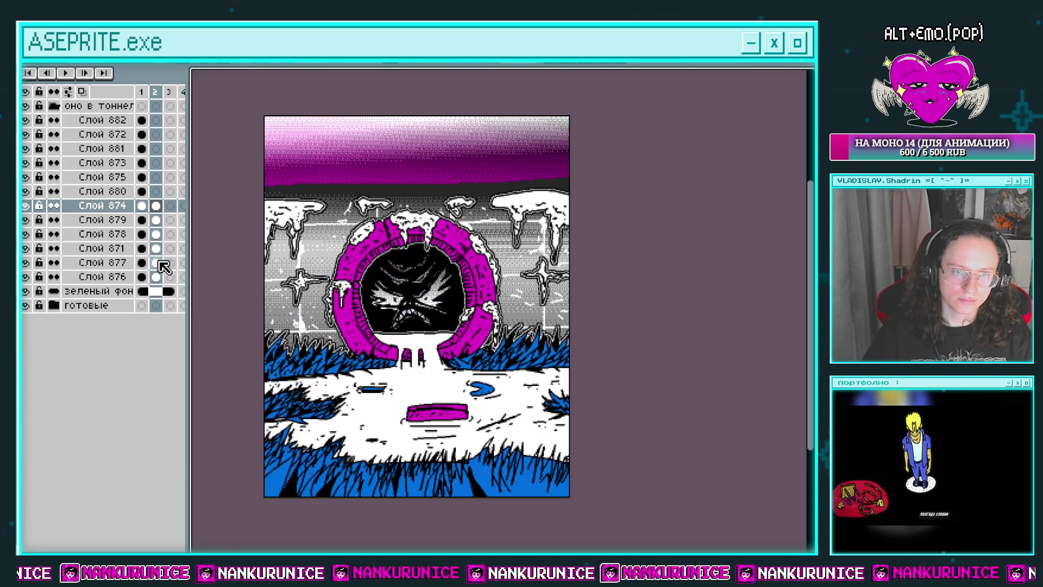
click(156, 233)
click(26, 235)
click(26, 234)
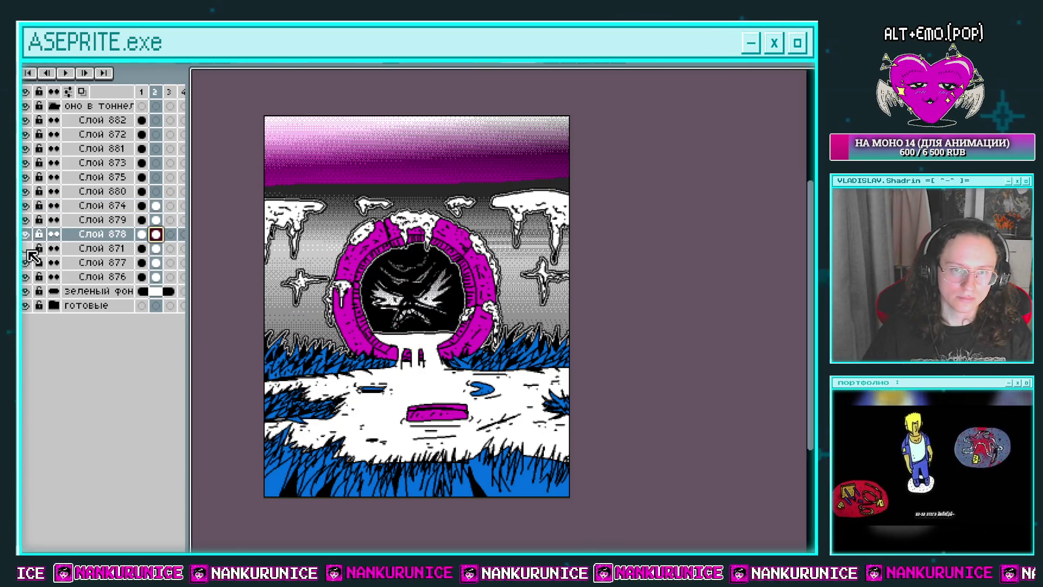
key(Down)
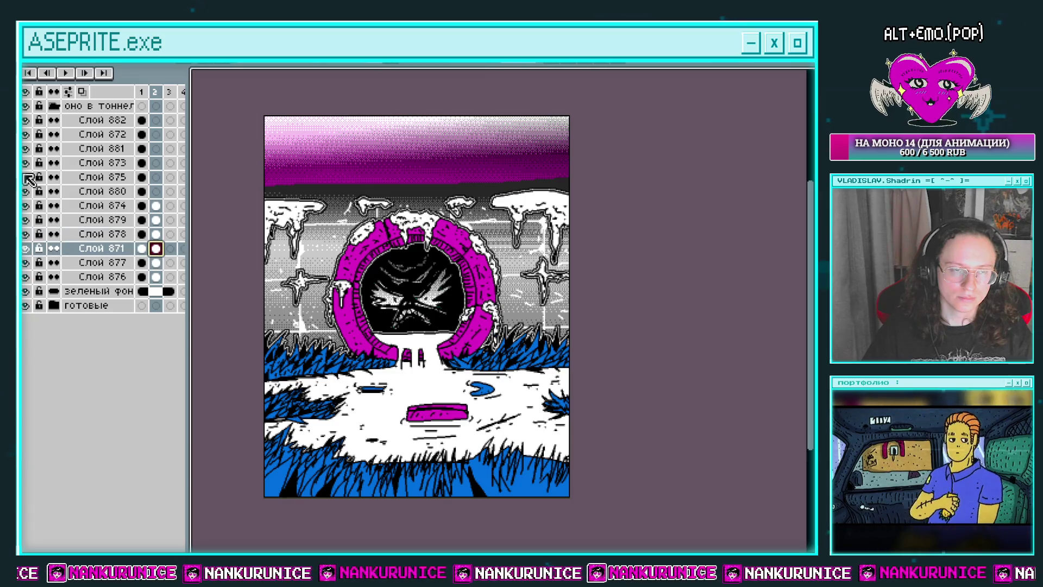
Darken the wall's light grey on Слой 871, comparing against the full-colour frame 1
key(shift+r)
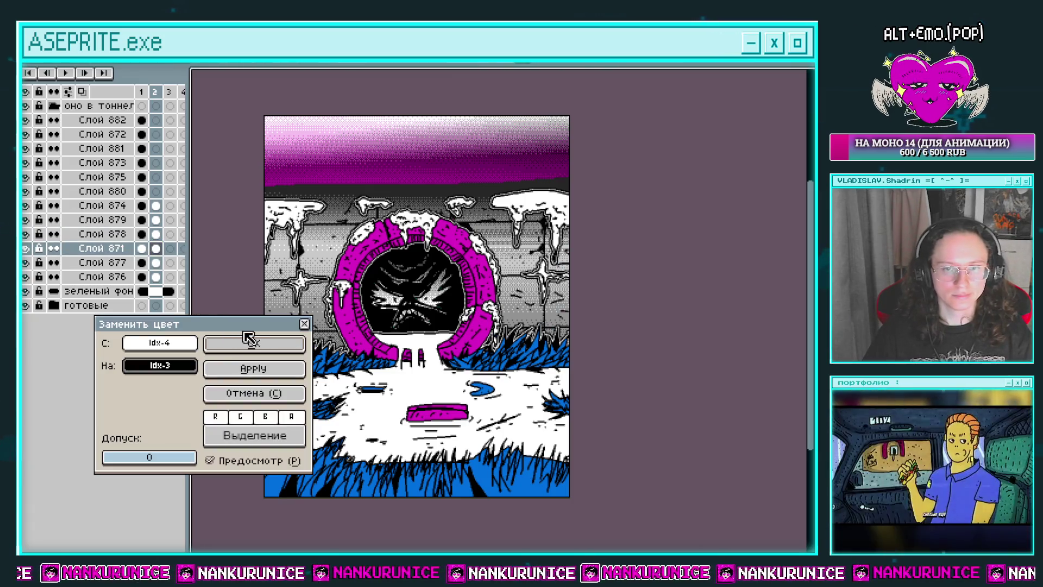
click(239, 347)
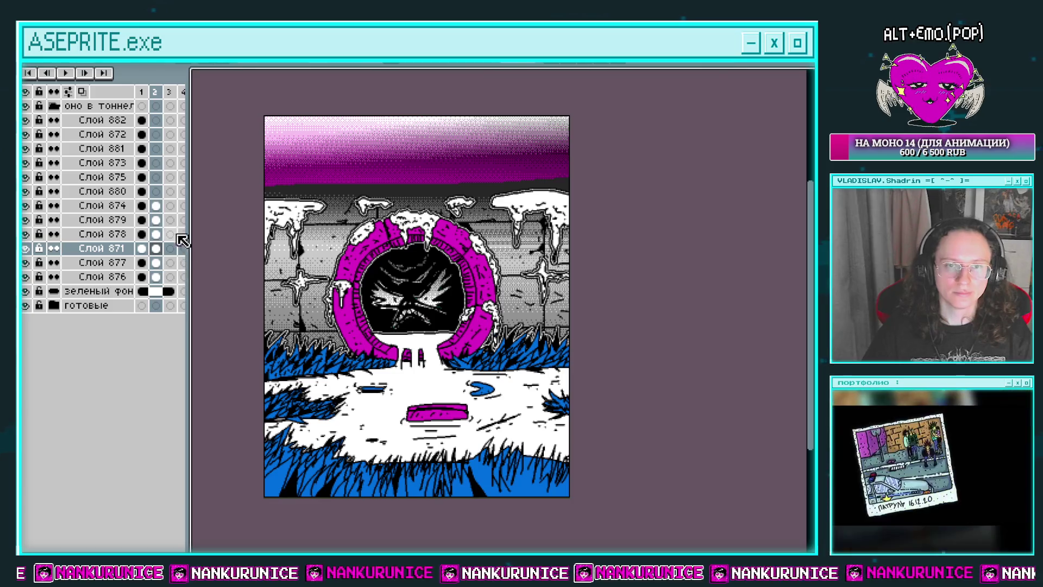
click(142, 192)
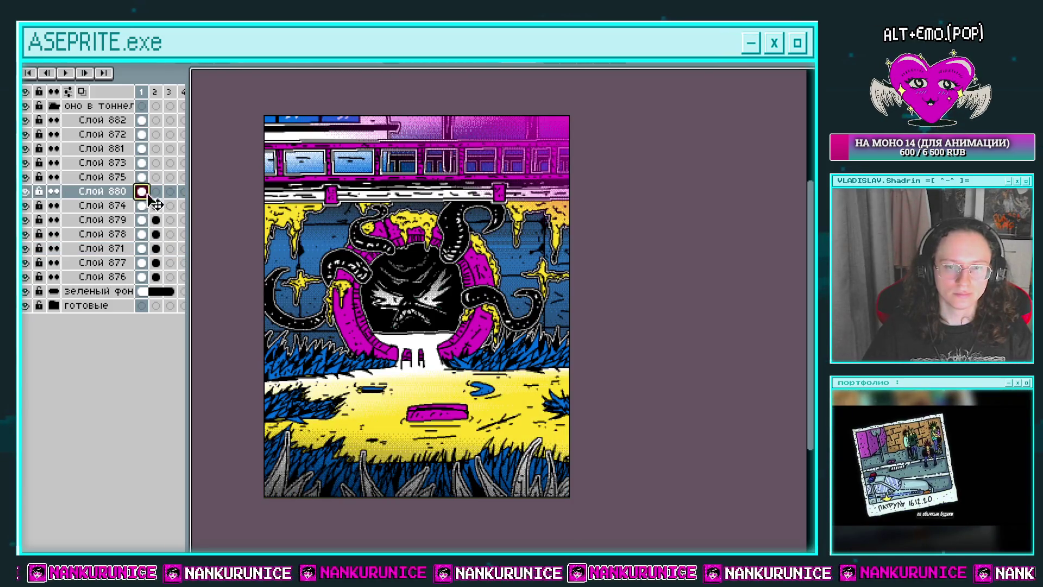
click(156, 204)
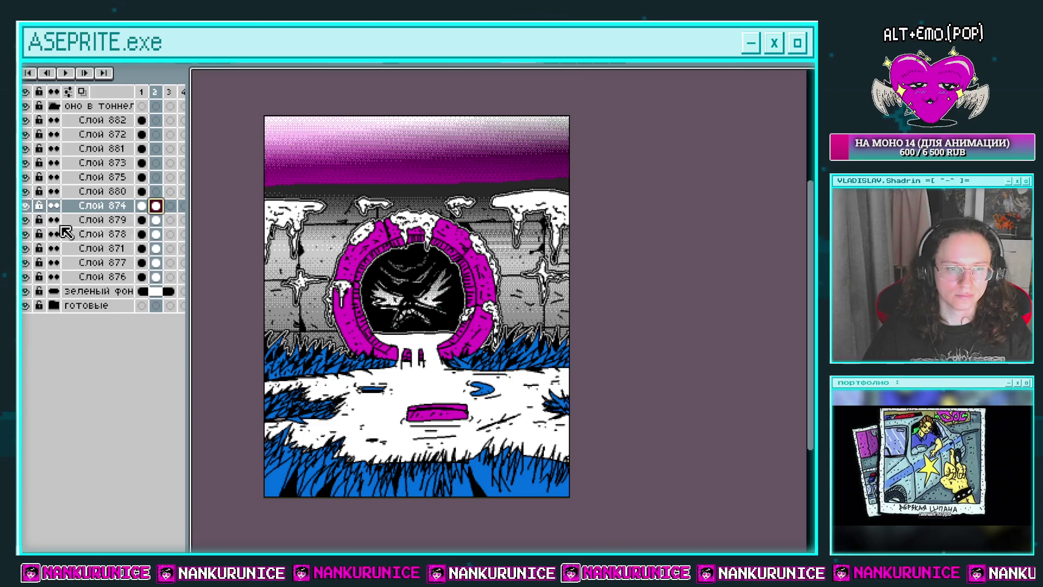
Turn the blue grass on frame 2's Слой 874 magenta
key(shift+r)
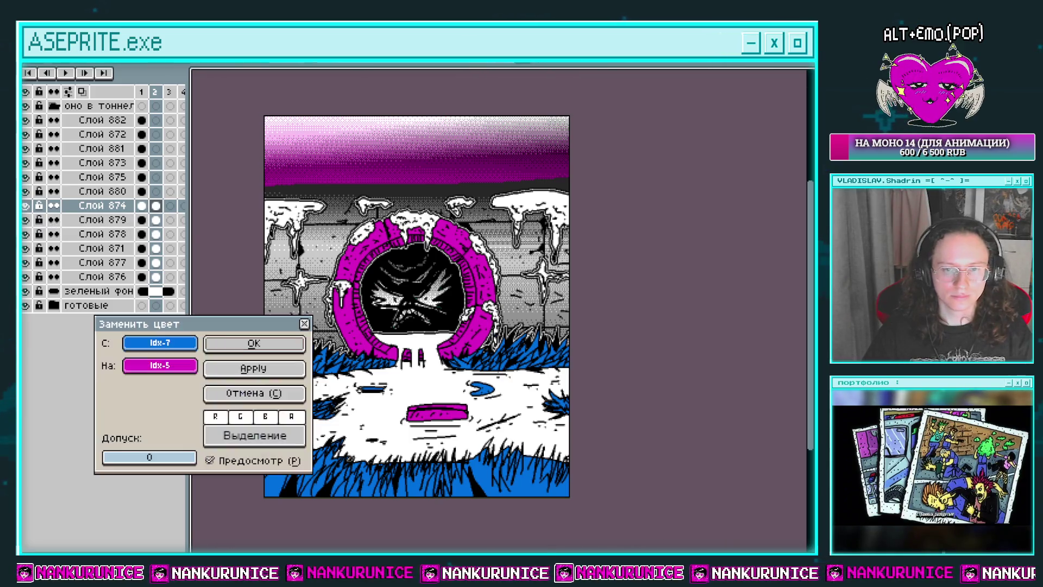
click(254, 342)
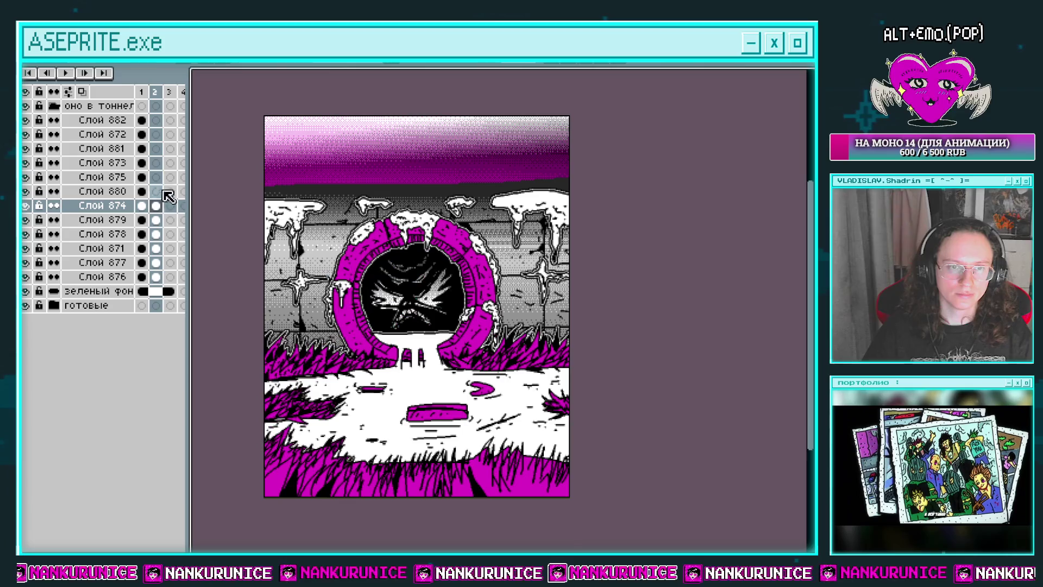
key(Up)
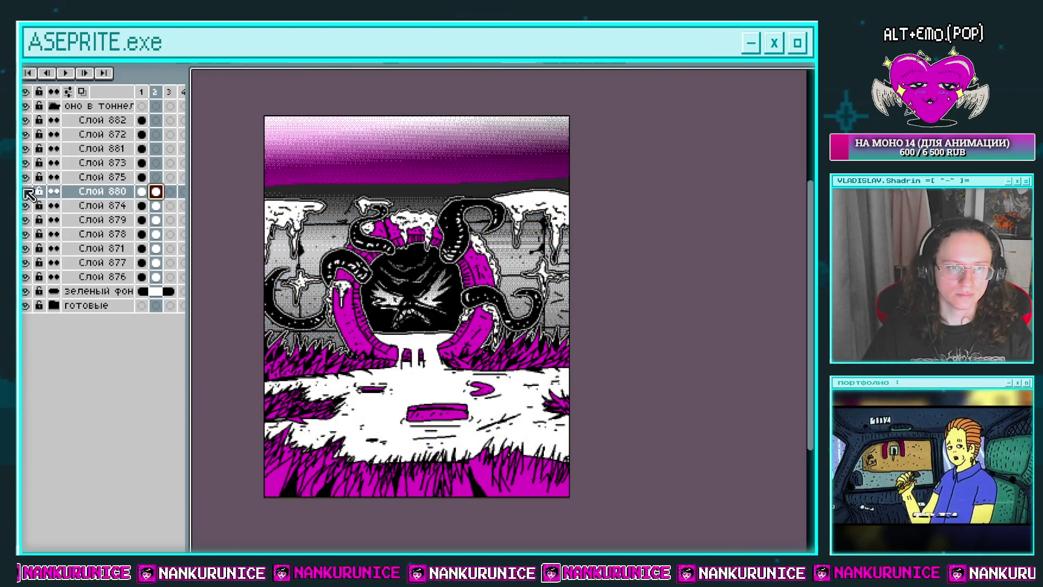
click(155, 178)
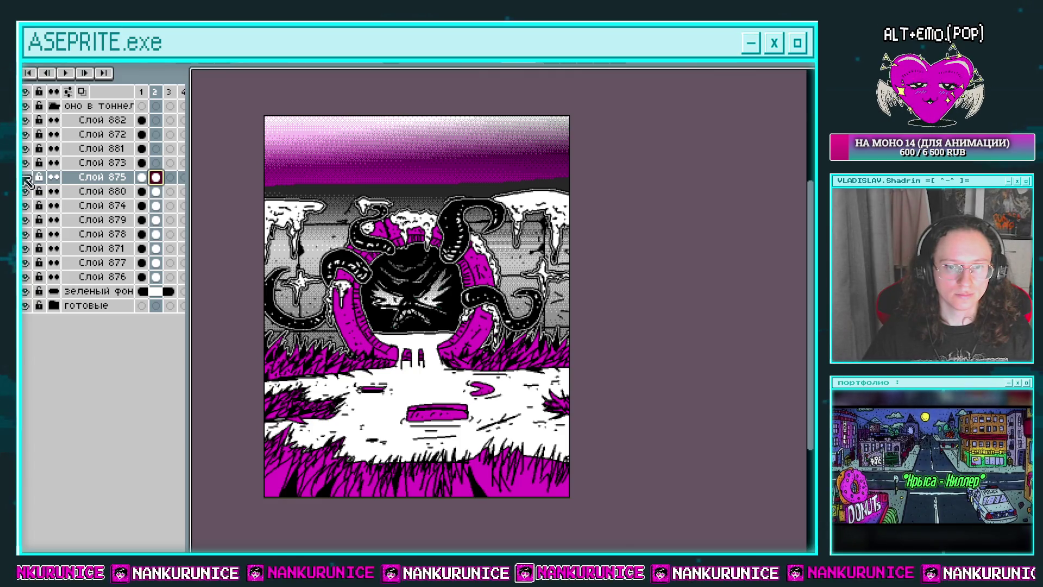
click(155, 163)
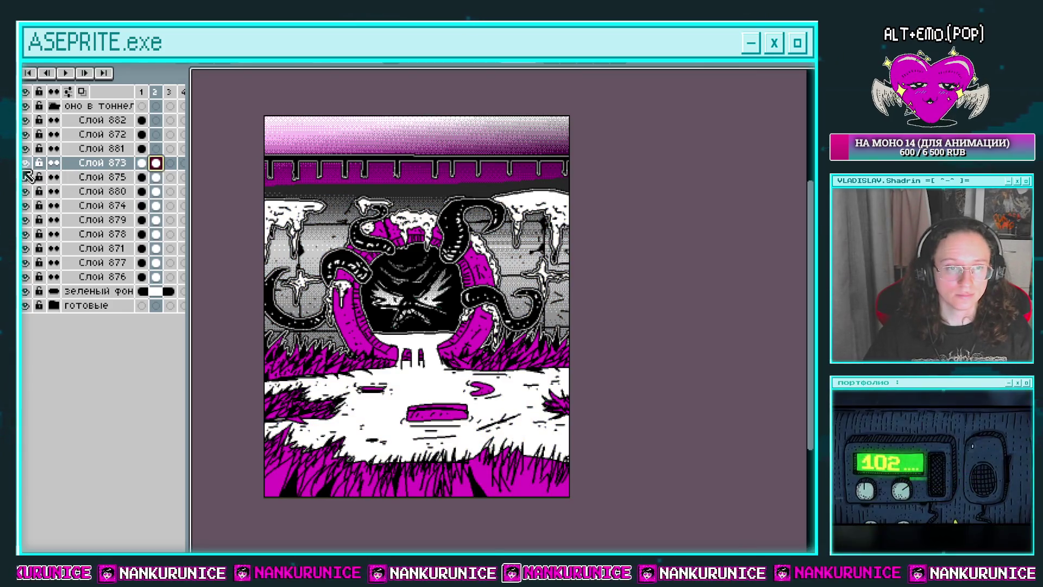
Turn the blue train window on Слой 881 magenta and recolour the window strip on Слой 872
click(154, 148)
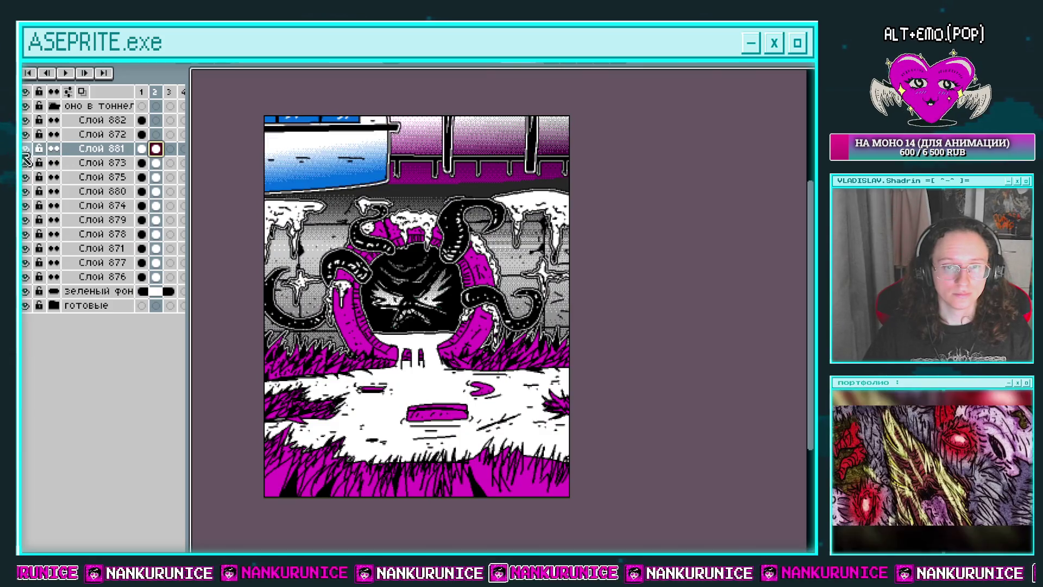
key(shift+r)
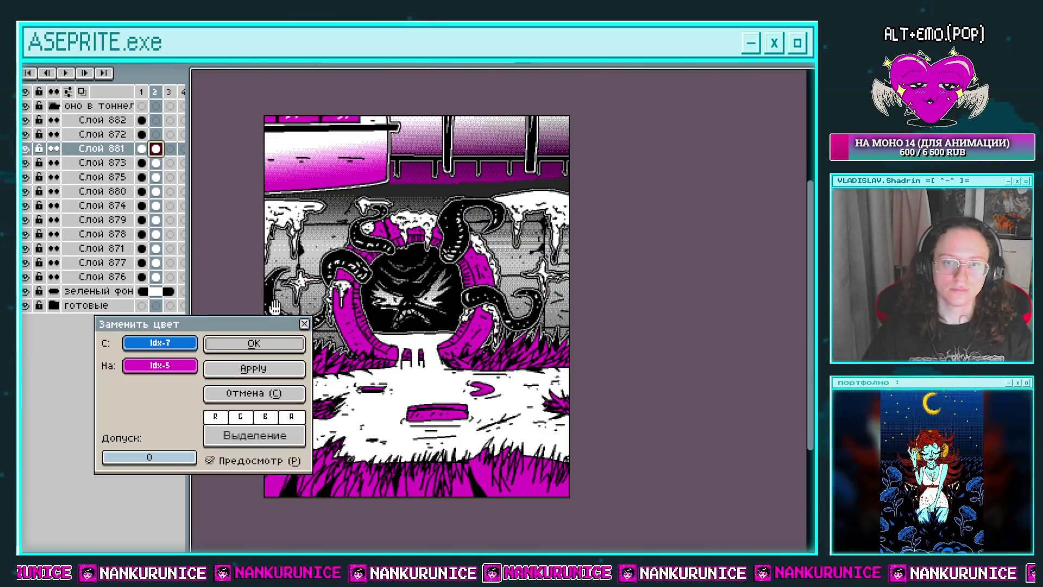
click(270, 343)
click(156, 134)
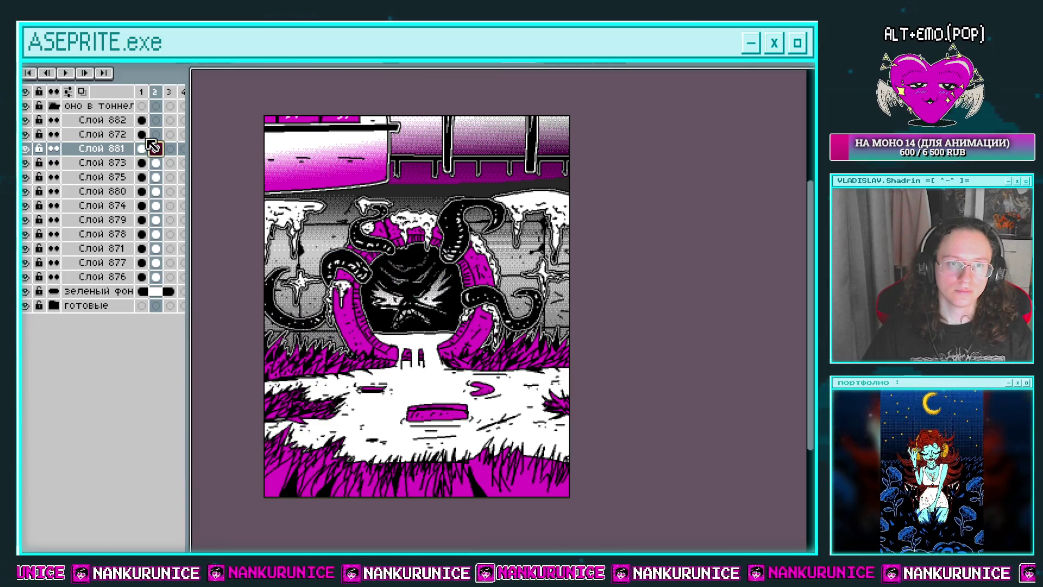
double_click(25, 134)
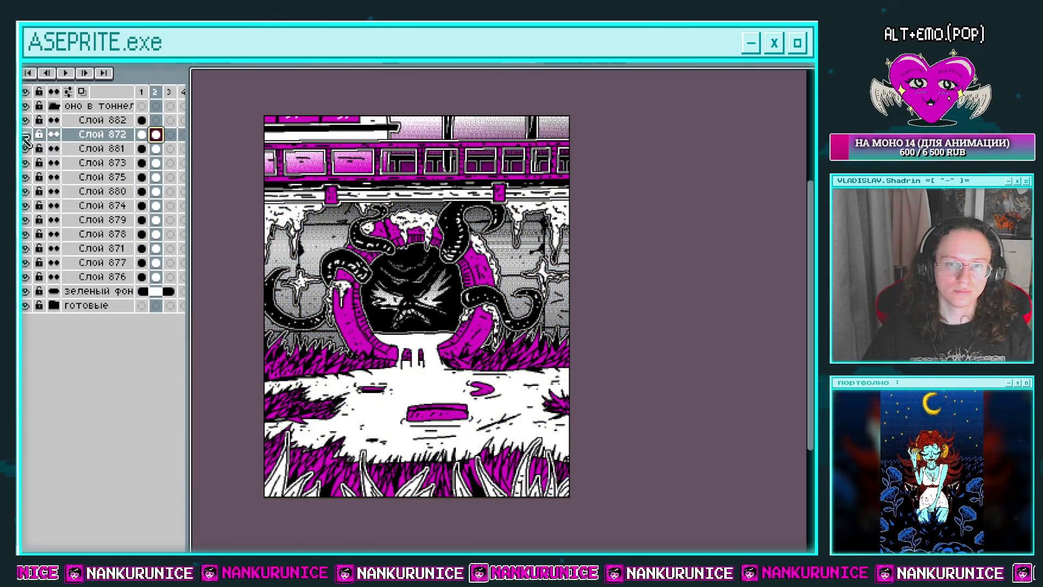
key(shift+r)
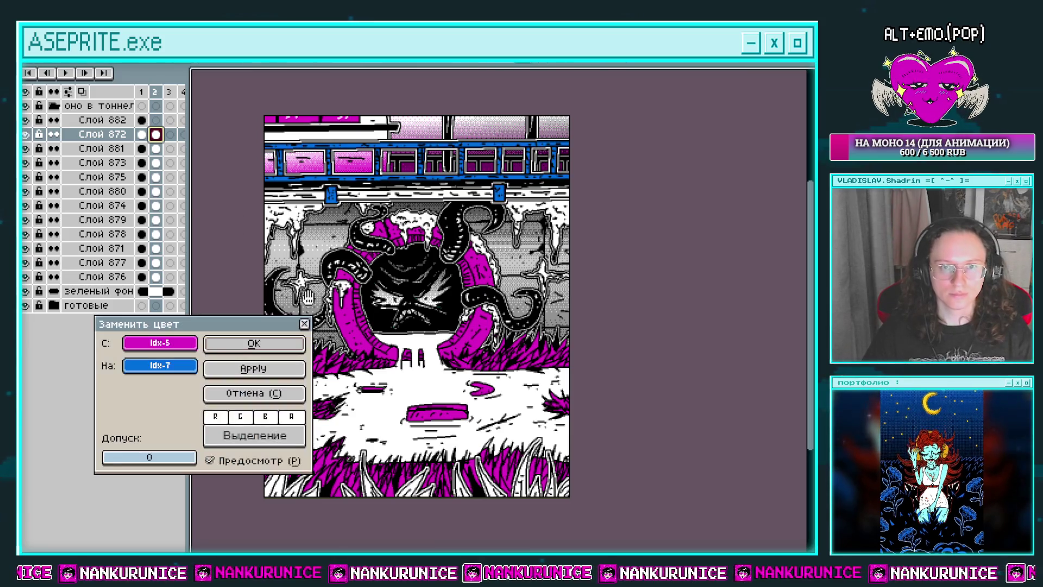
click(283, 344)
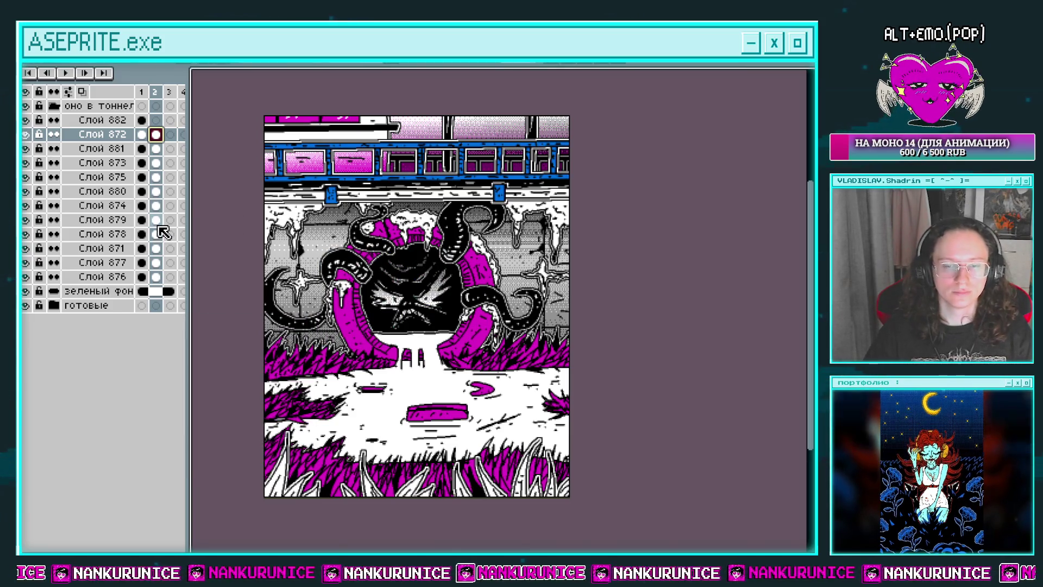
On Слой 882 replace magenta with black, then across the whole sprite black with magenta
click(145, 124)
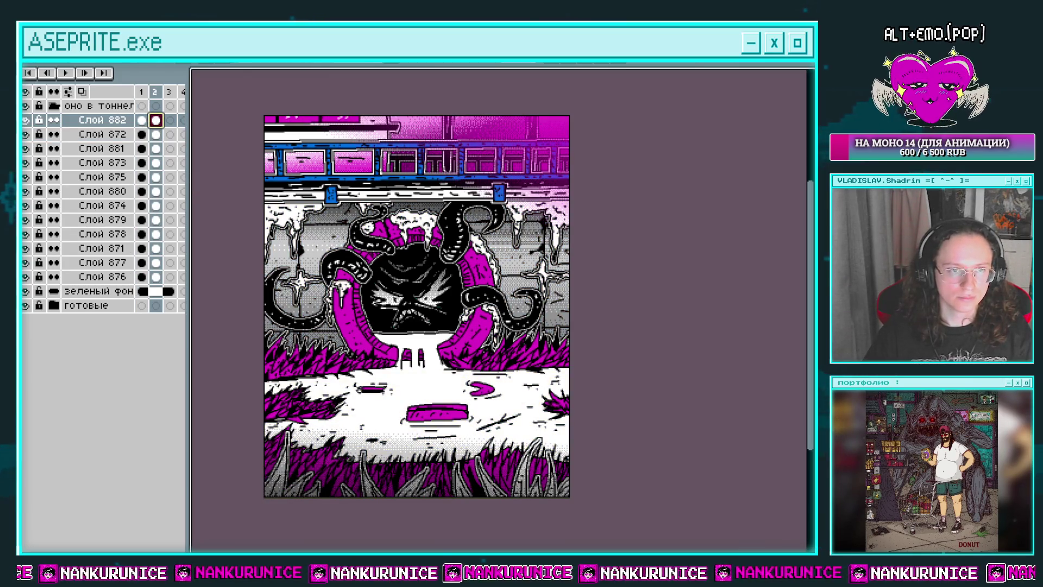
key(shift+r)
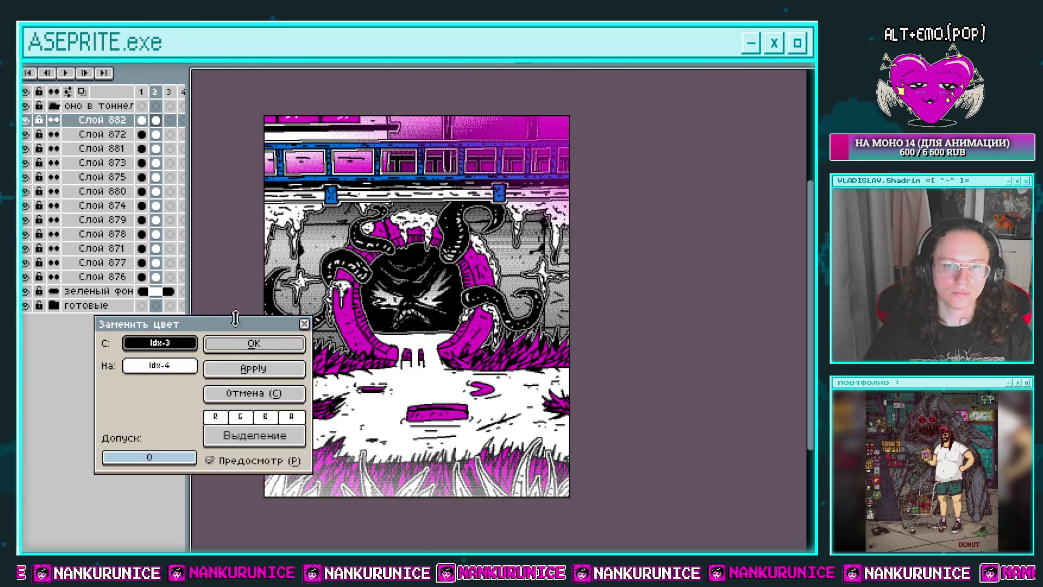
click(254, 393)
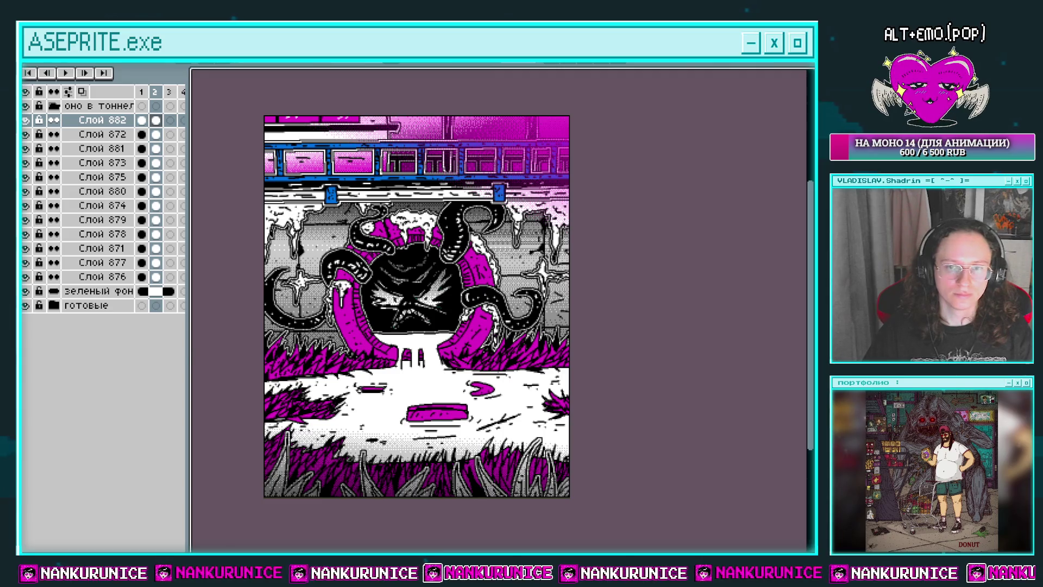
key(shift+r)
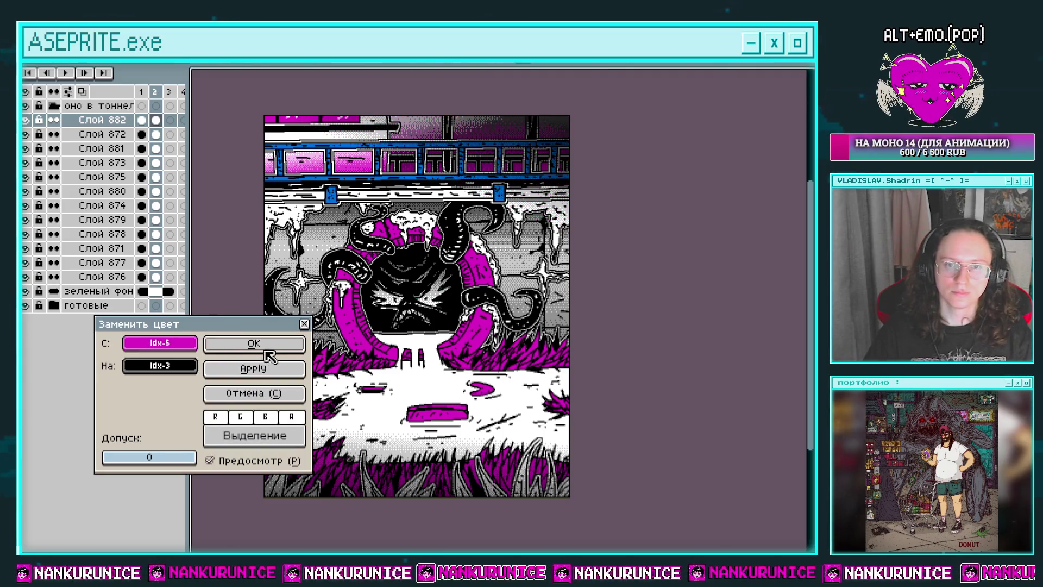
click(265, 350)
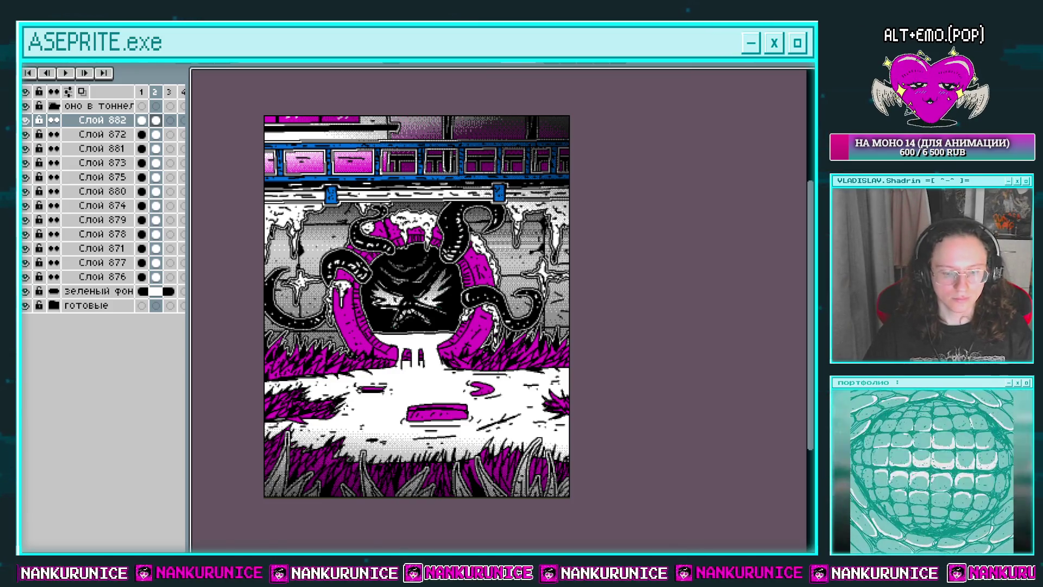
scroll(717, 445, down, 1)
key(ctrl+a)
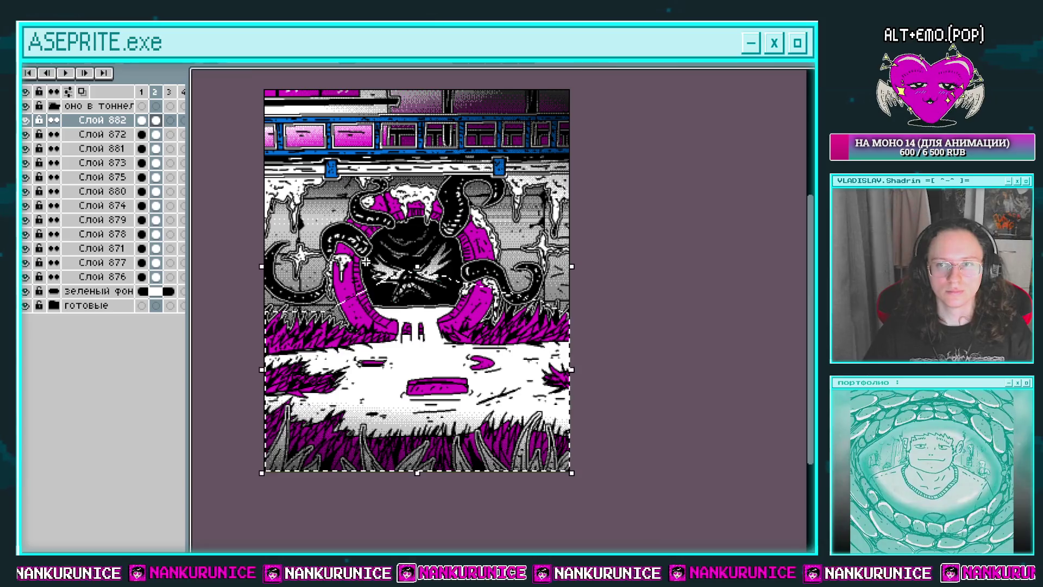
key(shift+r)
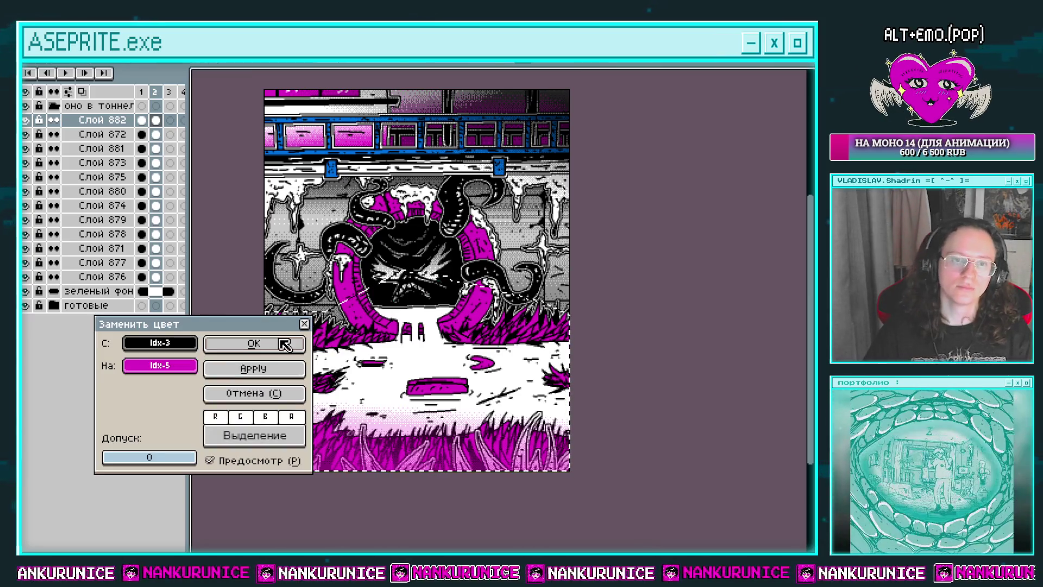
click(288, 343)
scroll(460, 334, up, 1)
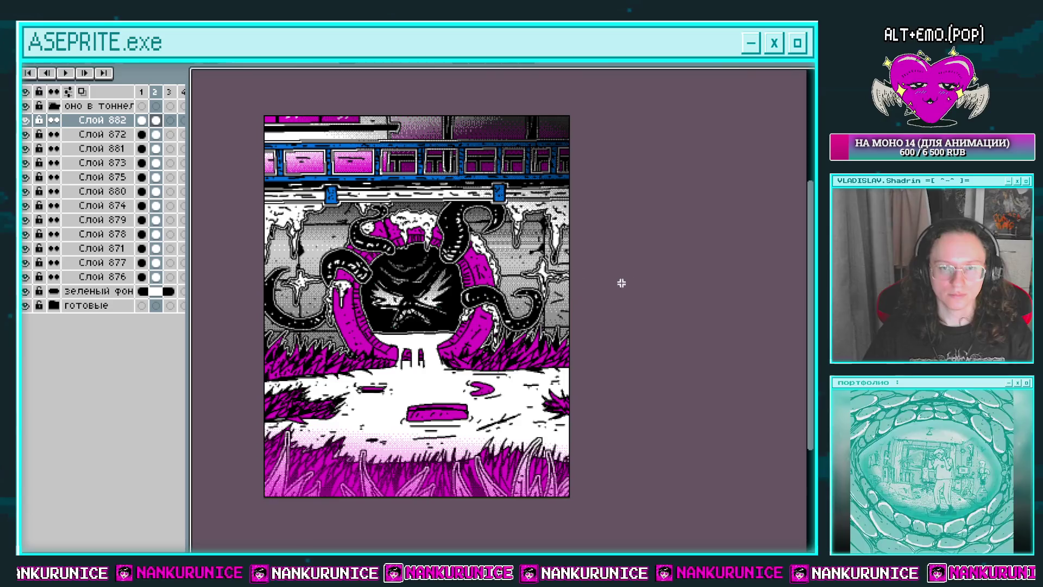
scroll(564, 275, up, 1)
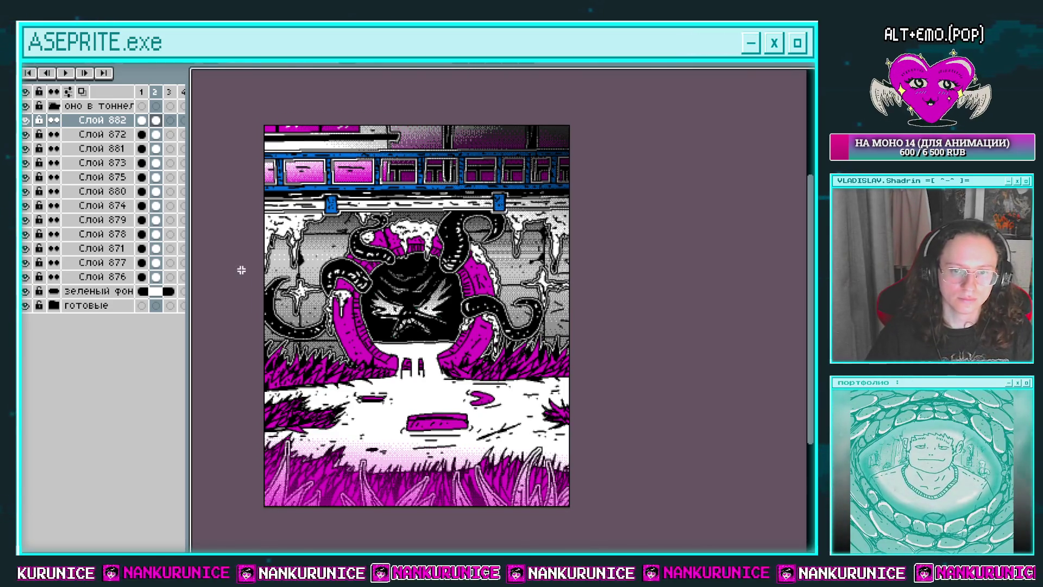
Turn Слой 874's magenta white and Слой 872's blue strip white
click(25, 205)
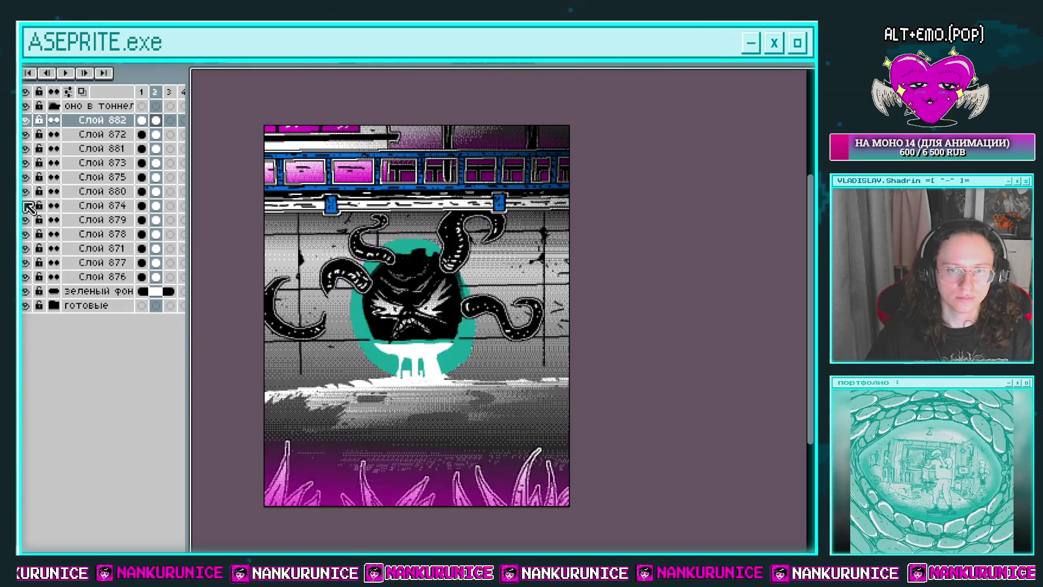
click(26, 205)
click(156, 206)
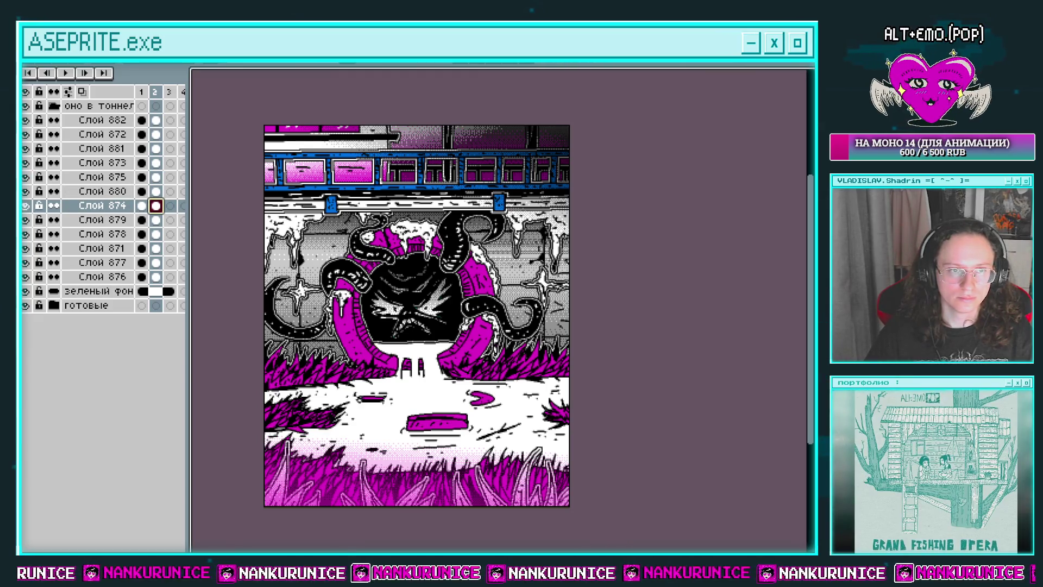
key(shift+r)
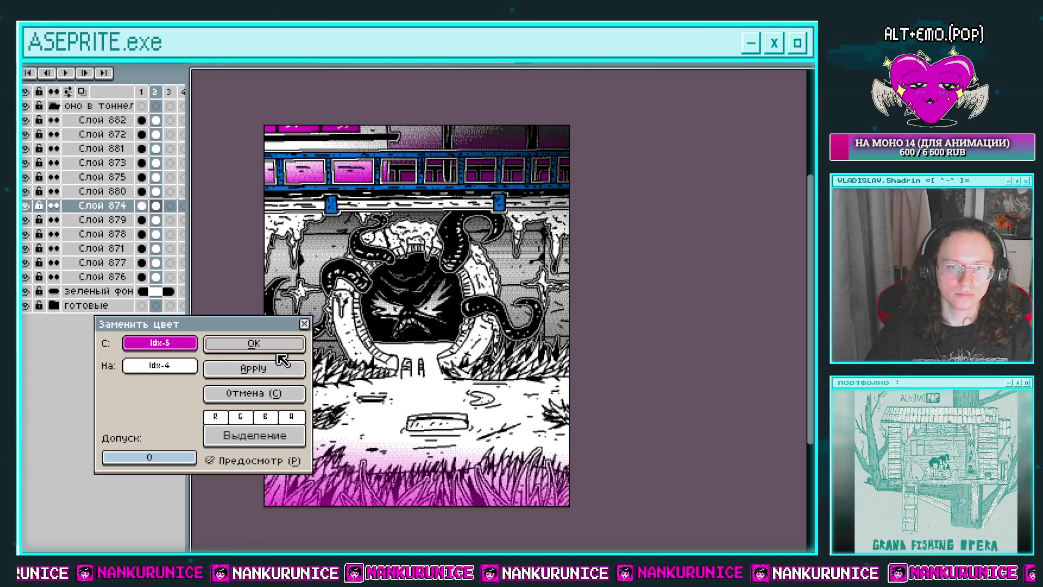
click(250, 344)
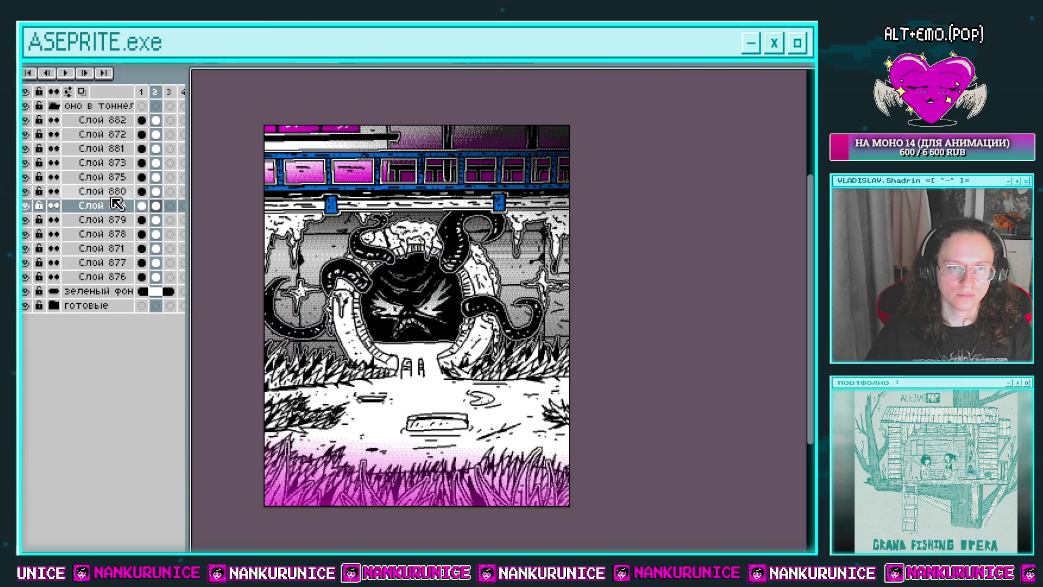
click(26, 149)
click(25, 148)
click(25, 134)
click(26, 135)
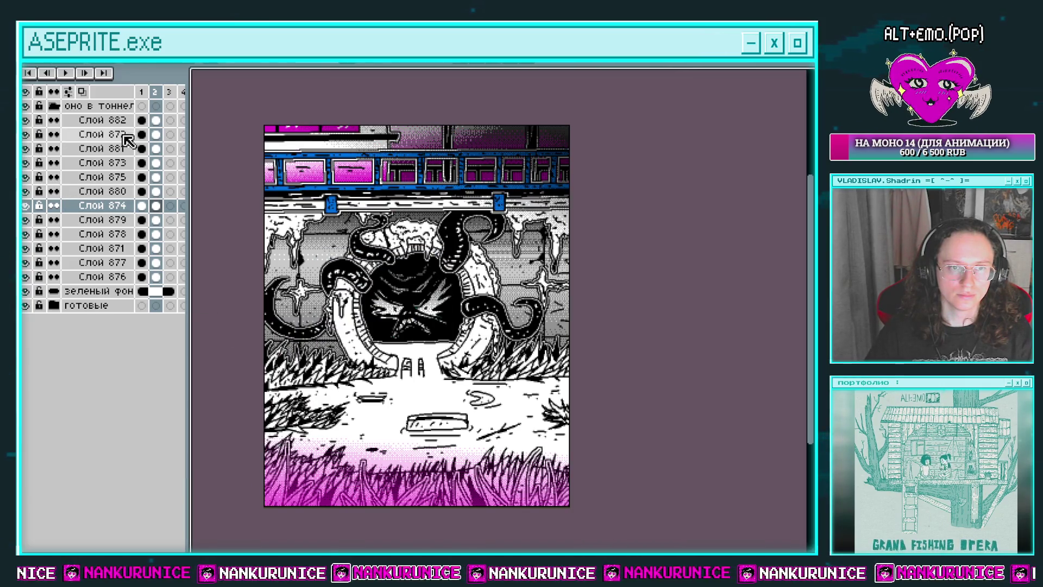
click(155, 134)
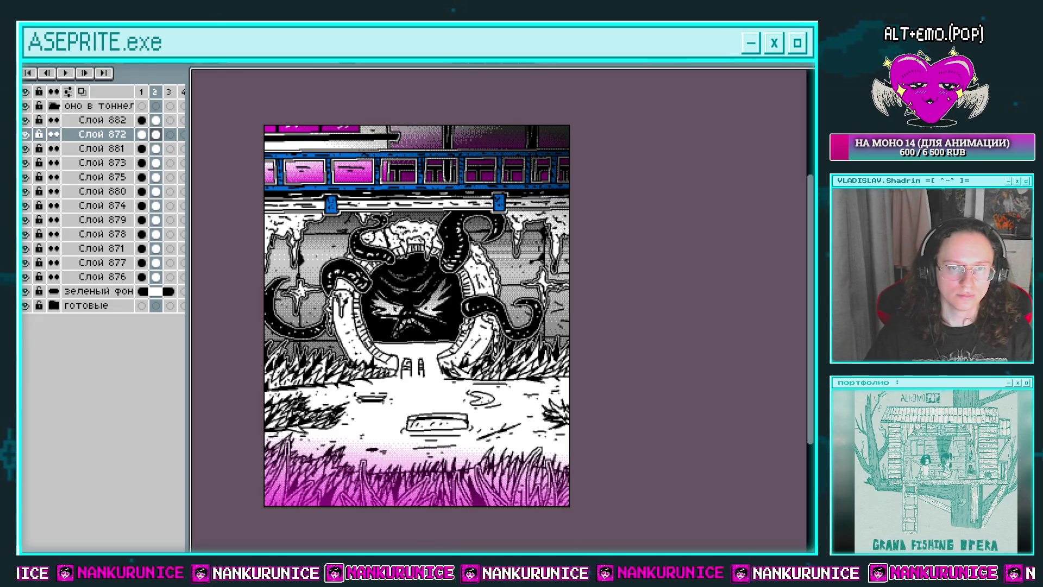
key(shift+r)
click(255, 344)
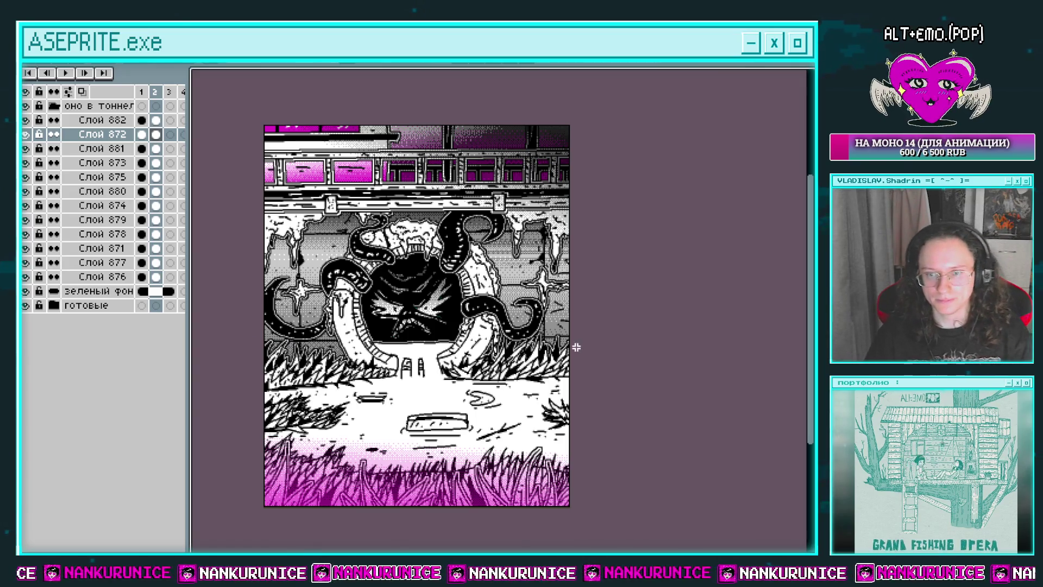
Recolour the floor on Слой 875 magenta, then view the full-colour frame 1
click(26, 205)
click(26, 205)
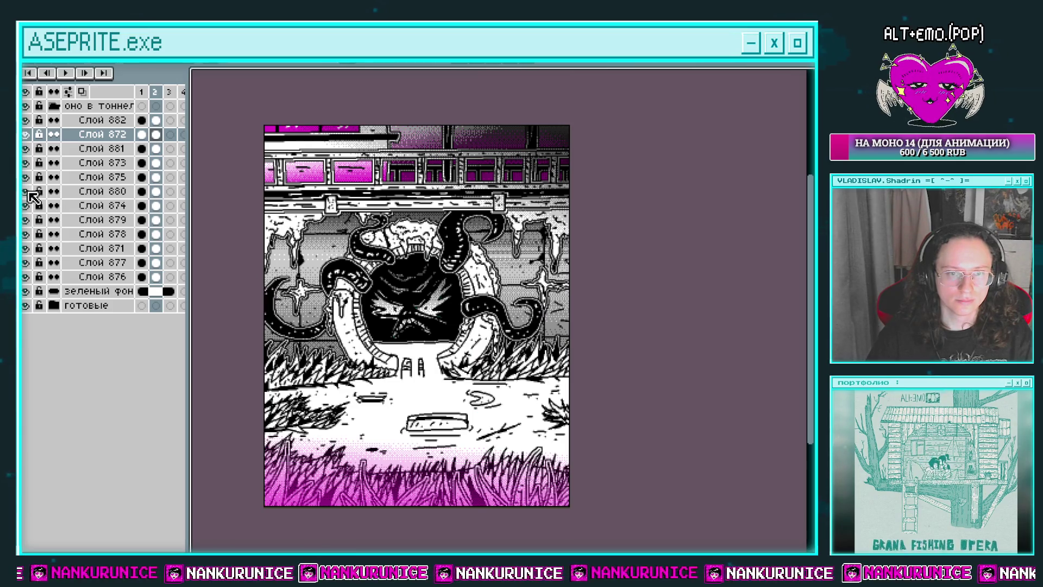
click(155, 177)
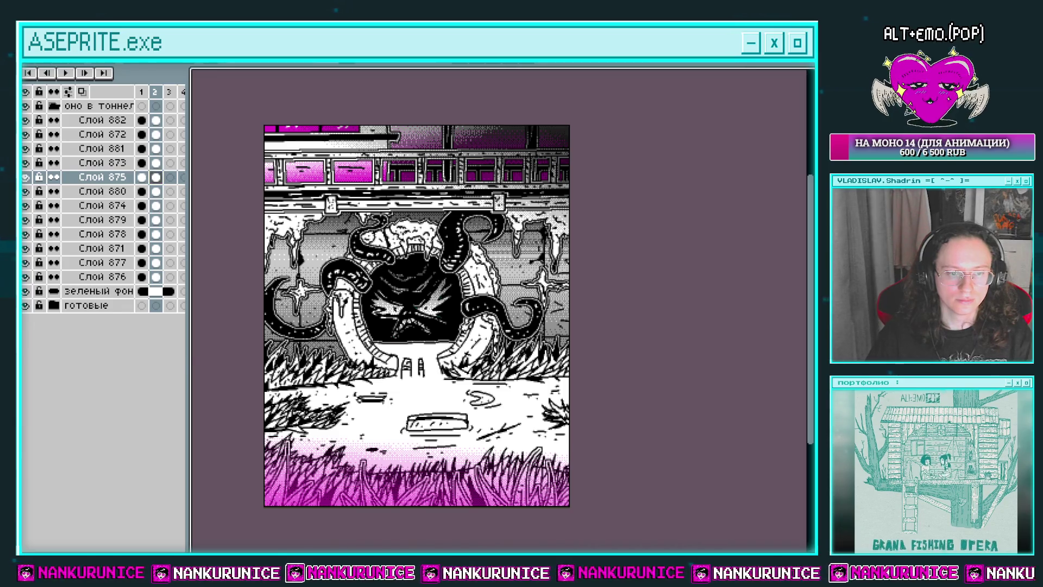
key(shift+r)
click(275, 347)
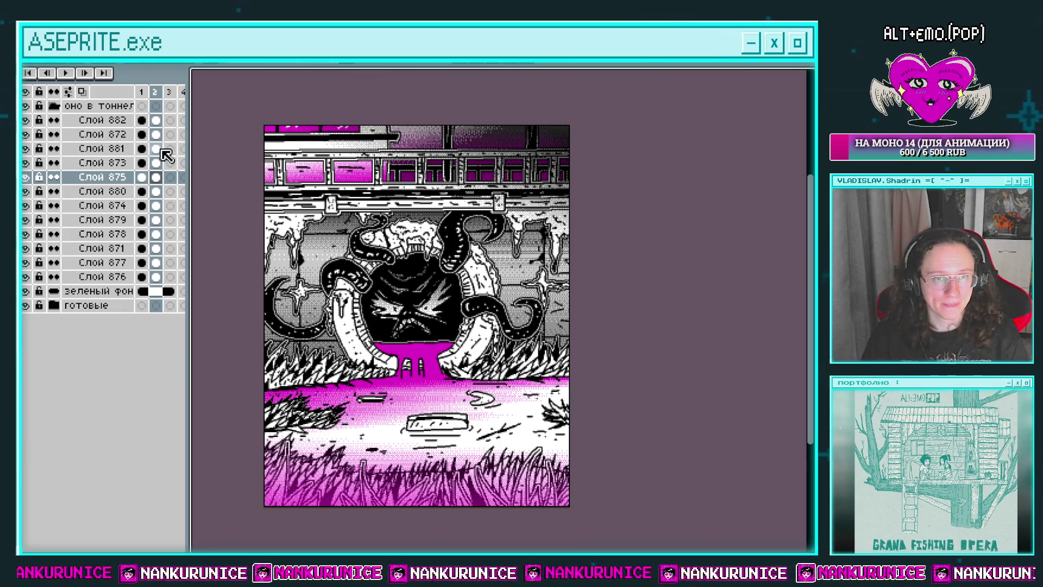
click(141, 120)
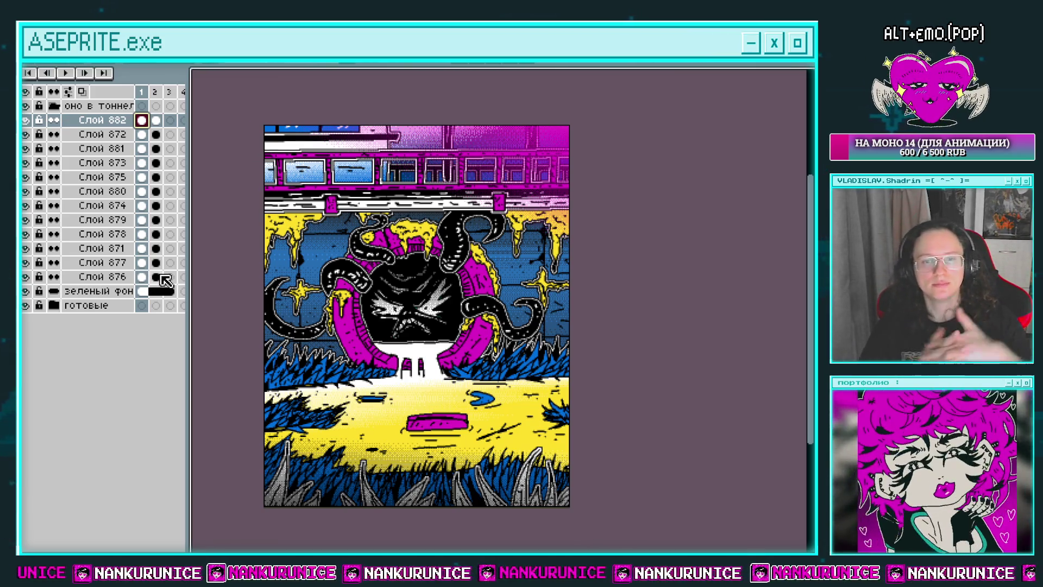
Flip between the full-colour and magenta frames and check layer Слой 877's content
key(Right)
key(Left)
key(Right)
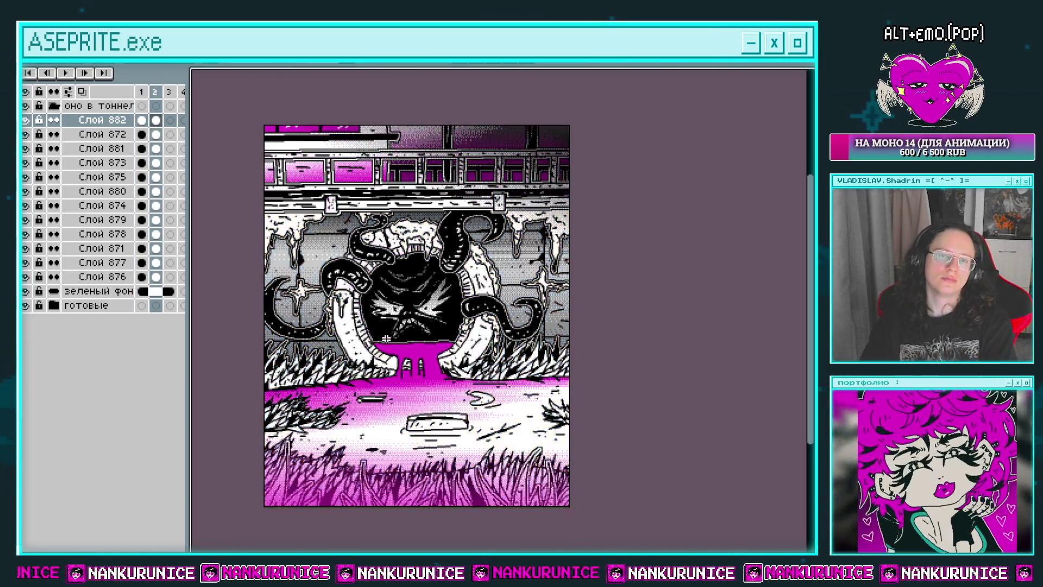
key(Left)
key(Right)
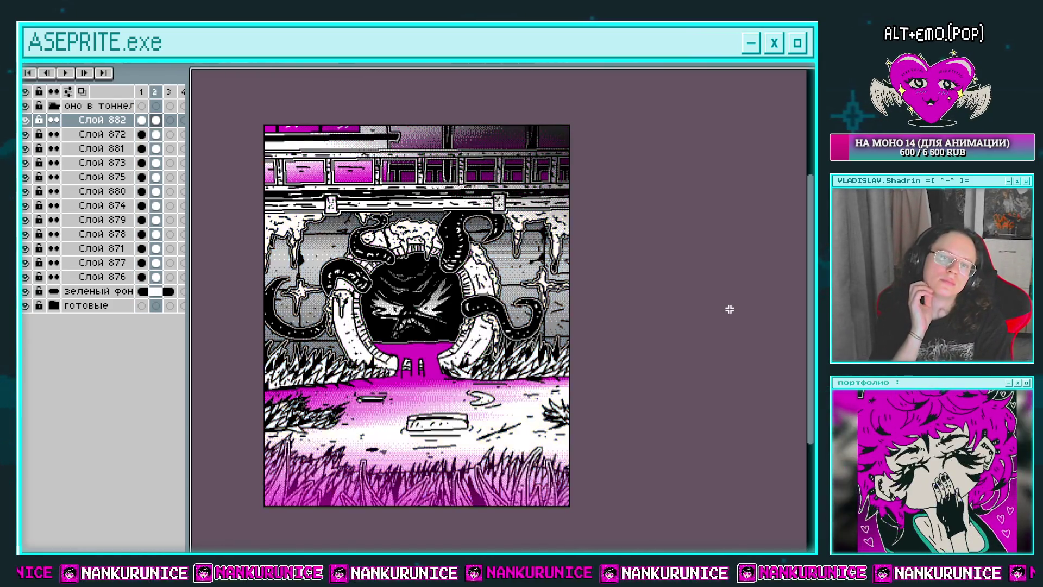
key(Left)
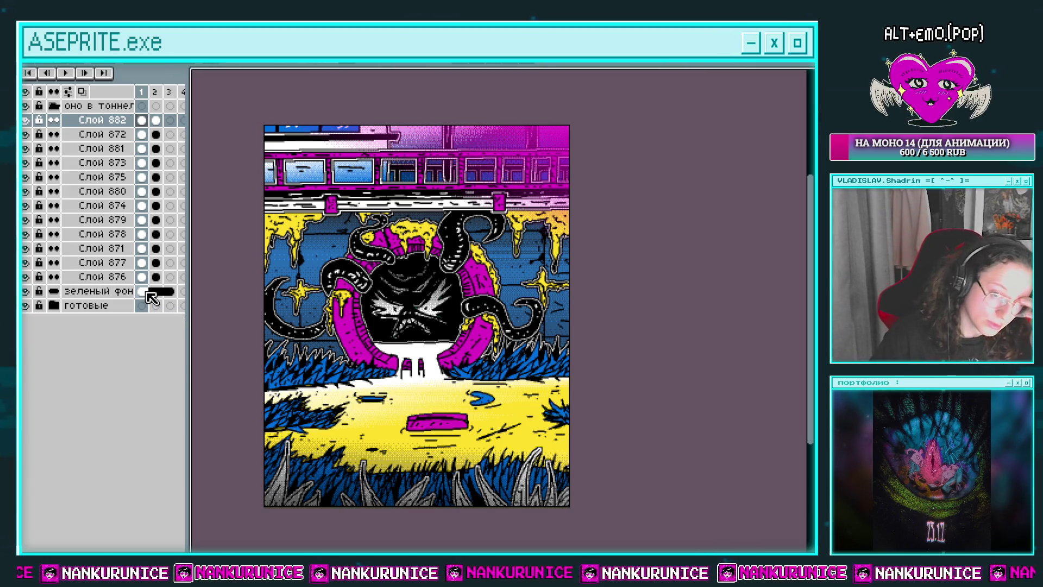
click(27, 263)
click(27, 263)
Replace the blue colour on layer Слой 877
click(106, 264)
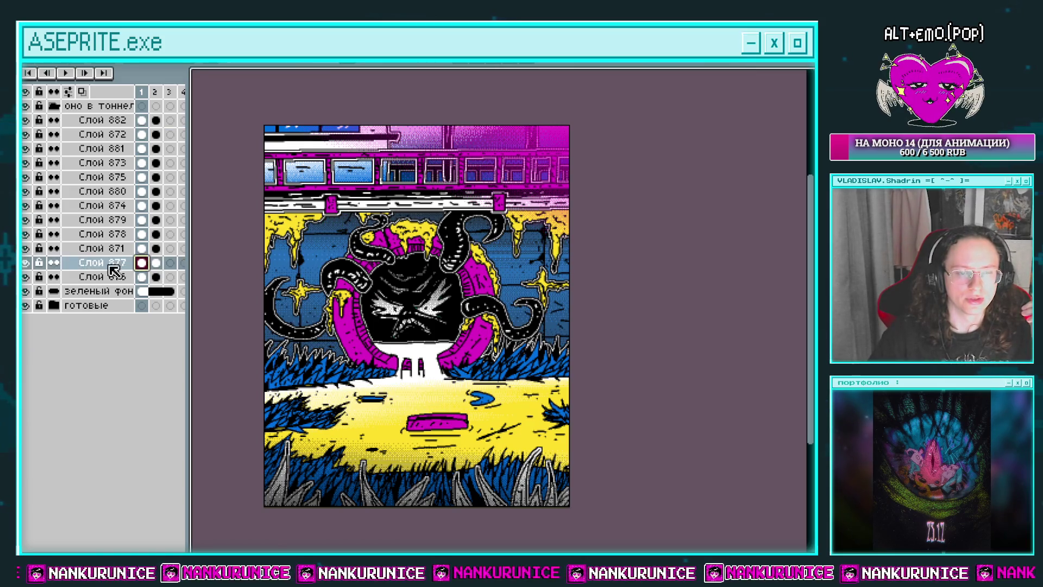
click(157, 263)
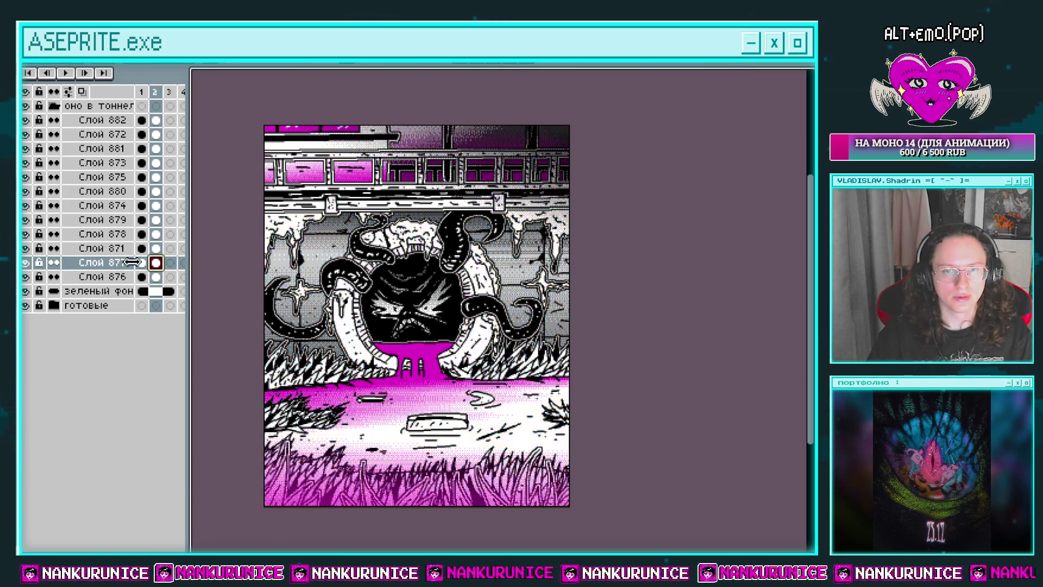
click(140, 263)
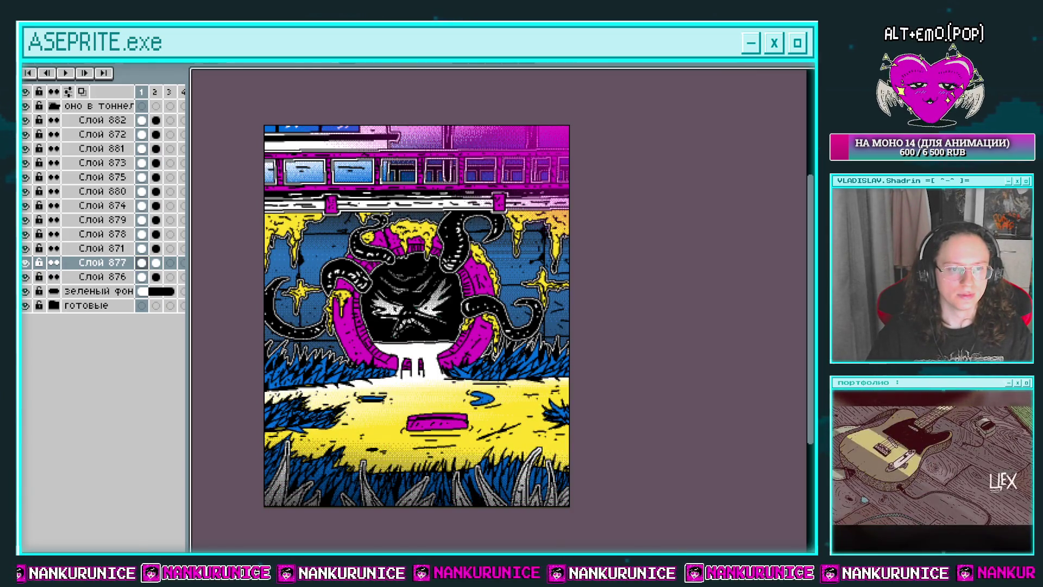
key(shift+r)
click(273, 345)
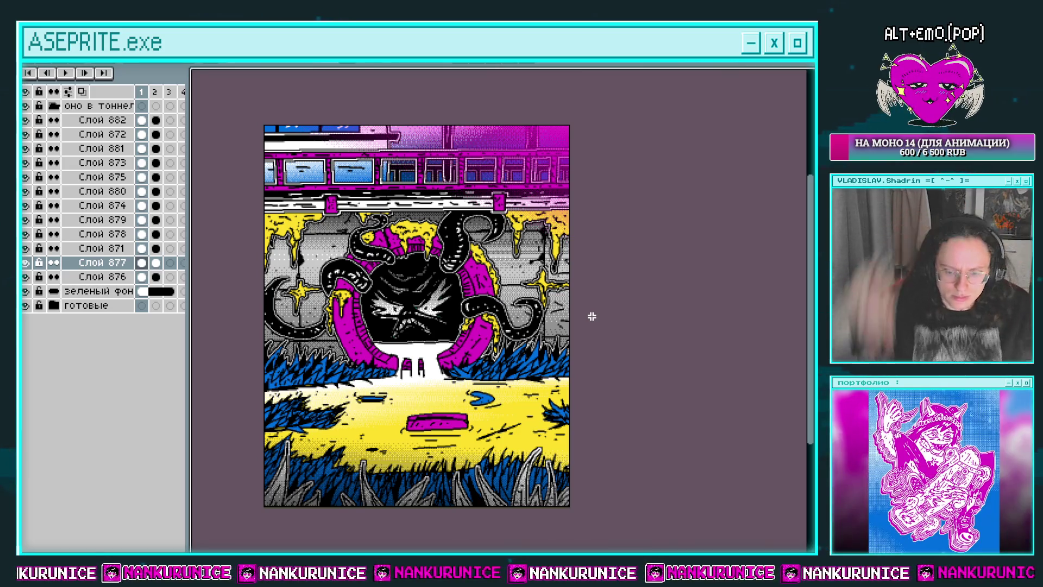
Swap grey Idx-4 for magenta Idx-5 on frame 2's Слой 877 cel, then return to frame 1
key(Right)
key(Left)
key(Right)
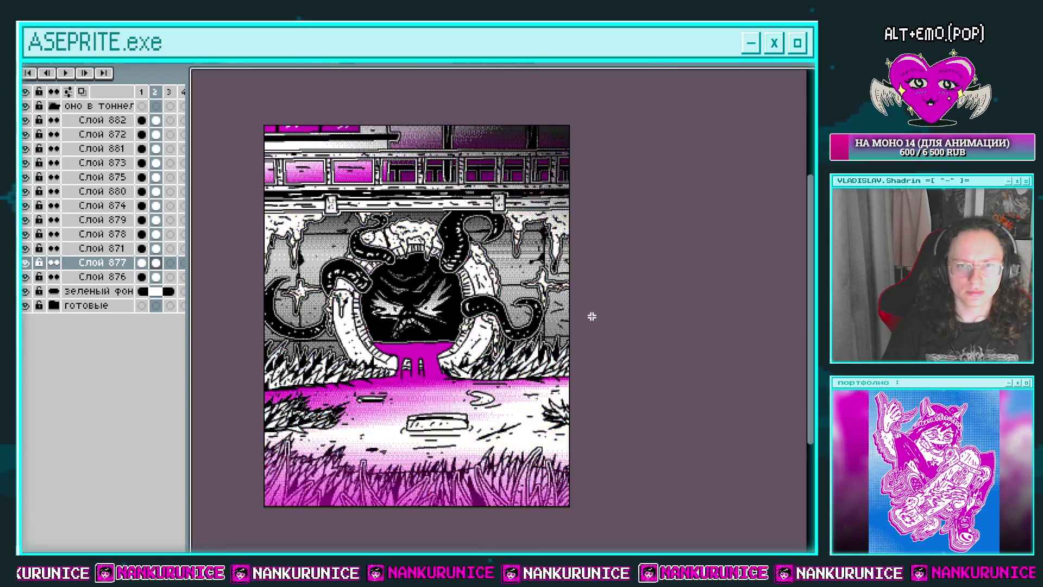
key(Left)
key(Right)
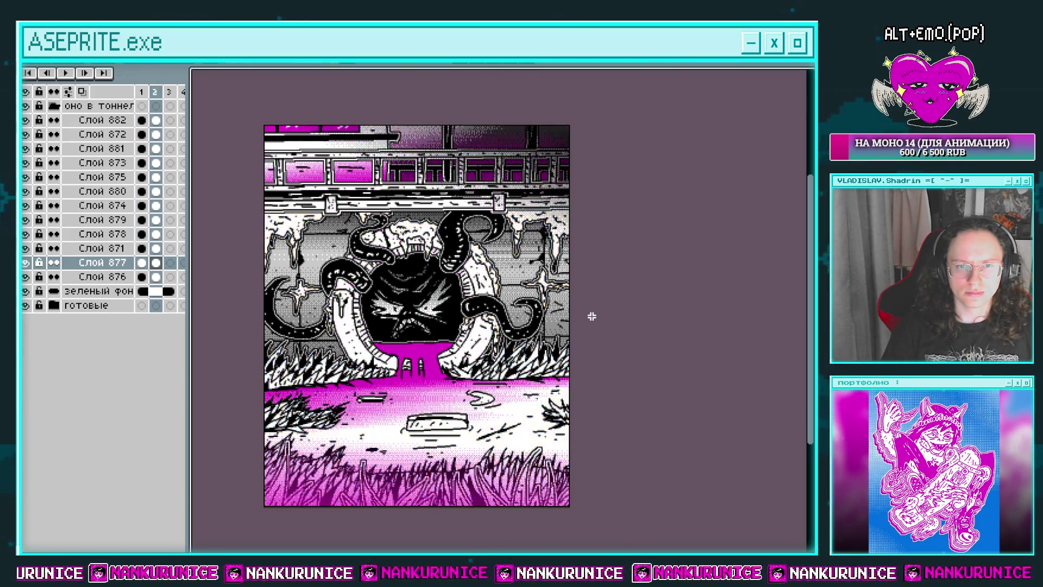
click(161, 265)
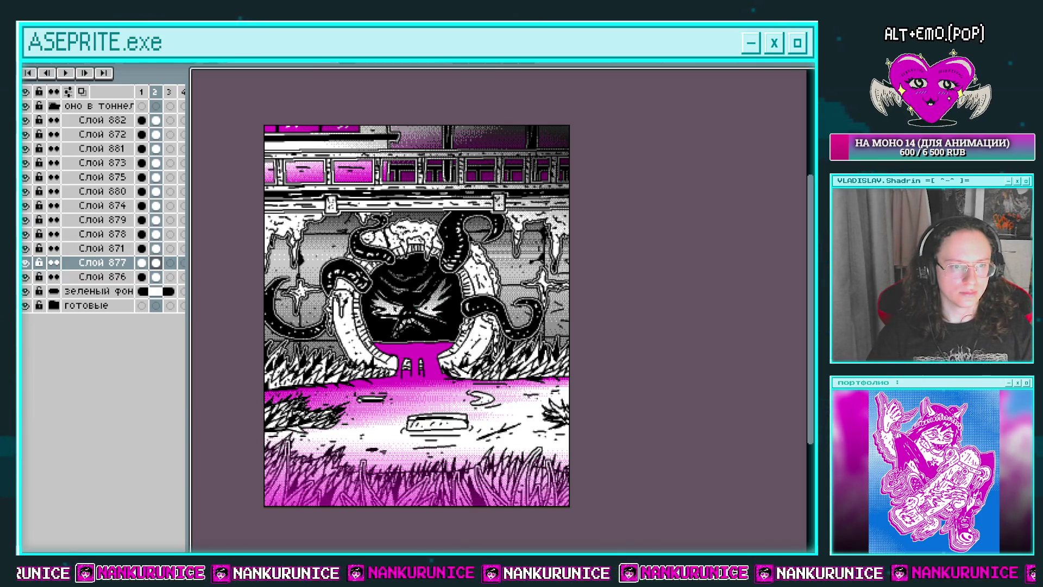
key(shift+r)
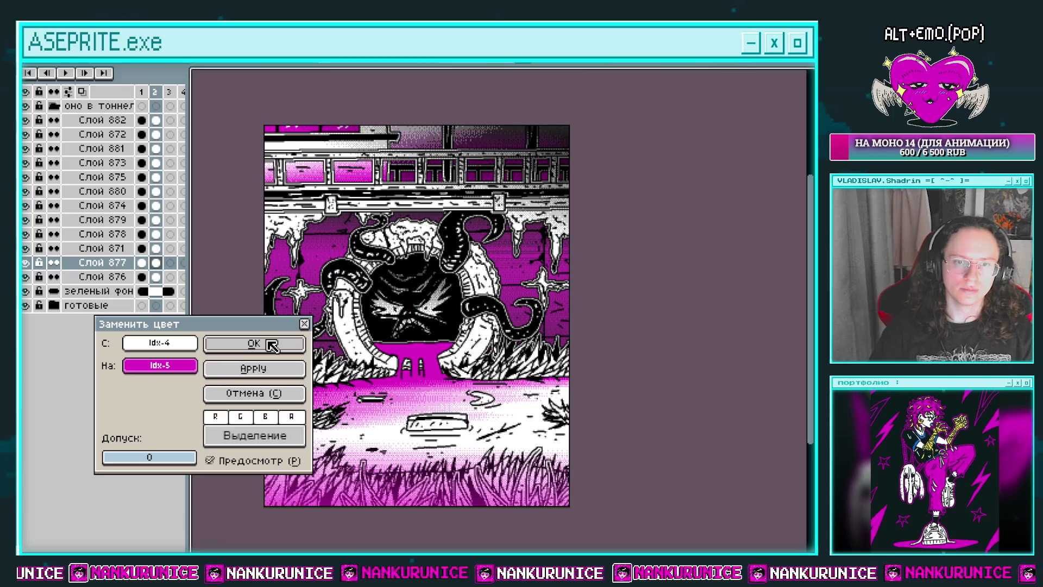
click(272, 349)
key(Left)
key(Right)
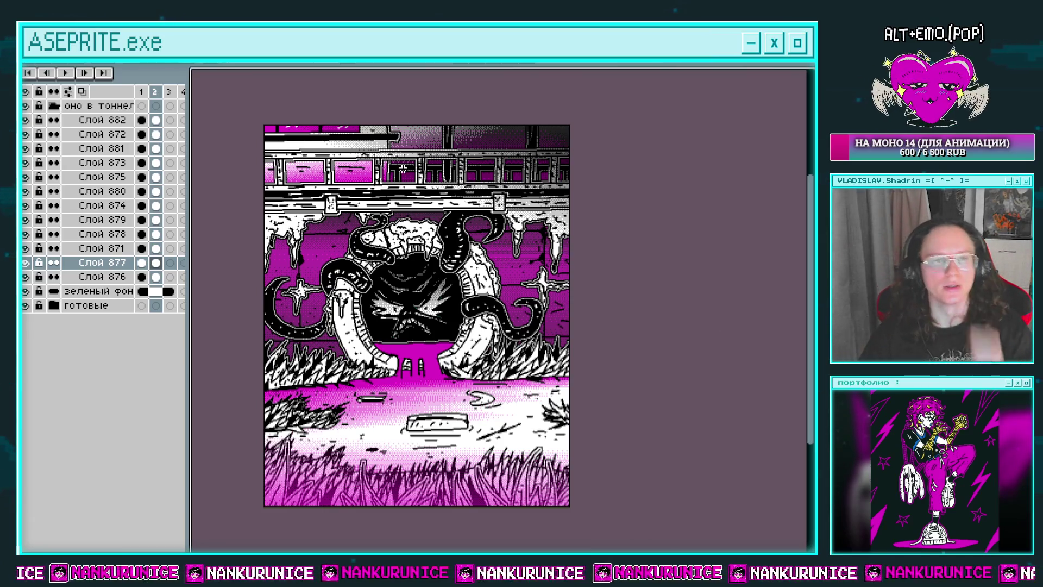
key(Left)
key(alt+f)
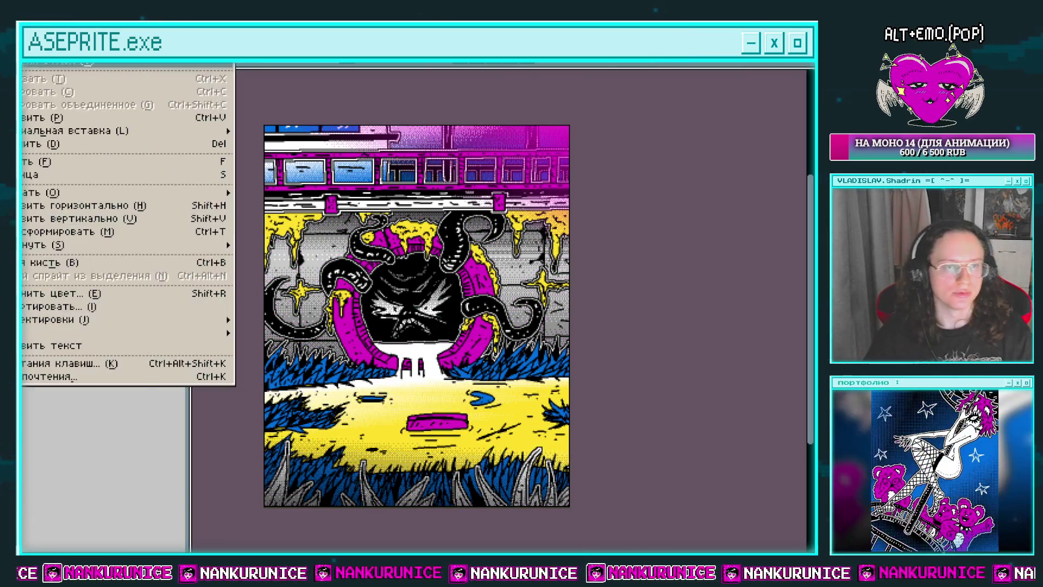
Export the full-colour frame as оно в тоннеле.PNG into the ОНО folder
mouse_move(35, 135)
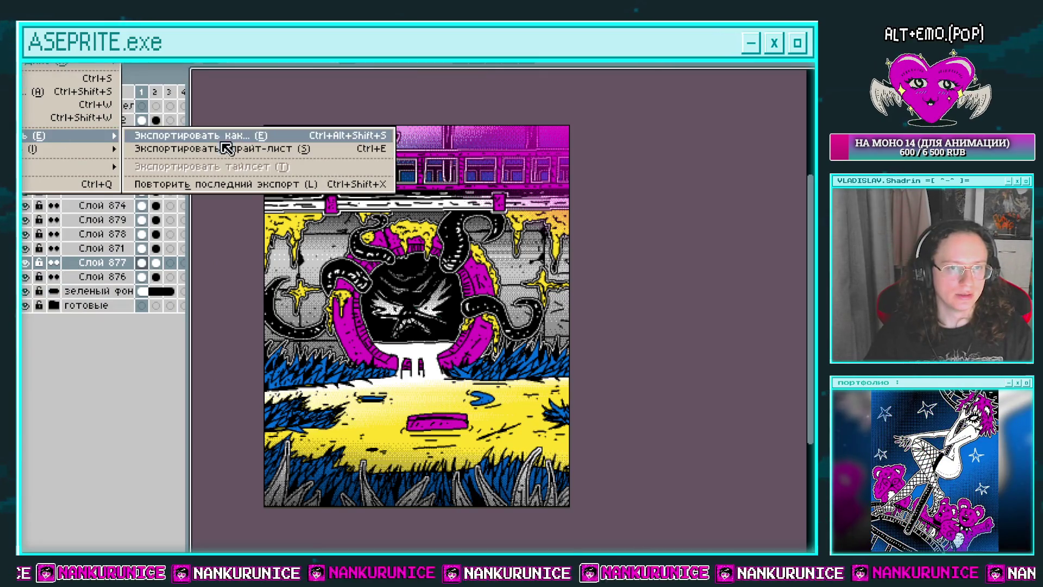
click(222, 139)
click(636, 184)
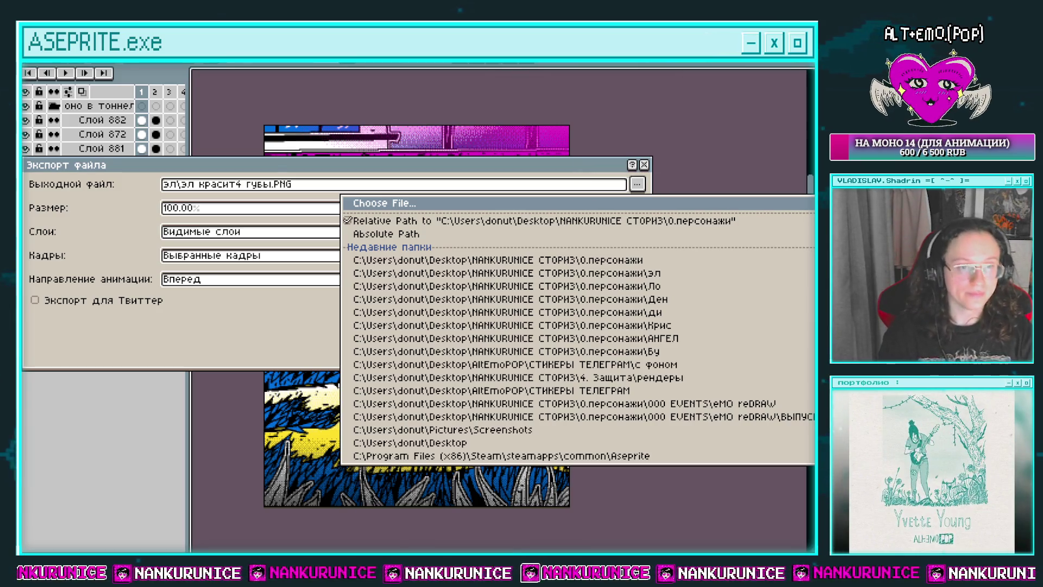
click(101, 259)
key(Return)
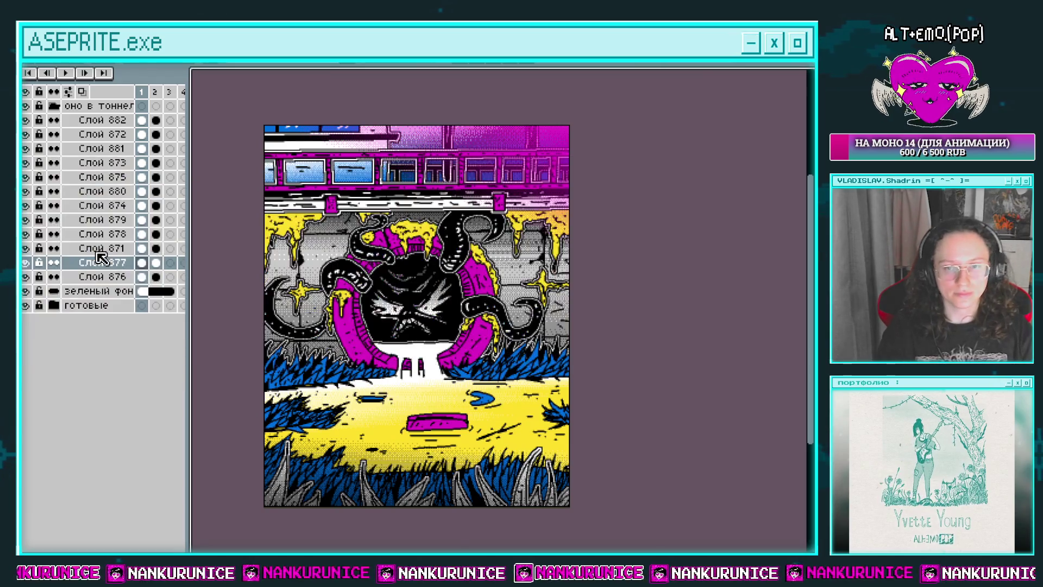
Export the magenta-white-grey frame 2 as a PNG with the same settings
key(Right)
key(ctrl+alt+shift+s)
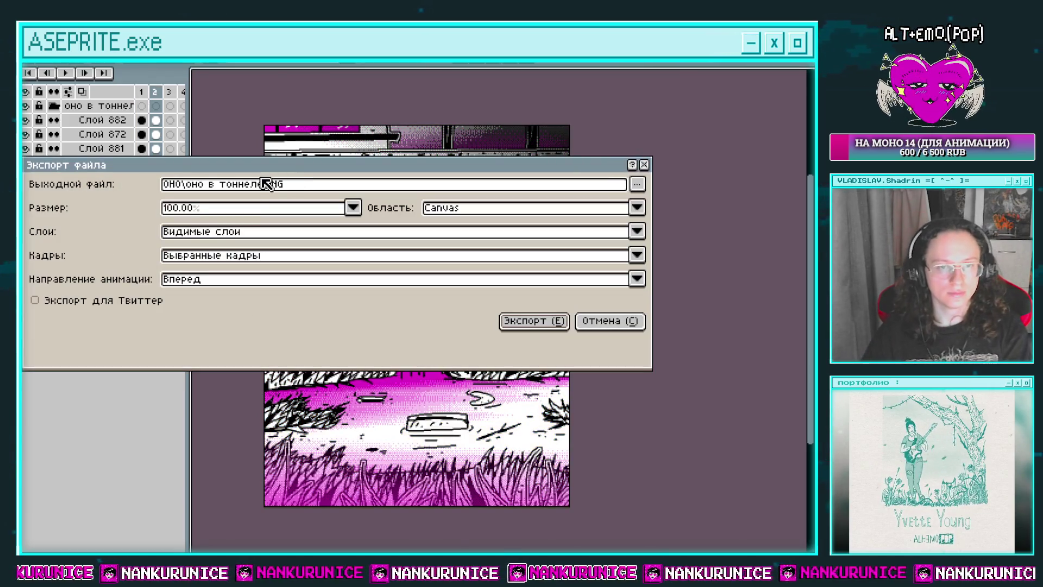
key(Return)
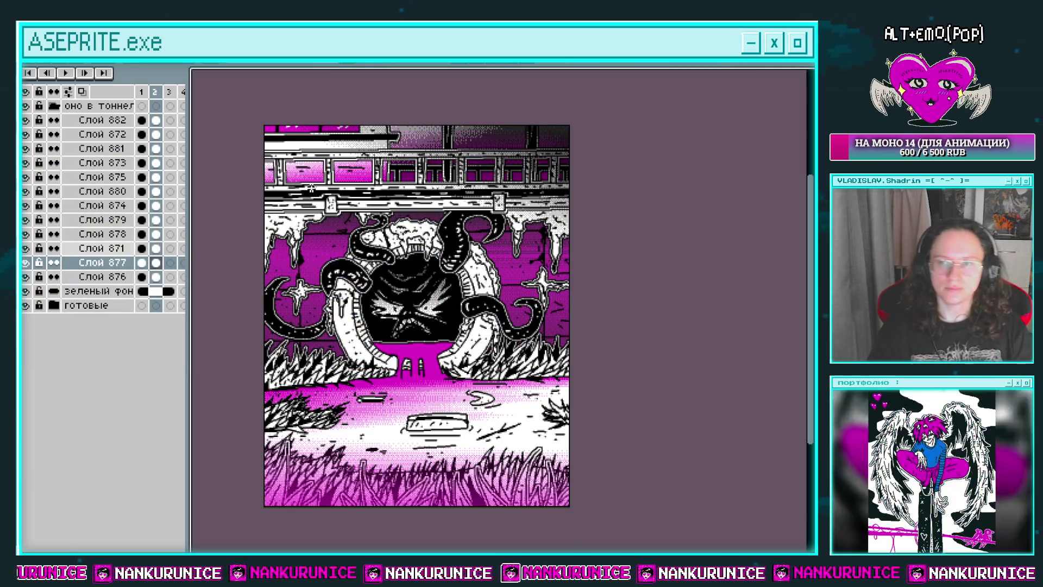
Move the tunnel-monster layer group into the готовые group of finished pieces
click(54, 105)
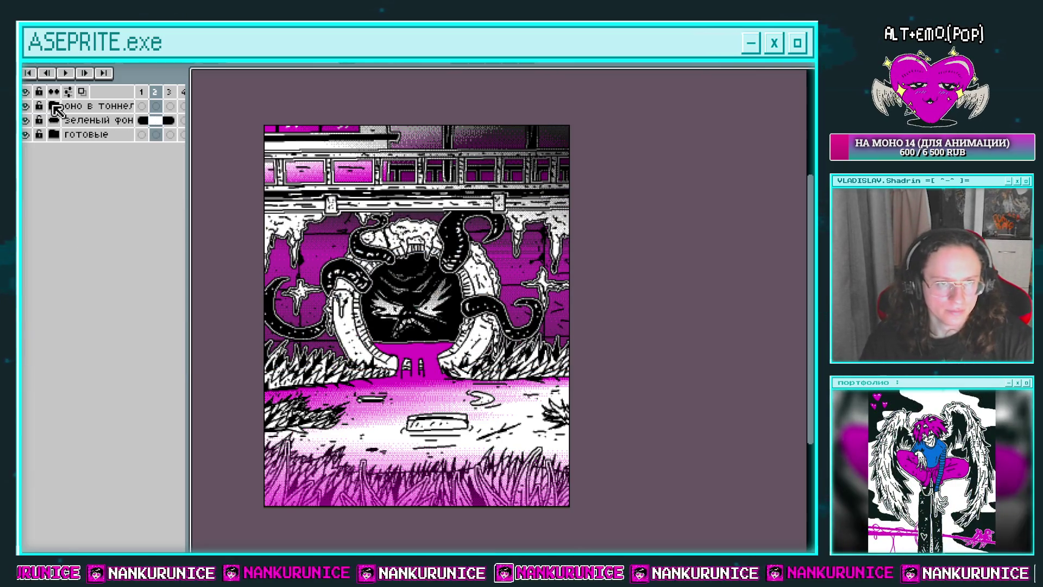
click(54, 135)
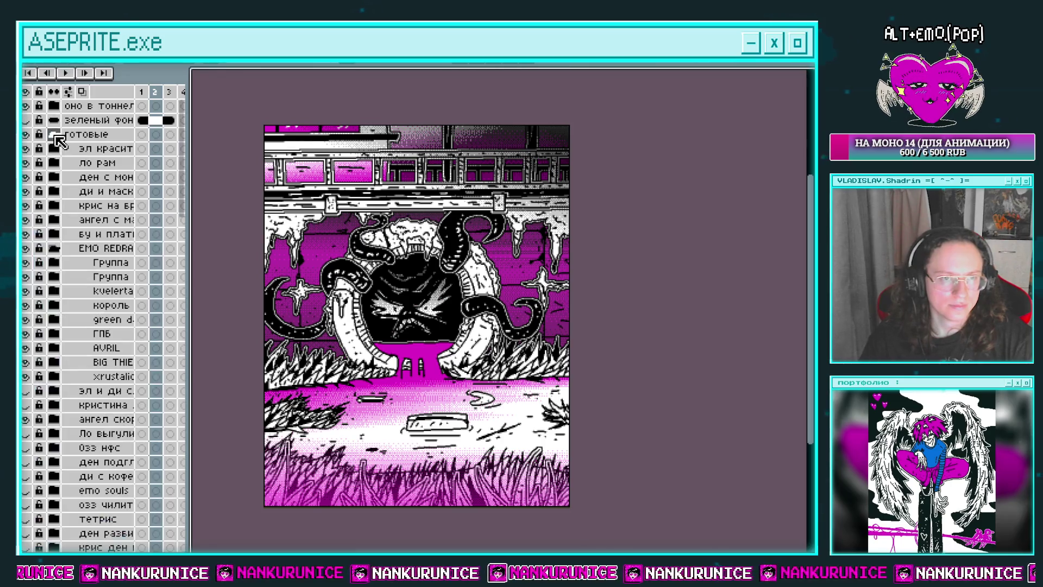
click(71, 106)
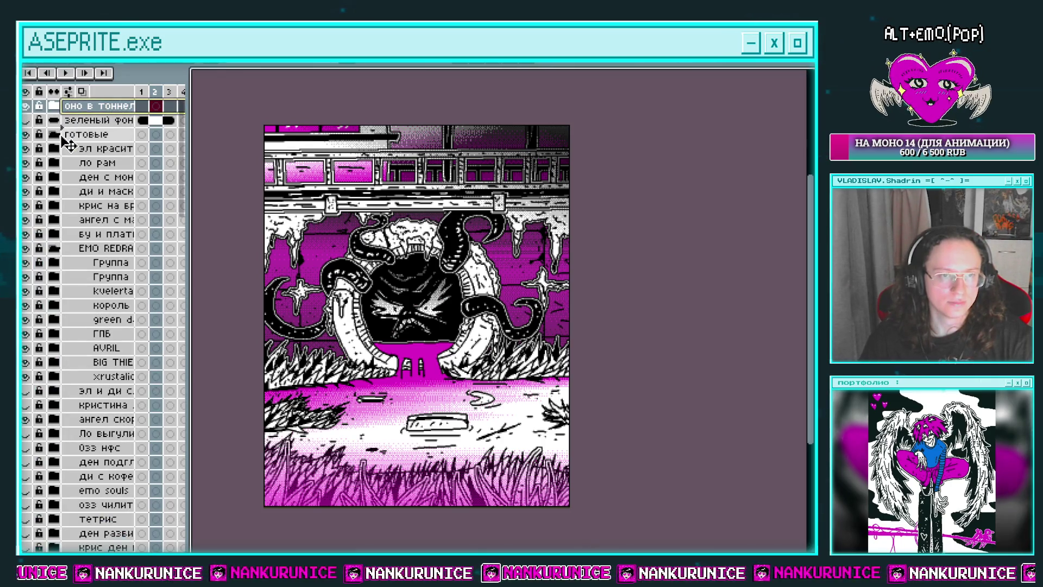
drag(70, 106, 65, 136)
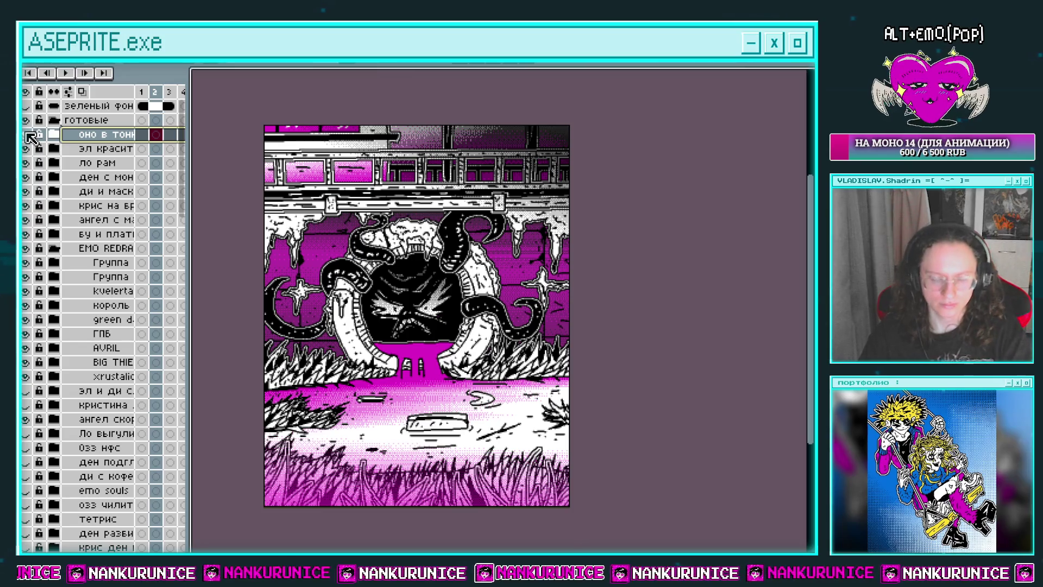
On frame 1, hide the finished pieces one by one to review each artwork
key(Left)
click(25, 135)
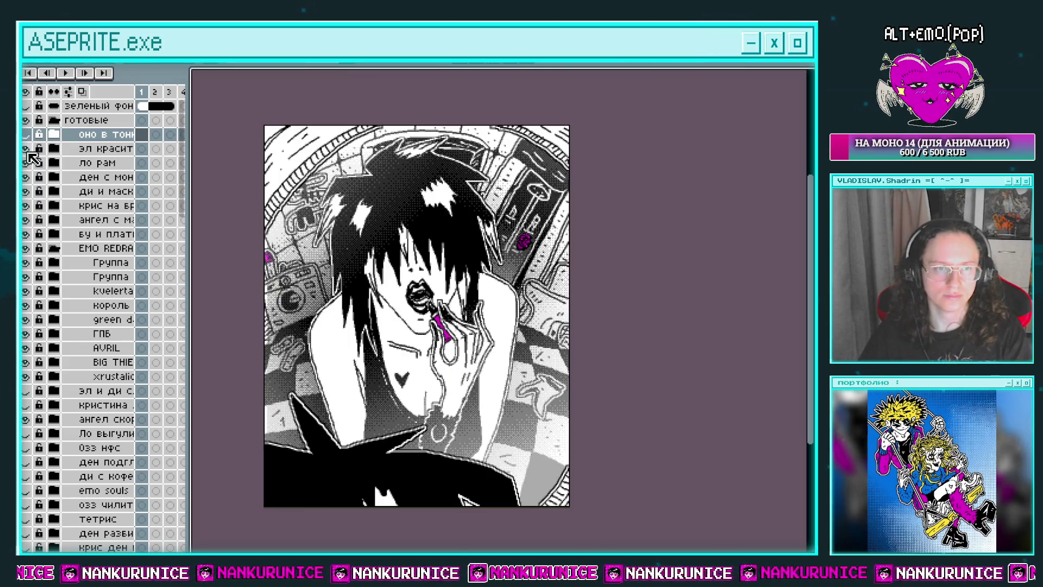
click(28, 151)
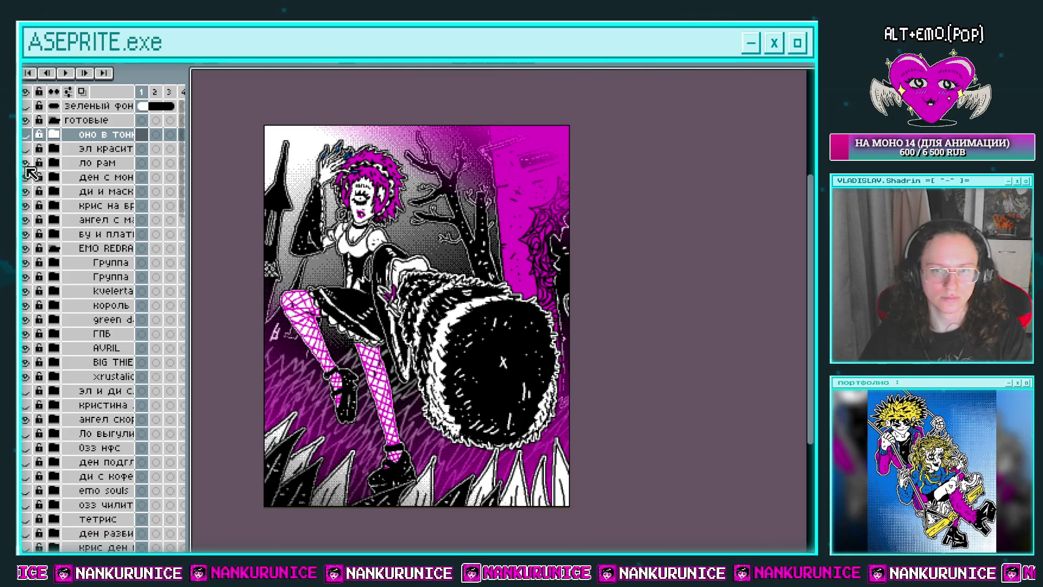
click(26, 164)
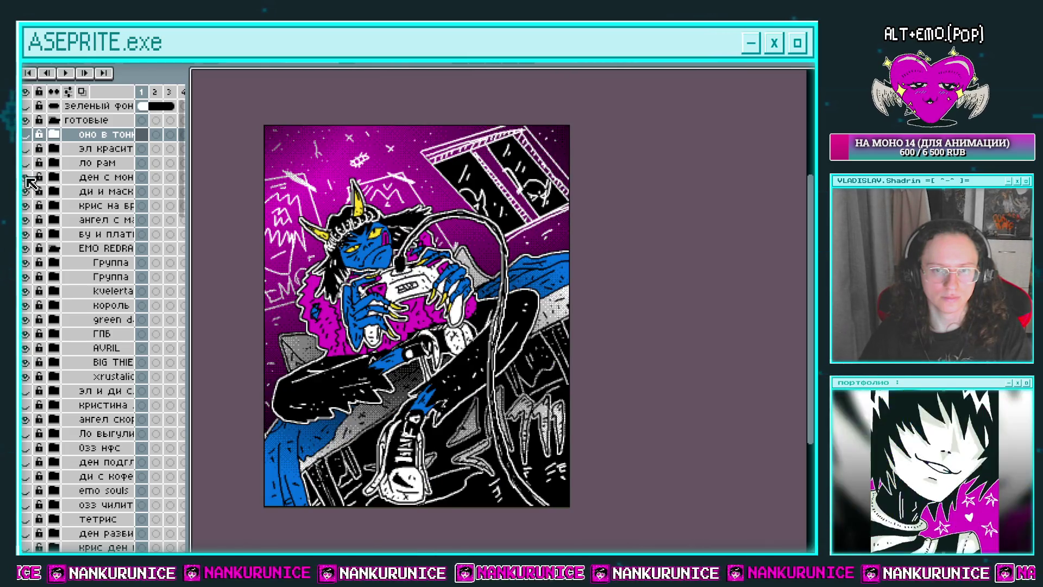
click(26, 179)
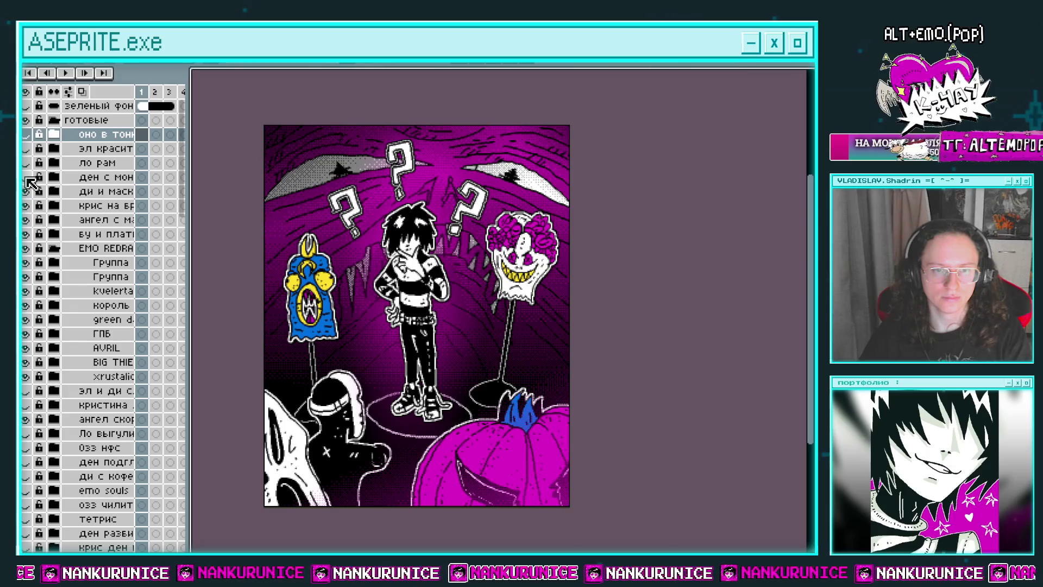
click(26, 193)
click(26, 207)
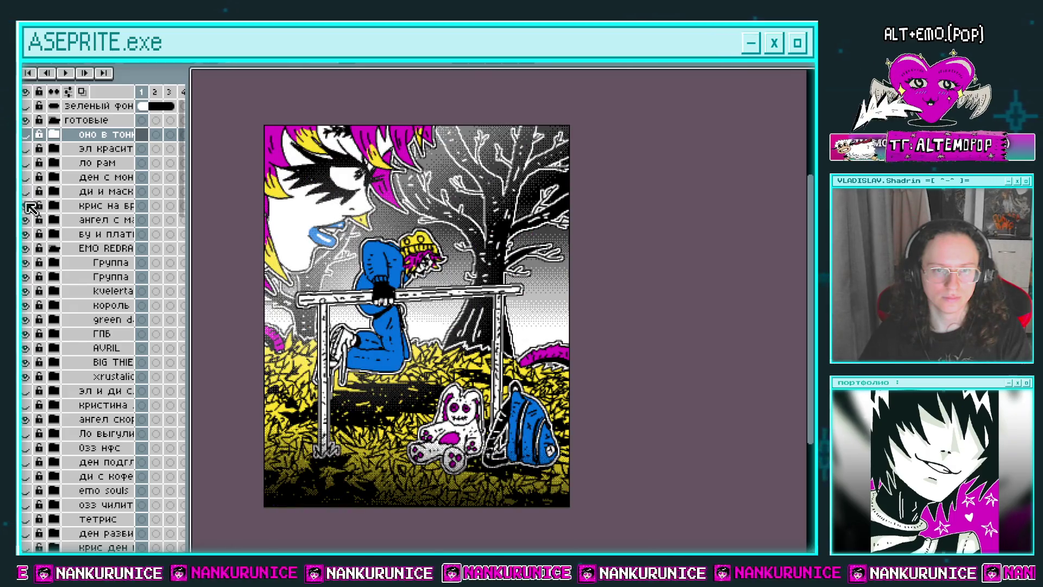
click(26, 221)
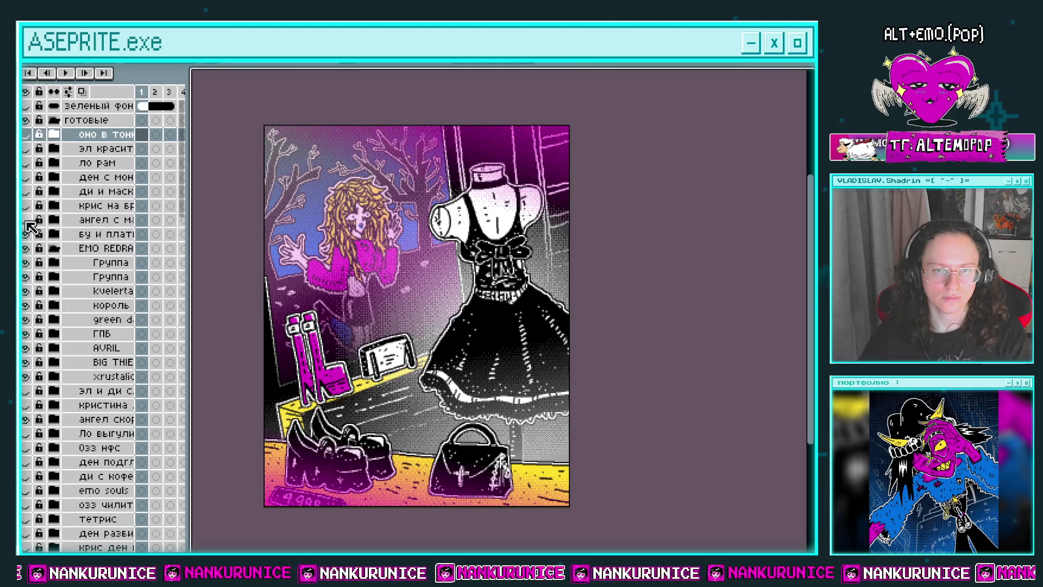
Show all the finished pieces again, collapse готовые, and save the document
click(26, 220)
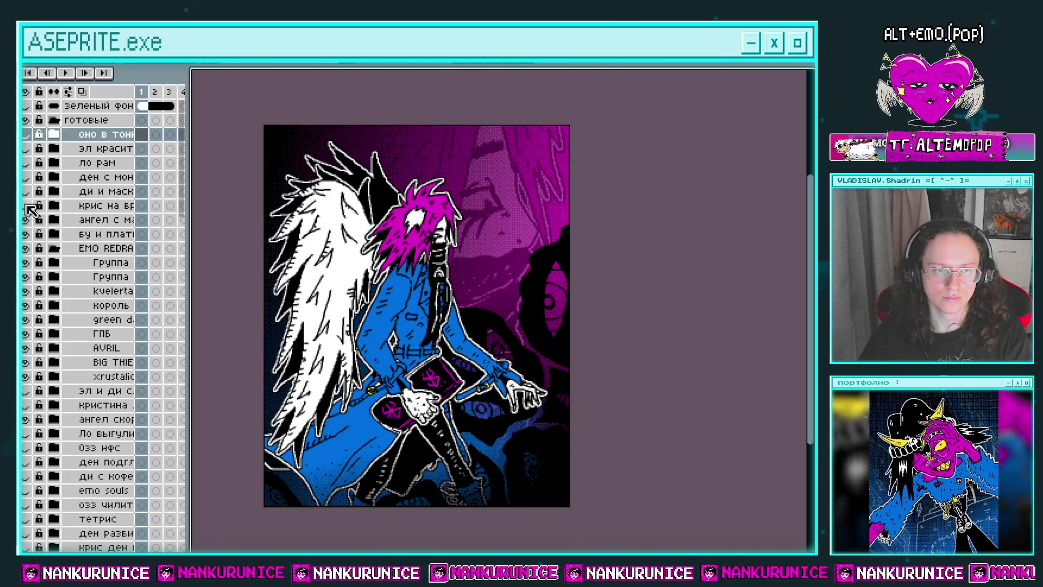
click(25, 206)
click(26, 191)
click(26, 177)
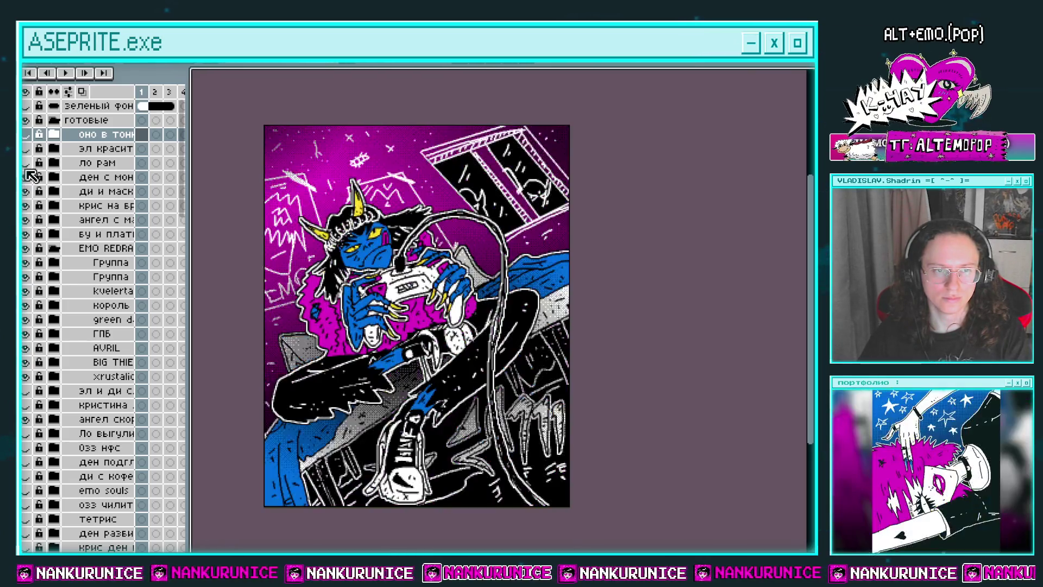
click(25, 163)
click(25, 148)
click(26, 134)
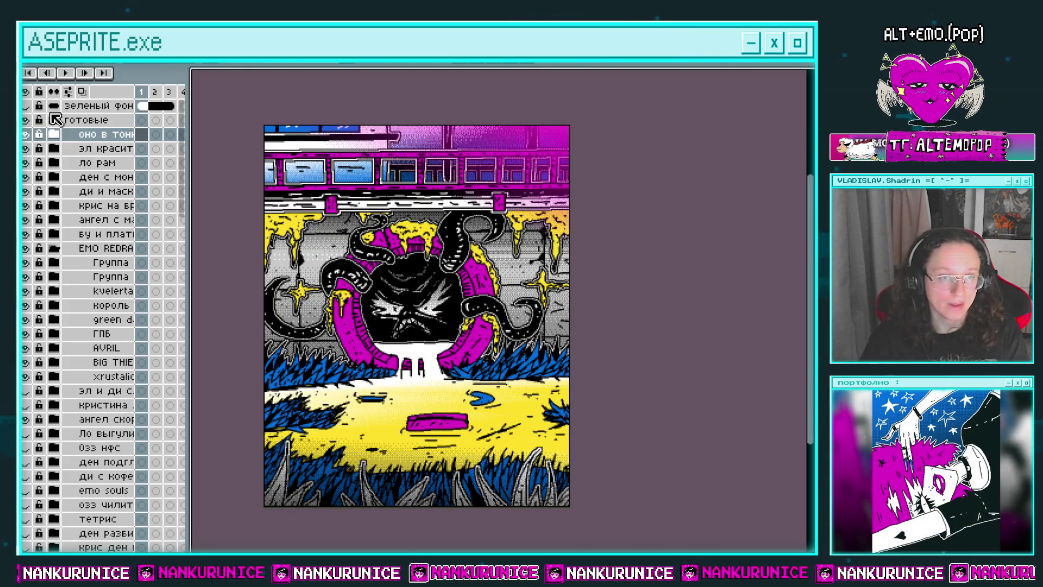
click(54, 120)
key(ctrl+s)
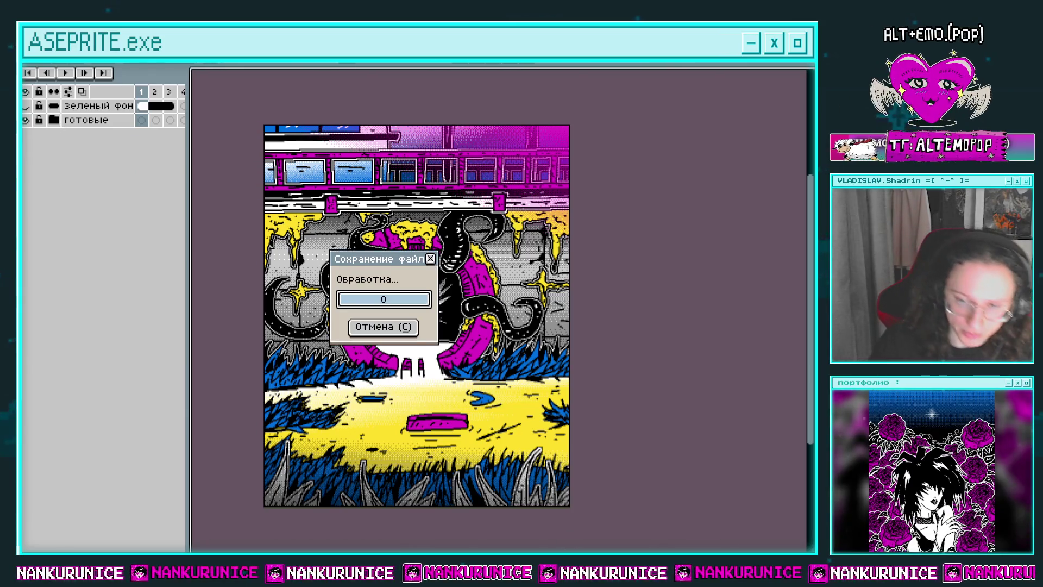
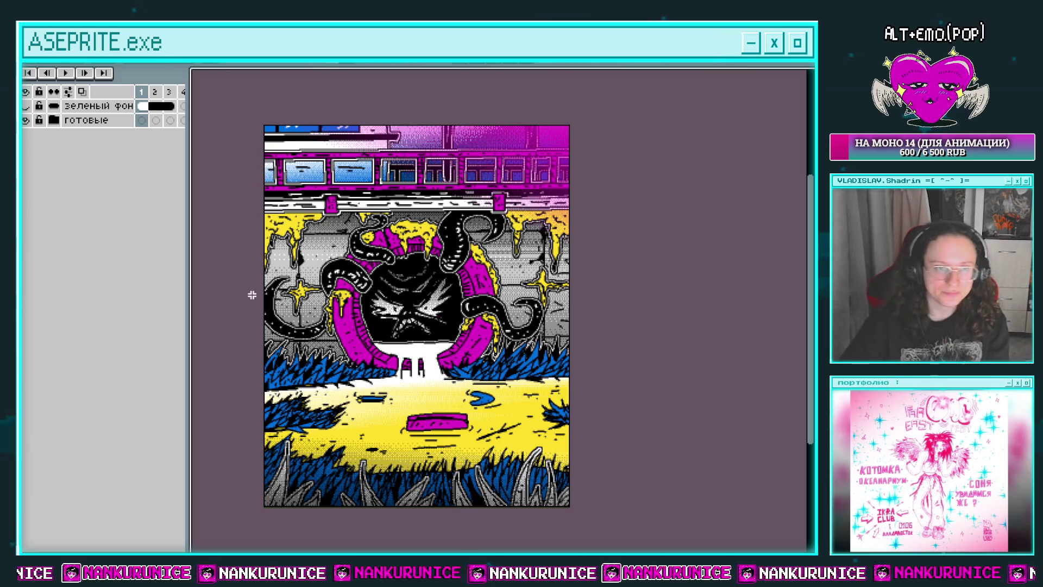
Make the teal 'зеленый фон' layer visible and add the empty layer Слой 883 above it
click(25, 106)
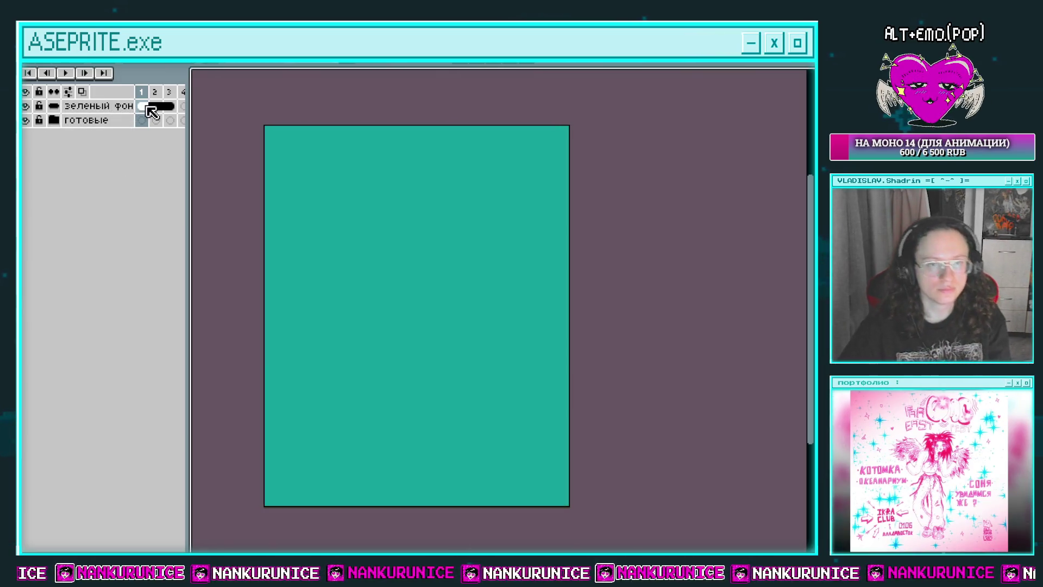
key(shift+n)
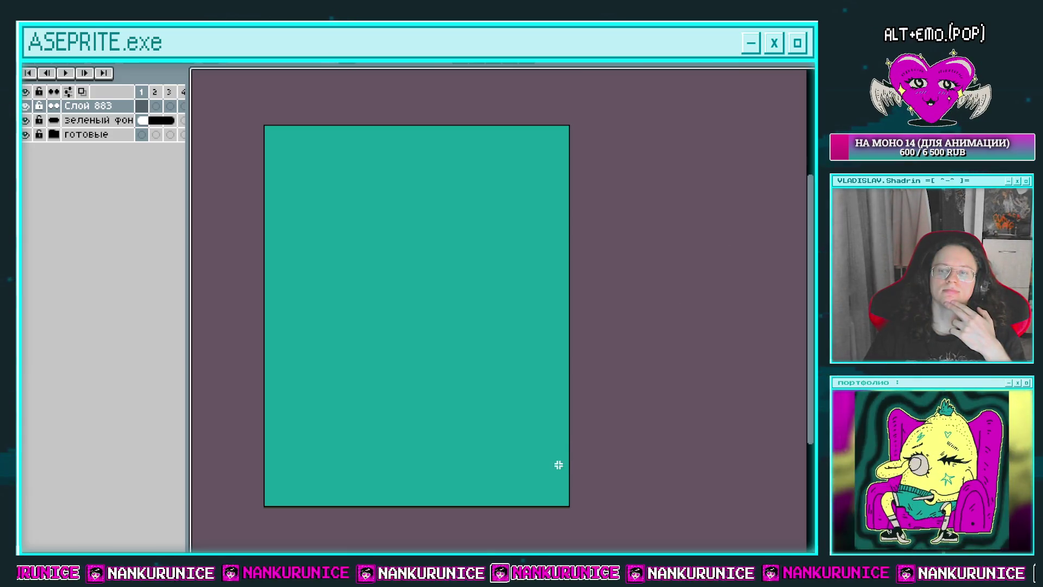
Select Слой 883's first cel, hide the timeline, and draw the first sketch line
click(141, 106)
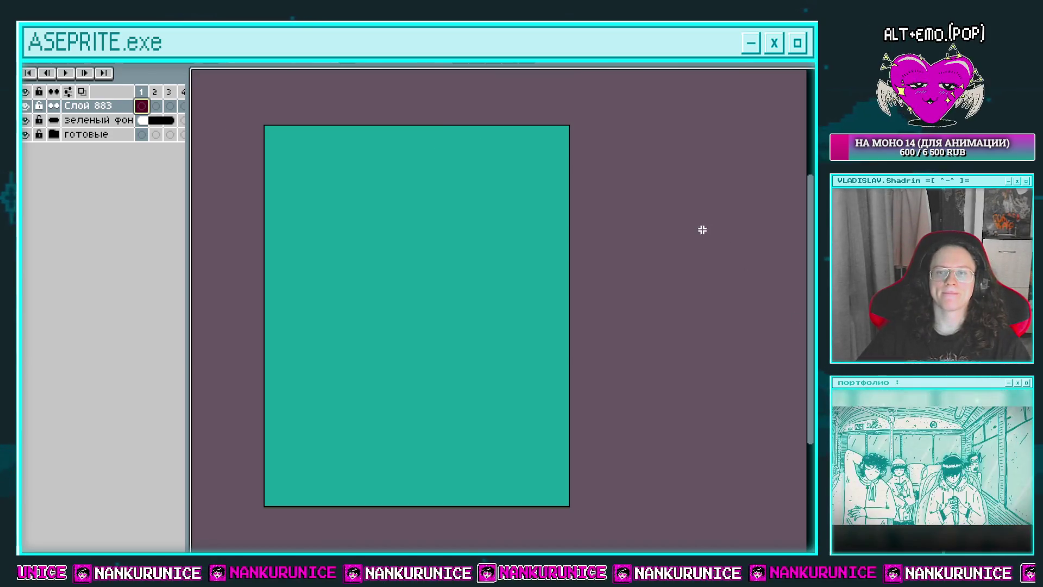
drag(598, 204, 636, 203)
key(Tab)
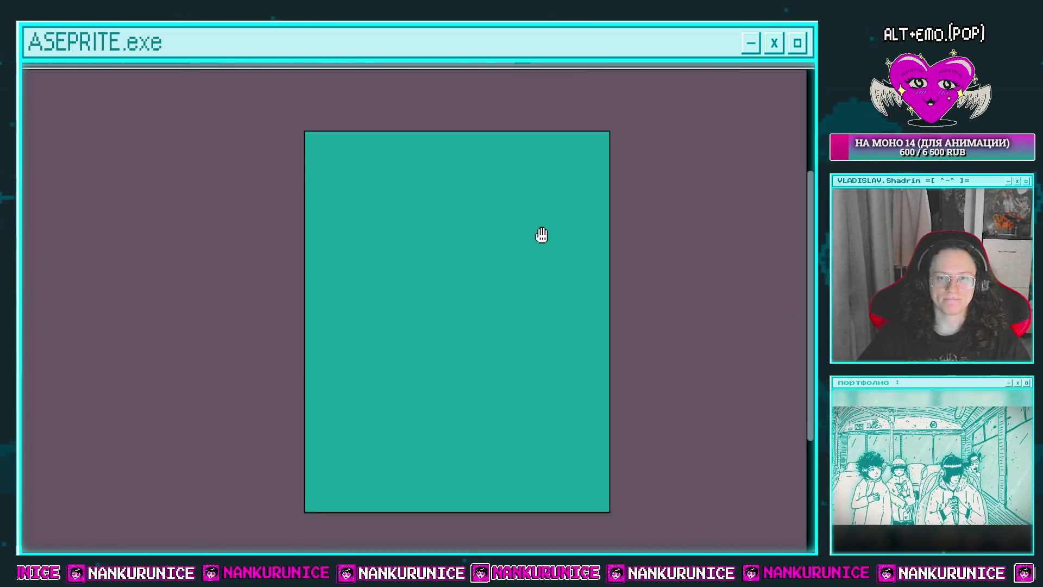
mouse_move(541, 234)
mouse_down()
mouse_move(485, 198)
mouse_move(462, 240)
mouse_up()
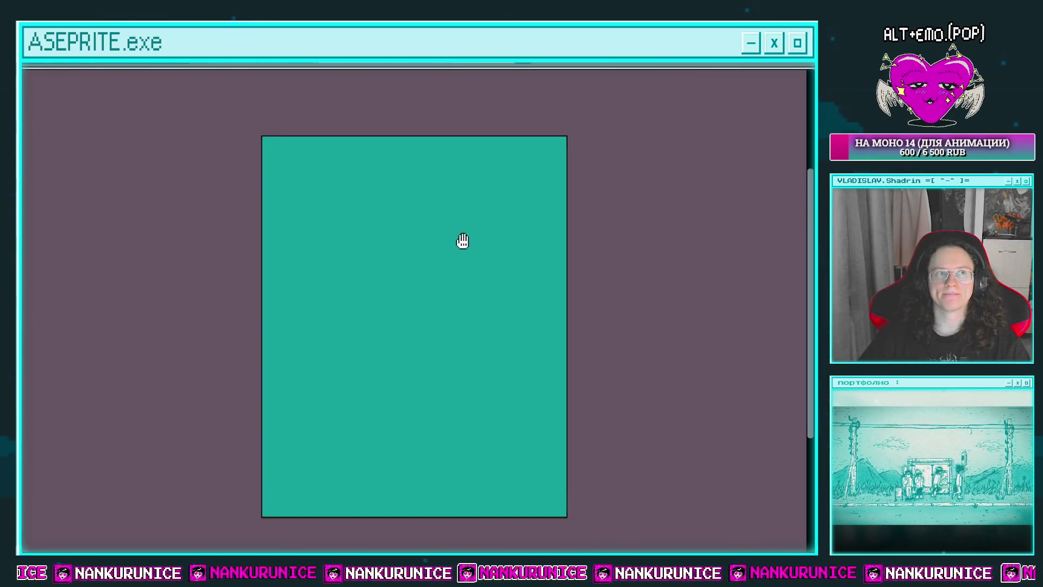
drag(462, 241, 449, 221)
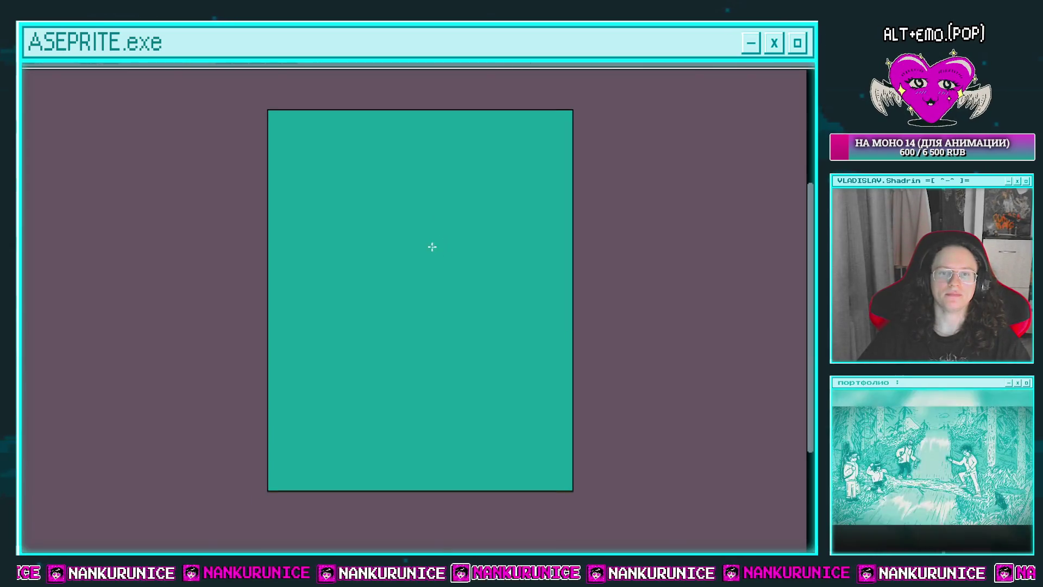
drag(350, 297, 339, 320)
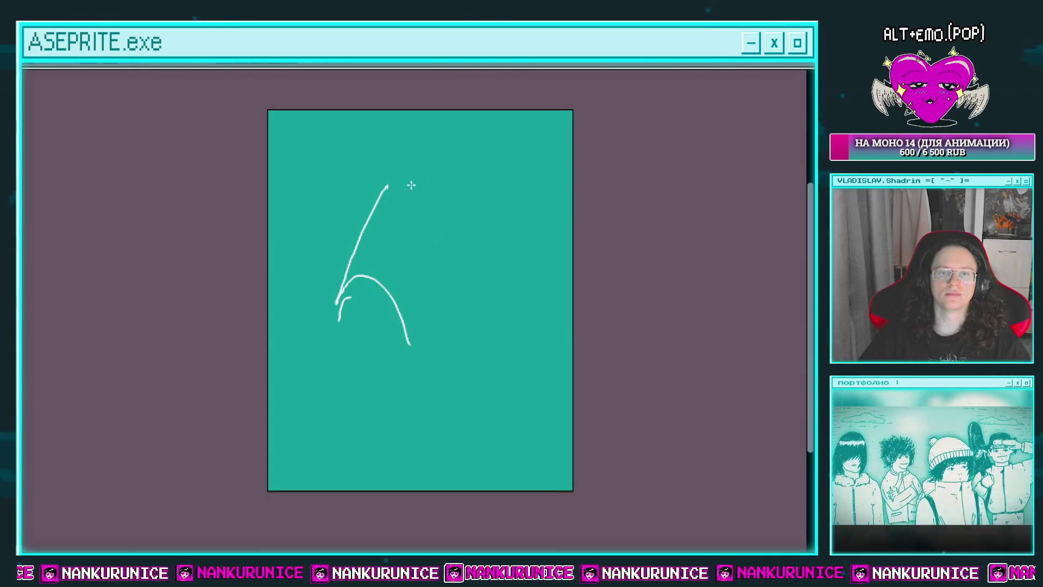
mouse_move(463, 261)
mouse_down()
mouse_move(440, 177)
mouse_move(460, 198)
mouse_move(459, 215)
mouse_up()
Sketch a face curve, spiky hair strands at the top, and the shoulder and arm lines
drag(472, 220, 478, 222)
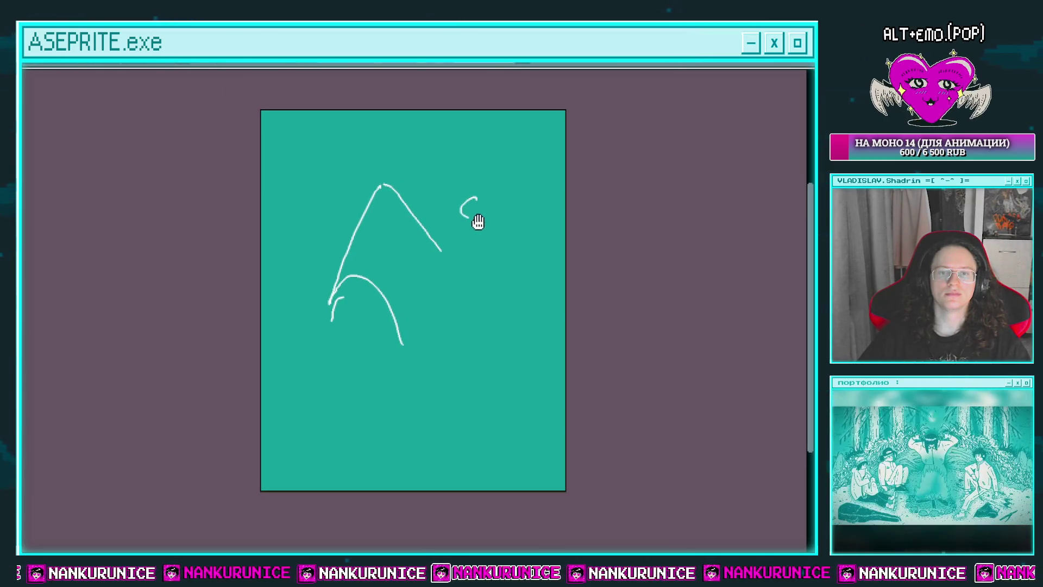
mouse_move(500, 166)
mouse_down()
mouse_move(474, 171)
mouse_move(555, 145)
mouse_move(528, 170)
mouse_up()
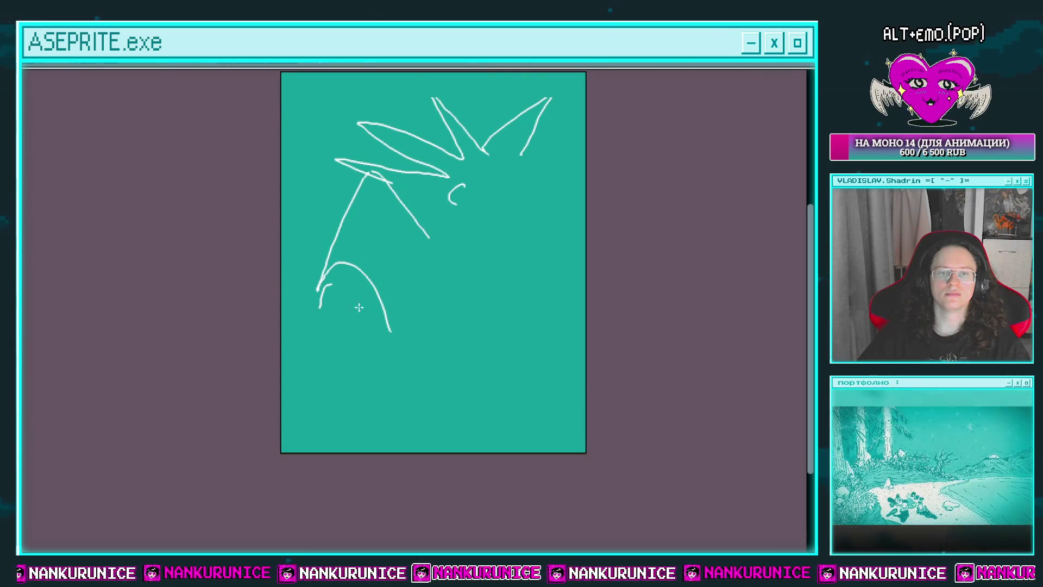
drag(393, 324, 384, 354)
drag(324, 305, 284, 430)
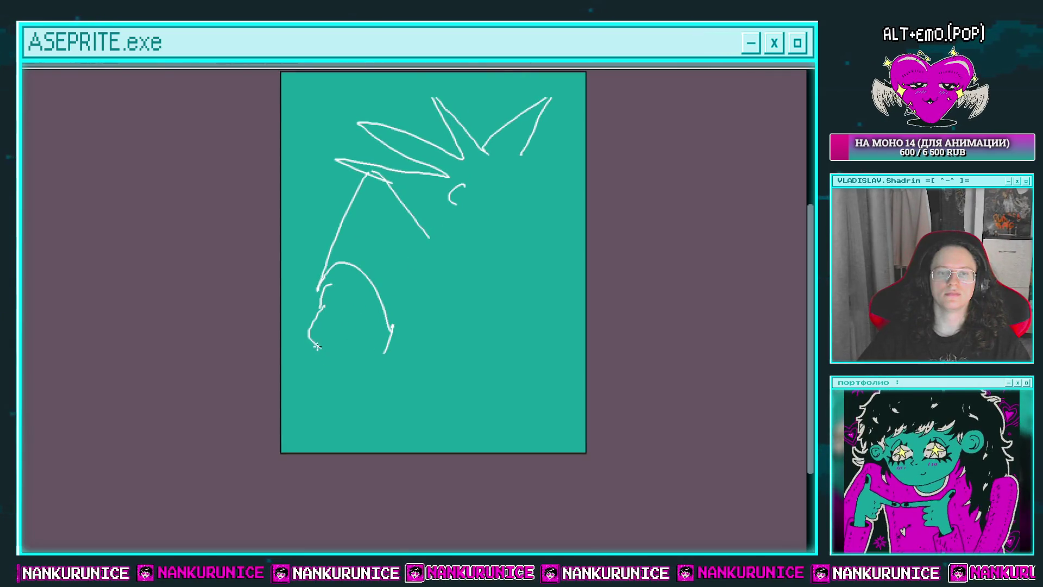
drag(391, 352, 354, 452)
drag(390, 394, 350, 393)
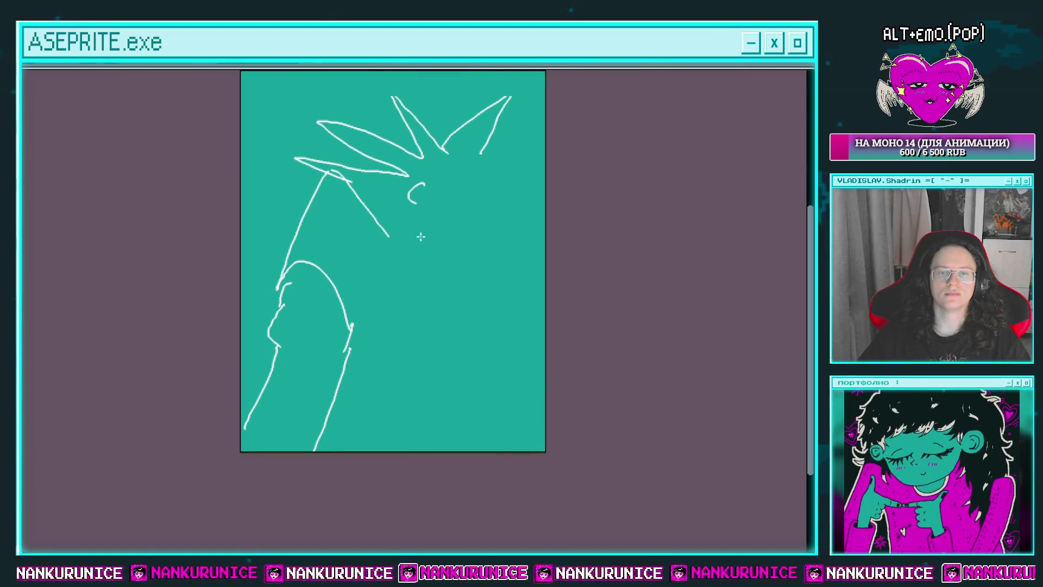
Add the jawline and extra hair spikes, undo a stray chin stroke, and select everything
mouse_move(431, 249)
mouse_down()
mouse_move(424, 265)
mouse_move(467, 249)
mouse_up()
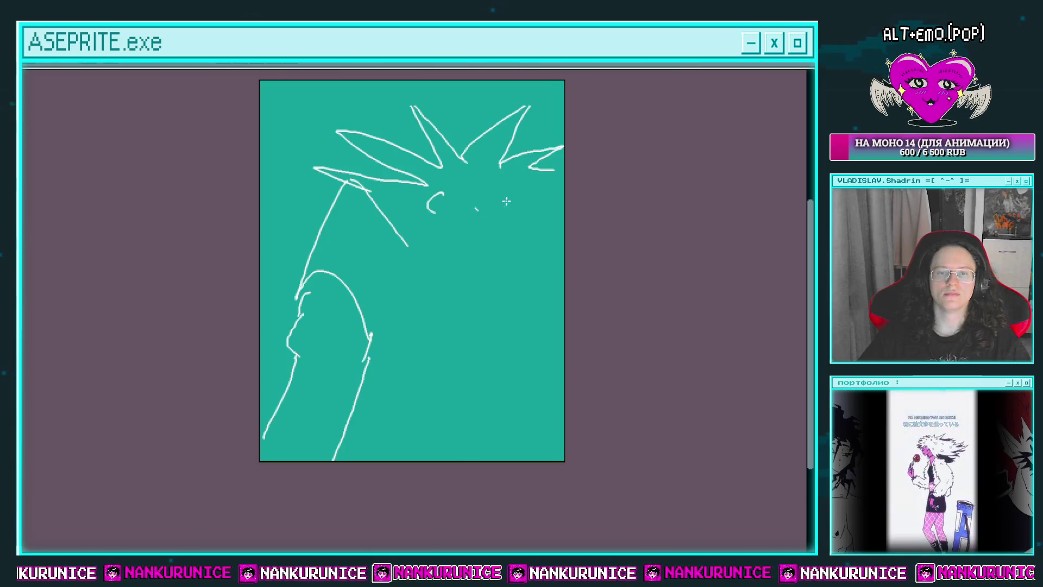
mouse_move(458, 249)
mouse_down()
mouse_move(473, 214)
mouse_move(513, 218)
mouse_move(520, 235)
mouse_move(480, 235)
mouse_up()
key(ctrl+z)
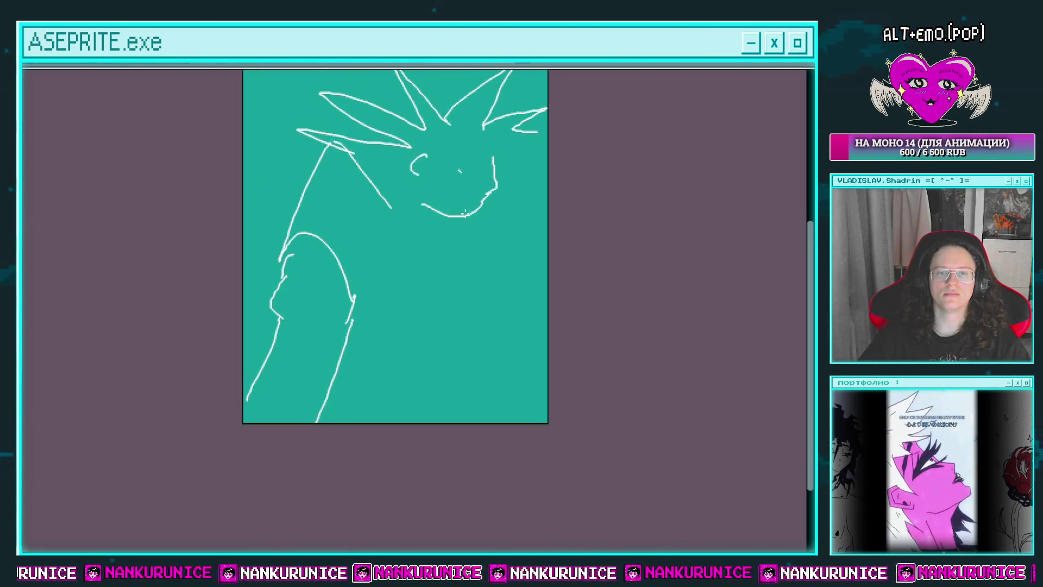
drag(447, 279, 457, 261)
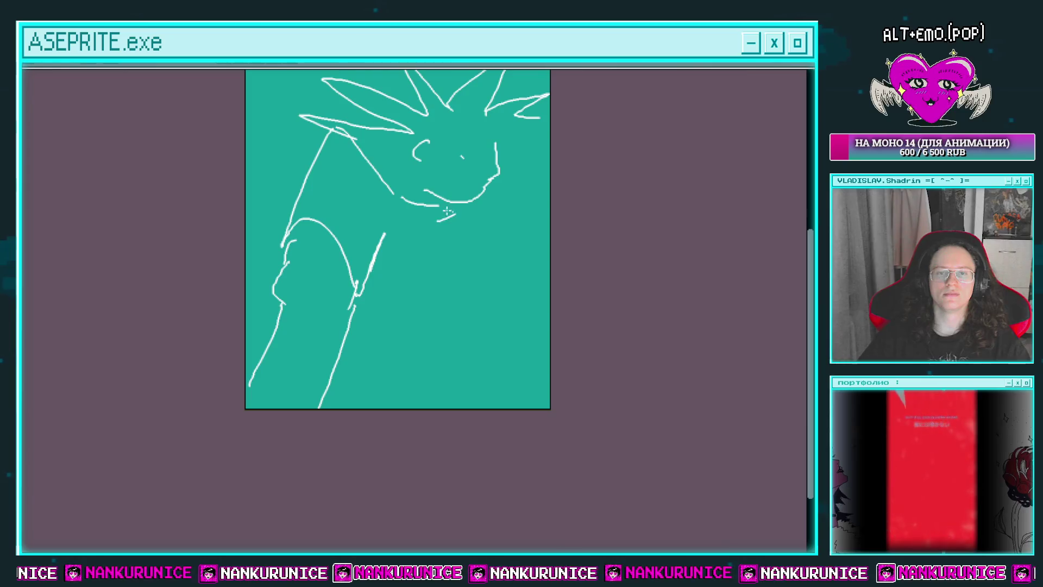
drag(446, 211, 429, 233)
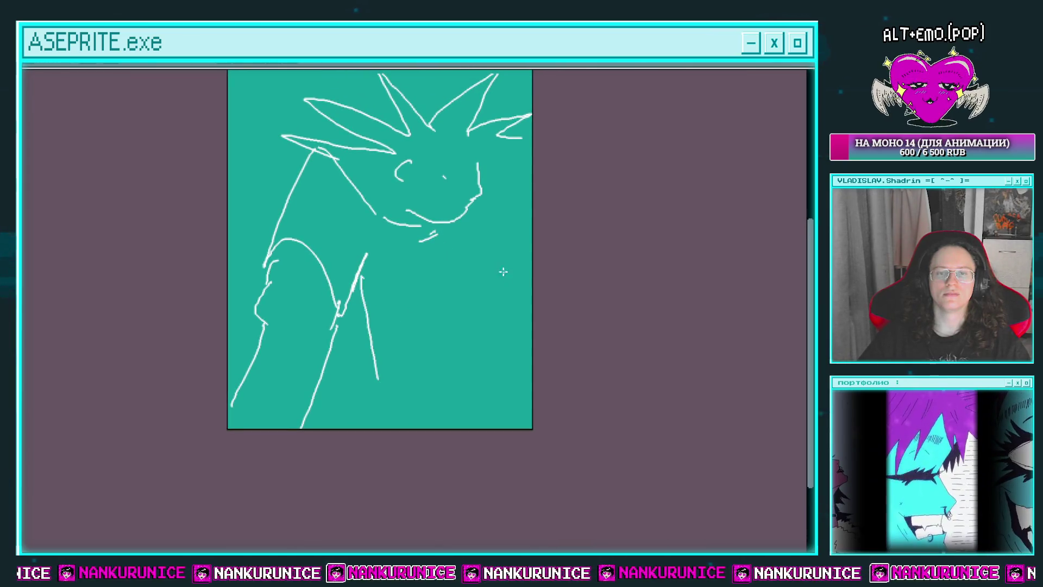
key(ctrl+a)
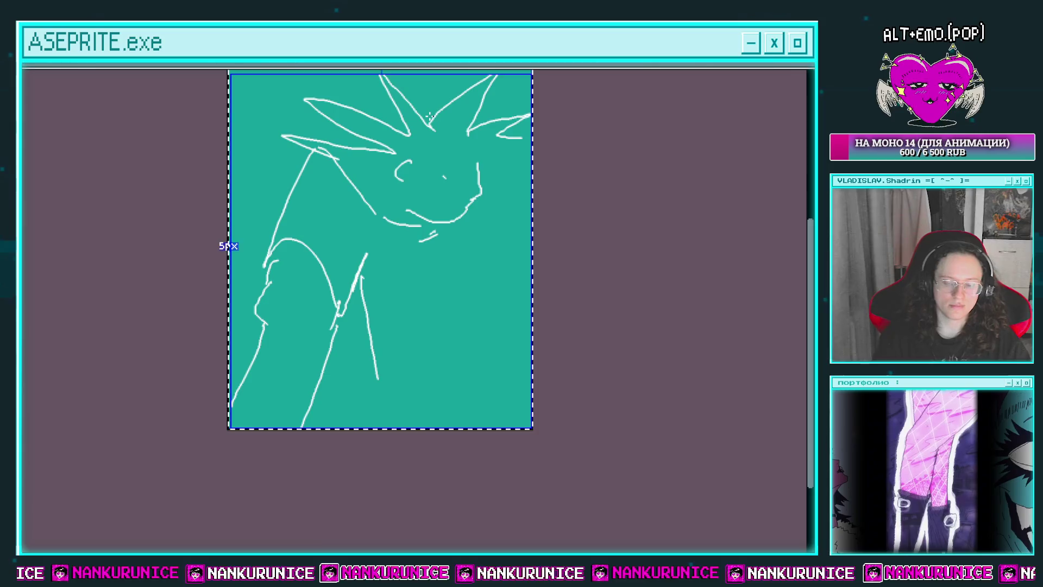
Delete the creature sketch, rough in a new head shape, then delete that attempt as well
key(Delete)
drag(564, 202, 559, 230)
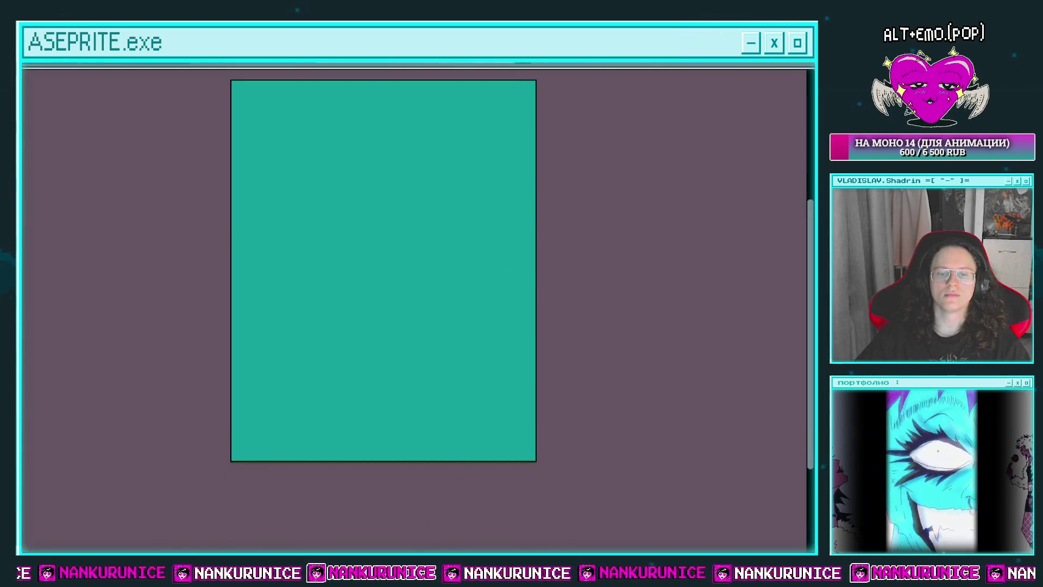
mouse_move(429, 350)
mouse_down()
mouse_move(522, 250)
mouse_move(490, 186)
mouse_move(433, 191)
mouse_move(408, 222)
mouse_move(398, 218)
mouse_move(400, 237)
mouse_move(420, 229)
mouse_move(397, 255)
mouse_up()
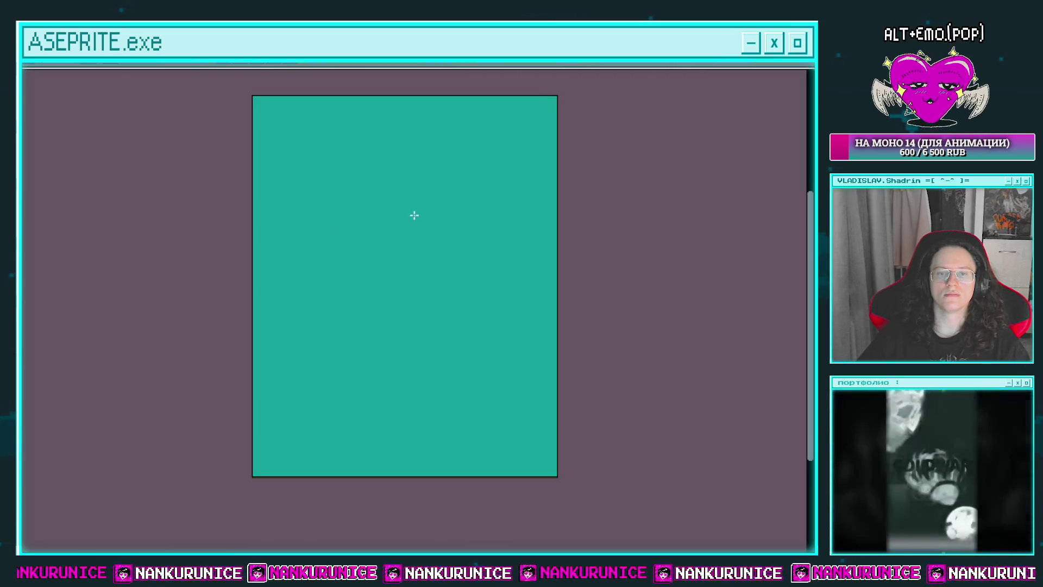
mouse_move(411, 210)
mouse_down()
mouse_move(456, 261)
mouse_move(406, 266)
mouse_move(414, 307)
mouse_up()
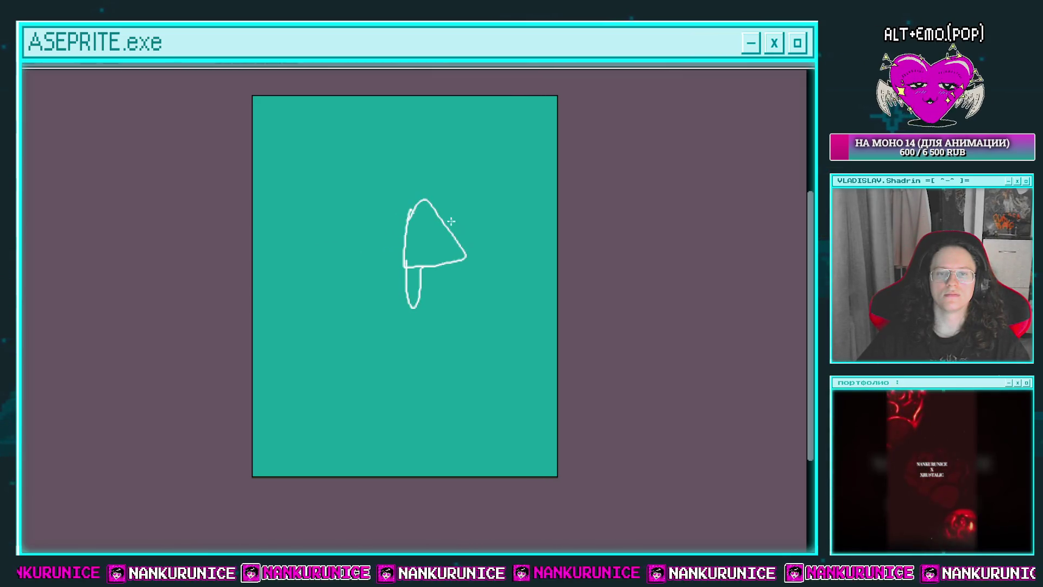
mouse_move(451, 221)
mouse_down()
mouse_move(557, 203)
mouse_move(457, 239)
mouse_move(501, 224)
mouse_move(484, 234)
mouse_move(442, 233)
mouse_up()
key(ctrl+a)
key(Delete)
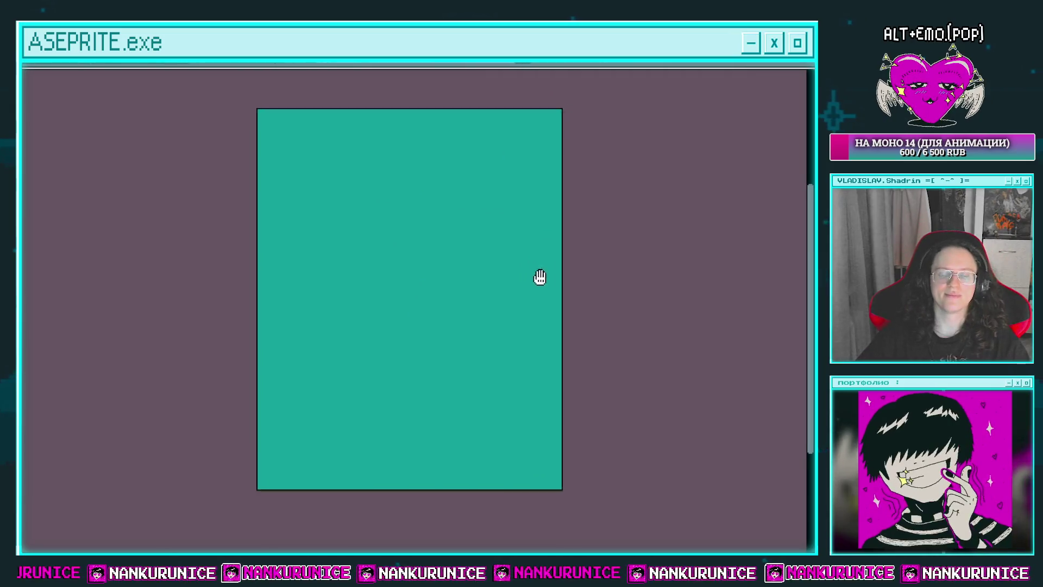
Sketch a fresh spiky-haired round head with a neck line below it
drag(539, 277, 470, 234)
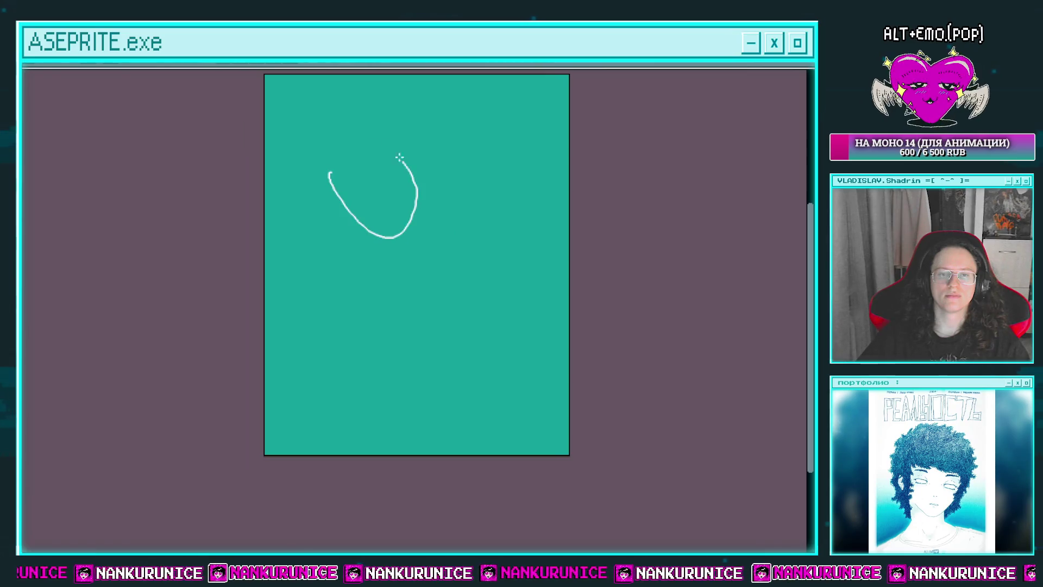
mouse_move(365, 208)
mouse_down()
mouse_move(387, 252)
mouse_move(389, 158)
mouse_up()
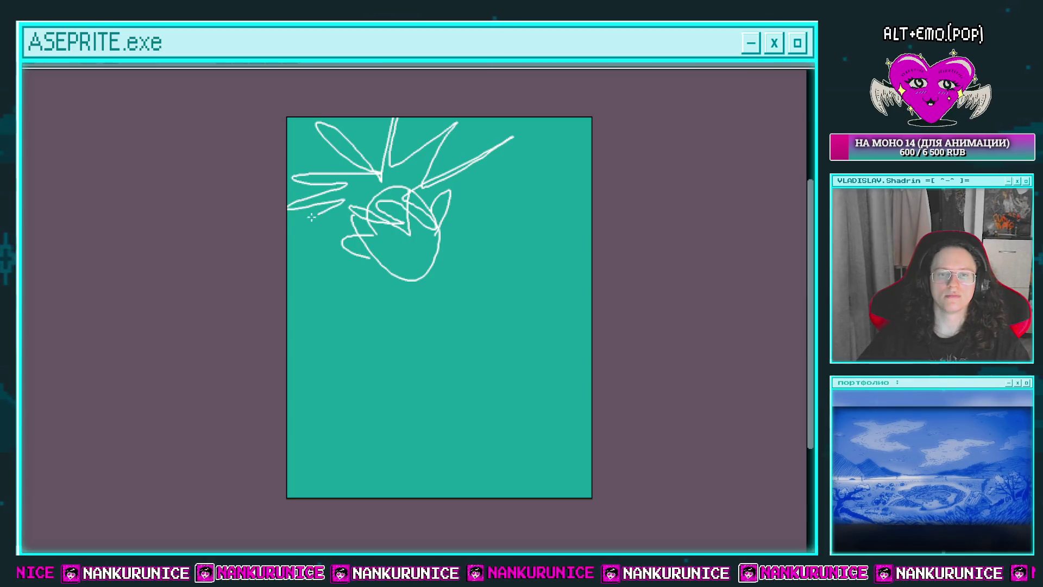
drag(388, 213, 365, 186)
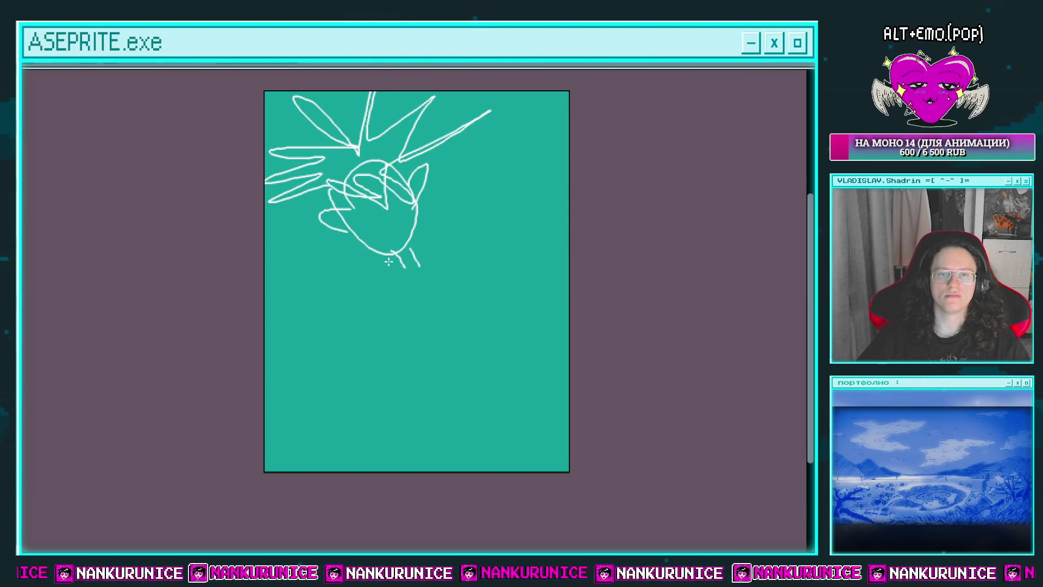
drag(356, 241, 321, 282)
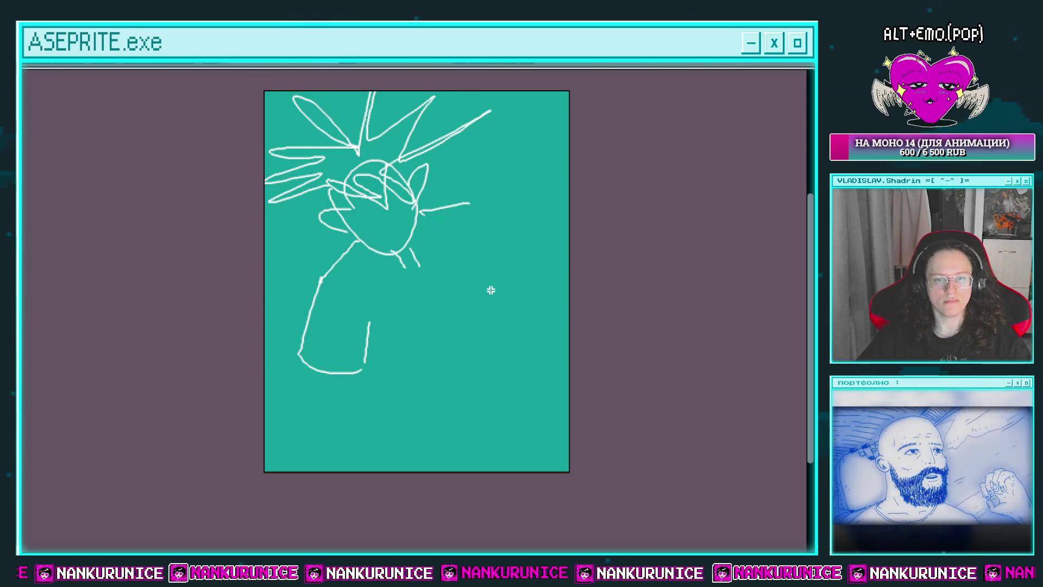
Scale the whole drawing down slightly and bring up the Canvas Size settings
key(ctrl+a)
key(ctrl+d)
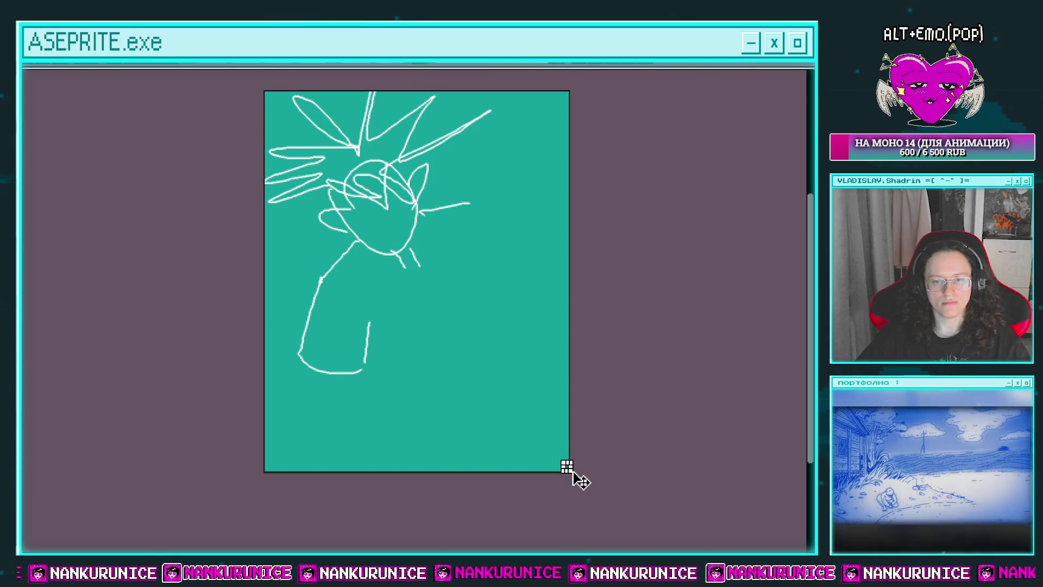
key(ctrl+a)
drag(568, 470, 545, 430)
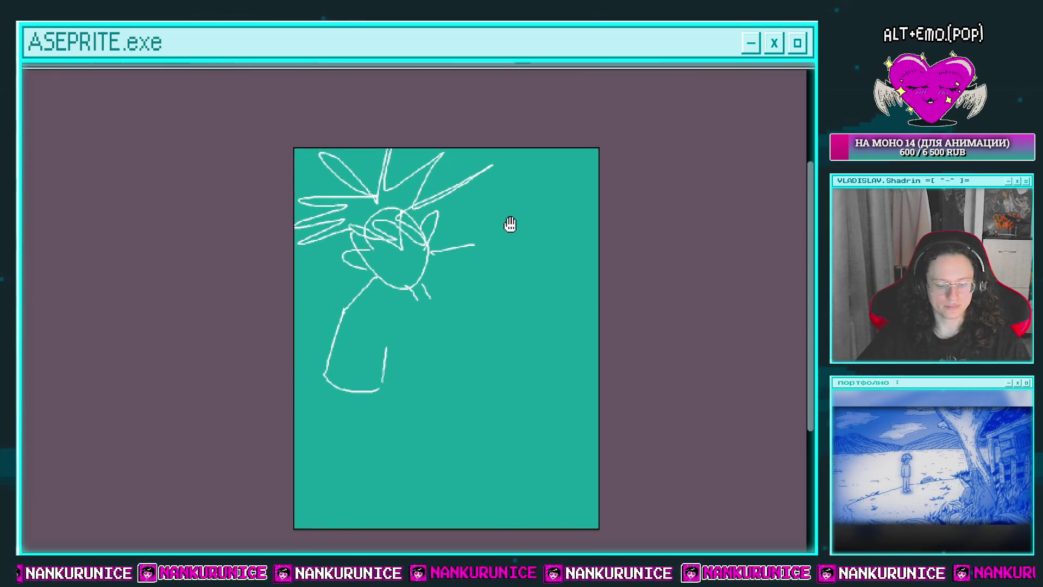
key(ctrl+alt+c)
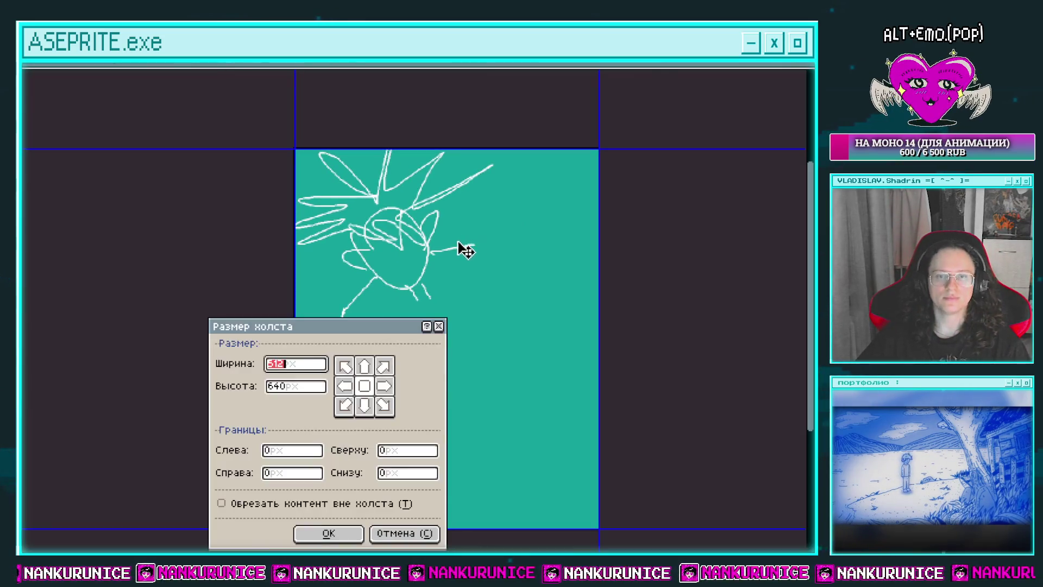
Close Canvas Size unchanged, draw an arm reaching right, and erase its end
key(Escape)
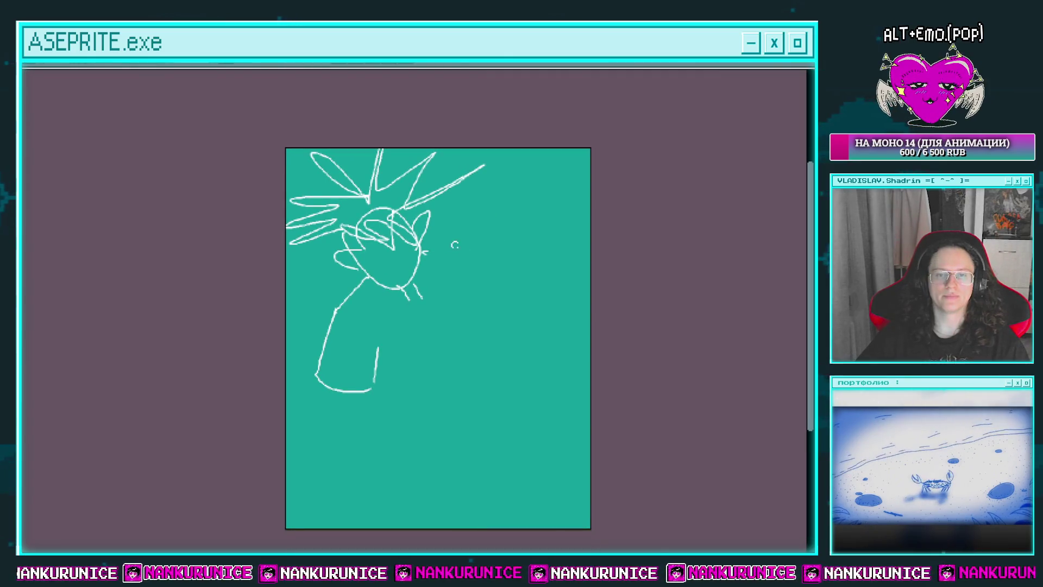
drag(421, 243, 497, 202)
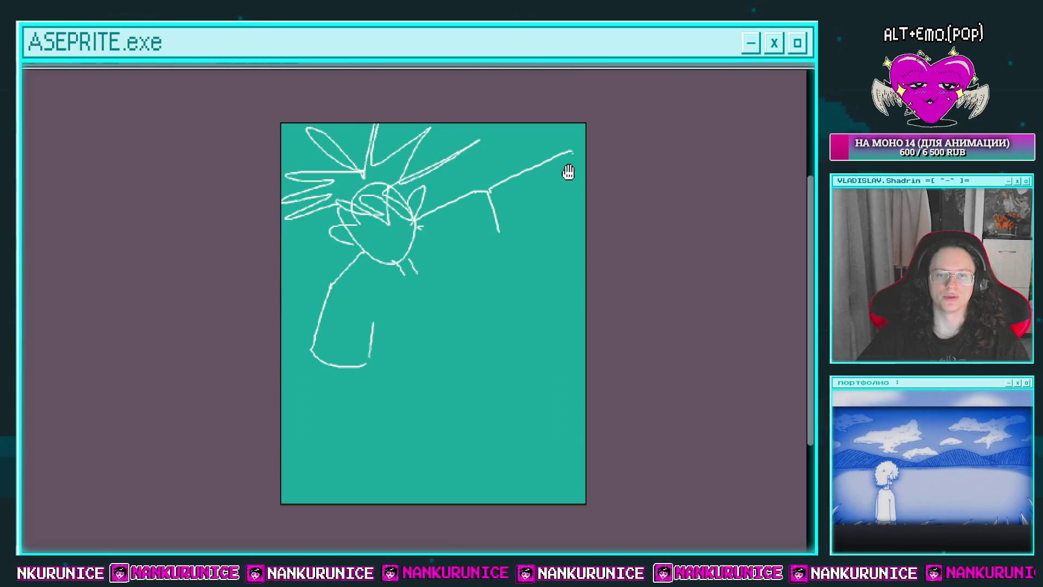
drag(568, 172, 545, 162)
drag(474, 182, 523, 149)
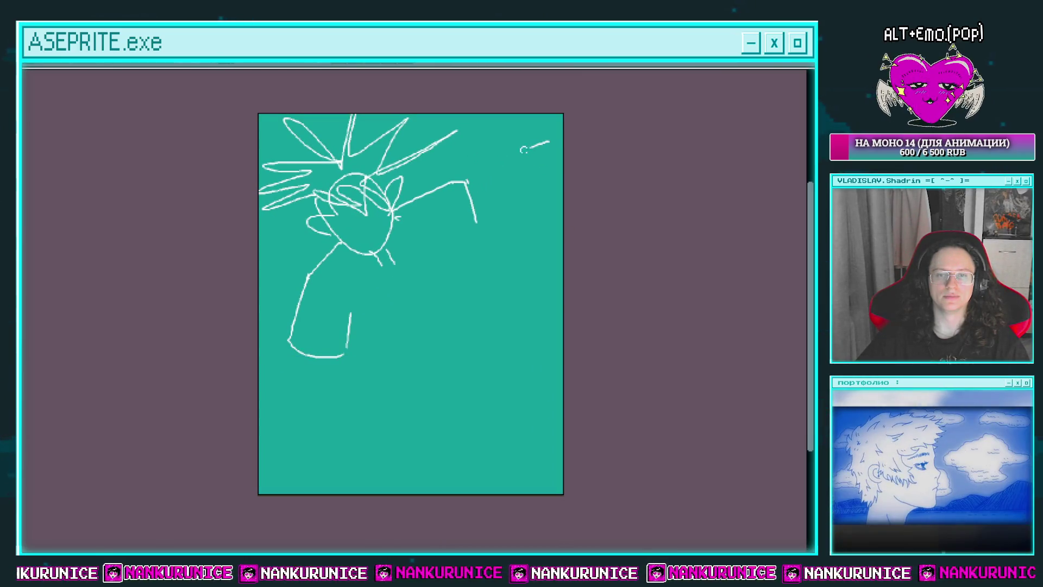
drag(477, 220, 459, 176)
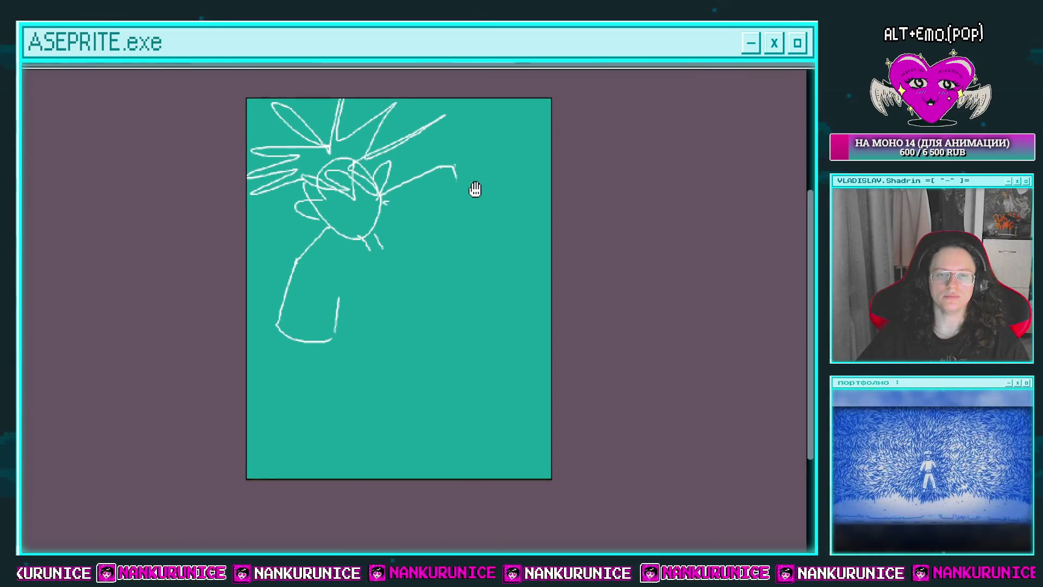
Sketch the legs below the body, a foot, and a line down from the hip
drag(375, 229, 381, 243)
drag(292, 334, 281, 374)
mouse_move(329, 329)
mouse_down()
mouse_move(304, 375)
mouse_move(341, 420)
mouse_up()
drag(281, 383, 339, 418)
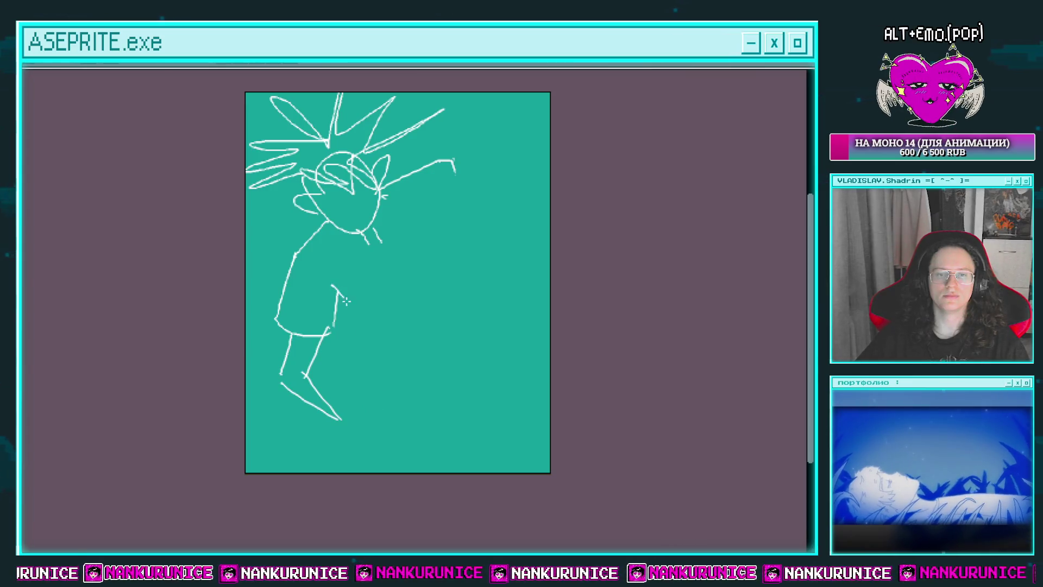
drag(383, 342, 390, 395)
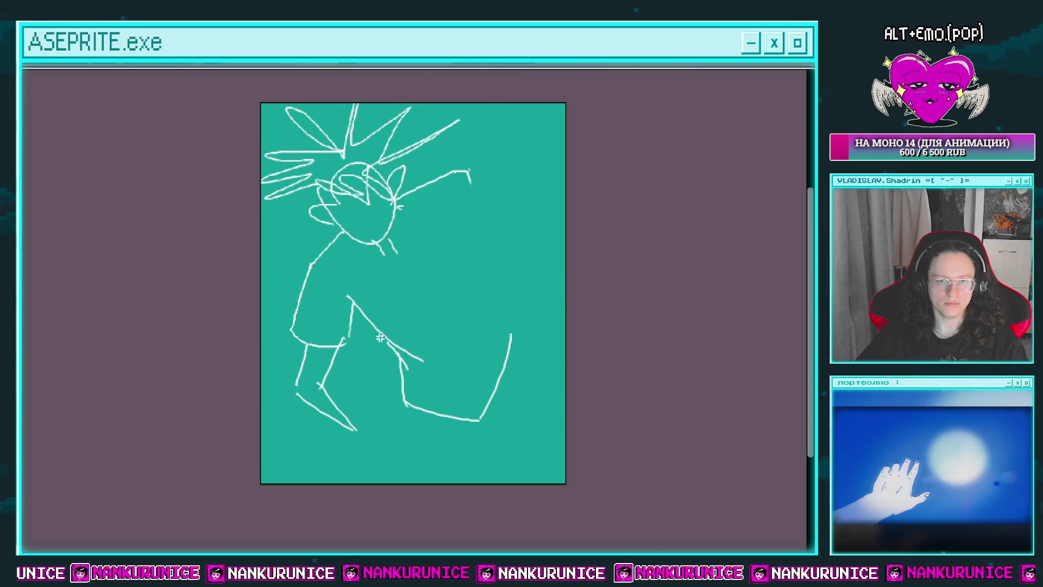
Draw the long curved leg line, set the body strokes more upright, and add a hooked mark
mouse_move(380, 335)
mouse_down()
mouse_move(299, 255)
mouse_move(391, 472)
mouse_move(379, 397)
mouse_move(442, 349)
mouse_up()
key(ctrl+d)
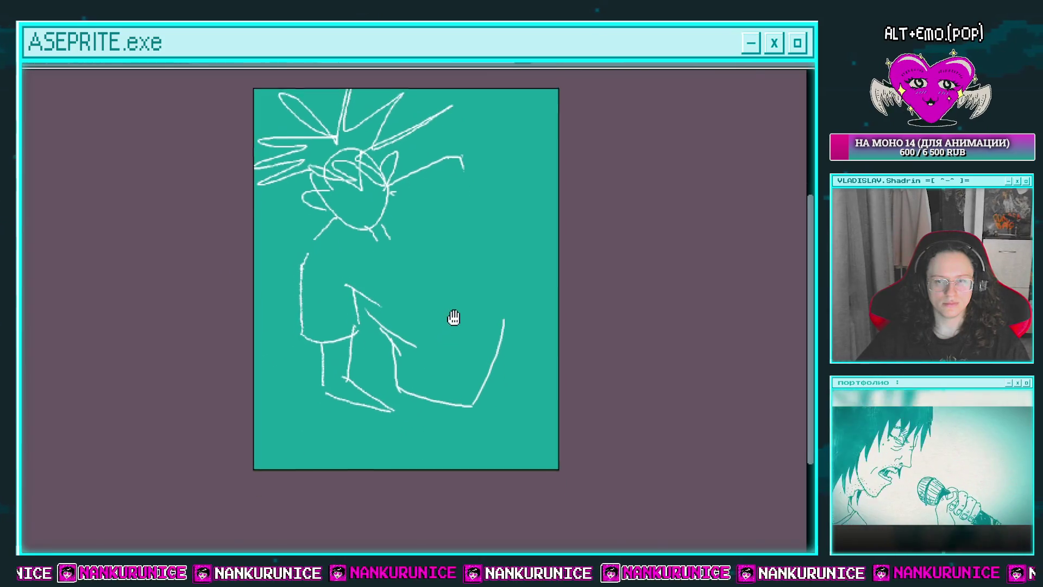
drag(454, 424, 470, 449)
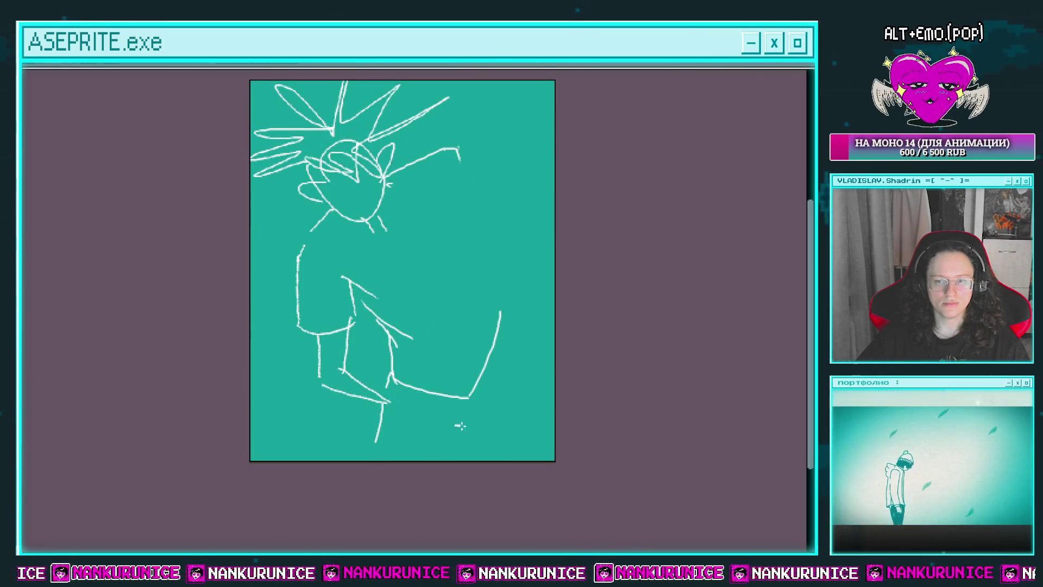
scroll(510, 296, up, 3)
drag(509, 296, 493, 250)
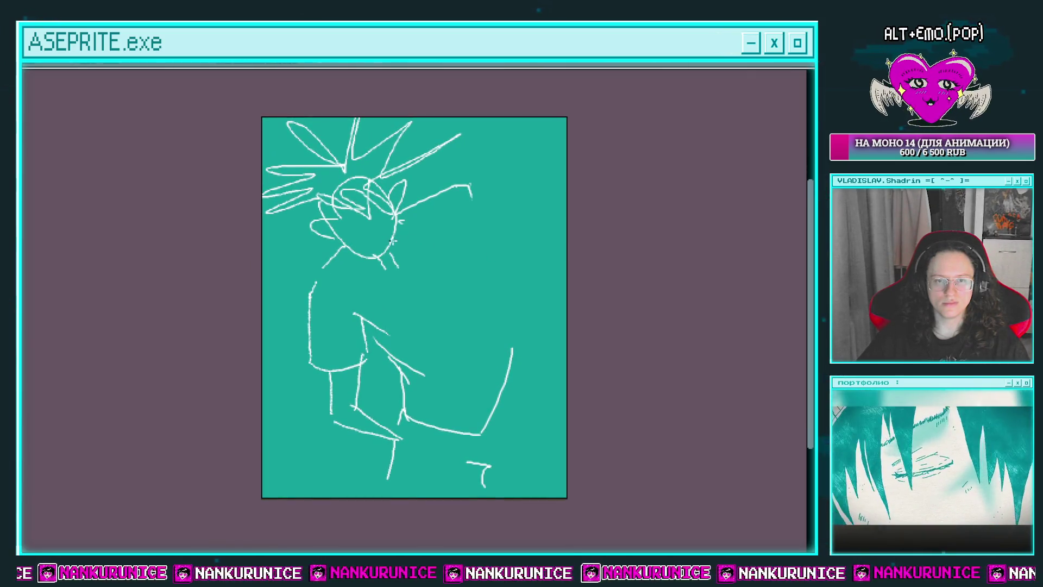
scroll(359, 226, right, 3)
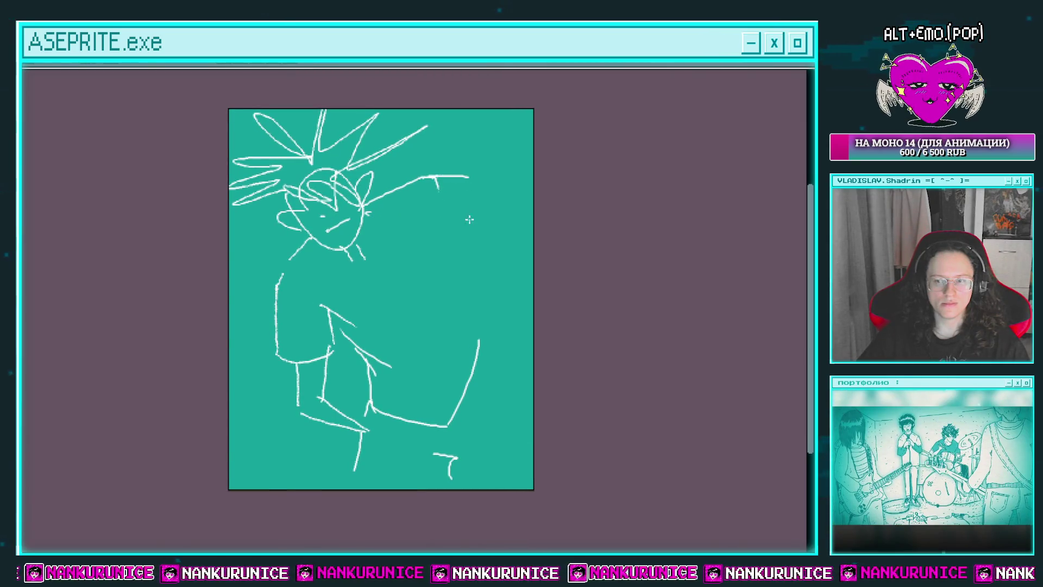
scroll(470, 219, down, 2)
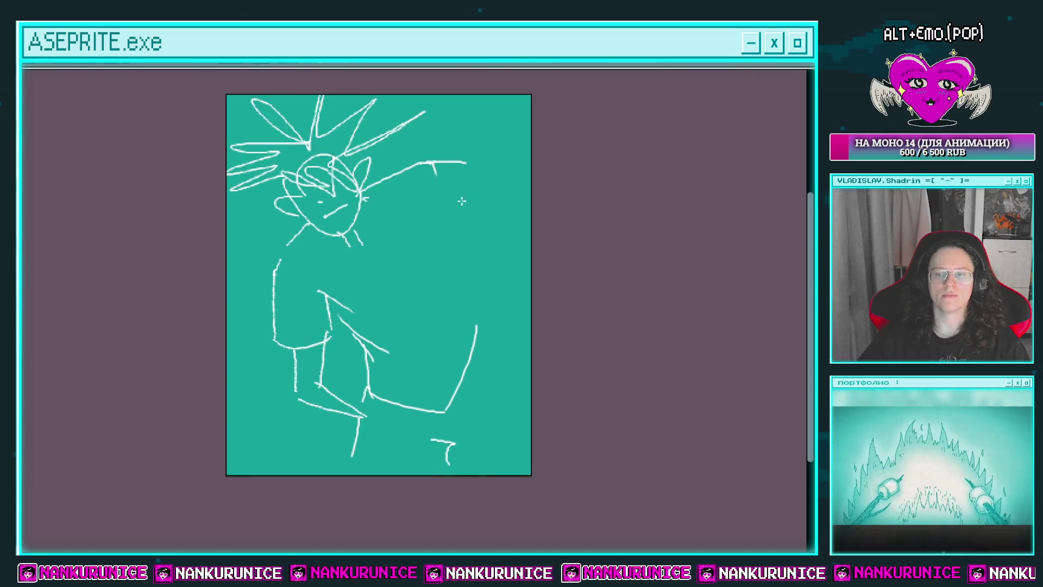
scroll(468, 207, left, 1)
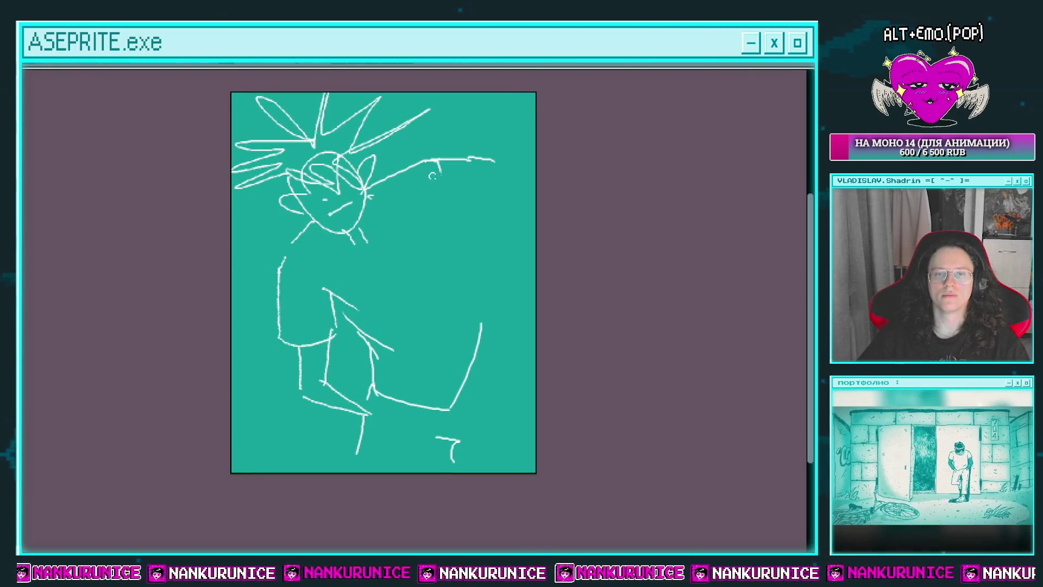
scroll(465, 164, right, 1)
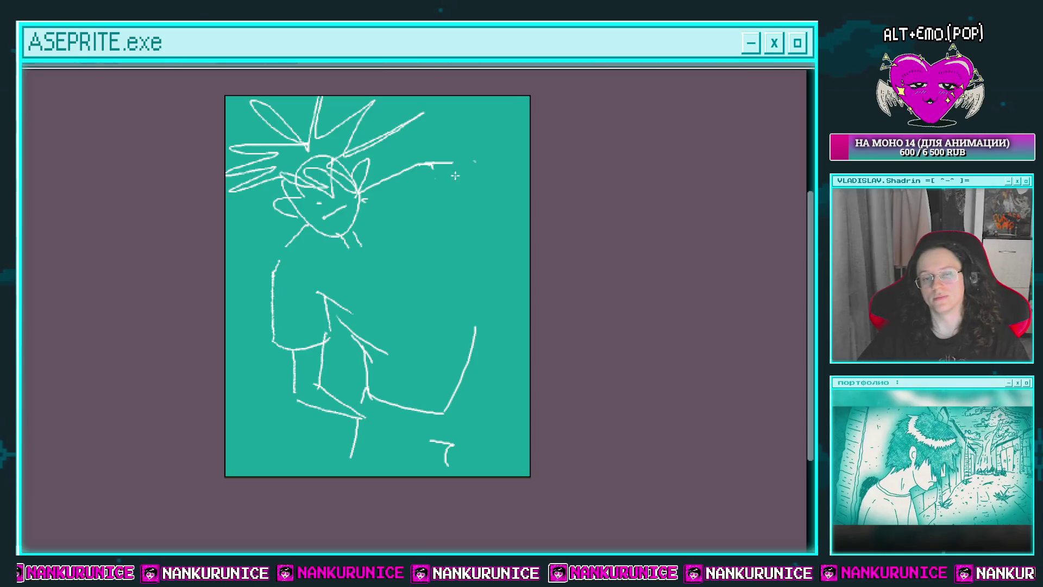
scroll(478, 166, left, 2)
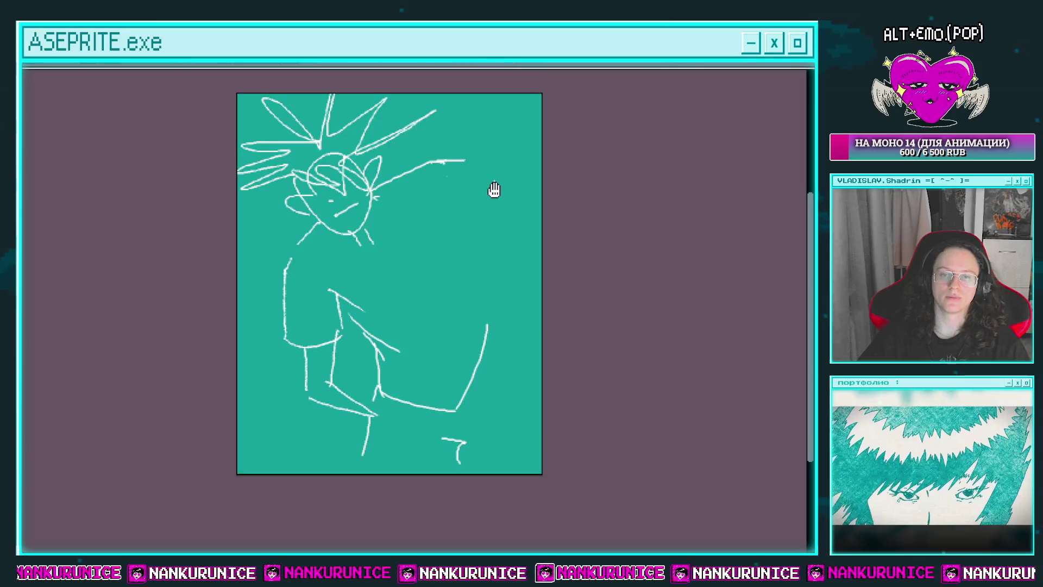
scroll(478, 191, down, 2)
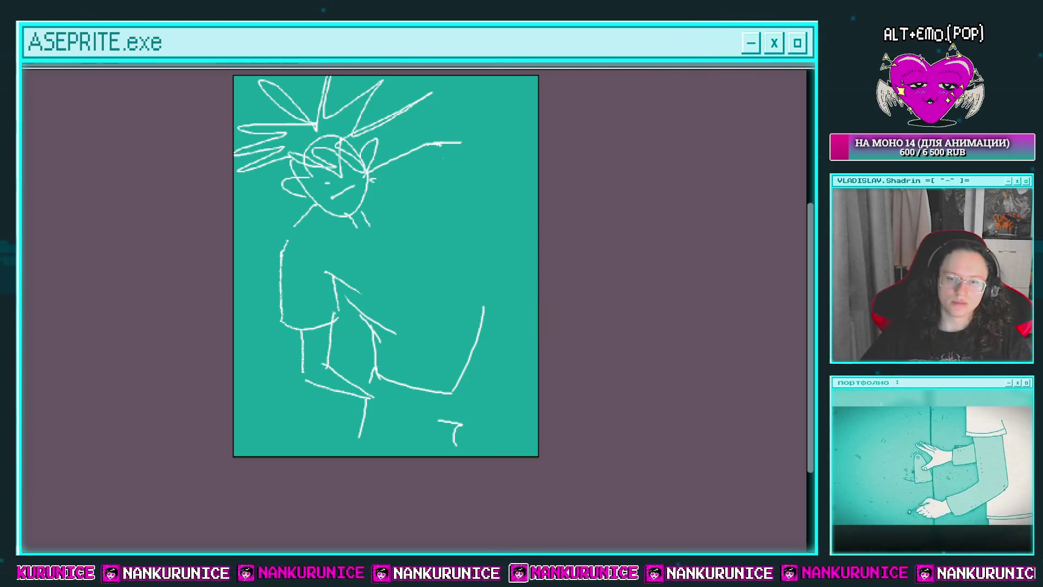
Sketch a larger curved arm with fingers, then move and rotate it into place
drag(597, 280, 617, 317)
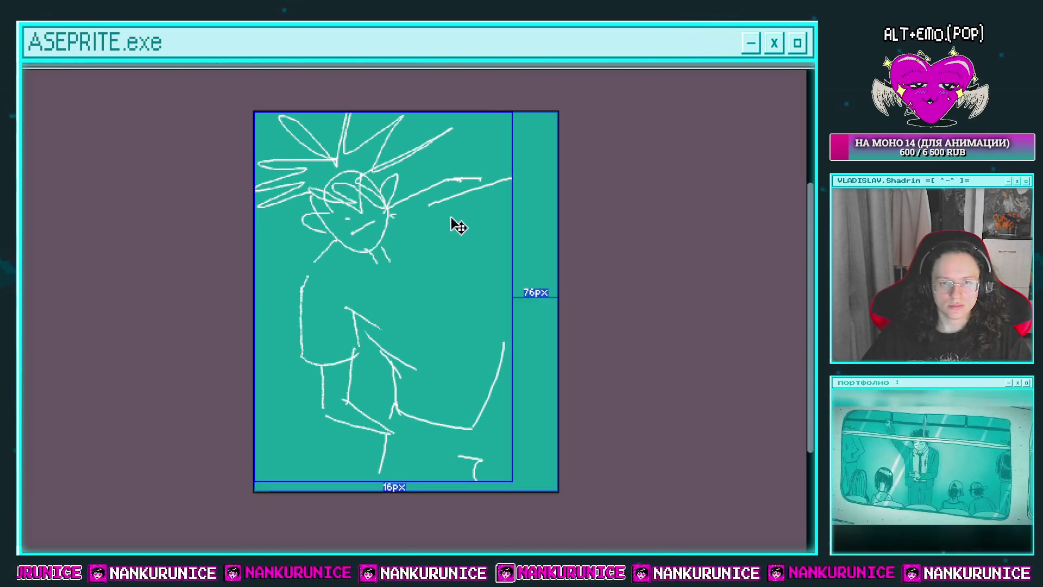
drag(498, 172, 432, 233)
mouse_move(550, 192)
mouse_down()
mouse_move(403, 257)
mouse_move(452, 310)
mouse_up()
mouse_move(450, 278)
mouse_down()
mouse_move(463, 310)
mouse_move(464, 293)
mouse_move(579, 181)
mouse_move(594, 182)
mouse_up()
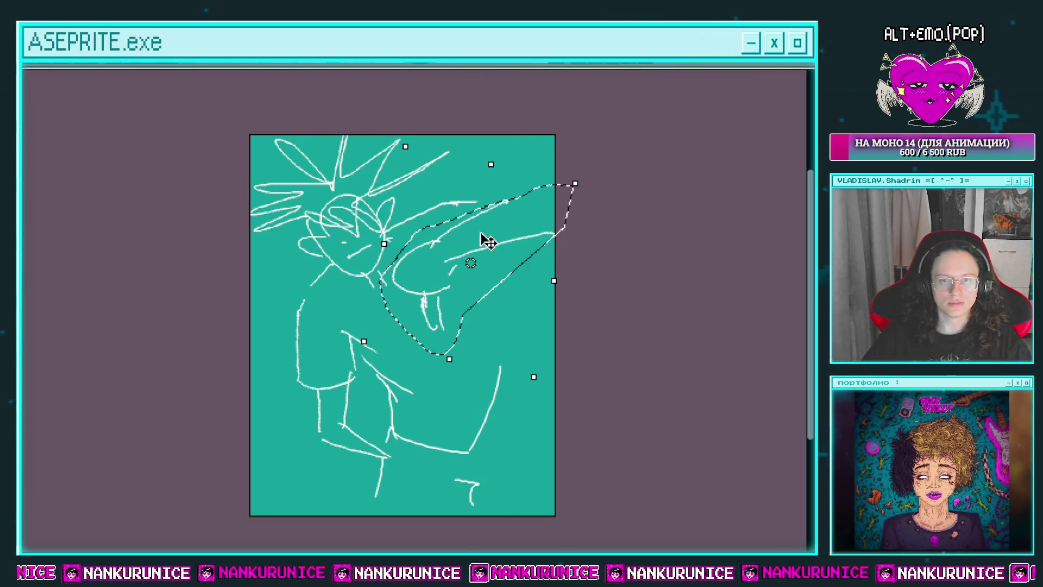
drag(488, 241, 488, 260)
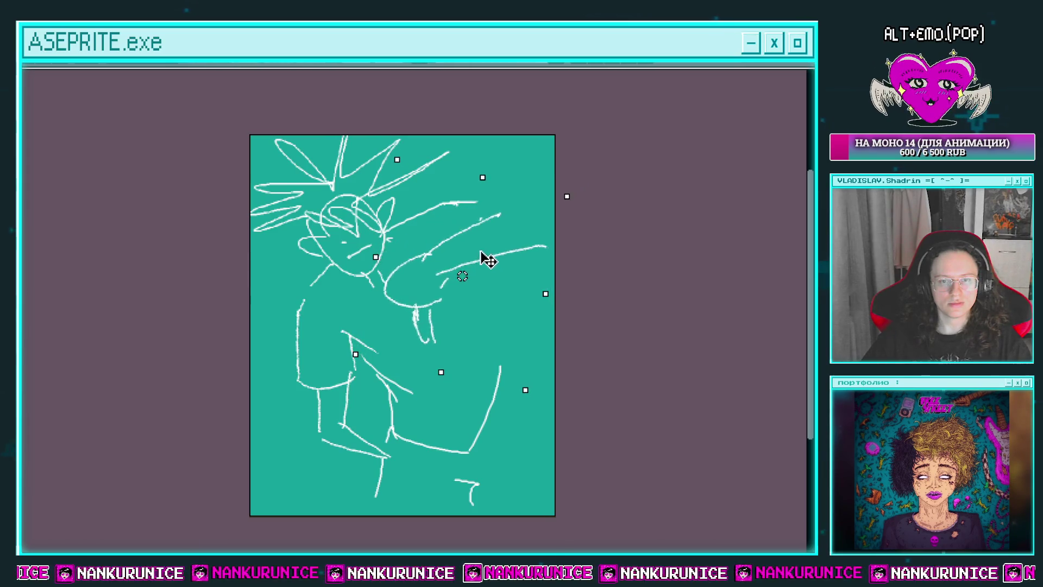
click(484, 192)
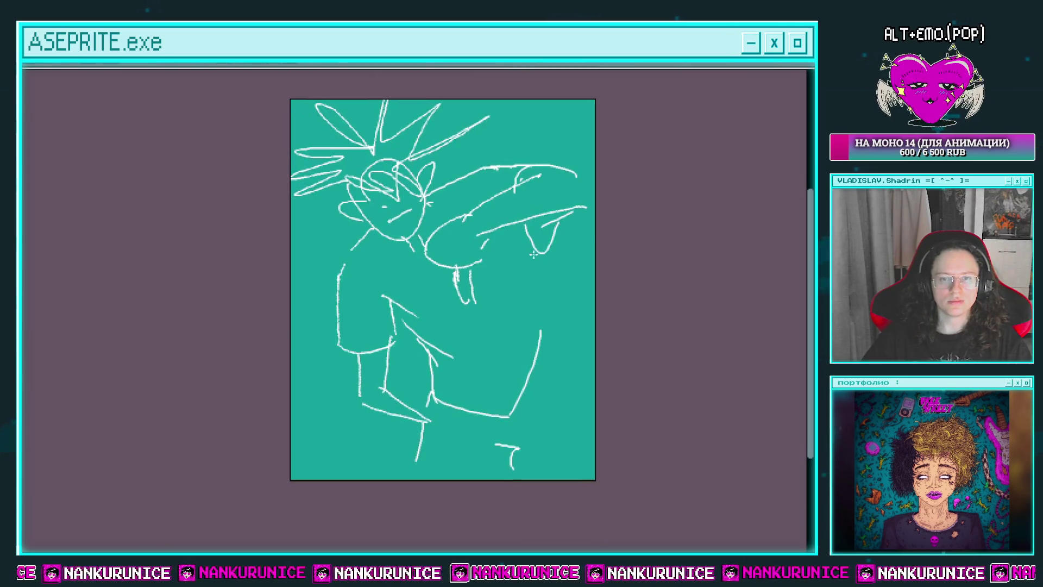
Add a lower-right stroke and short vertical foot lines near the bottom, undoing a stray Λ stroke
mouse_move(549, 239)
mouse_down()
mouse_move(511, 251)
mouse_move(558, 322)
mouse_up()
drag(559, 329, 528, 314)
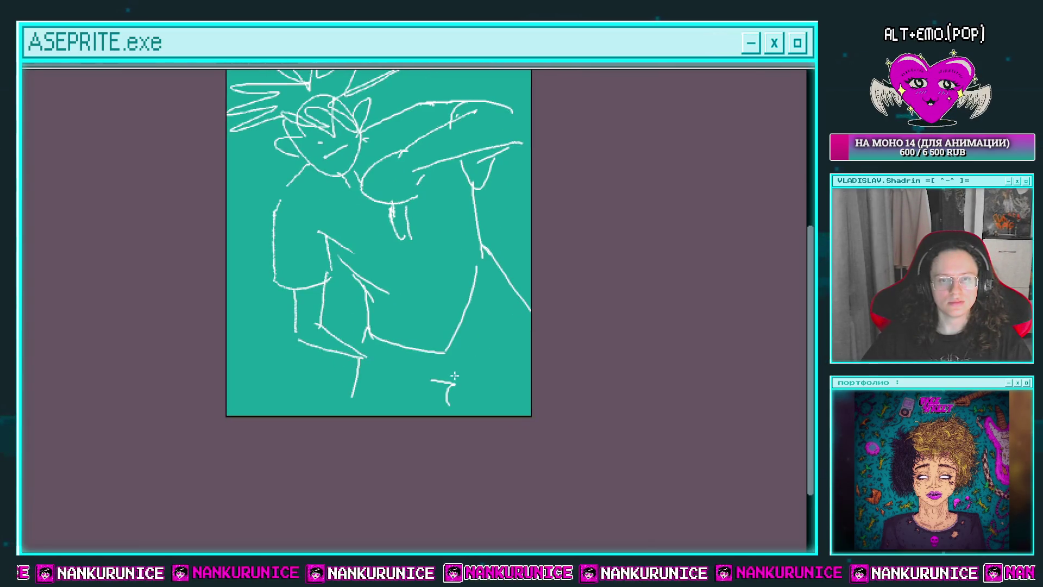
drag(456, 382, 490, 400)
drag(495, 361, 501, 414)
key(ctrl+z)
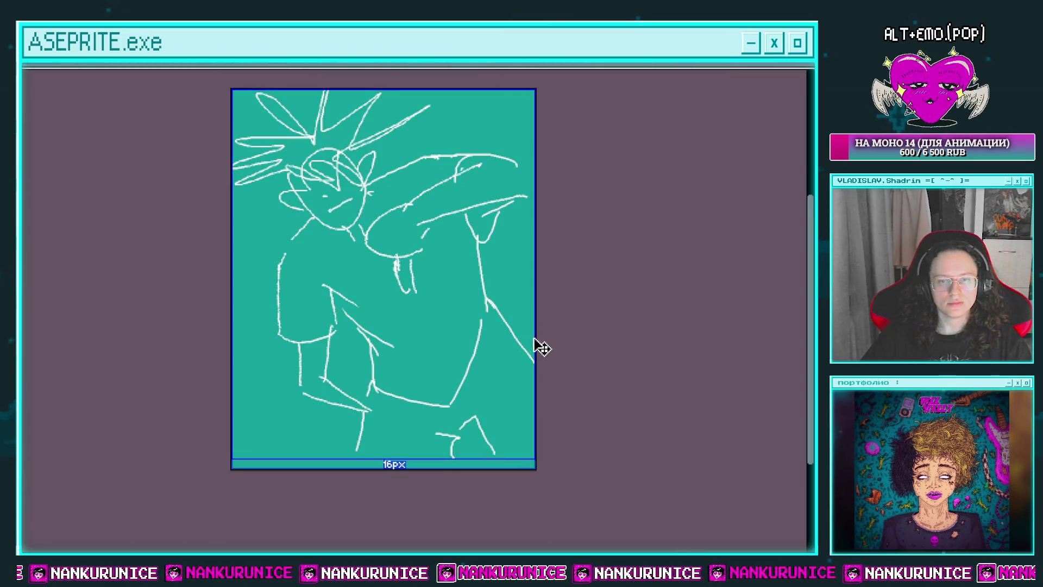
drag(536, 345, 528, 302)
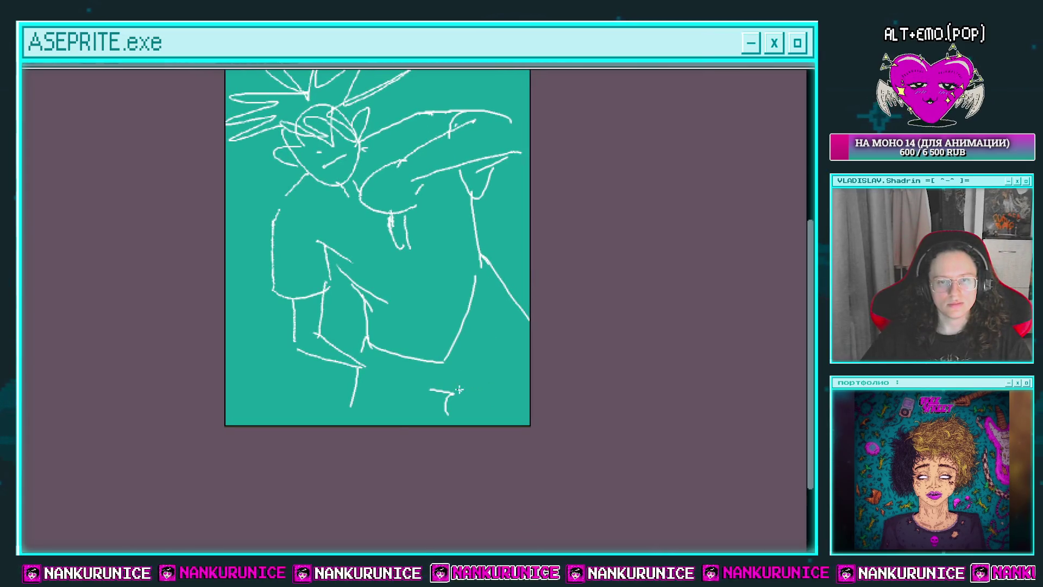
drag(459, 389, 463, 413)
drag(467, 392, 471, 423)
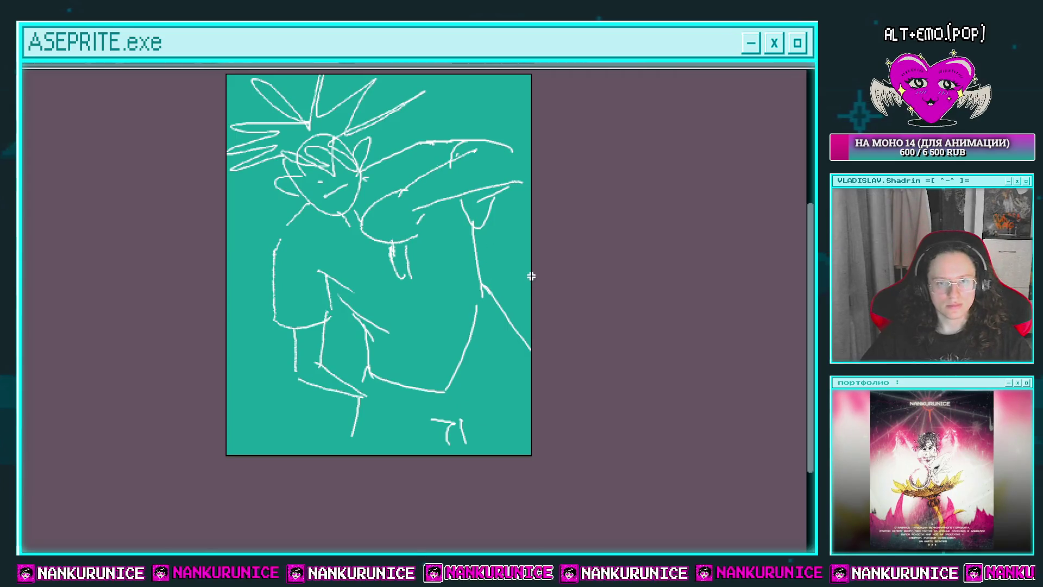
Squeeze the whole drawing narrower horizontally and confirm it
key(ctrl+a)
drag(538, 271, 513, 274)
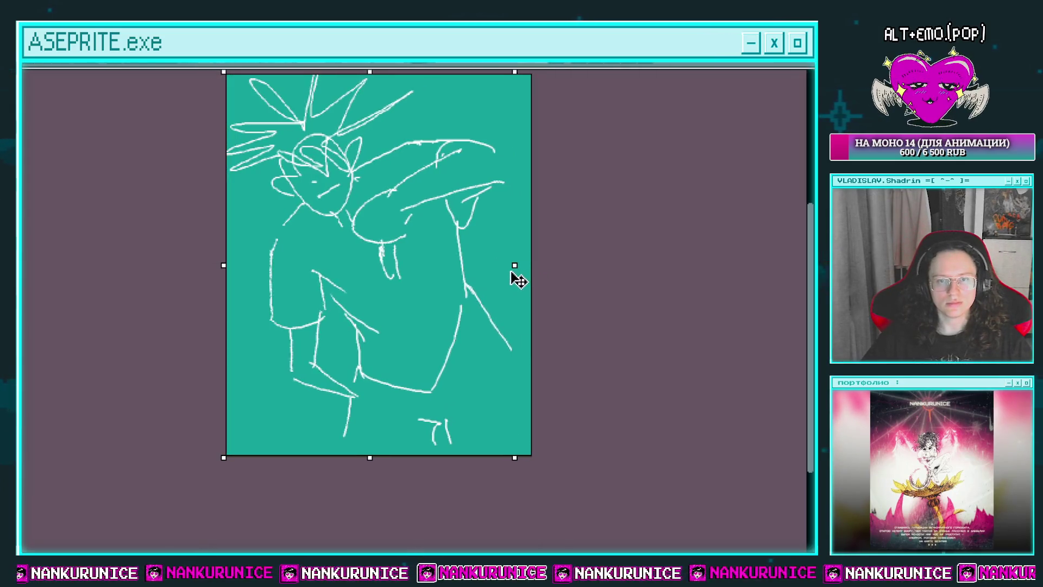
key(Return)
drag(541, 318, 533, 323)
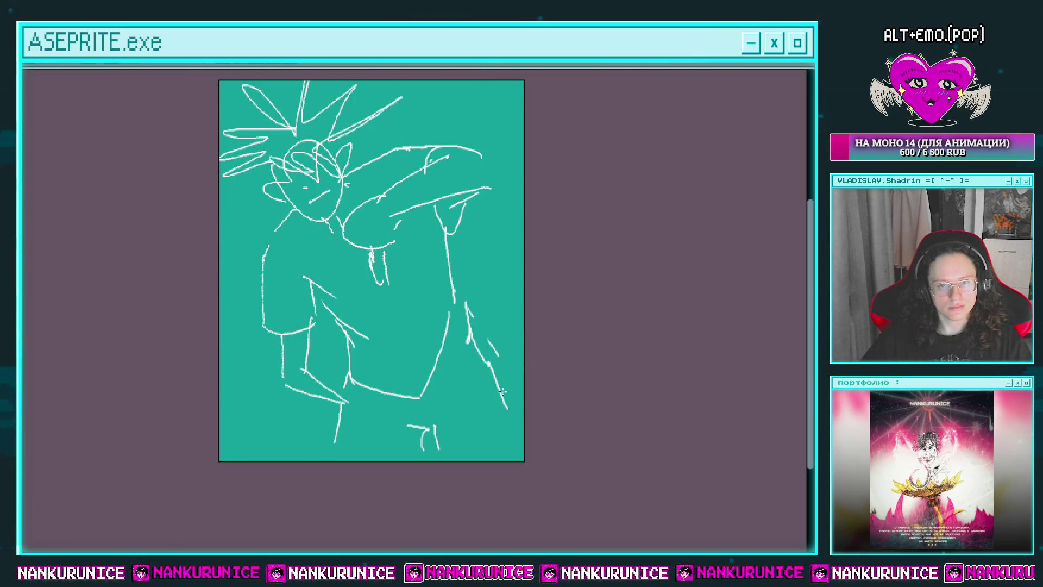
Draw an oval at the waist plus a waist line and diagonal strokes
scroll(503, 391, down, 2)
drag(476, 366, 491, 379)
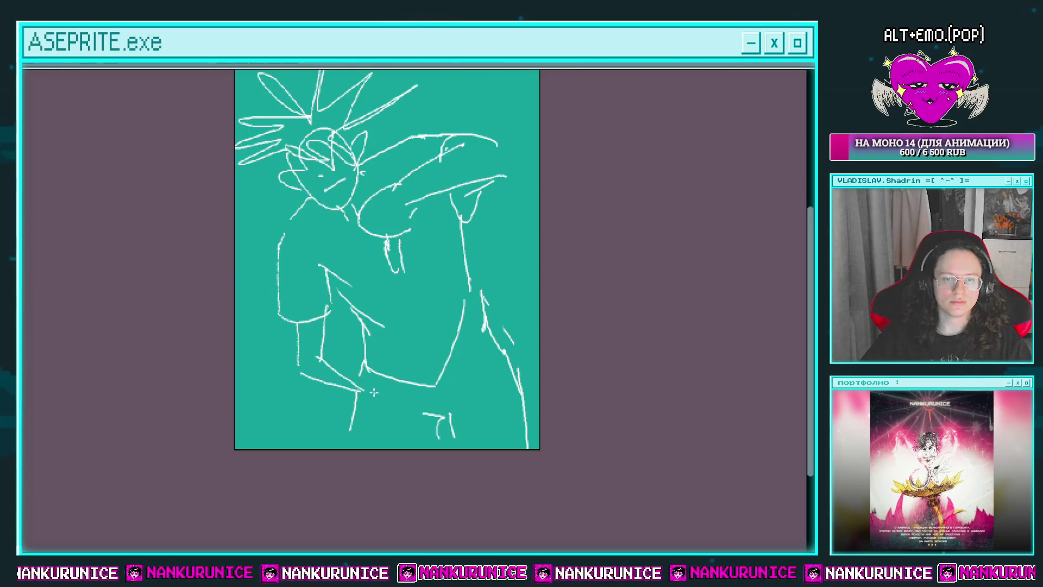
drag(392, 365, 399, 359)
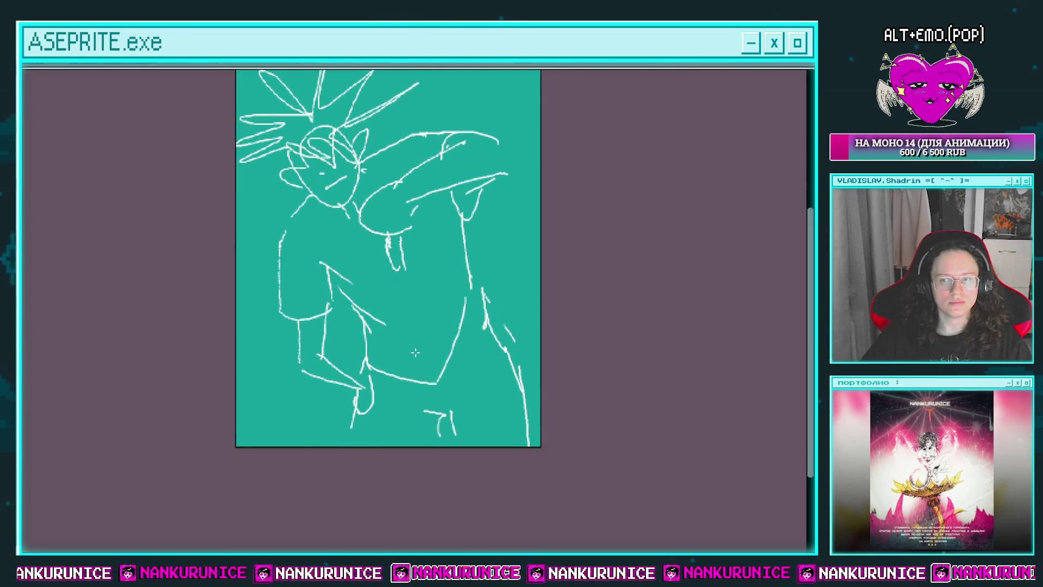
drag(353, 427, 334, 454)
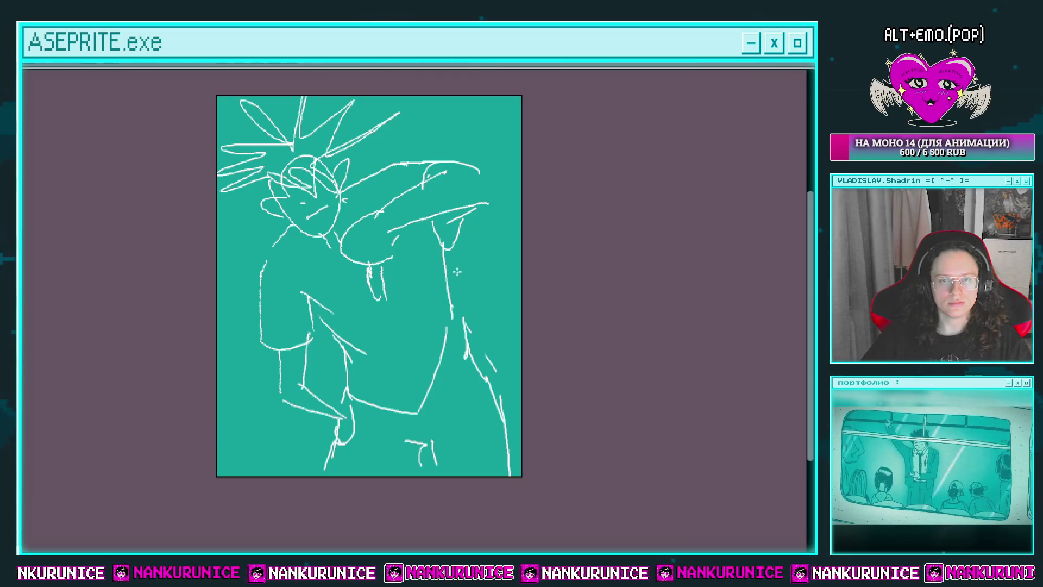
drag(411, 376, 423, 401)
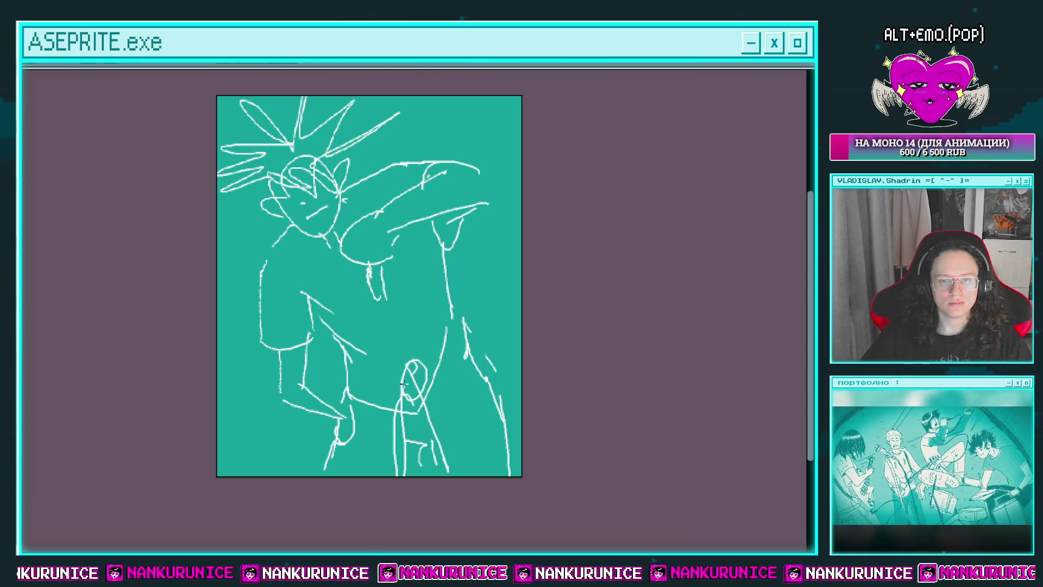
mouse_move(328, 367)
mouse_down()
mouse_move(399, 380)
mouse_move(482, 299)
mouse_up()
drag(451, 374, 495, 338)
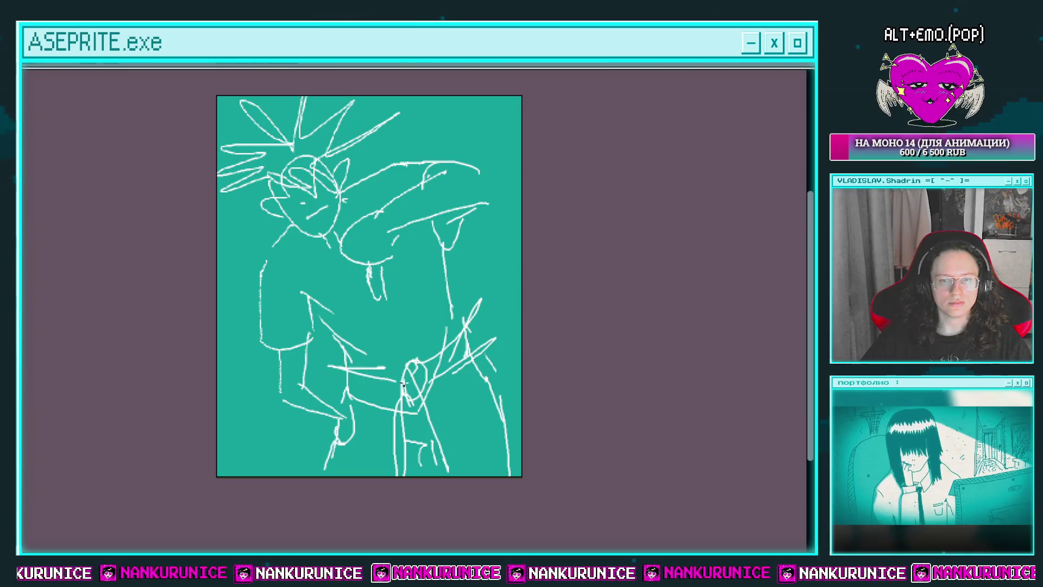
Add more strokes across the waist and lower right, and close the outstretched arm outline
drag(348, 383, 427, 392)
drag(482, 291, 452, 331)
drag(480, 323, 518, 427)
drag(485, 373, 521, 352)
mouse_move(394, 332)
mouse_down()
mouse_move(343, 350)
mouse_move(310, 432)
mouse_up()
drag(522, 254, 482, 231)
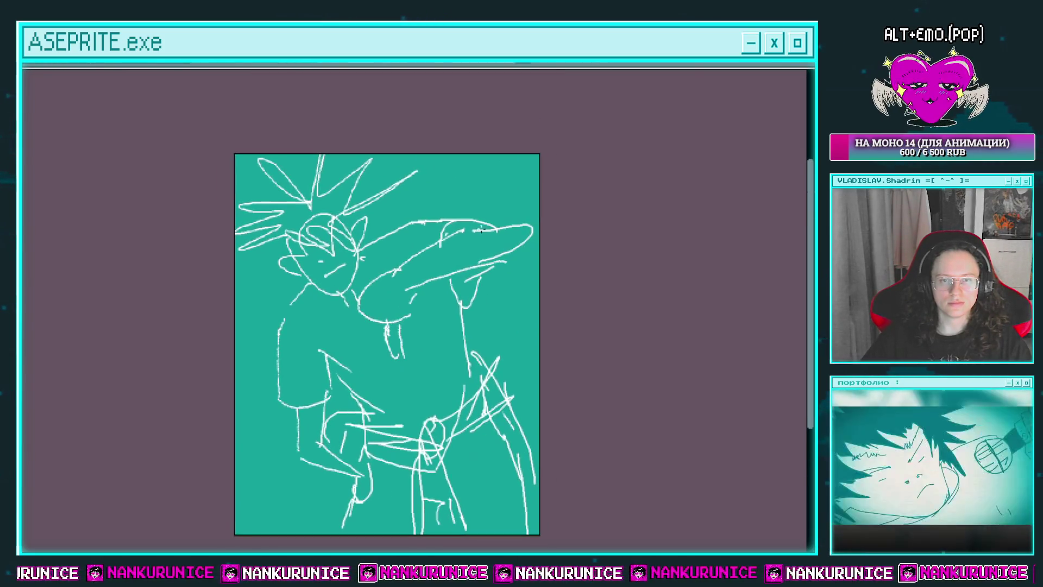
Draw two spiky hair strands to the left of the head
scroll(481, 230, down, 2)
scroll(478, 245, down, 2)
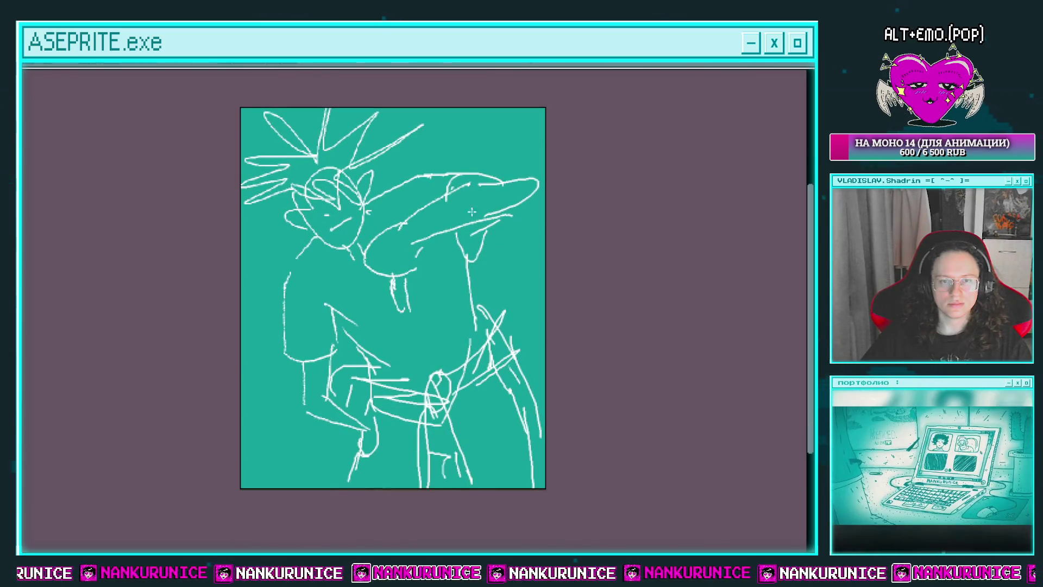
drag(472, 212, 483, 256)
drag(311, 252, 254, 299)
drag(319, 276, 276, 319)
drag(386, 244, 357, 277)
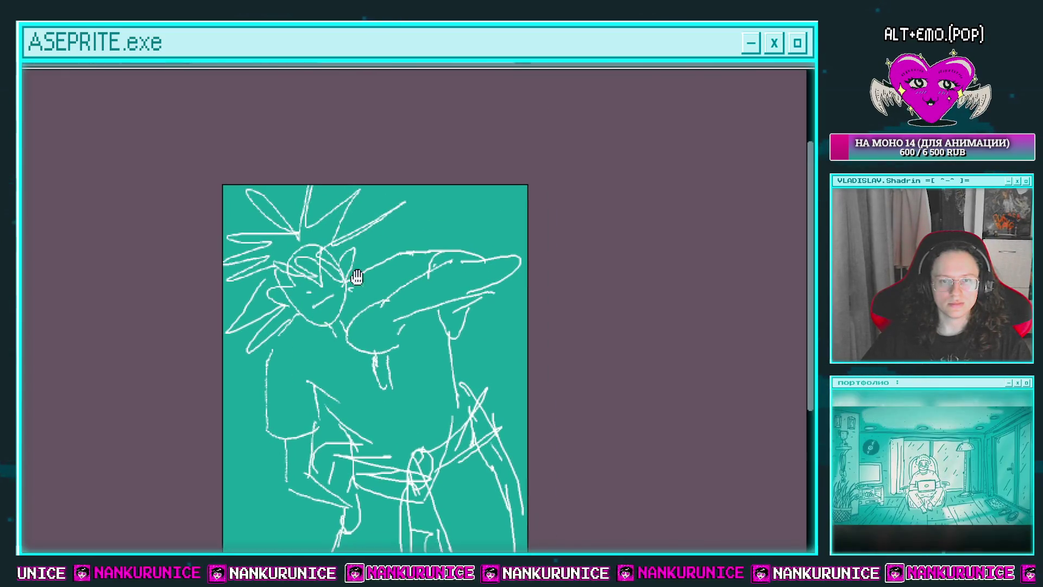
scroll(392, 241, down, 2)
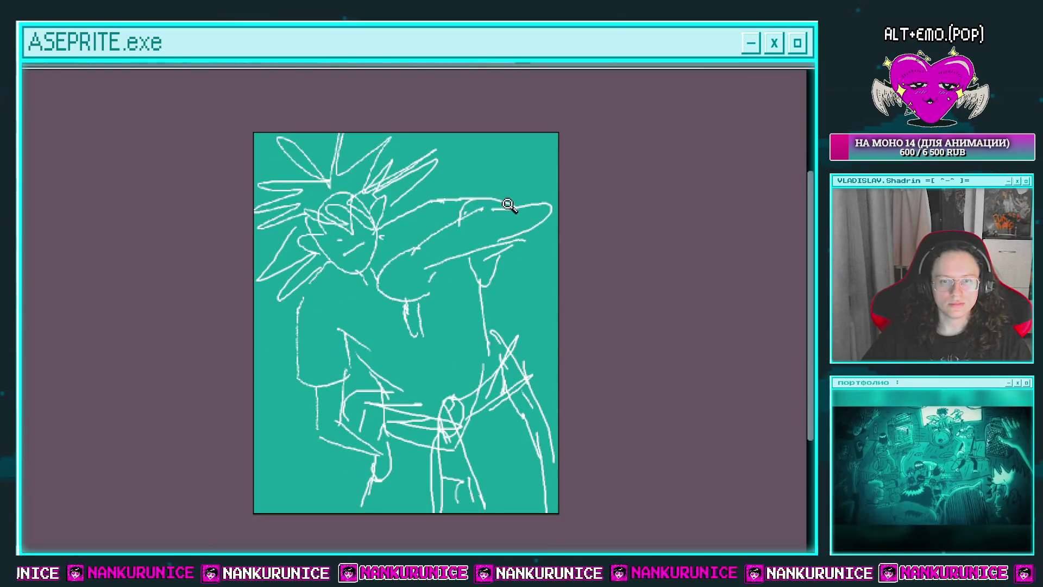
scroll(484, 219, down, 1)
Shrink the sketch from its corner, narrow it, apply, and draw a long left-edge line
key(ctrl+a)
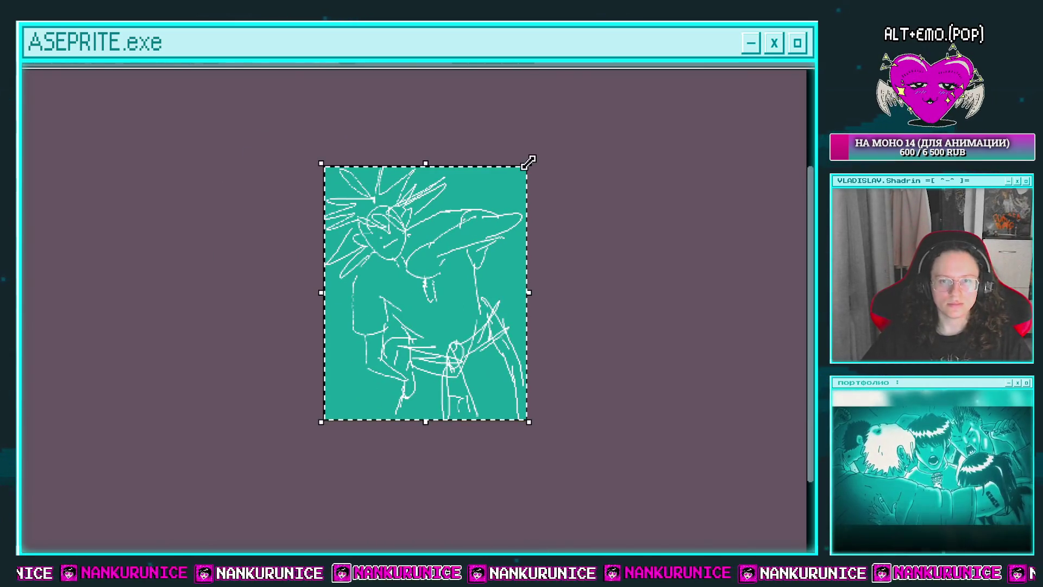
drag(520, 175, 522, 183)
drag(490, 243, 505, 245)
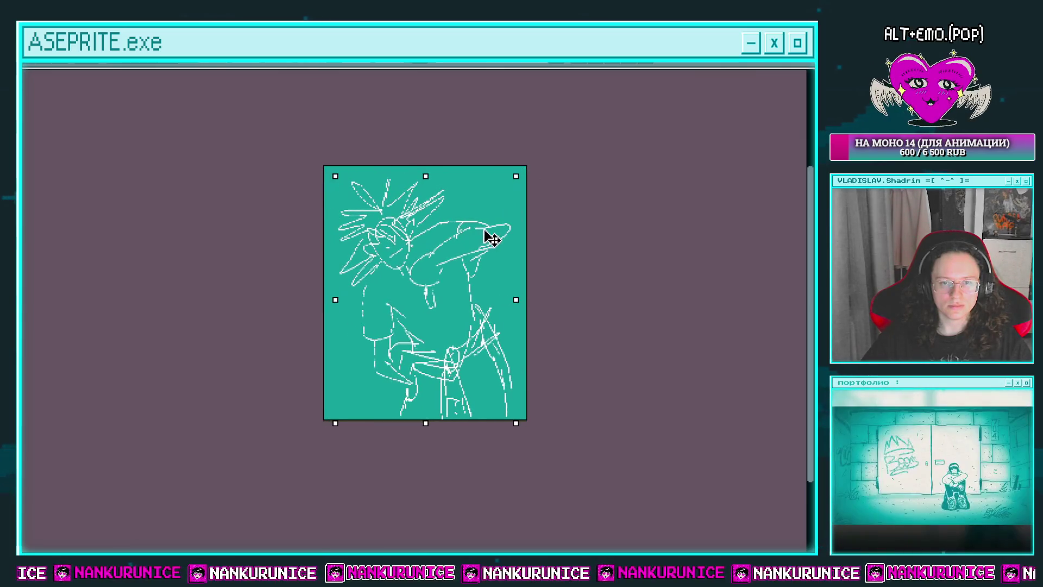
key(Return)
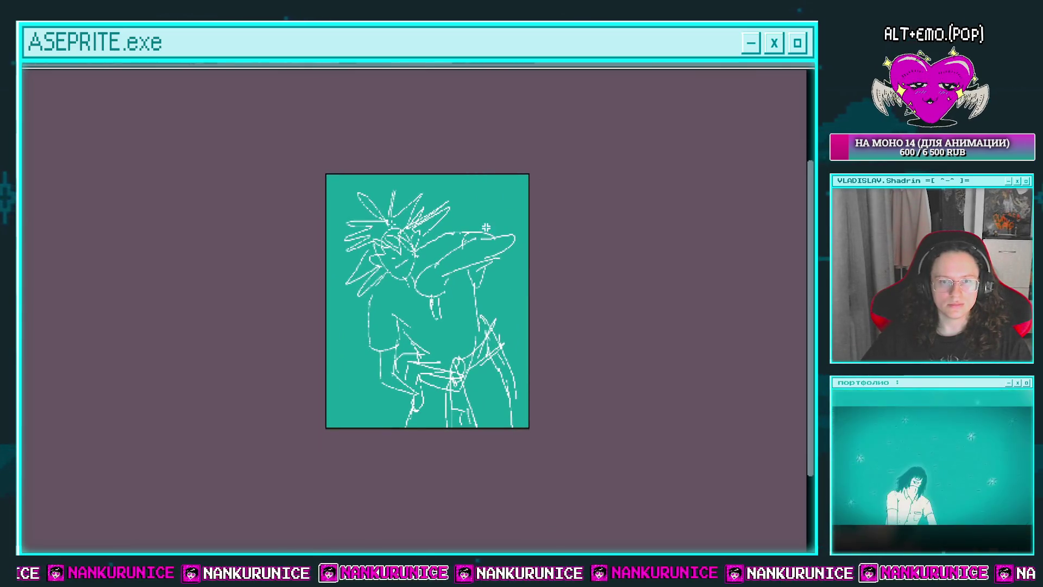
drag(343, 202, 364, 404)
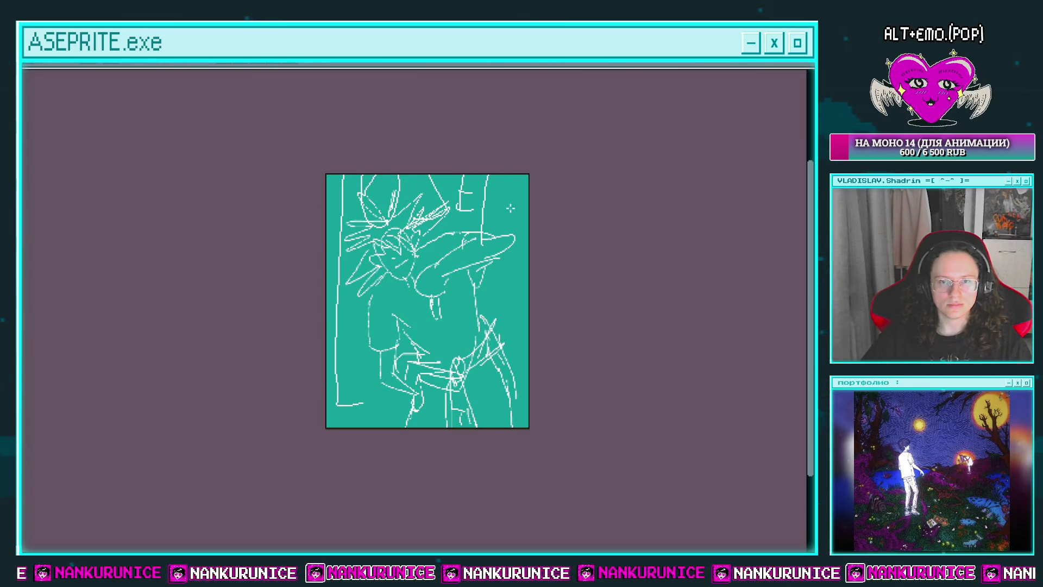
Set layer Слой 883's opacity to 38%
key(Tab)
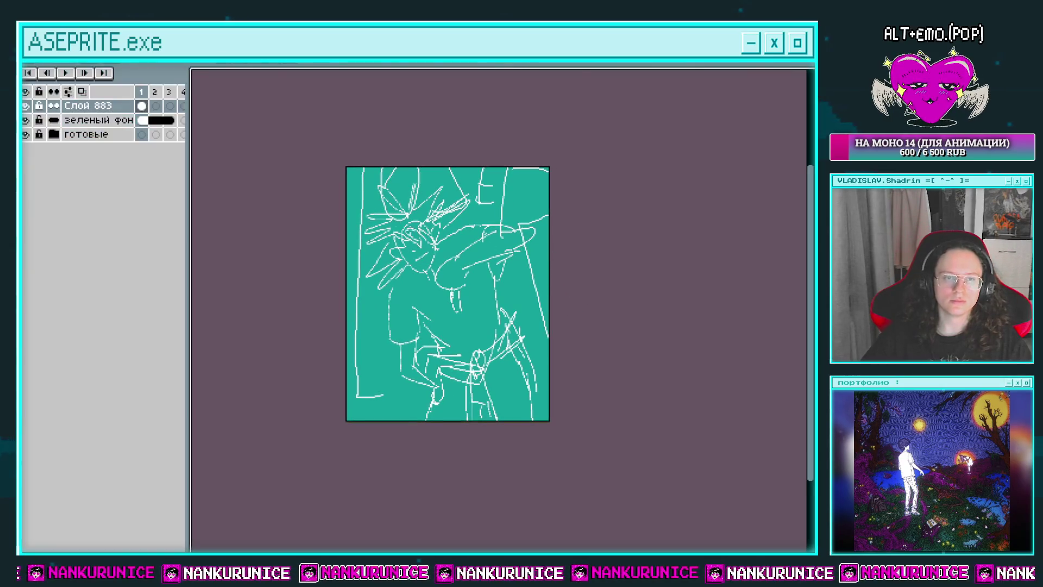
double_click(98, 105)
drag(633, 516, 580, 519)
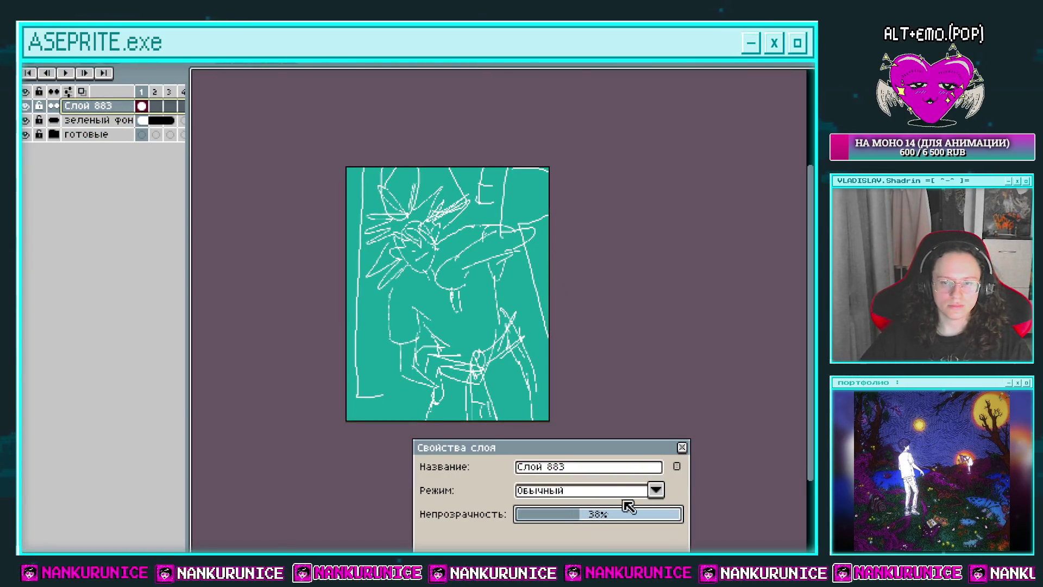
click(682, 448)
Add layer Слой 884 above the sketch, select its first cel, and save the file
key(shift+n)
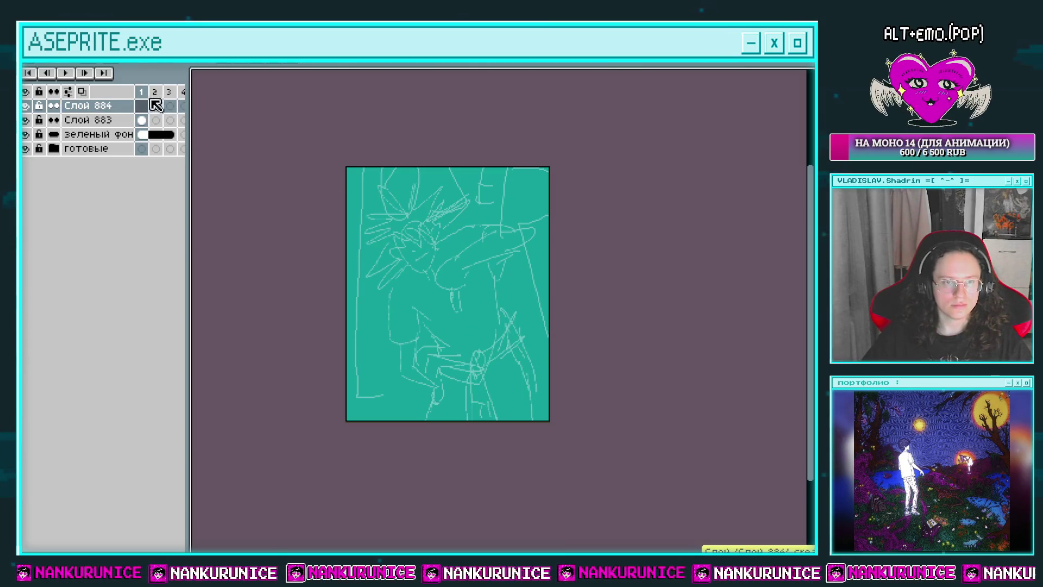
click(141, 105)
key(Tab)
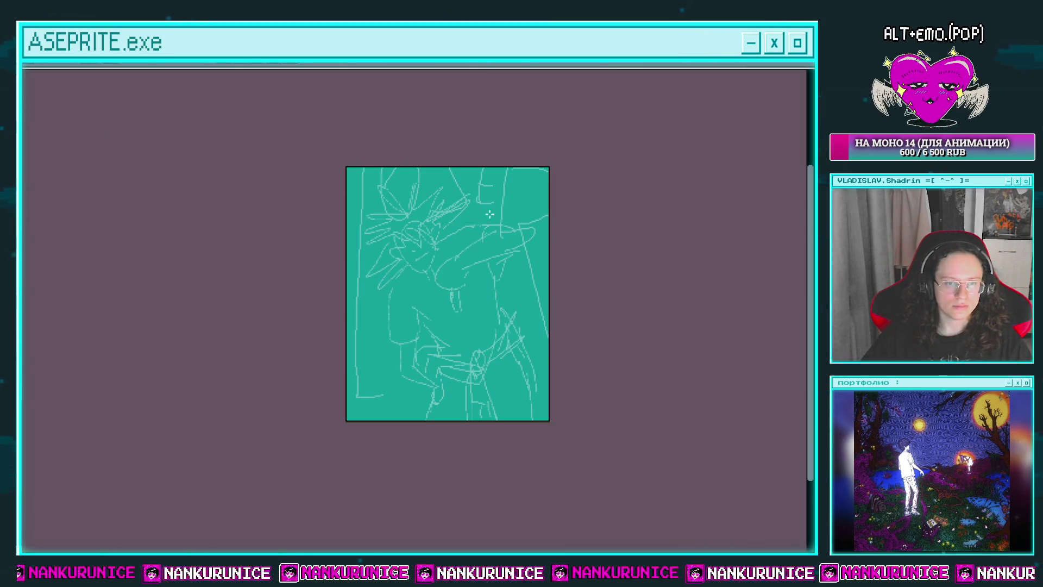
click(460, 261)
key(ctrl+s)
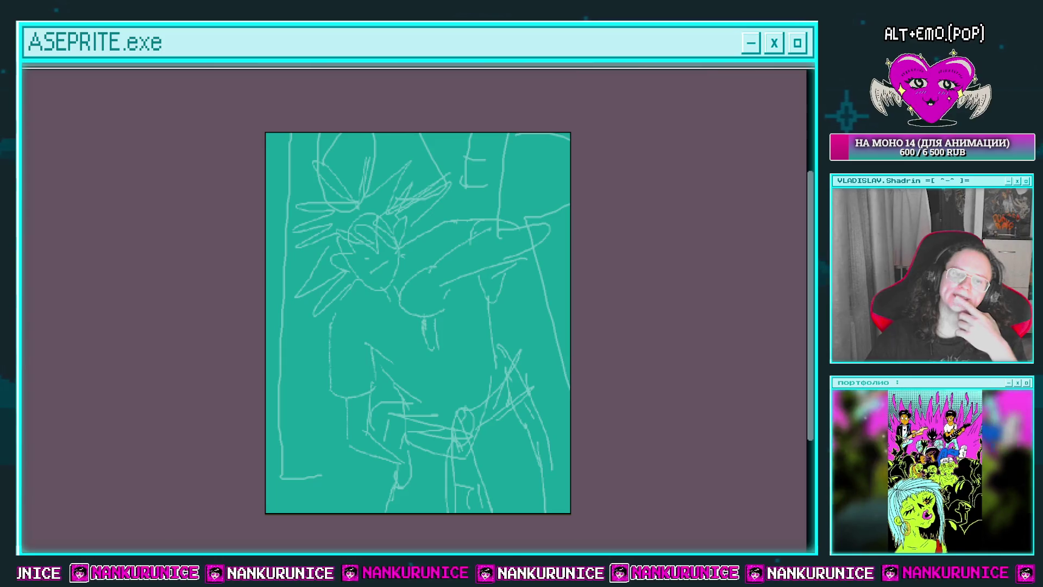
Ink the pointed ear, the left side of the face and the jaw line in black
scroll(408, 232, up, 2)
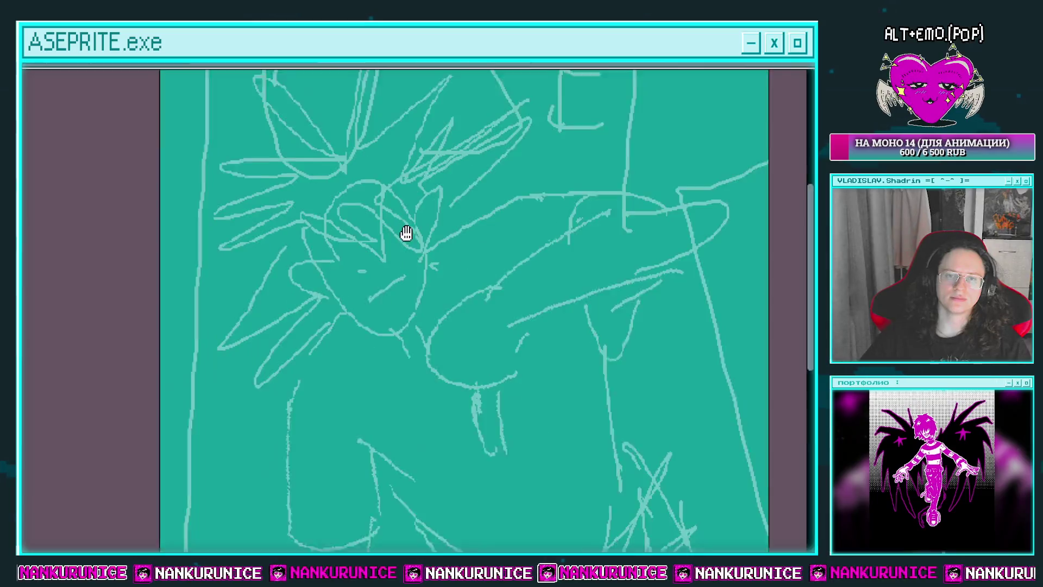
scroll(404, 234, up, 2)
scroll(405, 235, down, 1)
scroll(359, 237, up, 1)
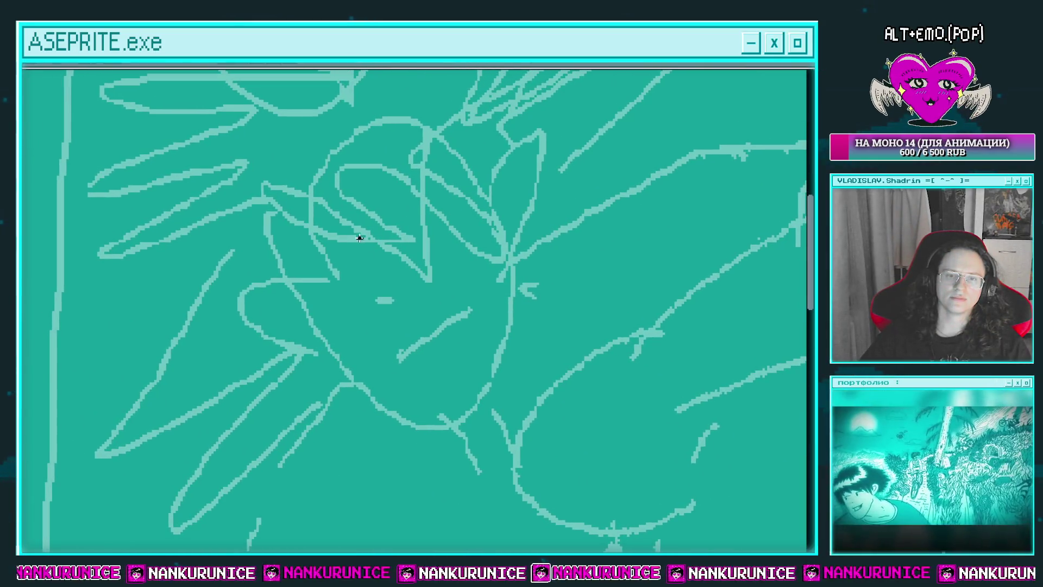
drag(364, 241, 330, 272)
mouse_move(451, 221)
mouse_down()
mouse_move(473, 179)
mouse_move(535, 216)
mouse_up()
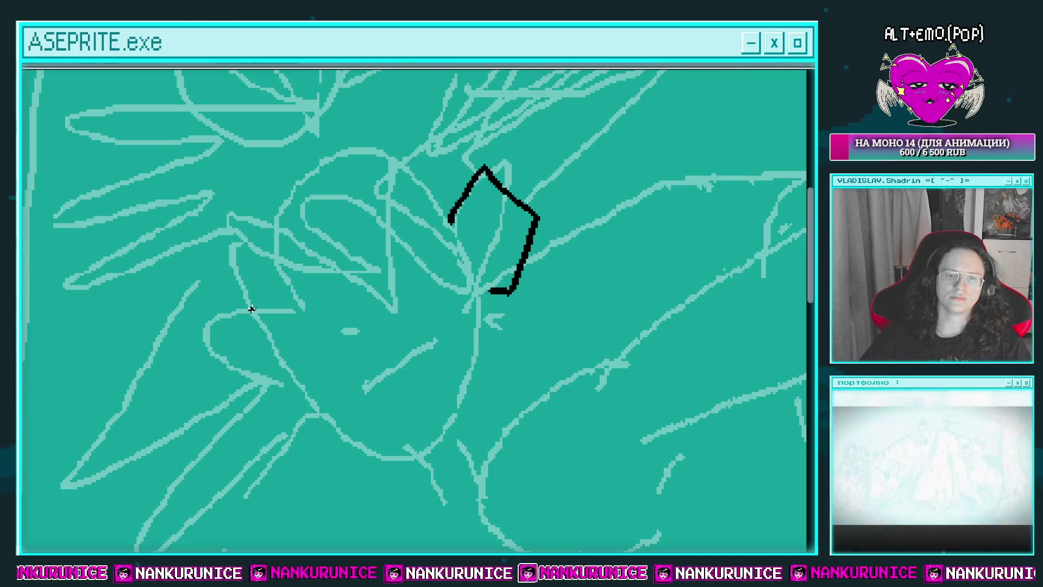
drag(253, 309, 203, 389)
mouse_move(277, 408)
mouse_down()
mouse_move(285, 386)
mouse_move(295, 429)
mouse_up()
scroll(303, 357, down, 1)
scroll(354, 321, down, 1)
drag(427, 226, 445, 265)
scroll(326, 331, down, 1)
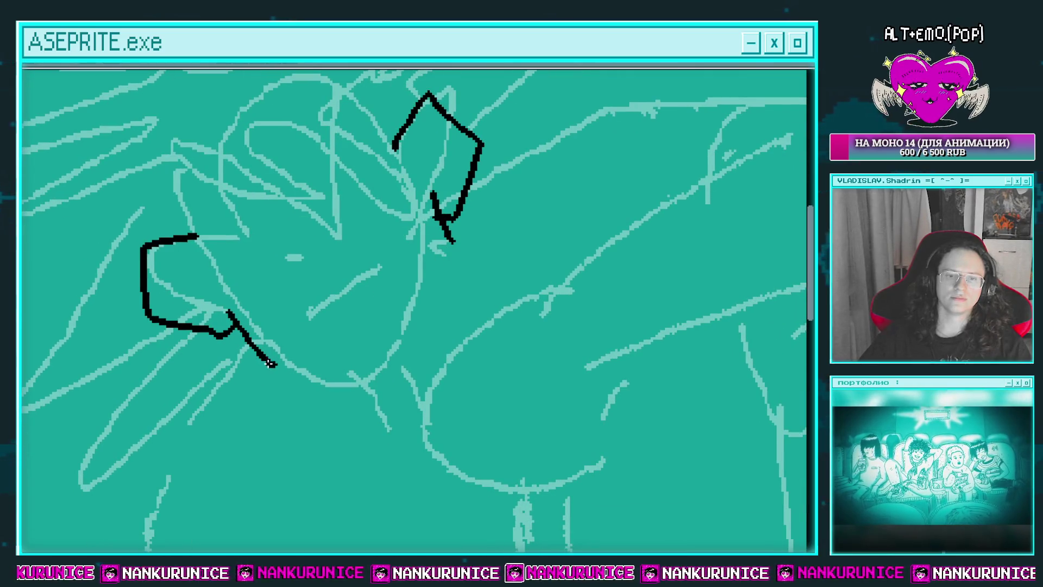
drag(270, 364, 386, 383)
Redraw the misplaced cheek line, join it to the jaw, and draw the mouth's lower edge
drag(453, 239, 450, 344)
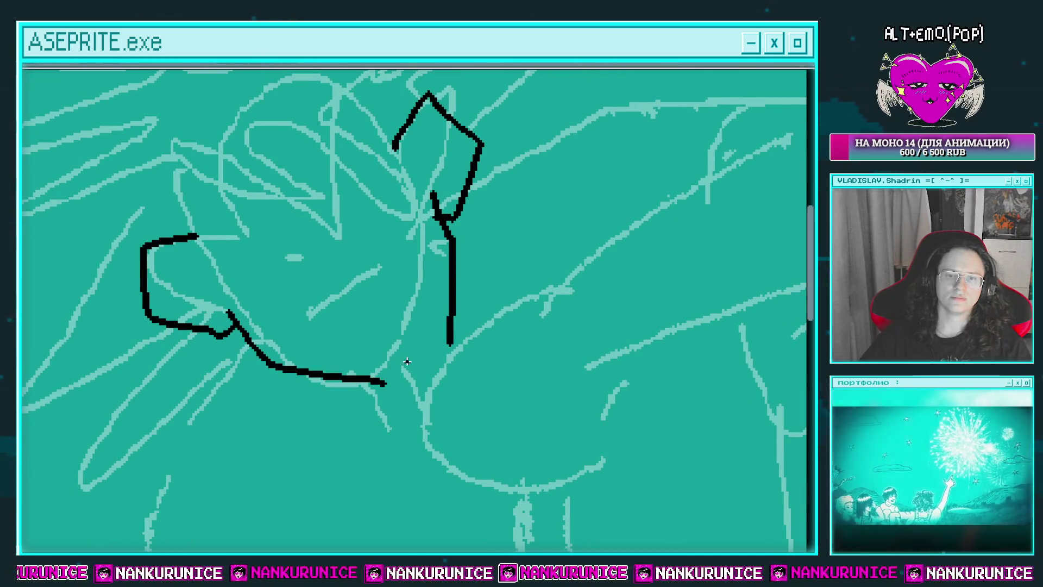
key(e)
drag(451, 239, 445, 341)
drag(446, 233, 436, 348)
drag(386, 383, 409, 387)
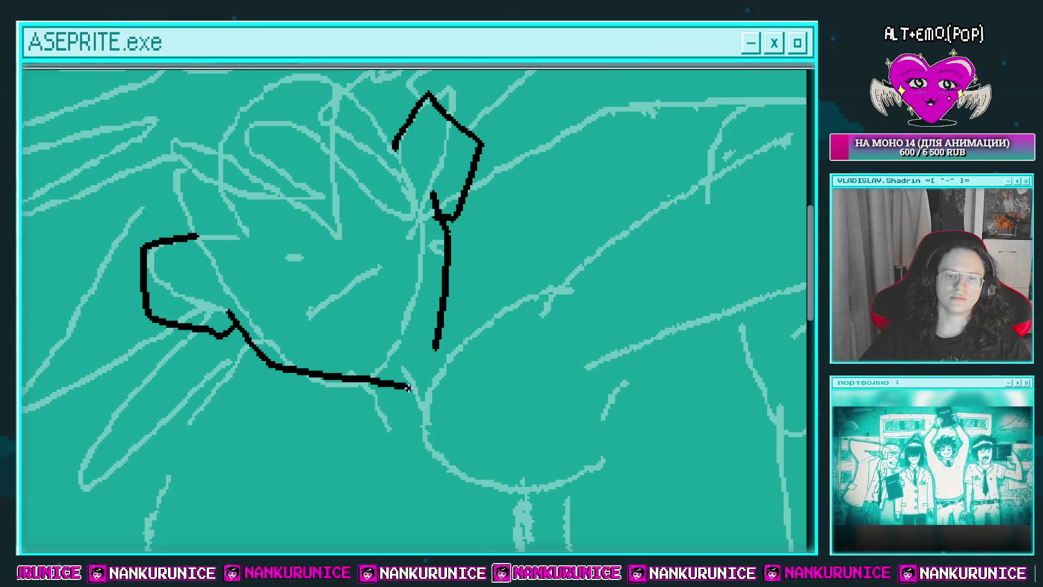
mouse_move(449, 317)
mouse_down()
mouse_move(470, 348)
mouse_move(453, 401)
mouse_up()
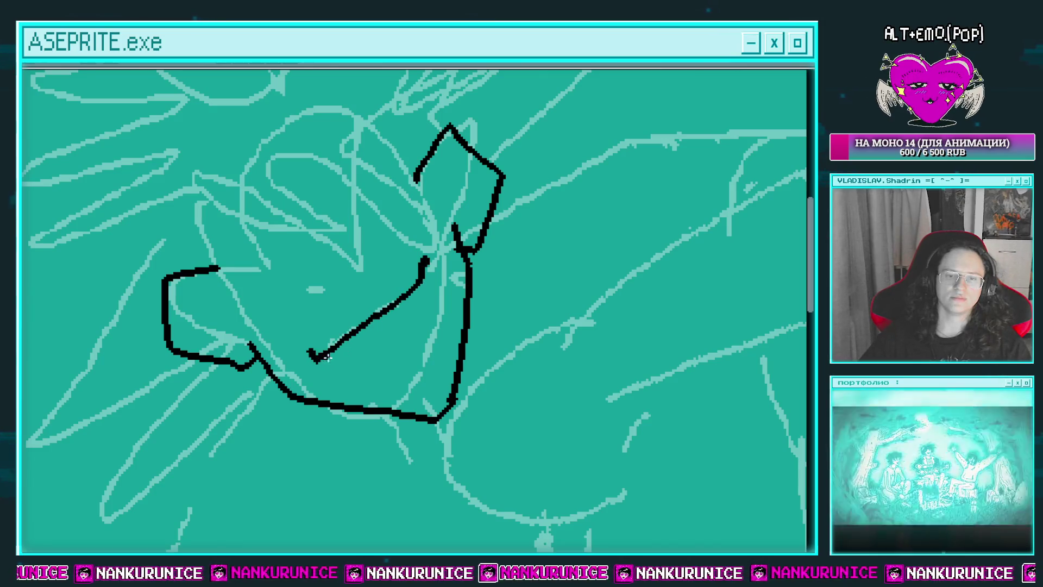
drag(318, 357, 413, 372)
Fill the mouth white with black corners, draw the teeth line, and dot two eye marks
scroll(385, 321, up, 1)
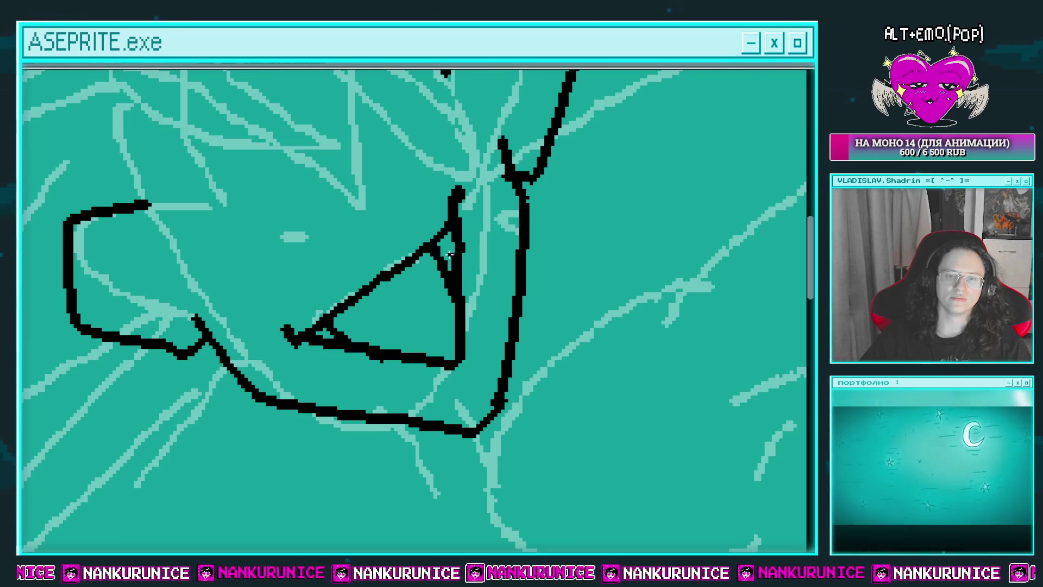
click(450, 254)
click(334, 329)
click(380, 320)
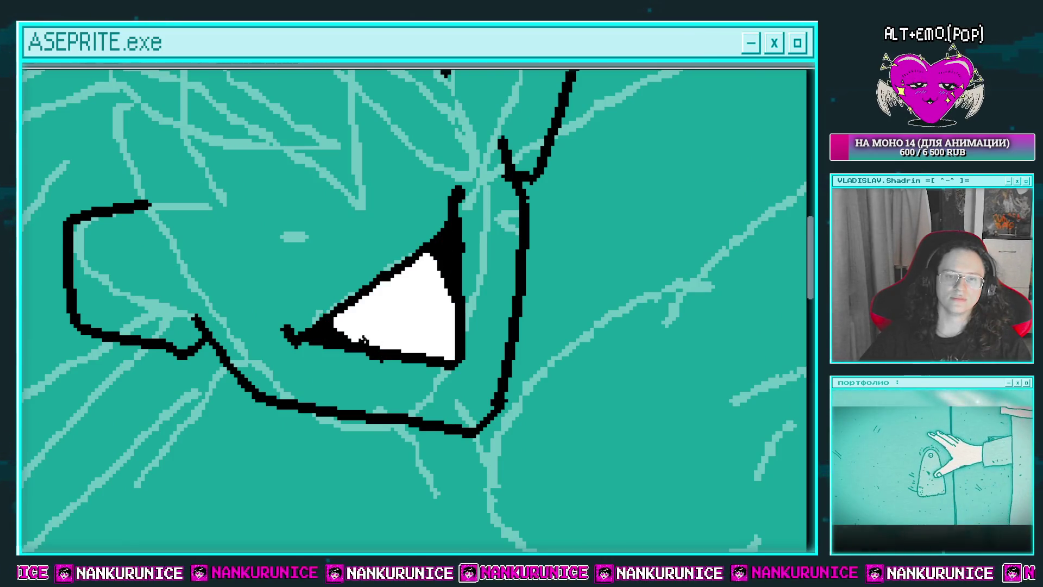
mouse_move(363, 340)
mouse_down()
mouse_move(399, 321)
mouse_move(397, 341)
mouse_up()
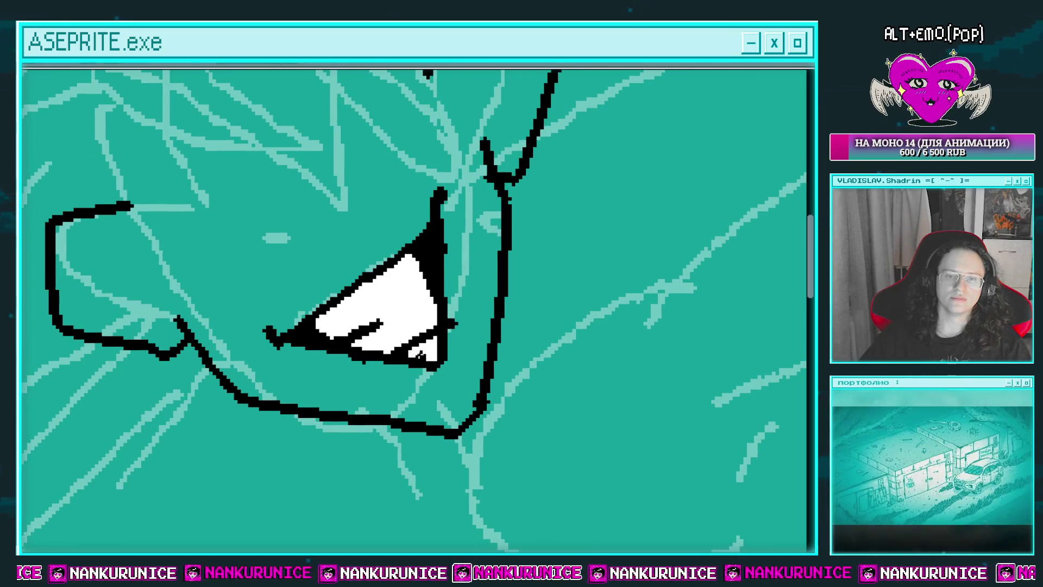
scroll(420, 351, down, 2)
scroll(419, 351, up, 2)
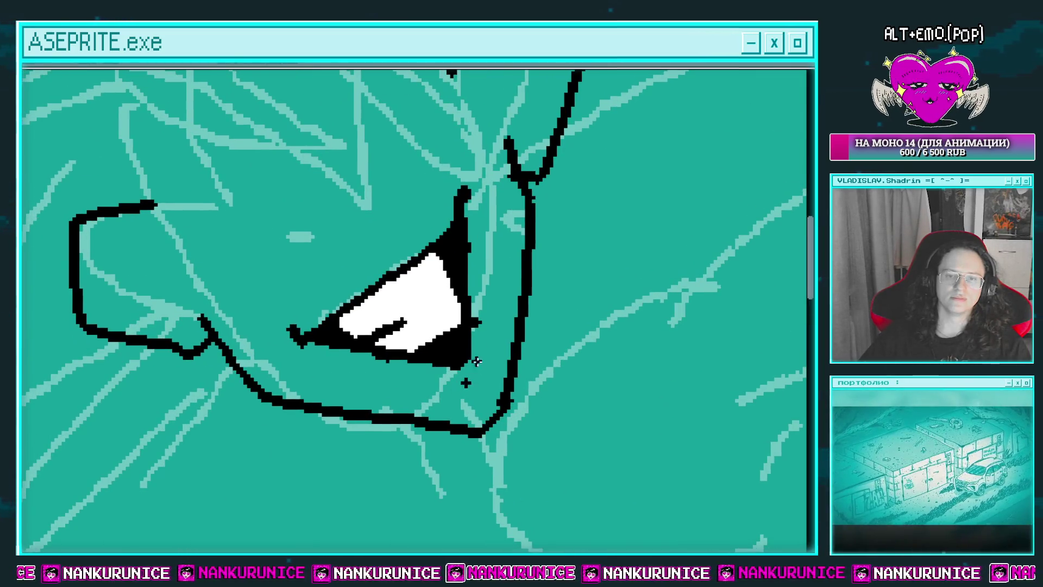
scroll(476, 361, down, 1)
scroll(386, 289, up, 1)
click(395, 370)
click(426, 353)
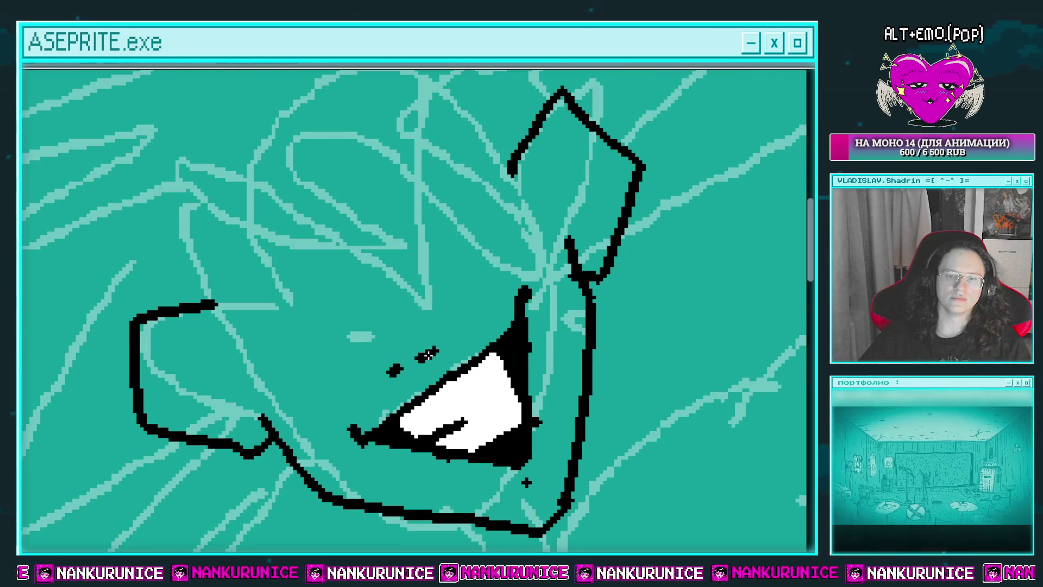
Draw a zigzag hair strand over the forehead, fill it black, and add another black hair stroke
drag(428, 354, 440, 341)
mouse_move(456, 191)
mouse_down()
mouse_move(402, 324)
mouse_move(514, 259)
mouse_up()
drag(488, 225, 459, 182)
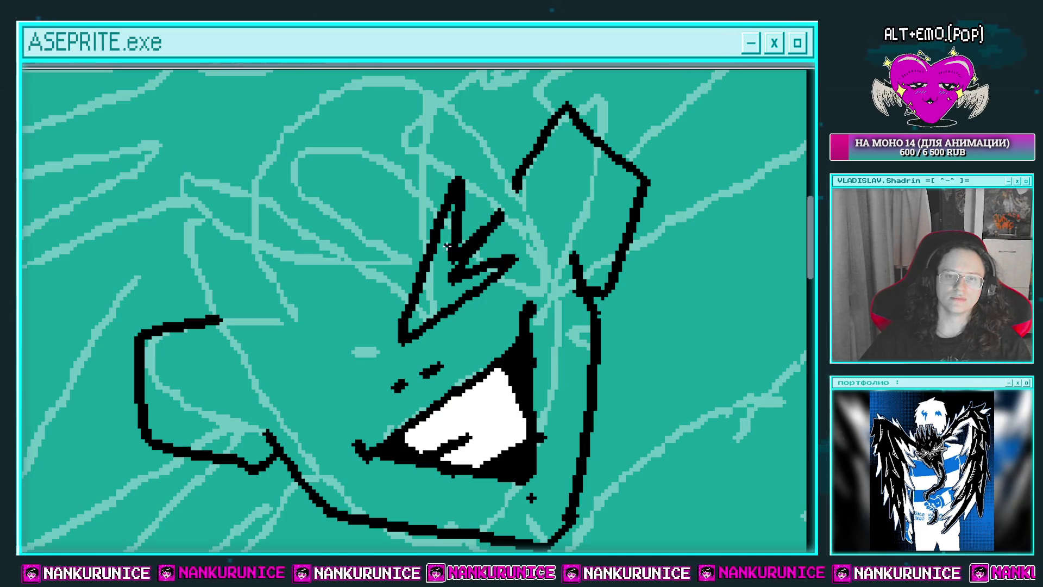
drag(363, 290, 432, 260)
key(ctrl+z)
key(ctrl+z)
key(ctrl+z)
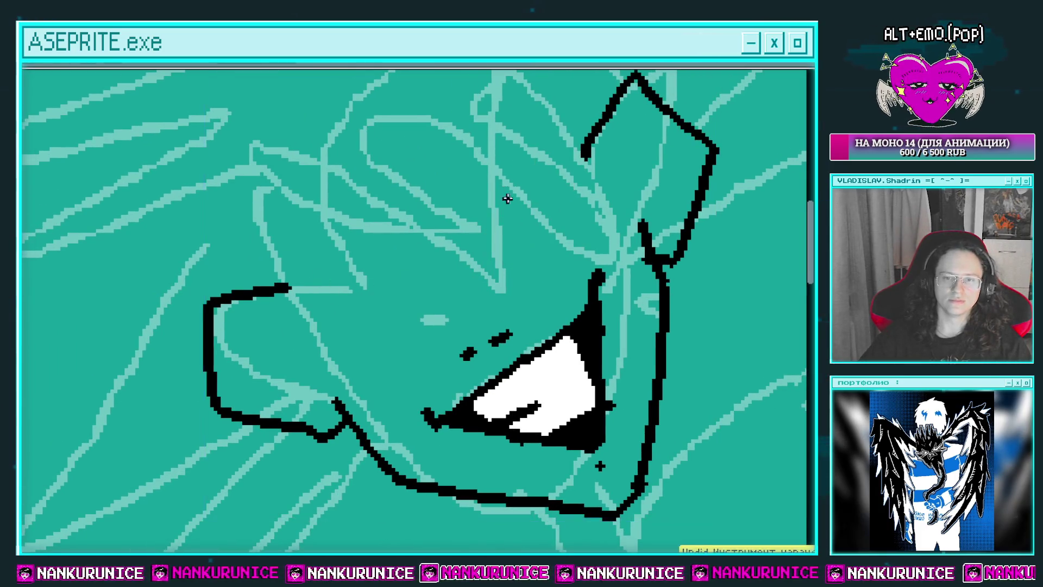
drag(549, 157, 514, 215)
mouse_move(525, 180)
mouse_down()
mouse_move(459, 321)
mouse_move(574, 285)
mouse_up()
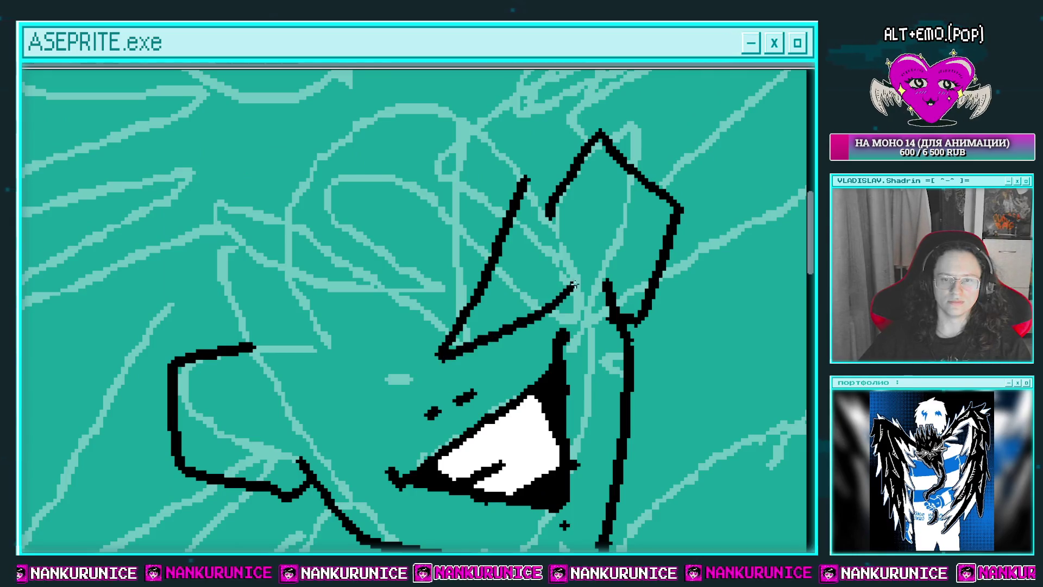
click(514, 222)
drag(423, 309, 474, 299)
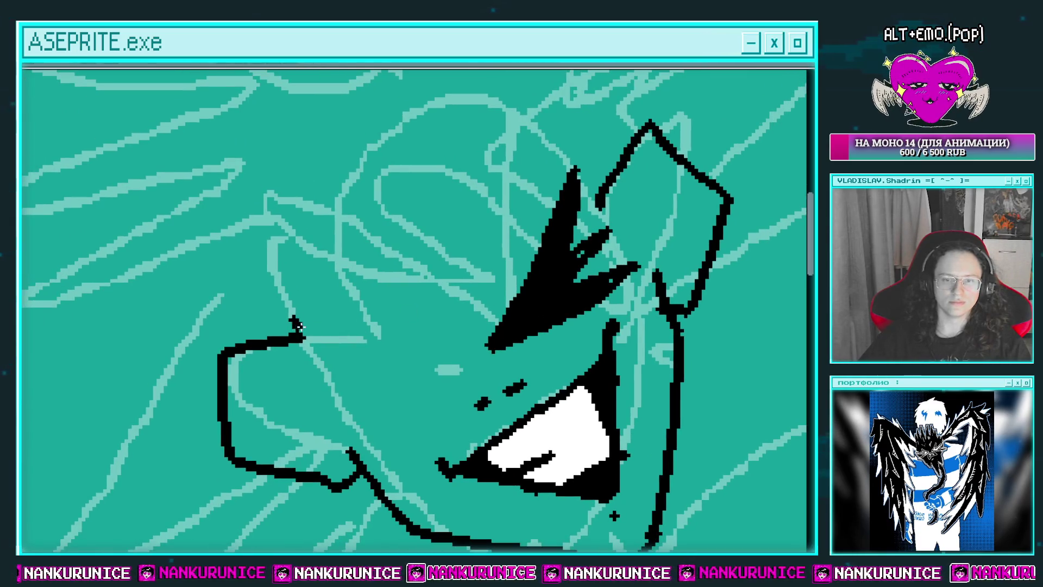
mouse_move(291, 321)
mouse_down()
mouse_move(452, 365)
mouse_move(440, 330)
mouse_move(218, 418)
mouse_up()
Redraw the ear's left outline and fill the ear shape solid black
key(e)
key(b)
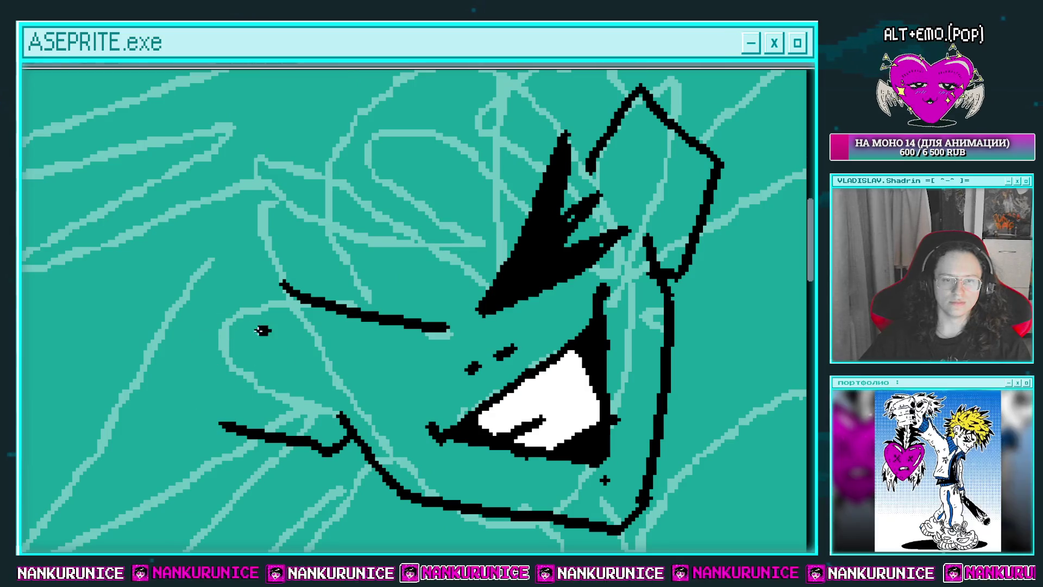
drag(263, 331, 213, 426)
drag(651, 145, 586, 168)
drag(370, 242, 368, 202)
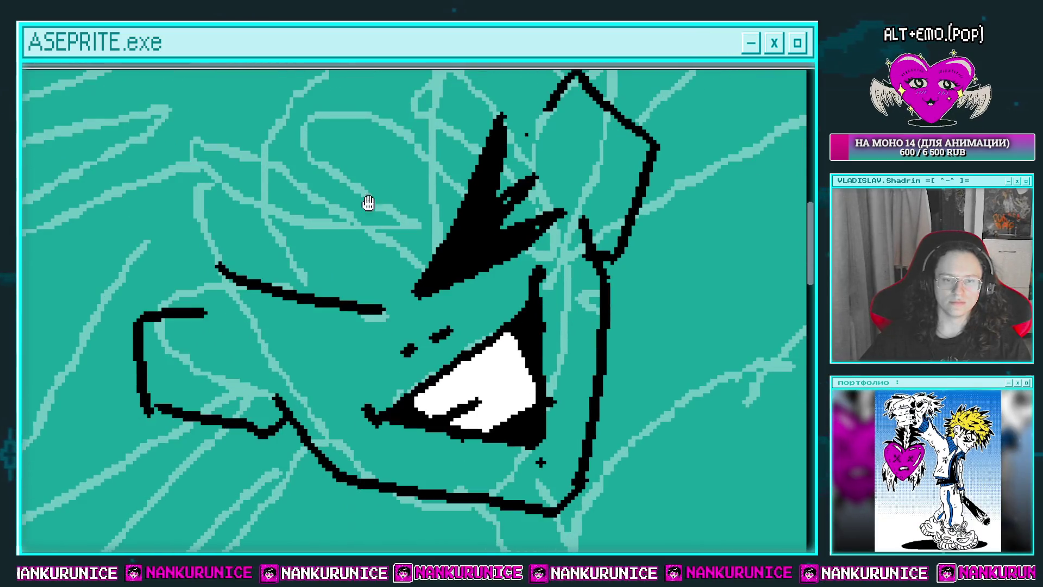
scroll(190, 407, right, 1)
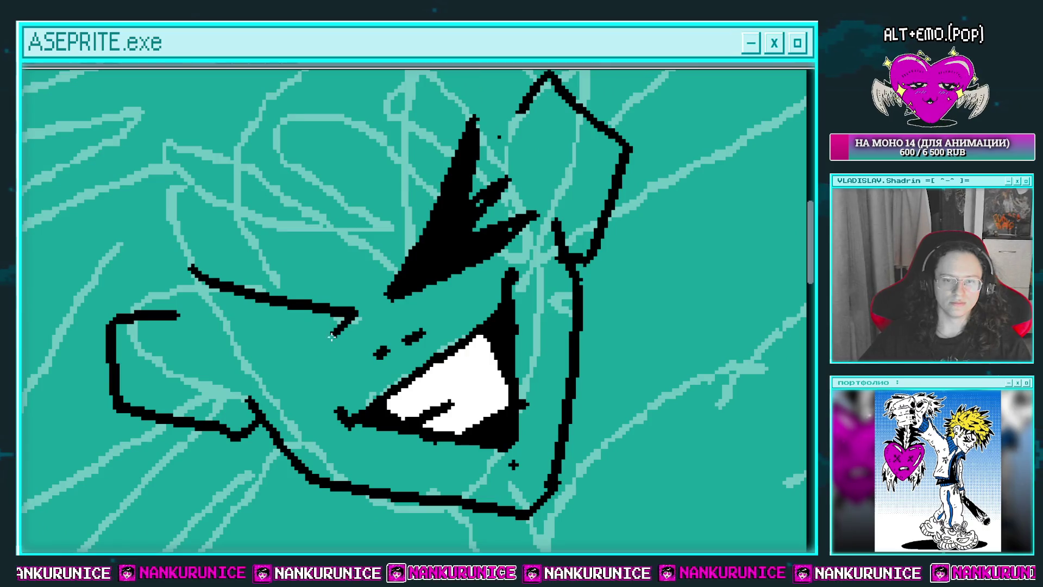
drag(201, 277, 342, 307)
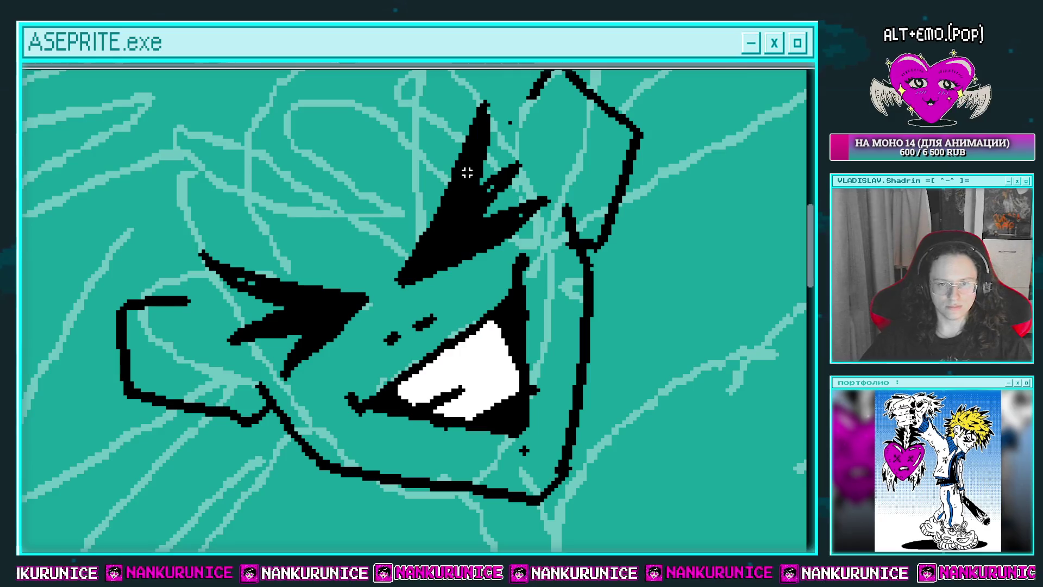
Add white streaks and black pupil pixels to both eye shapes, then a diagonal line above the head
drag(471, 237, 466, 217)
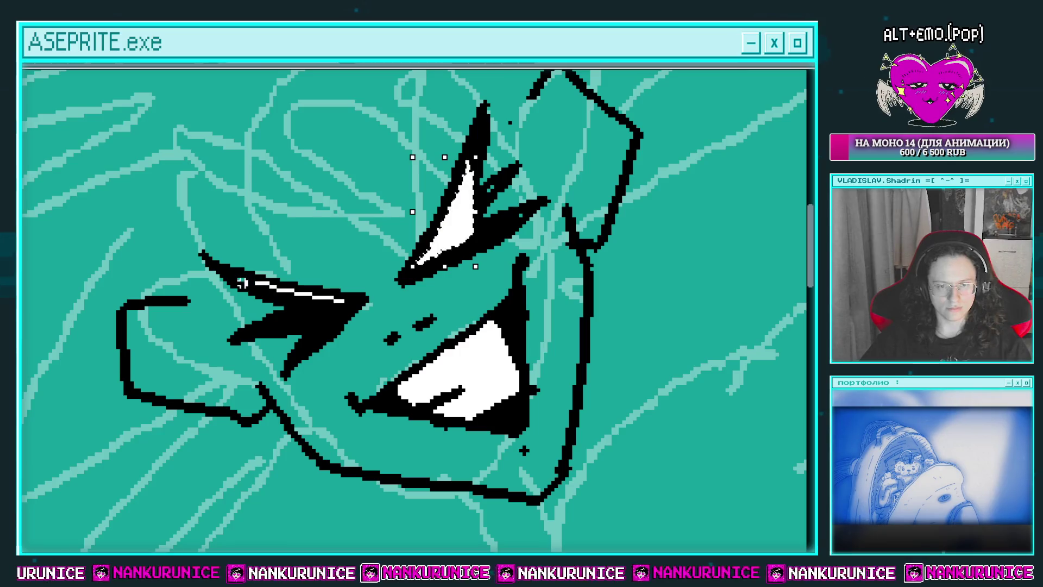
drag(338, 304, 394, 262)
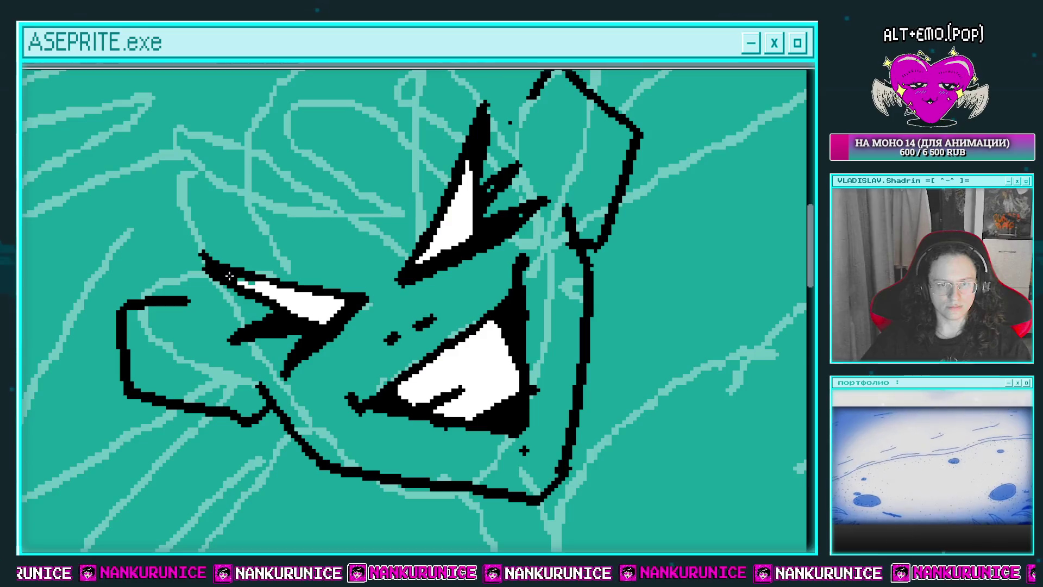
drag(409, 251, 416, 240)
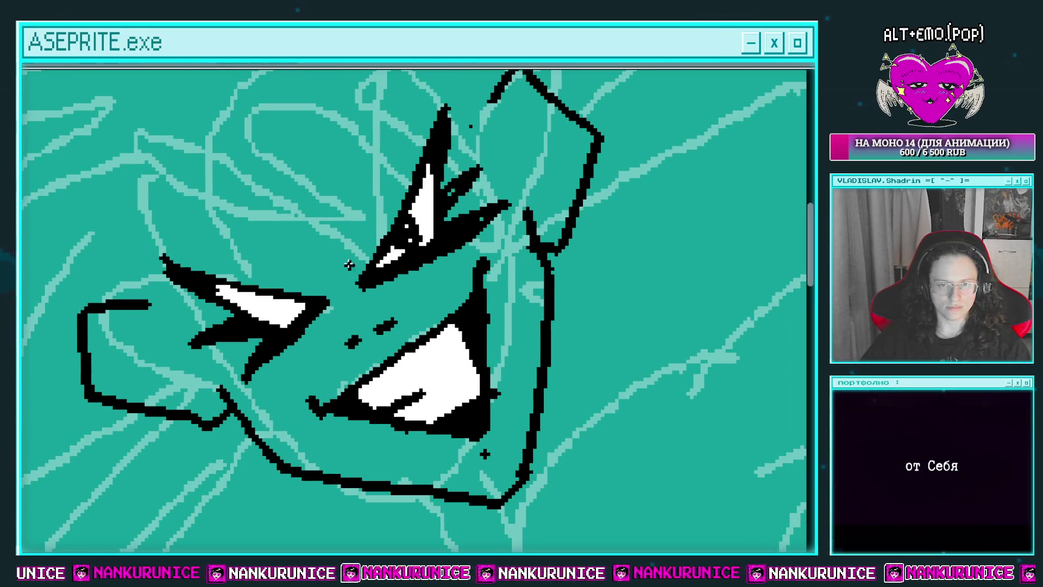
drag(286, 301, 298, 311)
scroll(319, 287, down, 2)
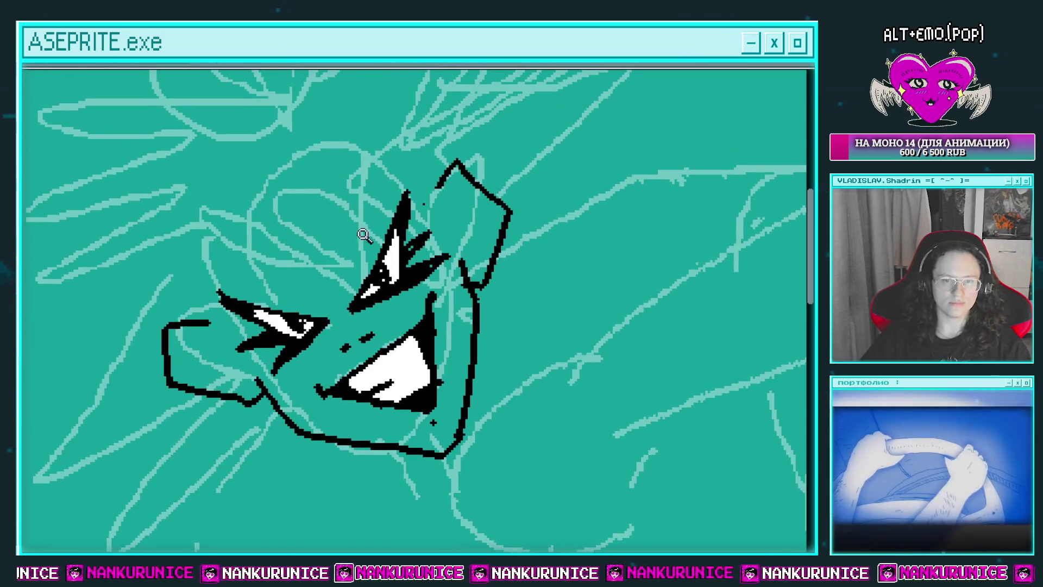
mouse_move(373, 291)
mouse_down()
mouse_move(387, 281)
mouse_move(389, 234)
mouse_move(422, 276)
mouse_up()
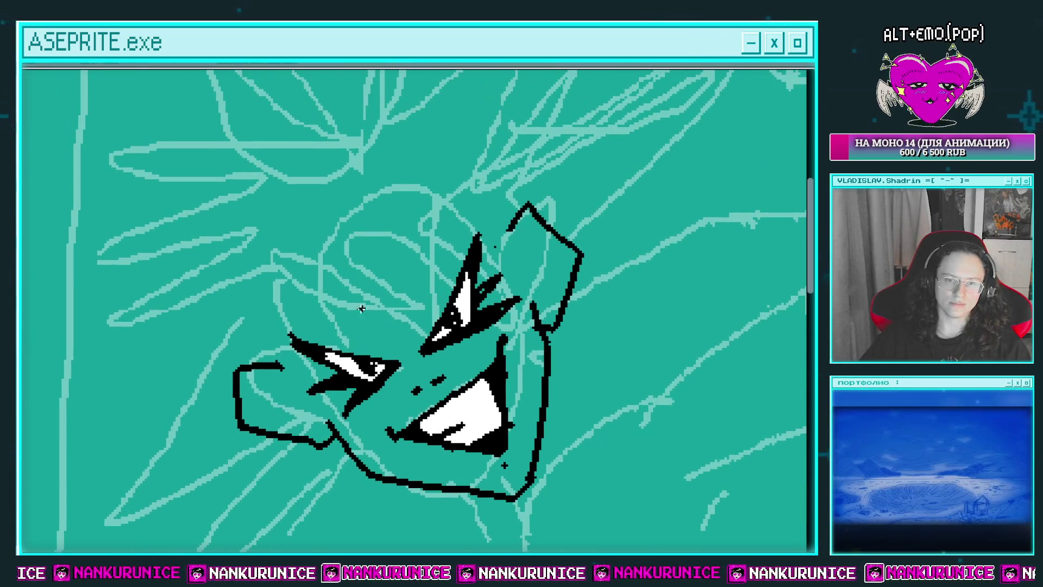
mouse_move(315, 285)
mouse_down()
mouse_move(383, 337)
mouse_move(371, 249)
mouse_move(516, 218)
mouse_move(502, 203)
mouse_up()
drag(391, 221, 458, 213)
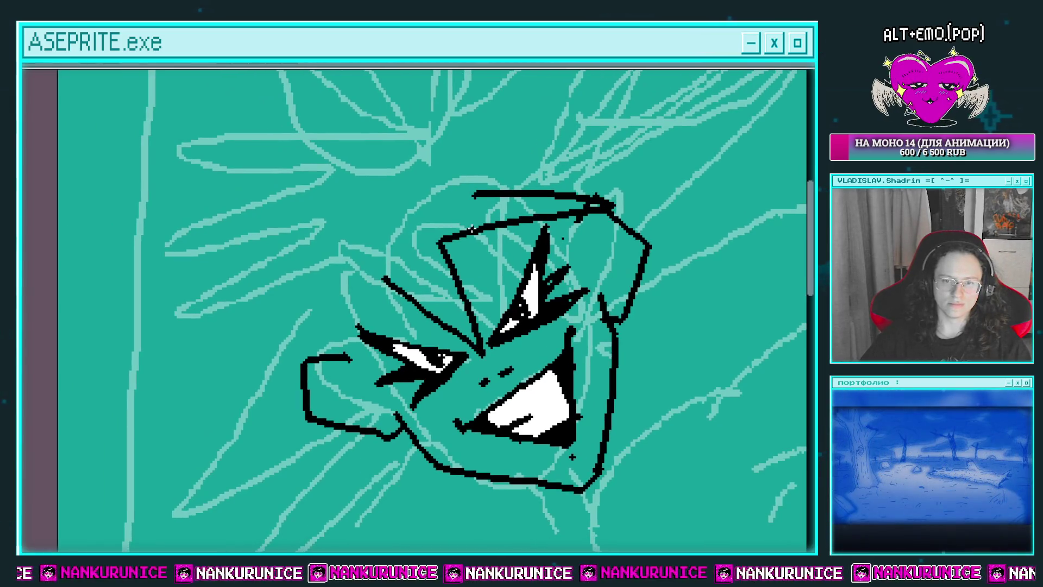
Undo the stray strokes and redraw the head's top edge and left outline
key(ctrl+z)
key(ctrl+z)
key(ctrl+z)
mouse_move(413, 297)
mouse_down()
mouse_move(371, 296)
mouse_move(440, 363)
mouse_move(421, 251)
mouse_move(383, 259)
mouse_move(532, 271)
mouse_up()
drag(532, 272, 419, 219)
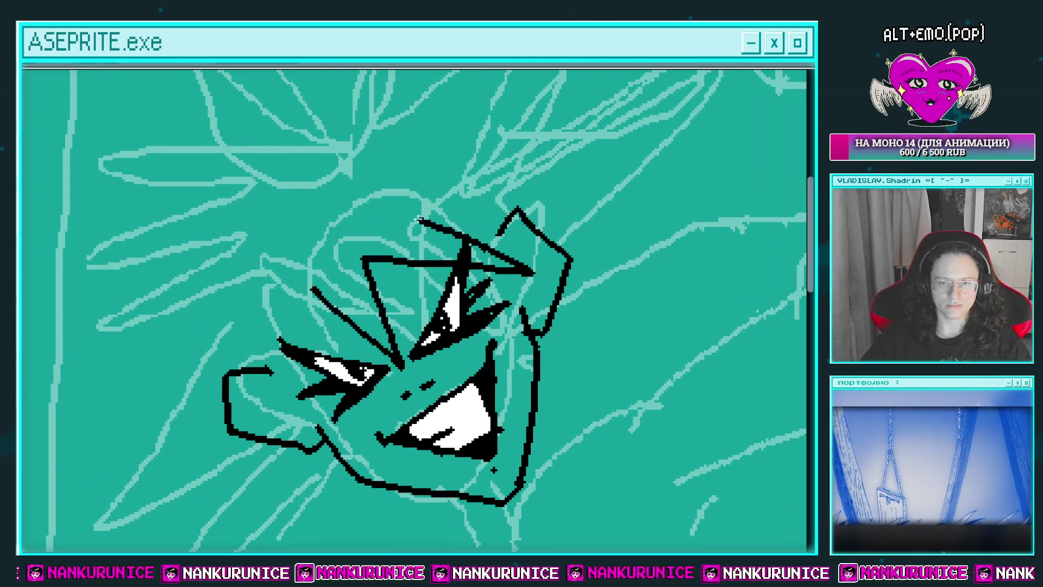
drag(471, 242, 521, 245)
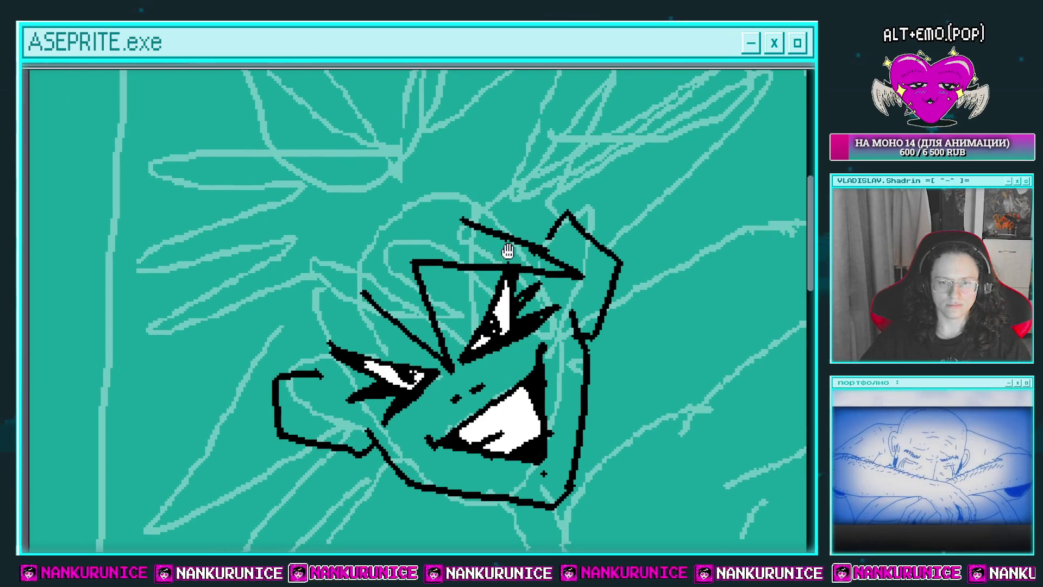
drag(363, 291, 295, 413)
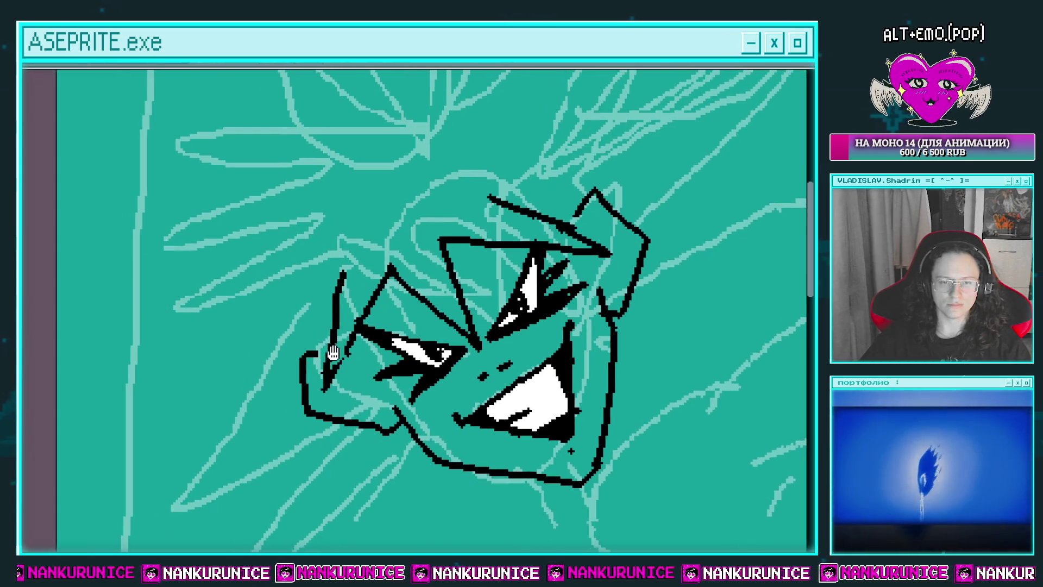
Draw zigzag hair spikes along the left side of the face
drag(310, 311, 325, 311)
mouse_move(213, 459)
mouse_down()
mouse_move(272, 316)
mouse_move(258, 352)
mouse_up()
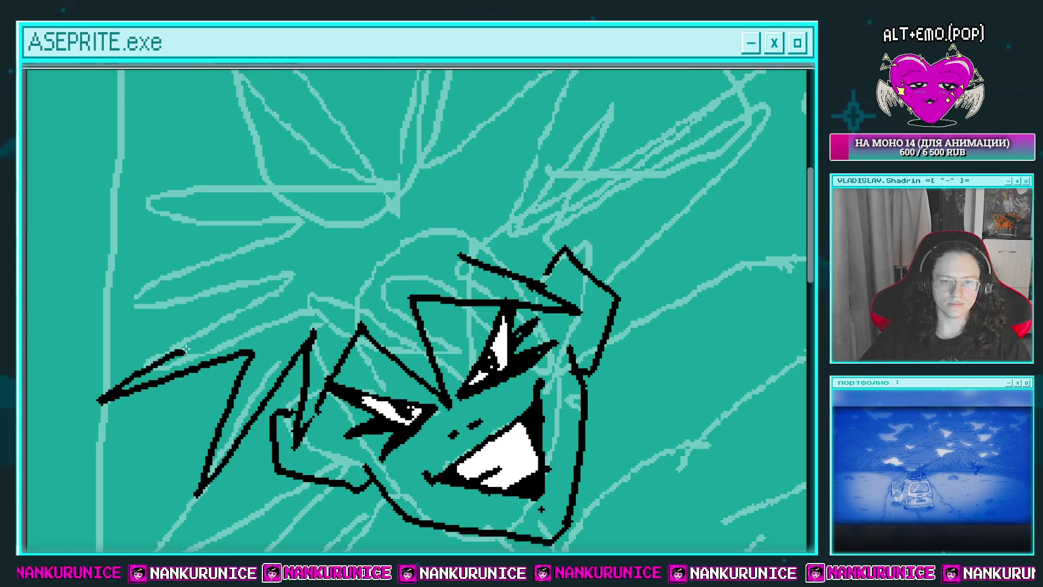
drag(184, 350, 252, 319)
drag(253, 318, 336, 324)
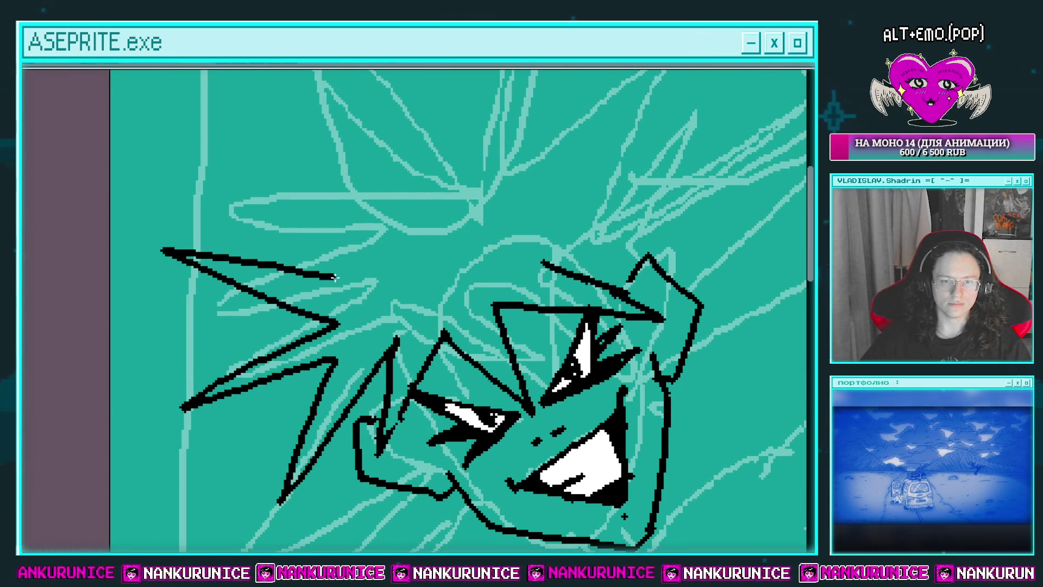
drag(335, 277, 357, 280)
drag(357, 279, 330, 349)
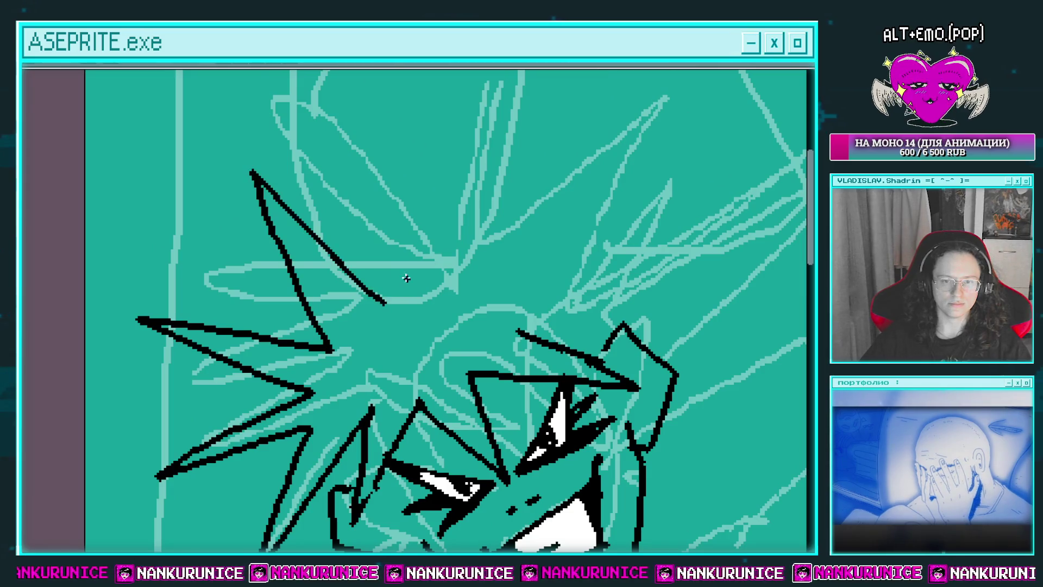
Add zigzag spikes across the top and right of the head, then hide the background and sketch
mouse_move(387, 305)
mouse_down()
mouse_move(391, 261)
mouse_move(437, 190)
mouse_move(576, 103)
mouse_move(516, 239)
mouse_up()
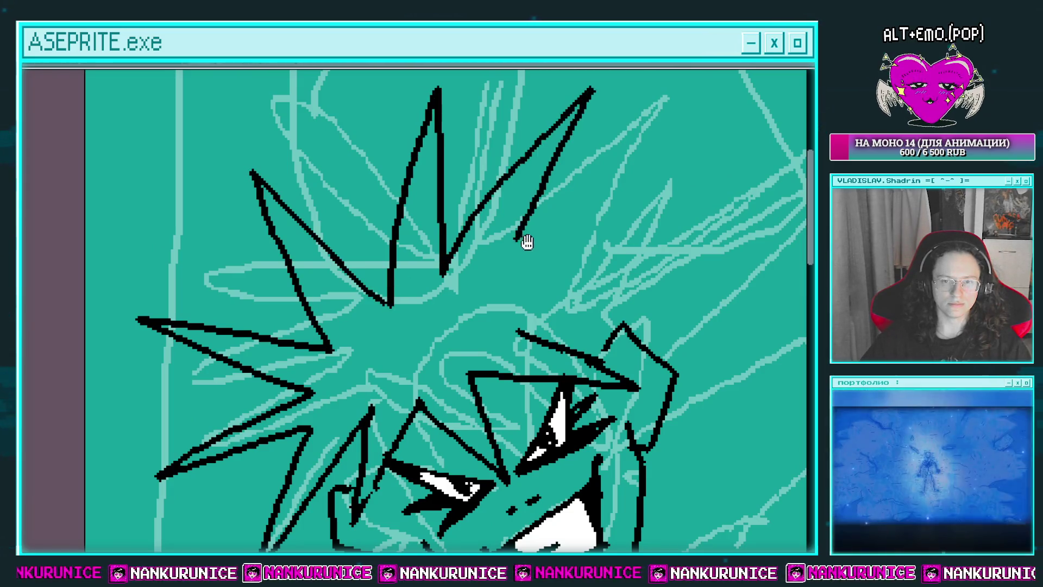
scroll(527, 242, down, 1)
scroll(459, 205, down, 1)
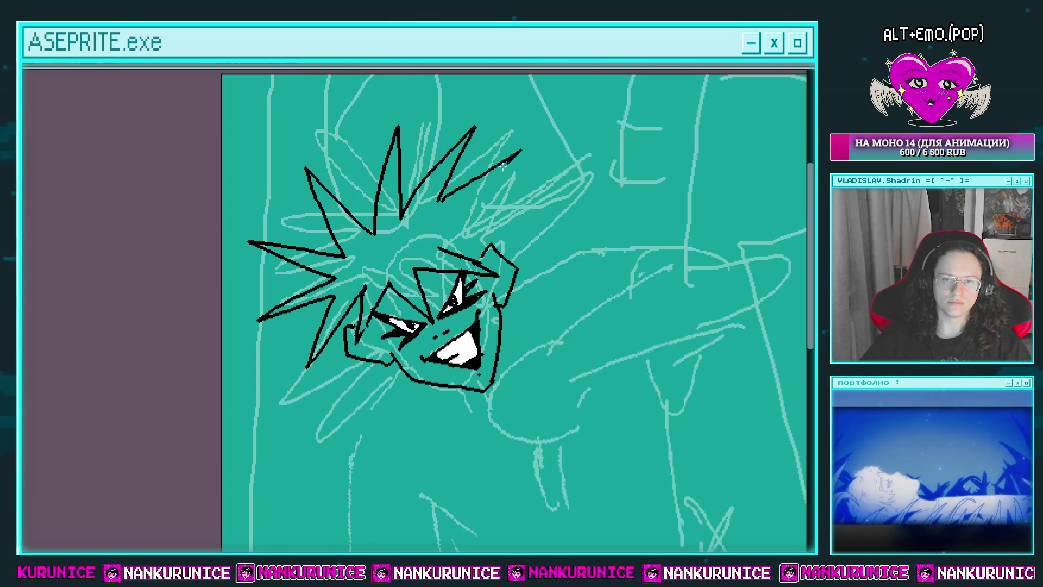
mouse_move(503, 166)
mouse_down()
mouse_move(543, 194)
mouse_move(565, 234)
mouse_move(508, 255)
mouse_up()
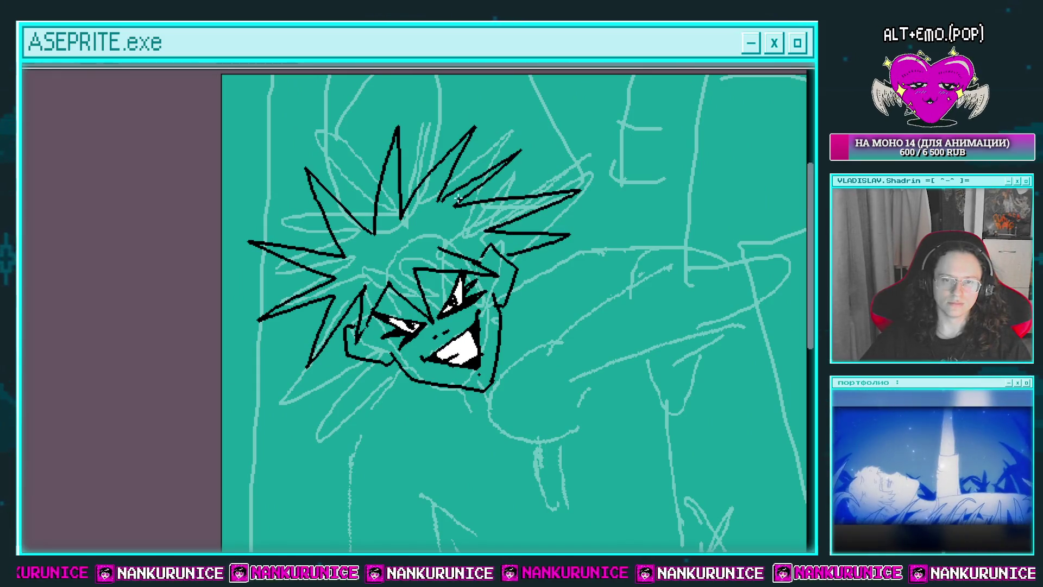
drag(366, 323, 387, 289)
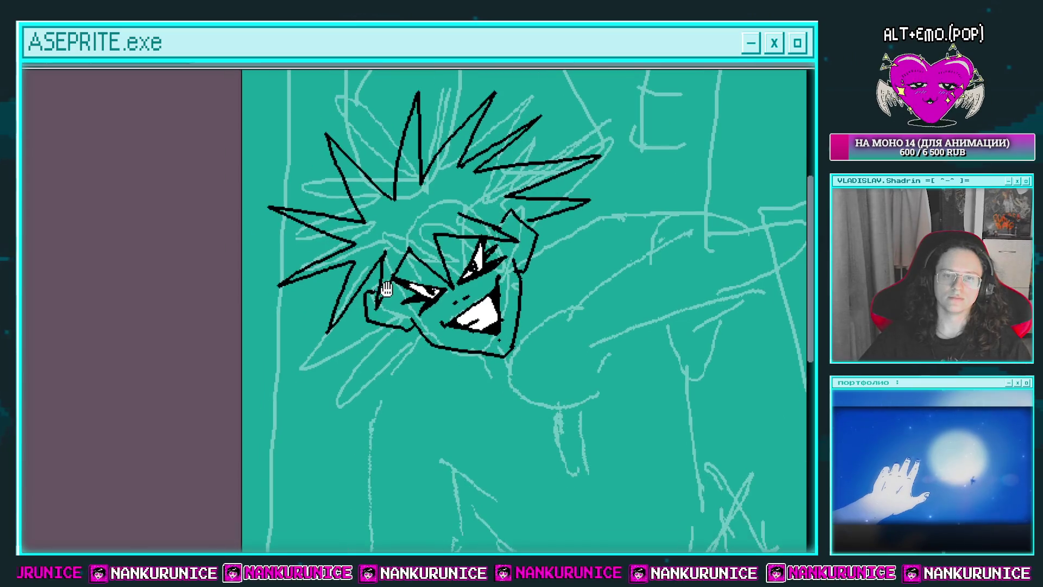
key(Right)
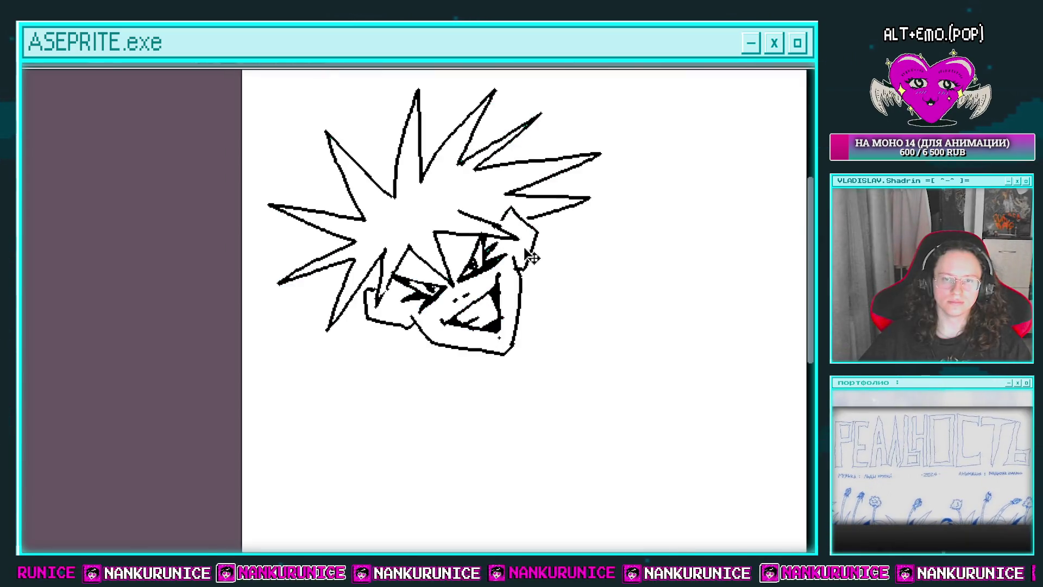
Restore the teal background and sketch, fill the face white, and undo stray black strokes on it
key(Left)
scroll(408, 290, up, 2)
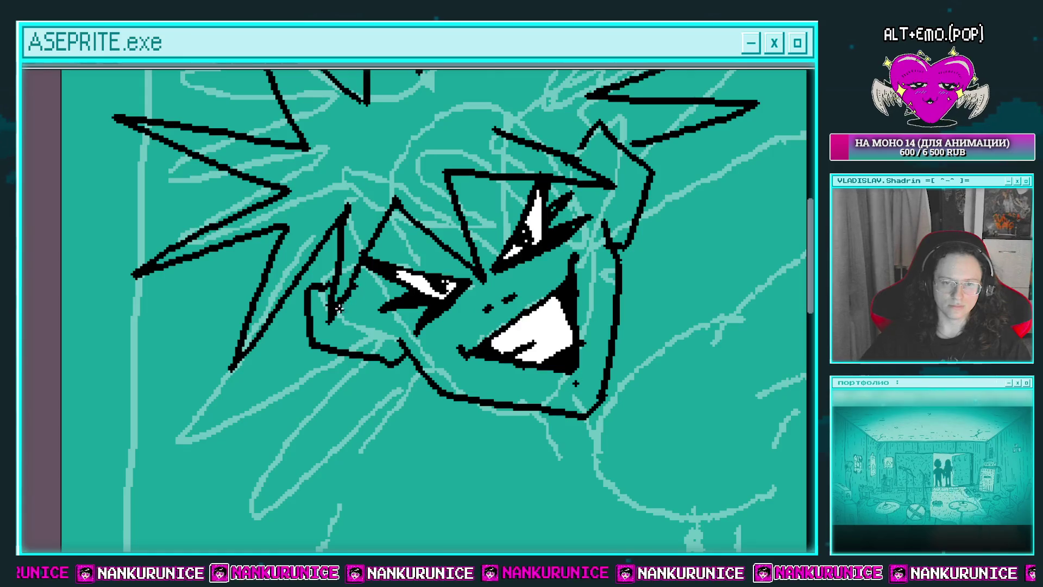
drag(489, 213, 465, 220)
click(464, 220)
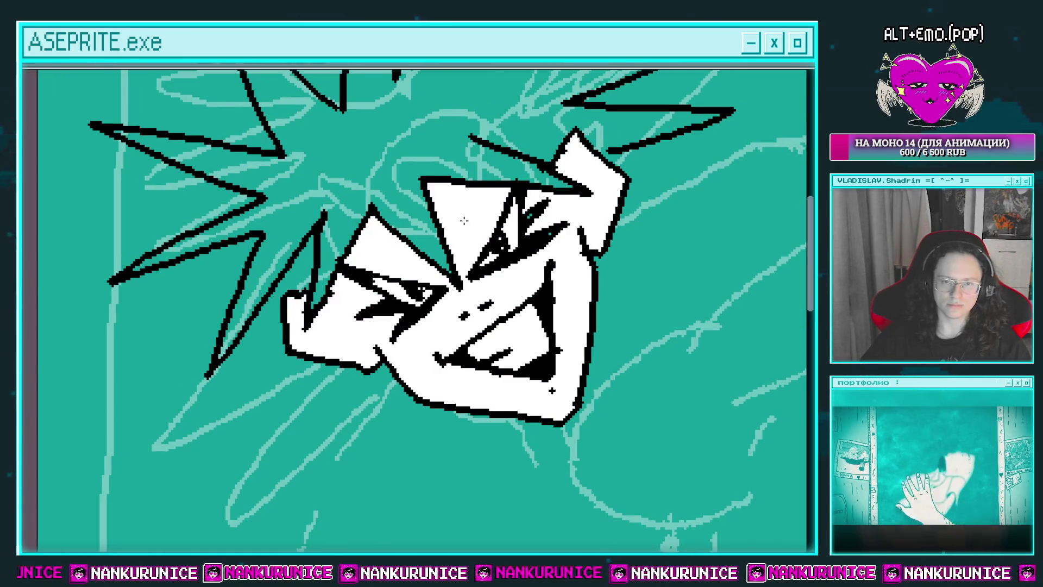
click(388, 273)
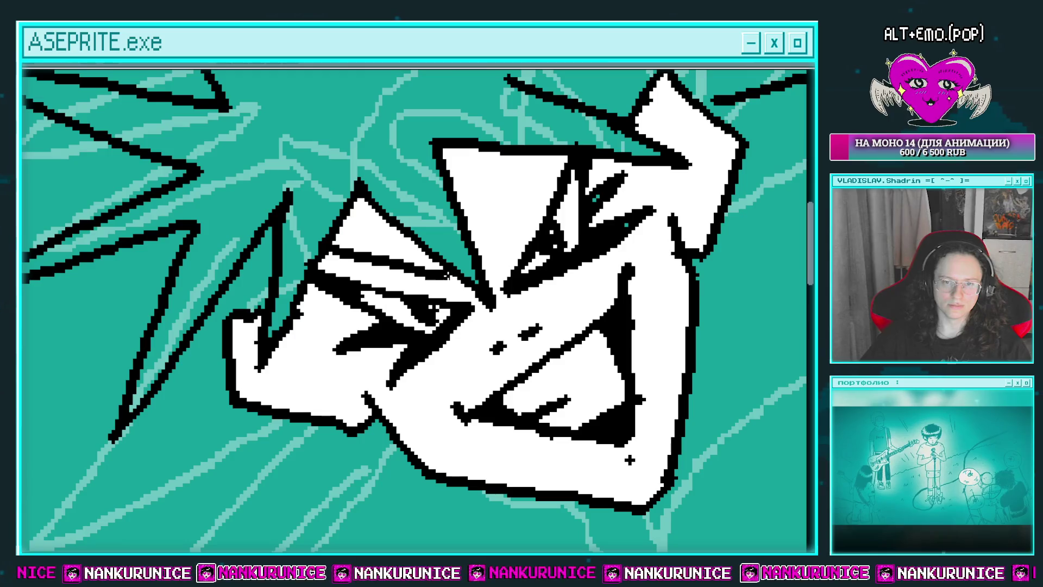
drag(384, 248, 342, 279)
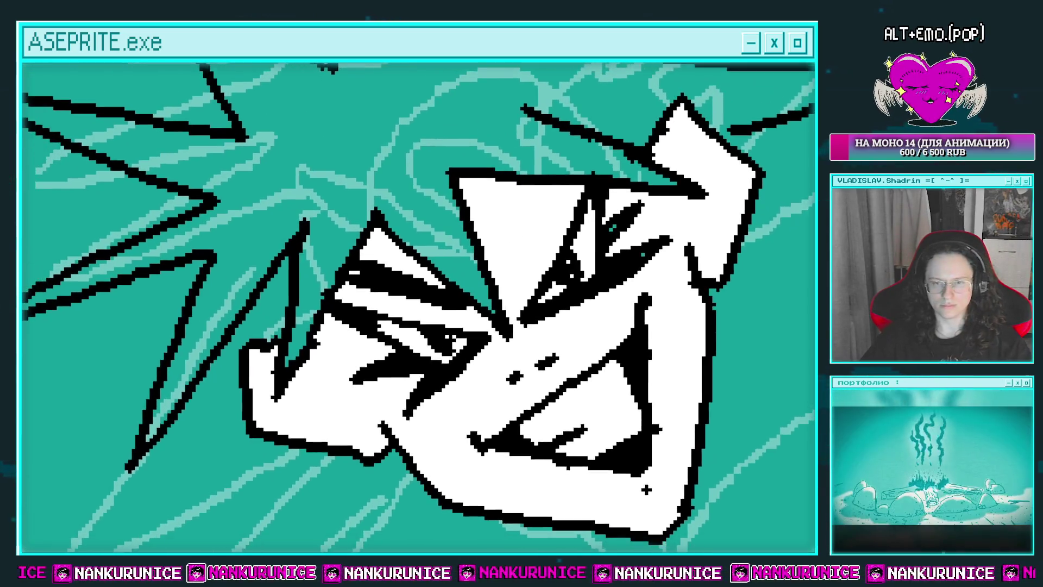
drag(441, 202, 455, 200)
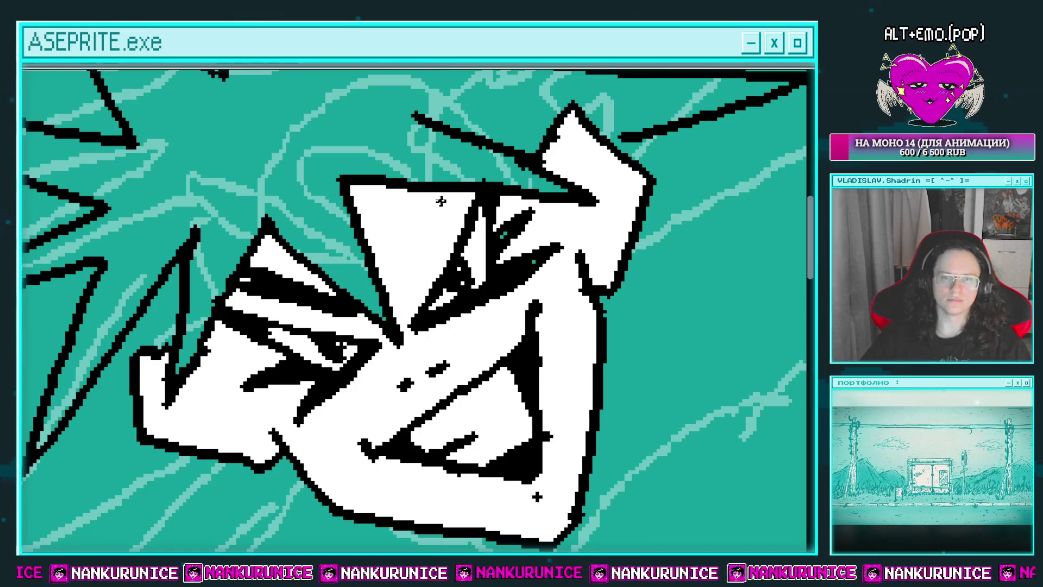
key(ctrl+z)
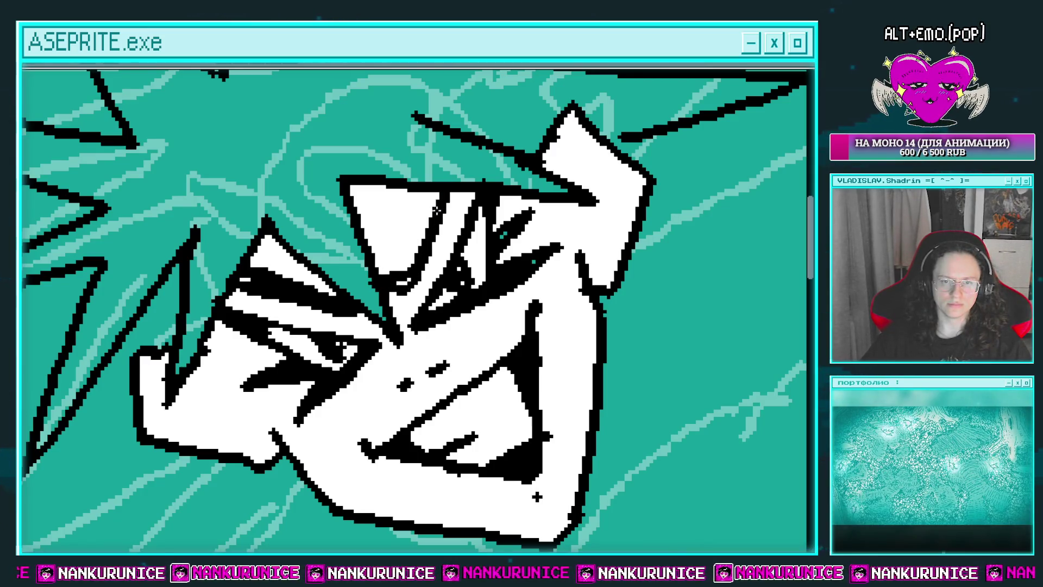
drag(436, 209, 491, 172)
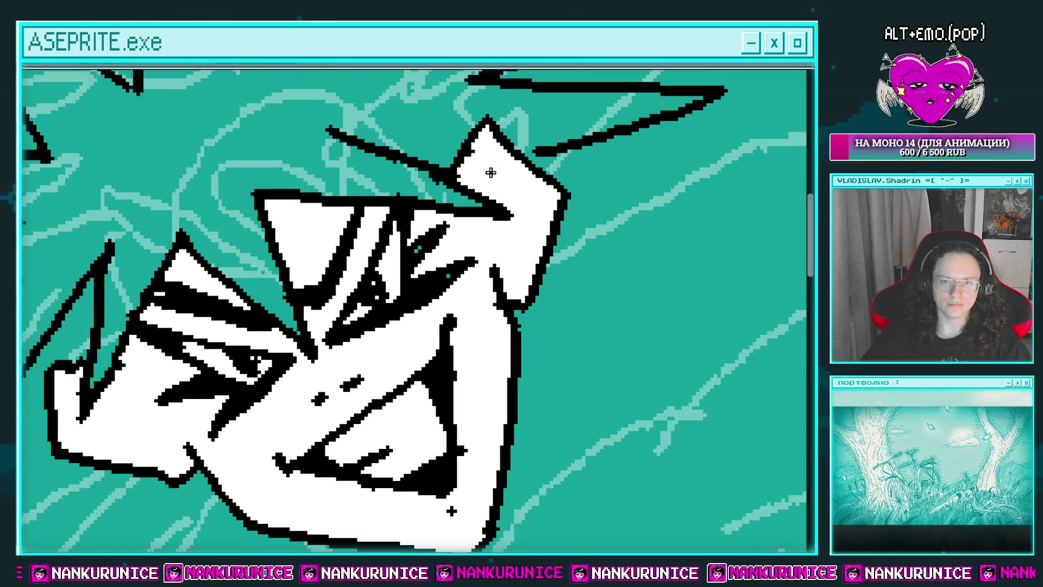
drag(521, 226, 634, 178)
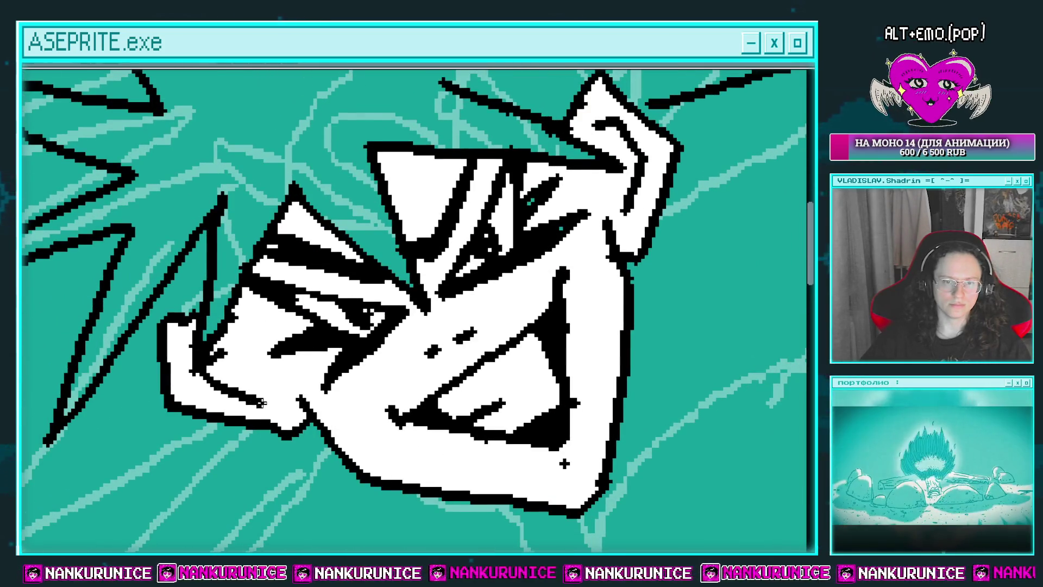
drag(279, 358, 285, 316)
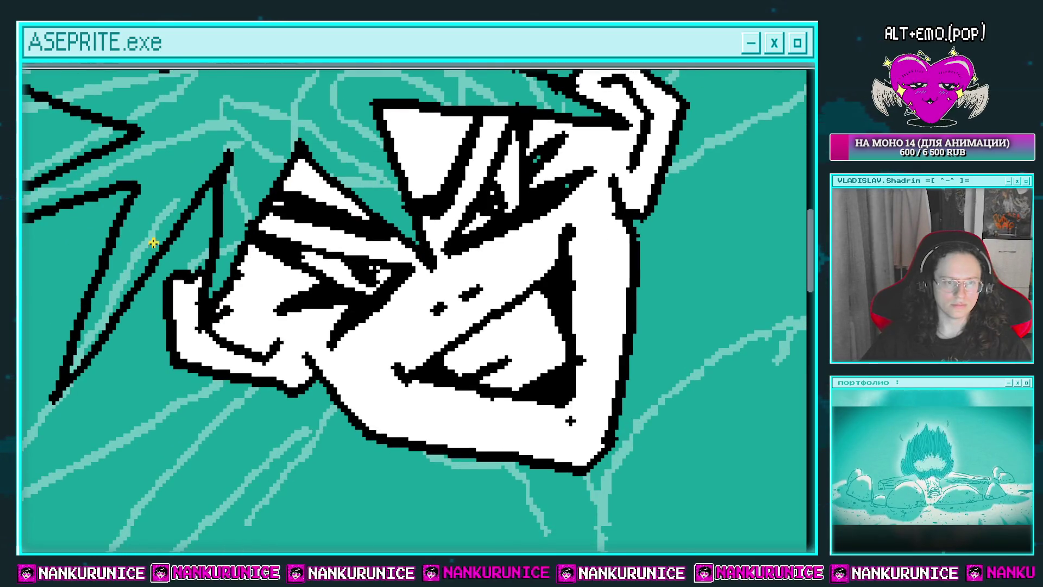
scroll(313, 310, down, 3)
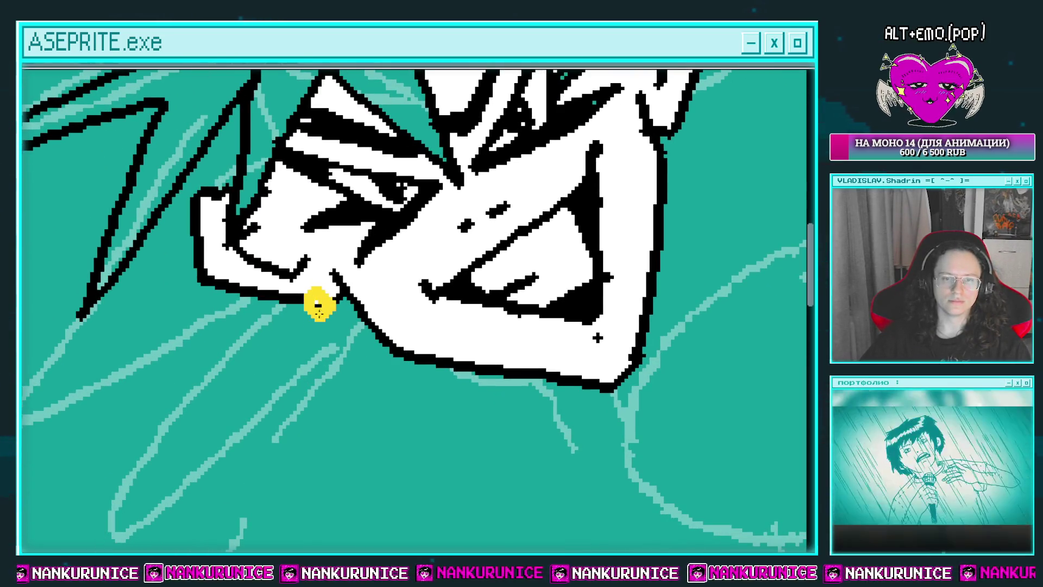
Fill the earring hole and the spiky hair with yellow
scroll(391, 289, up, 2)
scroll(391, 288, up, 3)
click(613, 193)
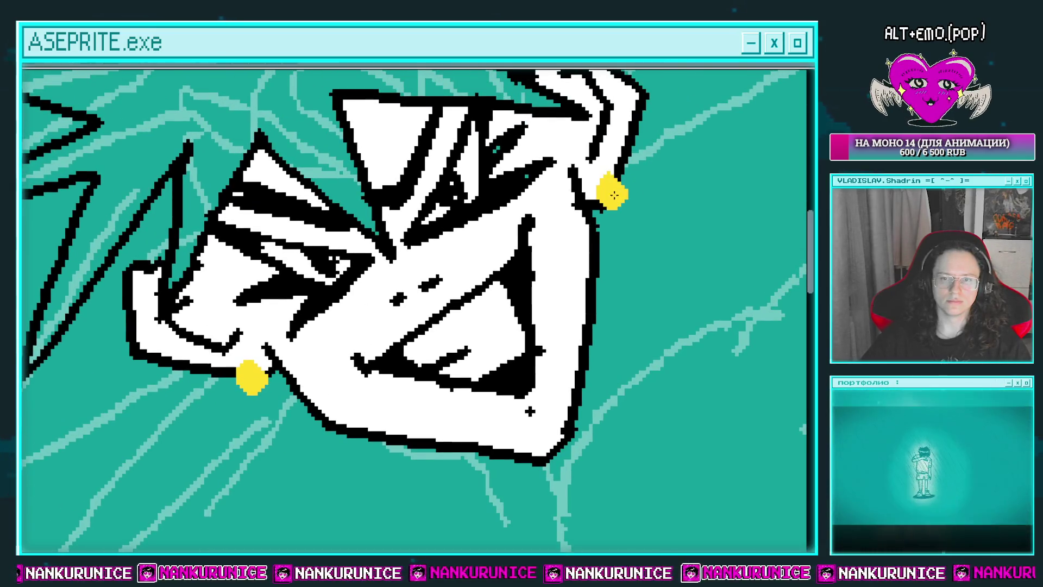
drag(543, 185, 587, 167)
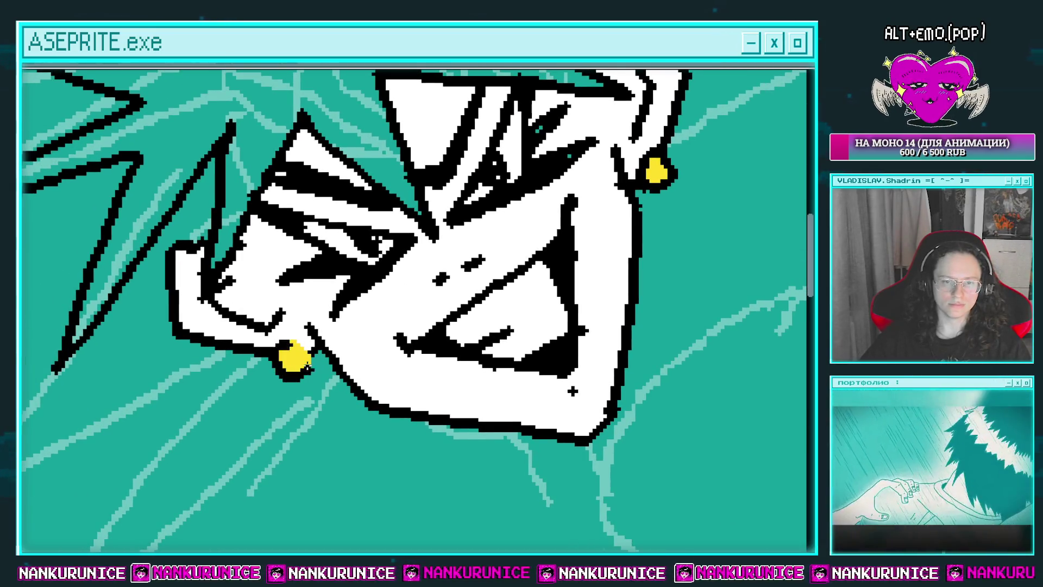
scroll(328, 306, down, 2)
drag(338, 143, 333, 226)
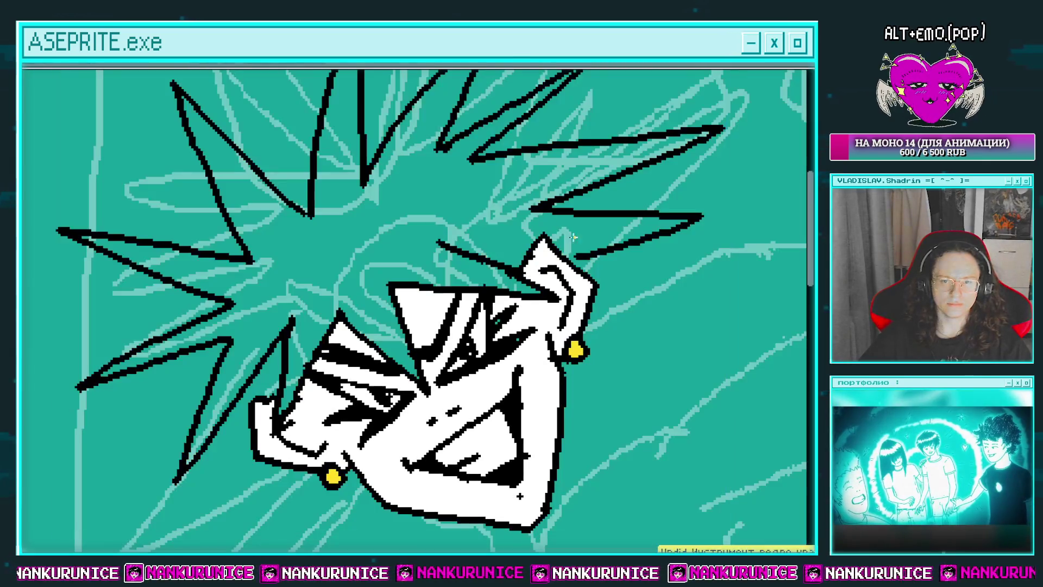
click(459, 233)
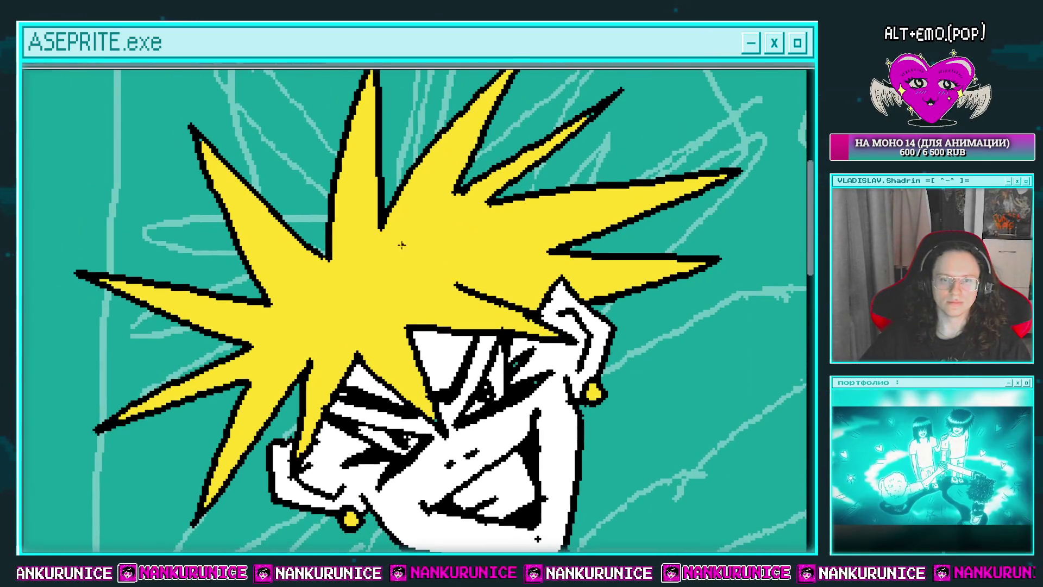
Draw a new black hair spike at the lower left of the yellow hair
drag(402, 243, 439, 306)
scroll(366, 233, up, 3)
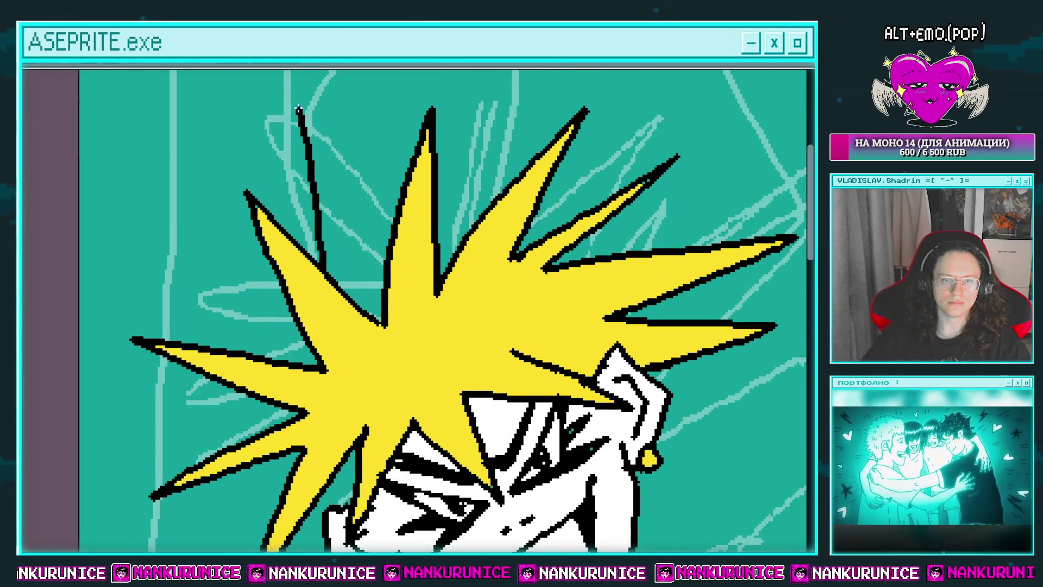
scroll(381, 233, up, 2)
scroll(380, 233, right, 2)
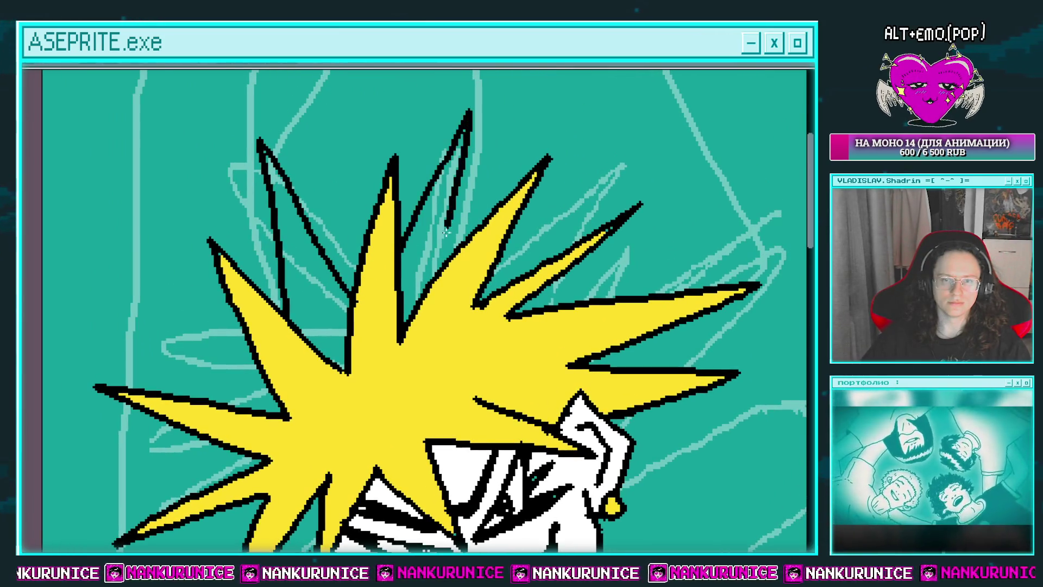
scroll(445, 233, right, 3)
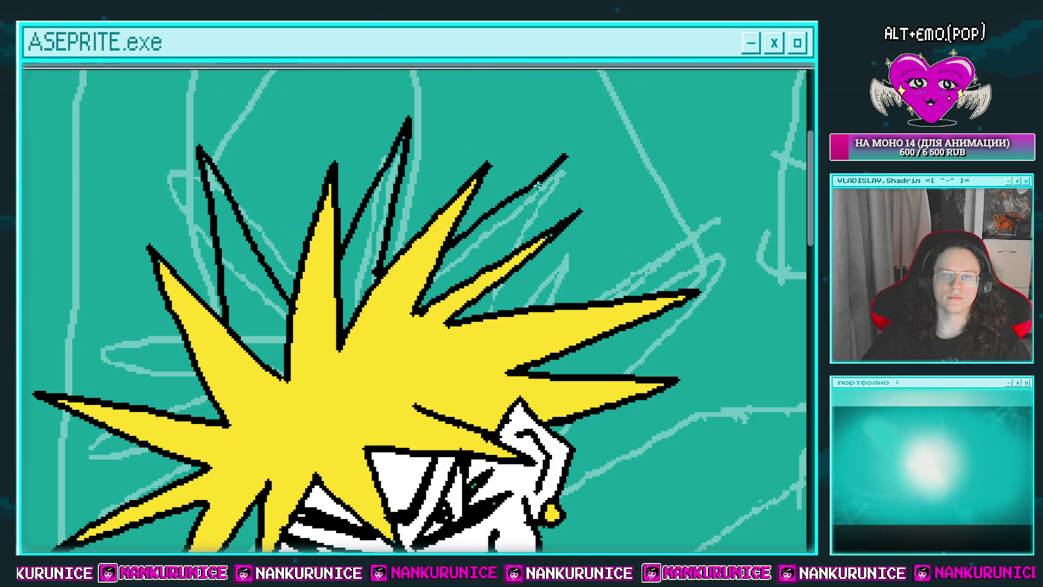
scroll(465, 226, down, 3)
scroll(443, 221, right, 3)
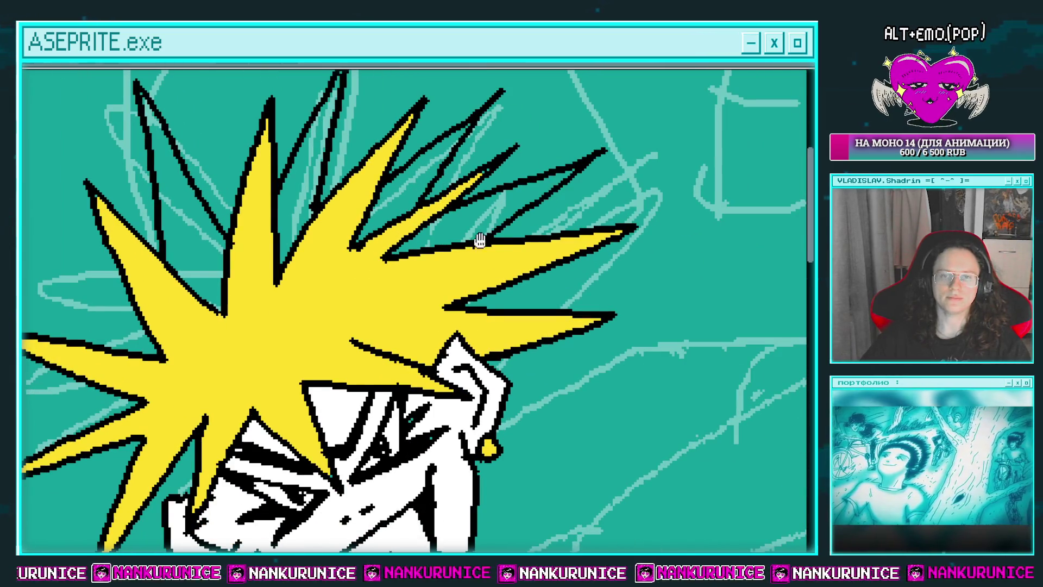
scroll(480, 241, down, 3)
scroll(507, 216, right, 3)
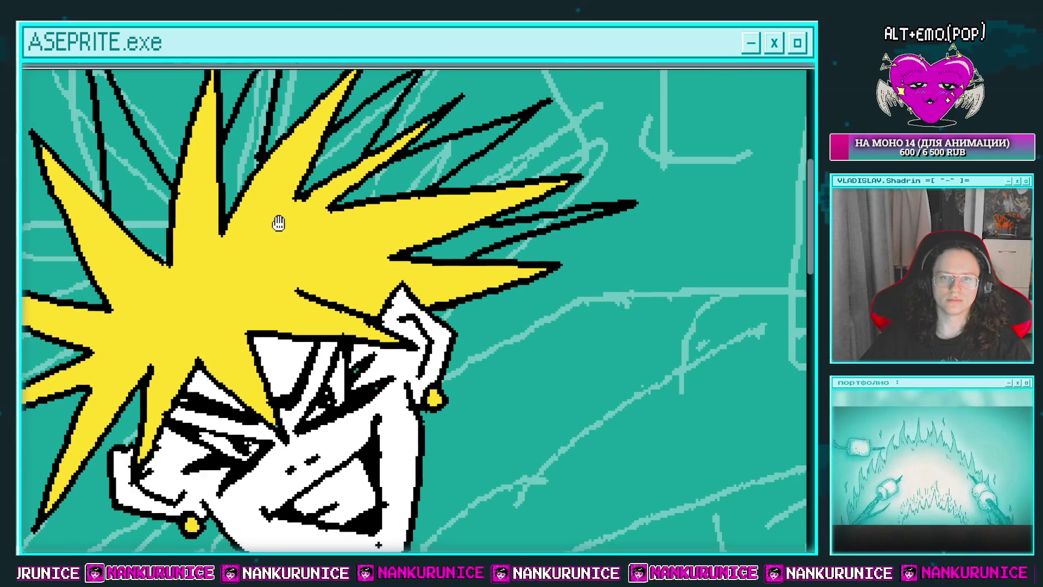
scroll(346, 270, up, 2)
scroll(345, 270, left, 10)
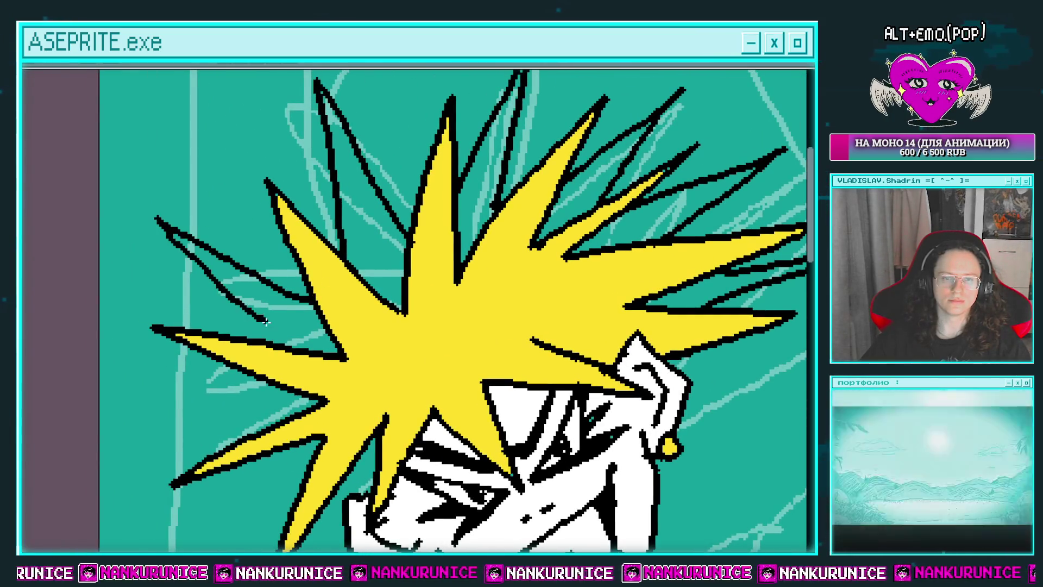
scroll(285, 343, down, 5)
scroll(284, 342, left, 5)
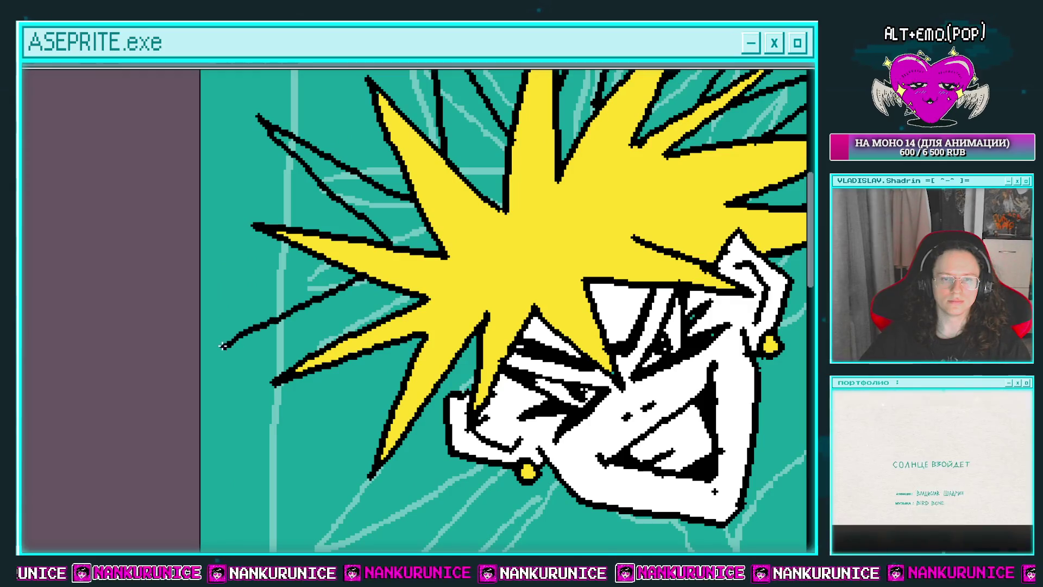
scroll(344, 252, down, 5)
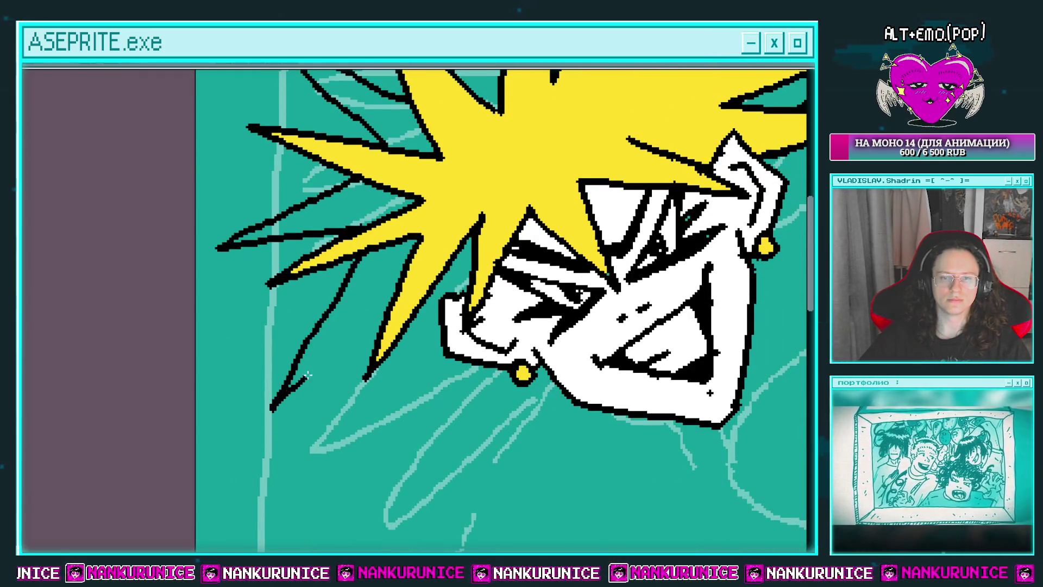
scroll(307, 375, down, 5)
scroll(307, 375, right, 5)
drag(293, 255, 340, 271)
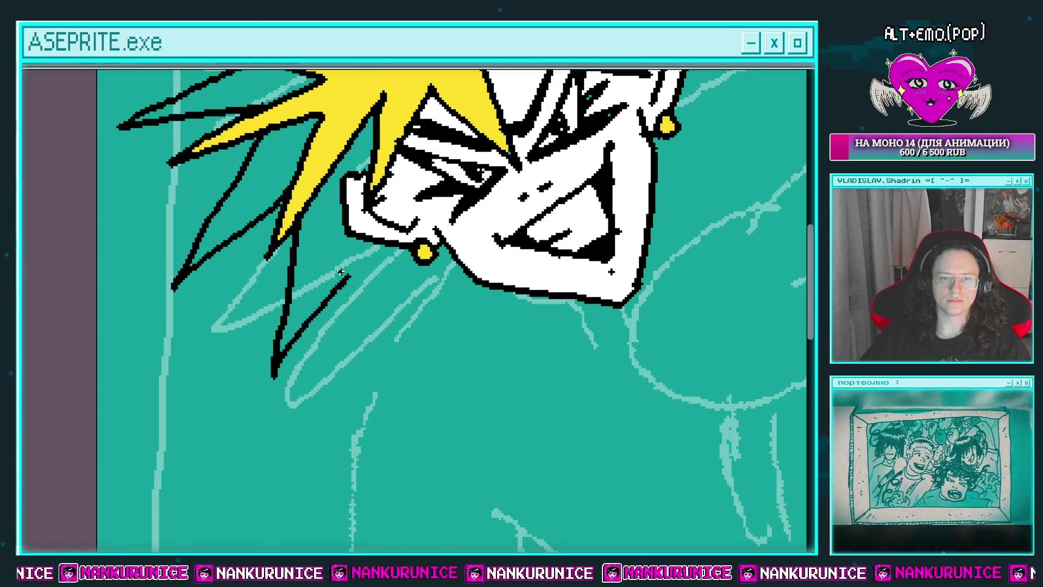
Undo the stray spike stroke and fill the hair spikes right of the face yellow
key(ctrl+z)
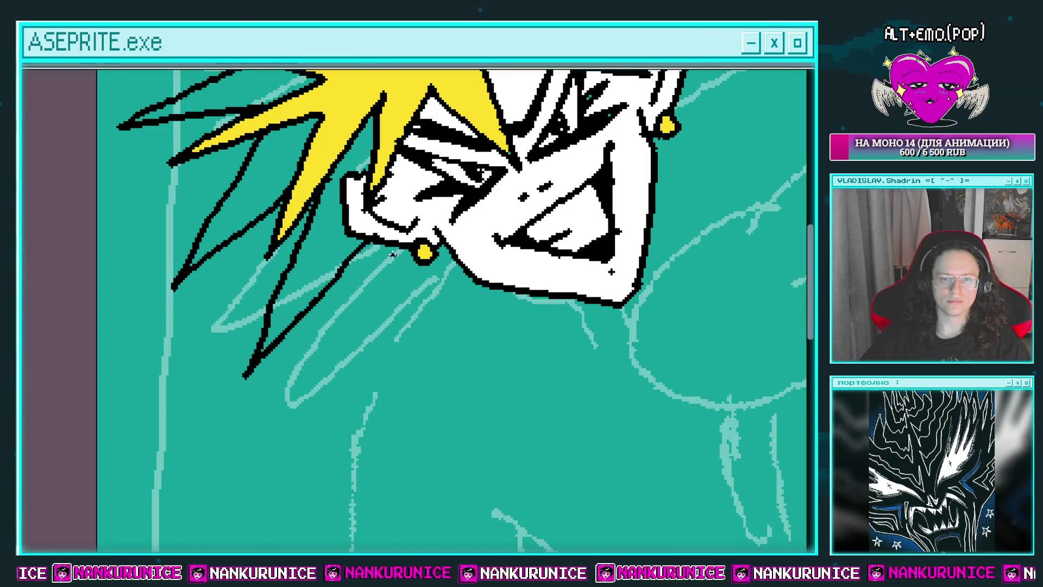
scroll(485, 254, up, 9)
scroll(485, 254, right, 10)
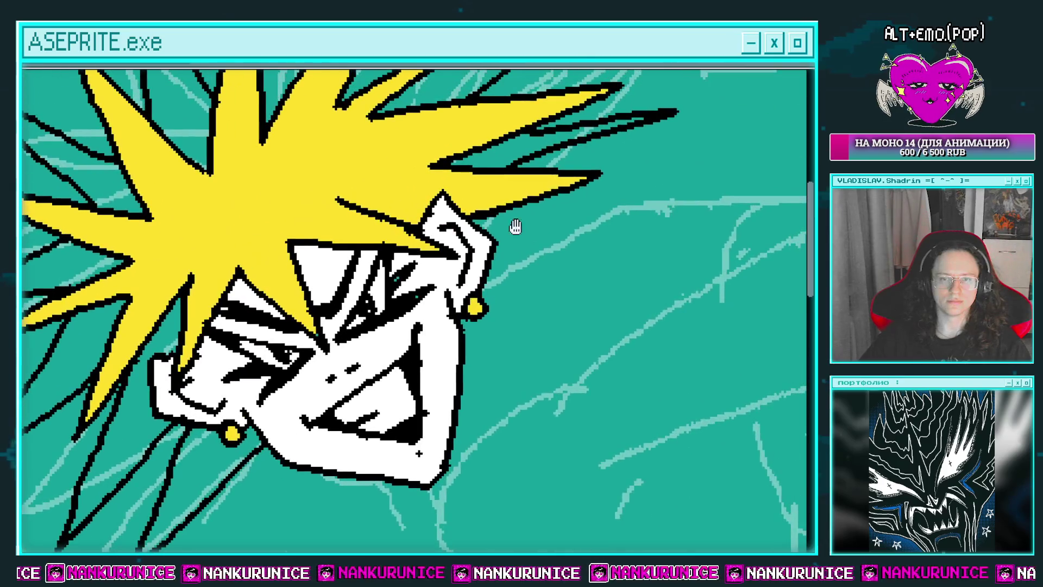
drag(515, 252, 490, 193)
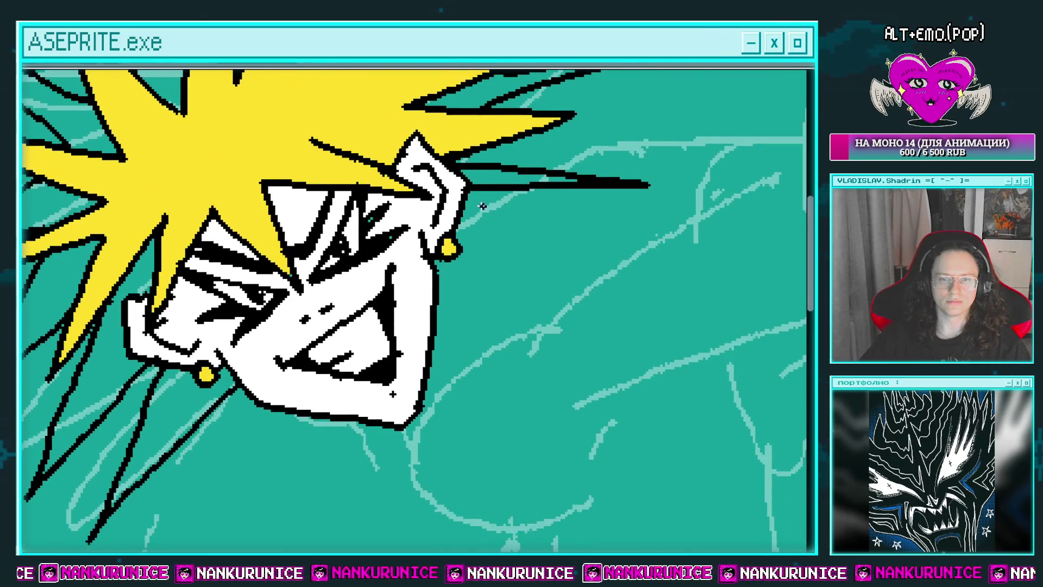
click(482, 212)
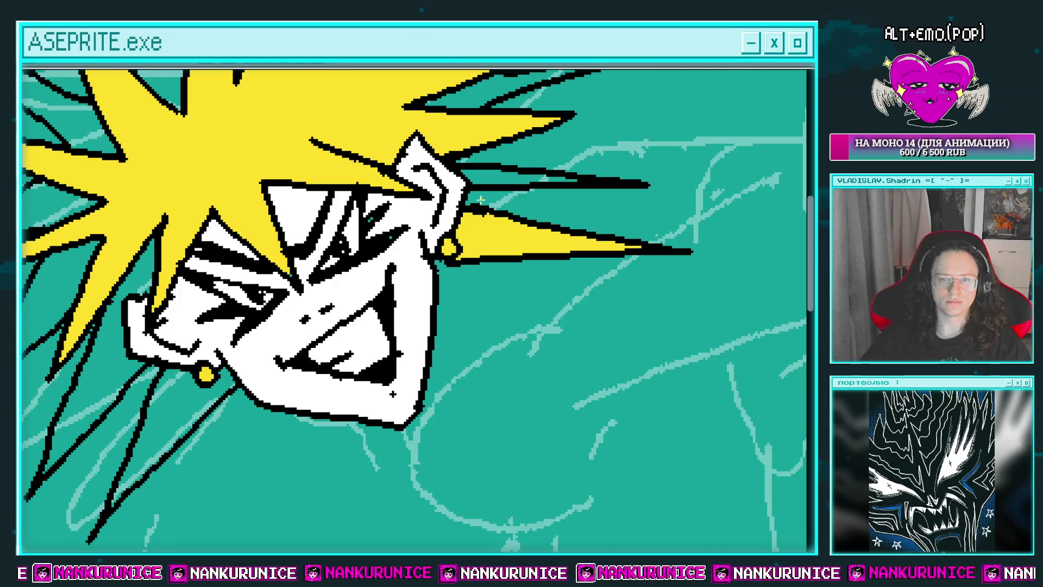
click(489, 176)
scroll(489, 176, up, 5)
click(462, 218)
click(385, 144)
drag(386, 144, 489, 242)
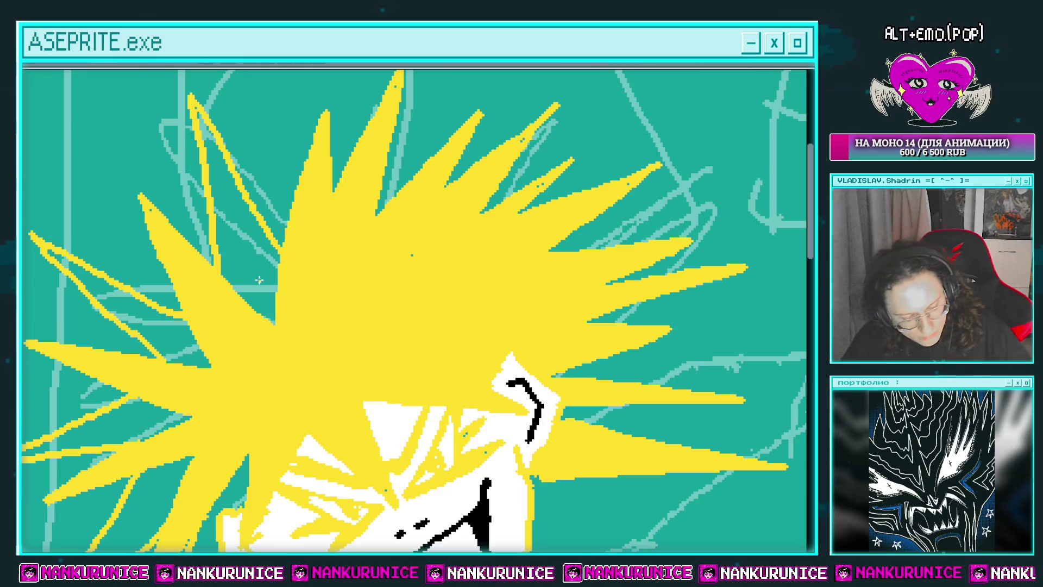
Restore the line-art layer, fill the four left hair gaps yellow, and show the timeline
key(ctrl+z)
click(244, 248)
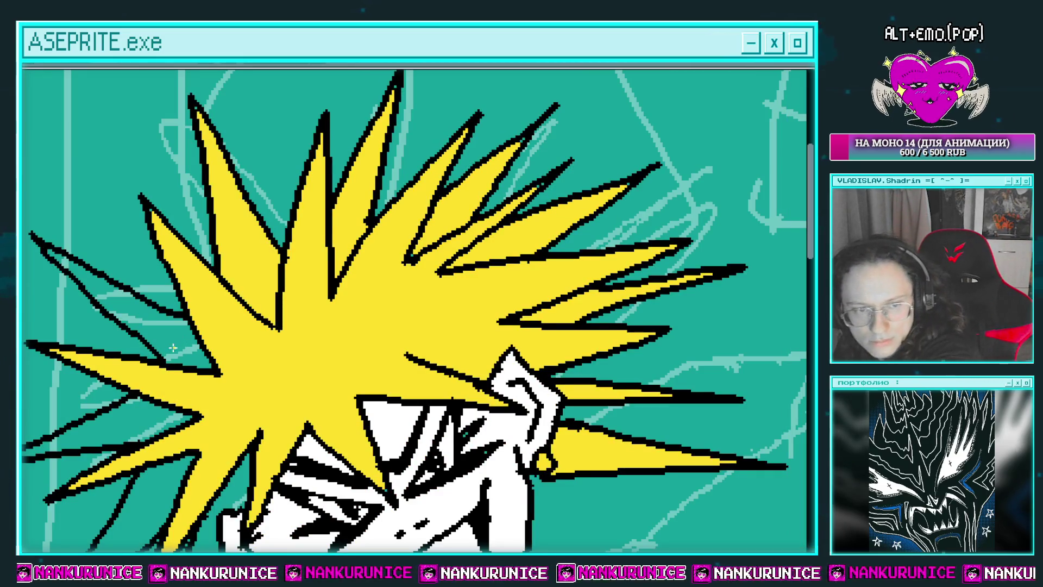
click(163, 331)
click(146, 424)
click(169, 481)
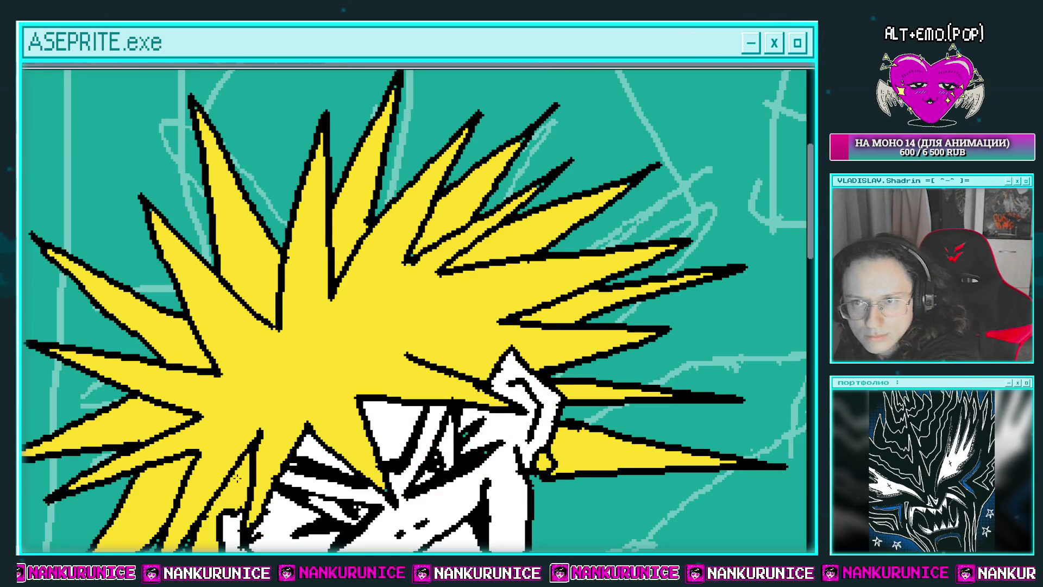
drag(388, 255, 493, 113)
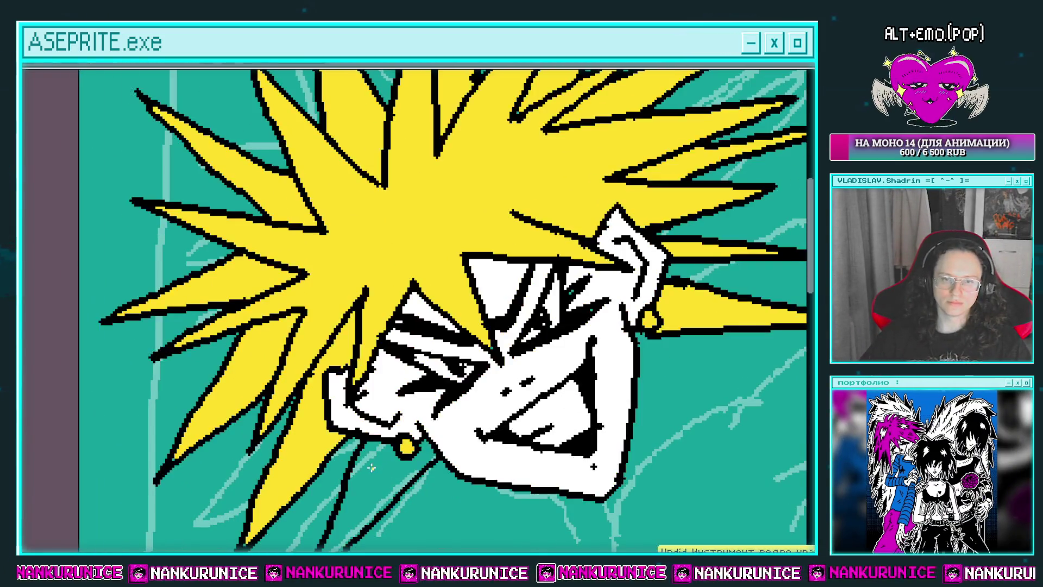
key(Tab)
key(Tab)
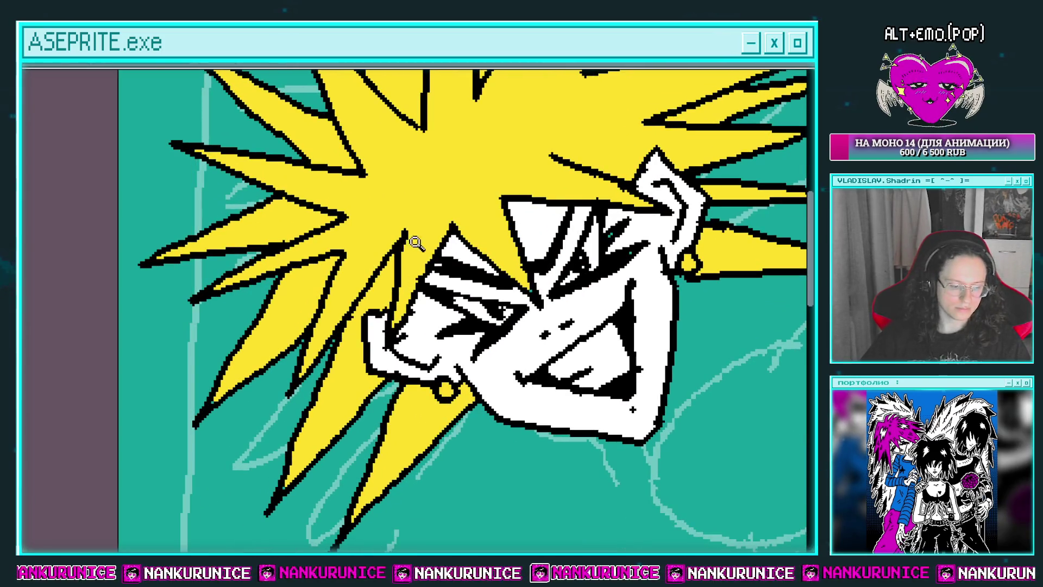
scroll(416, 242, down, 2)
scroll(375, 191, up, 2)
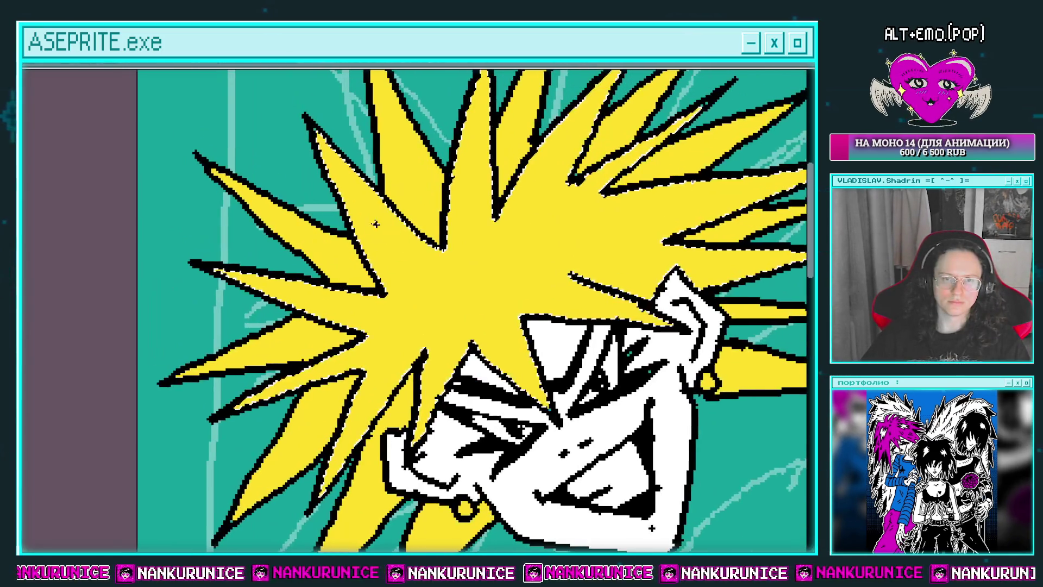
Fill the upper-left, lower-left and top hair spikes with black
drag(326, 125, 391, 228)
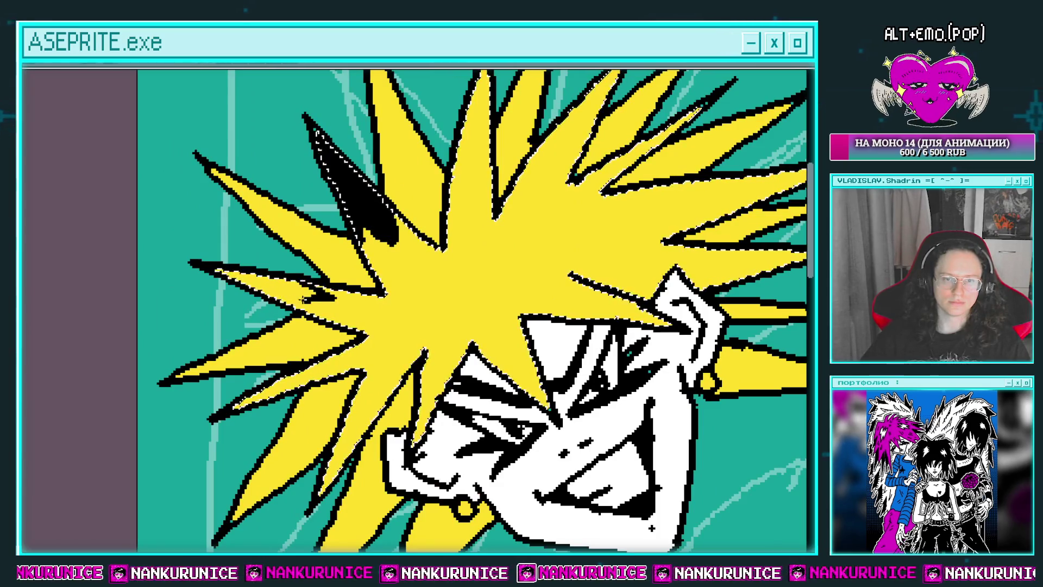
scroll(292, 321, down, 2)
drag(292, 321, 239, 348)
scroll(291, 321, down, 1)
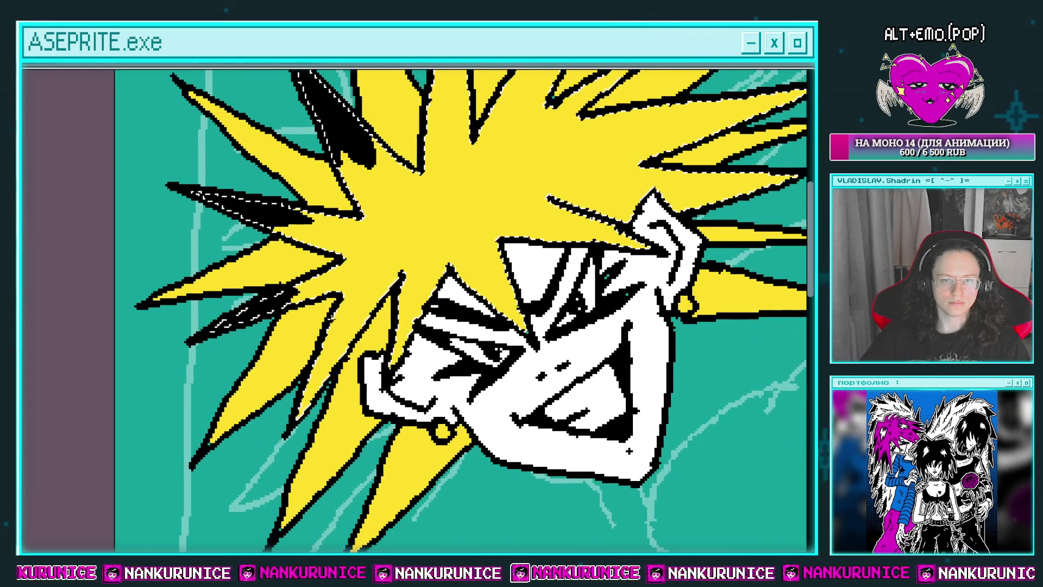
mouse_move(315, 418)
mouse_down()
mouse_move(360, 334)
mouse_move(287, 368)
mouse_up()
drag(421, 337, 386, 362)
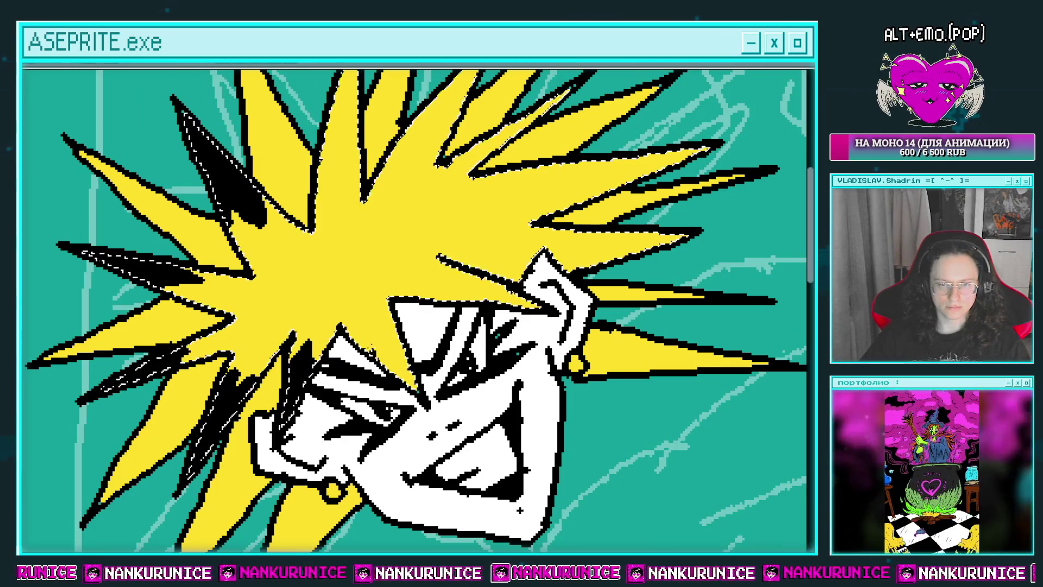
drag(458, 305, 447, 327)
drag(491, 244, 484, 284)
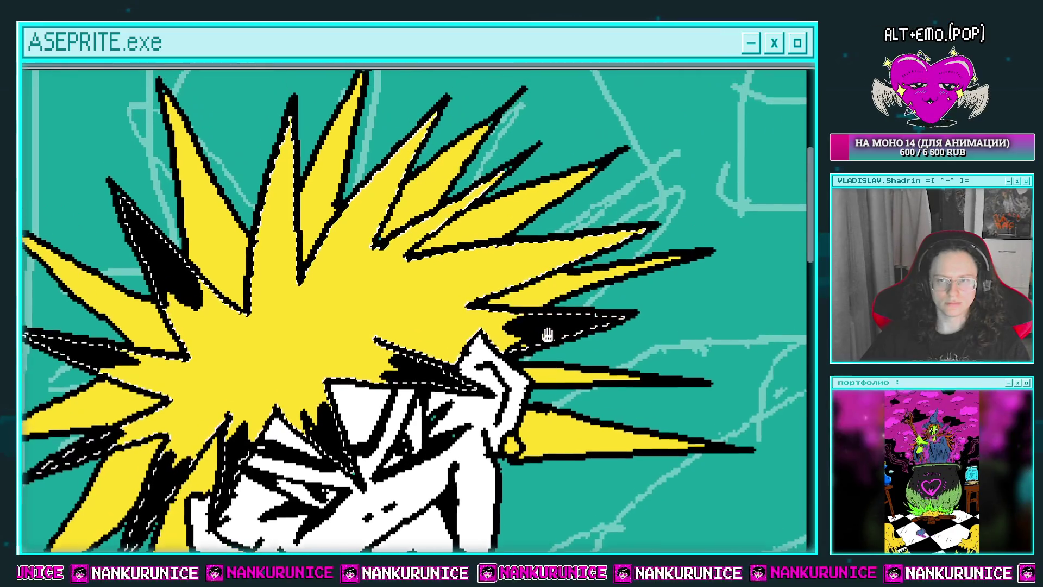
mouse_move(432, 219)
mouse_down()
mouse_move(444, 273)
mouse_move(393, 251)
mouse_up()
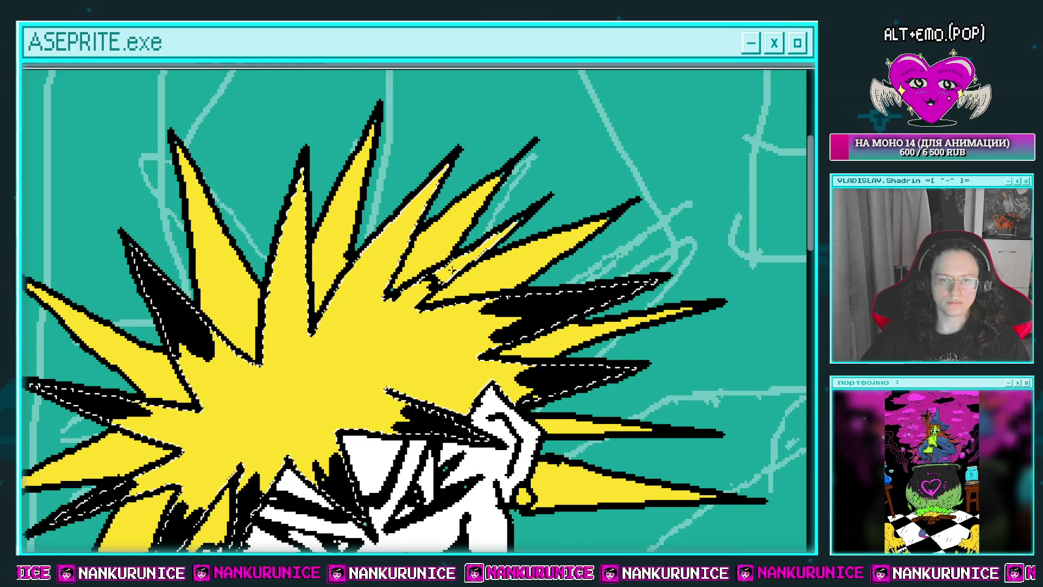
mouse_move(285, 253)
mouse_down()
mouse_move(330, 249)
mouse_move(368, 280)
mouse_move(418, 225)
mouse_up()
key(ctrl+d)
Select the left hair spikes and paint the lower one black
drag(201, 266, 374, 391)
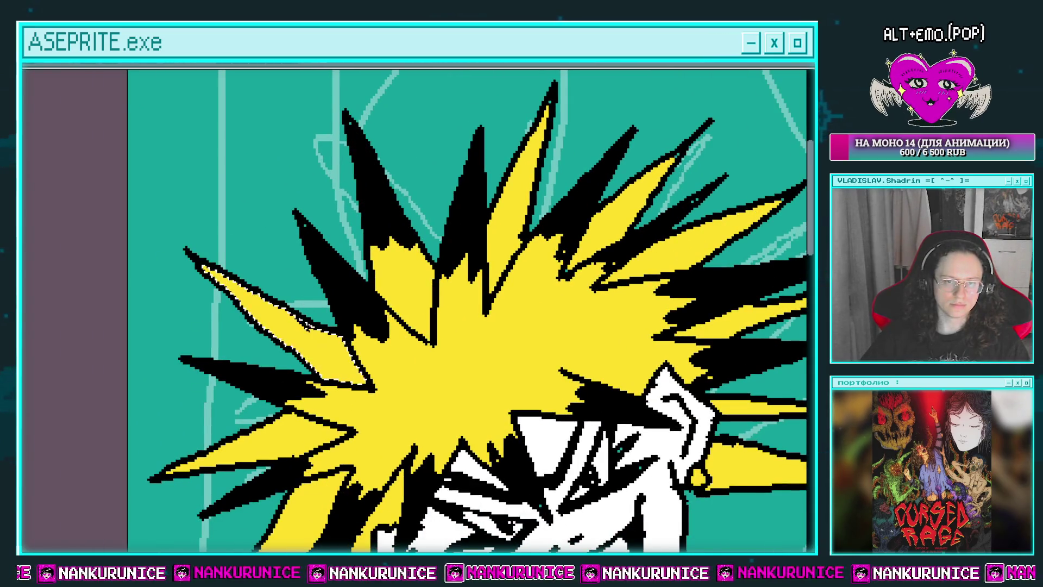
drag(266, 410, 283, 298)
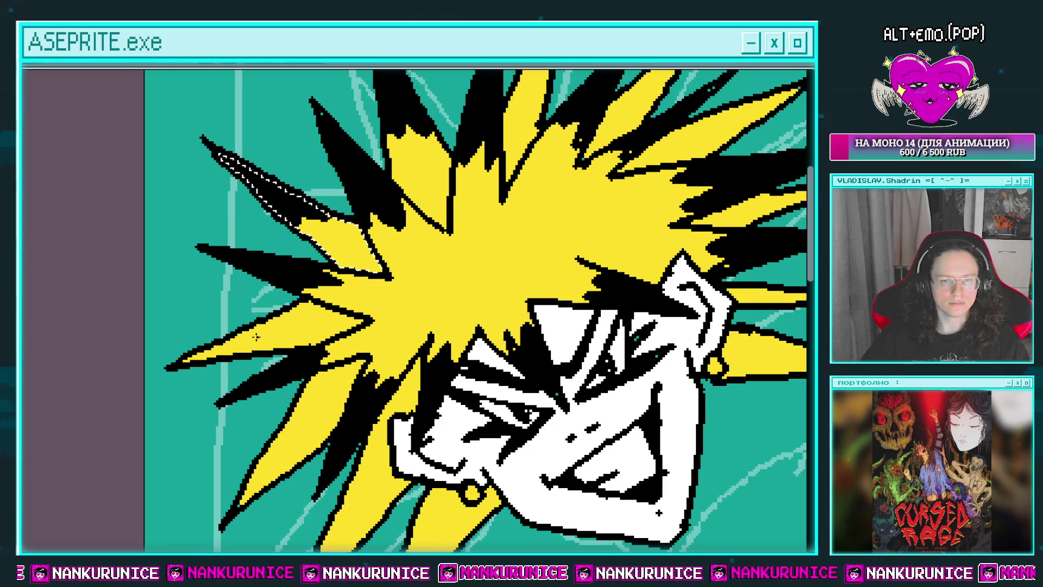
drag(241, 344, 208, 235)
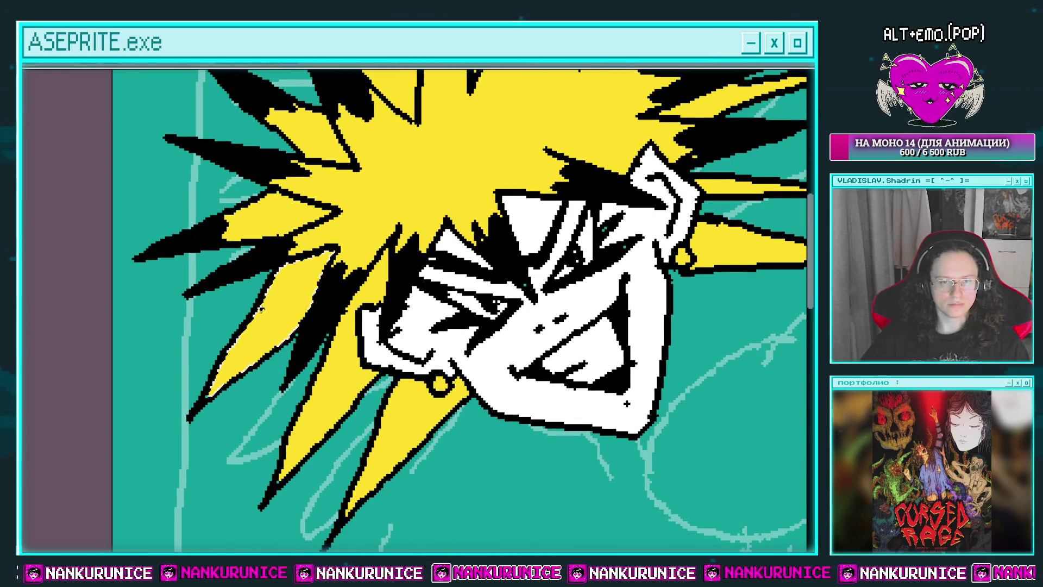
drag(265, 343, 243, 308)
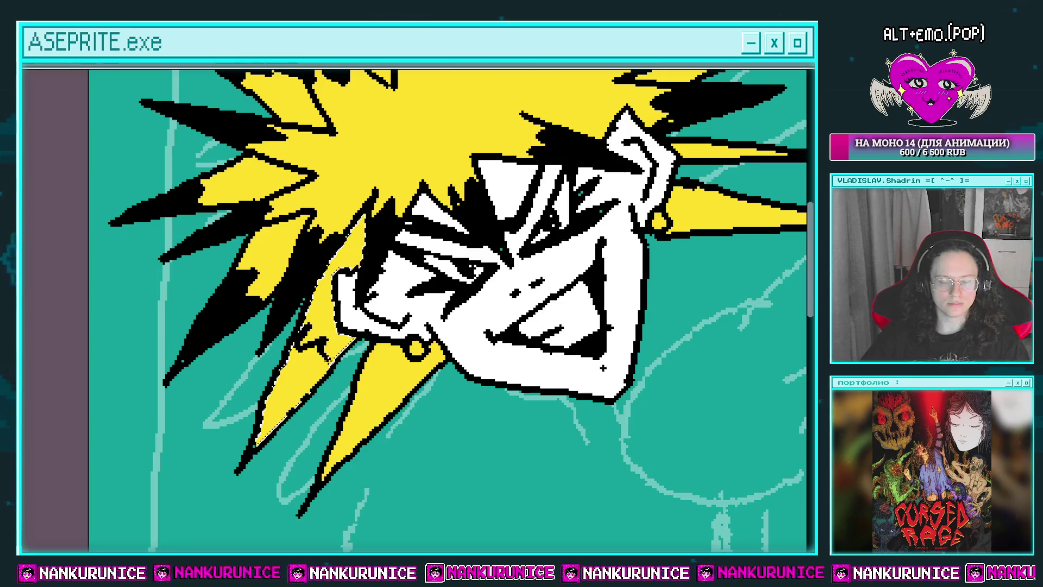
mouse_move(294, 347)
mouse_down()
mouse_move(261, 322)
mouse_move(326, 435)
mouse_move(337, 385)
mouse_move(185, 538)
mouse_up()
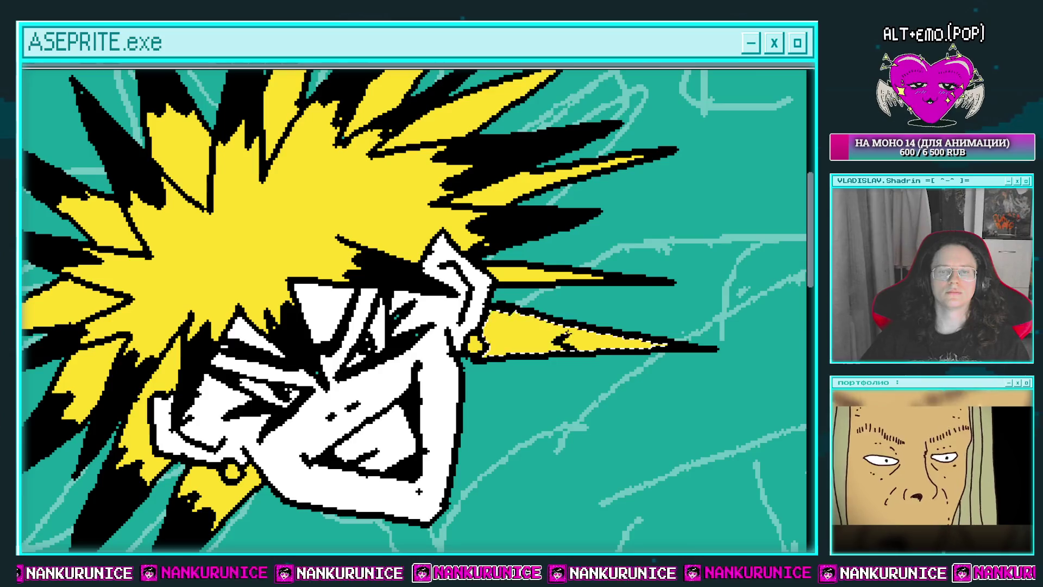
Shift the thin upper-right hair spike up and rotate it to point straight up
mouse_move(589, 331)
mouse_down()
mouse_move(570, 350)
mouse_move(512, 295)
mouse_move(543, 327)
mouse_up()
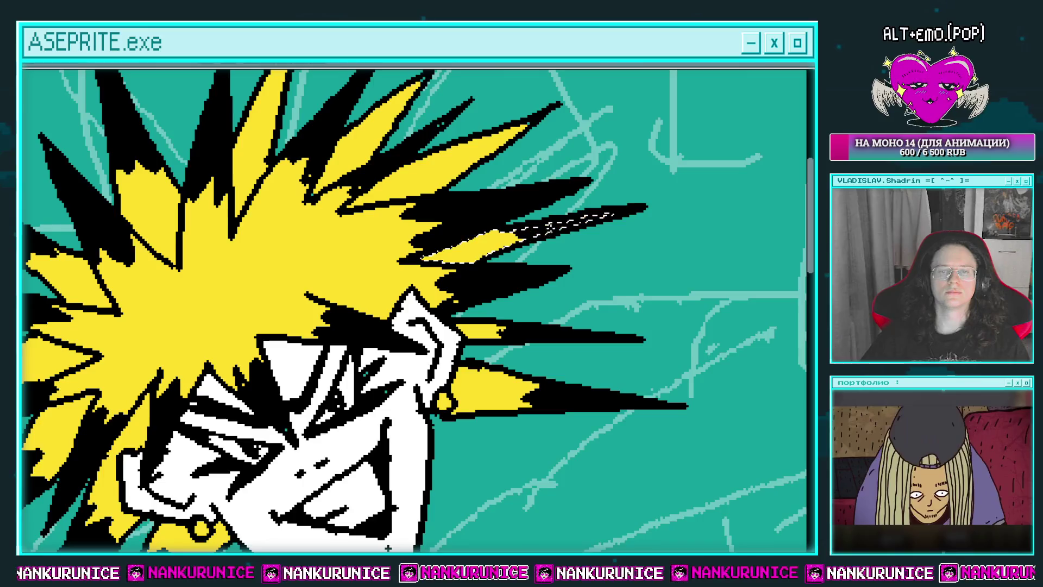
mouse_move(448, 185)
mouse_down()
mouse_move(486, 239)
mouse_move(510, 243)
mouse_move(406, 210)
mouse_move(348, 163)
mouse_up()
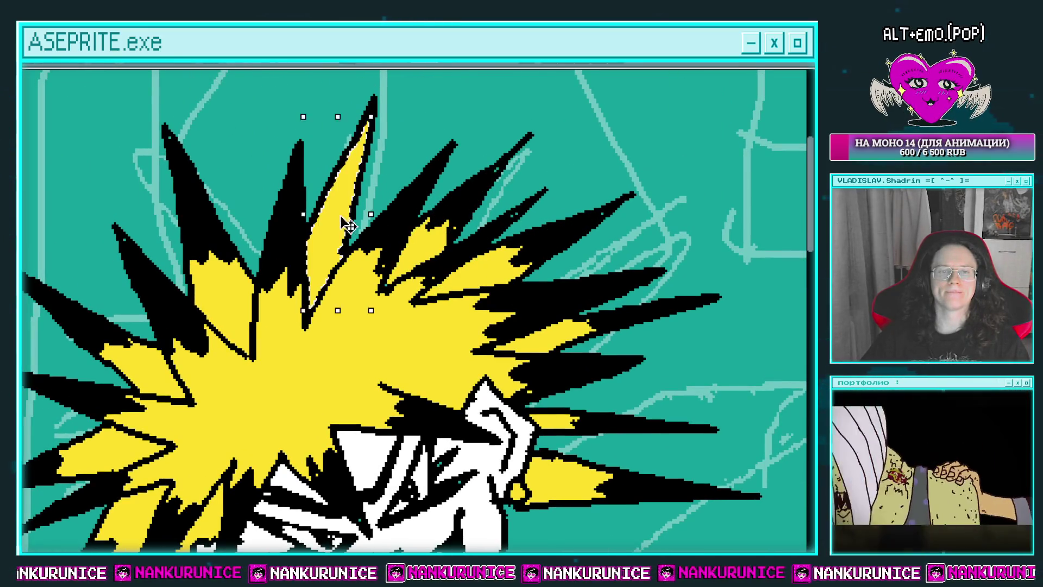
drag(548, 191, 528, 185)
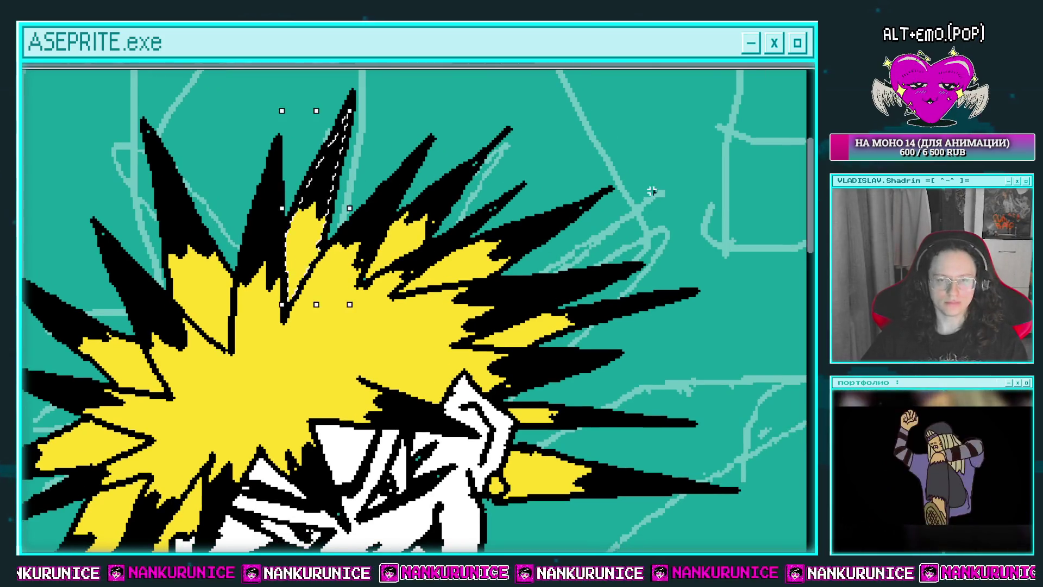
mouse_move(262, 329)
mouse_down()
mouse_move(400, 234)
mouse_move(395, 293)
mouse_up()
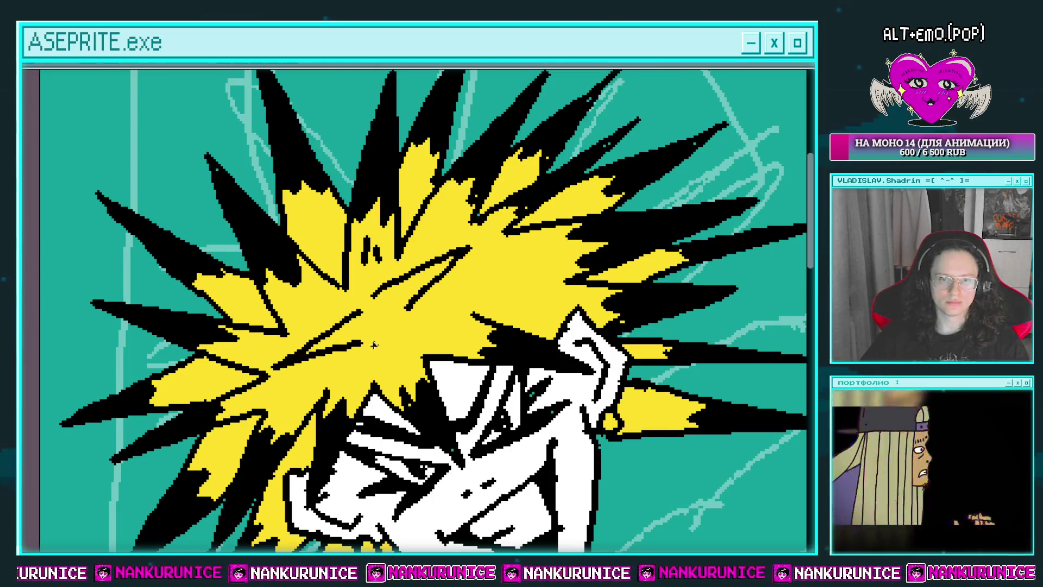
scroll(455, 329, down, 5)
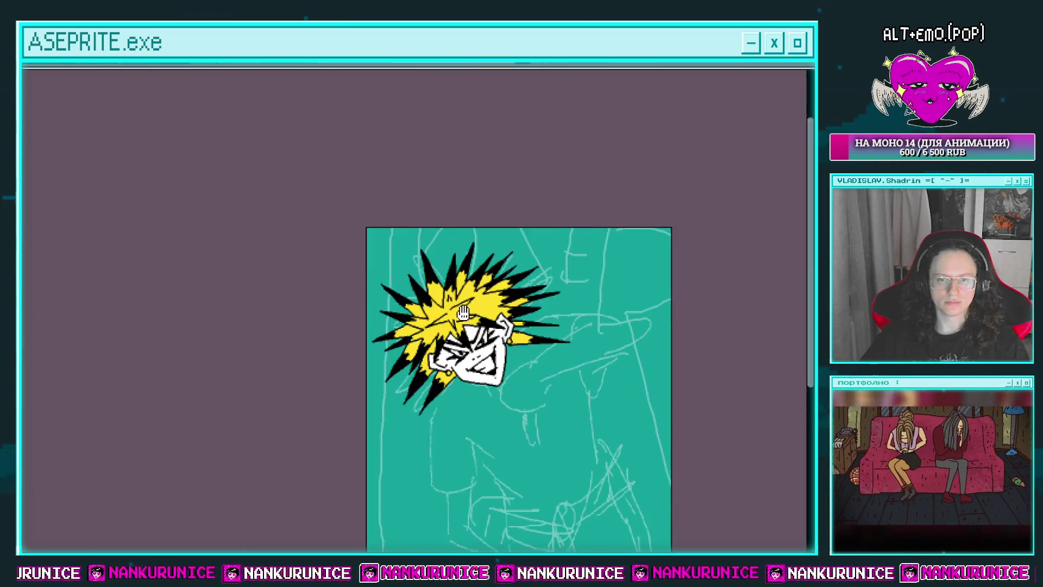
Zoom in and work across the yellow hair up to the tips, adding small black flecks
scroll(459, 321, up, 6)
drag(516, 304, 551, 283)
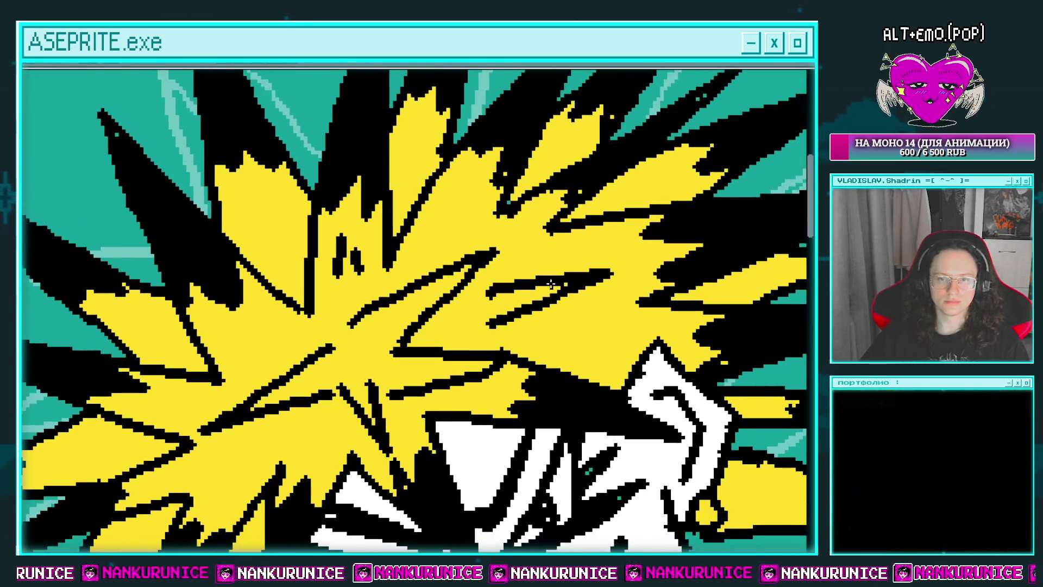
scroll(374, 294, up, 2)
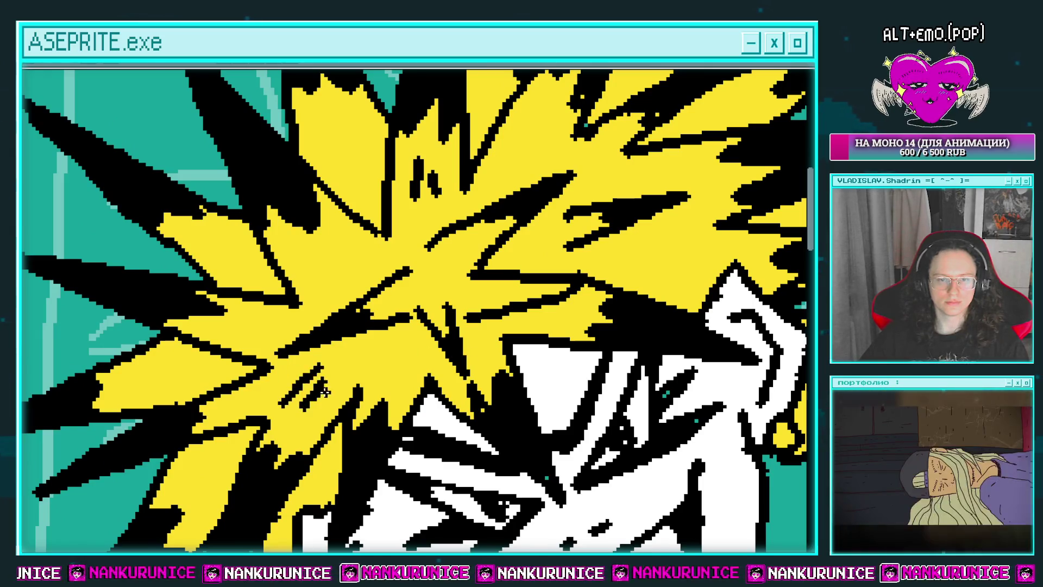
scroll(397, 245, up, 2)
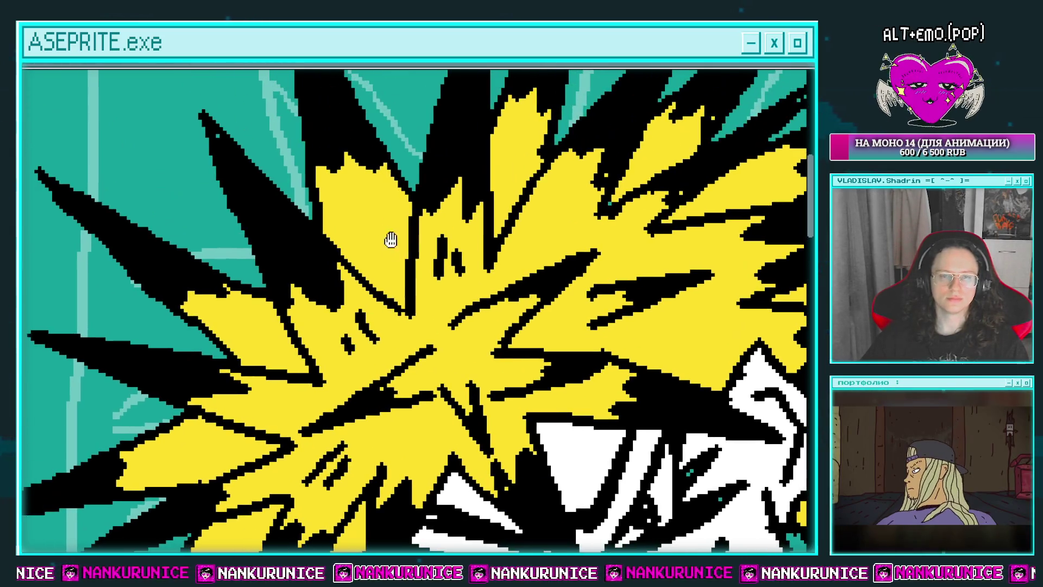
scroll(246, 315, down, 1)
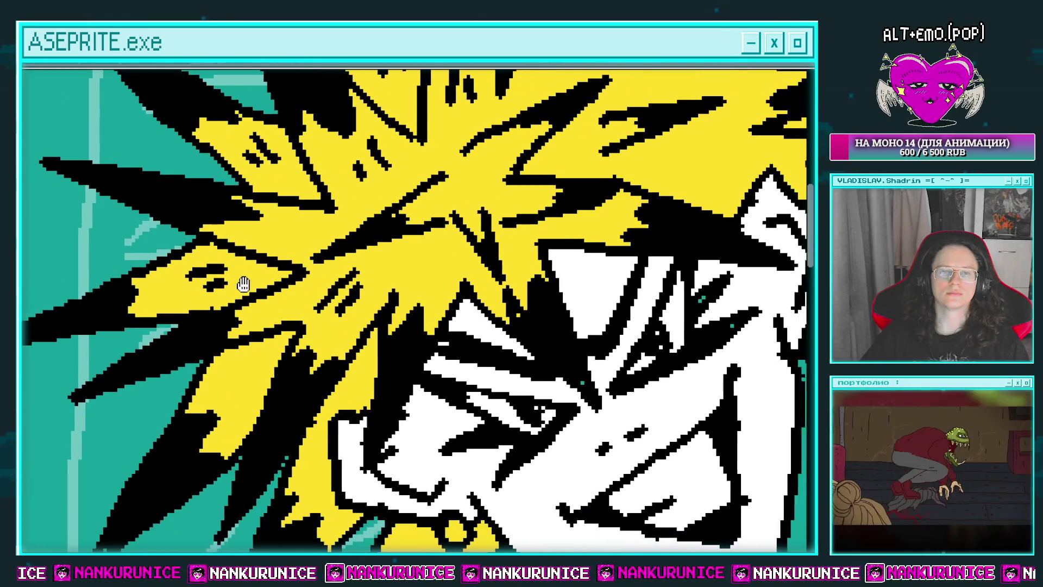
scroll(245, 284, up, 1)
drag(286, 451, 217, 275)
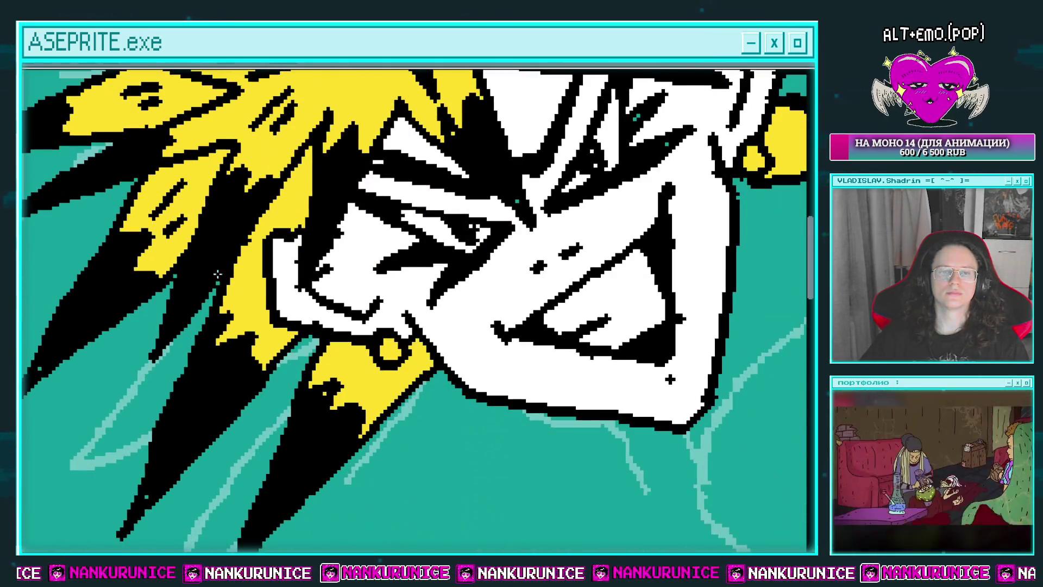
scroll(345, 459, down, 1)
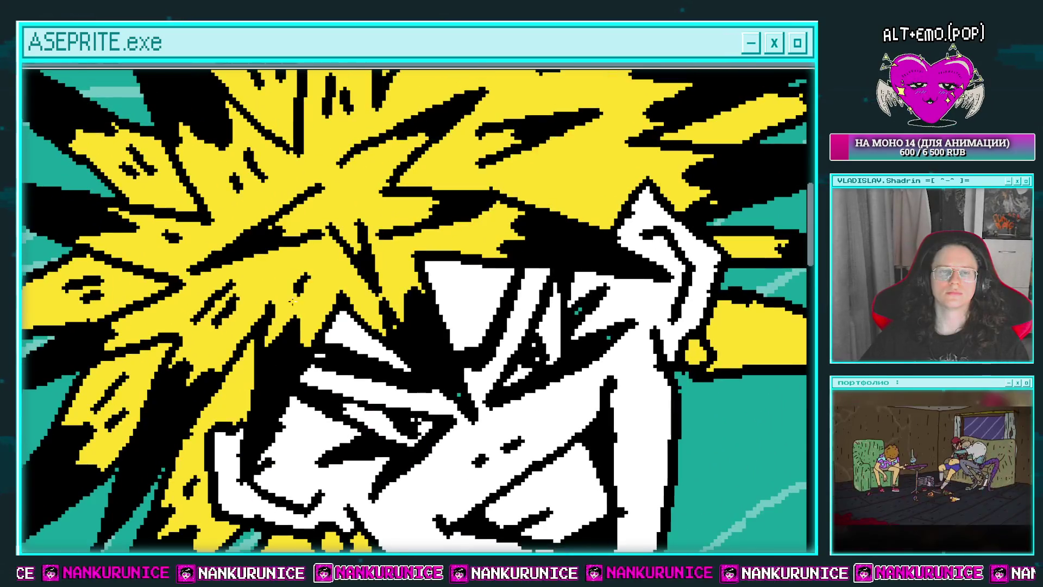
scroll(292, 330, up, 2)
drag(534, 183, 517, 224)
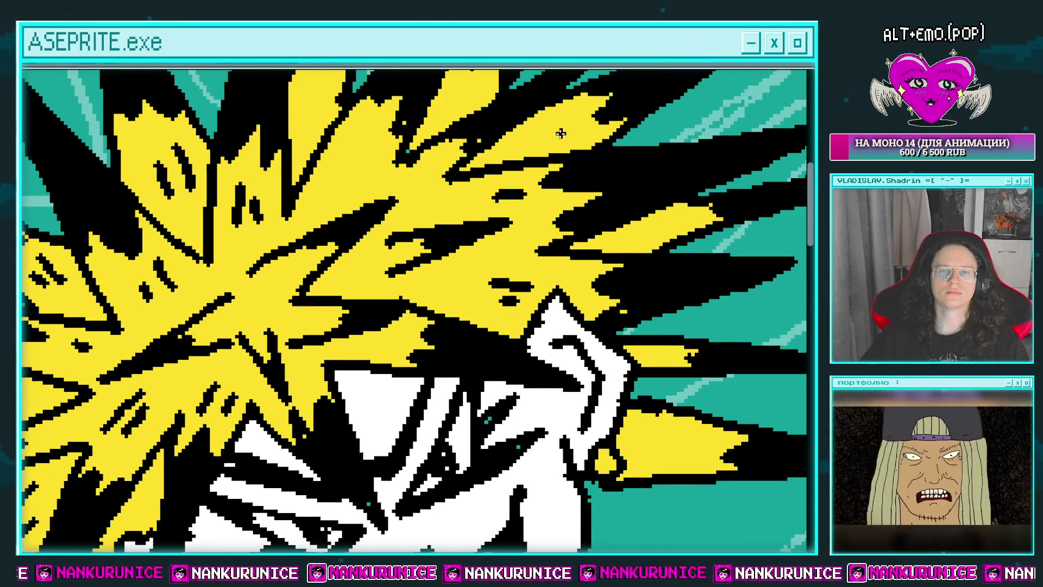
drag(360, 147, 352, 204)
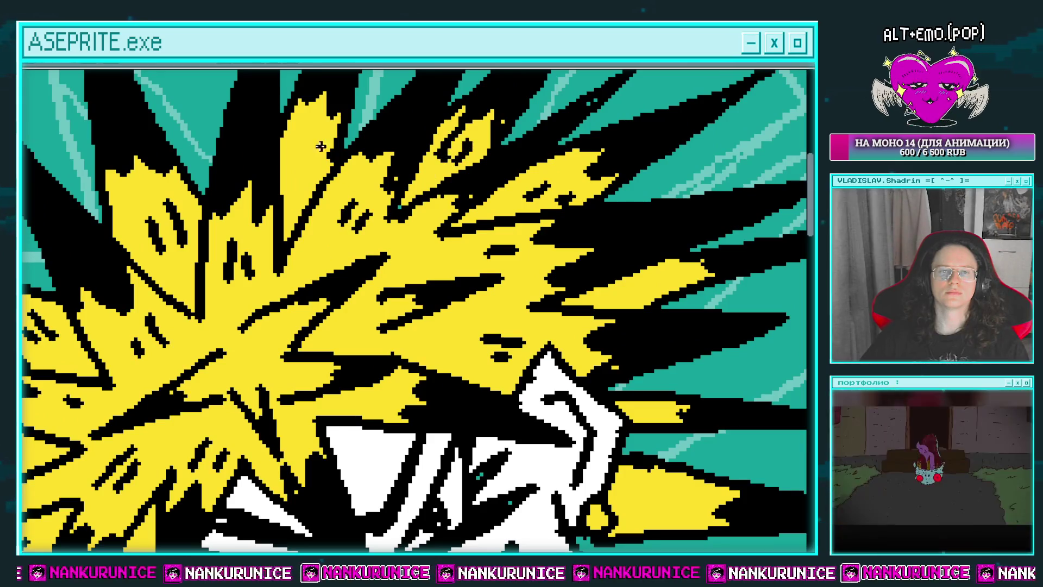
Zoom and pan down over the face to review the speckled hair
scroll(324, 156, down, 5)
scroll(392, 190, up, 5)
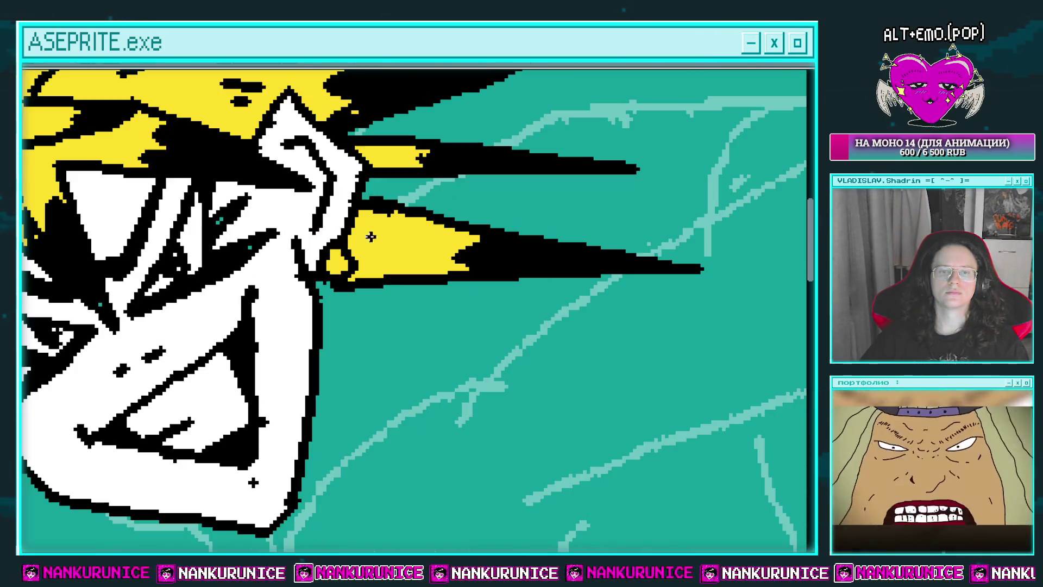
scroll(438, 255, down, 2)
scroll(424, 266, down, 2)
scroll(422, 265, down, 1)
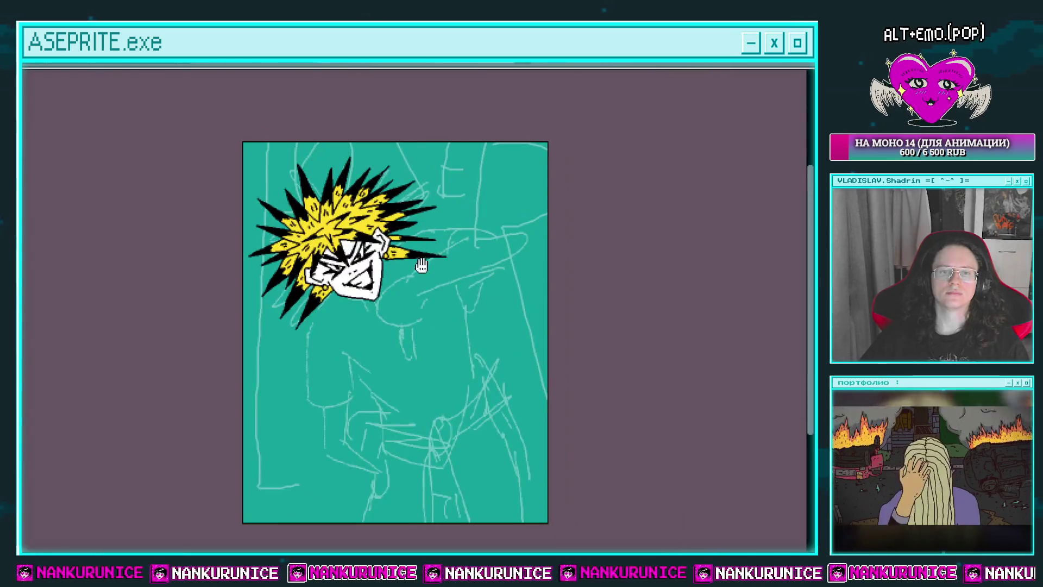
drag(384, 282, 390, 263)
scroll(418, 272, up, 3)
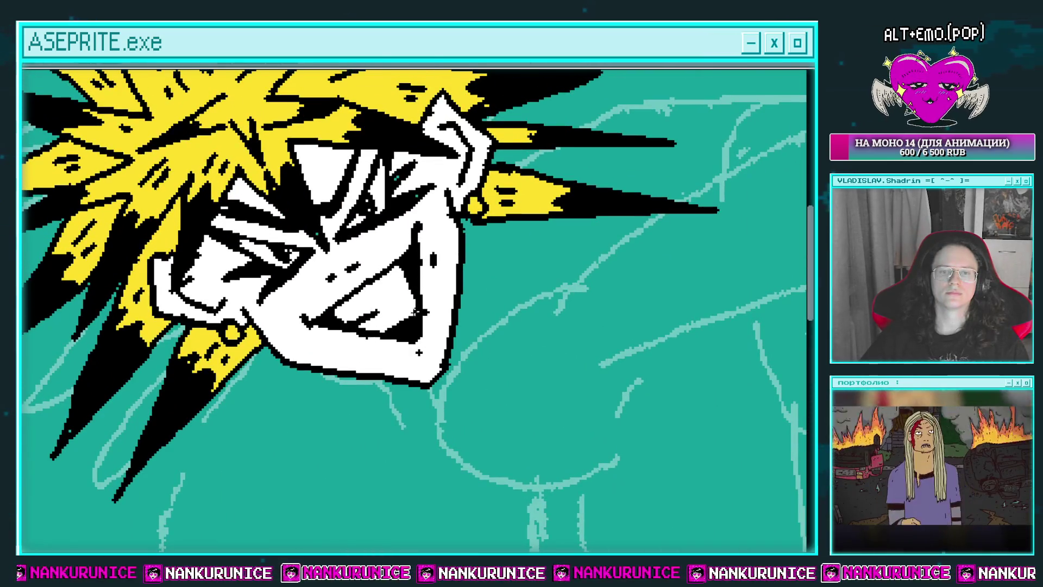
drag(451, 329, 461, 370)
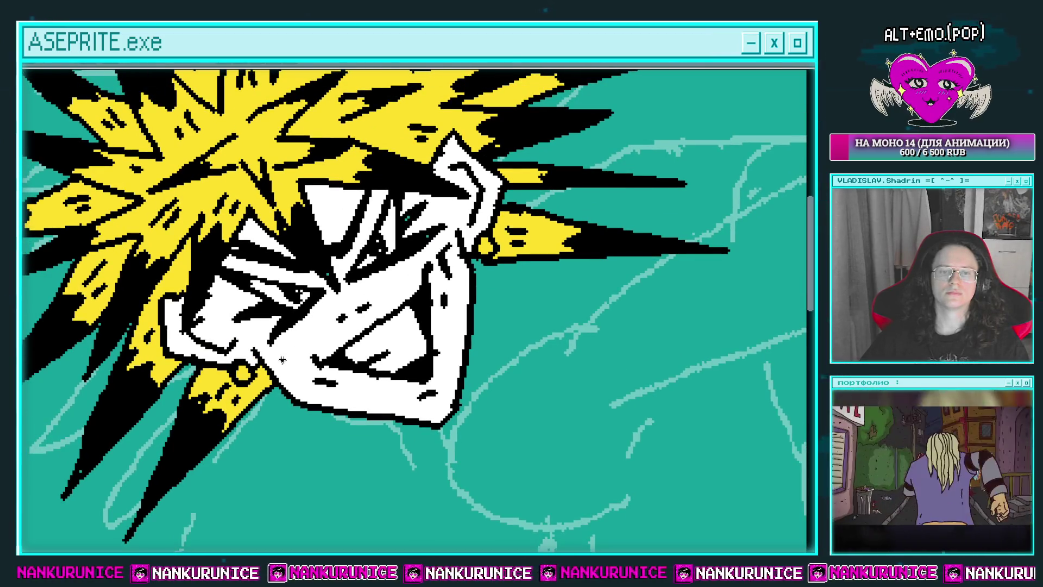
scroll(327, 344, down, 3)
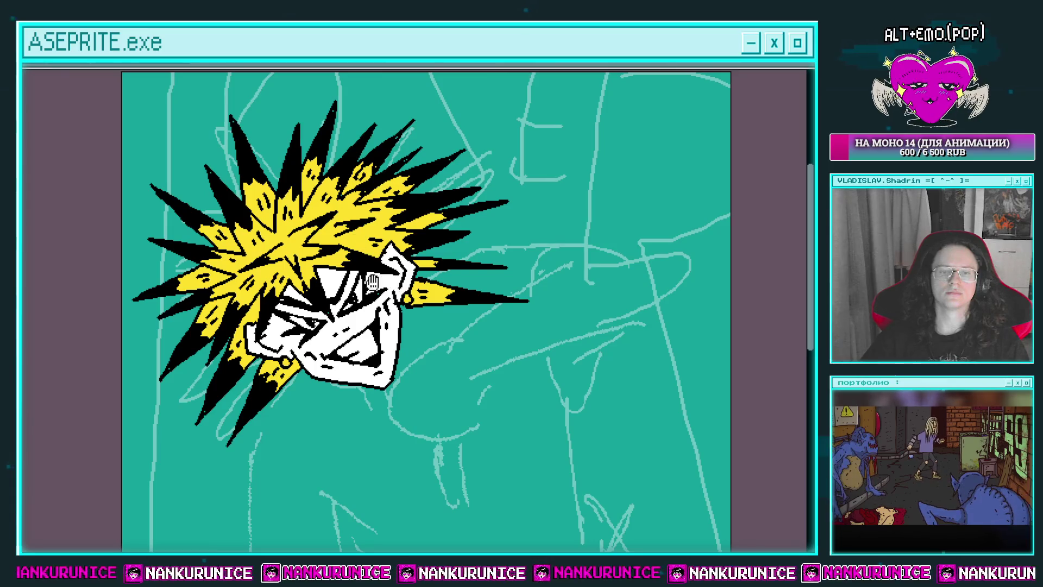
Lasso the head and try a vertical squash, then restore its original height and apply
drag(372, 281, 402, 272)
scroll(410, 288, up, 2)
scroll(410, 289, down, 2)
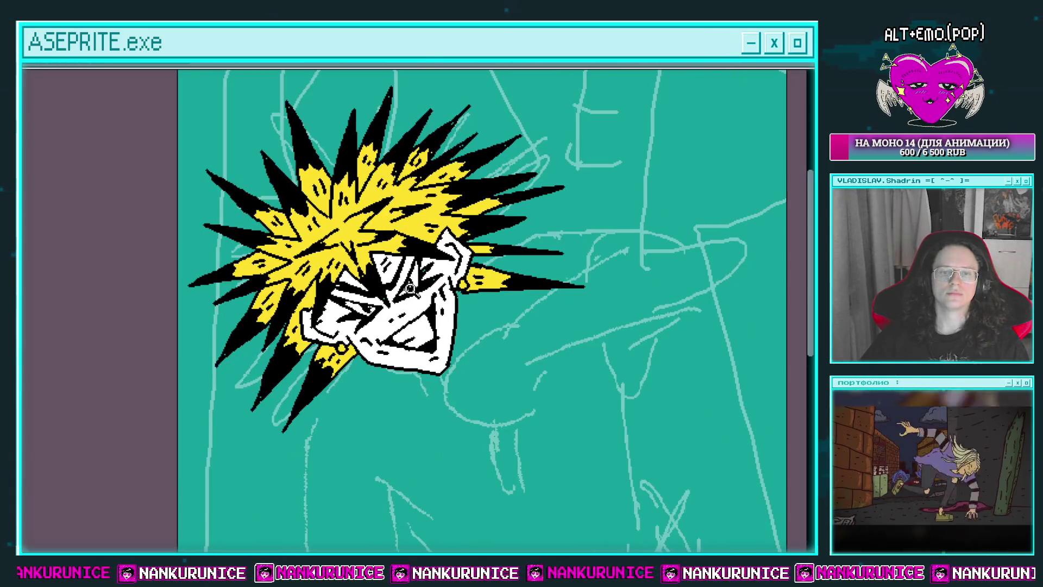
mouse_move(370, 416)
mouse_down()
mouse_move(546, 234)
mouse_move(465, 242)
mouse_up()
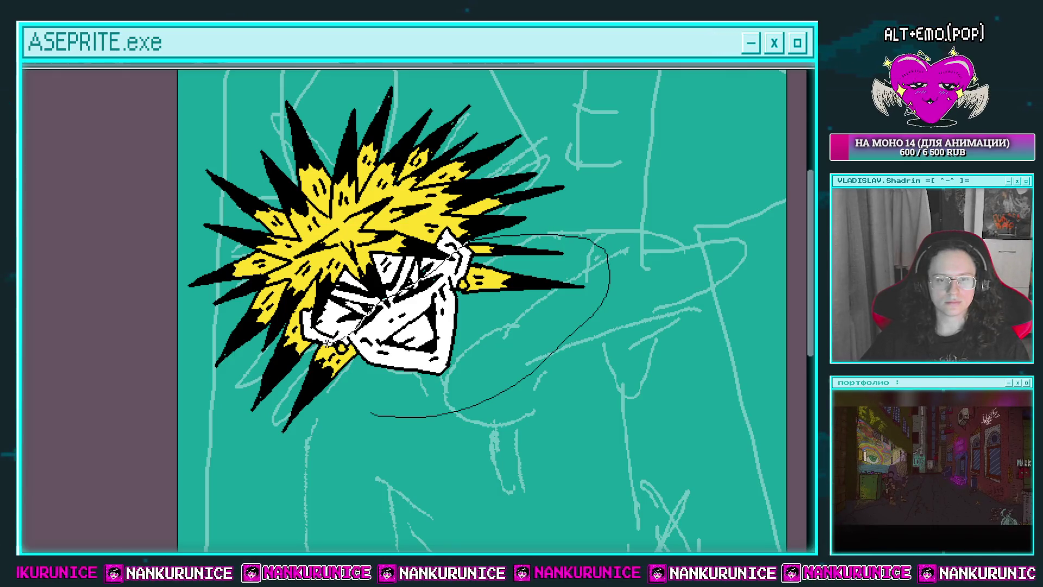
drag(260, 420, 424, 430)
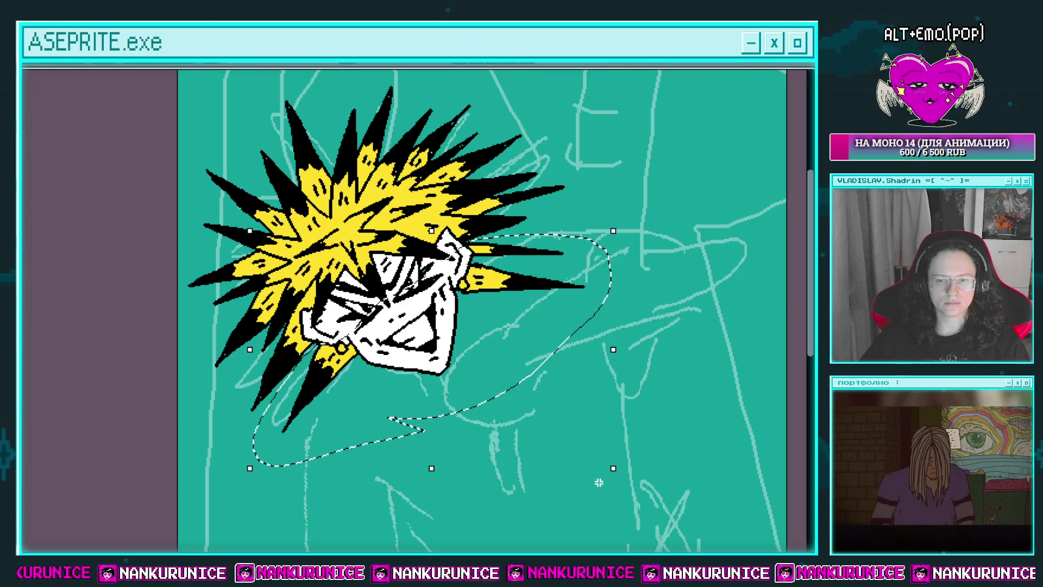
drag(433, 469, 475, 441)
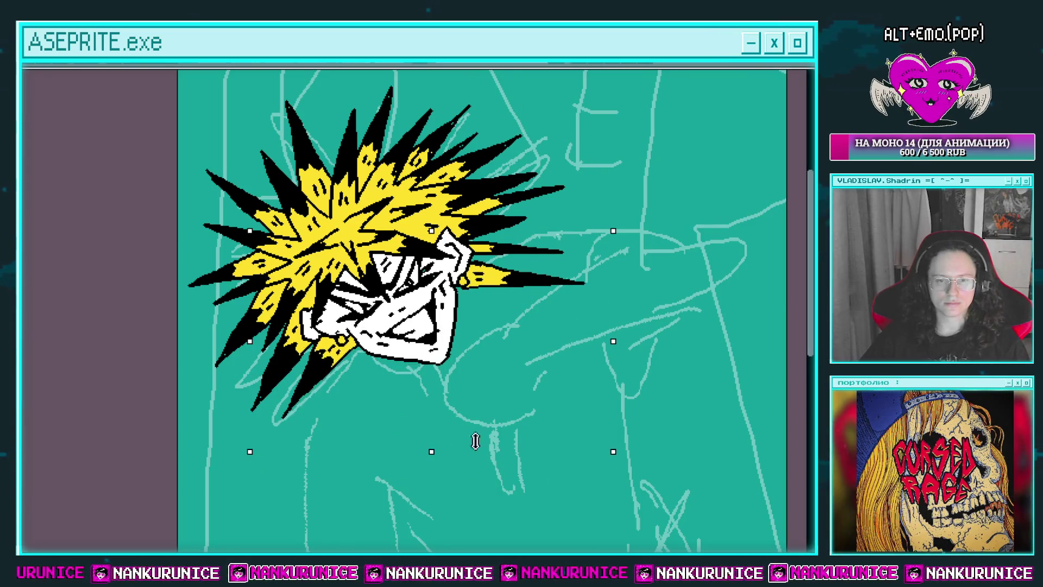
drag(616, 456, 616, 471)
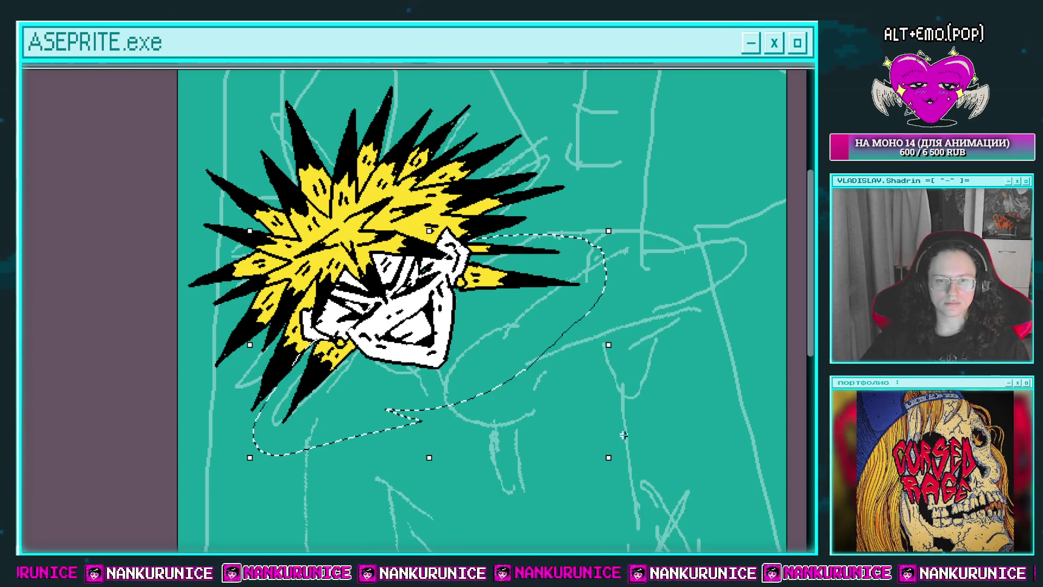
key(Return)
Undo, then lasso the whole head and shrink it over the body sketch
mouse_move(596, 351)
mouse_down()
mouse_move(620, 358)
mouse_move(539, 500)
mouse_up()
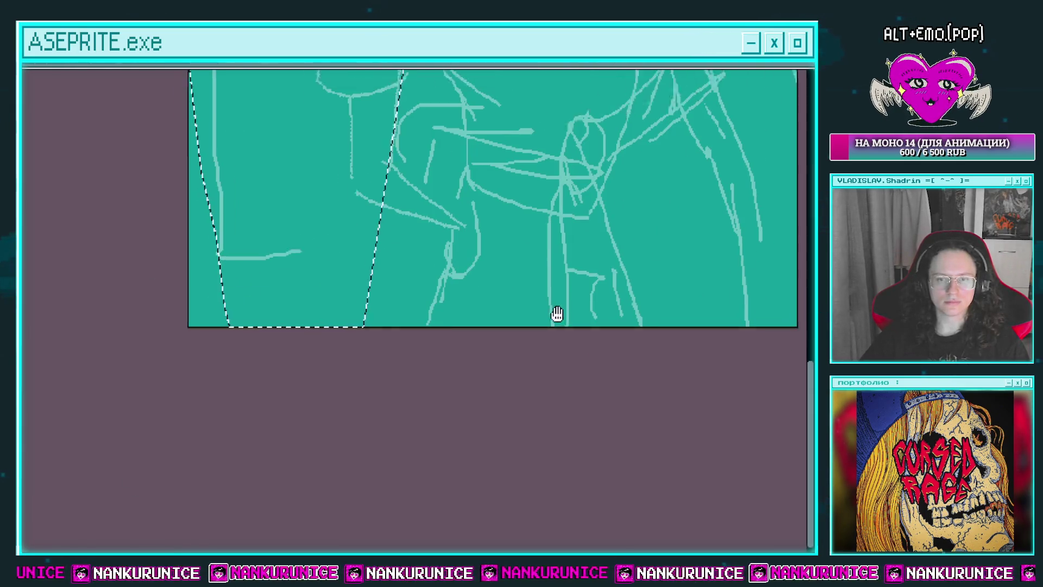
scroll(539, 499, up, 3)
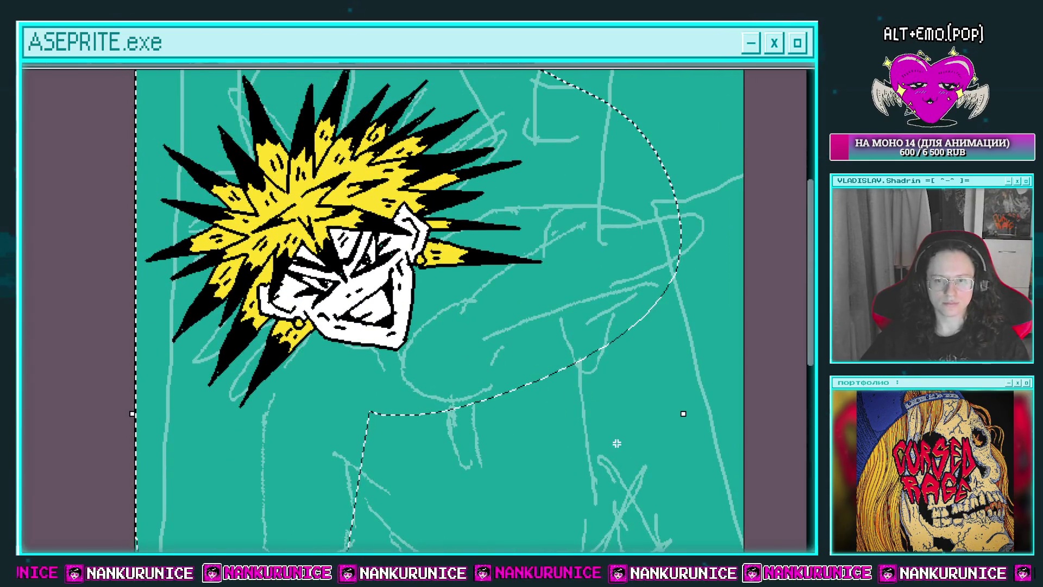
key(ctrl+z)
key(ctrl+y)
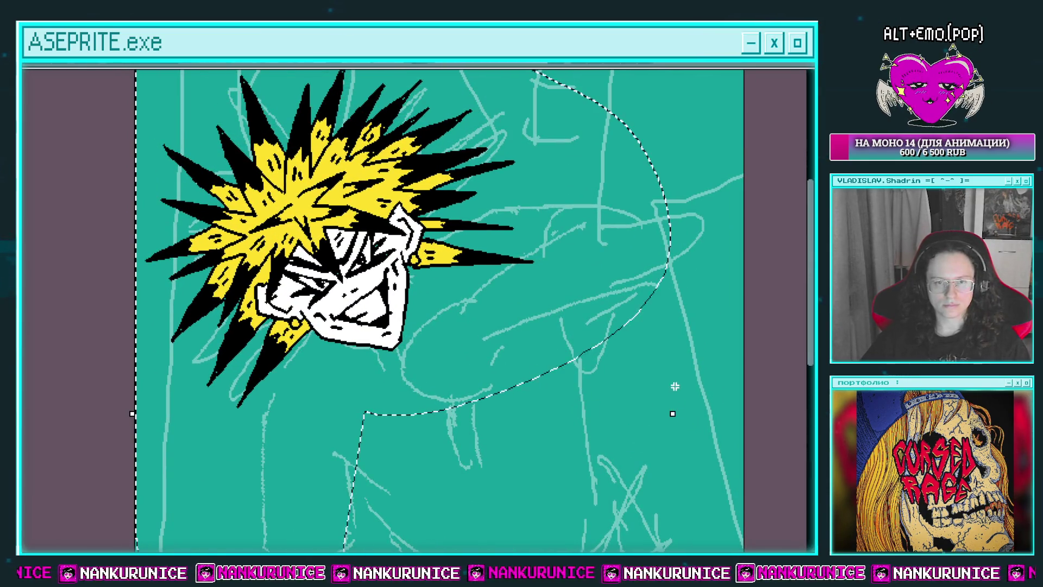
key(ctrl+z)
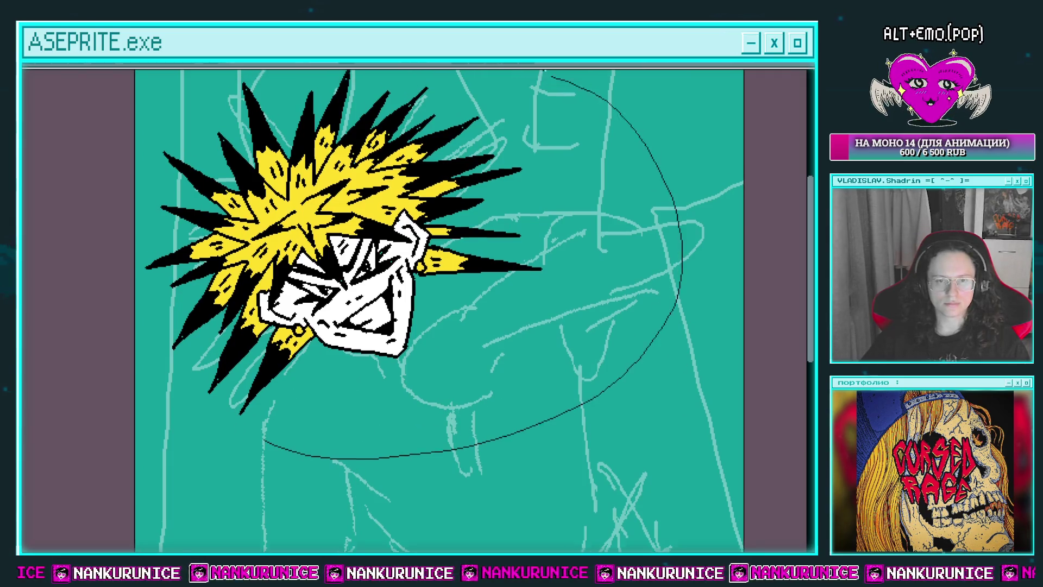
drag(404, 447, 47, 324)
drag(379, 218, 372, 223)
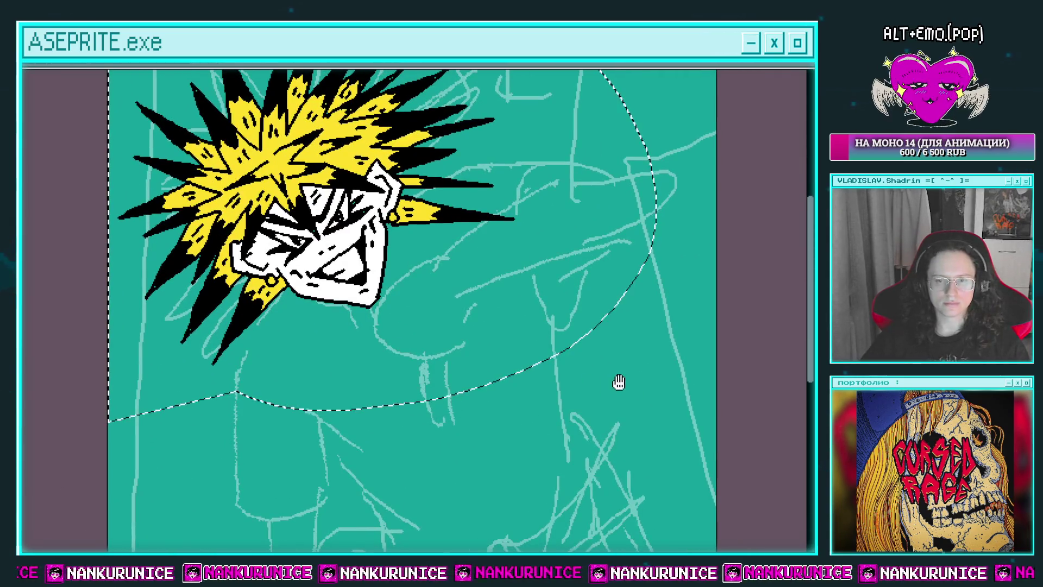
drag(658, 427, 644, 371)
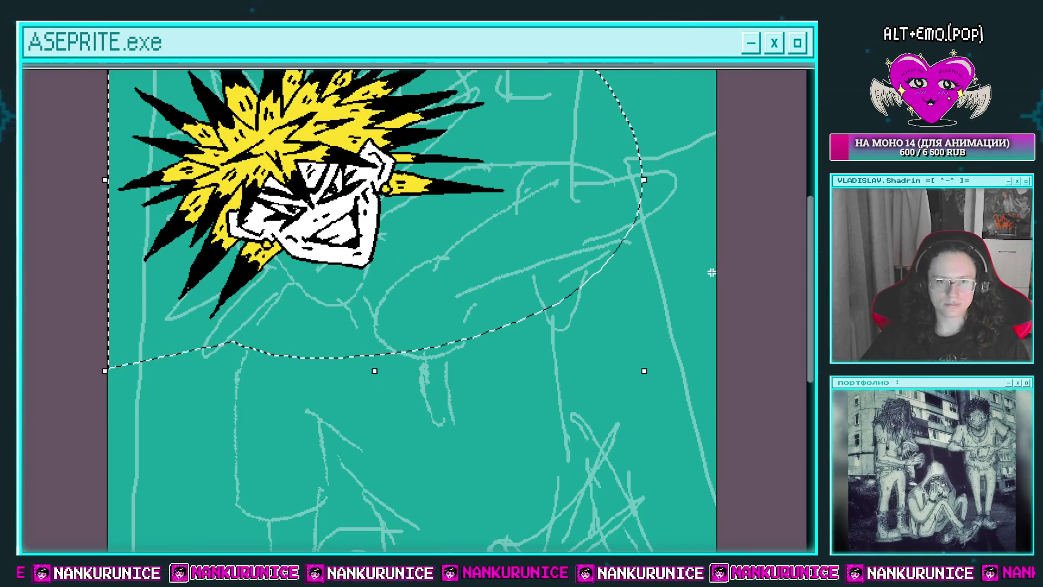
key(Return)
Lasso the lower face and jaw and squash it into a tighter shape
drag(544, 293, 609, 326)
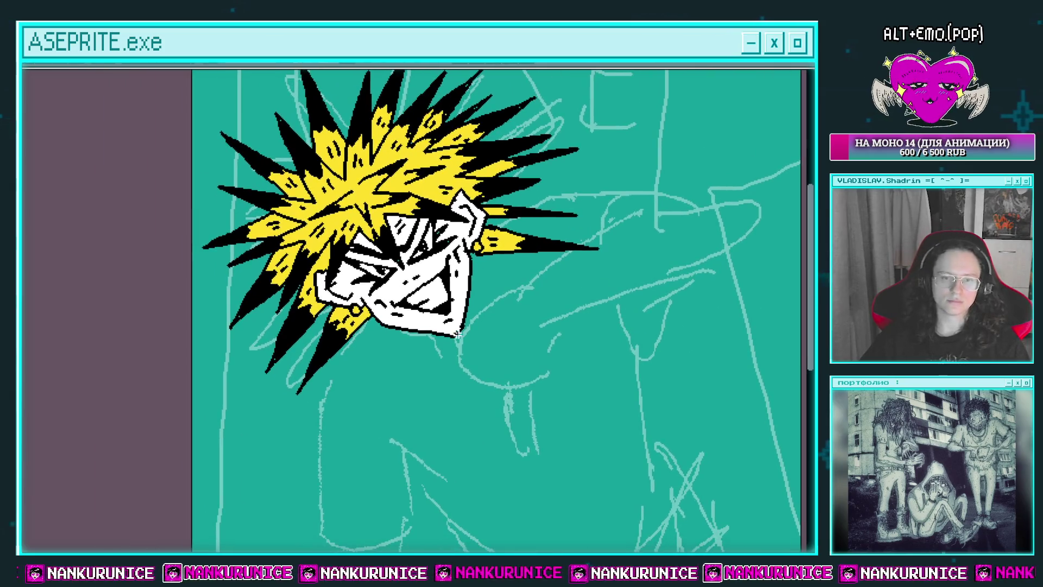
scroll(419, 344, up, 1)
scroll(406, 386, up, 1)
drag(384, 419, 491, 207)
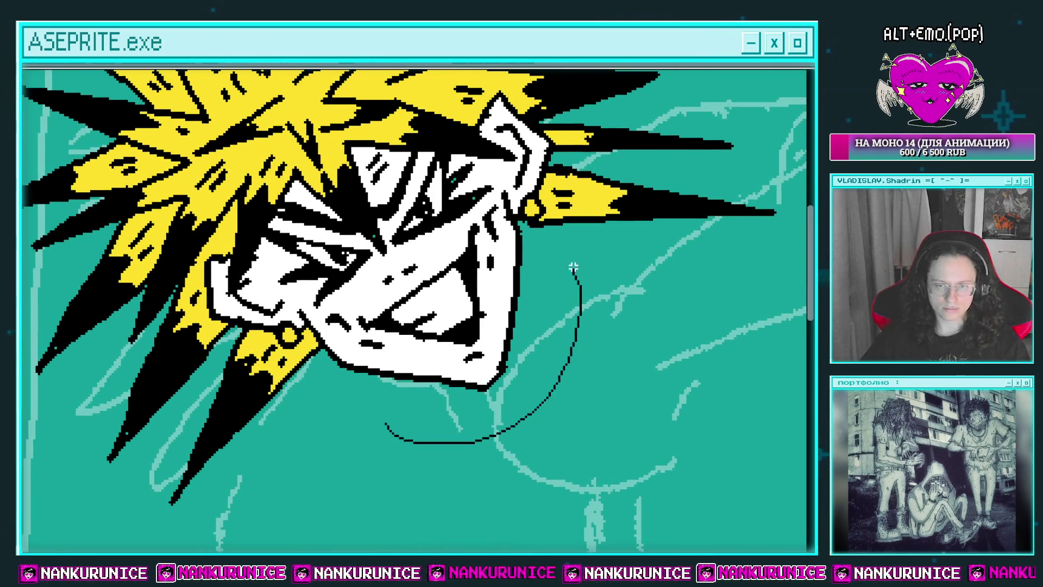
drag(338, 405, 364, 435)
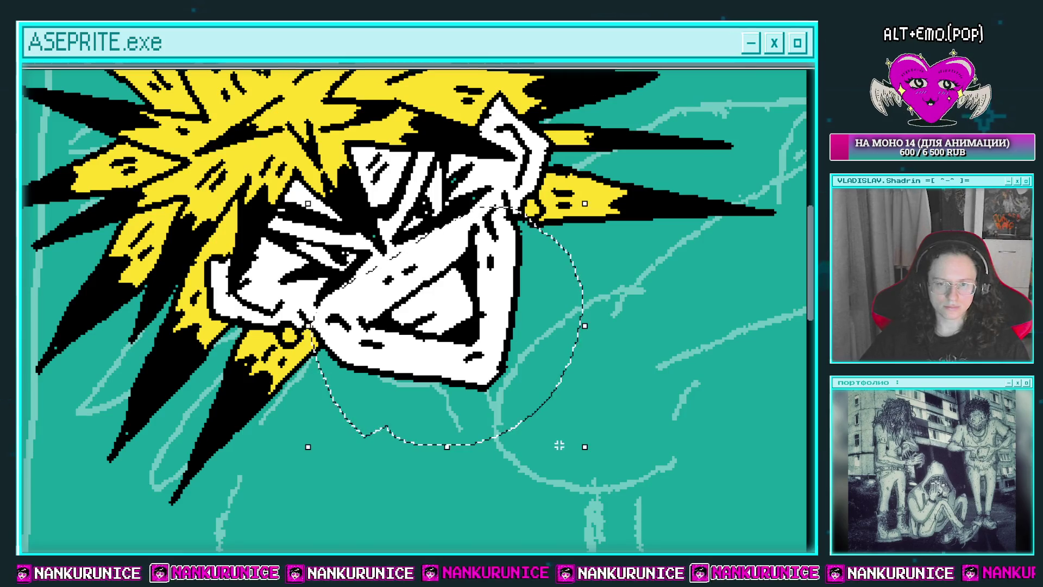
mouse_move(585, 448)
mouse_down()
mouse_move(568, 431)
mouse_move(585, 447)
mouse_up()
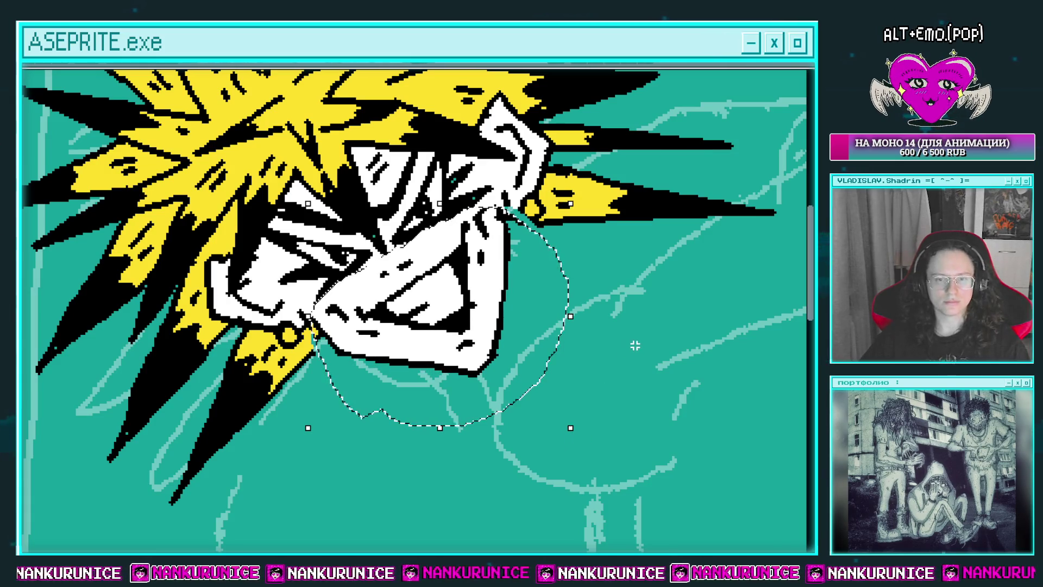
key(ctrl+d)
scroll(597, 326, down, 2)
mouse_move(543, 312)
mouse_down()
mouse_move(432, 261)
mouse_move(404, 261)
mouse_up()
Undo the straight stroke and draw a curved black line for the fist
key(Tab)
key(Tab)
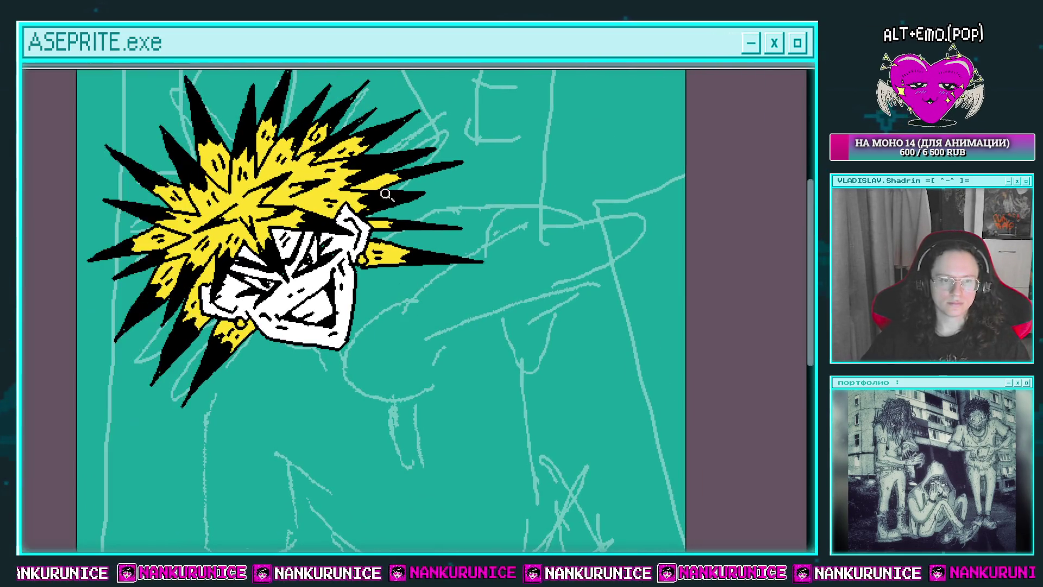
drag(511, 286, 552, 266)
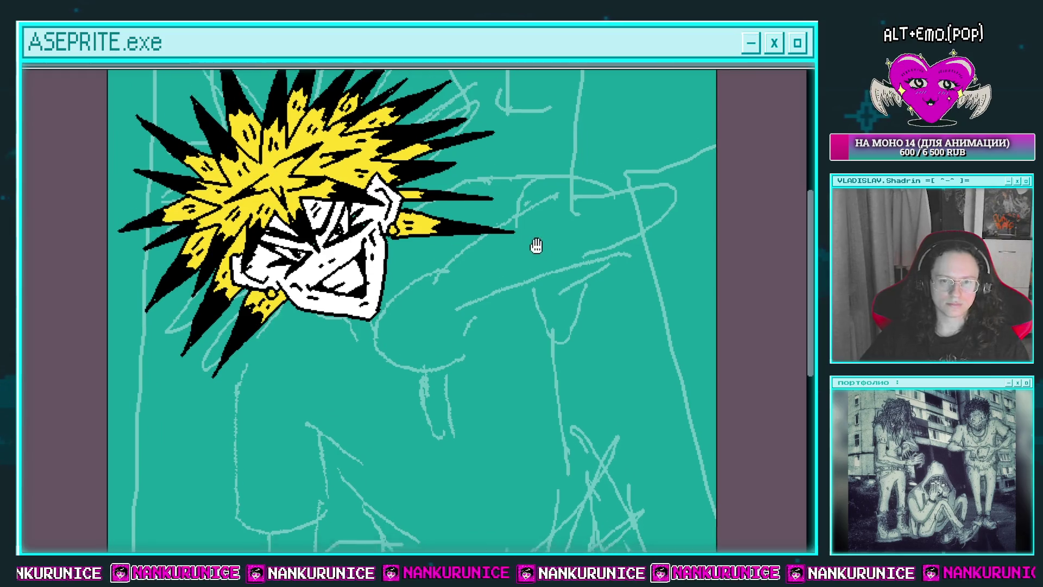
scroll(535, 244, down, 2)
scroll(442, 235, down, 1)
scroll(433, 269, up, 1)
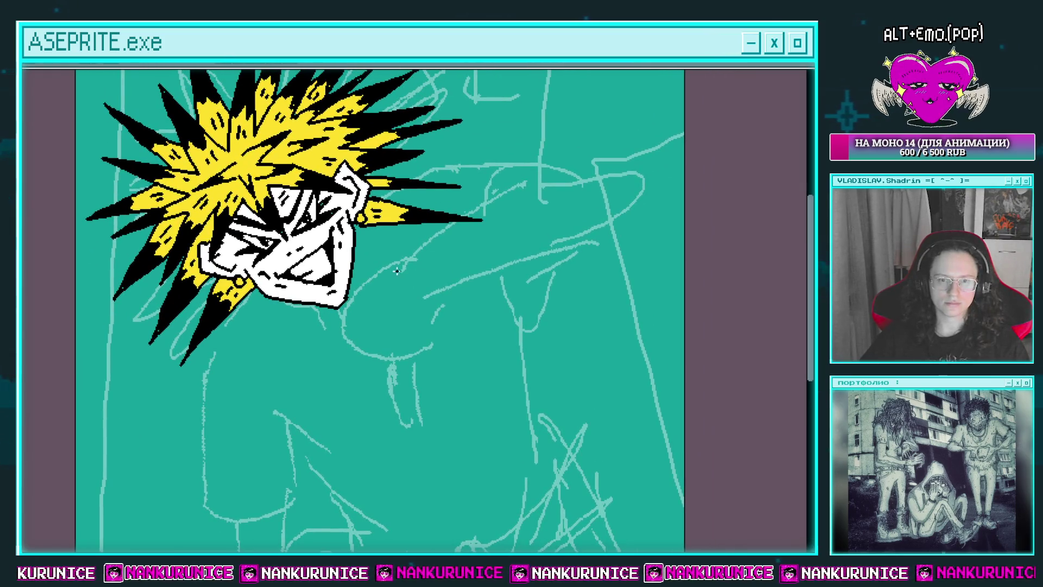
scroll(408, 263, up, 1)
key(ctrl+z)
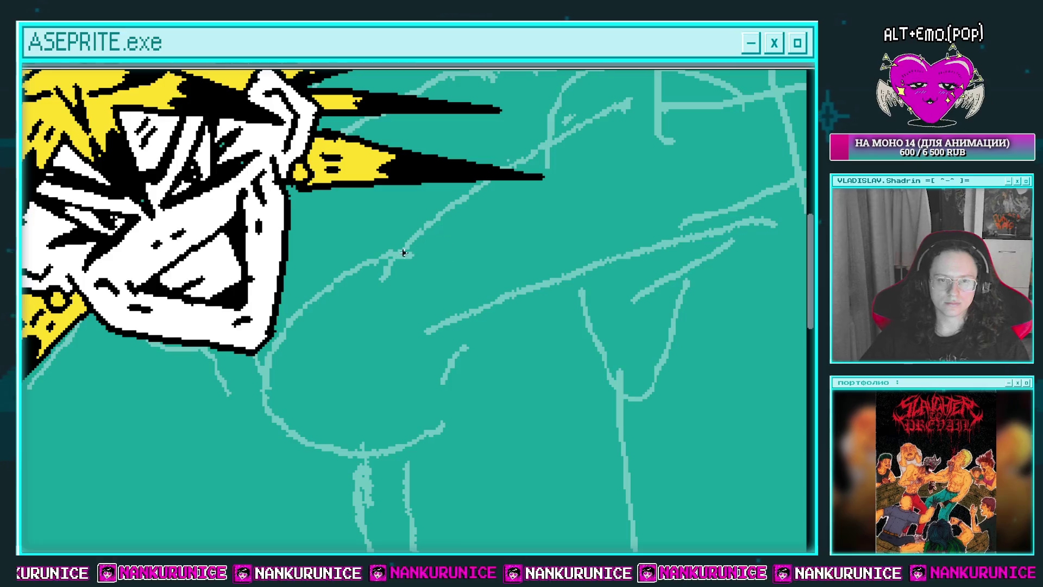
drag(401, 251, 365, 293)
Undo the long stroke, then extend the fist curve and add the knuckle line
mouse_move(365, 292)
mouse_down()
mouse_move(418, 265)
mouse_move(432, 237)
mouse_move(329, 332)
mouse_move(348, 268)
mouse_move(319, 265)
mouse_up()
key(ctrl+z)
mouse_move(316, 264)
mouse_down()
mouse_move(325, 277)
mouse_move(419, 277)
mouse_move(477, 228)
mouse_move(430, 217)
mouse_move(345, 242)
mouse_up()
click(359, 234)
drag(342, 281, 306, 256)
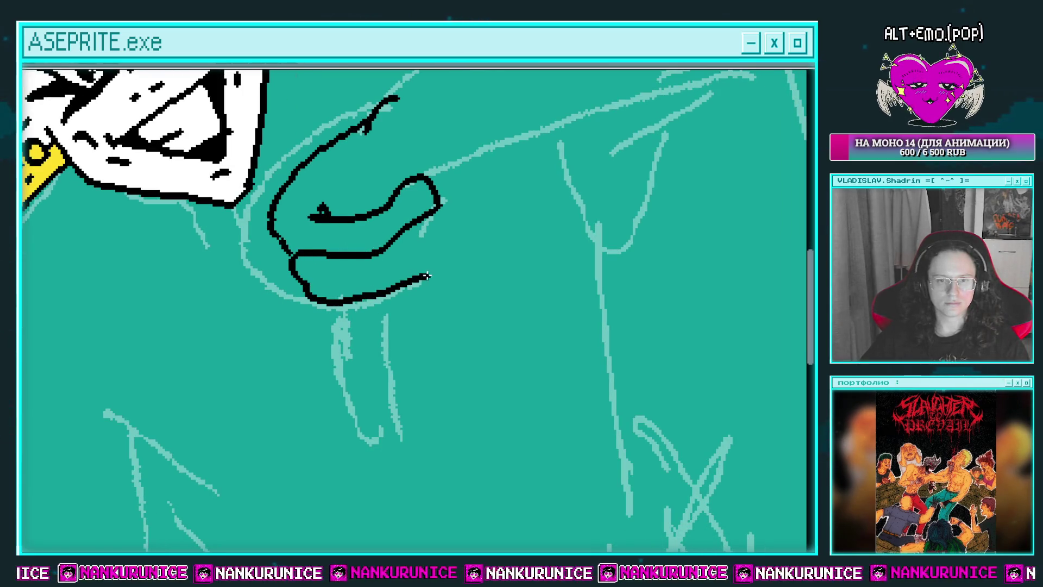
Draw the vertical finger line and the lower finger curve on the fist
mouse_move(379, 265)
mouse_down()
mouse_move(364, 294)
mouse_move(385, 308)
mouse_up()
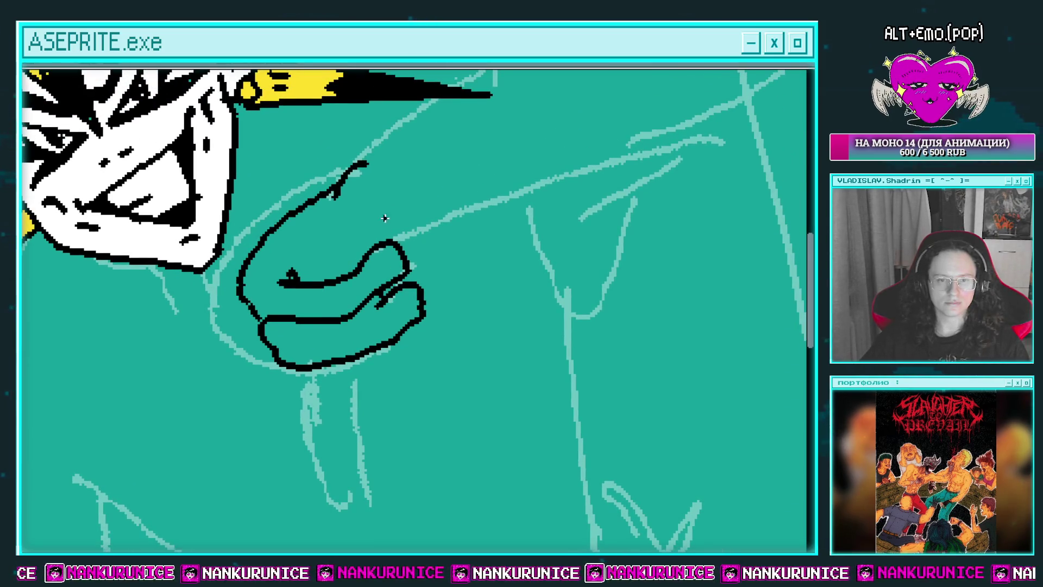
drag(413, 226, 418, 273)
mouse_move(416, 277)
mouse_down()
mouse_move(441, 238)
mouse_move(483, 220)
mouse_up()
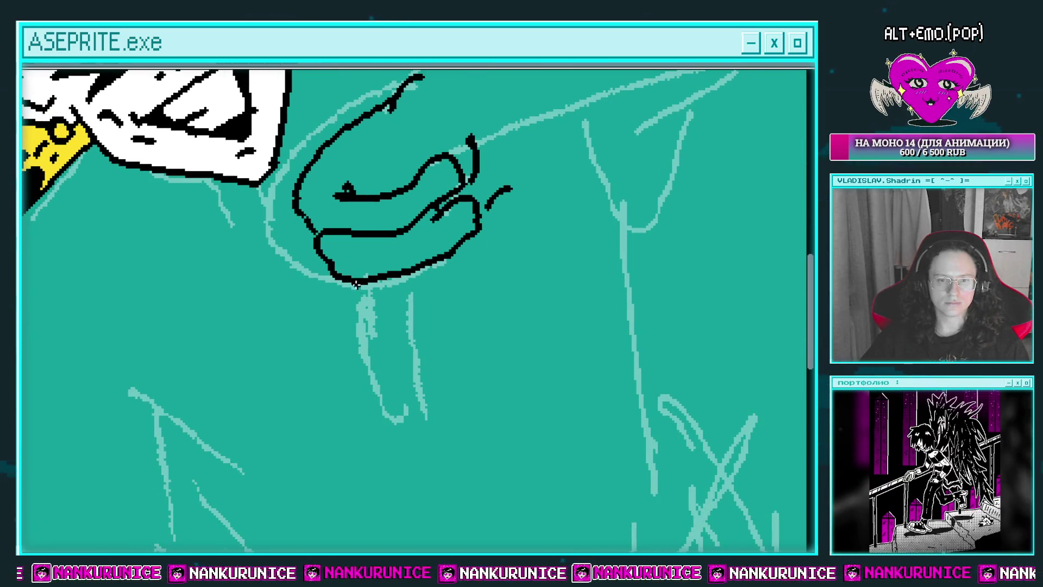
drag(362, 307, 441, 292)
drag(486, 247, 472, 233)
mouse_move(441, 281)
mouse_down()
mouse_move(404, 280)
mouse_move(447, 292)
mouse_up()
Erase most of the fist strokes, including the curled lower stroke and stray marks
key(e)
mouse_move(375, 217)
mouse_down()
mouse_move(454, 302)
mouse_move(445, 242)
mouse_move(349, 216)
mouse_move(330, 224)
mouse_up()
drag(395, 325, 441, 348)
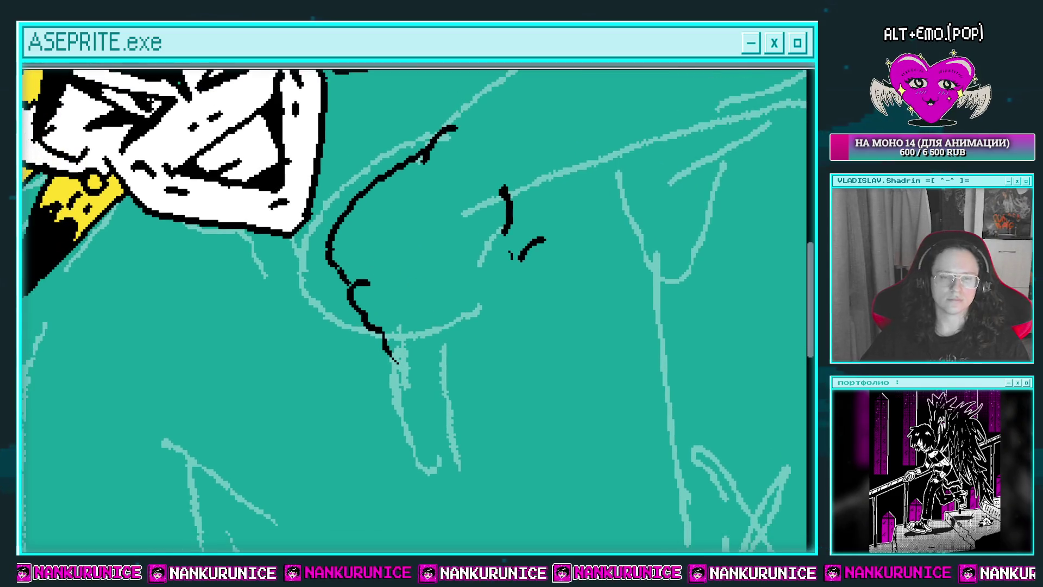
drag(353, 277, 389, 357)
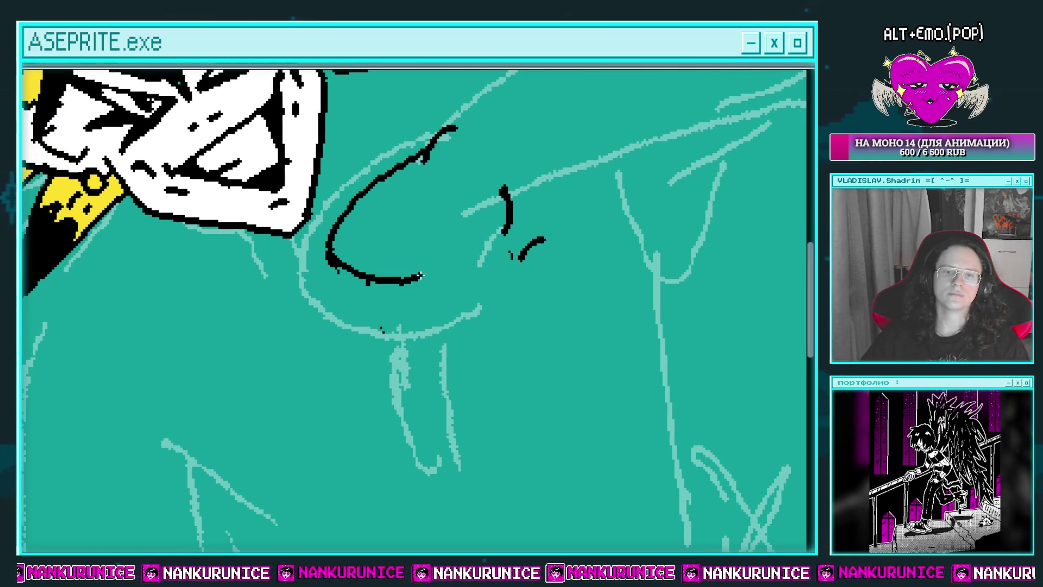
drag(508, 205, 512, 260)
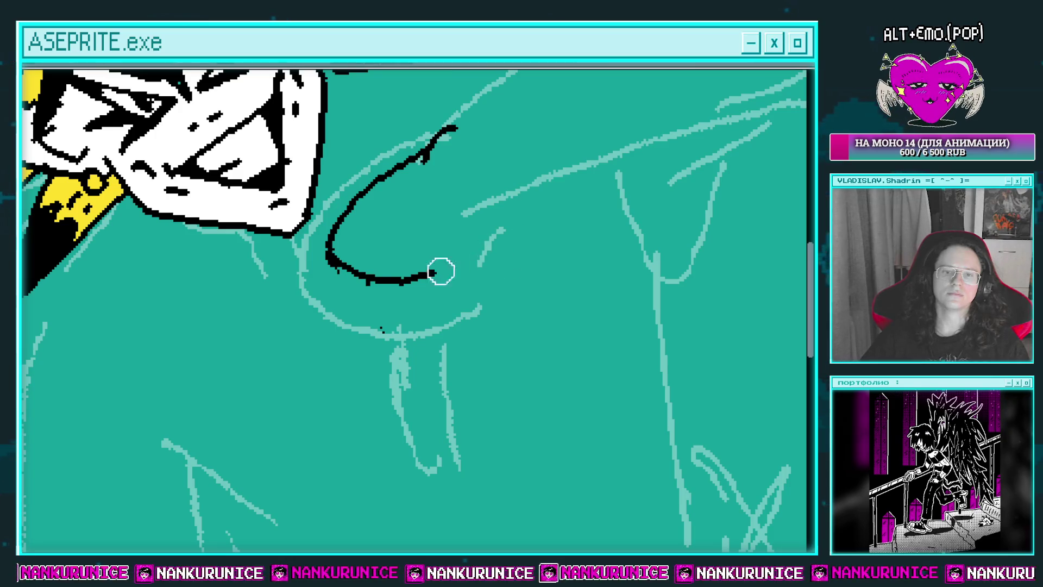
drag(441, 272, 357, 272)
Redraw the fist as a boxy outline with three parallel inner lines
key(z)
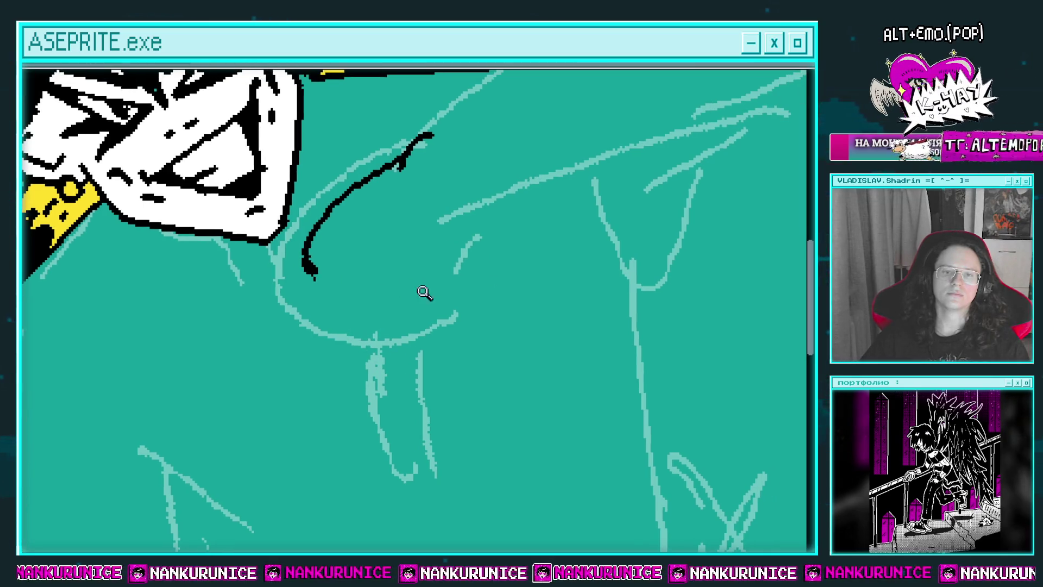
scroll(425, 293, down, 3)
scroll(380, 239, up, 2)
scroll(344, 235, up, 1)
key(b)
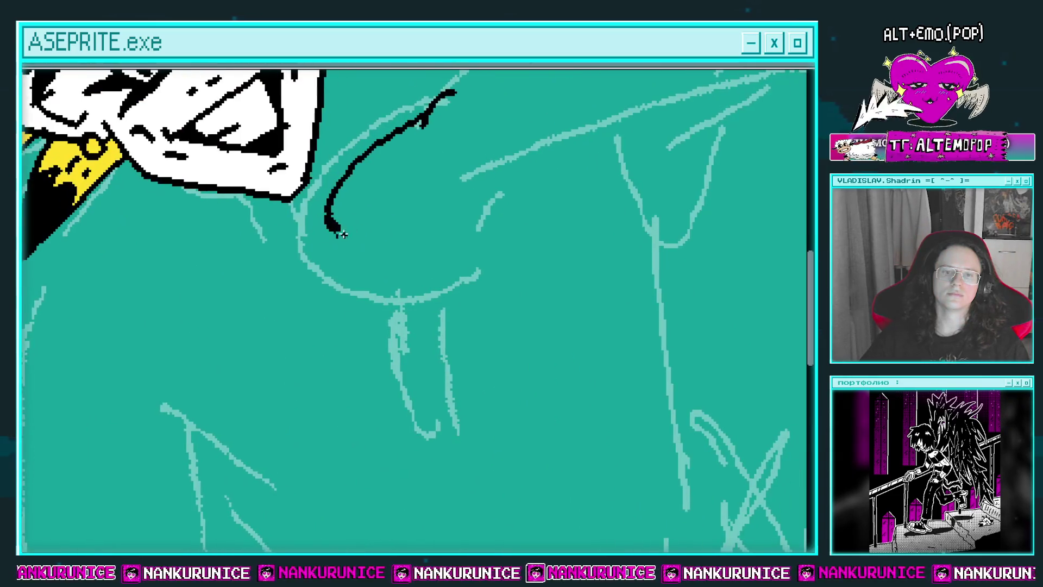
mouse_move(343, 235)
mouse_down()
mouse_move(511, 186)
mouse_move(468, 129)
mouse_up()
drag(344, 183, 425, 363)
mouse_move(397, 182)
mouse_down()
mouse_move(478, 337)
mouse_move(495, 326)
mouse_up()
mouse_move(386, 233)
mouse_down()
mouse_move(380, 248)
mouse_move(343, 233)
mouse_move(356, 264)
mouse_up()
Trim the box's inner and lower lines, closing the cup-shaped bottom
key(e)
mouse_move(387, 195)
mouse_down()
mouse_move(380, 243)
mouse_move(408, 242)
mouse_move(406, 197)
mouse_move(403, 224)
mouse_move(332, 259)
mouse_up()
key(b)
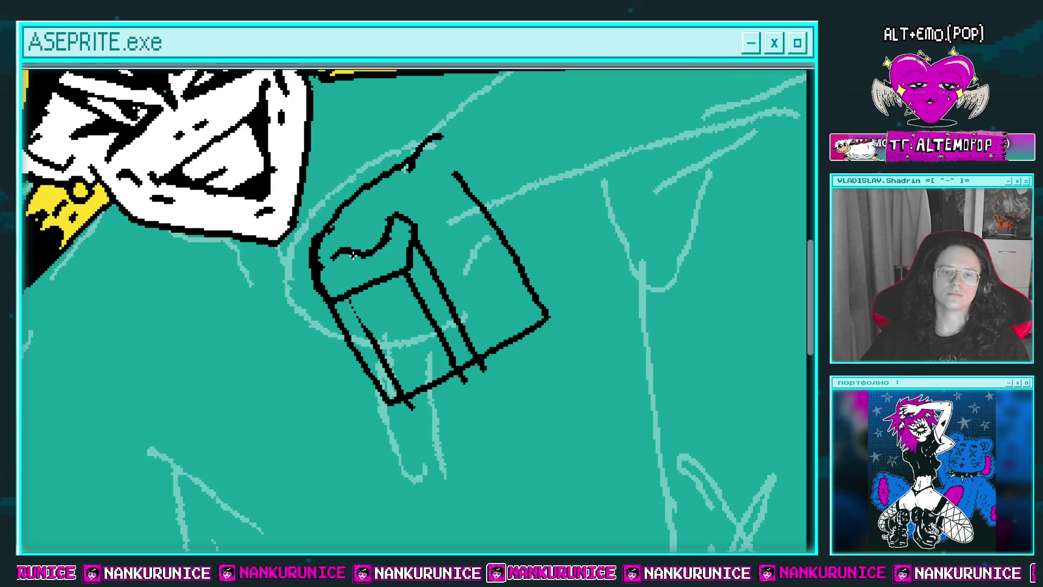
key(e)
mouse_move(412, 253)
mouse_down()
mouse_move(323, 307)
mouse_move(402, 244)
mouse_move(410, 270)
mouse_up()
key(b)
key(e)
mouse_move(354, 296)
mouse_down()
mouse_move(438, 263)
mouse_move(349, 295)
mouse_move(346, 280)
mouse_move(363, 275)
mouse_up()
drag(375, 265, 337, 282)
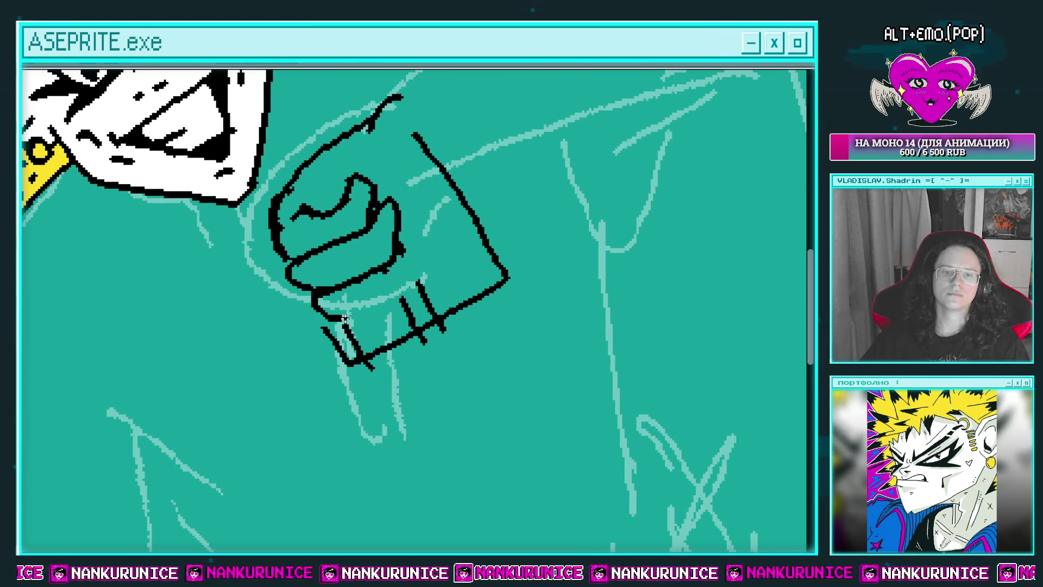
drag(397, 249, 412, 282)
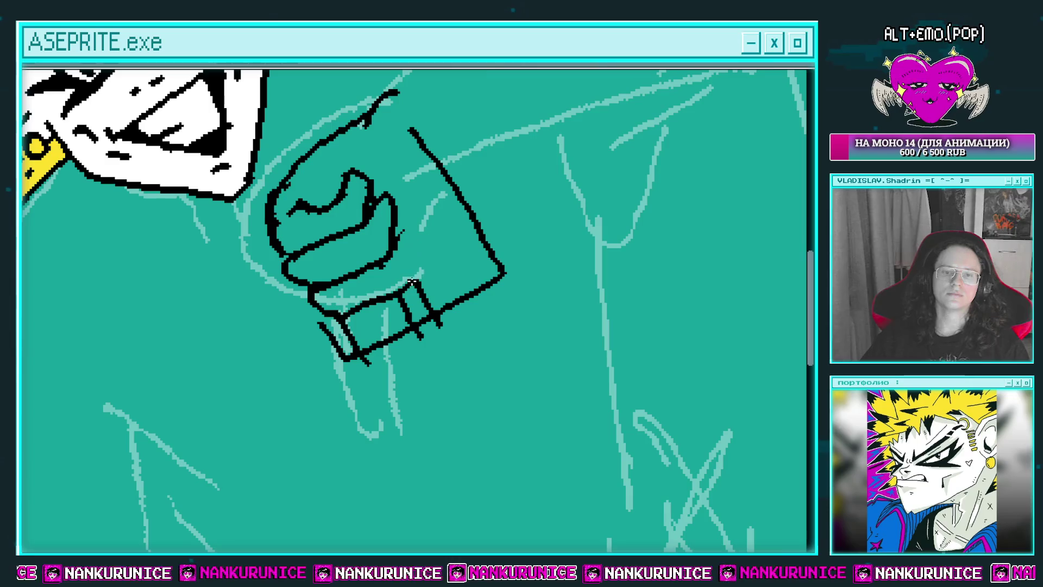
drag(396, 233, 407, 187)
mouse_move(334, 285)
mouse_down()
mouse_move(436, 249)
mouse_move(454, 263)
mouse_up()
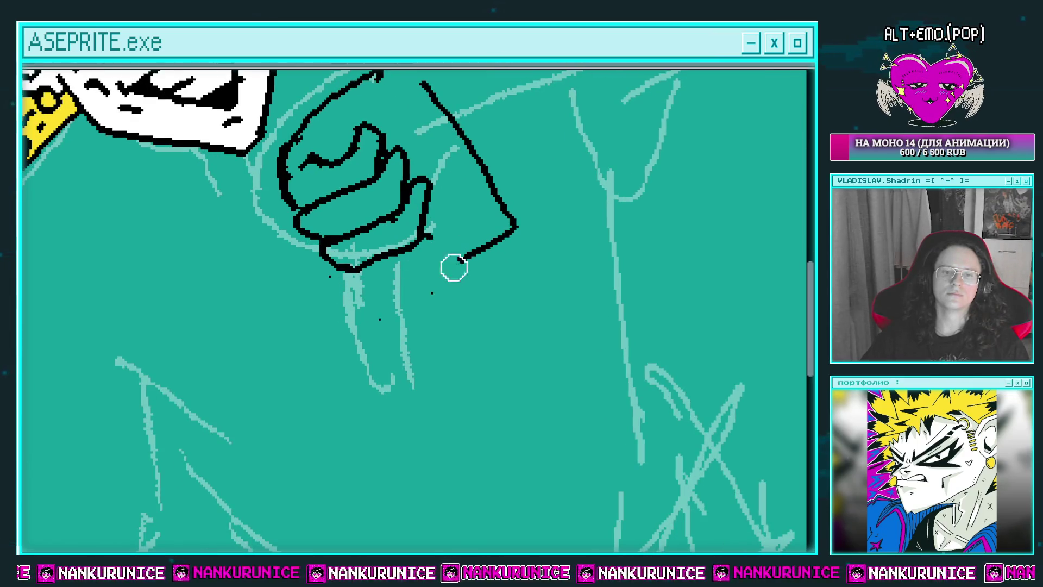
Redraw the fist bottom as a closed box with a vertical line on its right
key(b)
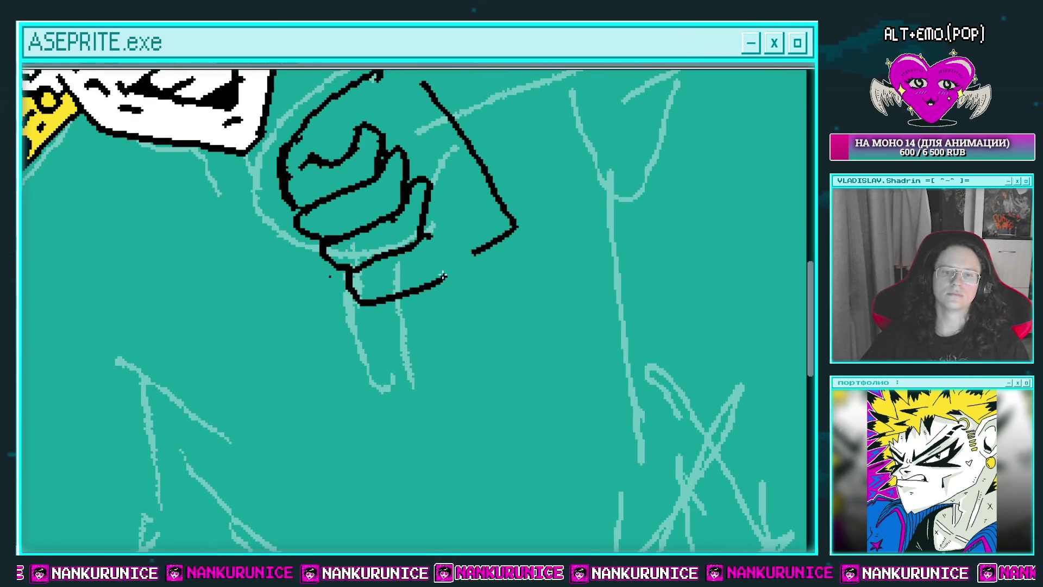
mouse_move(396, 295)
mouse_down()
mouse_move(361, 302)
mouse_move(423, 233)
mouse_move(404, 258)
mouse_up()
key(e)
mouse_move(456, 296)
mouse_down()
mouse_move(491, 245)
mouse_move(482, 223)
mouse_up()
key(b)
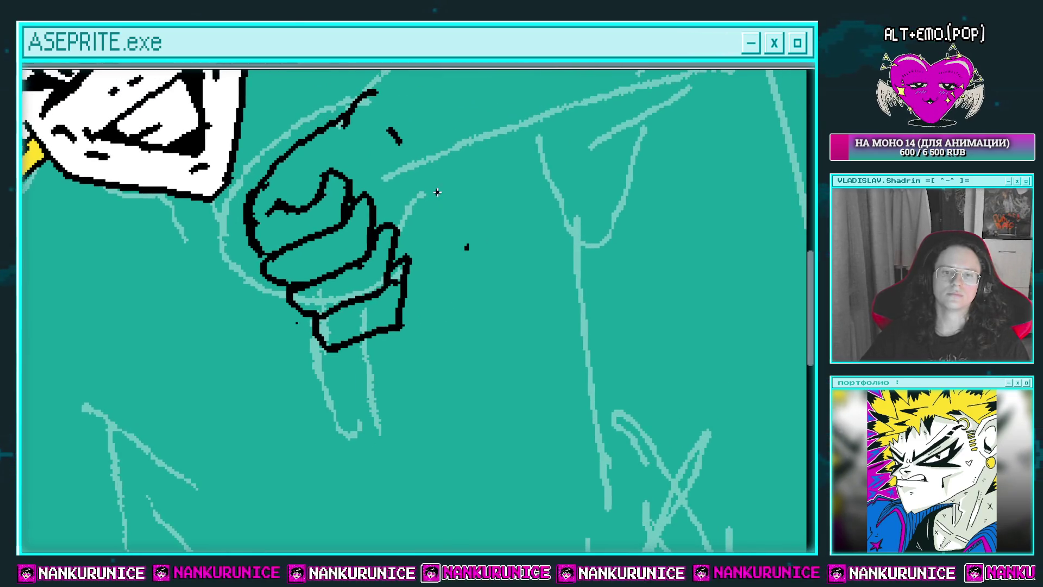
mouse_move(437, 191)
mouse_down()
mouse_move(445, 267)
mouse_move(430, 173)
mouse_move(472, 276)
mouse_up()
key(b)
key(e)
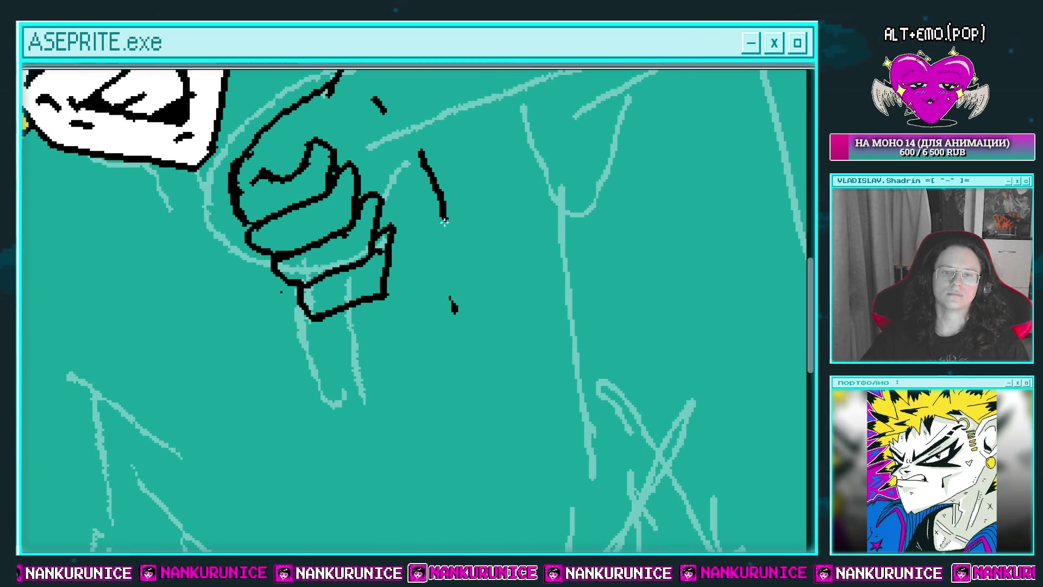
drag(444, 222, 473, 311)
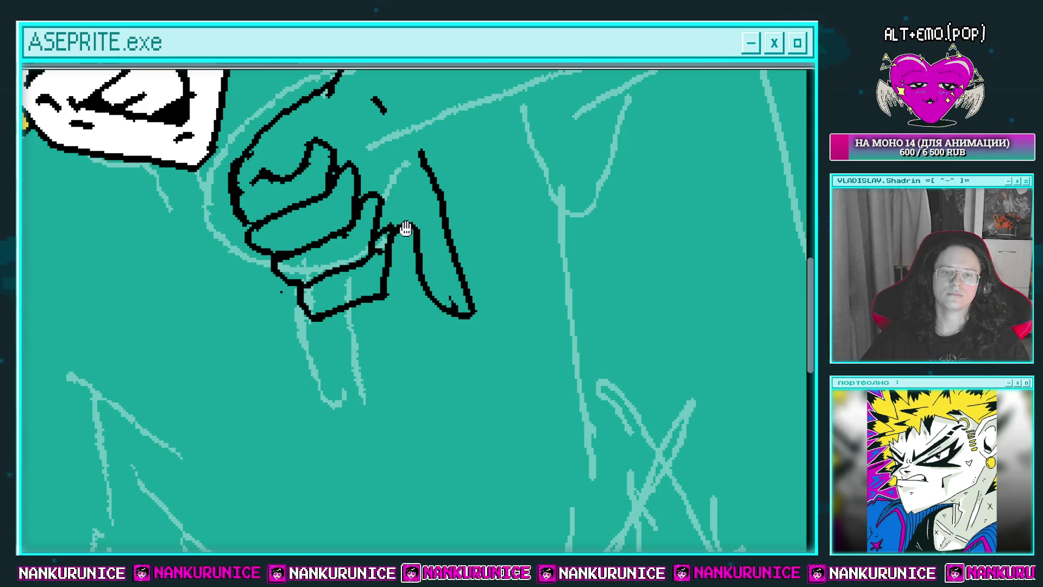
Extend the small mark on the fist downward and add a line across the finger tip
drag(406, 228, 417, 273)
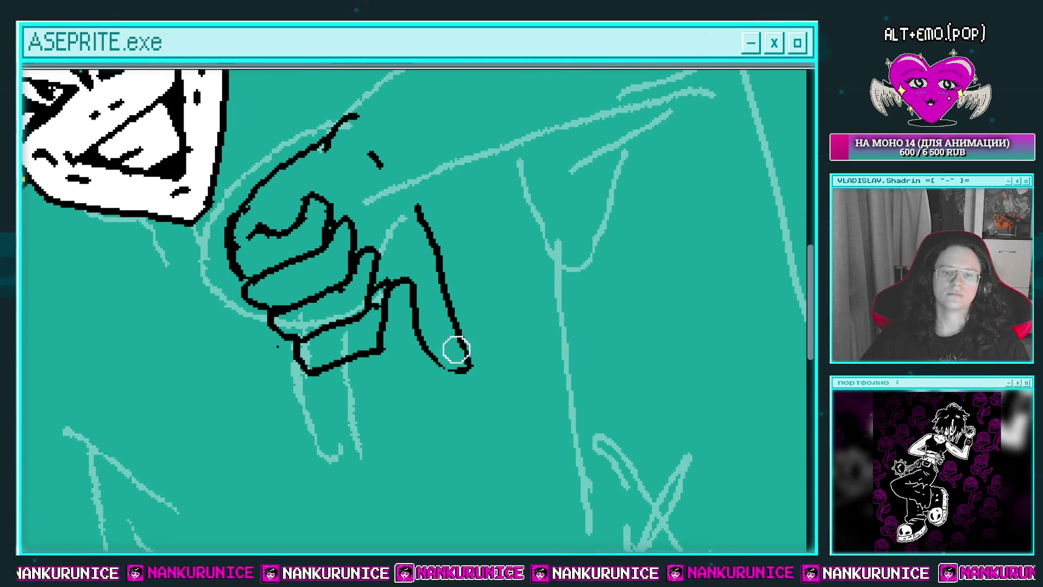
scroll(442, 354, up, 1)
drag(462, 284, 477, 341)
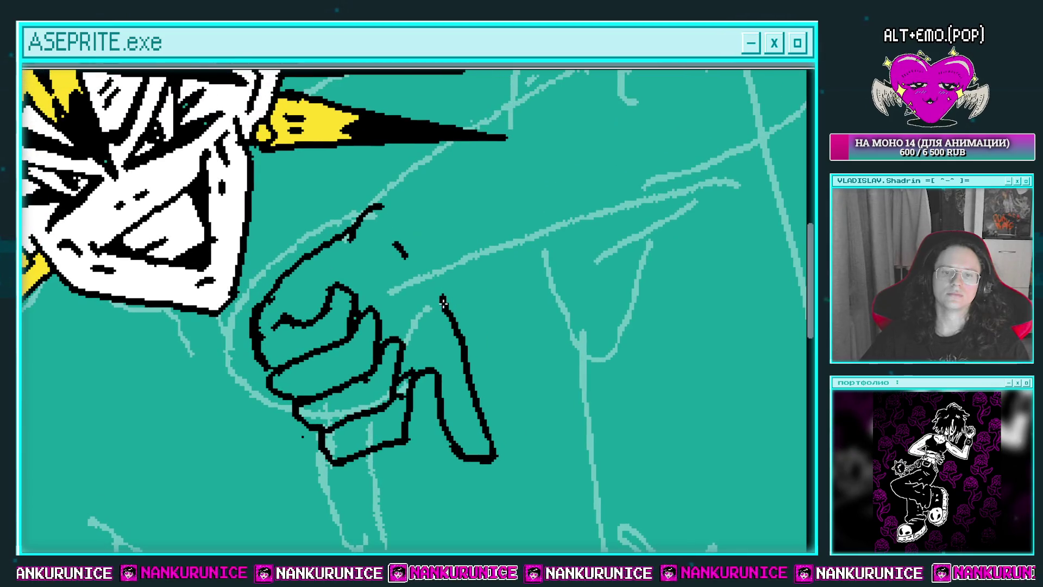
scroll(443, 302, up, 1)
drag(395, 271, 405, 314)
mouse_move(390, 307)
mouse_down()
mouse_move(428, 302)
mouse_move(393, 333)
mouse_move(413, 281)
mouse_move(426, 296)
mouse_up()
Draw the upper and lower outlines of the arm running up-right from the fist
mouse_move(314, 244)
mouse_down()
mouse_move(278, 307)
mouse_move(516, 145)
mouse_up()
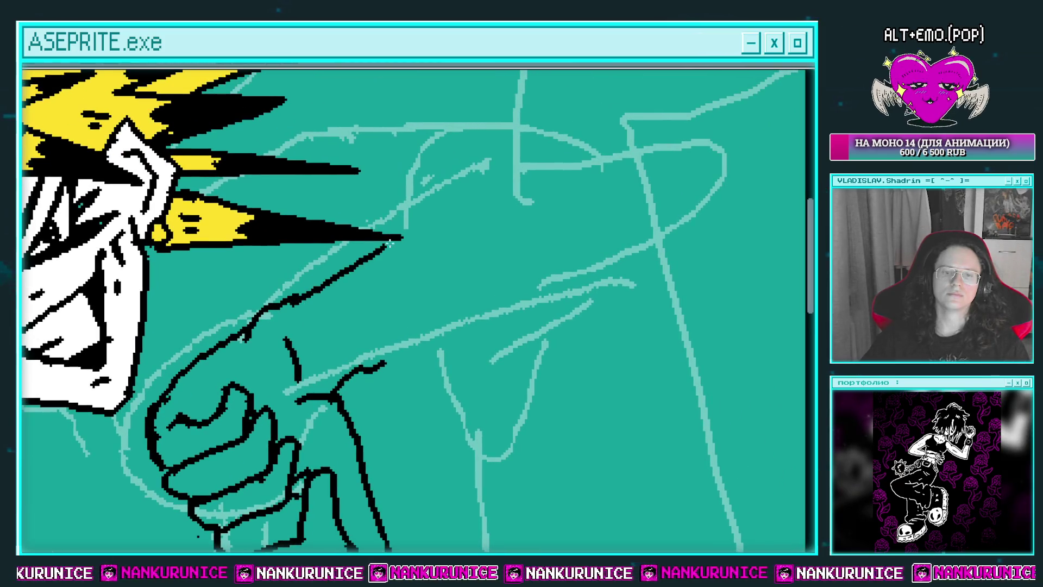
drag(460, 236, 427, 228)
drag(349, 360, 621, 219)
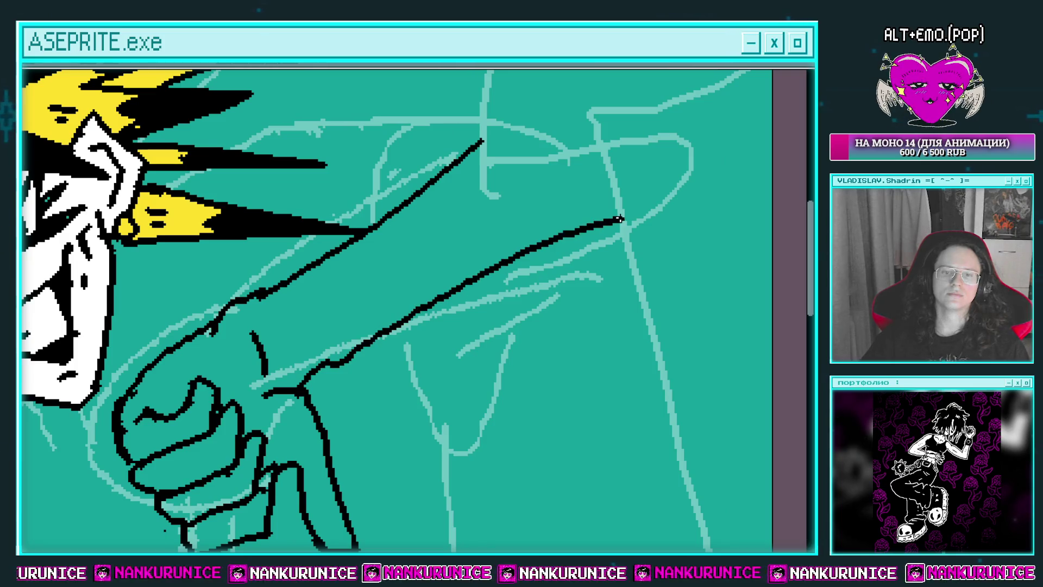
scroll(557, 235, down, 3)
scroll(522, 239, down, 1)
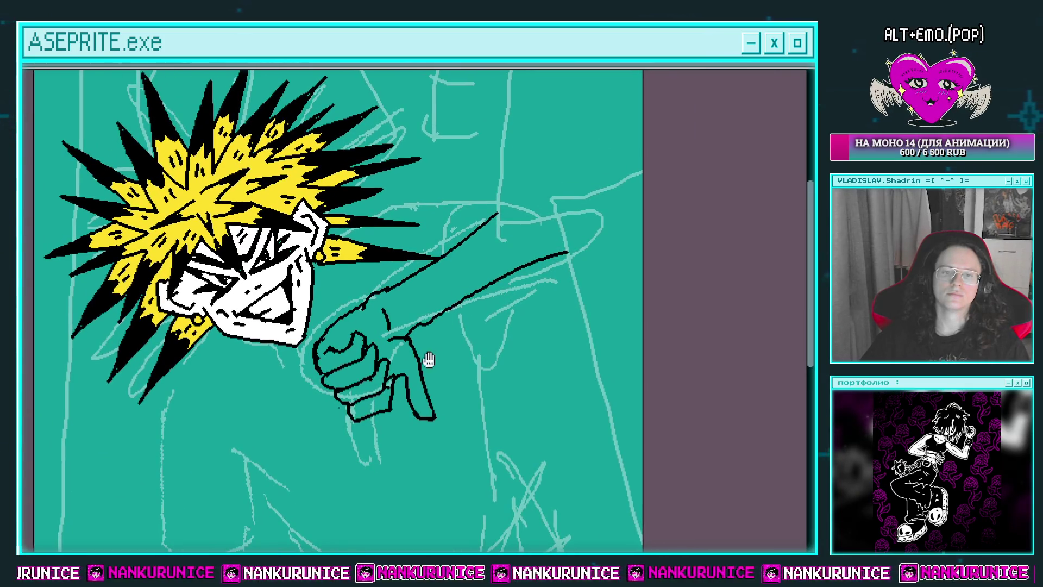
scroll(426, 358, up, 1)
Lasso the pointing finger and shift it slightly down-left
click(439, 314)
key(b)
mouse_move(446, 417)
mouse_down()
mouse_move(409, 296)
mouse_move(435, 311)
mouse_up()
key(ctrl+d)
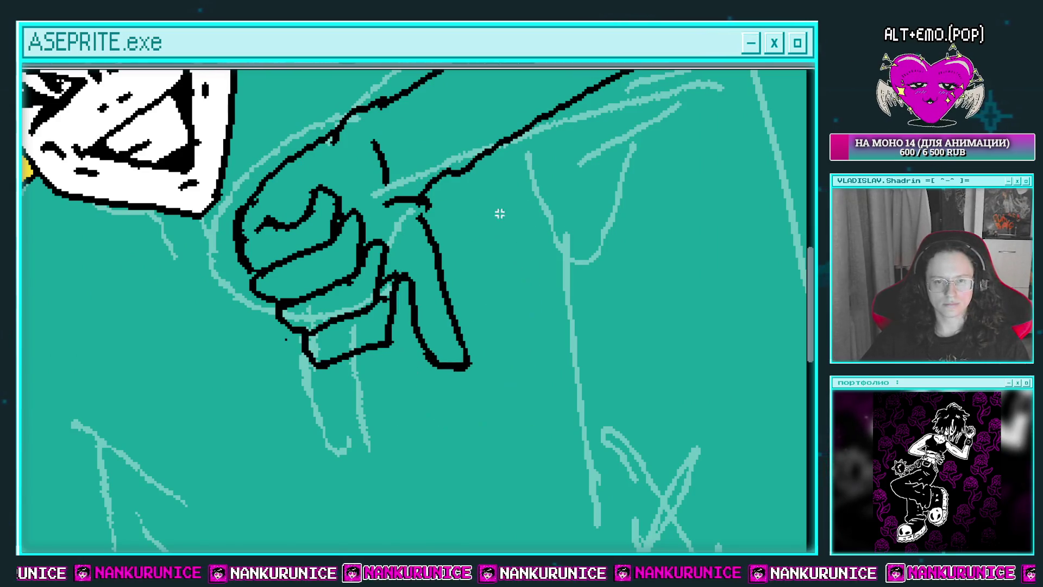
Undo a stray stroke, close the arm's end gap, and fill arm and hand white
scroll(435, 245, down, 2)
scroll(443, 250, down, 1)
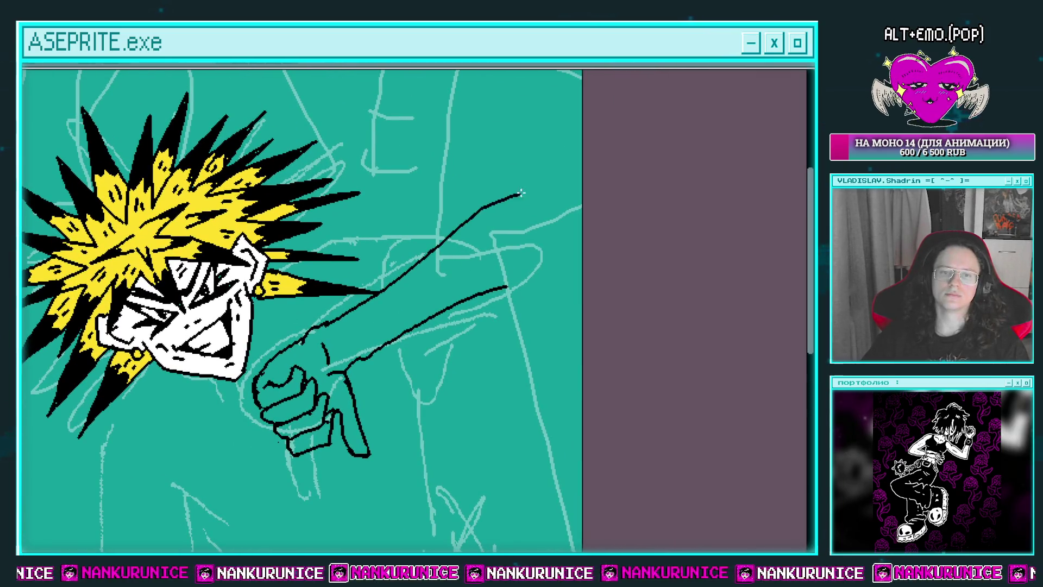
drag(521, 193, 496, 196)
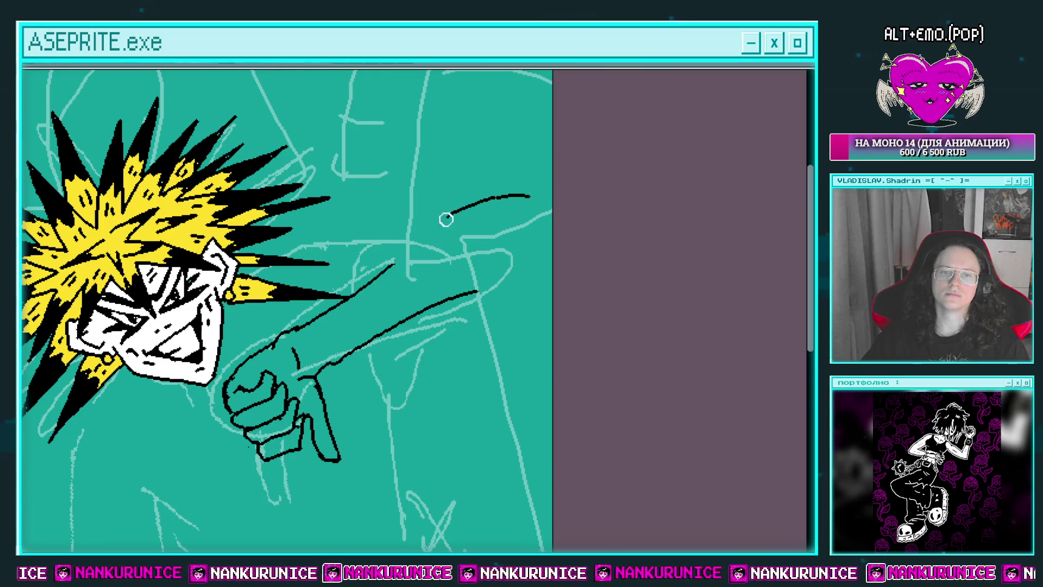
key(ctrl+z)
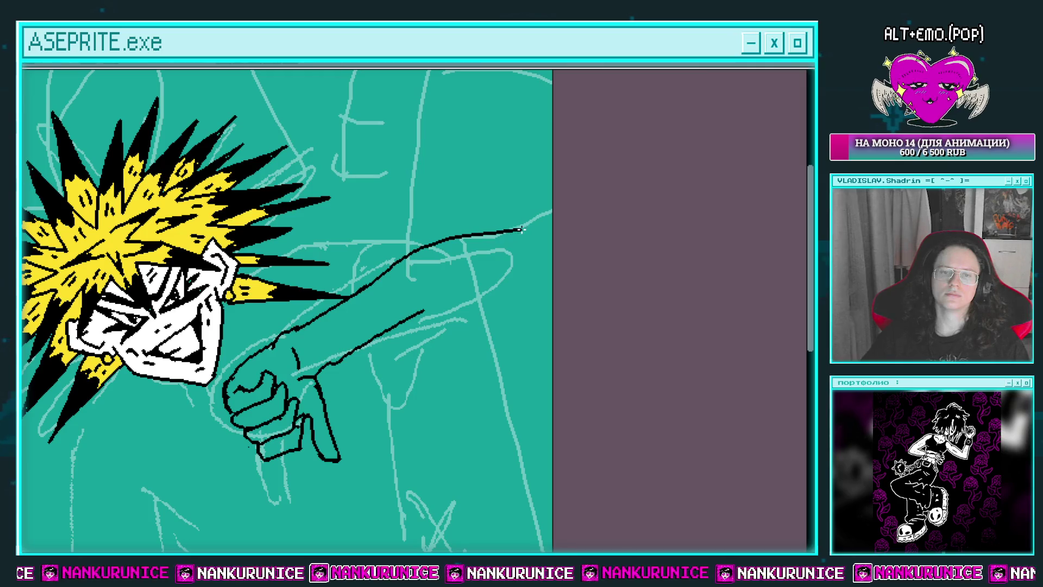
drag(451, 311, 423, 310)
click(437, 299)
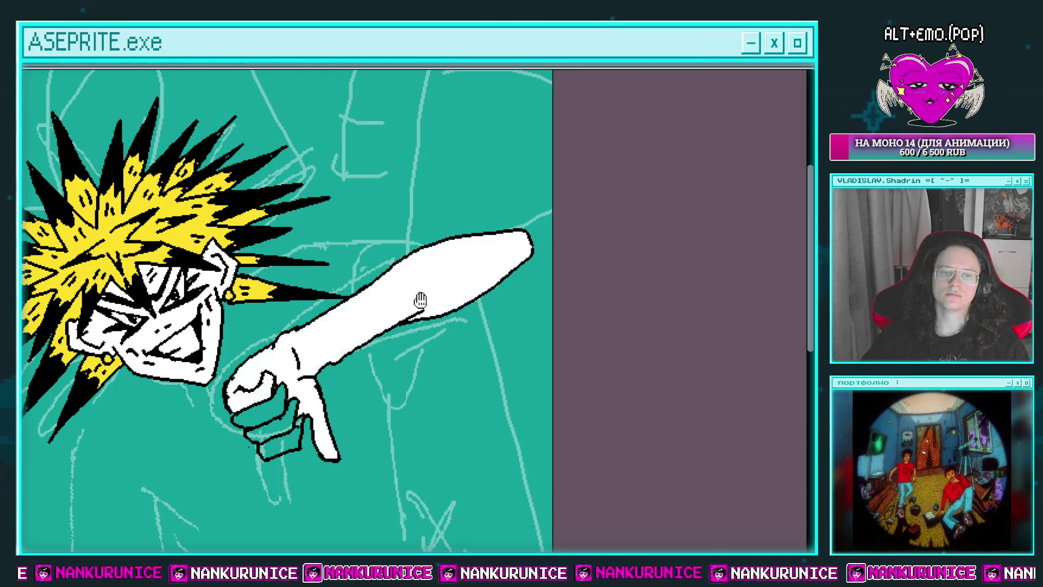
scroll(275, 403, up, 1)
scroll(331, 334, up, 1)
Fill the two lower knuckle gaps of the fist with white
click(326, 388)
click(345, 419)
scroll(412, 369, down, 3)
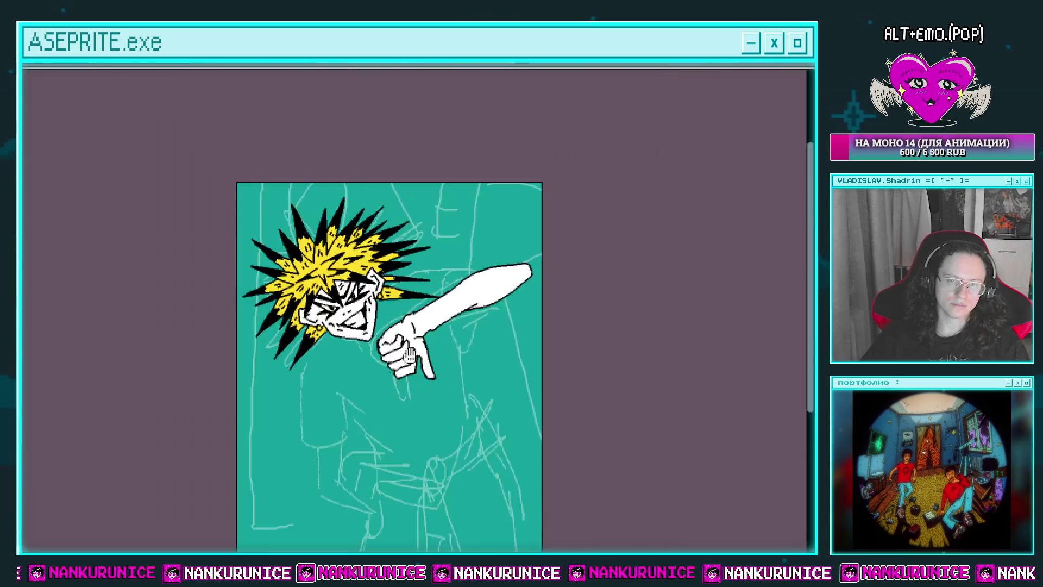
scroll(433, 340, up, 2)
scroll(419, 355, up, 1)
scroll(566, 249, up, 1)
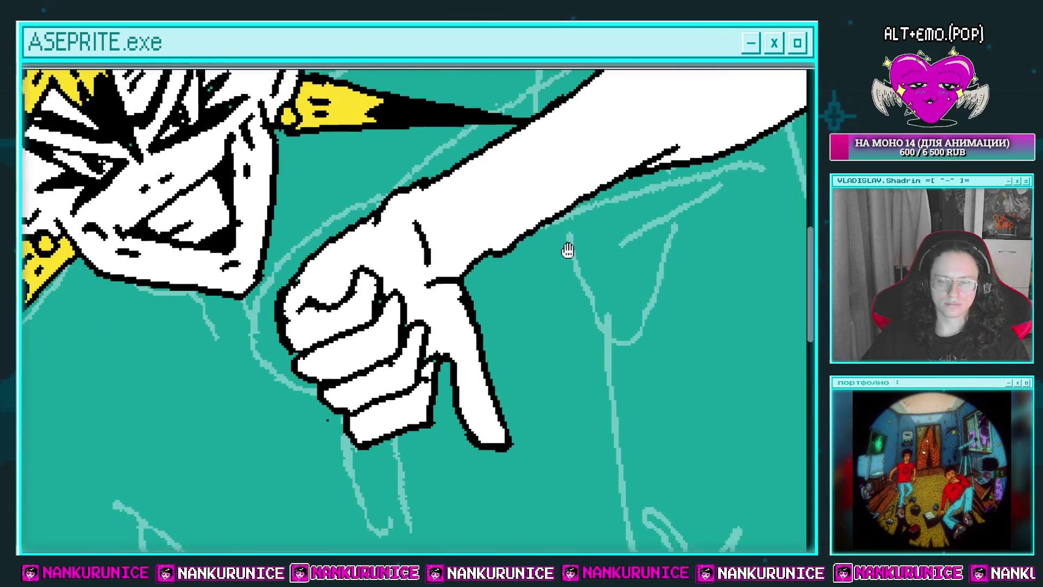
scroll(481, 268, up, 1)
scroll(482, 266, down, 1)
scroll(577, 195, up, 1)
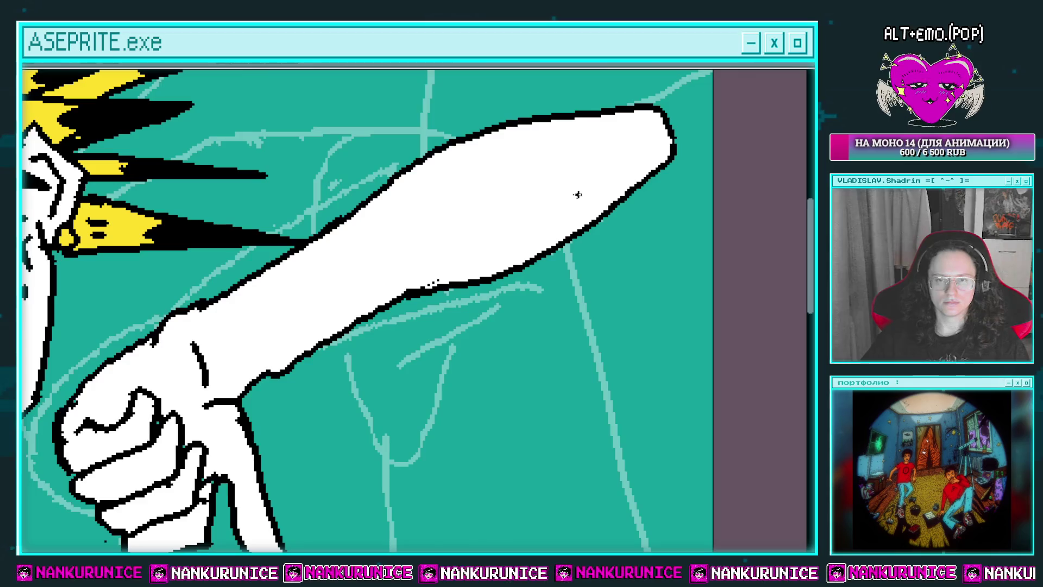
Draw black detail lines along the arm, near the wrist and beside the thumb
drag(577, 196, 468, 255)
scroll(492, 253, up, 1)
drag(361, 275, 433, 241)
drag(379, 275, 388, 281)
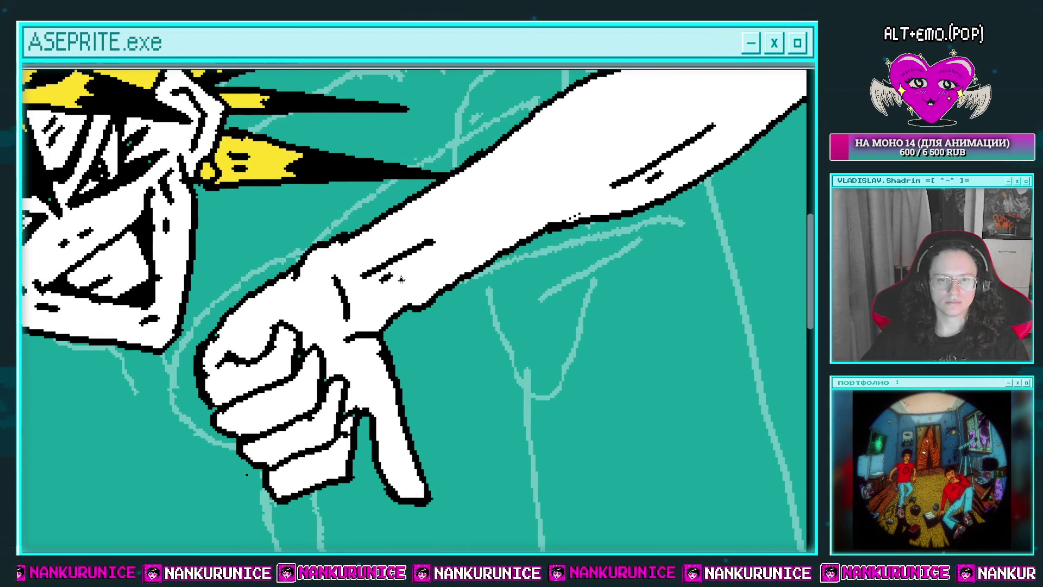
drag(354, 384, 345, 402)
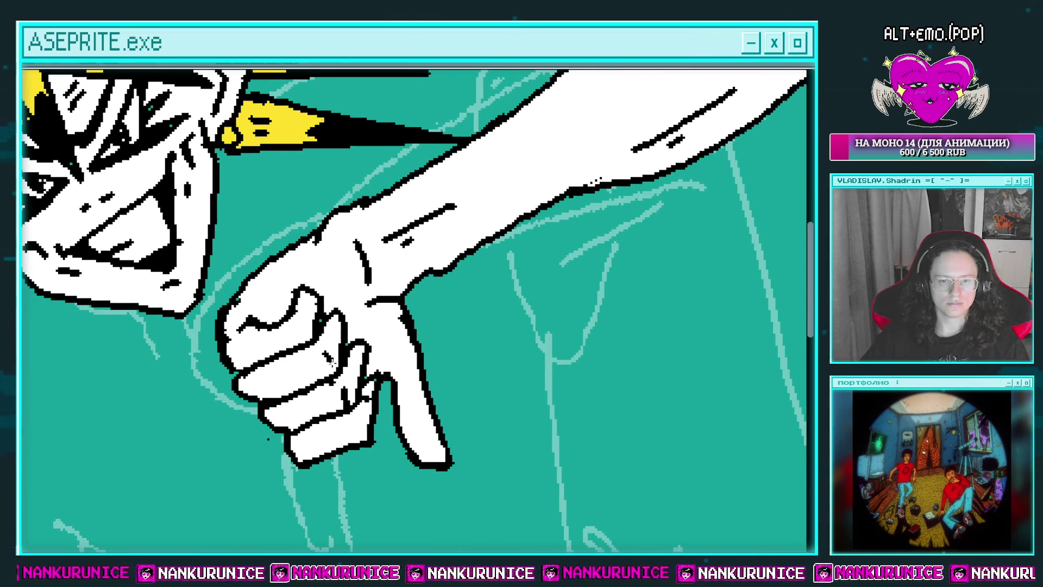
Add an oval fingernail, a small circle and knuckle lines on the fist
mouse_move(381, 342)
mouse_down()
mouse_move(388, 377)
mouse_move(388, 361)
mouse_up()
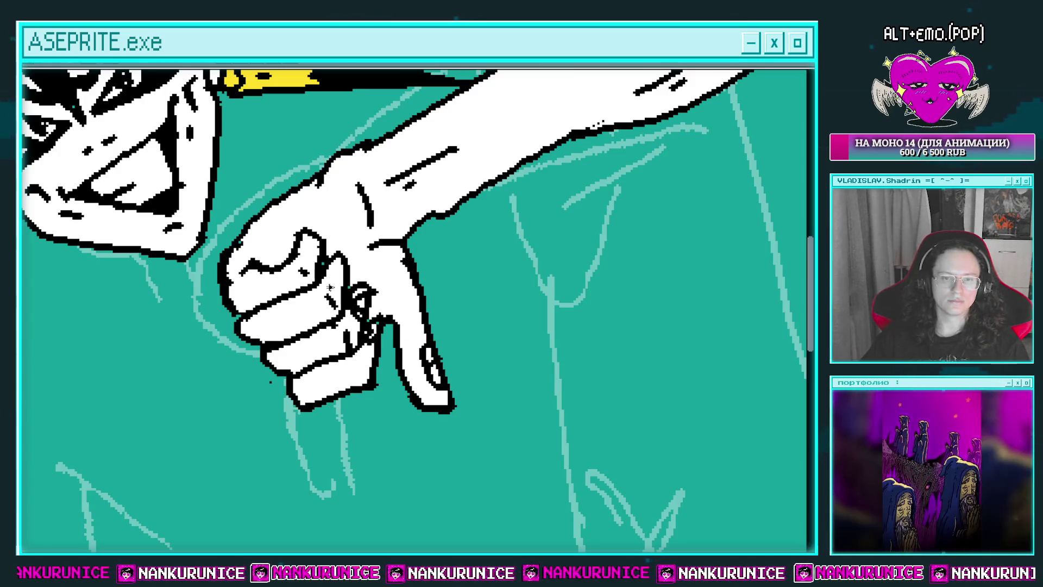
drag(335, 275, 341, 284)
drag(305, 242, 310, 254)
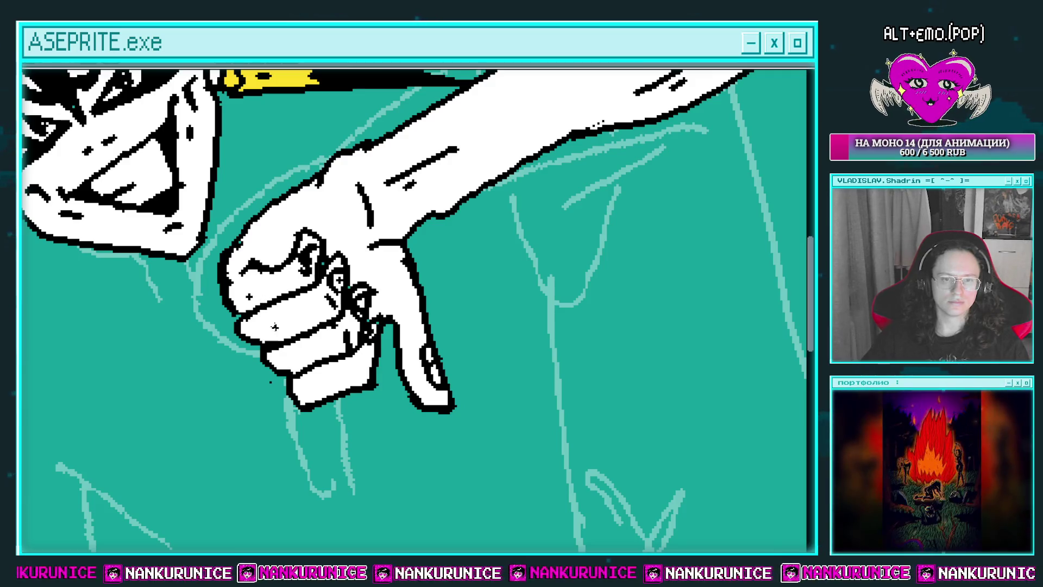
drag(358, 344, 336, 406)
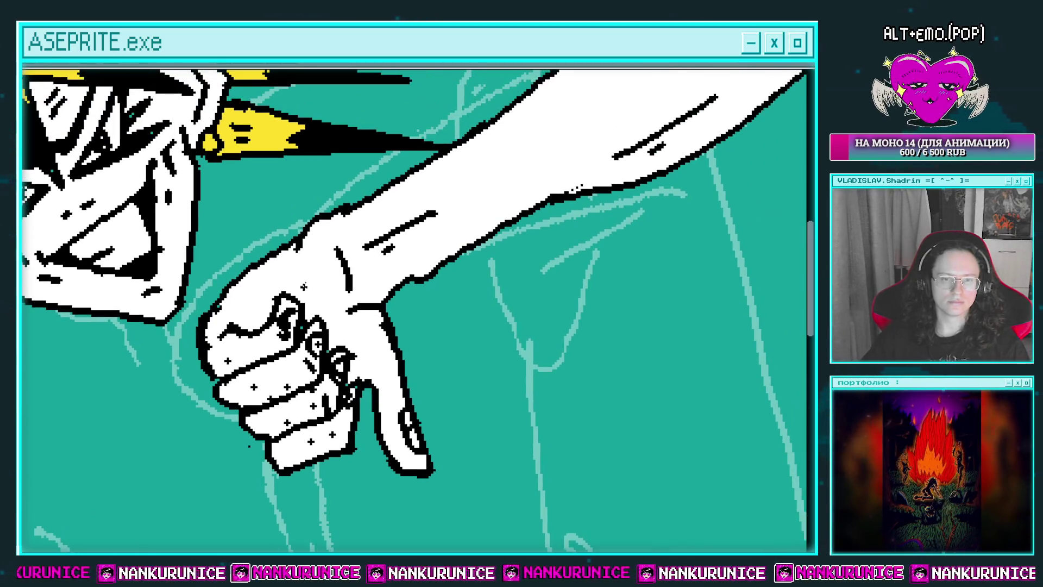
mouse_move(292, 275)
mouse_down()
mouse_move(291, 292)
mouse_move(373, 339)
mouse_up()
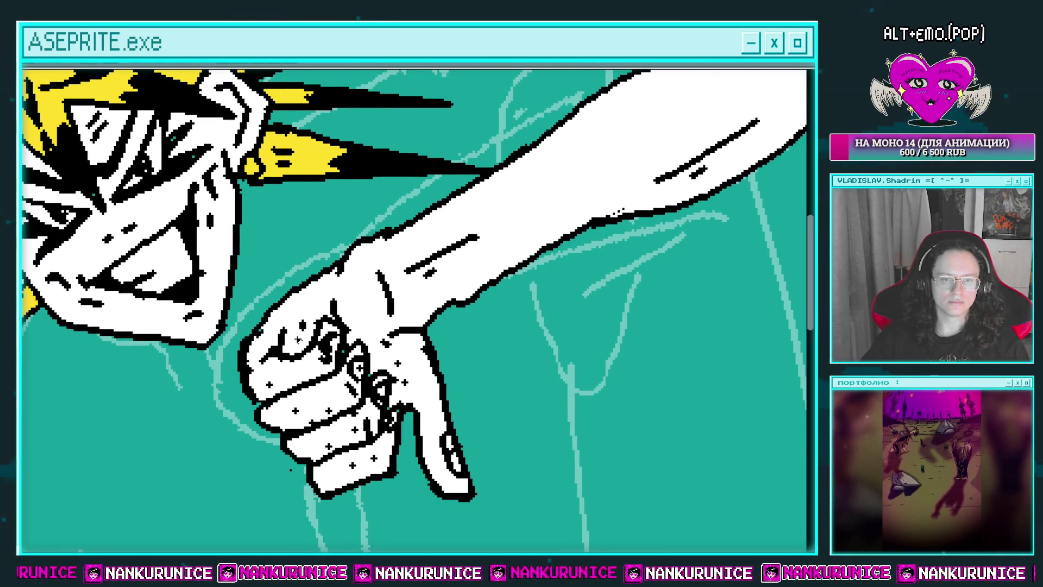
Pan and zoom out to check the full arm and character
drag(349, 299, 317, 311)
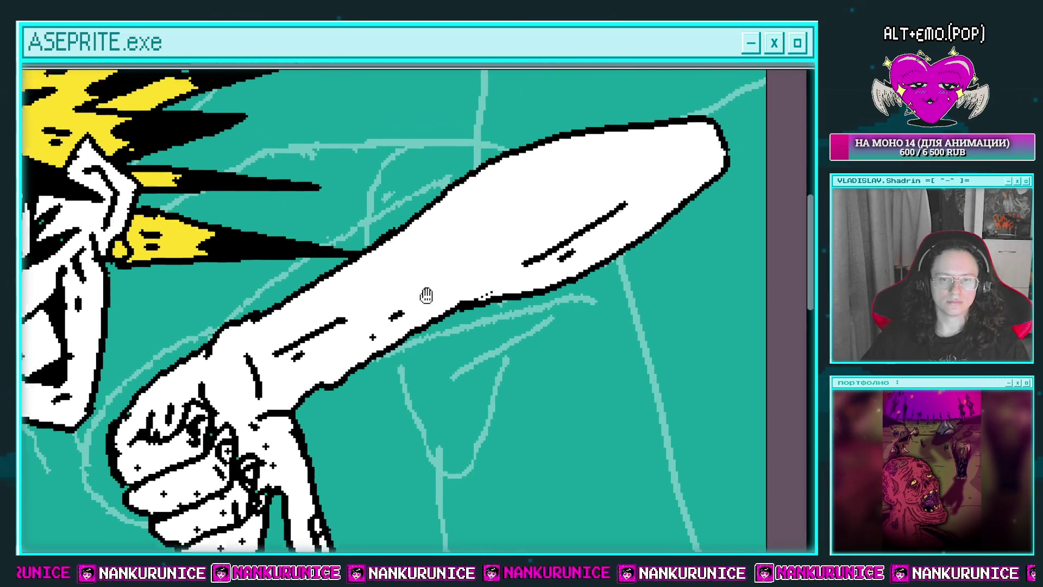
drag(426, 293, 377, 339)
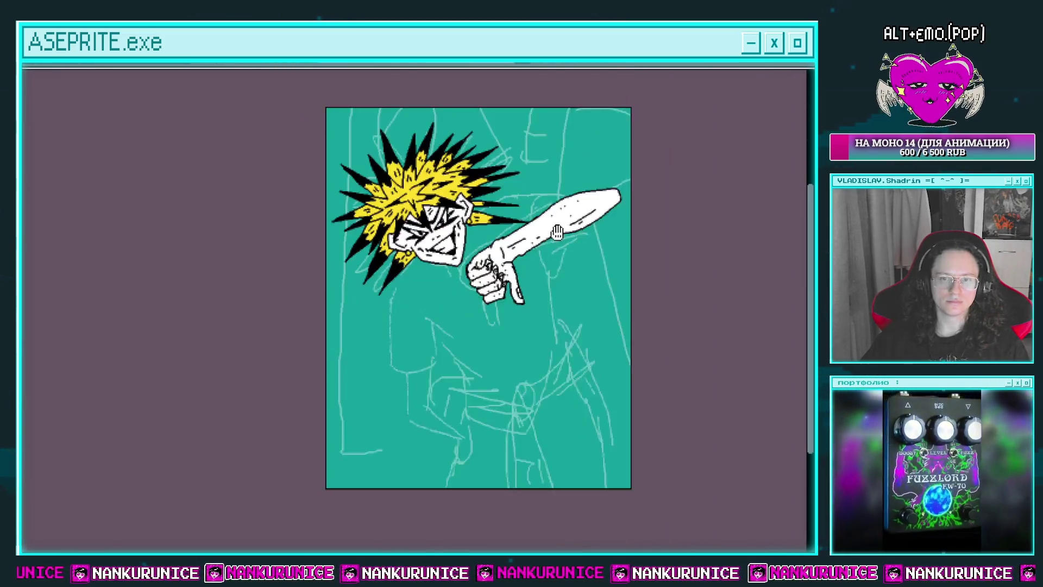
scroll(558, 224, down, 3)
click(588, 233)
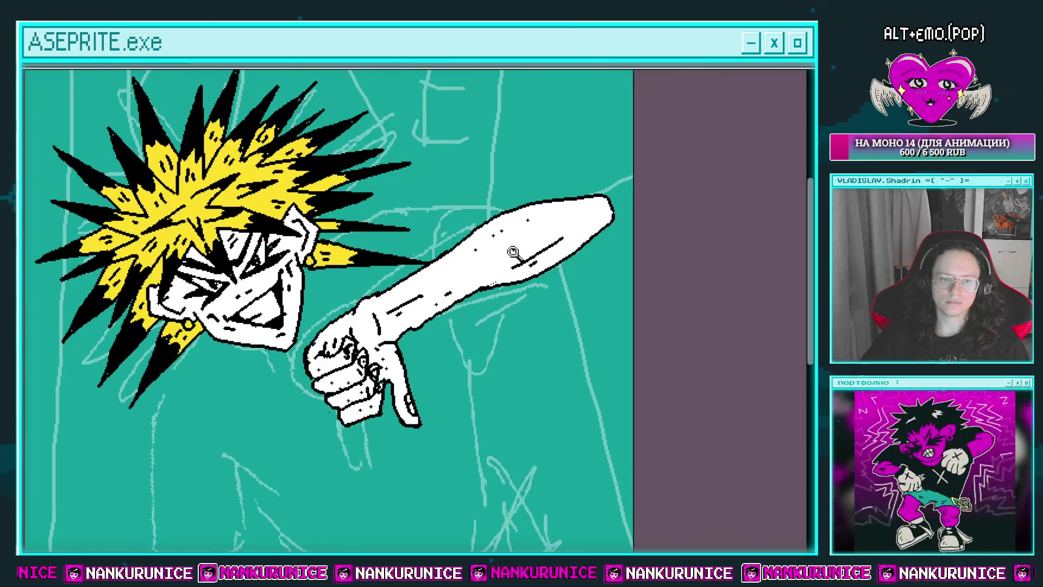
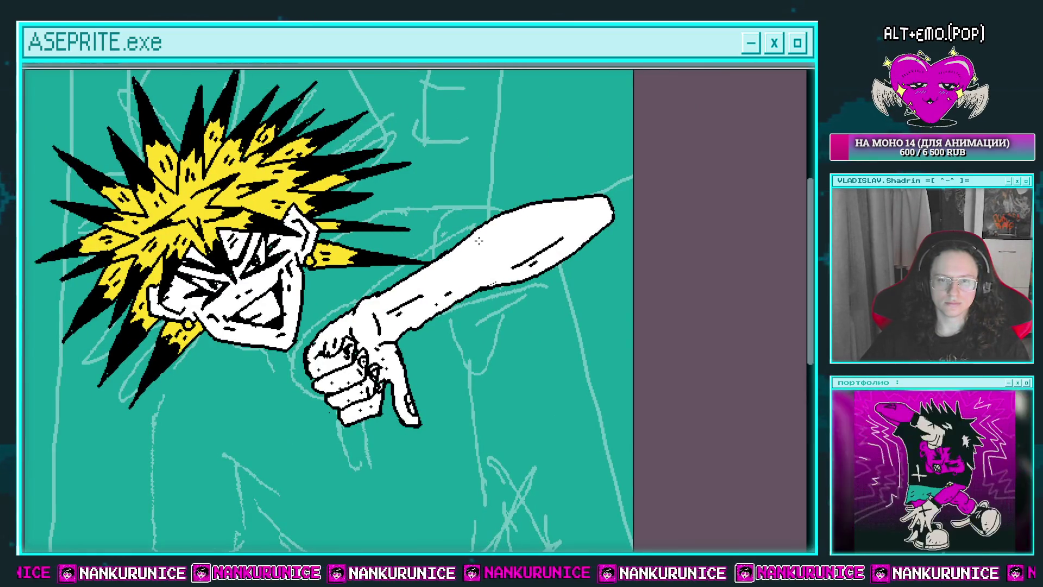
Apply the Outline effect to ring the pointing arm and thumbs-down fist
scroll(479, 240, up, 1)
scroll(505, 228, up, 1)
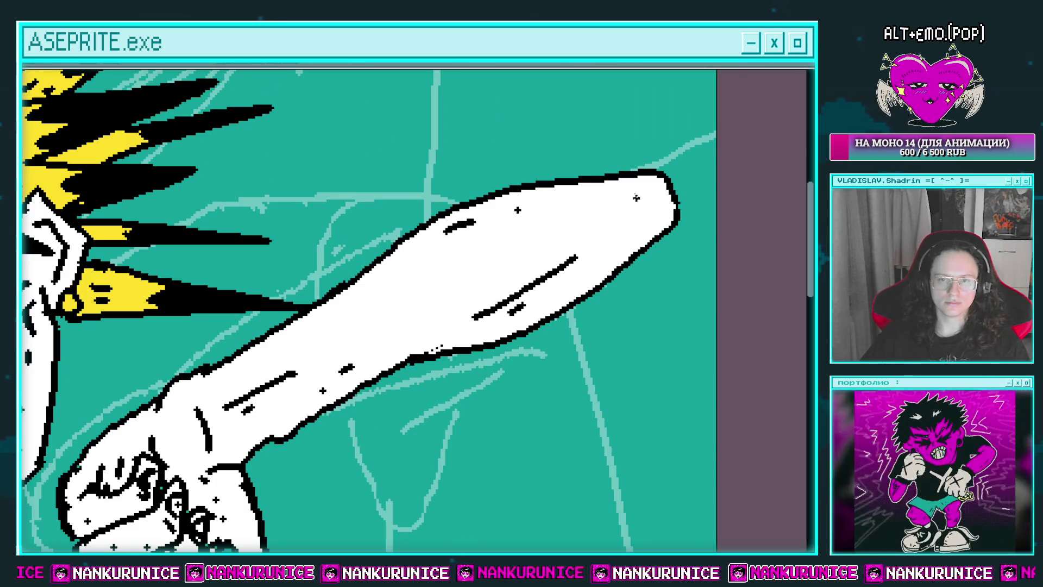
scroll(652, 217, down, 2)
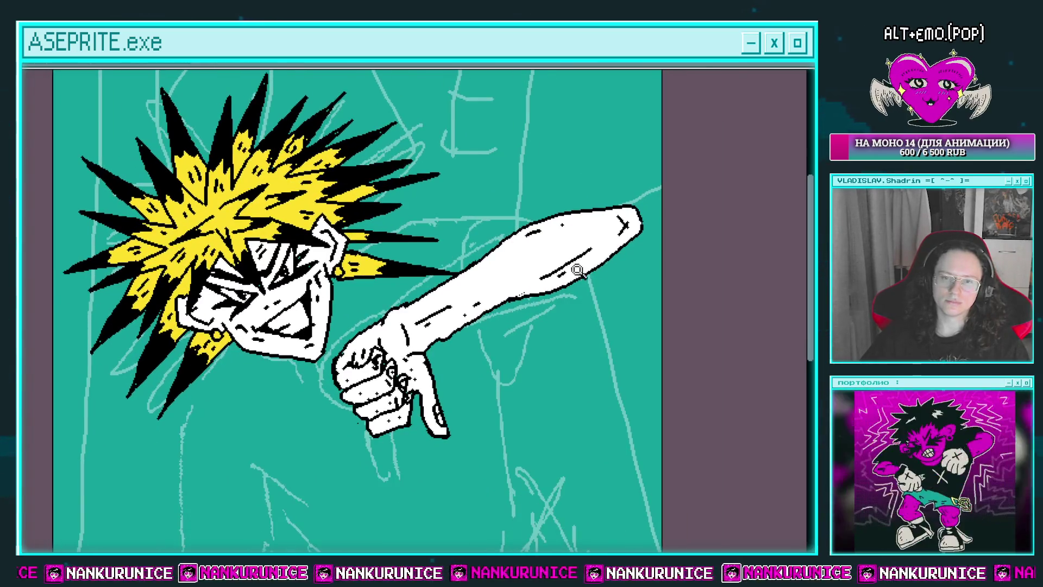
scroll(594, 281, down, 1)
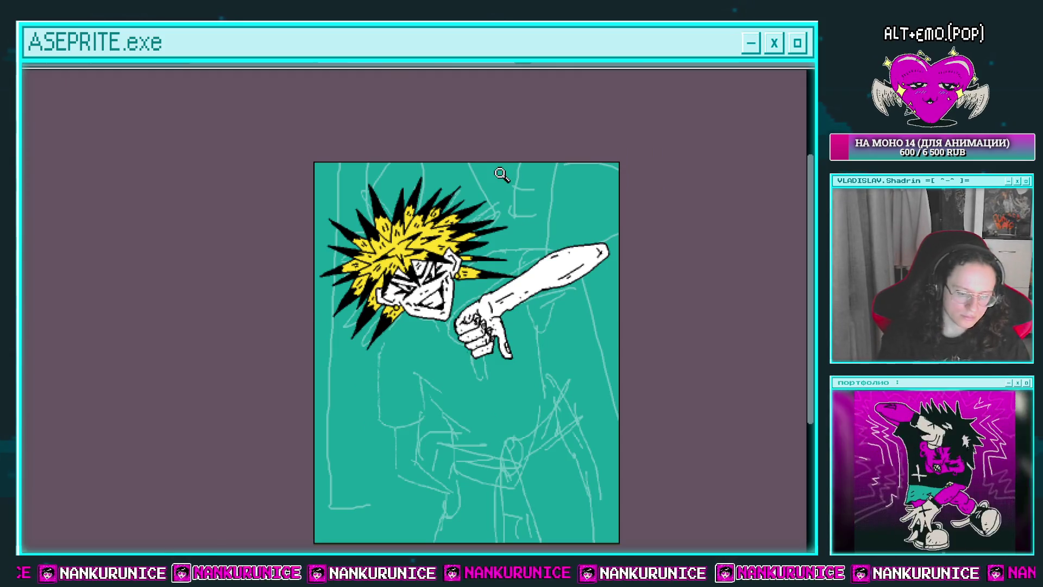
key(shift+o)
key(Return)
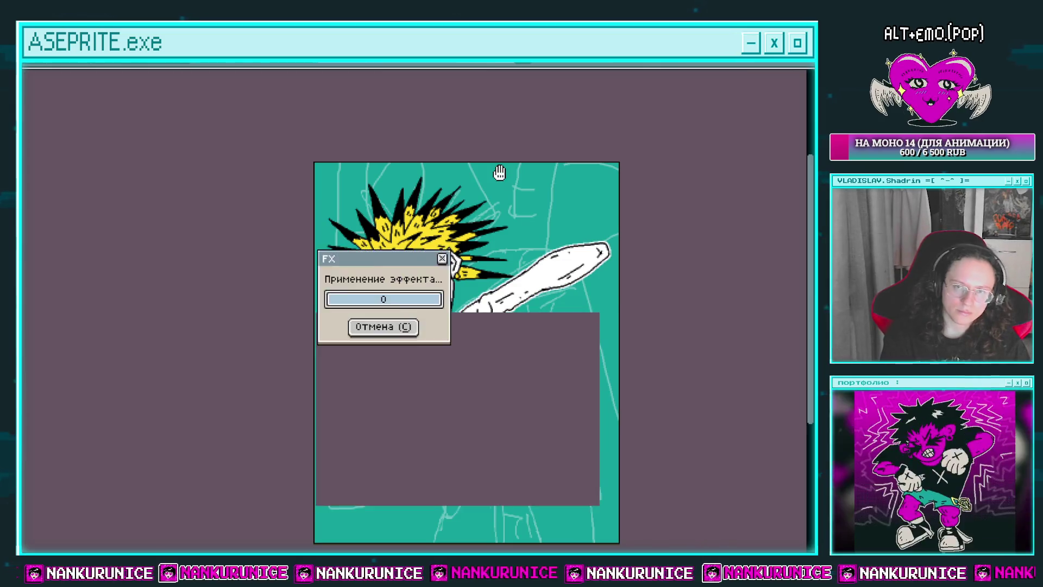
Make layer Слой 884 the working layer, then switch to layer Слой 883
key(Tab)
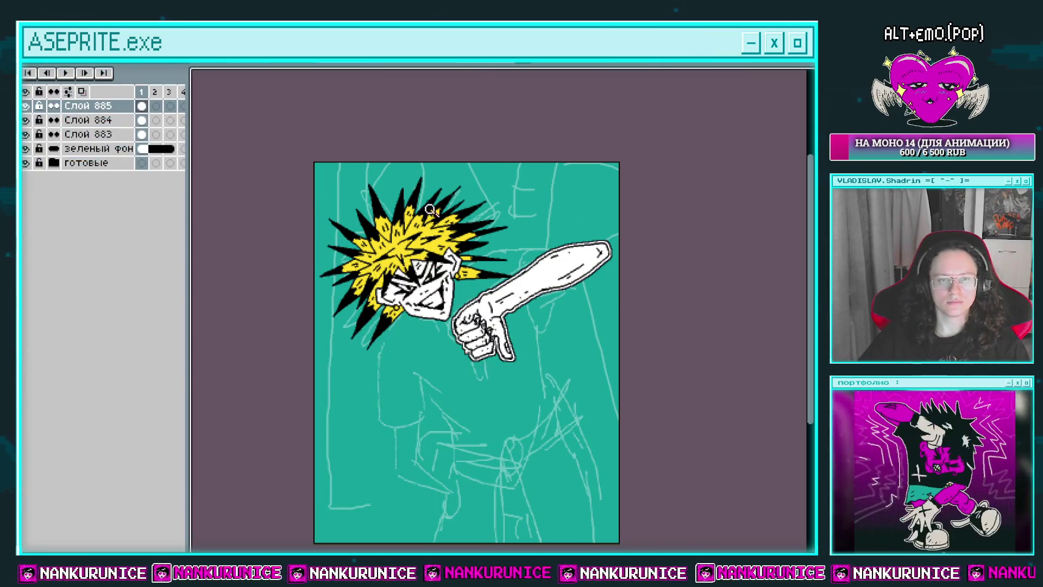
click(143, 121)
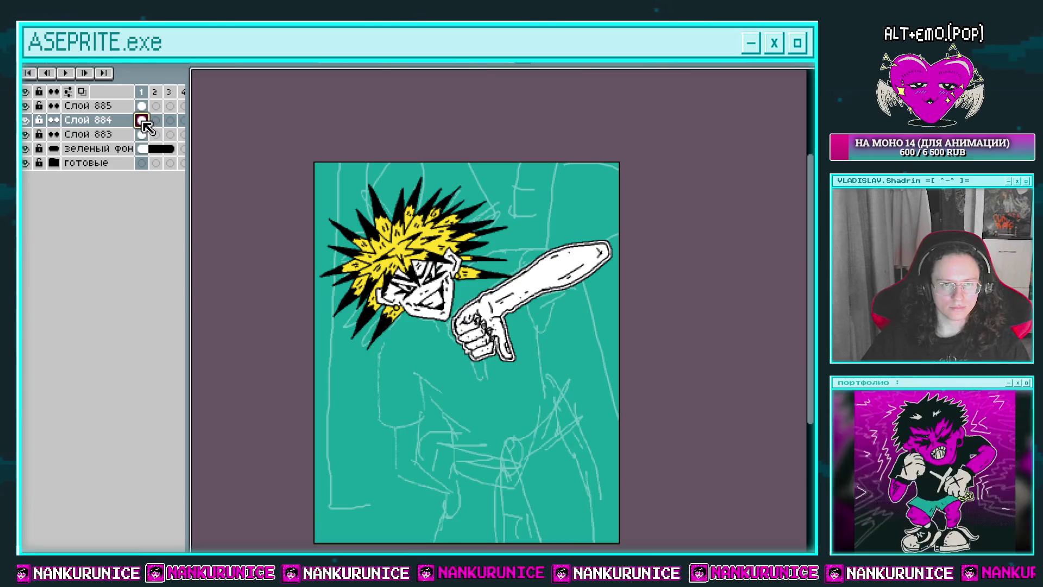
key(Tab)
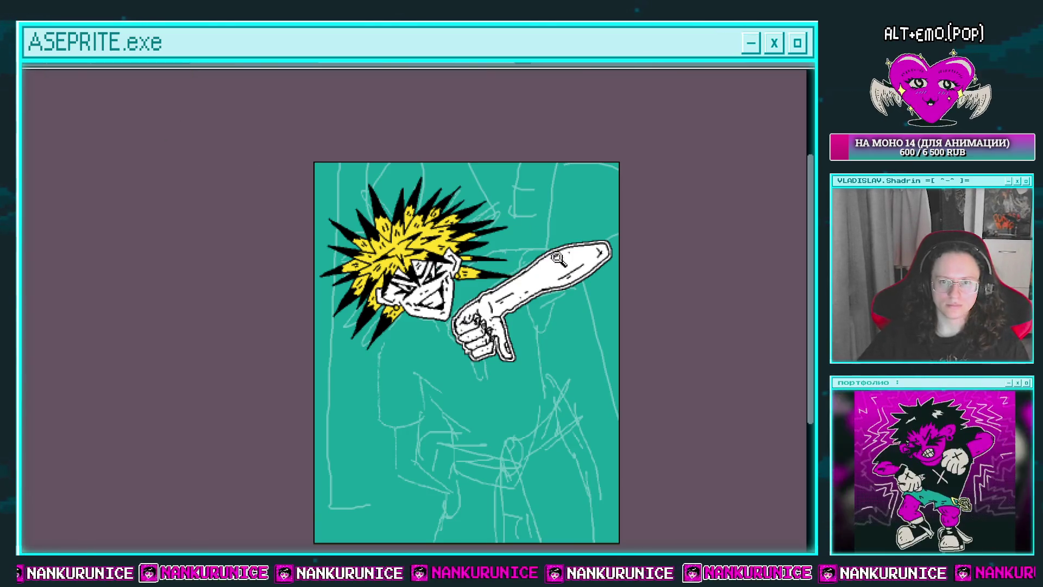
key(Tab)
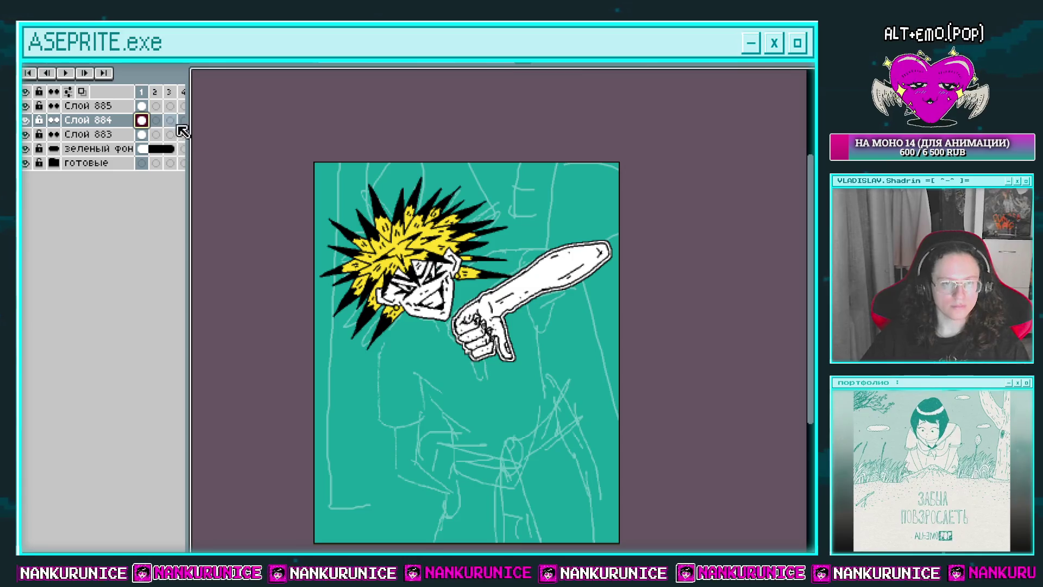
click(25, 120)
click(26, 120)
click(142, 134)
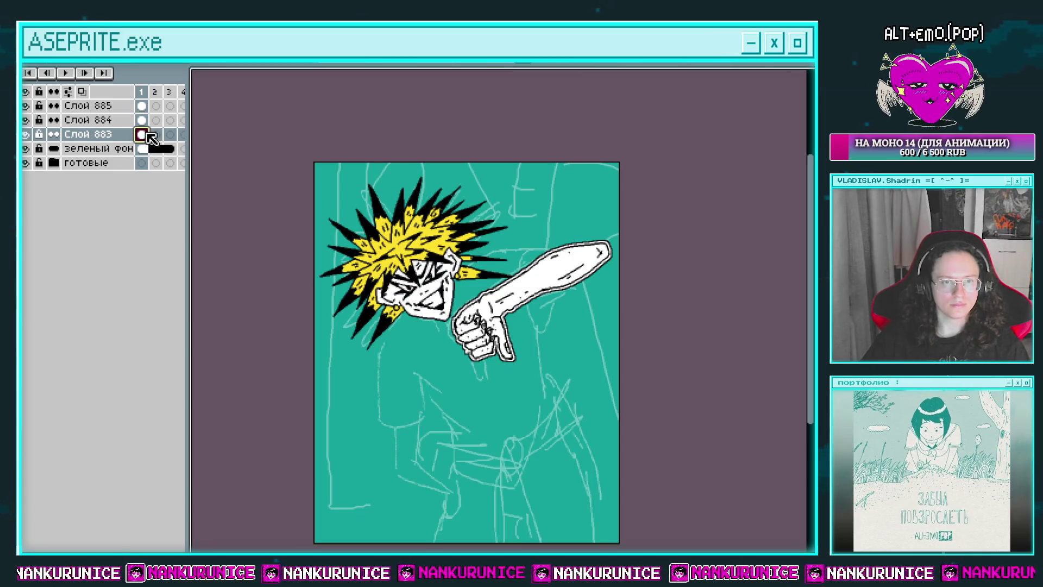
key(Tab)
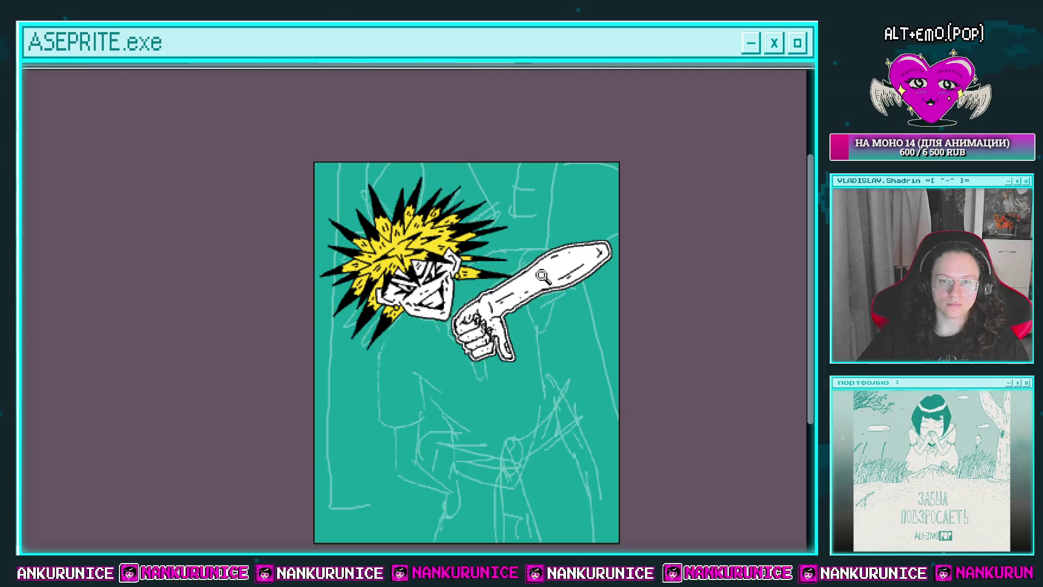
scroll(543, 277, up, 1)
Undo the three stray strokes around the arm tip and beside the arm
drag(465, 247, 439, 242)
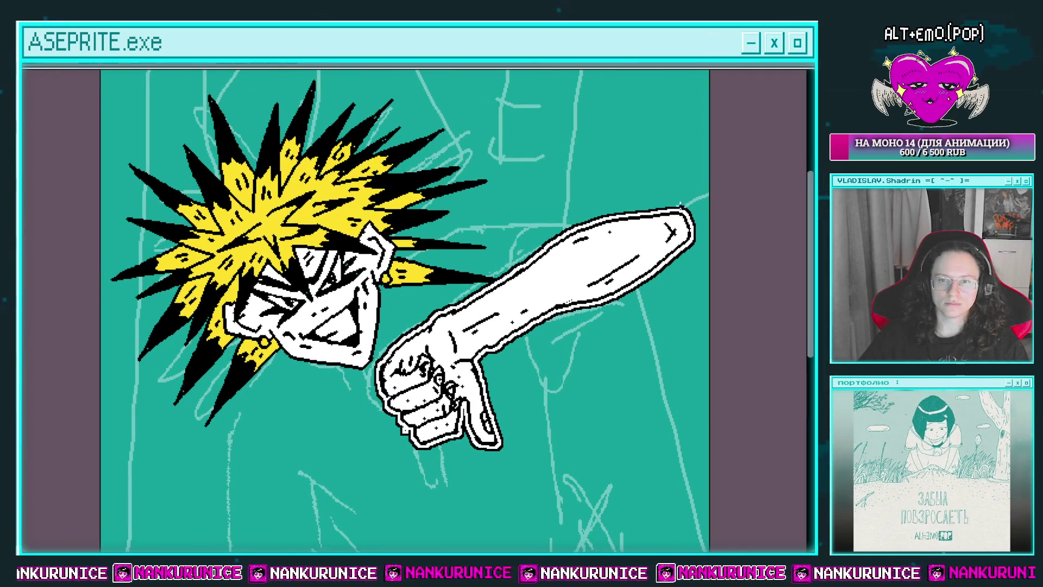
key(ctrl+z)
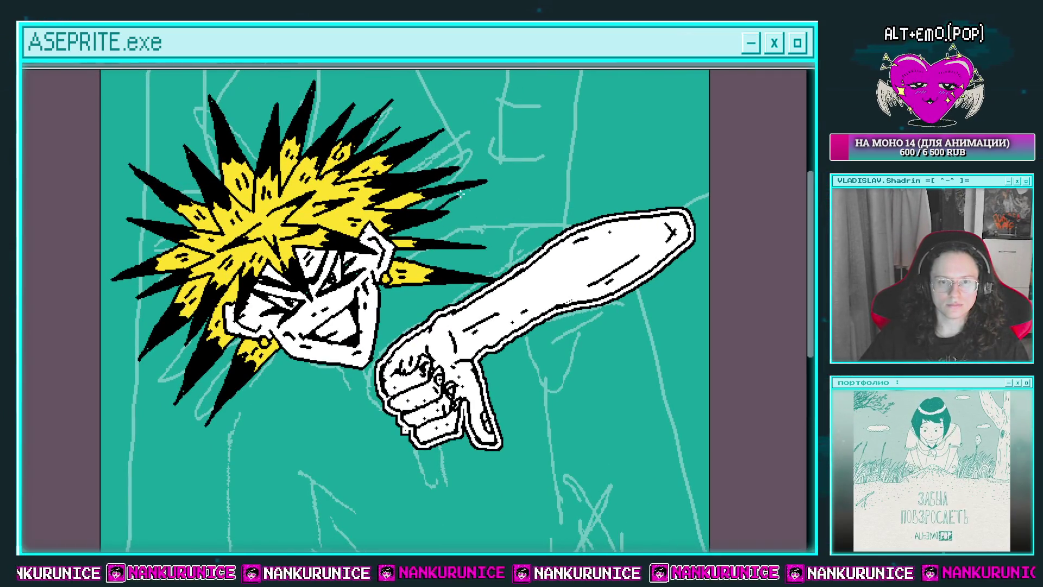
drag(618, 207, 649, 182)
key(ctrl+z)
drag(553, 186, 521, 194)
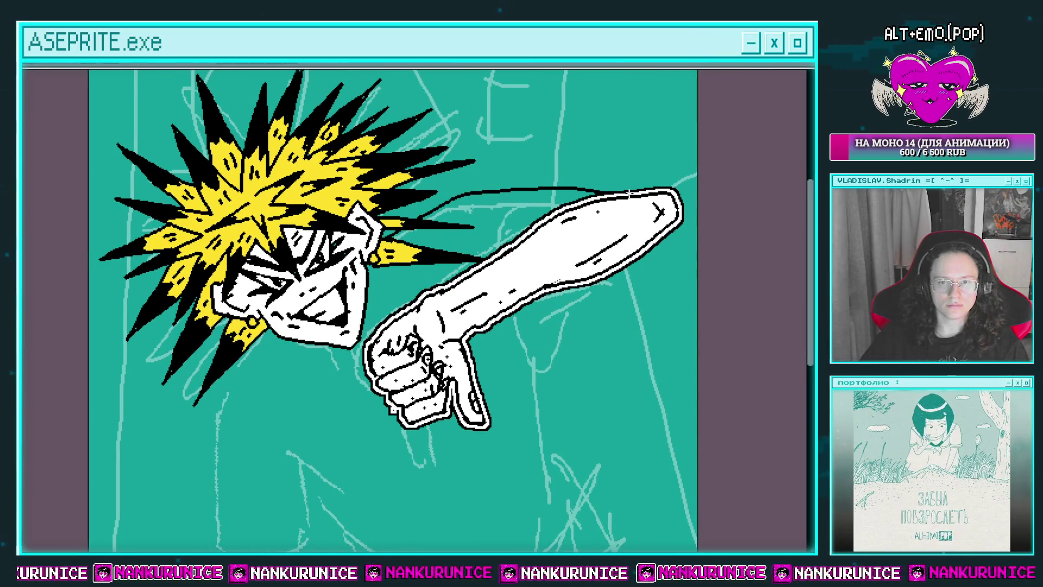
drag(625, 193, 603, 117)
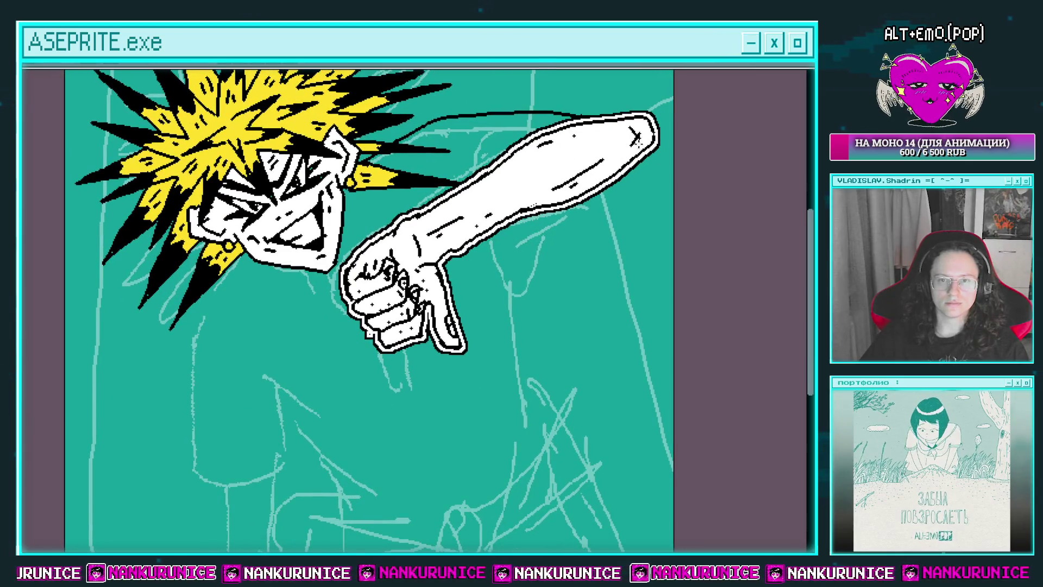
key(ctrl+z)
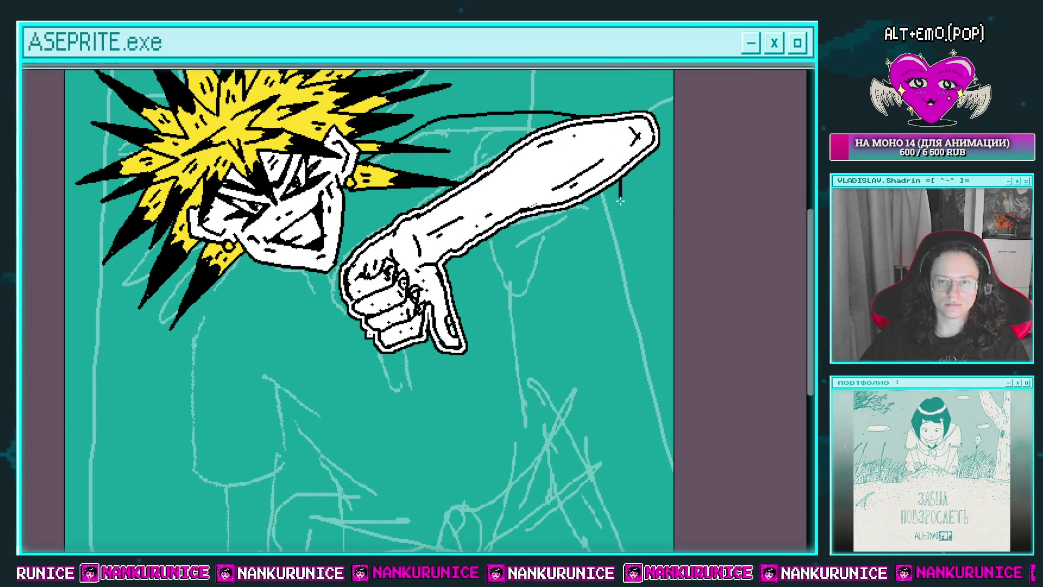
Draw both sides of a hanging loop under the arm and fill its inner V black
mouse_move(620, 201)
mouse_down()
mouse_move(601, 340)
mouse_move(526, 232)
mouse_up()
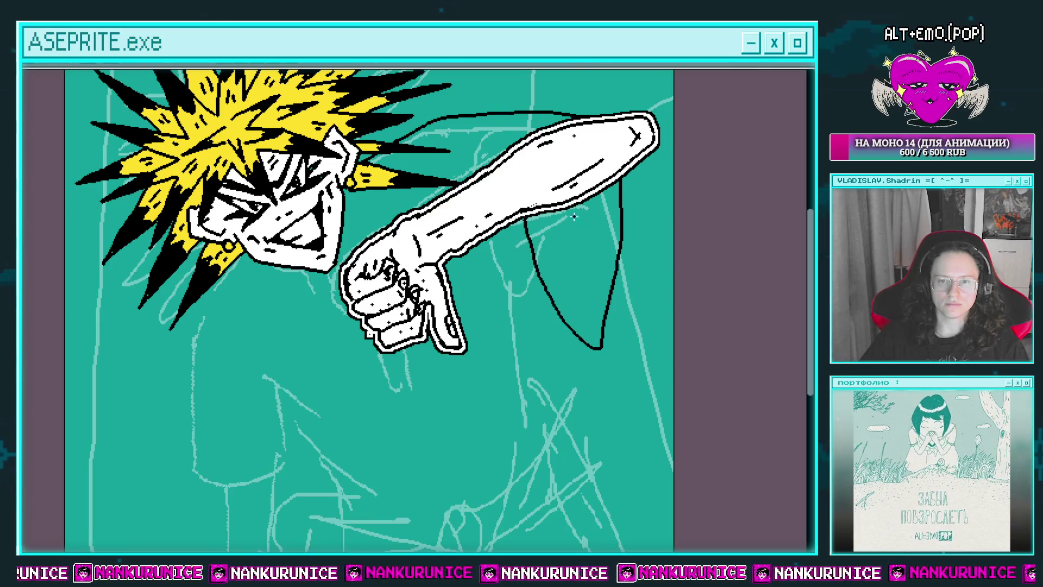
drag(600, 194, 579, 302)
scroll(571, 225, up, 2)
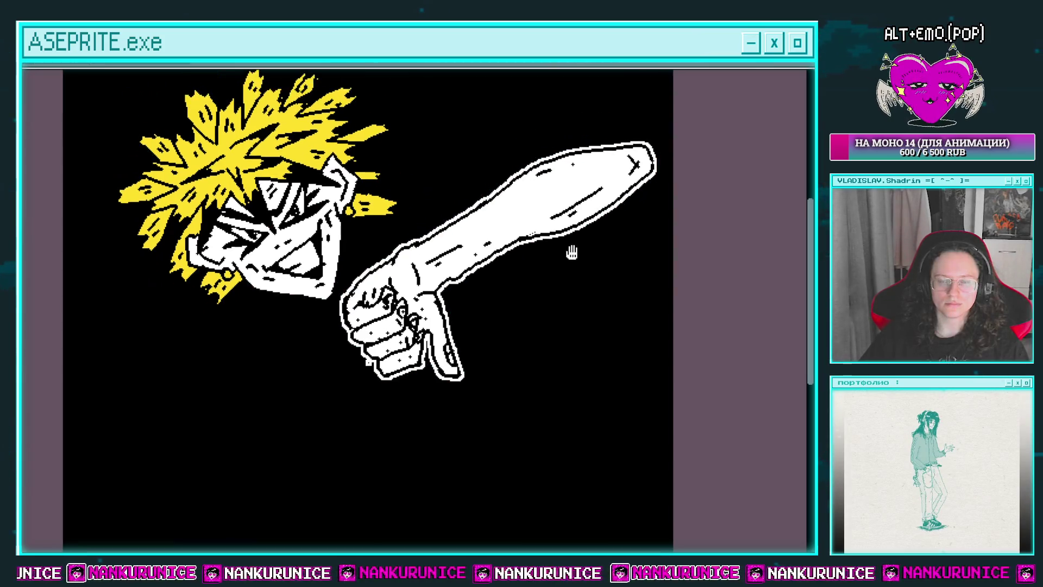
click(572, 249)
scroll(572, 249, down, 1)
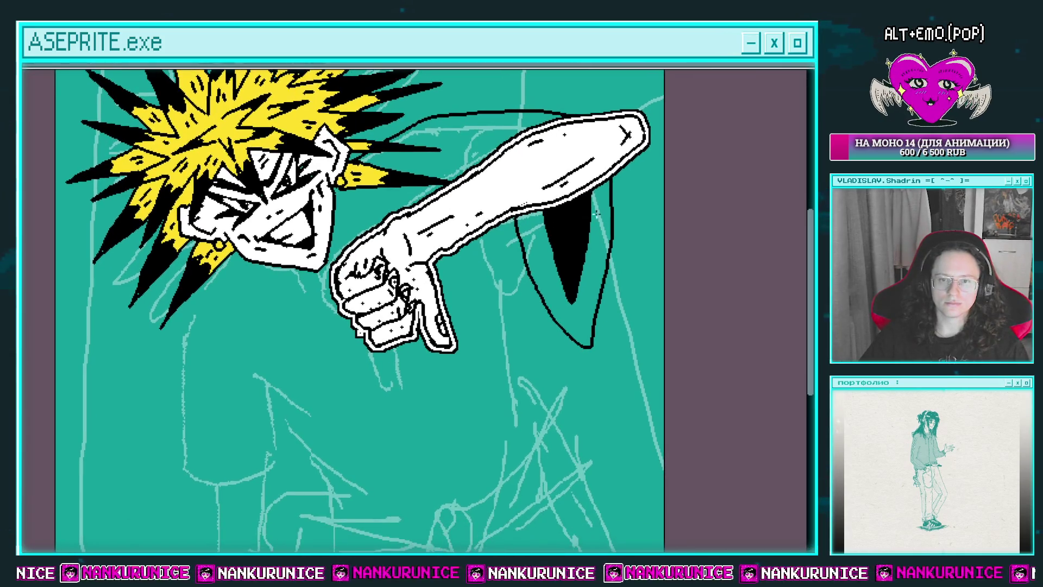
scroll(559, 238, left, 1)
scroll(611, 337, down, 1)
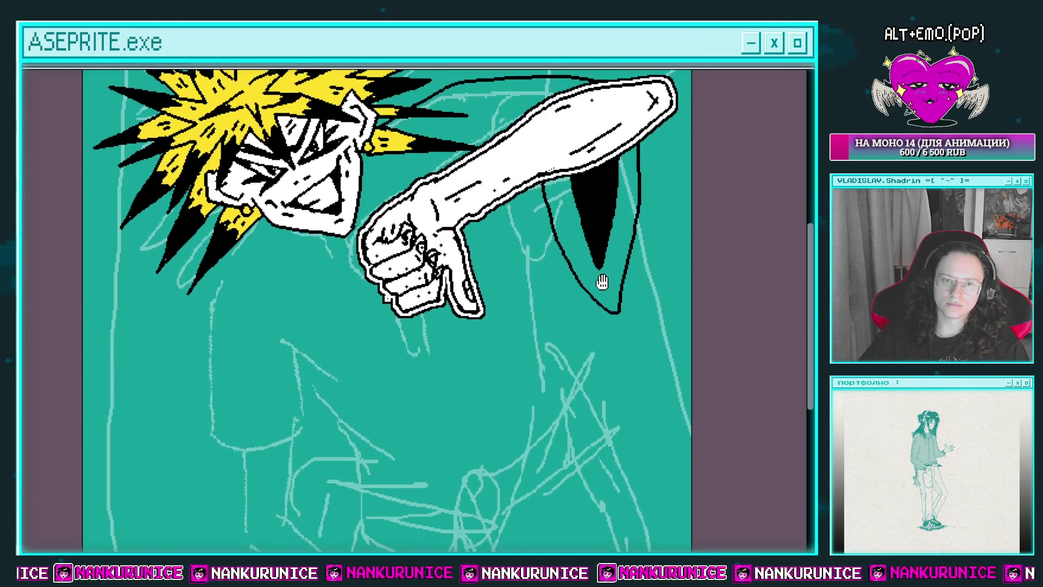
scroll(593, 254, down, 2)
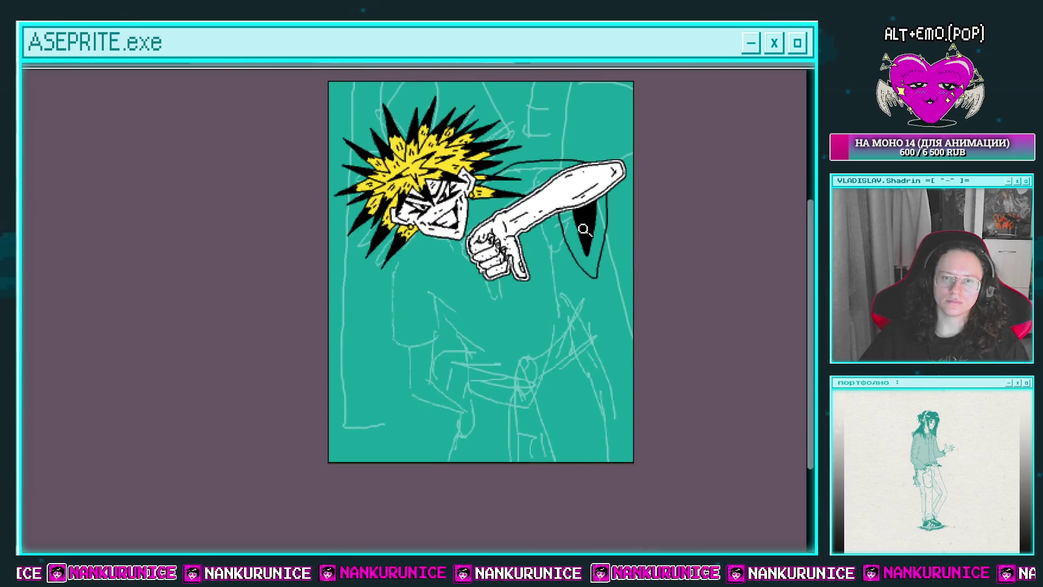
Erase the black wedge under the arm, then undo the wedge and curve lines
click(584, 229)
drag(575, 274, 606, 329)
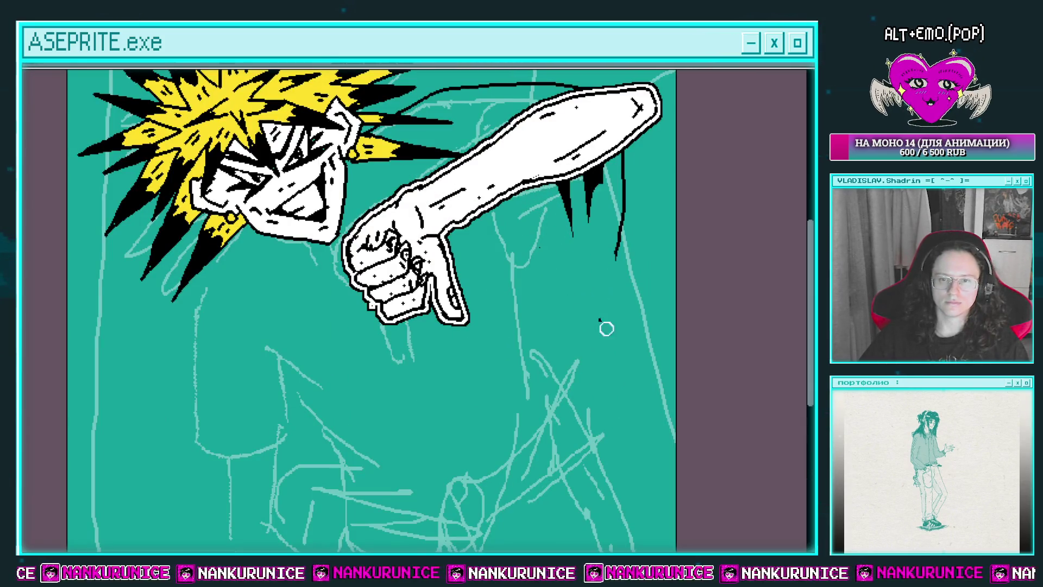
drag(579, 201, 620, 229)
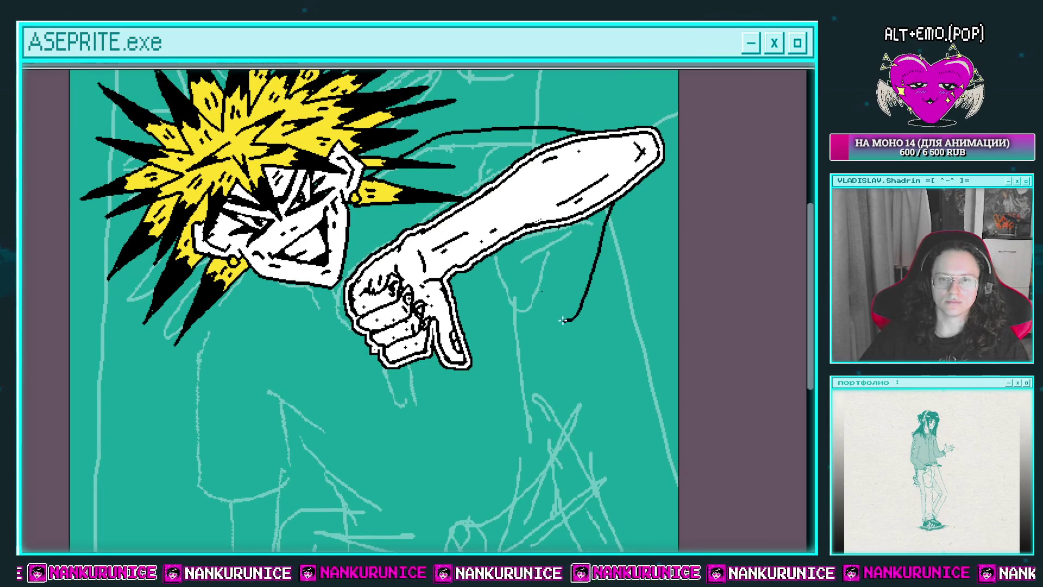
key(ctrl+z)
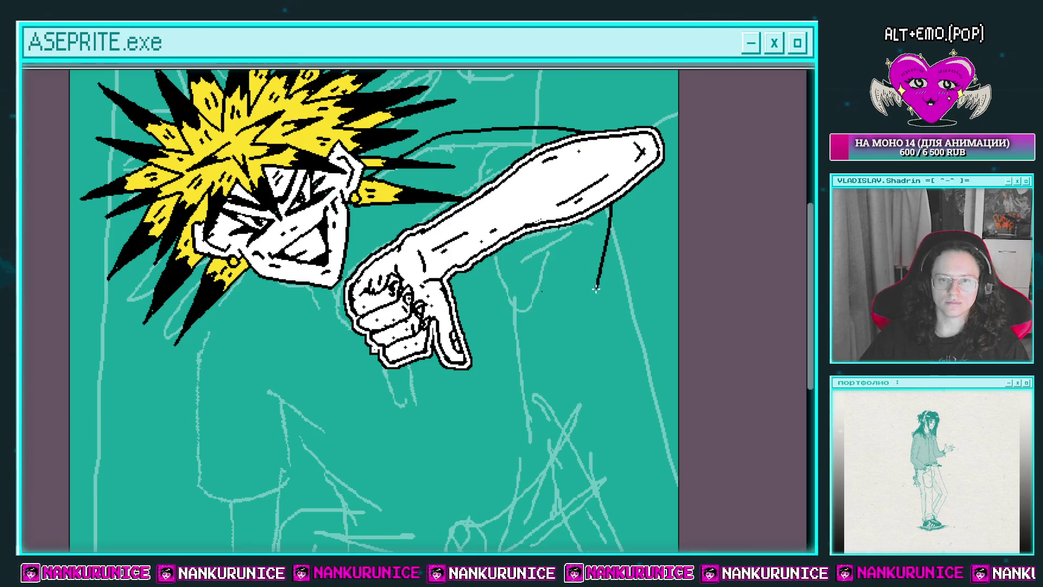
Draw a curve inside the loop under the arm and fill the loop solid black
mouse_move(559, 128)
mouse_down()
mouse_move(569, 173)
mouse_move(478, 179)
mouse_up()
scroll(579, 168, up, 2)
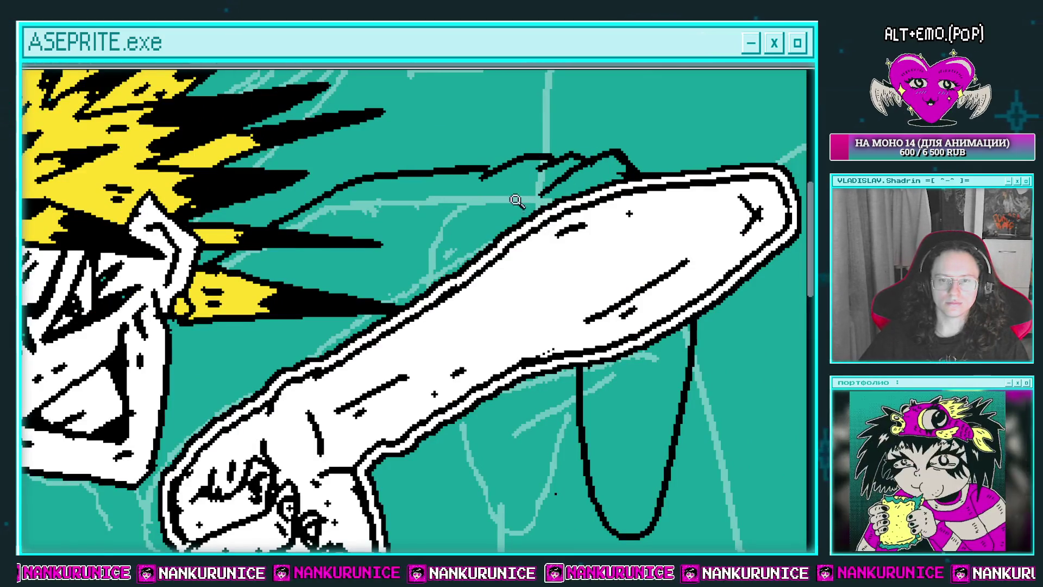
scroll(516, 201, down, 3)
scroll(602, 194, up, 3)
drag(577, 187, 531, 342)
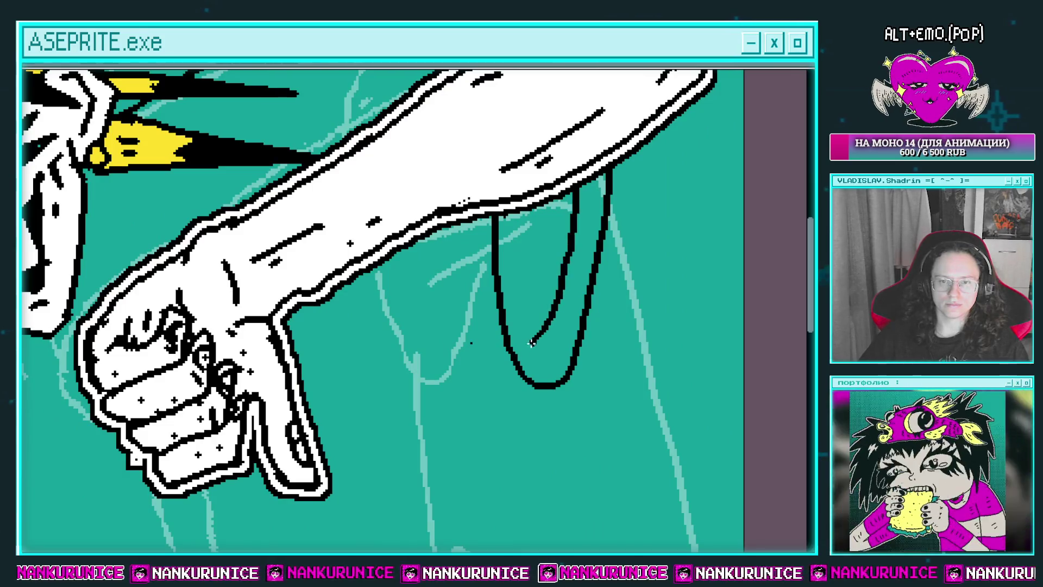
scroll(511, 329, down, 3)
scroll(552, 282, up, 3)
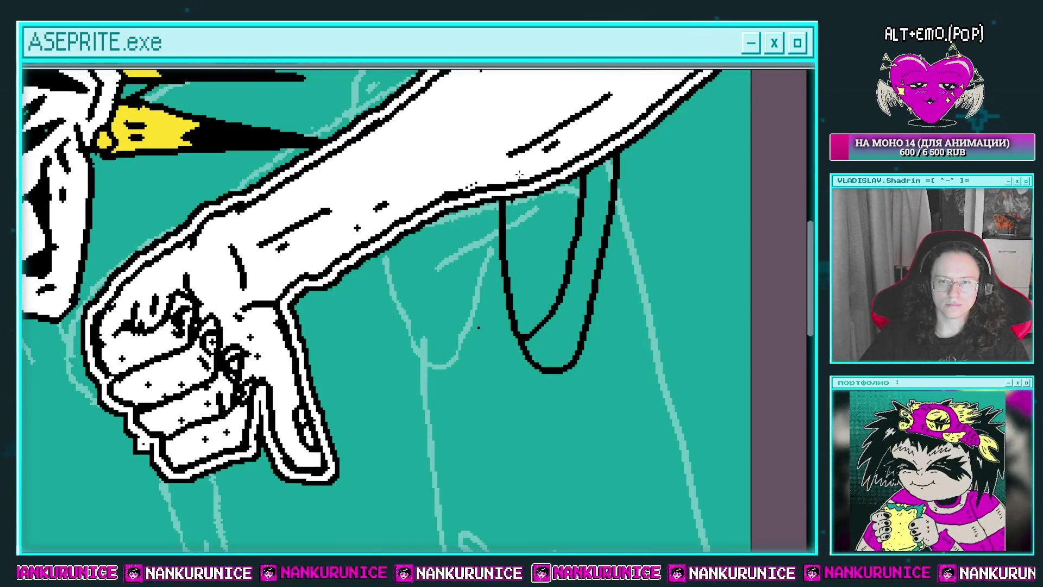
click(536, 226)
scroll(546, 261, down, 3)
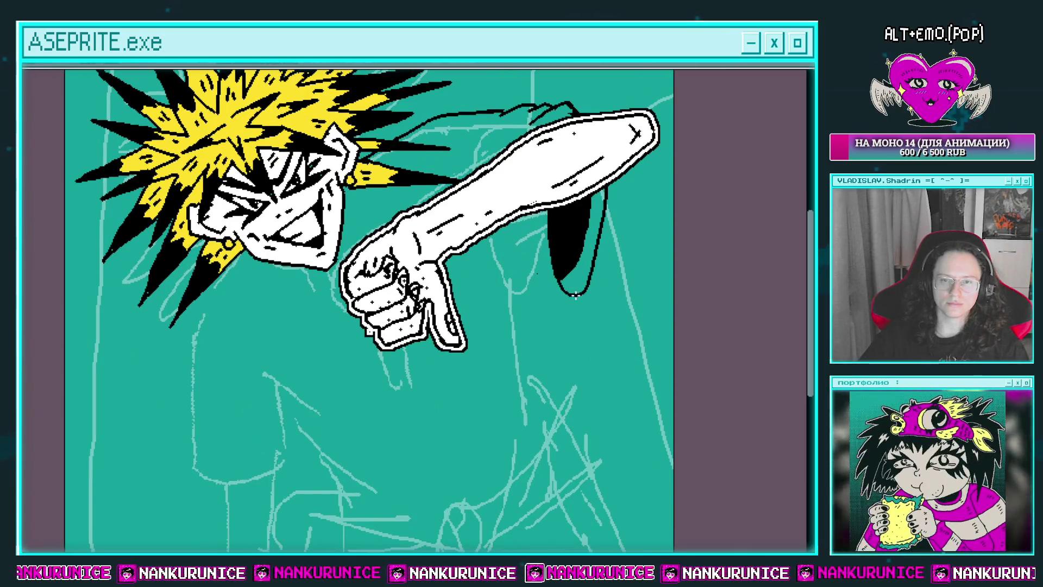
mouse_move(506, 251)
mouse_down()
mouse_move(518, 228)
mouse_move(525, 248)
mouse_up()
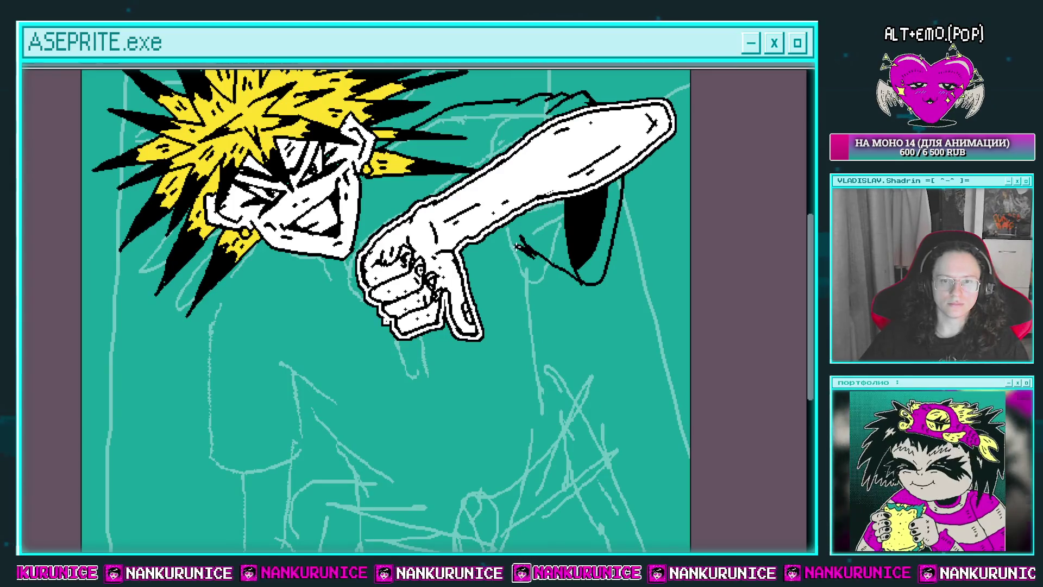
Remove the stray stroke and draw the left torso outline from the neck down to the waist
drag(559, 356, 601, 301)
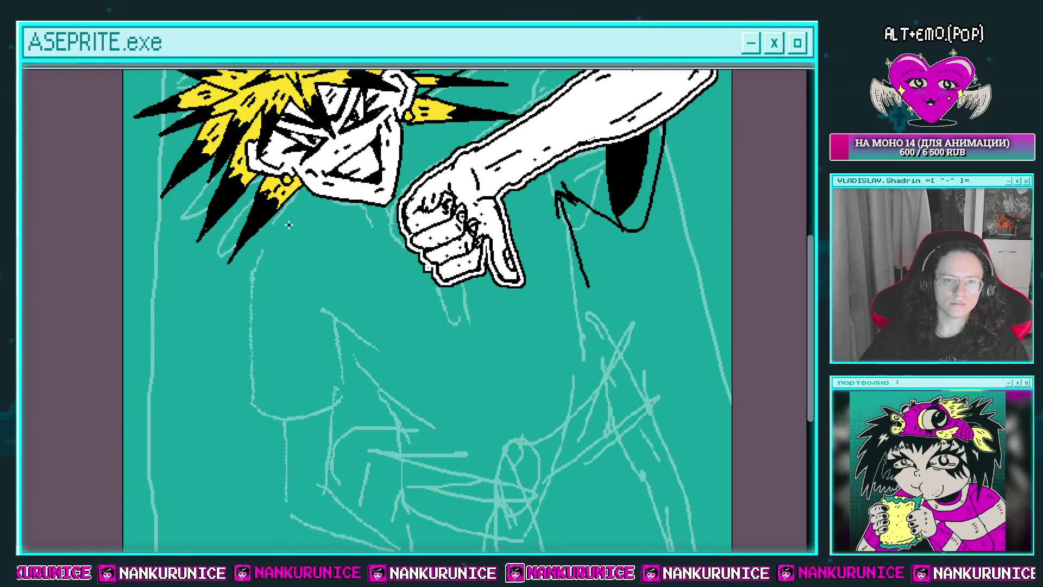
key(ctrl+z)
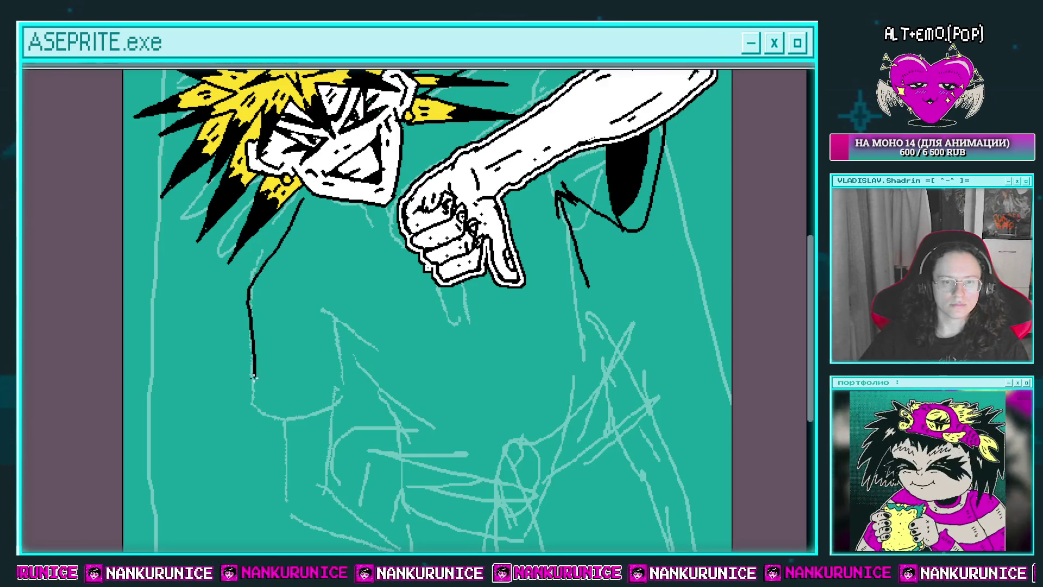
drag(252, 376, 283, 430)
mouse_move(351, 414)
mouse_down()
mouse_move(358, 363)
mouse_move(374, 380)
mouse_up()
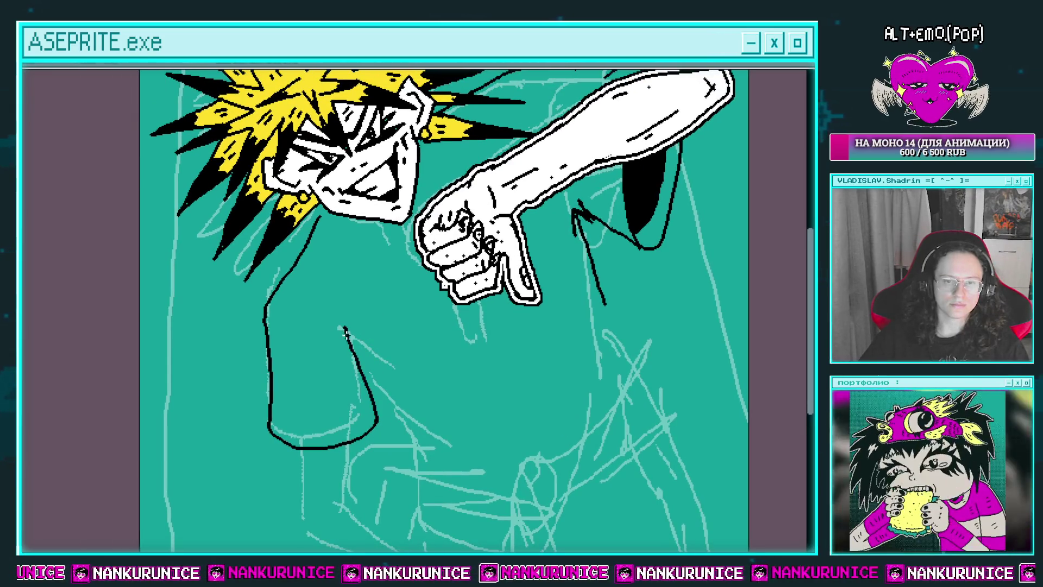
drag(344, 328, 373, 379)
Draw the collar line from the neck toward the fist, undoing misplaced attempts
scroll(353, 293, up, 2)
drag(326, 269, 456, 318)
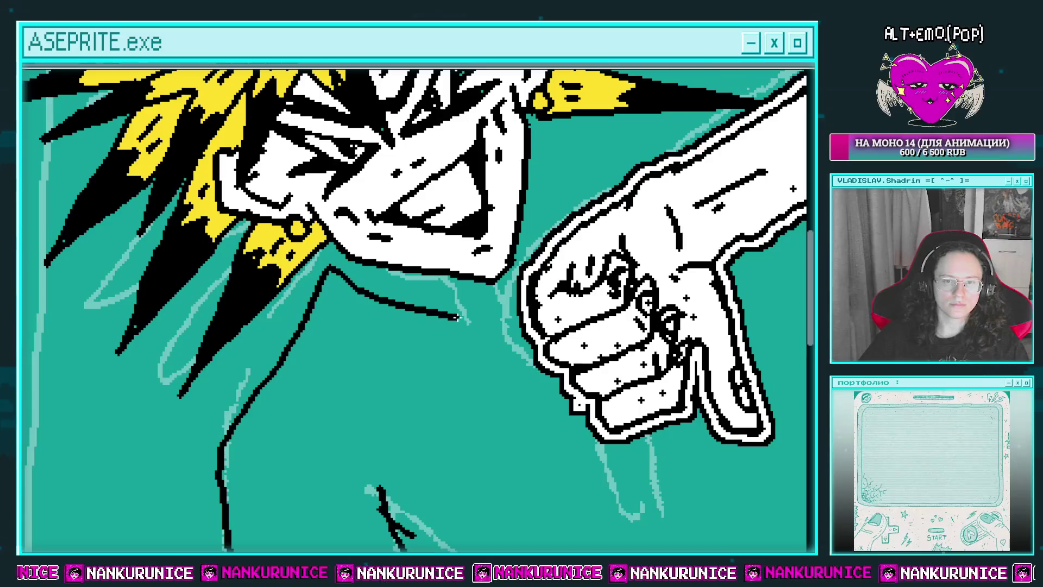
key(ctrl+z)
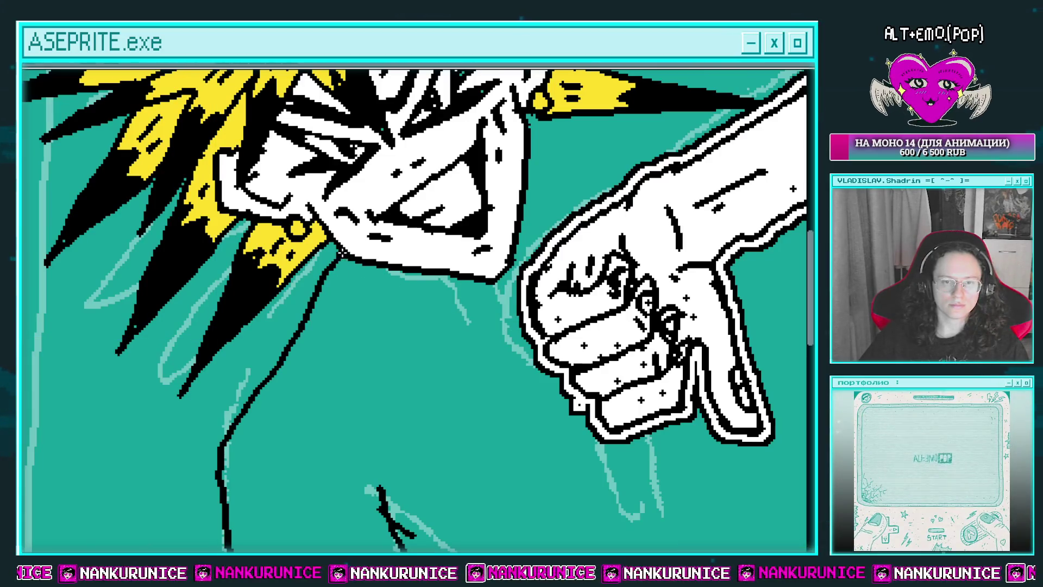
key(ctrl+z)
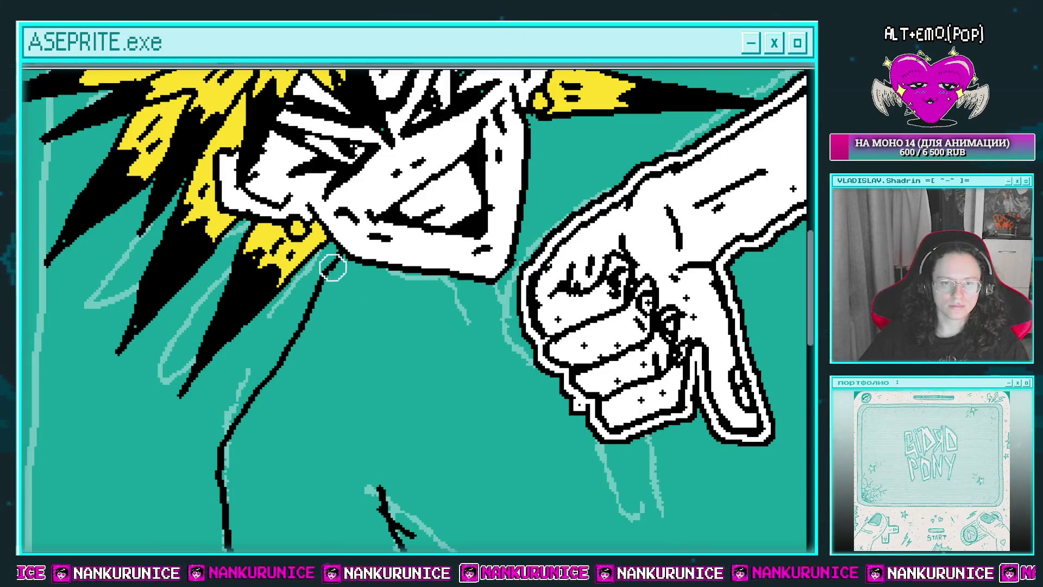
mouse_move(343, 258)
mouse_down()
mouse_move(328, 298)
mouse_move(535, 370)
mouse_up()
mouse_move(622, 179)
mouse_down()
mouse_move(611, 137)
mouse_move(552, 284)
mouse_up()
drag(512, 211, 550, 129)
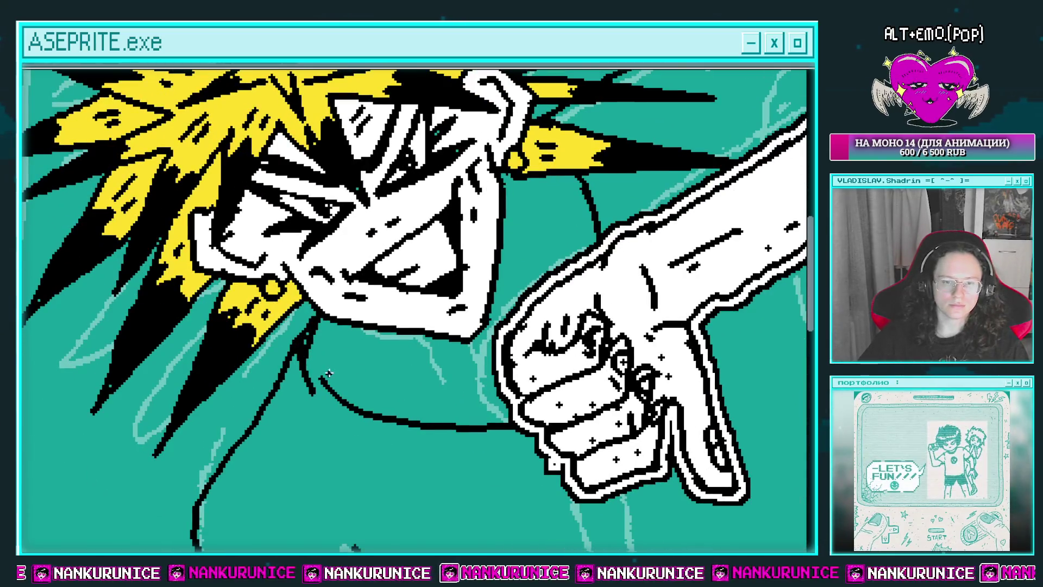
key(ctrl+z)
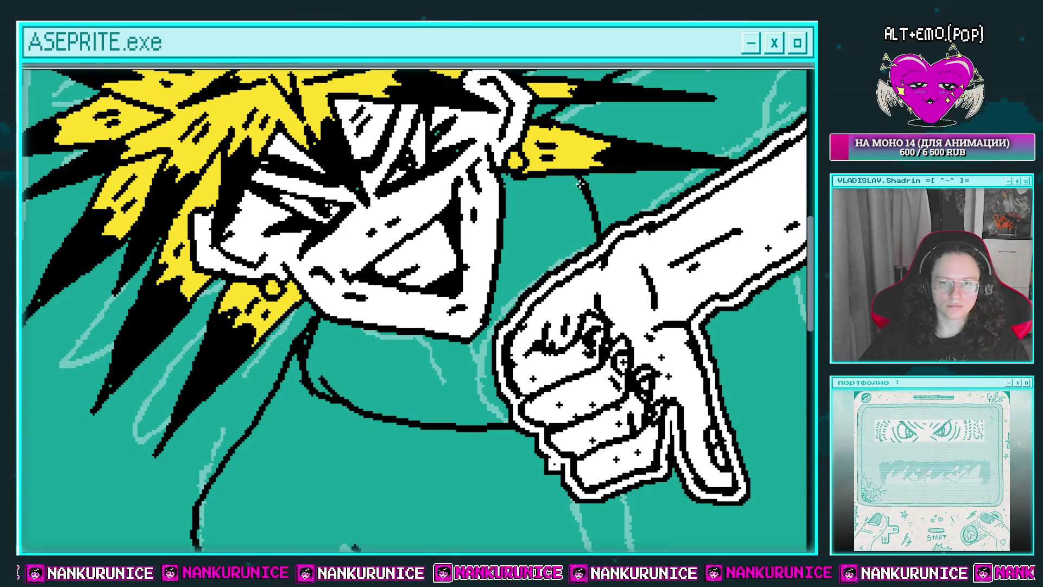
Fill the chest under the chin white and add black collar strokes beneath the chin
click(331, 347)
drag(331, 348, 288, 294)
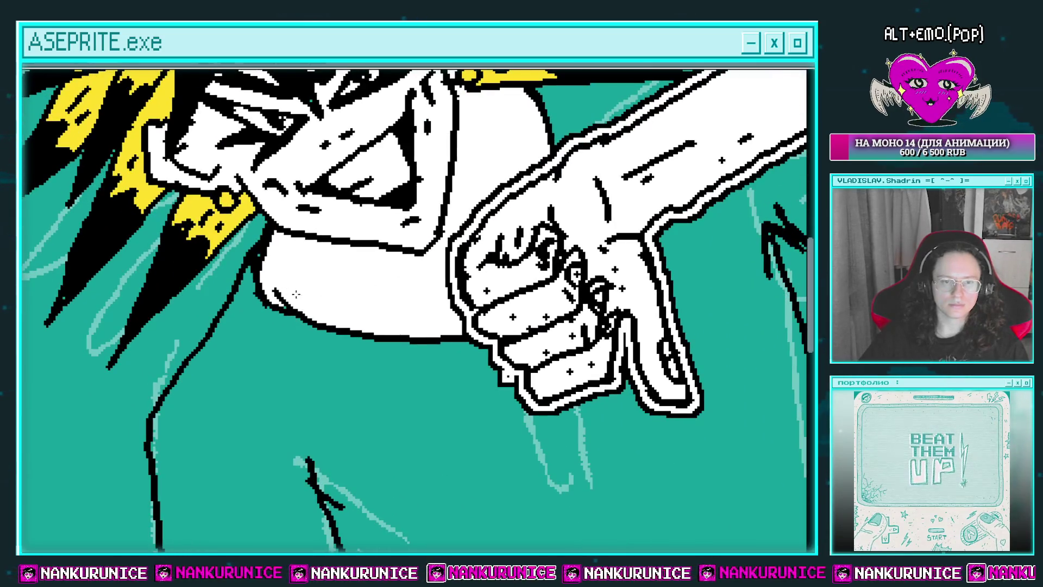
key(b)
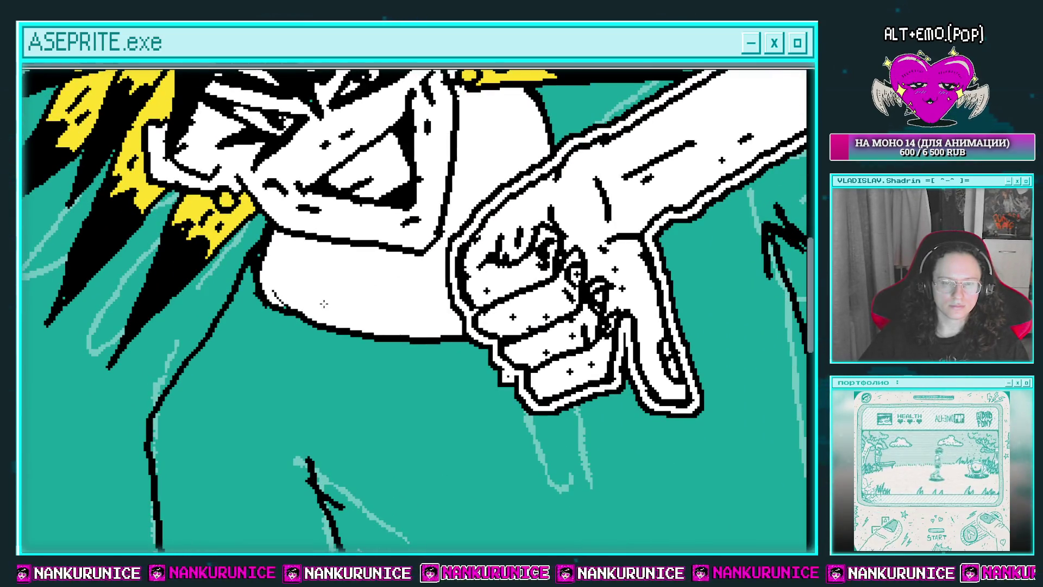
drag(320, 300, 406, 266)
mouse_move(358, 300)
mouse_down()
mouse_move(396, 291)
mouse_move(331, 353)
mouse_up()
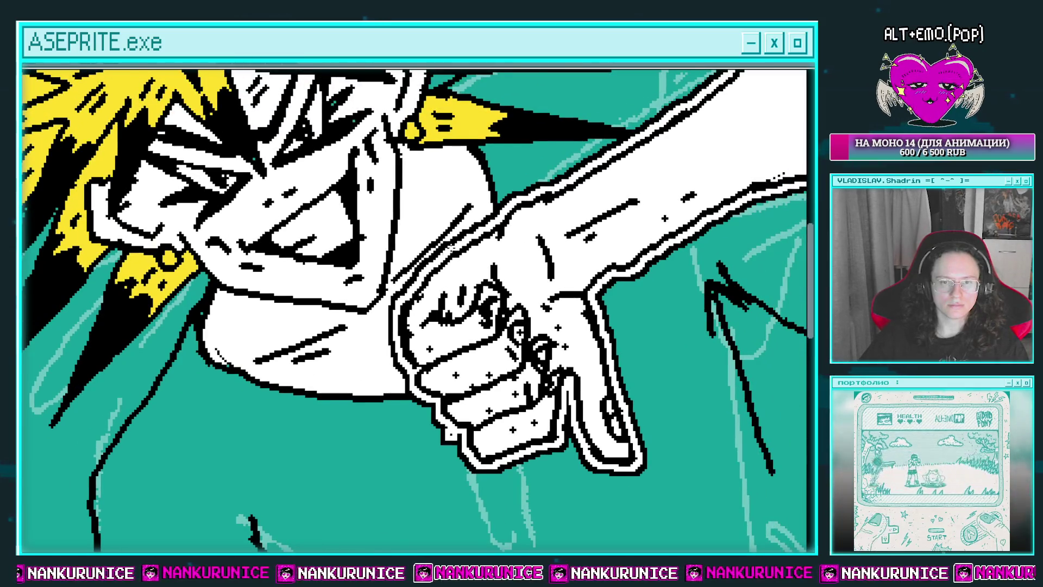
drag(451, 248, 419, 255)
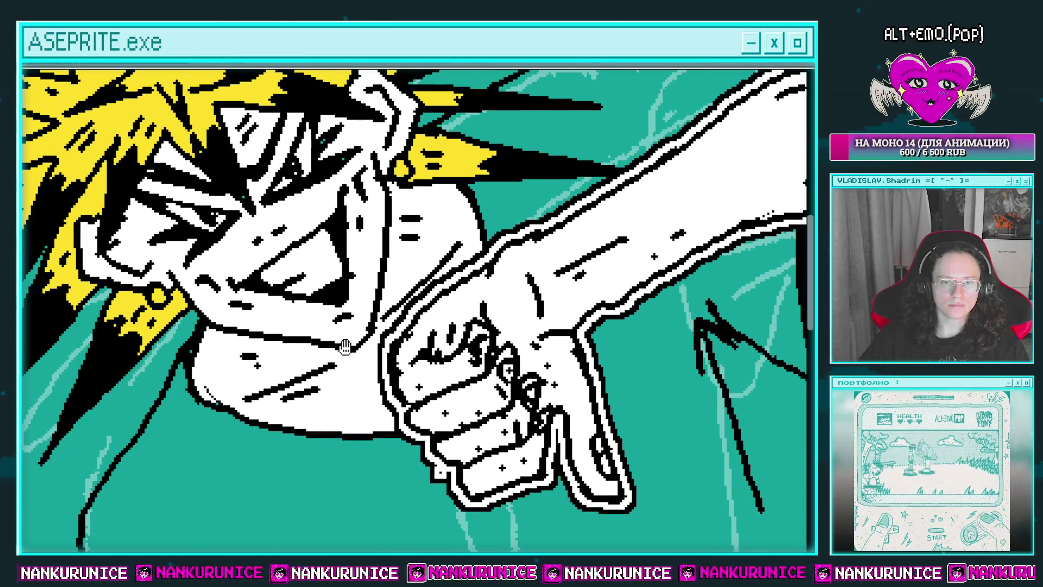
drag(376, 396, 389, 336)
scroll(456, 329, down, 5)
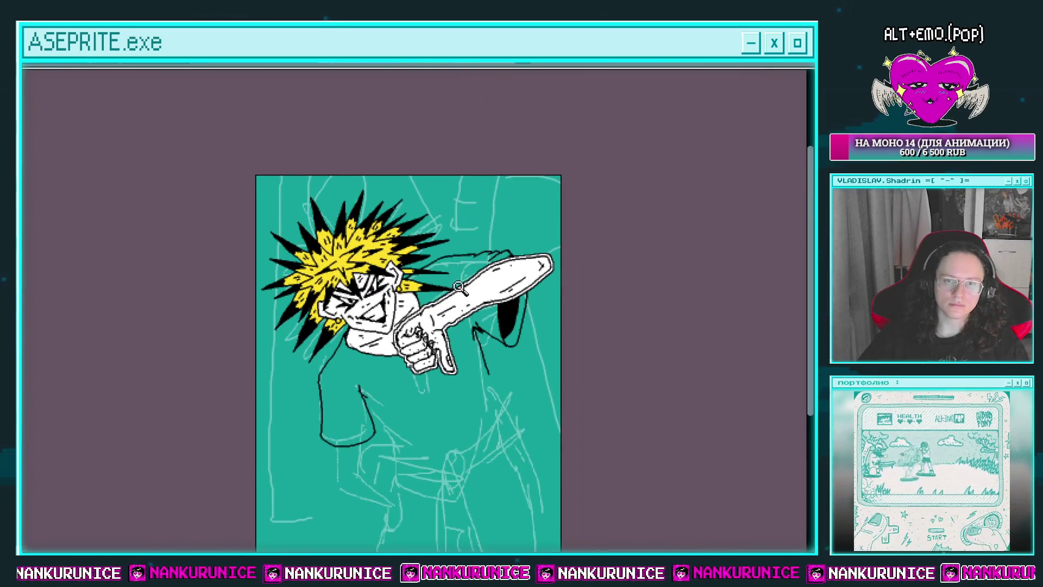
scroll(389, 313, up, 2)
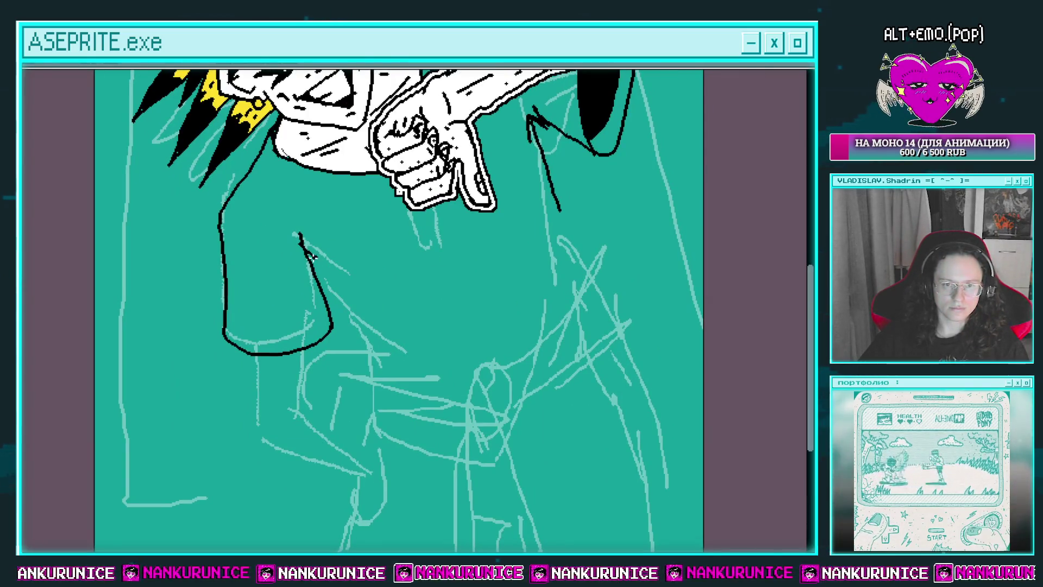
scroll(391, 308, up, 1)
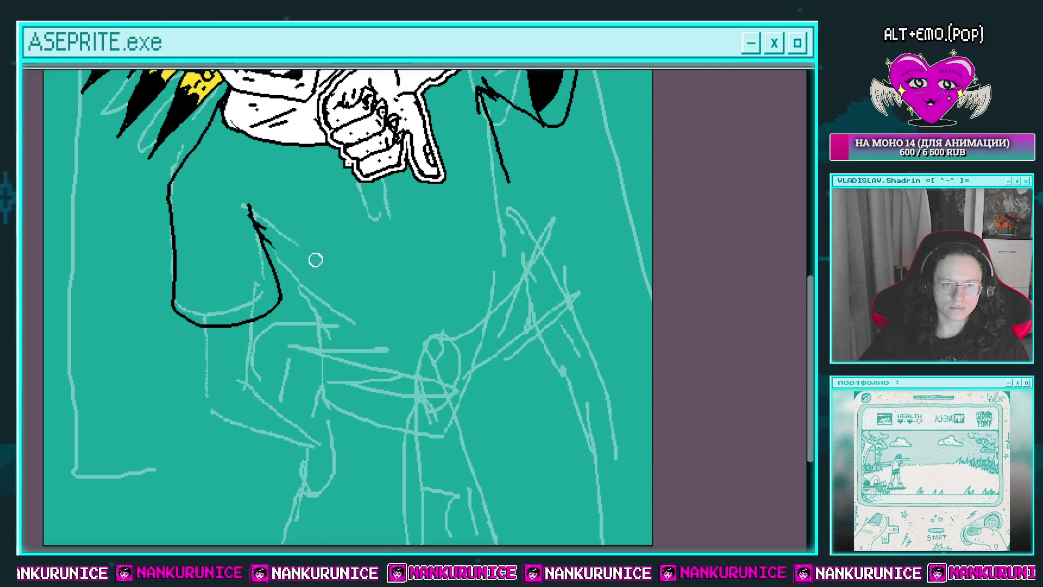
key(ctrl+z)
scroll(290, 241, down, 2)
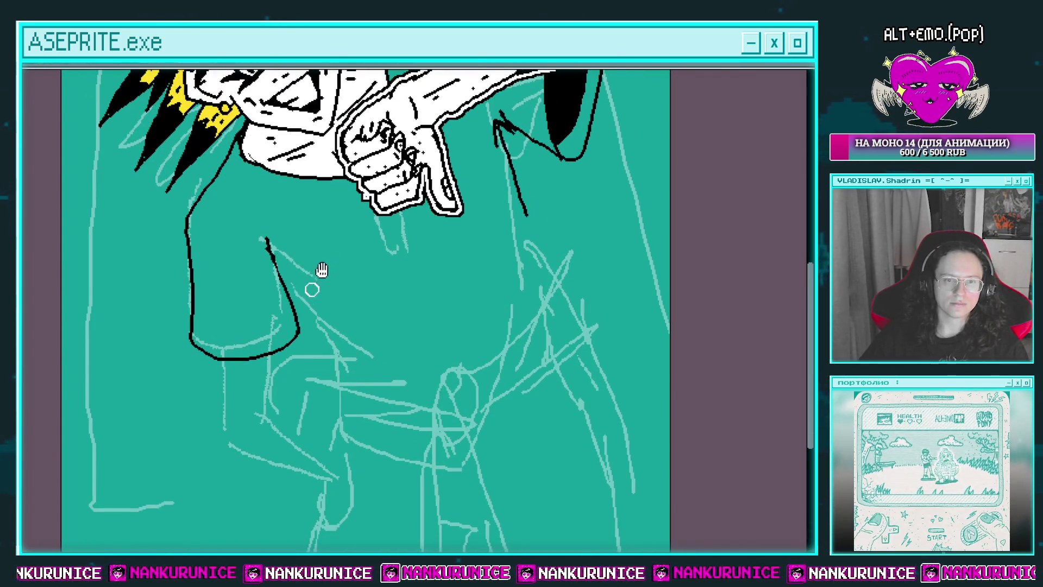
Draw a small bracket-shaped tab on the left torso edge and fill it black
click(220, 282)
key(b)
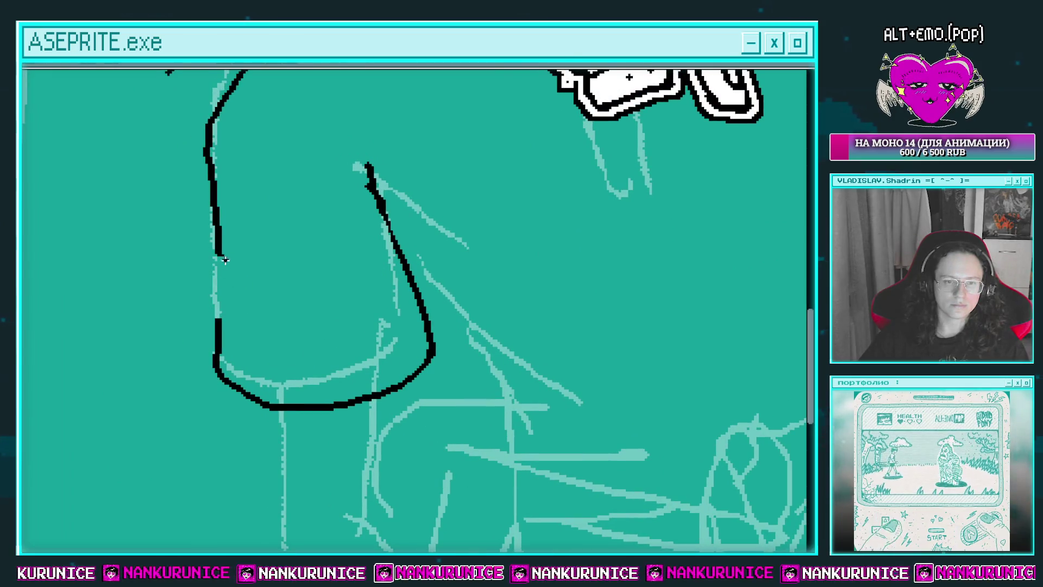
mouse_move(228, 254)
mouse_down()
mouse_move(196, 302)
mouse_move(238, 321)
mouse_up()
key(g)
click(227, 260)
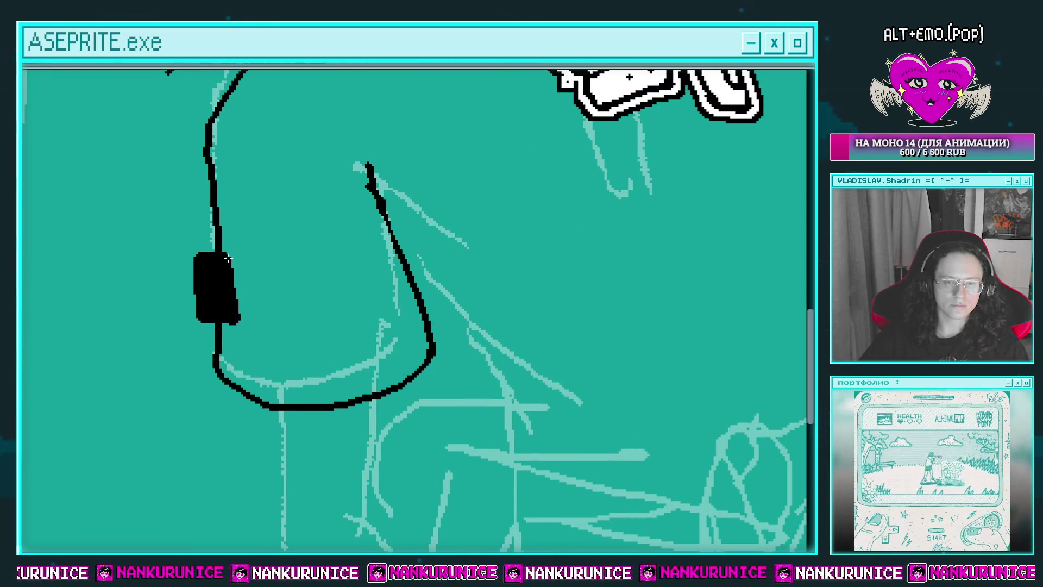
scroll(272, 261, down, 3)
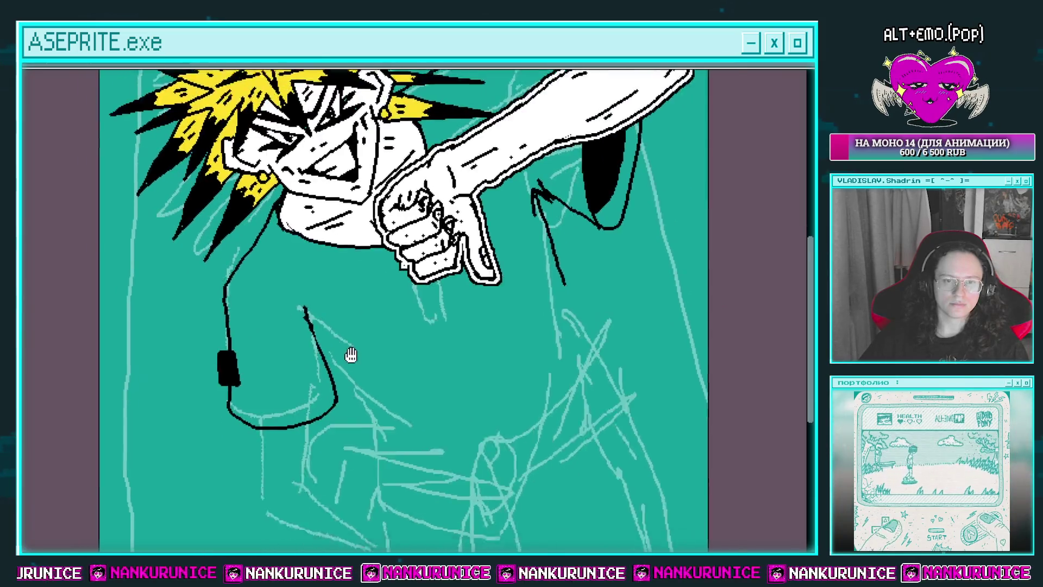
scroll(298, 251, up, 1)
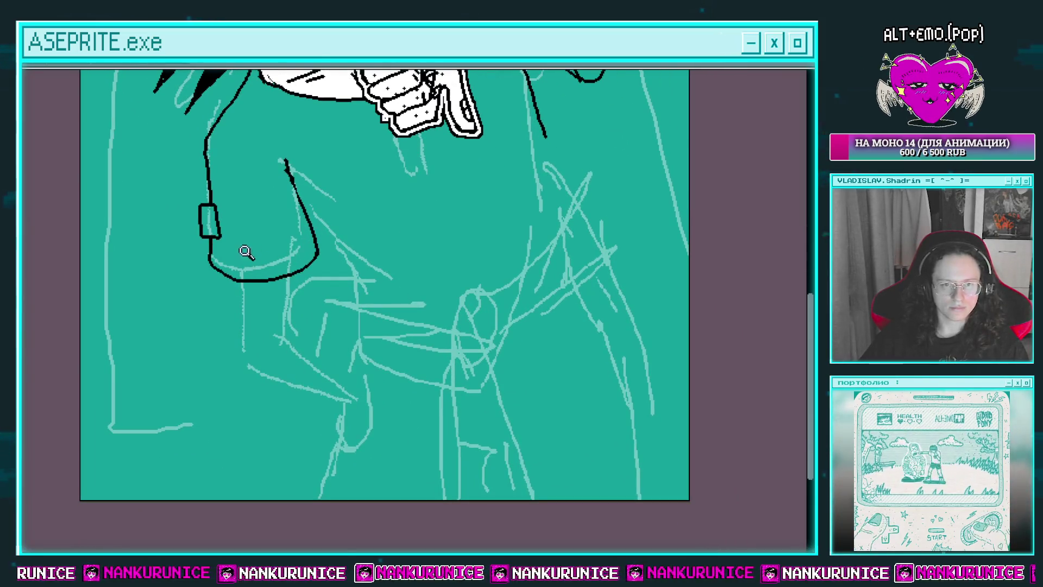
scroll(246, 272, up, 1)
Add dashes along the lower torso curve and a curved line with a dash across the chest
drag(207, 296, 295, 315)
drag(339, 314, 393, 296)
scroll(194, 220, up, 3)
drag(187, 220, 280, 225)
drag(223, 230, 252, 234)
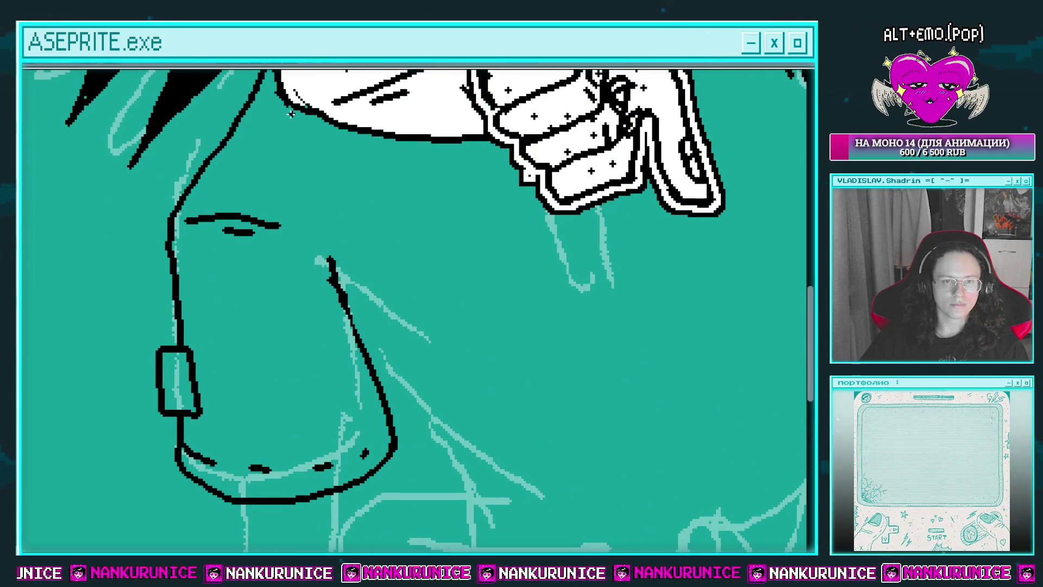
scroll(296, 250, up, 3)
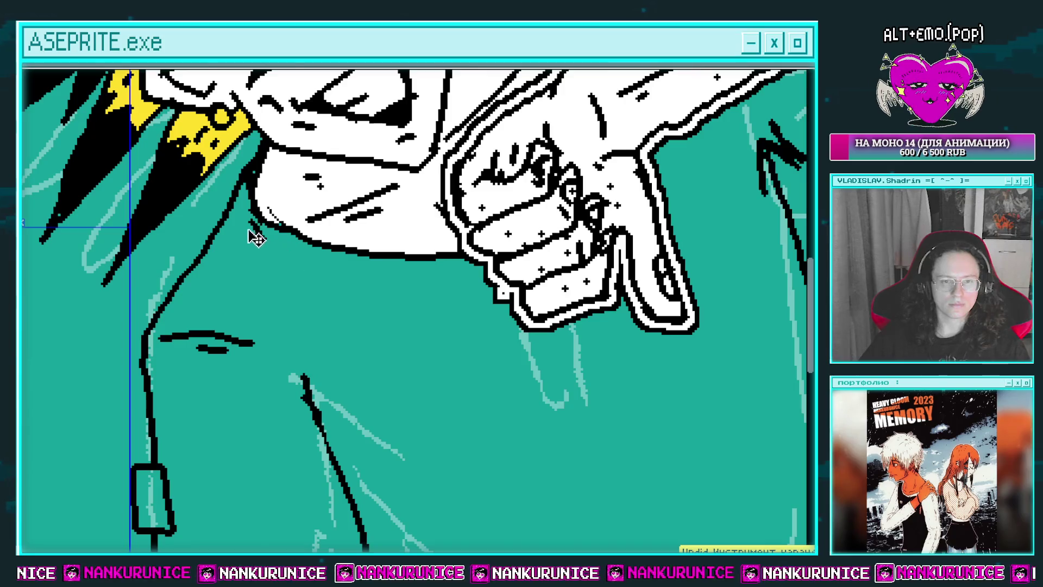
scroll(478, 286, down, 3)
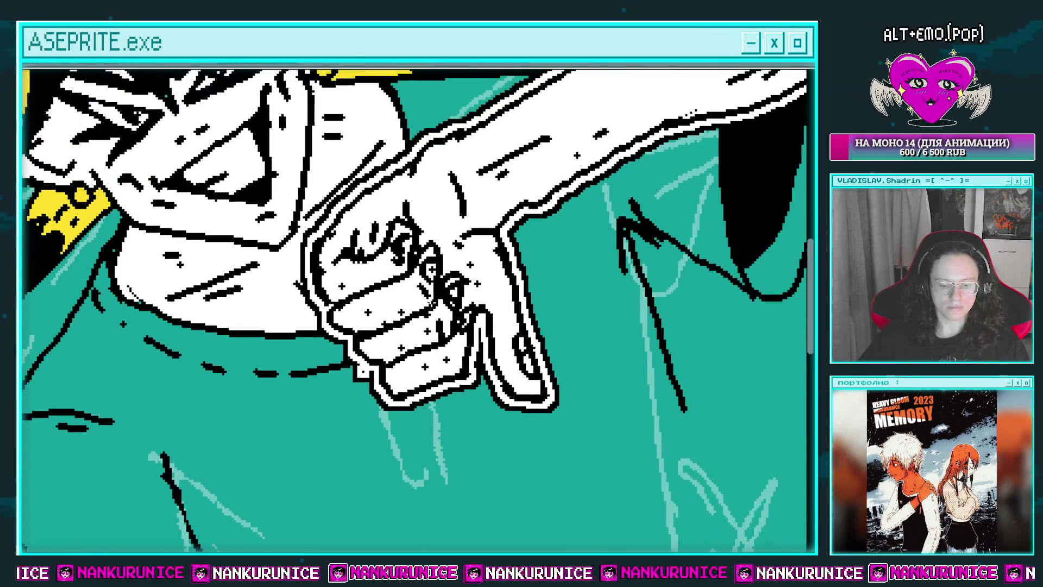
scroll(377, 258, up, 3)
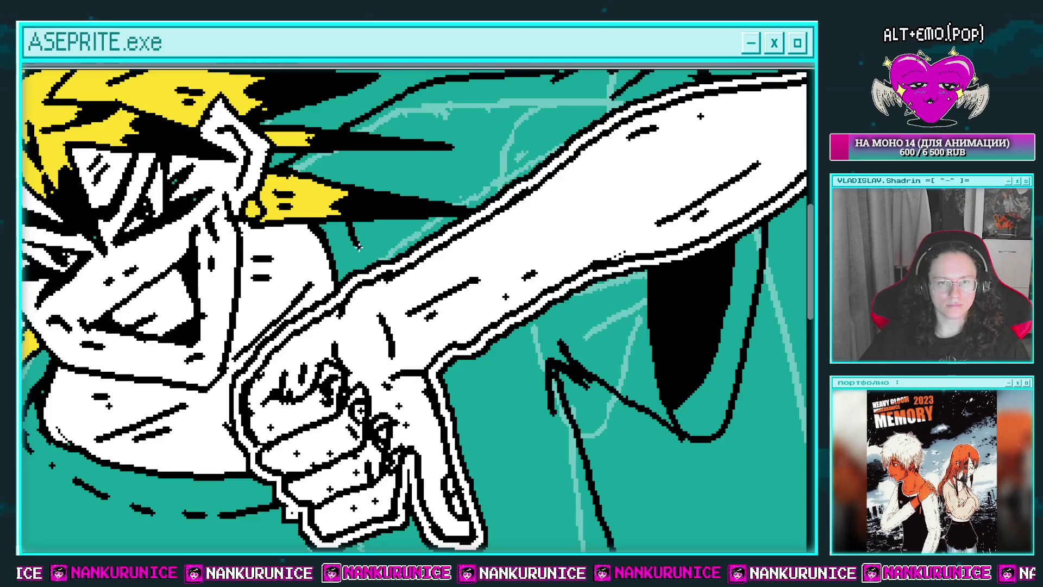
scroll(364, 251, up, 1)
scroll(337, 206, down, 1)
scroll(516, 233, up, 1)
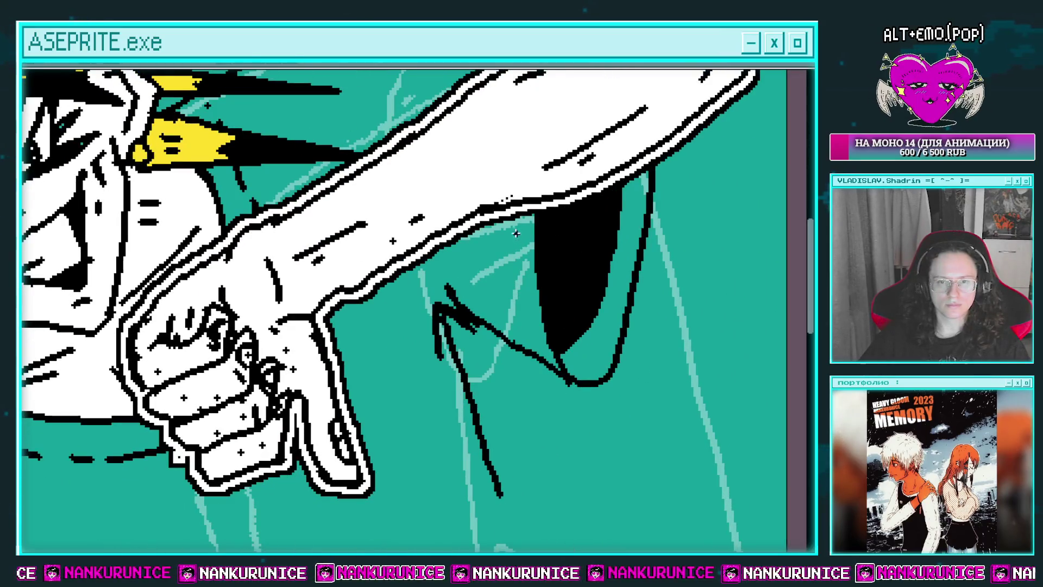
scroll(517, 302, down, 1)
scroll(531, 324, up, 1)
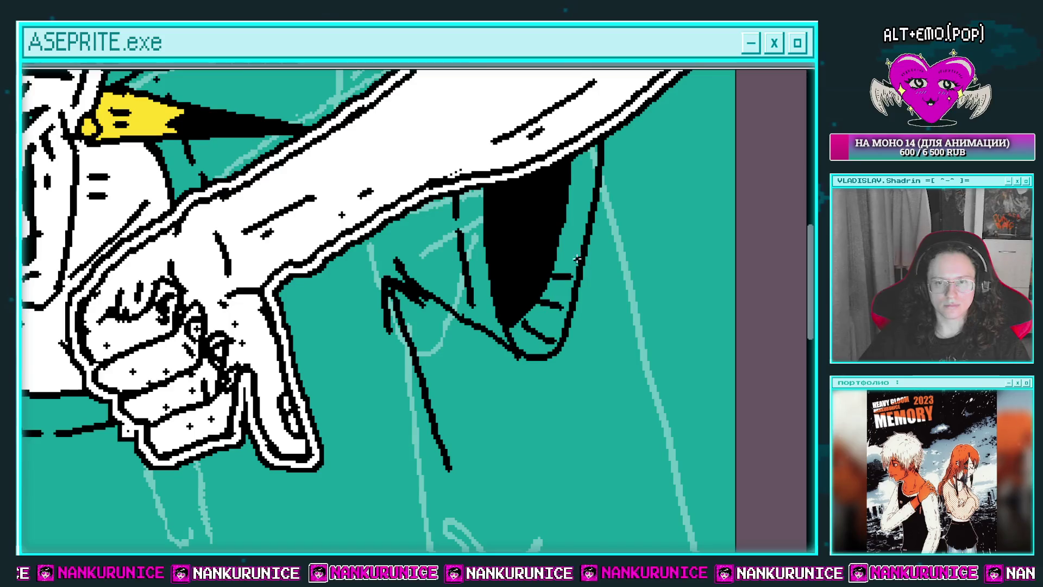
Pan and zoom over the arm and black cloak shape to inspect the inking
drag(571, 183, 554, 247)
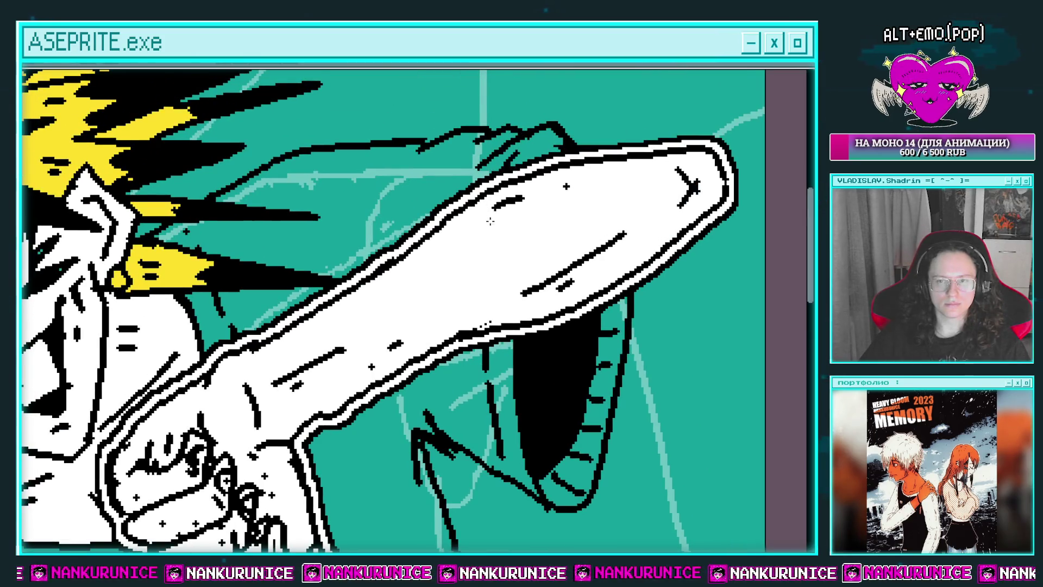
scroll(490, 221, down, 1)
scroll(437, 223, up, 1)
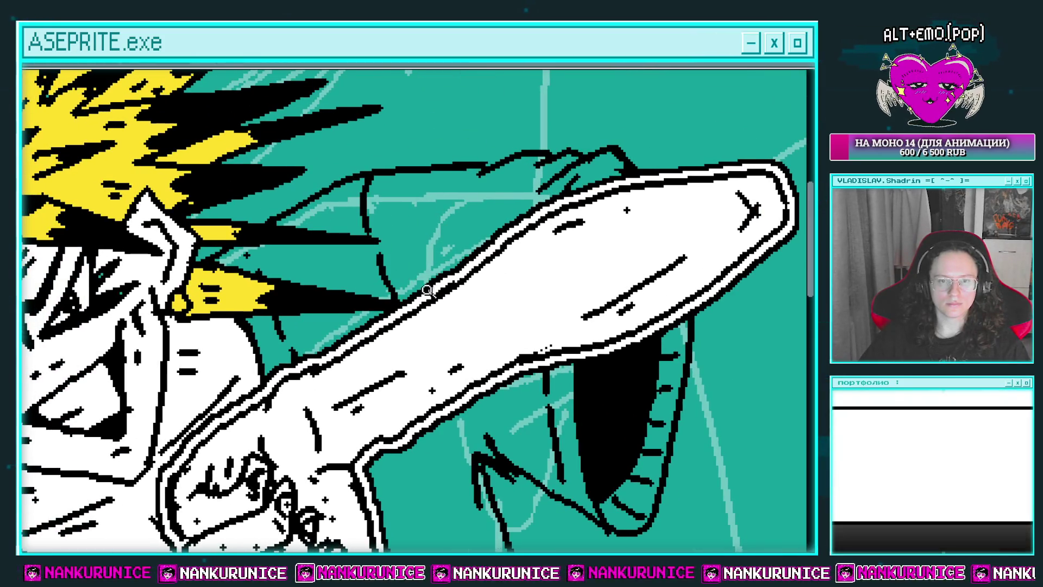
scroll(401, 315, down, 3)
scroll(441, 174, down, 5)
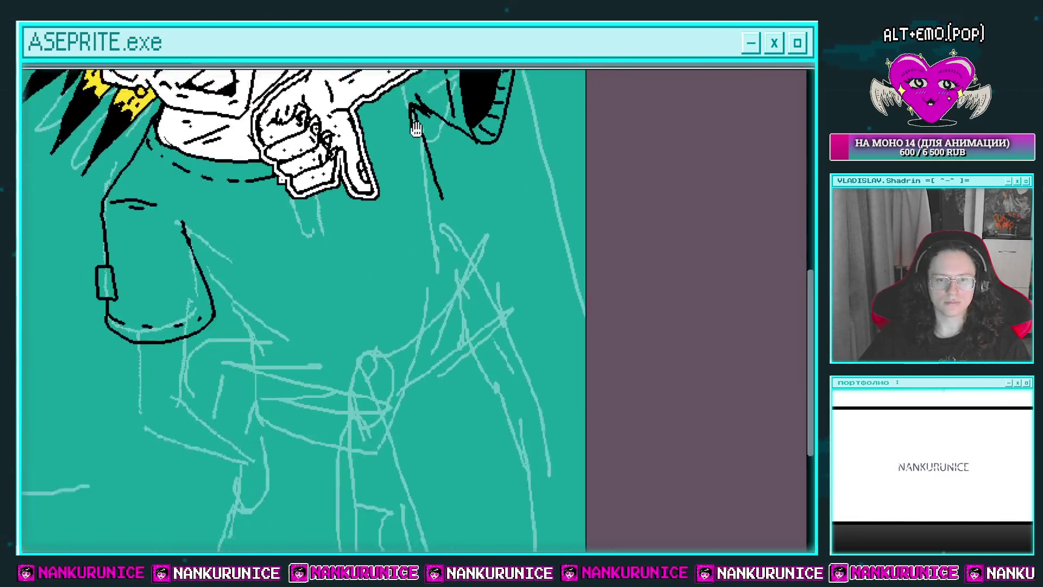
scroll(442, 175, down, 3)
scroll(412, 299, up, 1)
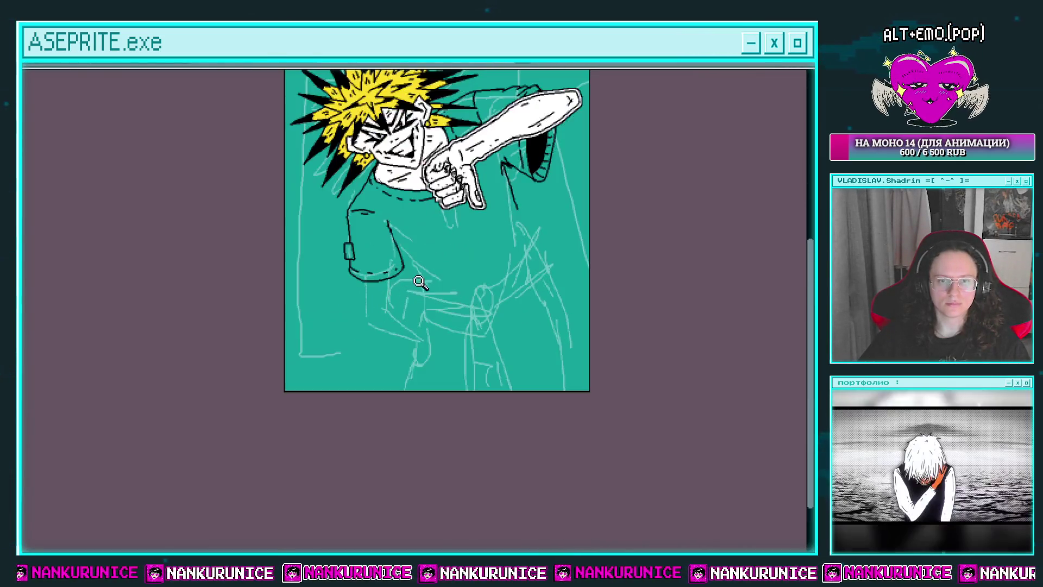
Start the left leg outline below the shirt hem with its outer line and a short crease
scroll(428, 287, up, 2)
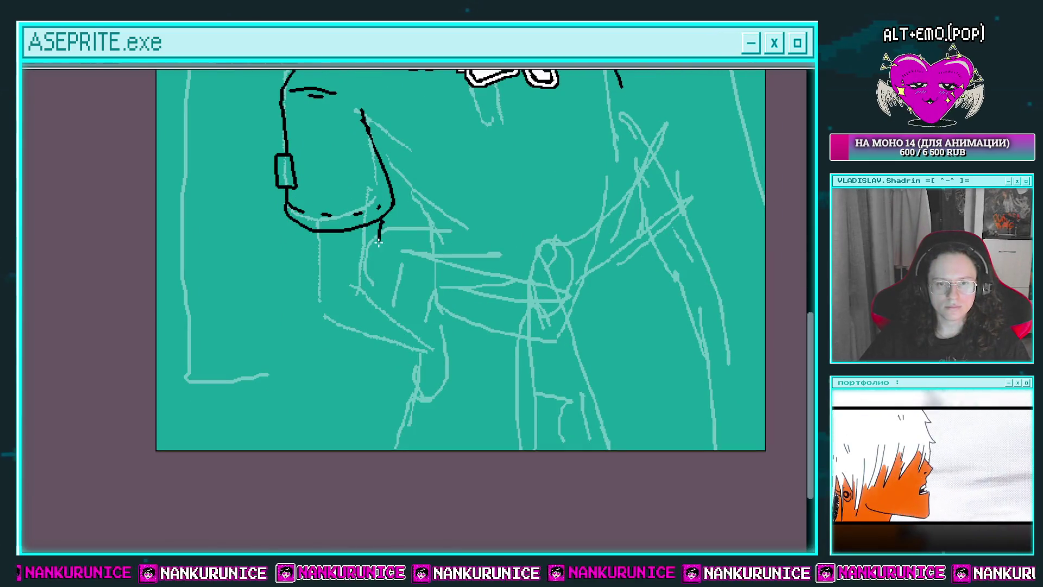
drag(383, 223, 373, 304)
key(ctrl+z)
scroll(368, 248, up, 1)
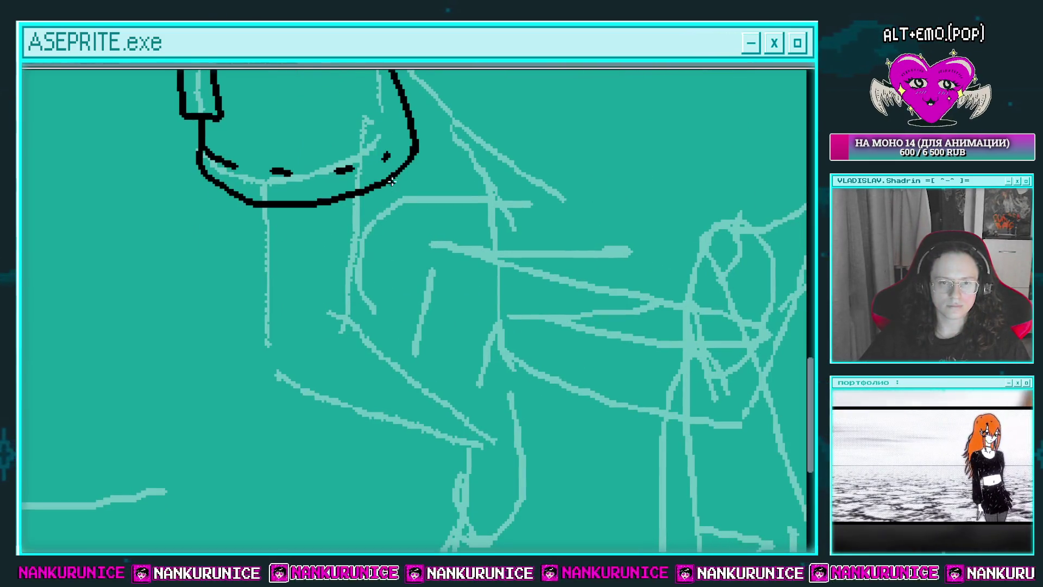
drag(392, 182, 380, 324)
drag(246, 203, 270, 353)
drag(283, 181, 283, 224)
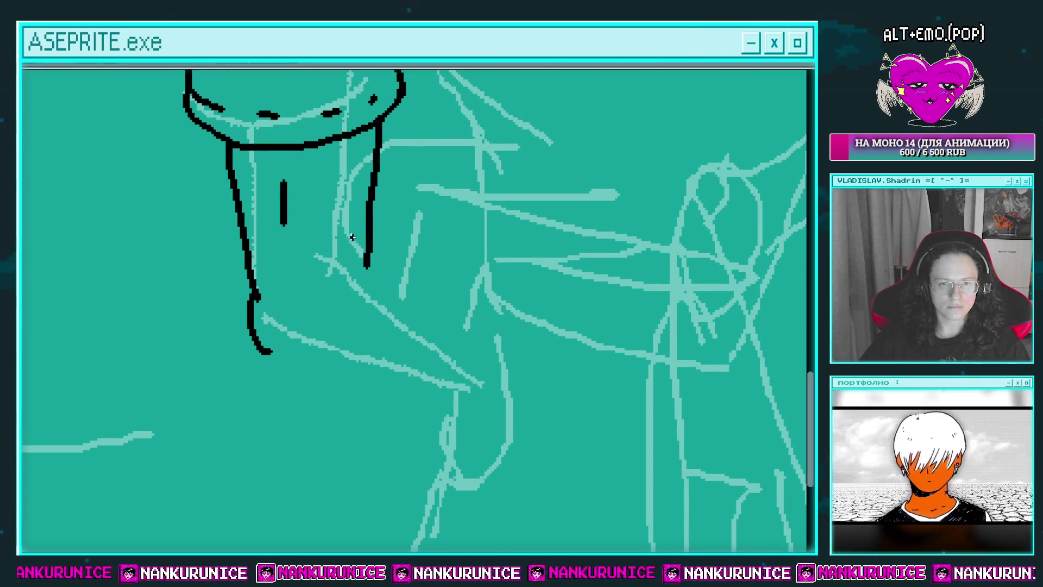
Extend the inner leg line downward with a curved crease branching off at the hip
drag(388, 135, 375, 315)
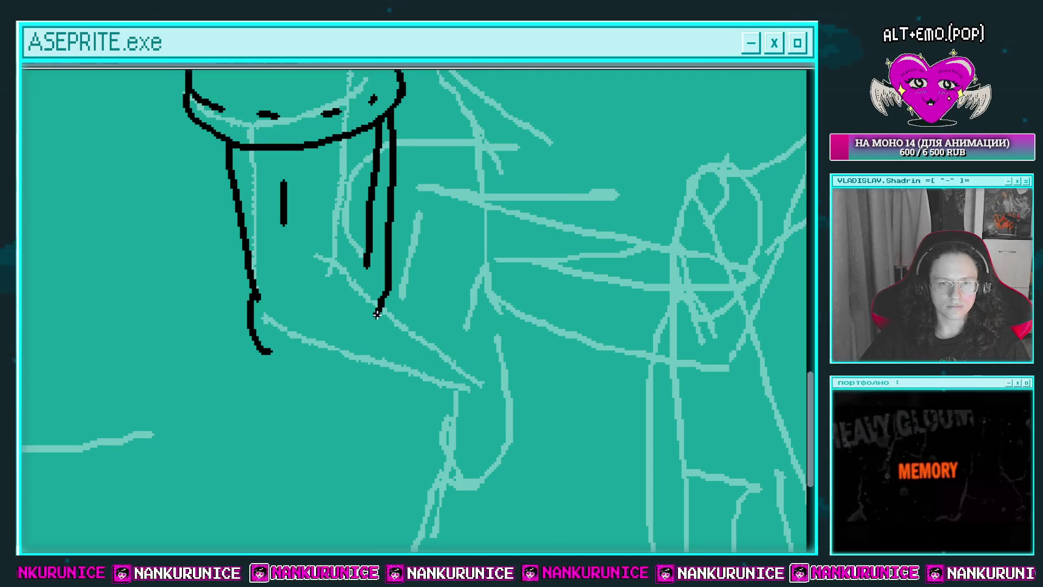
mouse_move(376, 269)
mouse_down()
mouse_move(332, 314)
mouse_move(350, 307)
mouse_up()
scroll(359, 326, down, 2)
scroll(351, 304, down, 2)
scroll(353, 217, down, 2)
drag(354, 214, 383, 341)
scroll(384, 340, down, 2)
Extend the leg lines all the way to the bottom of the canvas
drag(375, 280, 371, 443)
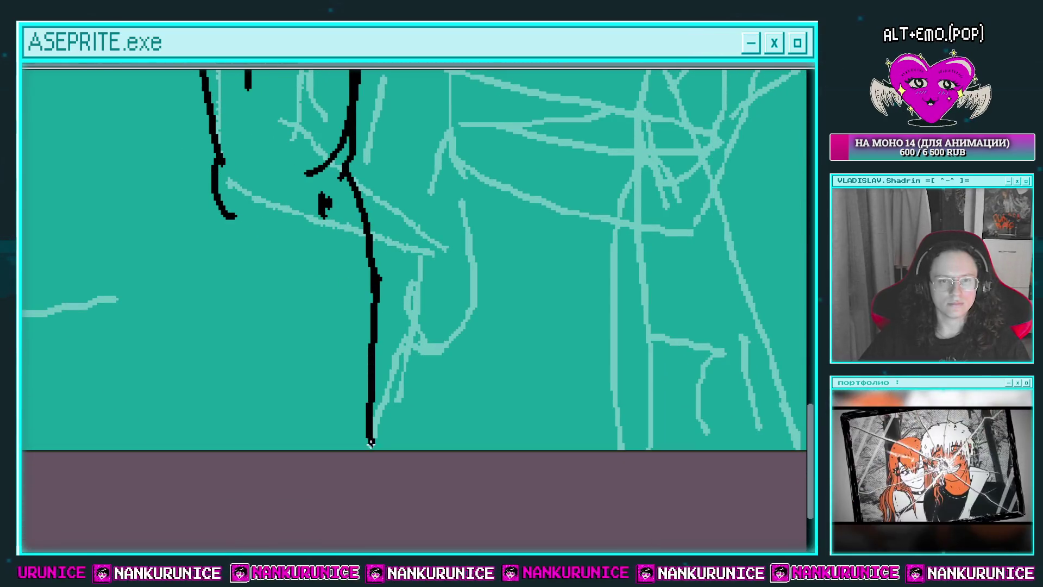
drag(231, 215, 276, 437)
scroll(362, 389, down, 2)
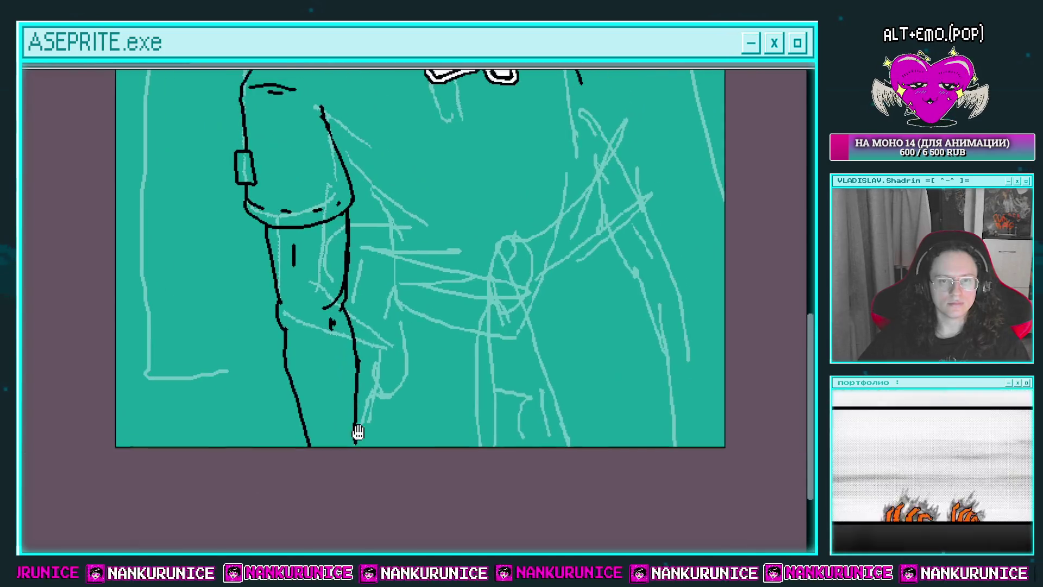
scroll(393, 353, down, 2)
scroll(371, 312, up, 2)
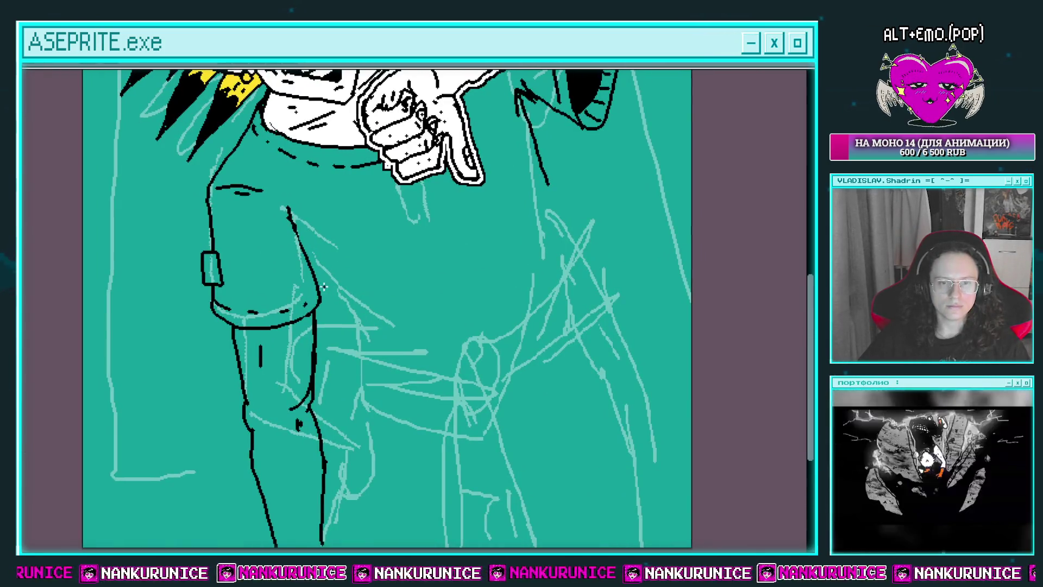
drag(394, 345, 346, 352)
scroll(345, 356, down, 1)
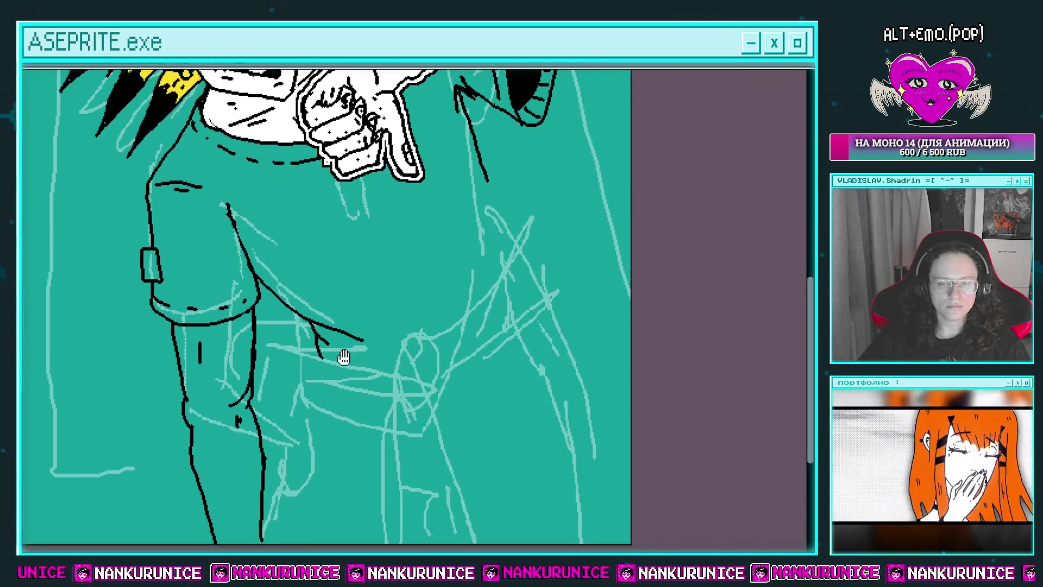
scroll(343, 356, up, 1)
scroll(357, 338, up, 1)
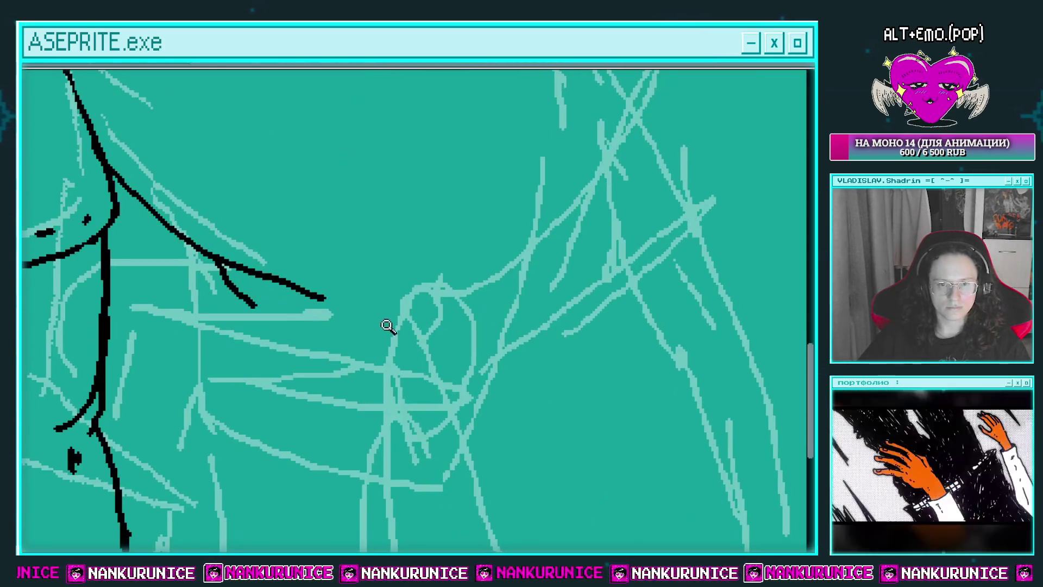
Draw the top of the hanging sleeve with two fold lines running down it
mouse_move(389, 326)
mouse_down()
mouse_move(393, 199)
mouse_move(398, 489)
mouse_up()
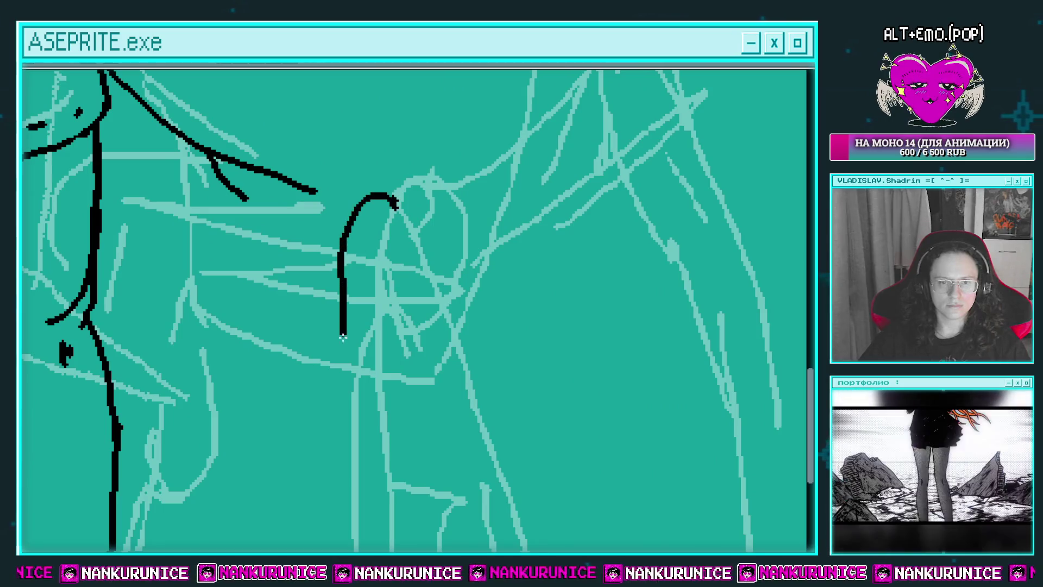
mouse_move(399, 202)
mouse_down()
mouse_move(342, 190)
mouse_move(333, 478)
mouse_move(368, 298)
mouse_up()
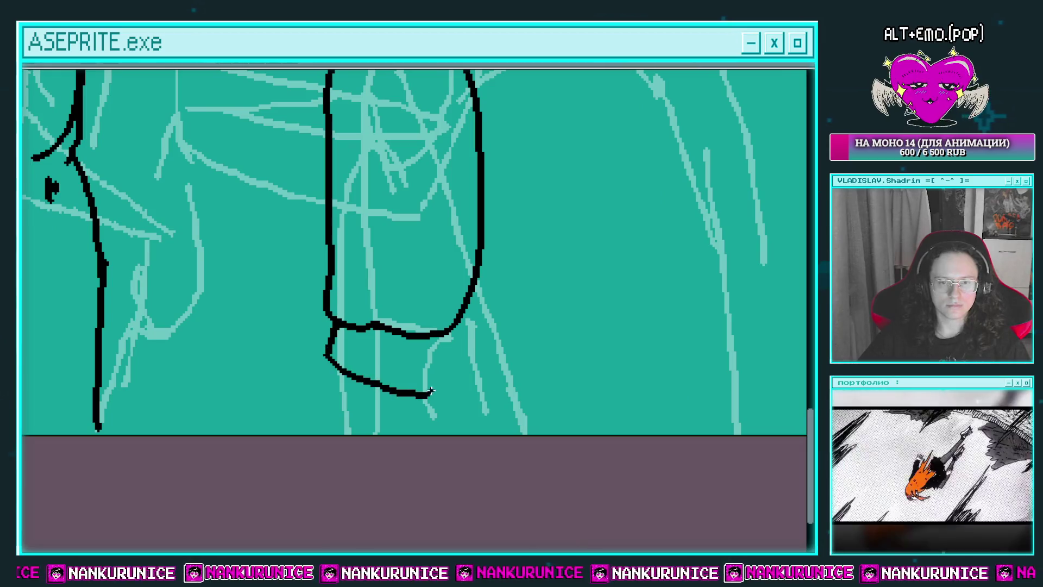
drag(462, 320, 410, 434)
drag(397, 181, 389, 268)
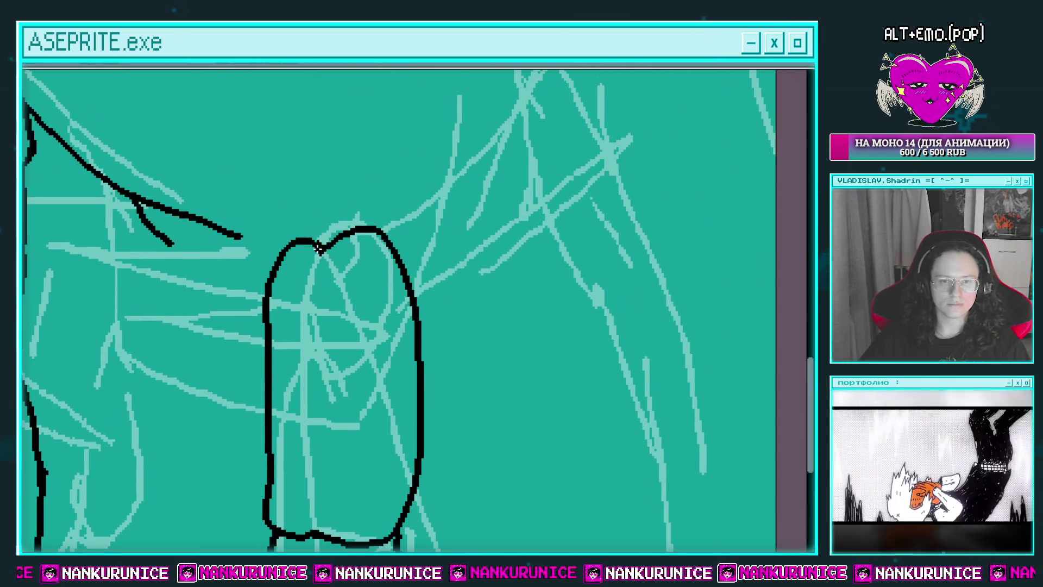
drag(321, 247, 324, 353)
drag(330, 247, 334, 307)
drag(349, 351, 355, 273)
drag(329, 357, 353, 303)
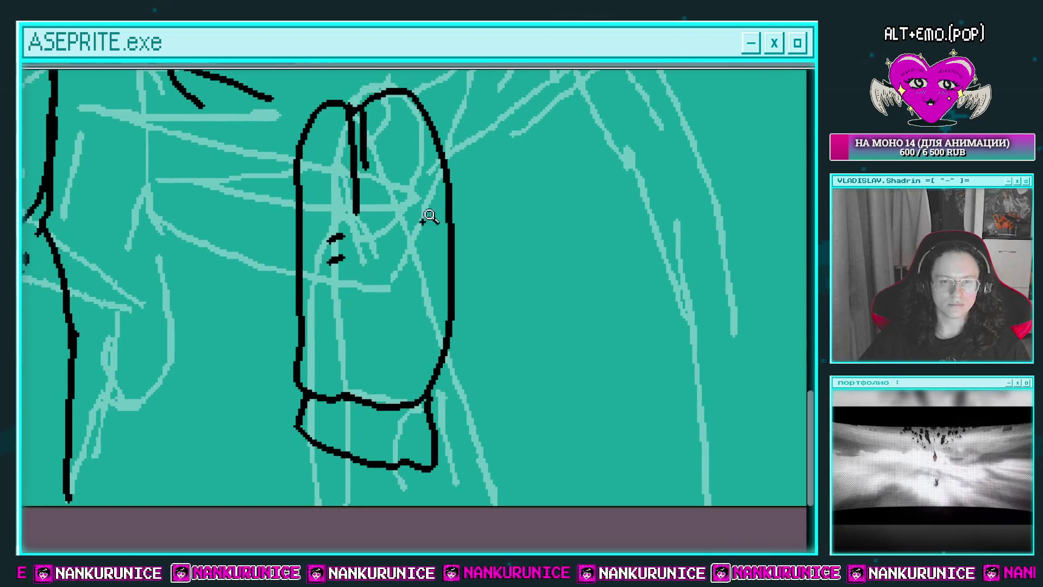
drag(427, 215, 379, 369)
Draw the second sleeve's arch, curve and narrow fold, redrawing strokes after undoing them
mouse_move(315, 261)
mouse_down()
mouse_move(500, 172)
mouse_move(603, 381)
mouse_move(507, 308)
mouse_up()
key(ctrl+z)
mouse_move(276, 179)
mouse_down()
mouse_move(514, 429)
mouse_move(523, 341)
mouse_move(375, 383)
mouse_up()
key(ctrl+z)
mouse_move(524, 354)
mouse_down()
mouse_move(450, 391)
mouse_move(411, 282)
mouse_up()
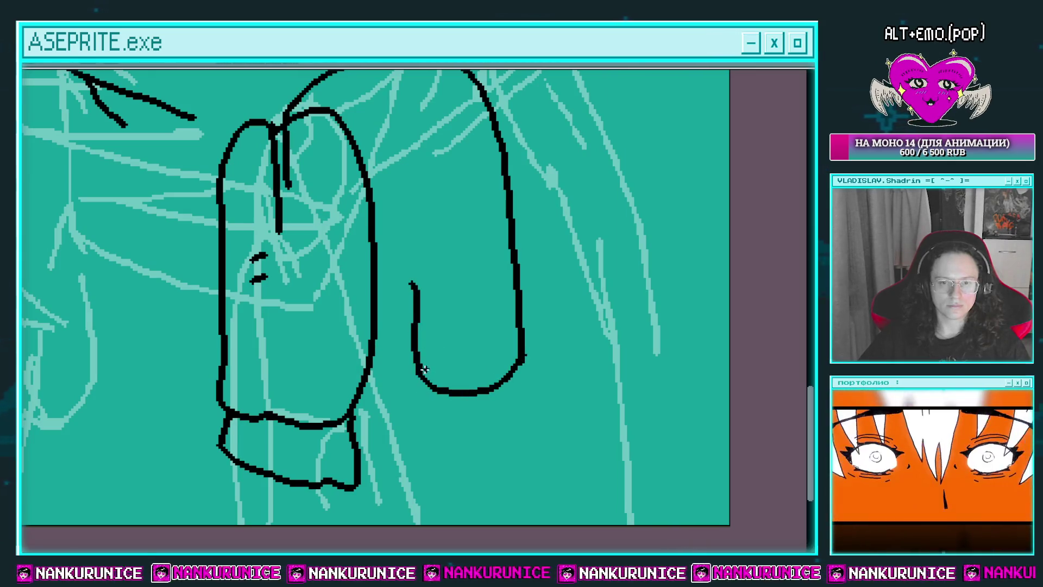
scroll(367, 380, up, 1)
drag(411, 325, 407, 403)
scroll(415, 284, down, 3)
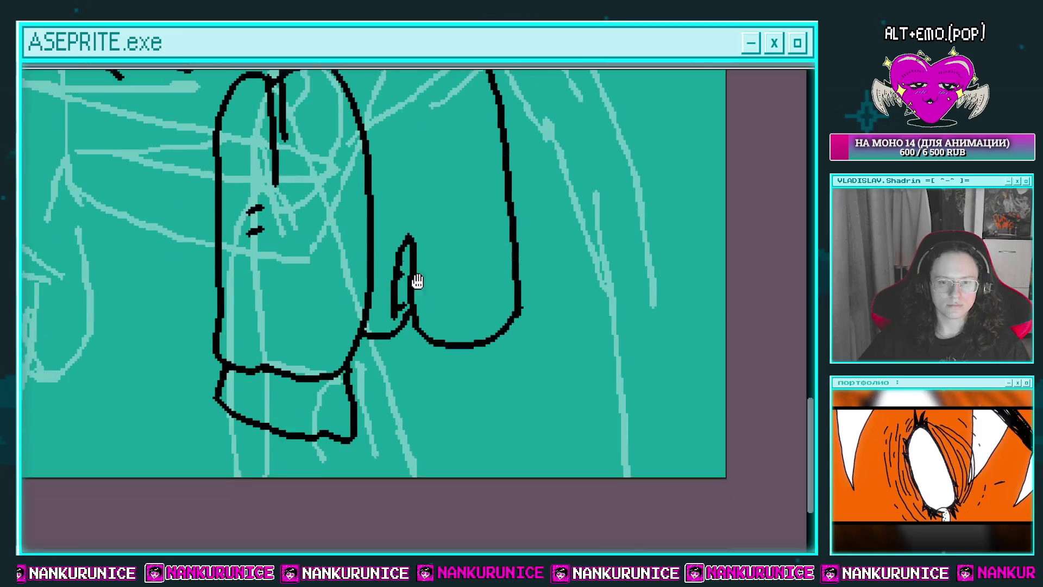
mouse_move(410, 363)
mouse_down()
mouse_move(499, 330)
mouse_move(417, 361)
mouse_up()
key(ctrl+z)
scroll(439, 337, down, 1)
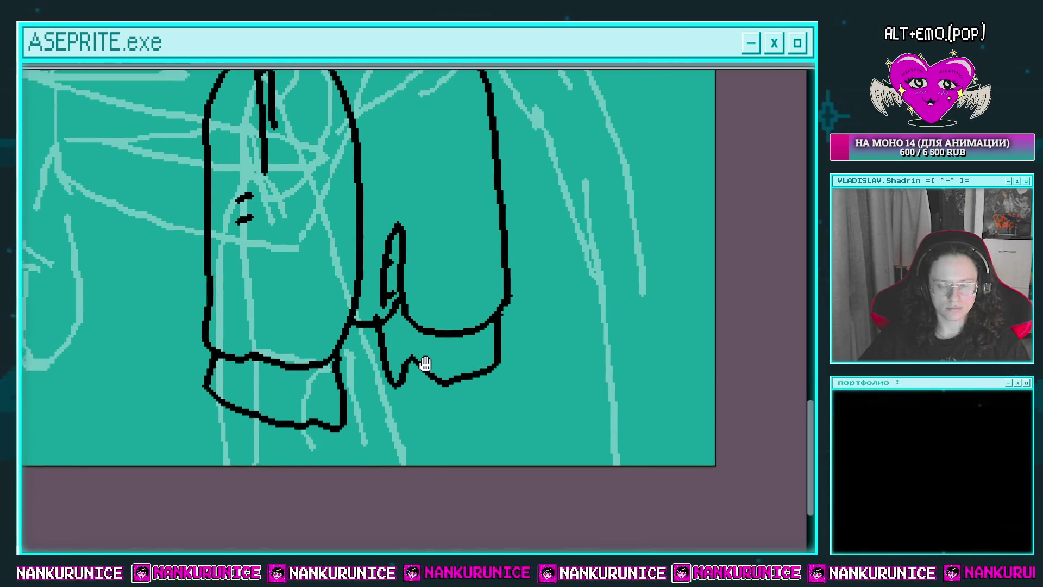
scroll(439, 336, down, 3)
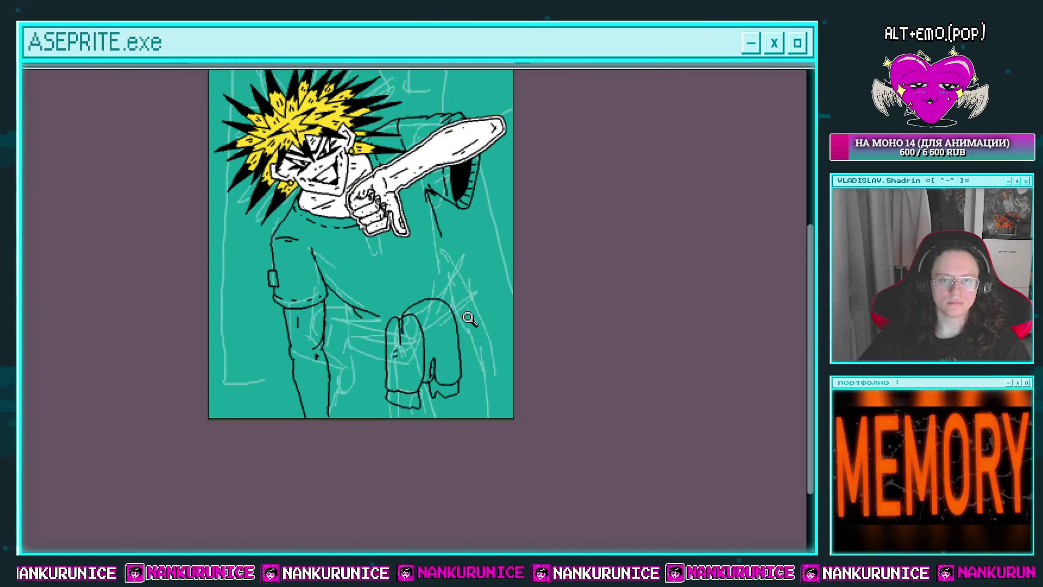
Undo the old arch and fold strokes of the second sleeve
key(ctrl+z)
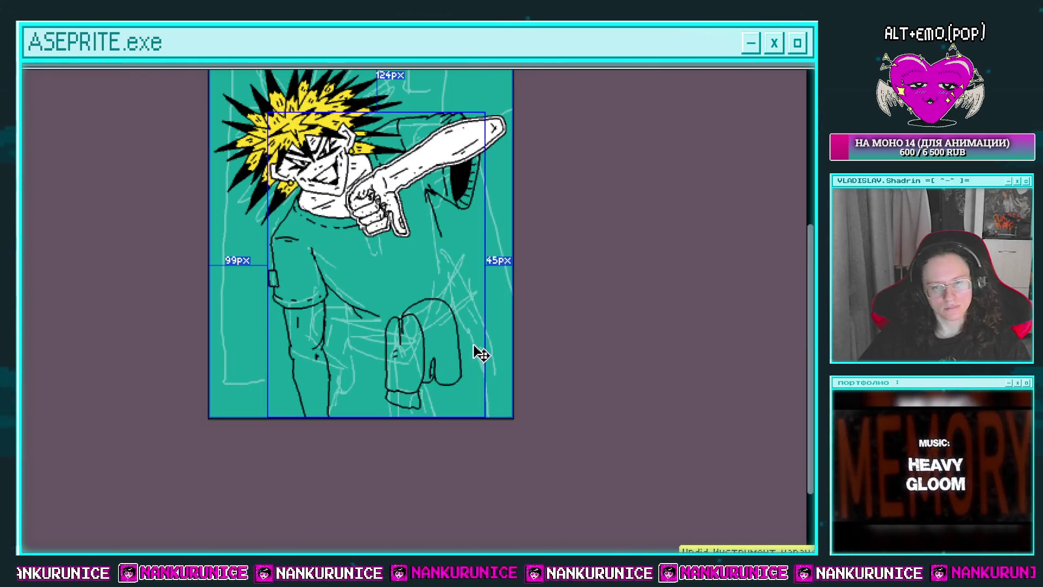
scroll(462, 342, up, 2)
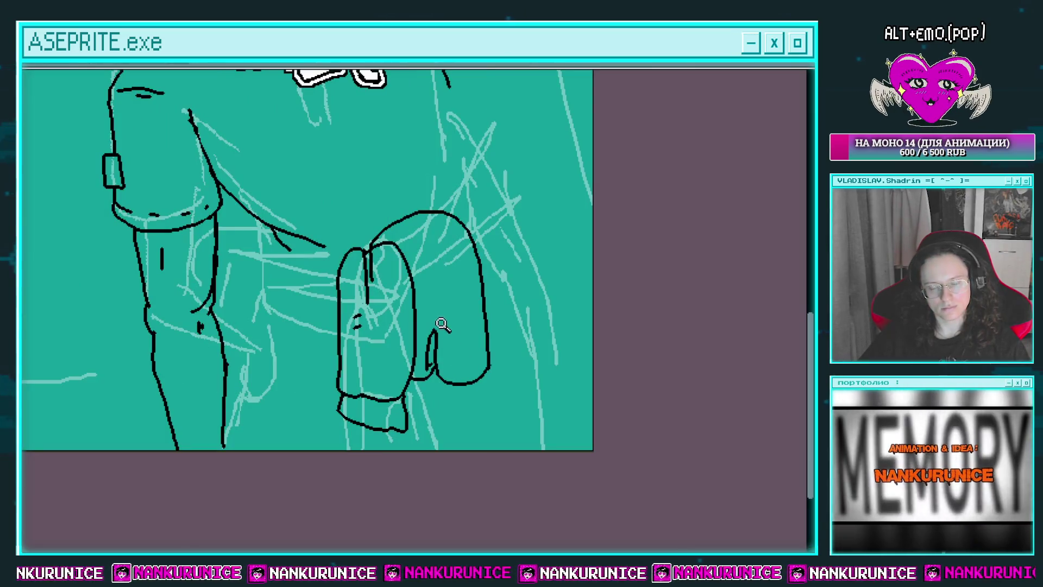
scroll(451, 326, up, 2)
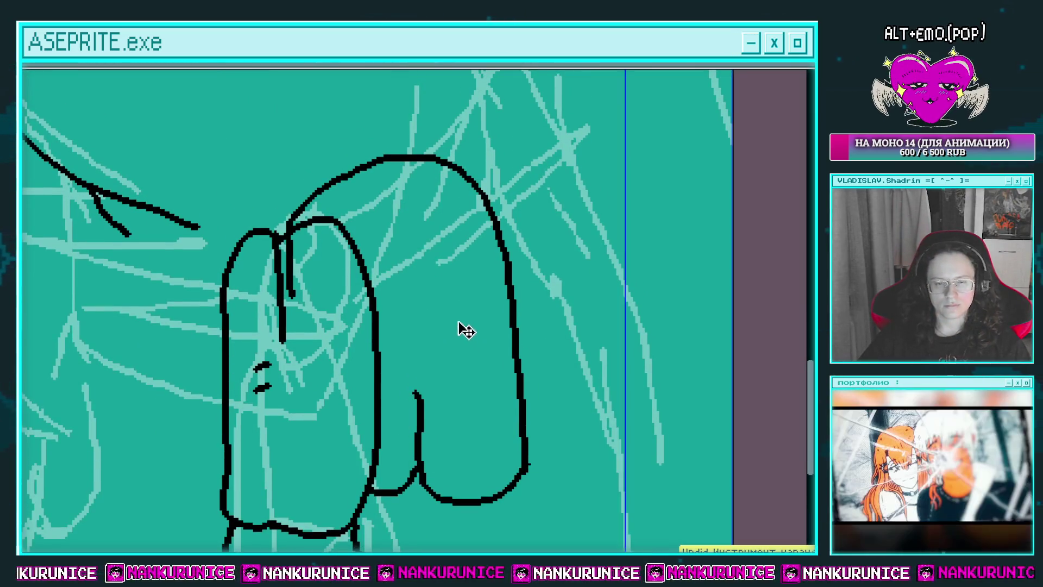
key(ctrl+z)
key(ctrl+z)
key(ctrl+z)
scroll(405, 183, down, 3)
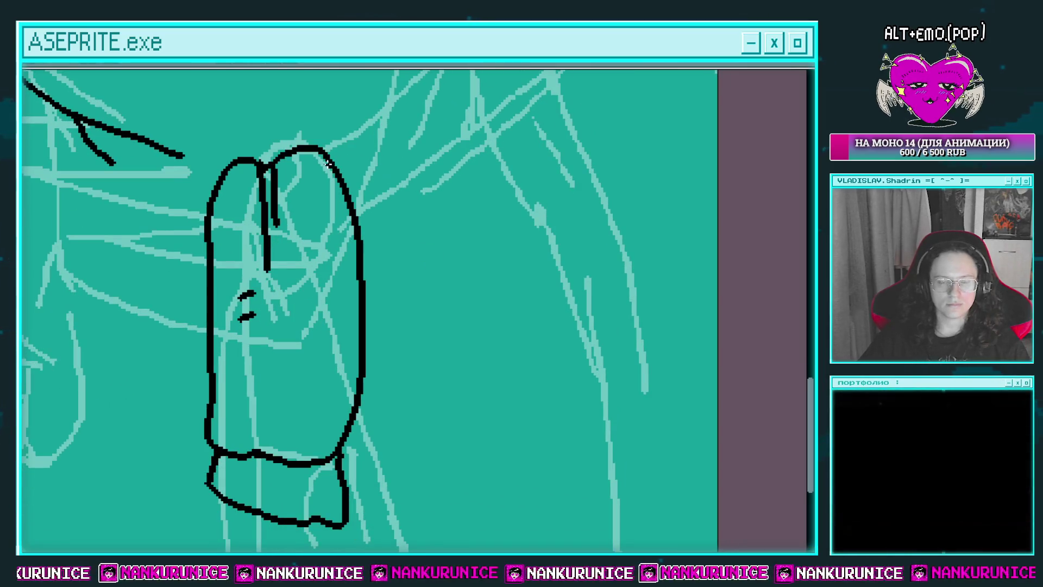
Draw a long sleeve line down from the top, ending in a cuff
drag(327, 163, 527, 498)
key(ctrl+z)
drag(330, 165, 487, 517)
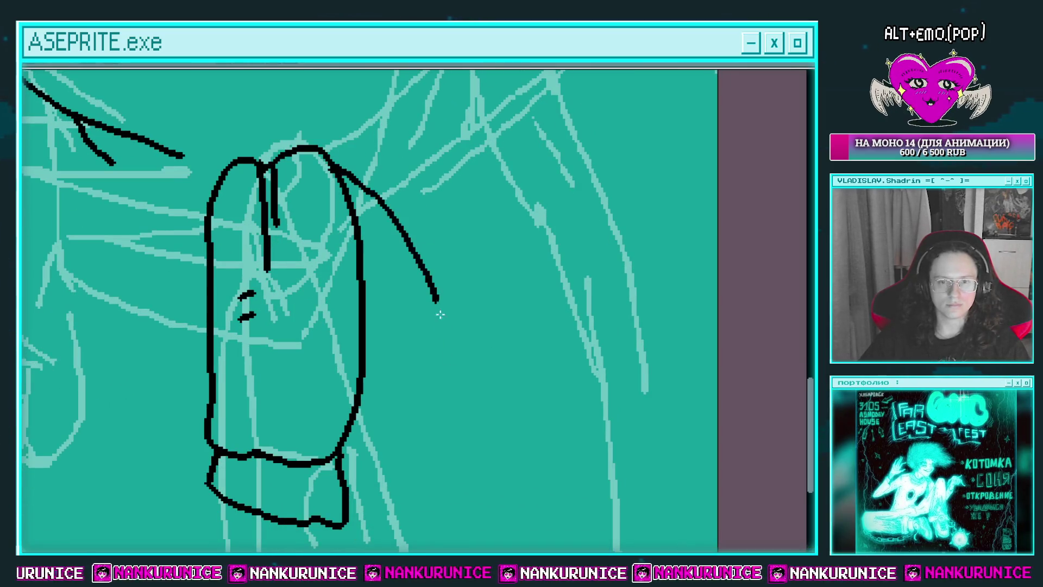
scroll(479, 311, down, 2)
drag(365, 275, 435, 397)
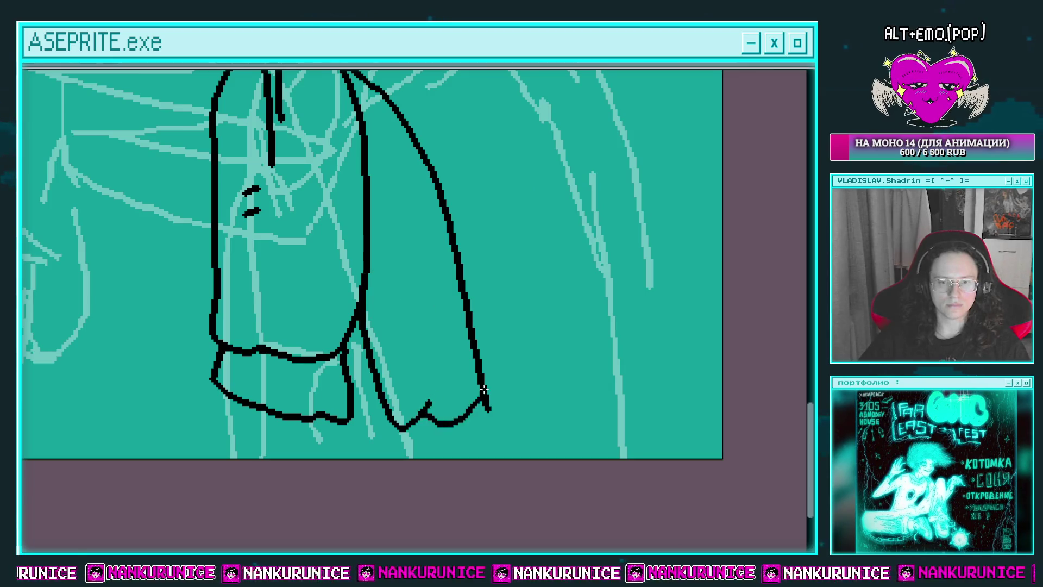
scroll(426, 375, down, 2)
scroll(496, 375, down, 2)
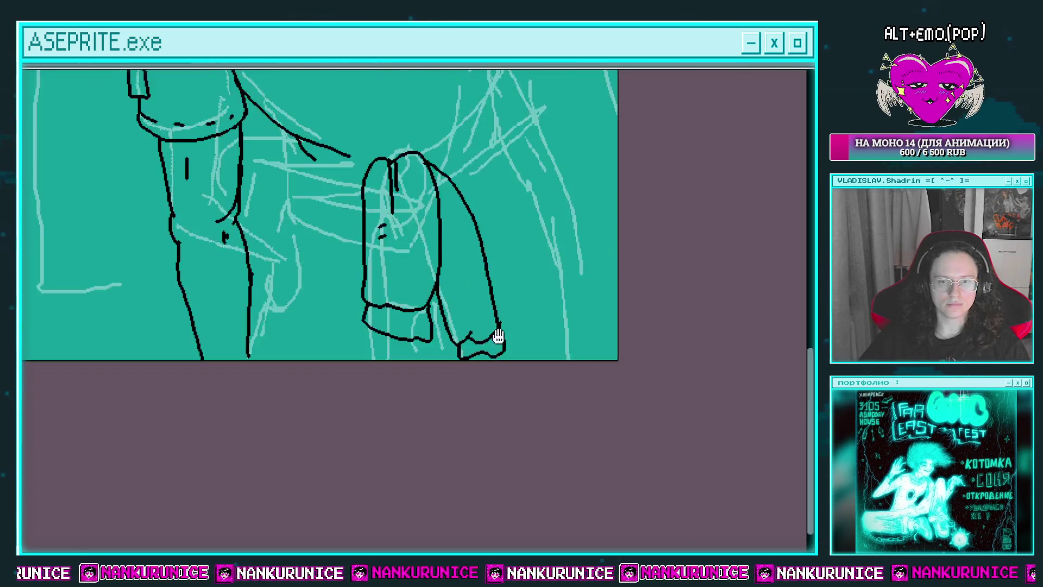
scroll(494, 340, up, 1)
Lasso-select the tied sleeves, then deselect
drag(475, 220, 331, 206)
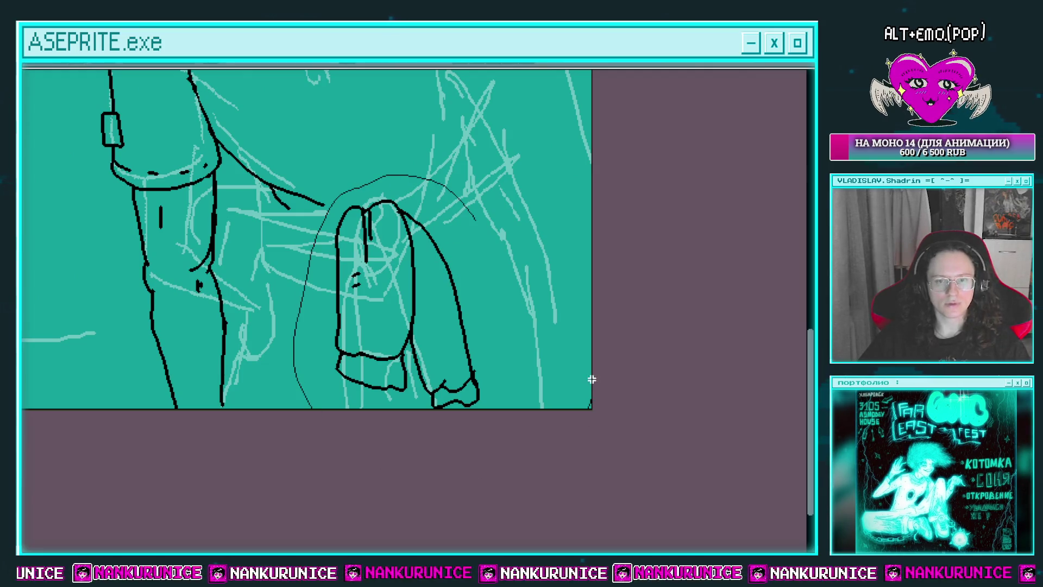
drag(591, 379, 589, 381)
key(ctrl+d)
scroll(435, 396, up, 2)
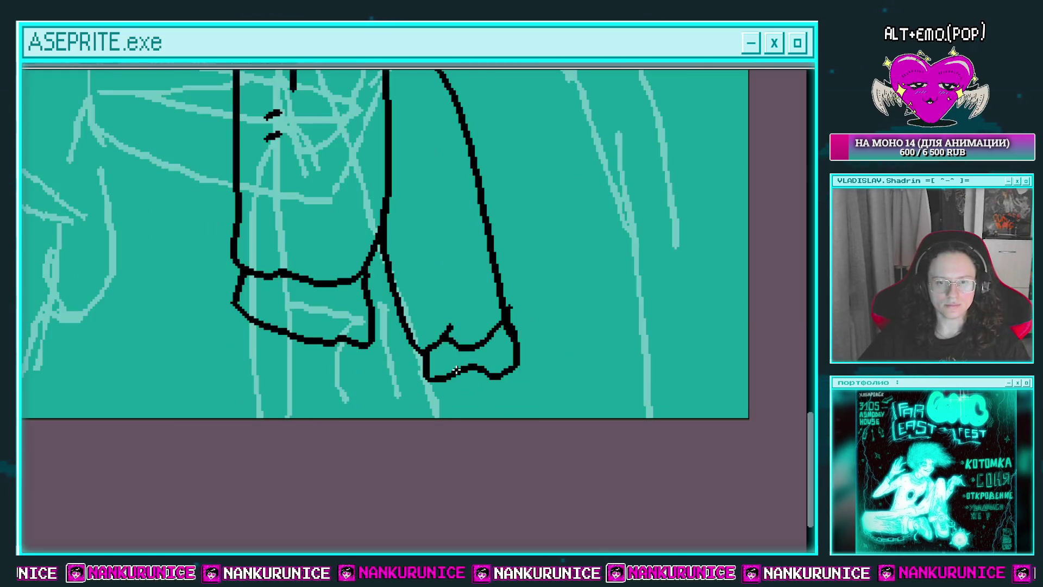
scroll(445, 340, up, 1)
scroll(455, 366, down, 2)
scroll(477, 370, up, 2)
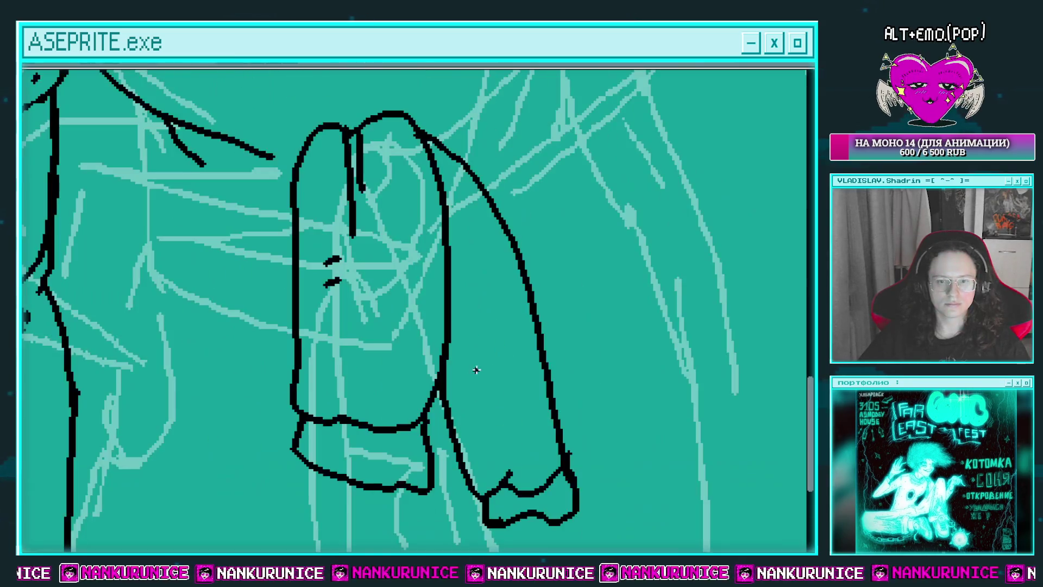
scroll(478, 380, down, 1)
scroll(395, 280, up, 1)
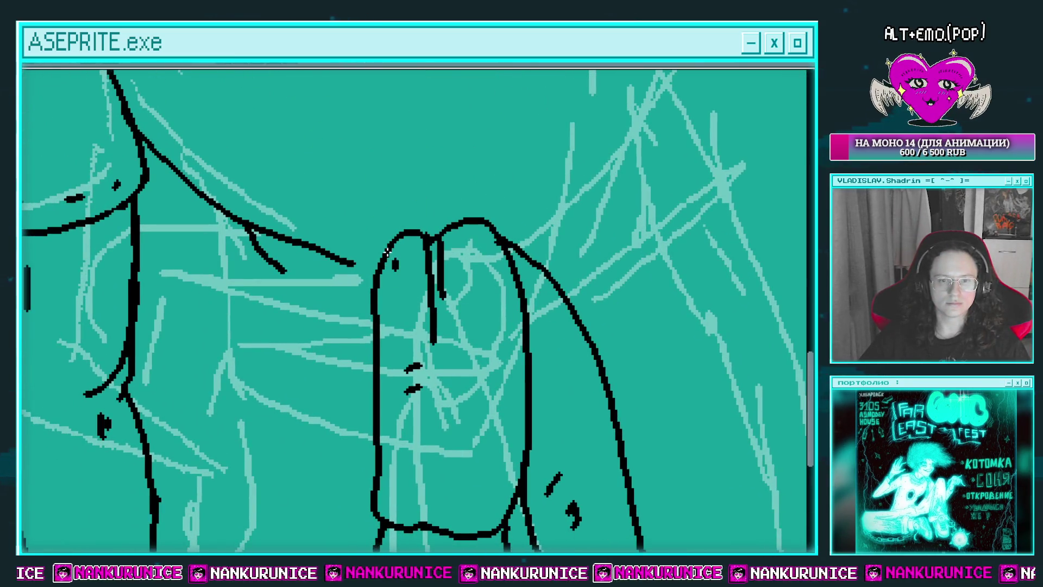
Redraw the sleeve knot's outline and remove the stray tip joining it
drag(217, 224, 386, 363)
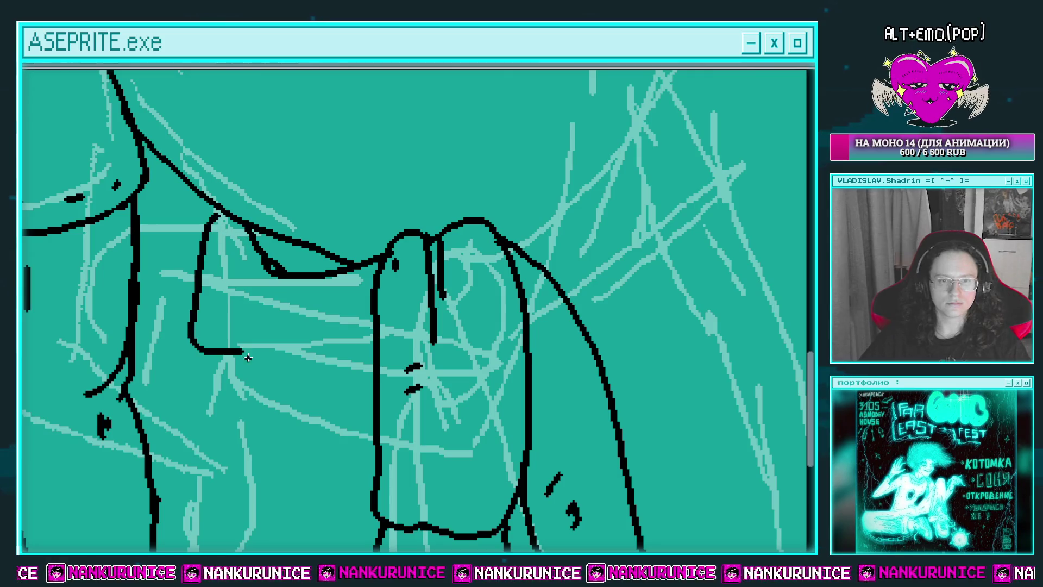
scroll(359, 348, down, 1)
scroll(332, 335, up, 1)
scroll(420, 307, down, 2)
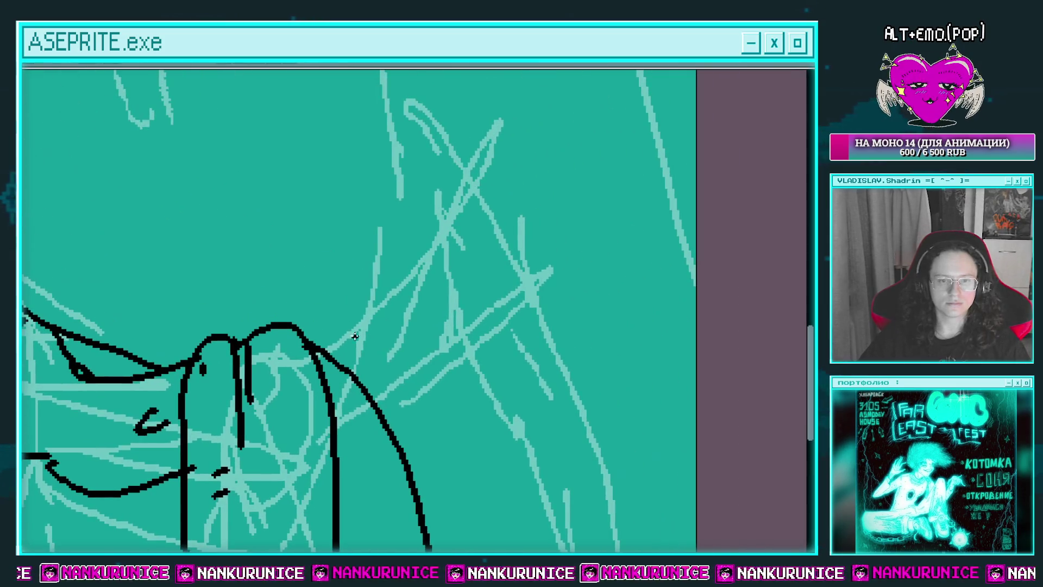
scroll(256, 343, up, 1)
scroll(324, 337, up, 1)
mouse_move(356, 325)
mouse_down()
mouse_move(312, 334)
mouse_move(351, 348)
mouse_up()
scroll(380, 337, down, 1)
scroll(314, 349, up, 1)
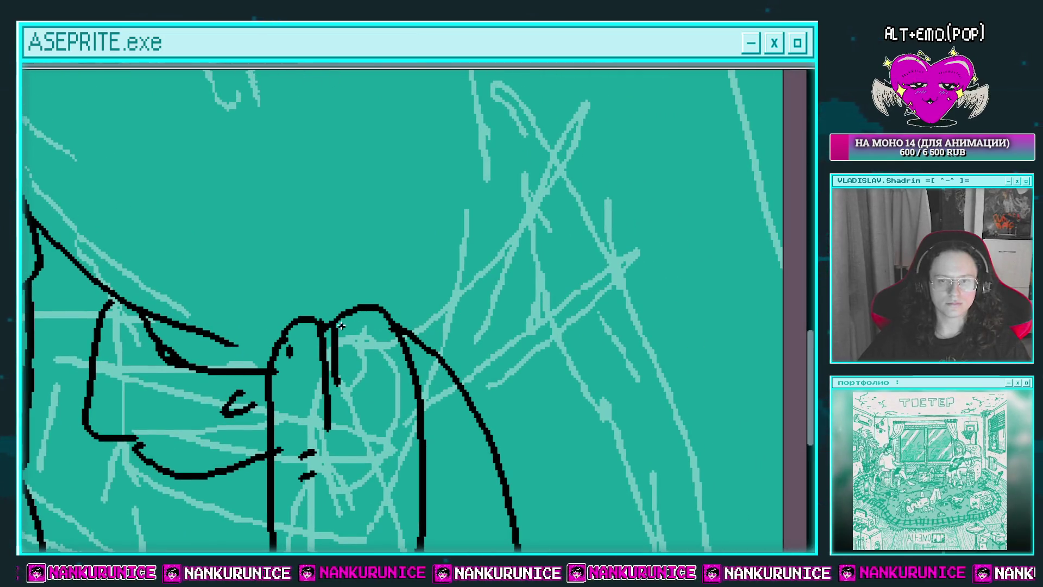
scroll(380, 326, down, 1)
scroll(456, 326, up, 1)
Draw a long line up-right from the knot, then undo its stray parts
drag(406, 350, 617, 226)
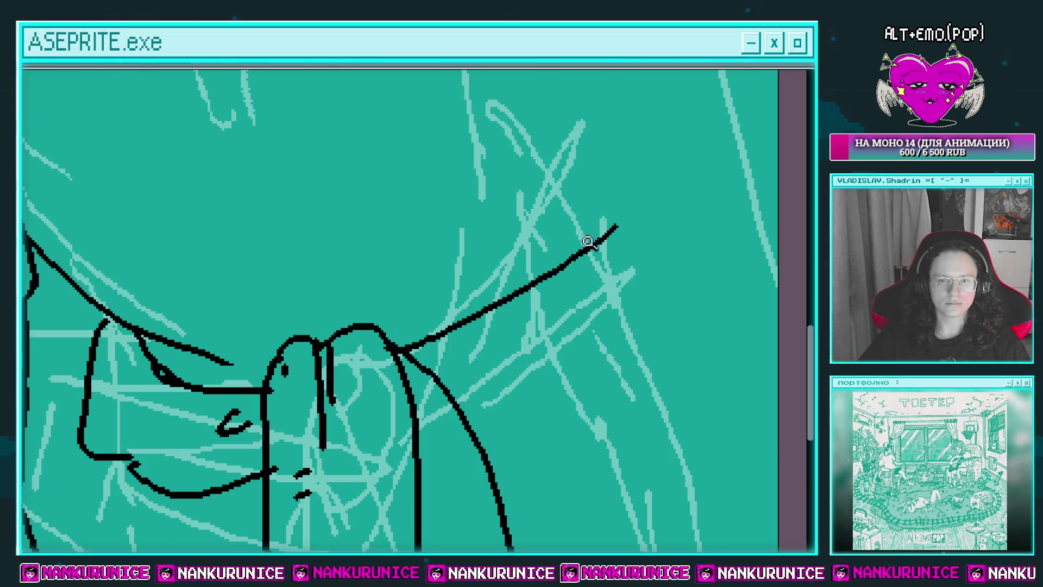
scroll(562, 265, down, 3)
scroll(562, 265, up, 1)
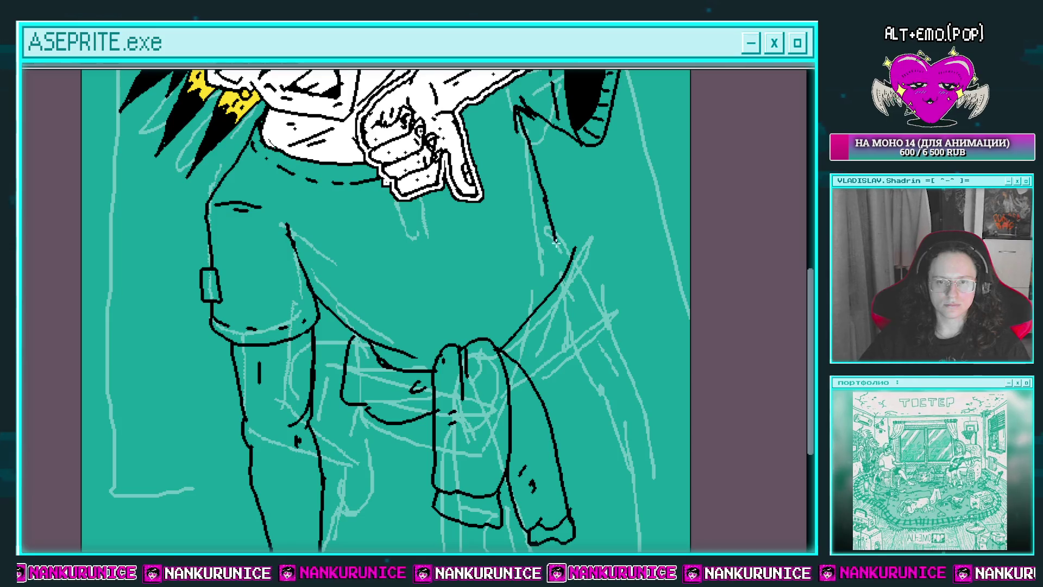
key(ctrl+z)
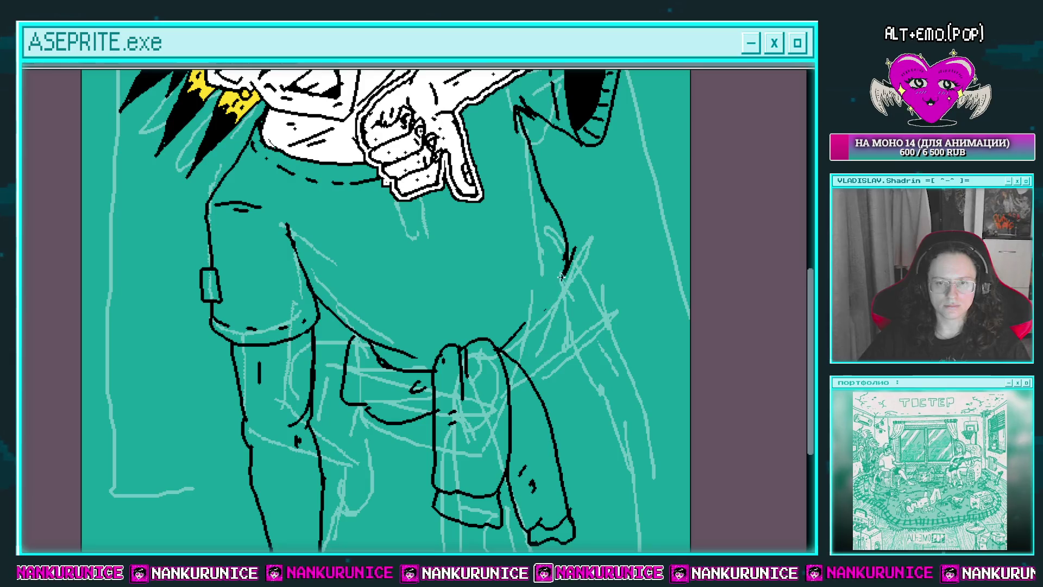
scroll(516, 338, up, 2)
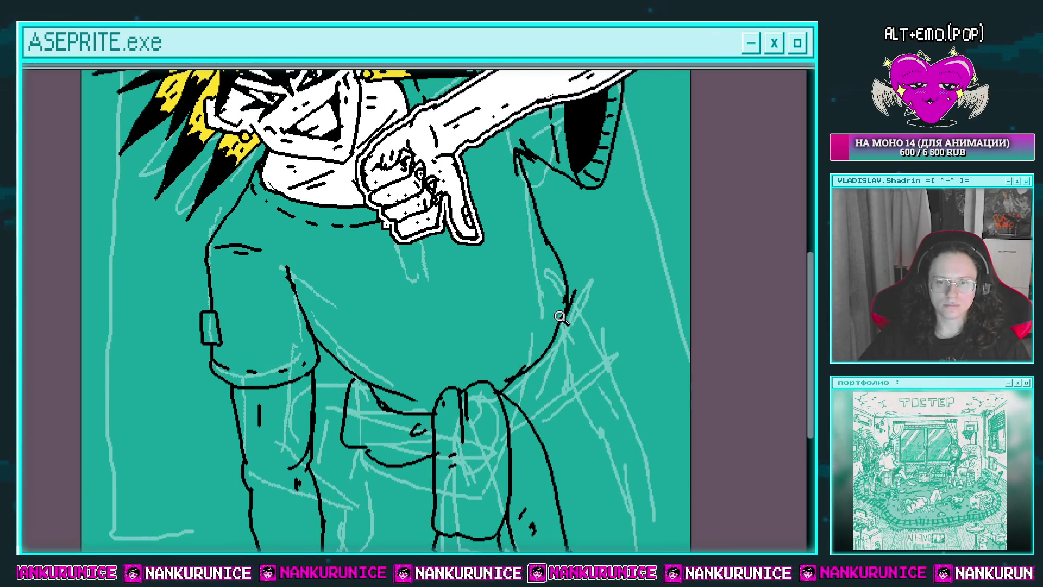
key(ctrl+z)
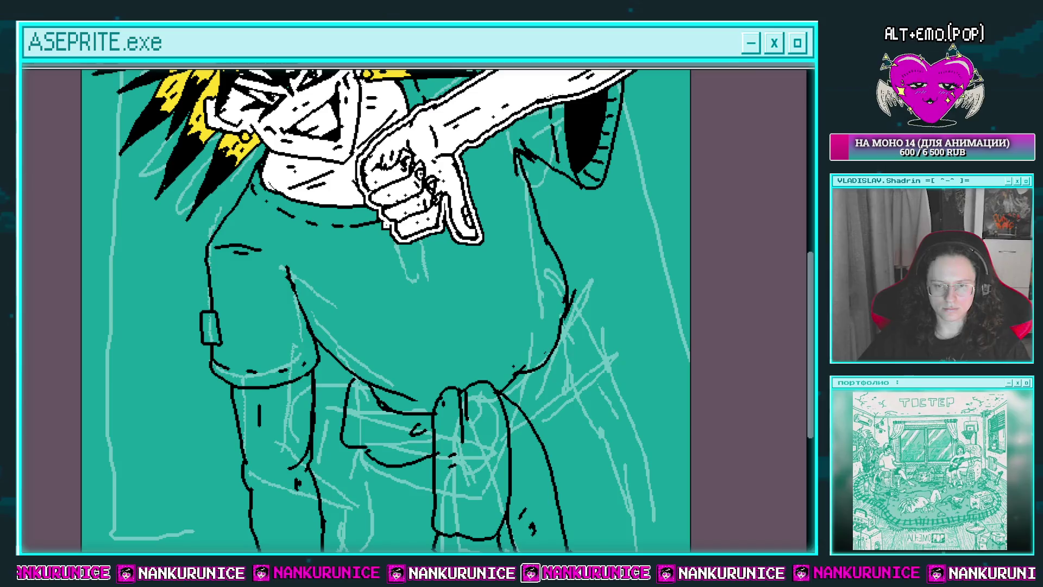
Start drawing a star on the shirt front
drag(534, 354, 486, 386)
drag(513, 325, 550, 292)
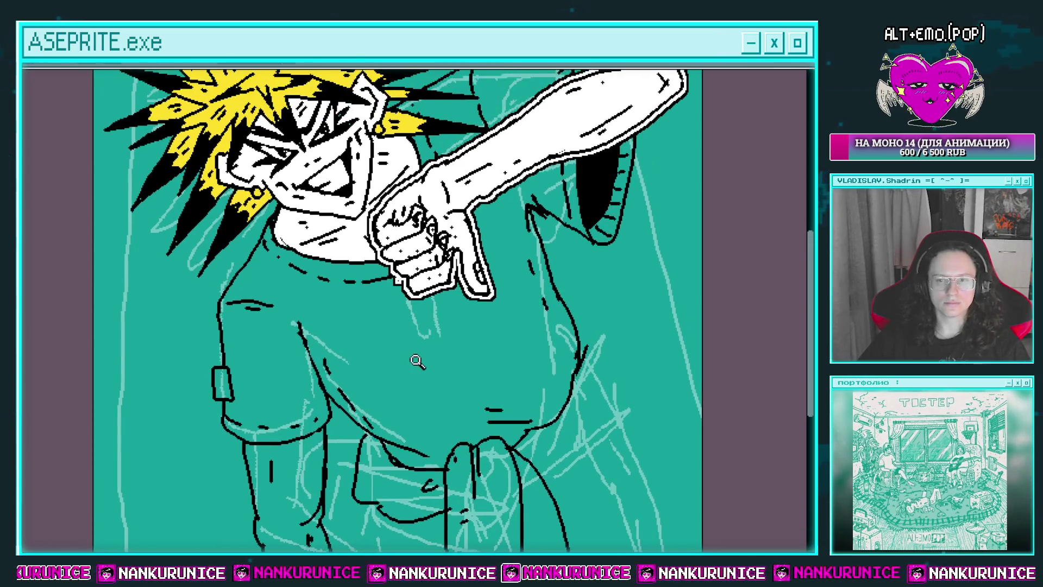
scroll(441, 327, up, 2)
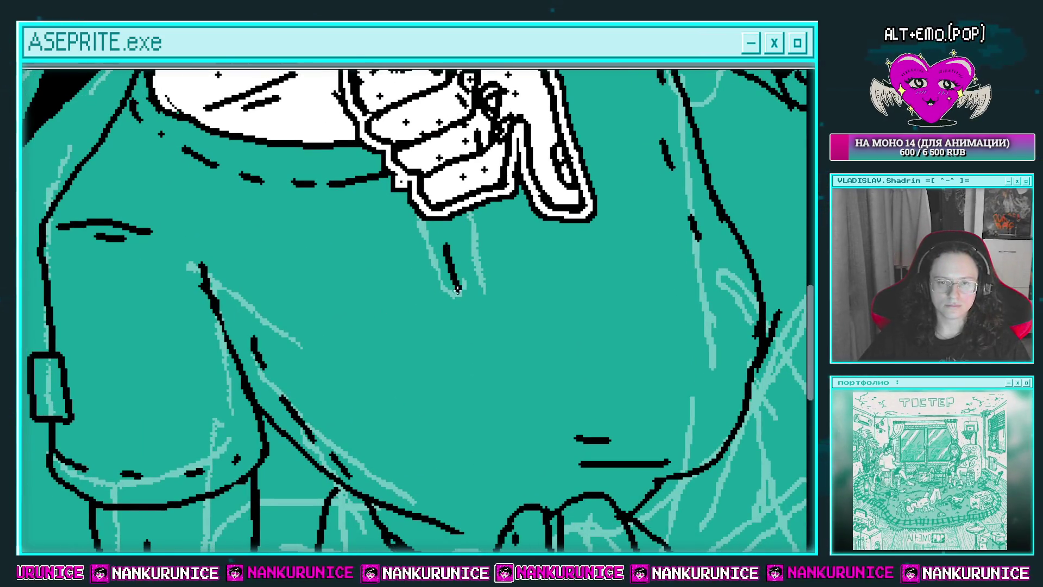
mouse_move(465, 316)
mouse_down()
mouse_move(489, 320)
mouse_move(538, 247)
mouse_move(401, 229)
mouse_up()
scroll(481, 261, down, 2)
scroll(482, 261, down, 1)
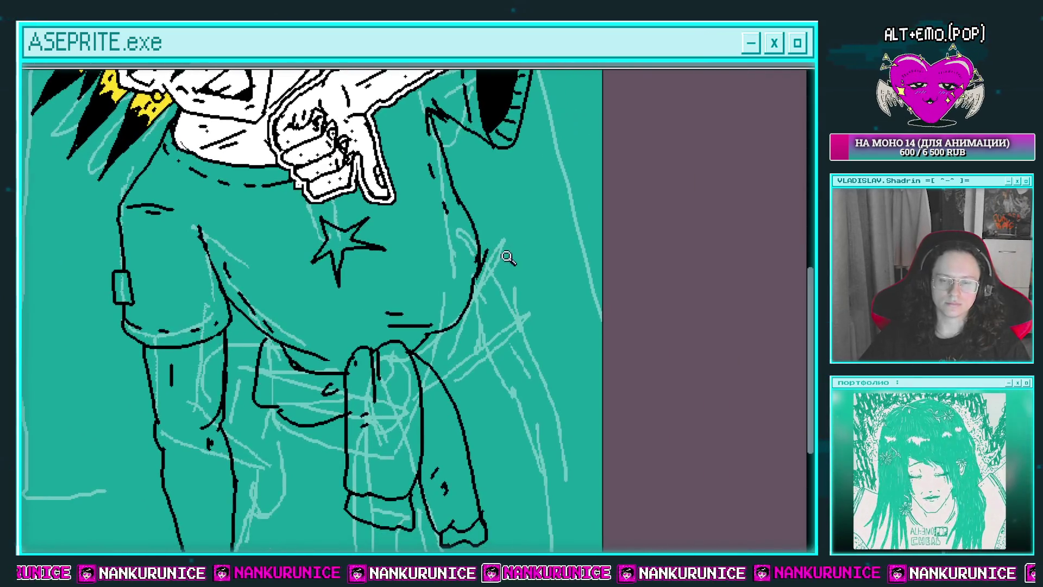
Draw the jacket's outer edge down to the canvas bottom and fill the corner wedge black
mouse_move(519, 266)
mouse_down()
mouse_move(524, 230)
mouse_move(440, 338)
mouse_up()
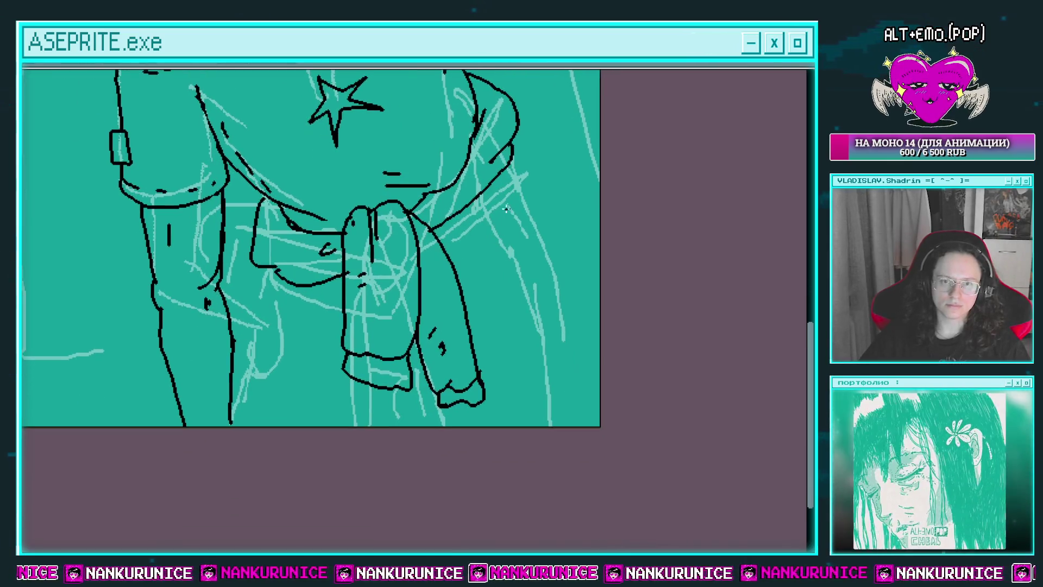
mouse_move(477, 232)
mouse_down()
mouse_move(550, 221)
mouse_move(561, 429)
mouse_up()
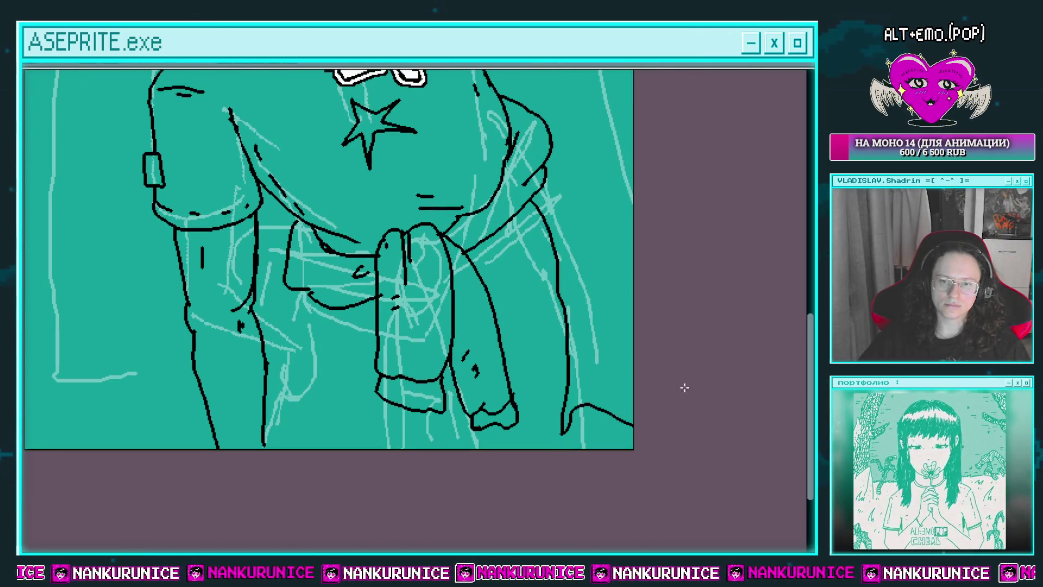
drag(546, 159, 691, 382)
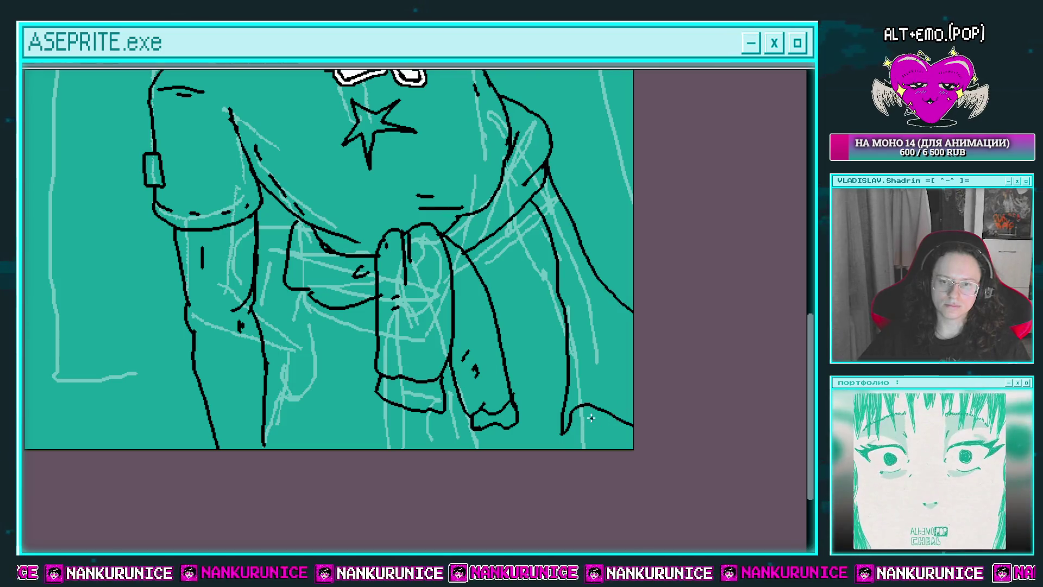
mouse_move(599, 424)
mouse_down()
mouse_move(676, 390)
mouse_move(627, 345)
mouse_up()
Draw two lines between the legs and fill the gap between them black
drag(583, 227, 603, 190)
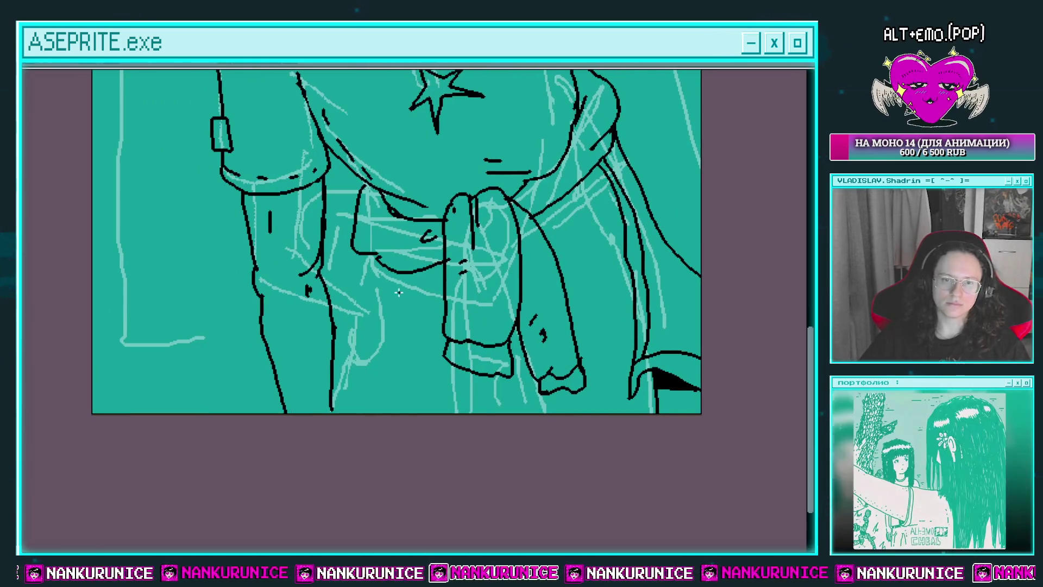
drag(381, 266, 364, 413)
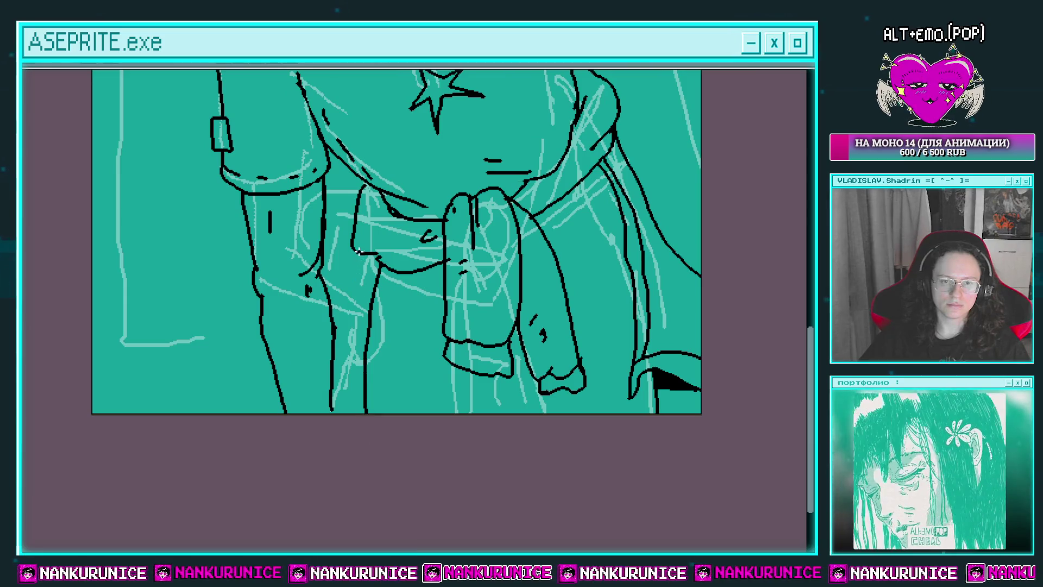
drag(361, 247, 349, 413)
mouse_move(391, 299)
mouse_down()
mouse_move(358, 314)
mouse_move(363, 423)
mouse_up()
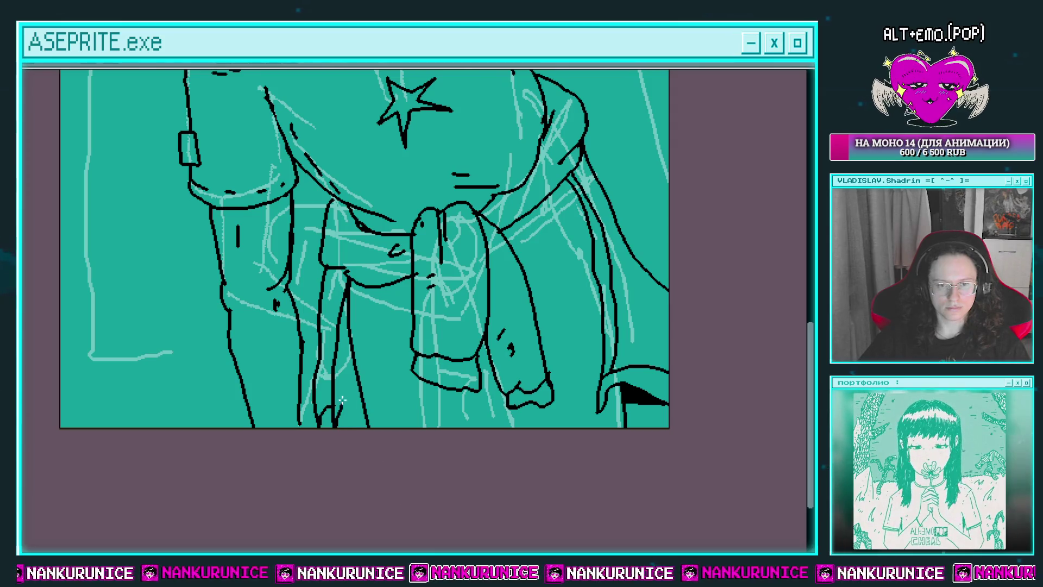
drag(345, 298, 335, 422)
scroll(358, 359, down, 1)
scroll(380, 348, down, 1)
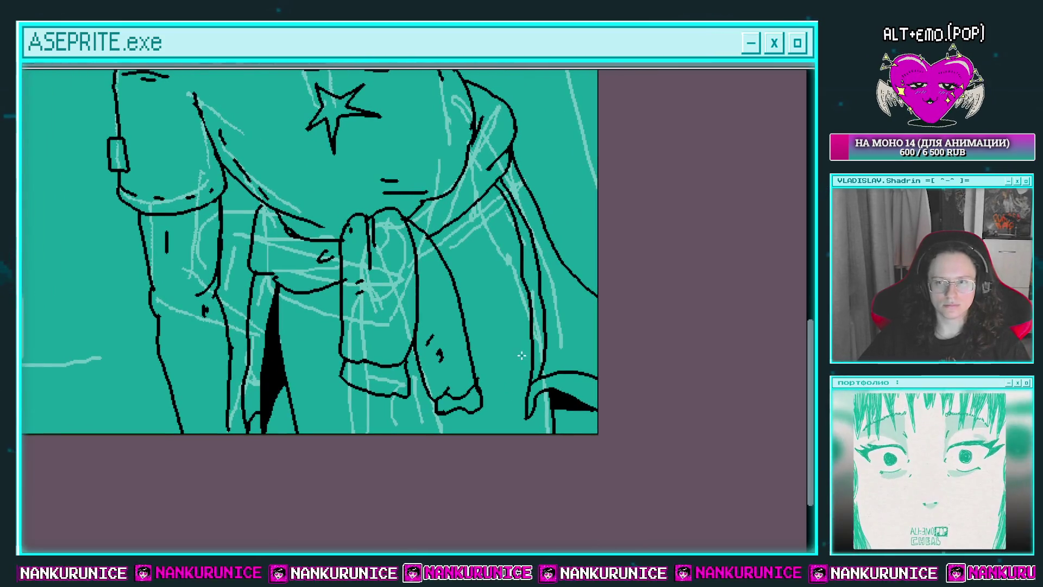
Draw two parallel lines down the jacket's side, a short stroke, and shade its inner fold
scroll(541, 326, down, 2)
mouse_move(541, 326)
mouse_down()
mouse_move(524, 405)
mouse_move(494, 328)
mouse_up()
scroll(453, 424, up, 1)
scroll(467, 413, up, 1)
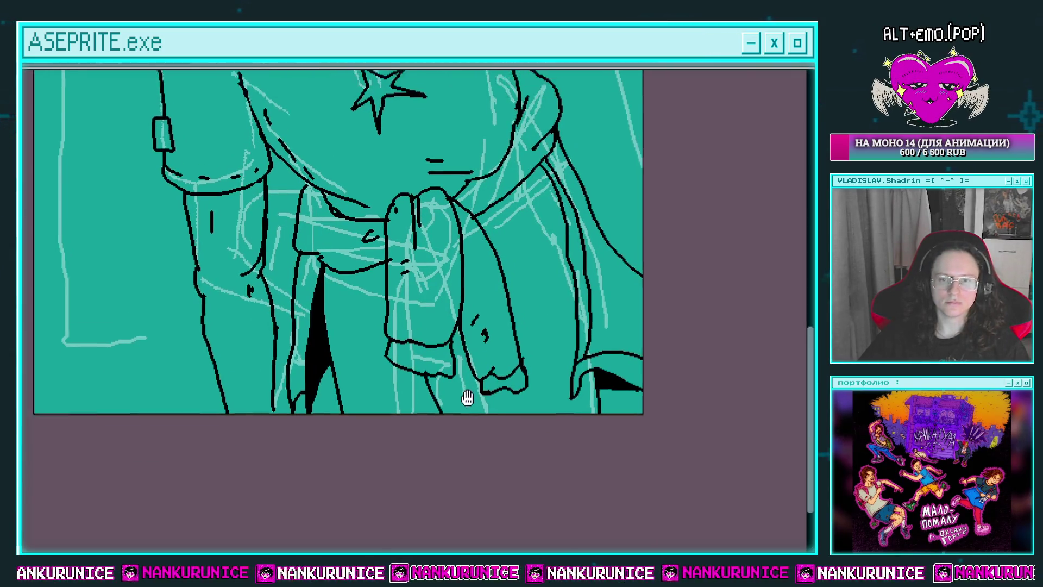
scroll(457, 398, up, 1)
drag(548, 260, 553, 421)
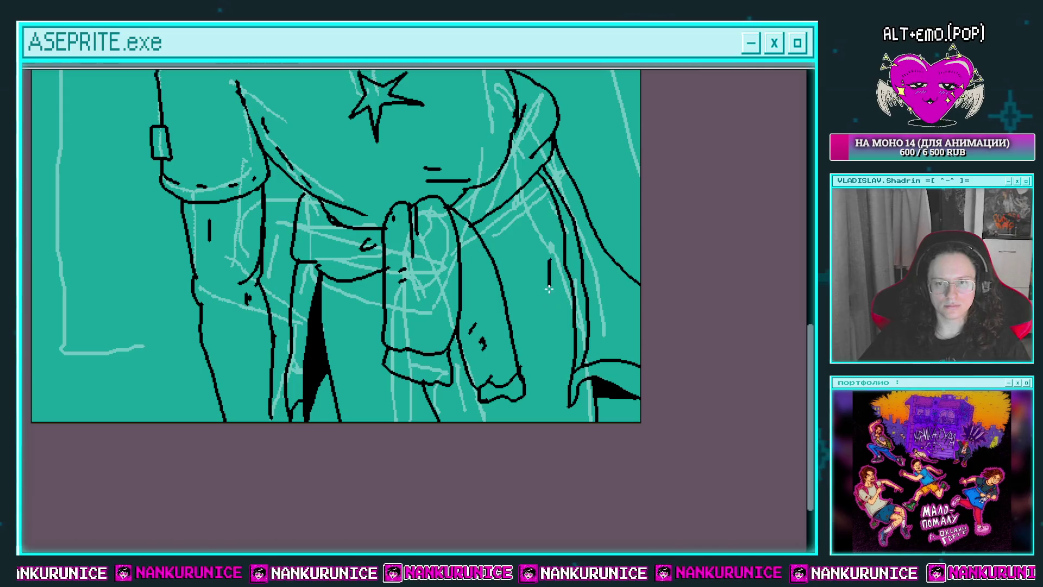
drag(550, 262, 561, 409)
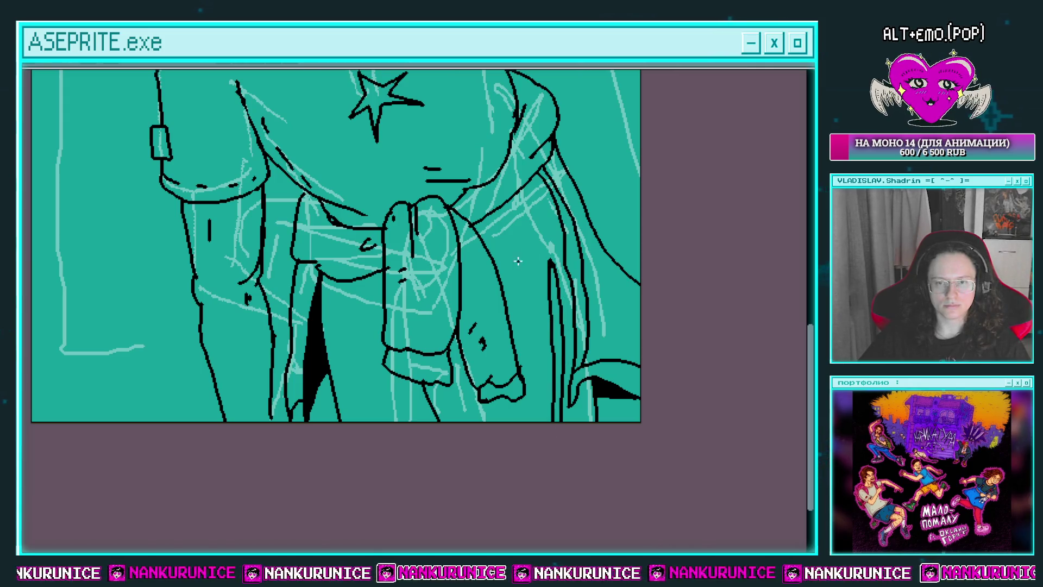
drag(502, 226, 543, 259)
scroll(543, 259, up, 1)
scroll(562, 291, up, 1)
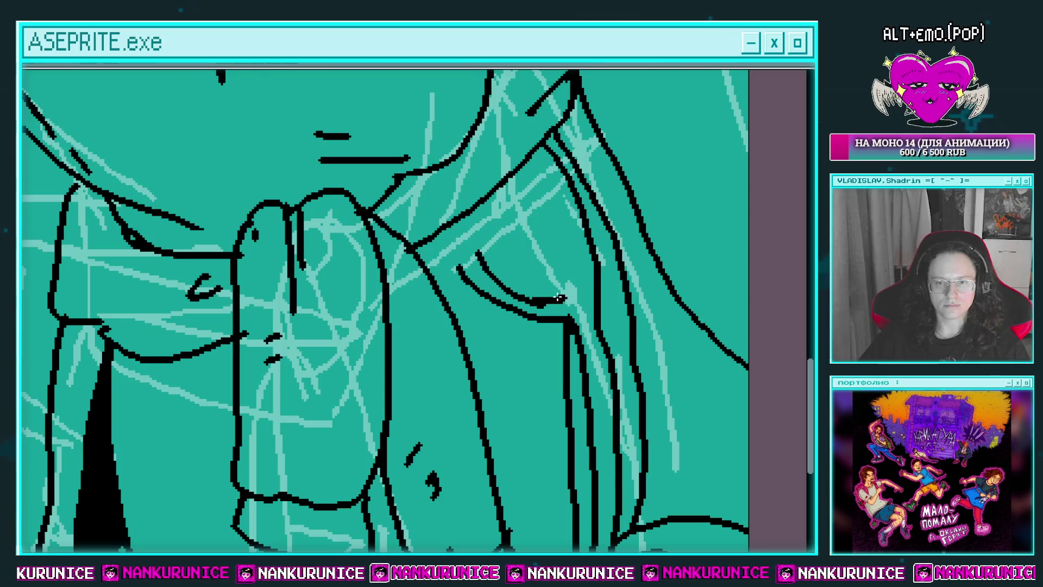
drag(559, 298, 546, 285)
Draw a line down to the canvas bottom edge and extend it up the lower body
scroll(559, 278, down, 3)
scroll(559, 278, up, 3)
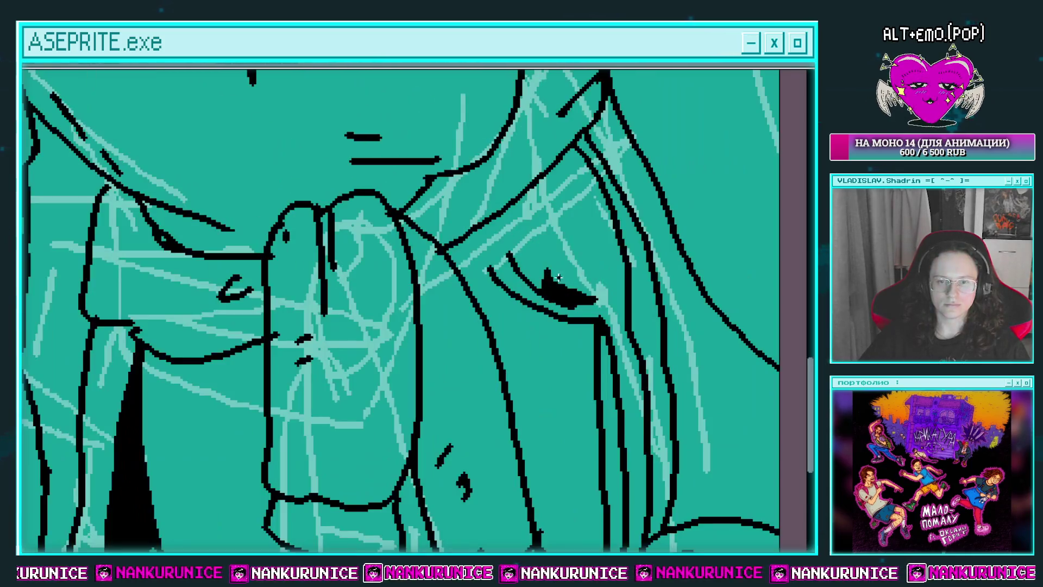
scroll(525, 272, down, 3)
scroll(549, 283, up, 3)
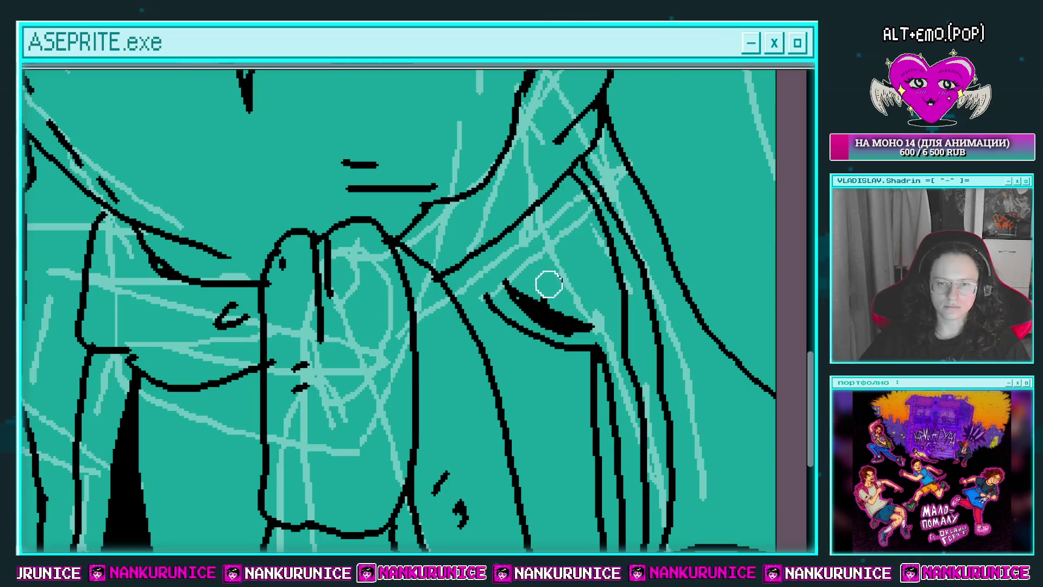
scroll(543, 275, down, 3)
scroll(506, 330, up, 2)
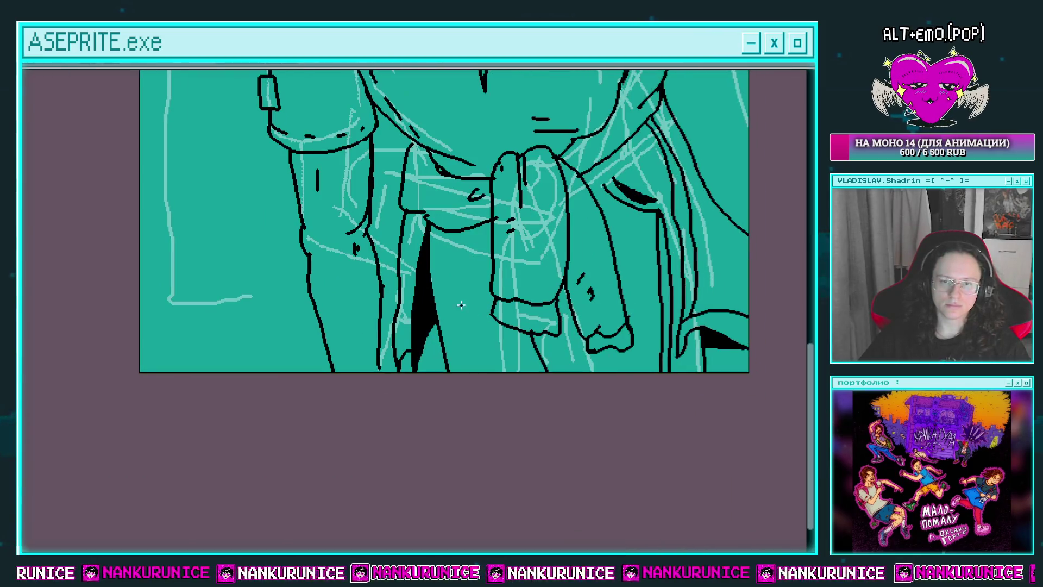
drag(445, 293, 465, 382)
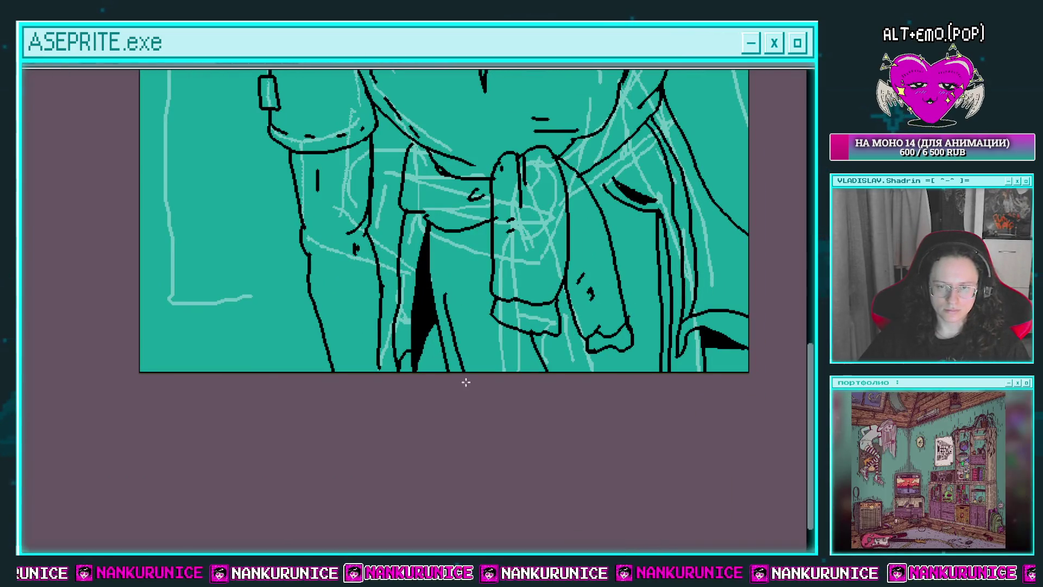
scroll(456, 375, up, 2)
scroll(456, 375, up, 2)
scroll(450, 326, up, 1)
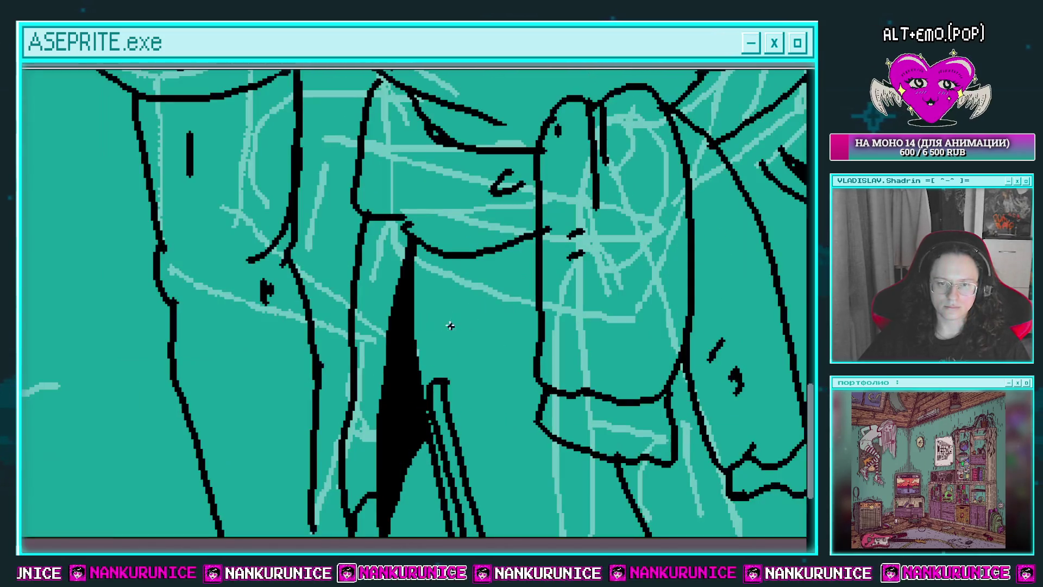
mouse_move(455, 284)
mouse_down()
mouse_move(433, 380)
mouse_move(447, 369)
mouse_up()
Add short hatch strokes near the trouser bottoms and fill the tied sleeve magenta
scroll(440, 352, down, 2)
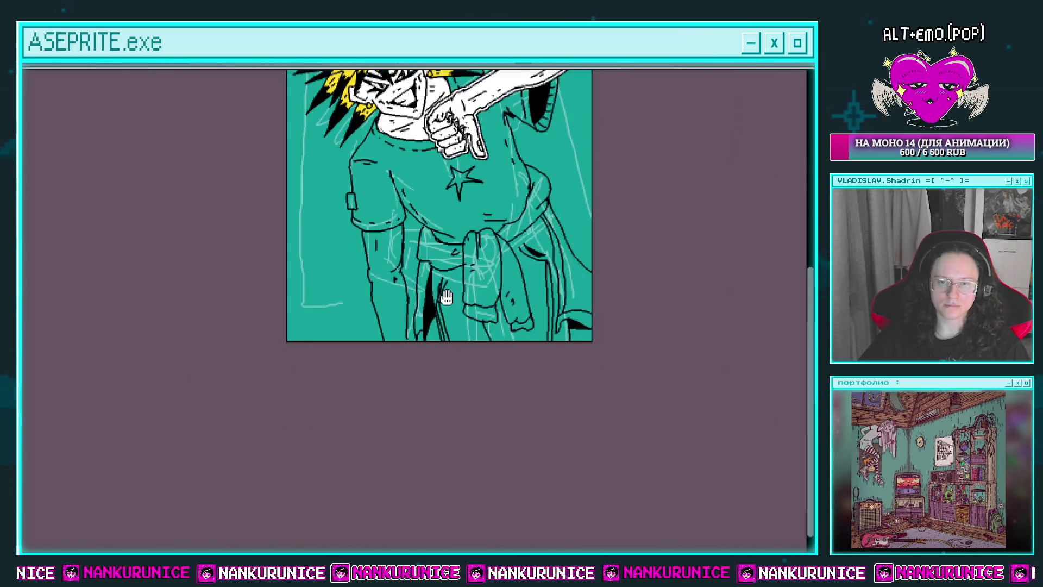
scroll(504, 333, up, 1)
scroll(499, 343, down, 1)
scroll(498, 342, up, 1)
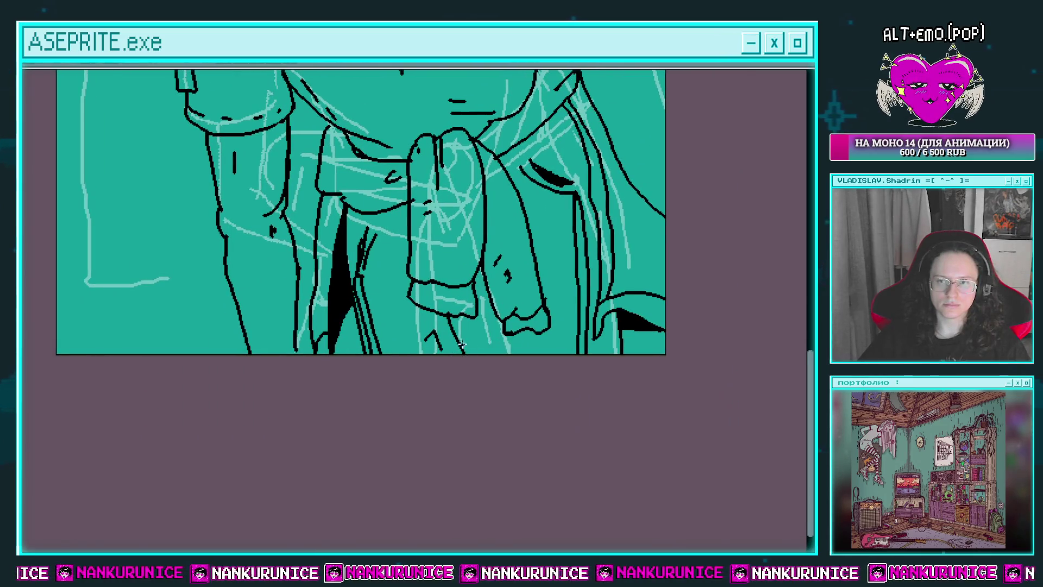
scroll(461, 344, up, 1)
mouse_move(465, 327)
mouse_down()
mouse_move(407, 358)
mouse_move(420, 388)
mouse_up()
drag(463, 348, 463, 363)
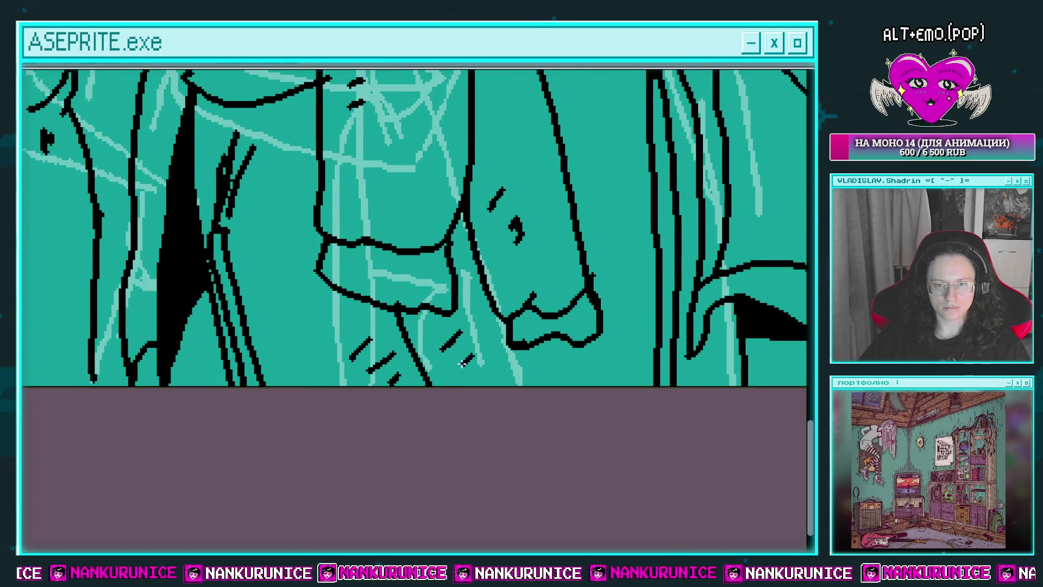
scroll(461, 359, down, 3)
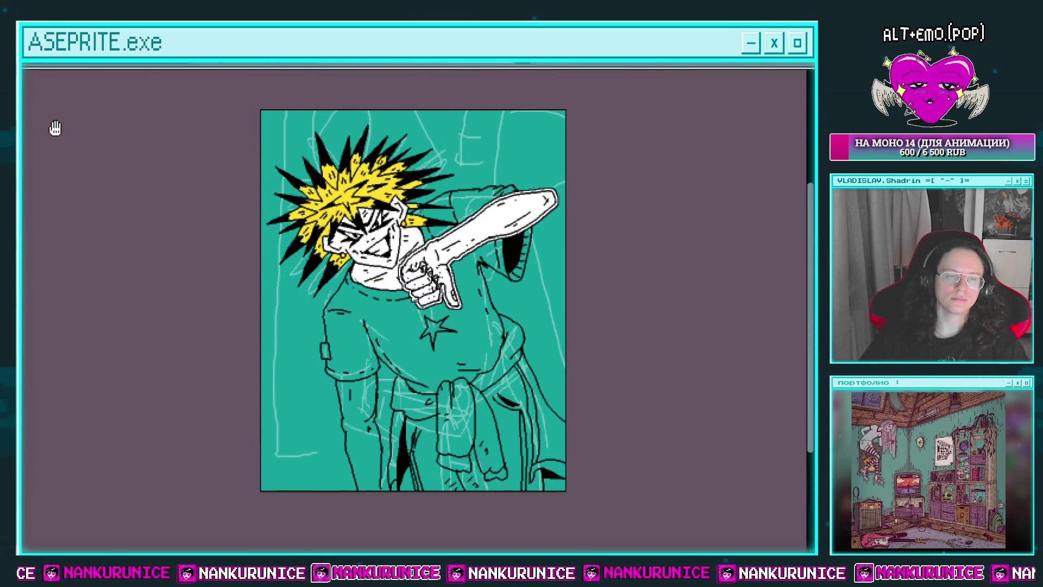
scroll(461, 275, up, 1)
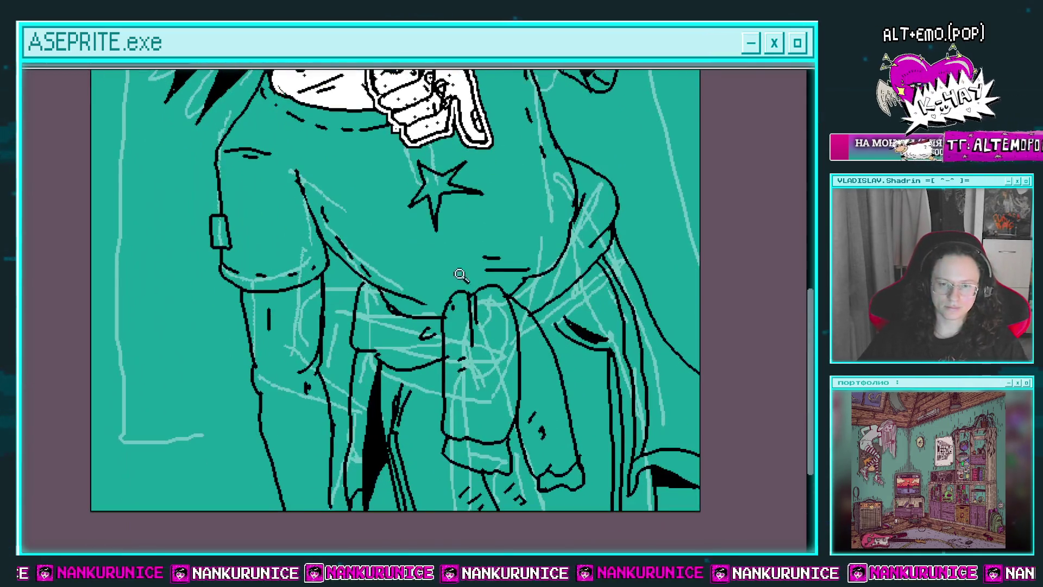
click(462, 315)
Fill the next jacket area magenta, then undo the fill that spilled onto the trousers
click(429, 337)
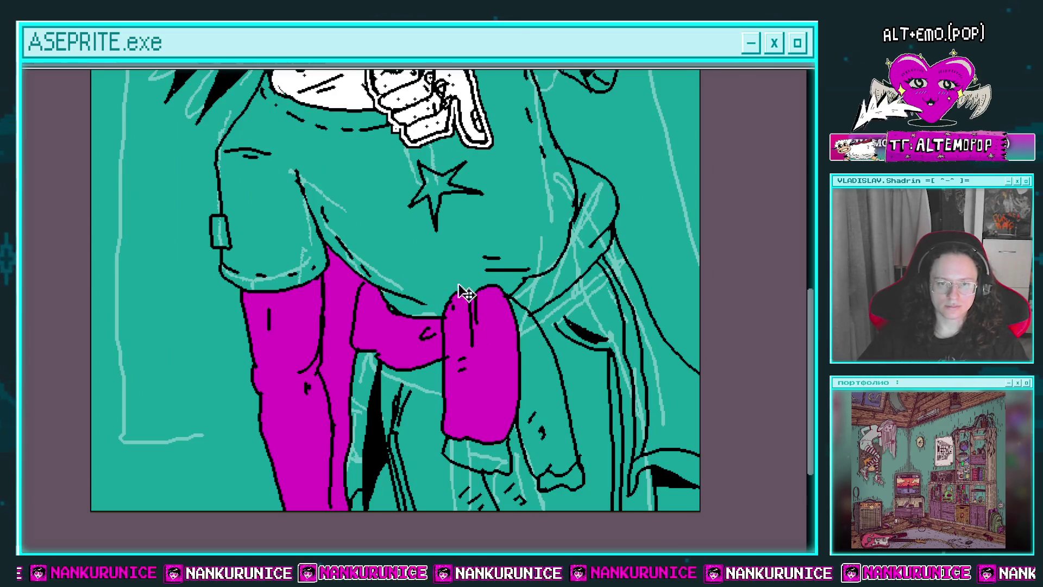
key(ctrl+z)
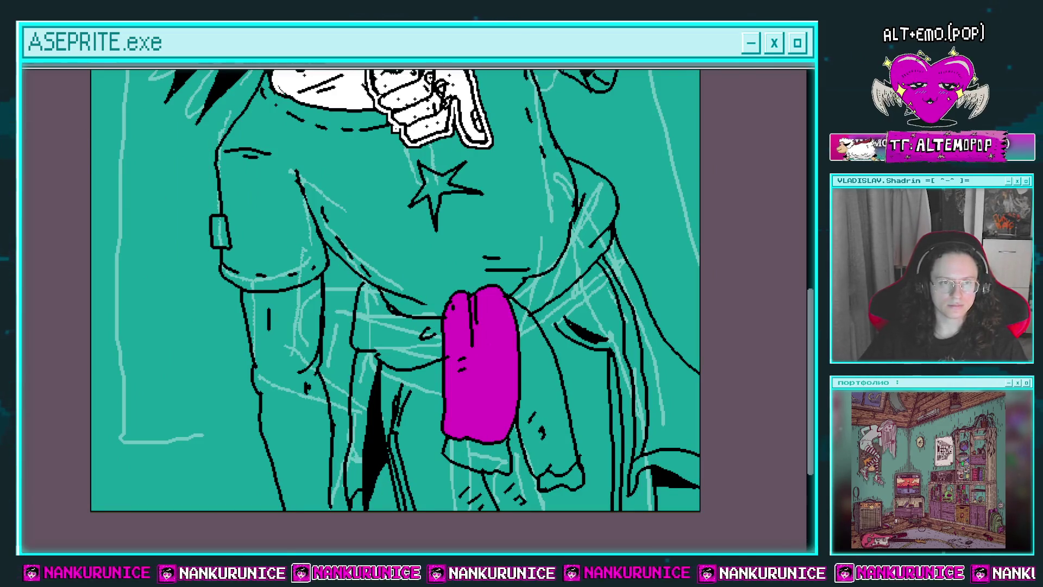
scroll(278, 256, up, 1)
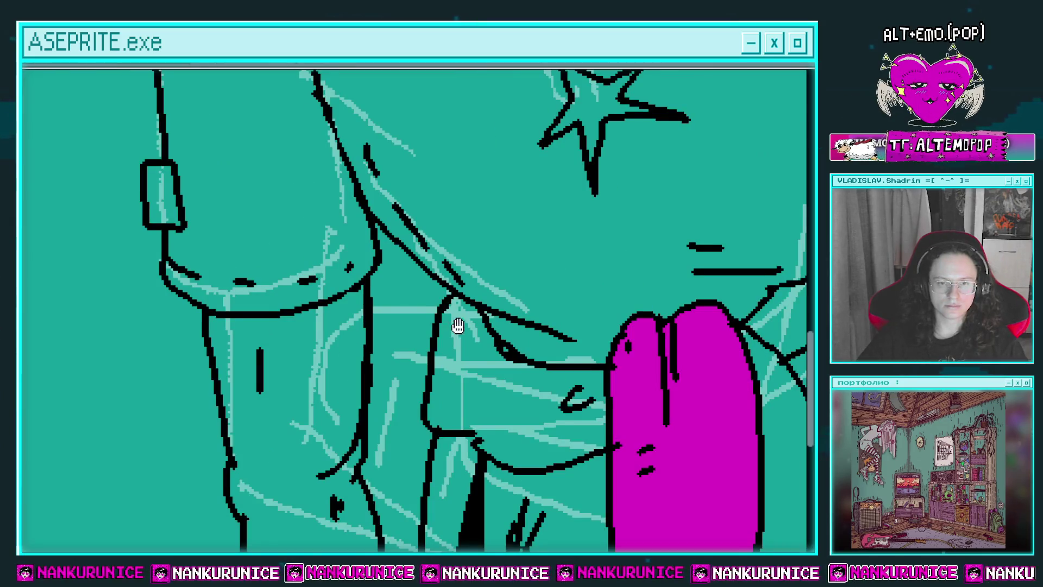
scroll(458, 326, down, 1)
drag(414, 291, 400, 226)
scroll(395, 250, down, 1)
scroll(395, 250, down, 1)
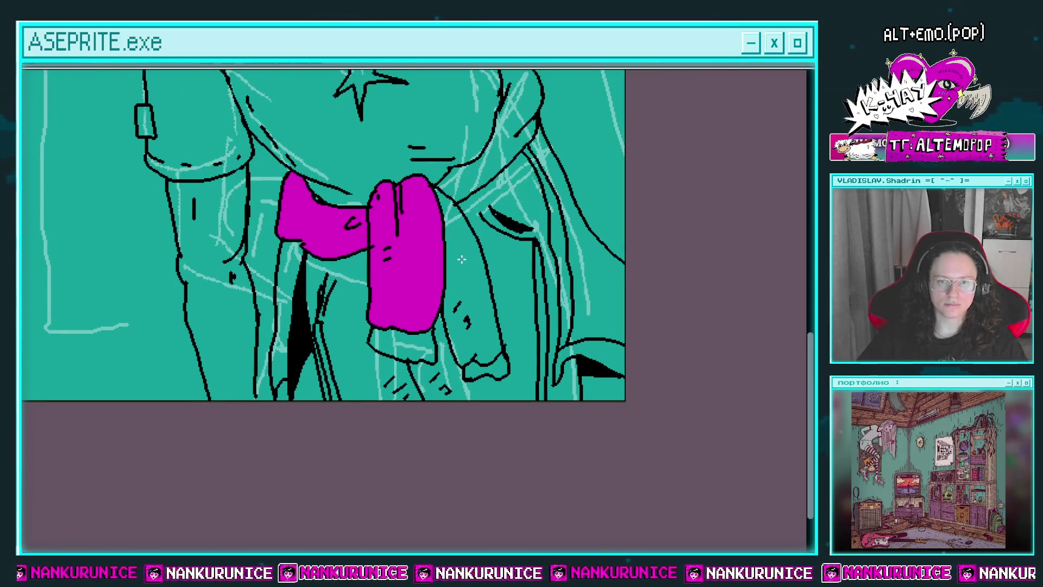
Fill the tie's hanging strap, shoulder strap and surrounding jacket areas magenta
click(467, 304)
scroll(489, 217, up, 1)
click(489, 163)
click(495, 223)
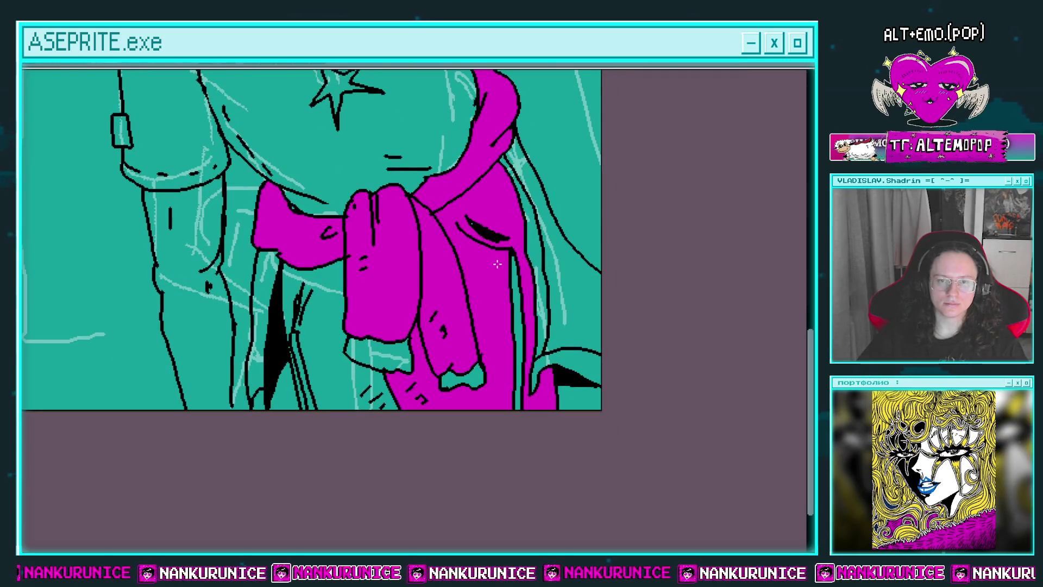
click(320, 323)
click(261, 300)
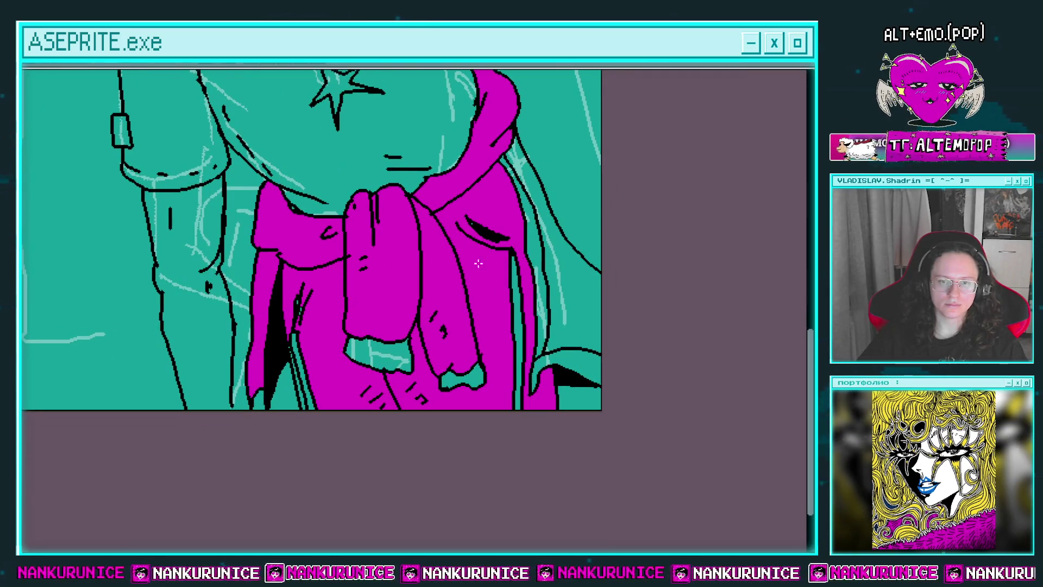
click(567, 266)
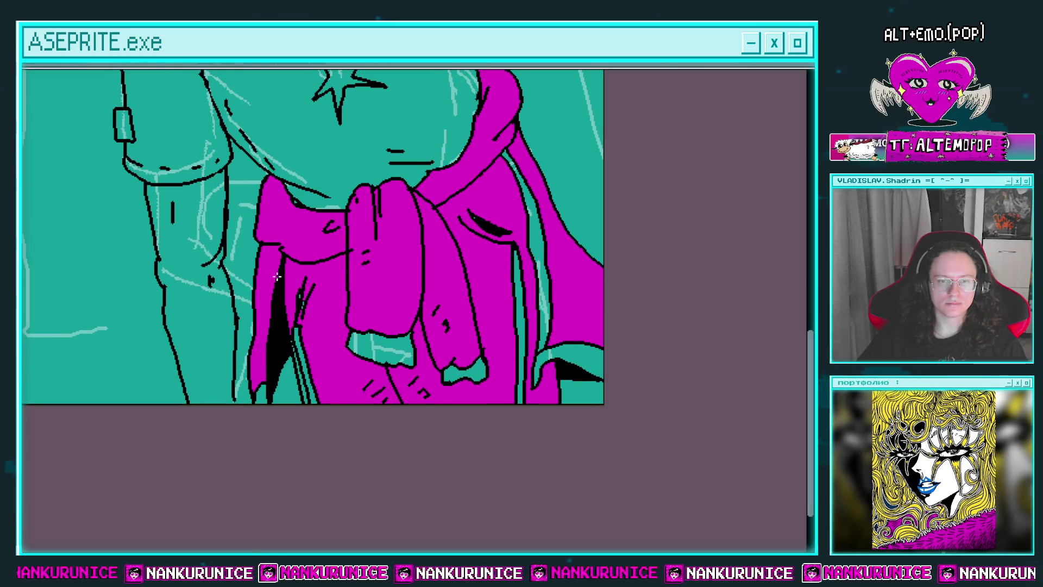
Draw a dark line beside the black area, then fill the edge strip and cuff blue
scroll(274, 277, up, 2)
drag(286, 188, 258, 437)
scroll(299, 391, down, 2)
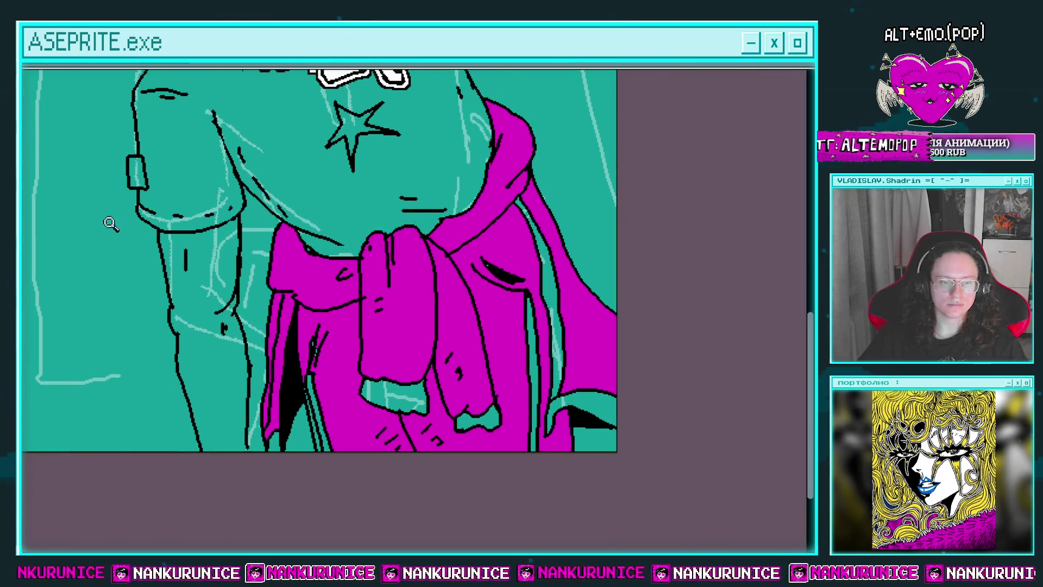
scroll(318, 291, up, 2)
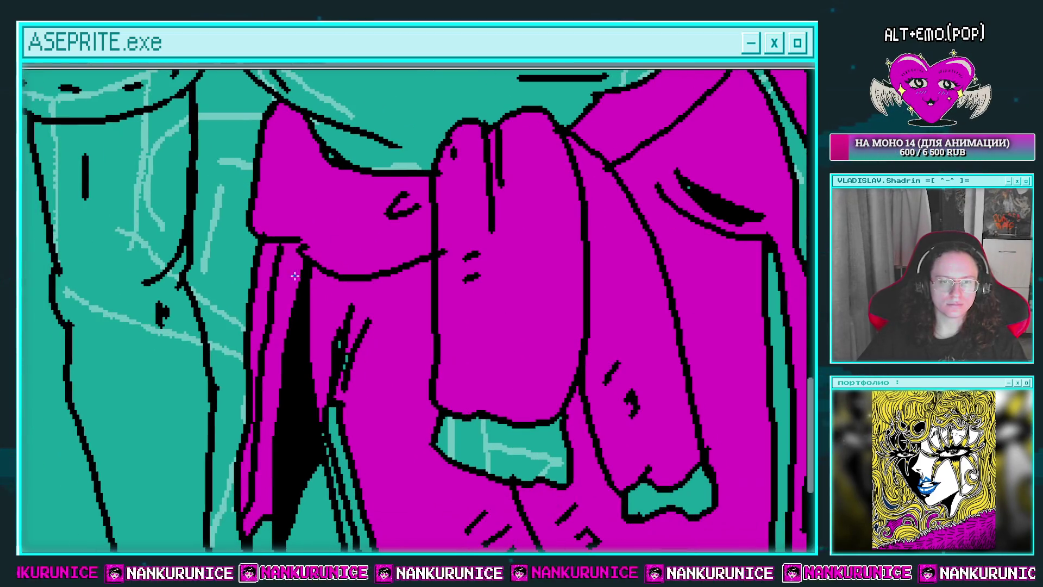
click(274, 255)
scroll(272, 217, up, 1)
click(434, 369)
scroll(407, 326, up, 1)
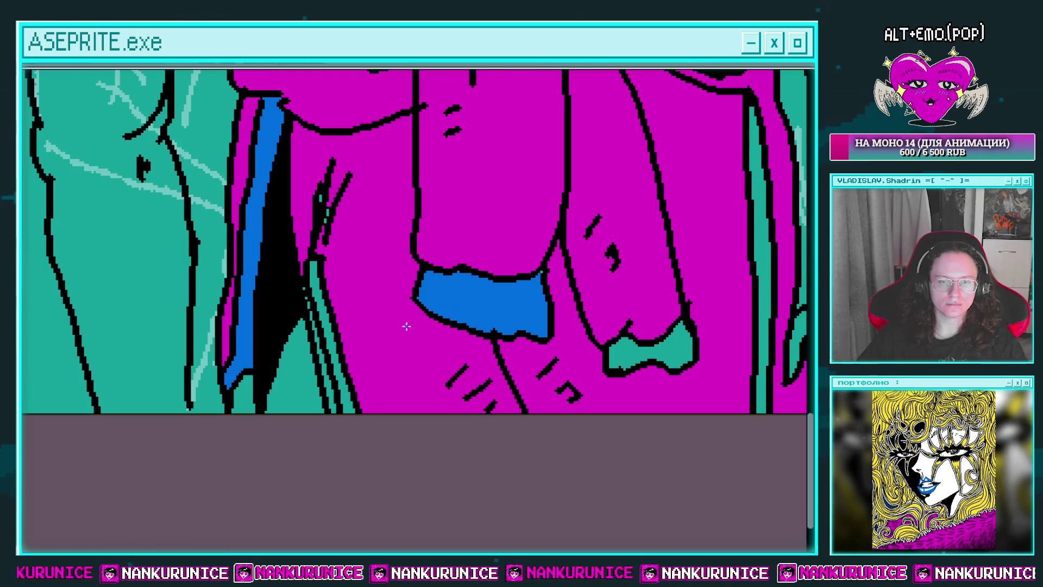
Bucket-fill the remaining gaps: one narrow strip blue, two thin teal gaps magenta
click(342, 393)
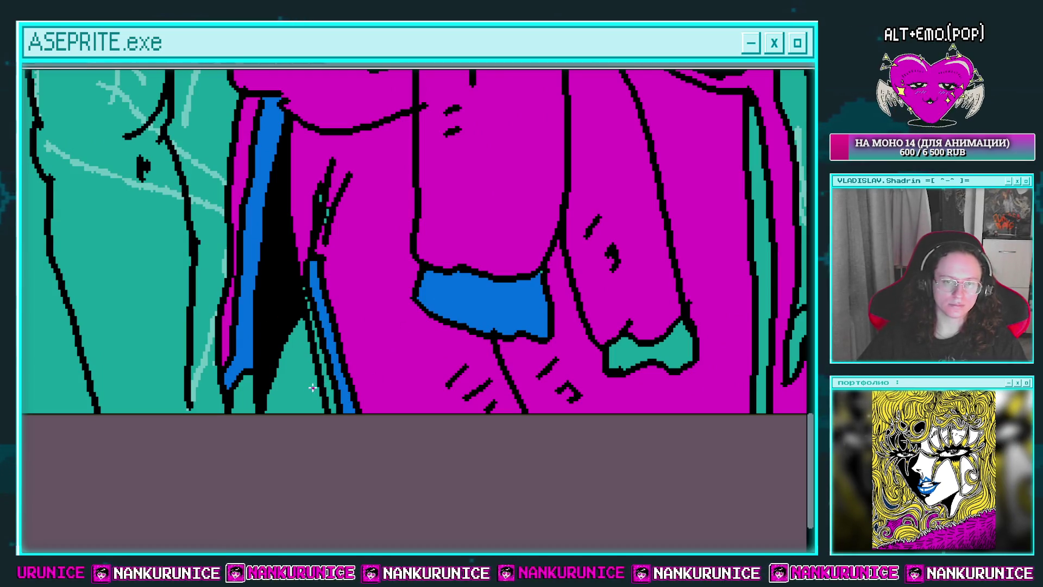
click(326, 383)
click(307, 300)
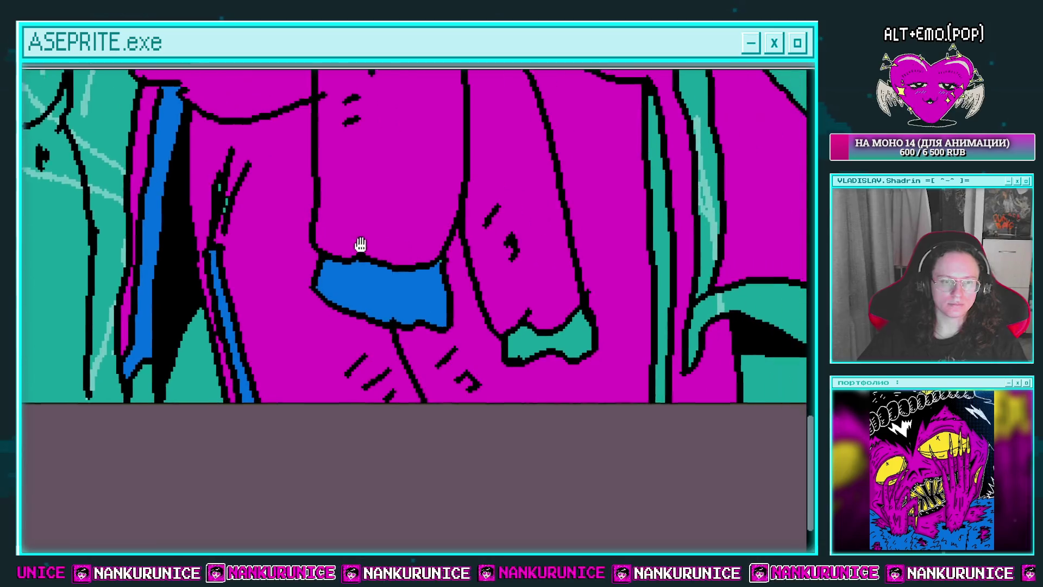
Draw ribbing stripes across the first cuff, check it with line art hidden, and fill the second cuff blue
mouse_move(447, 275)
mouse_down()
mouse_move(328, 261)
mouse_move(367, 318)
mouse_up()
mouse_move(396, 269)
mouse_down()
mouse_move(387, 320)
mouse_move(403, 315)
mouse_up()
mouse_move(322, 309)
mouse_down()
mouse_move(336, 271)
mouse_move(322, 304)
mouse_up()
key(Right)
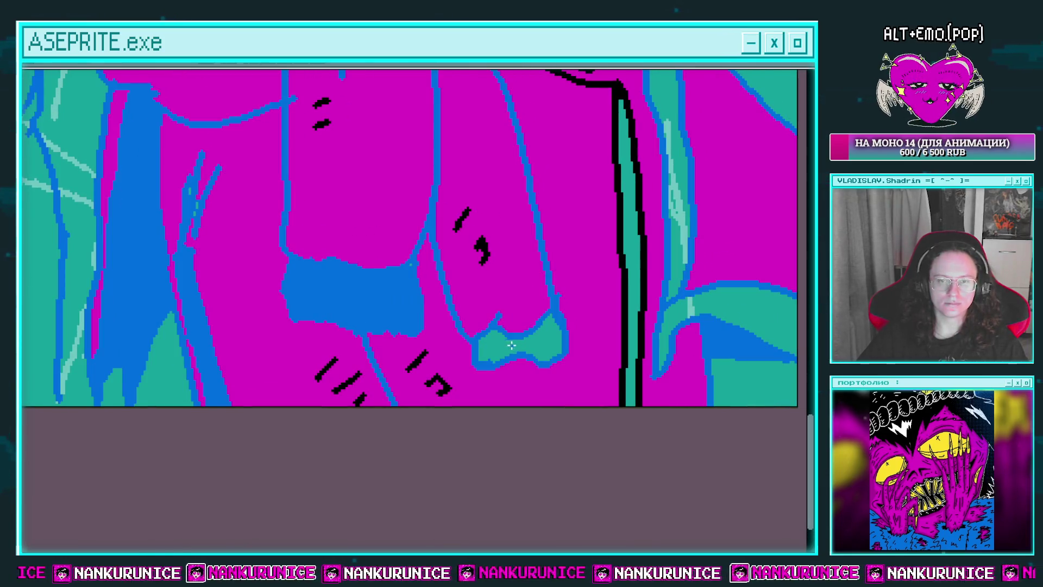
key(Left)
click(496, 346)
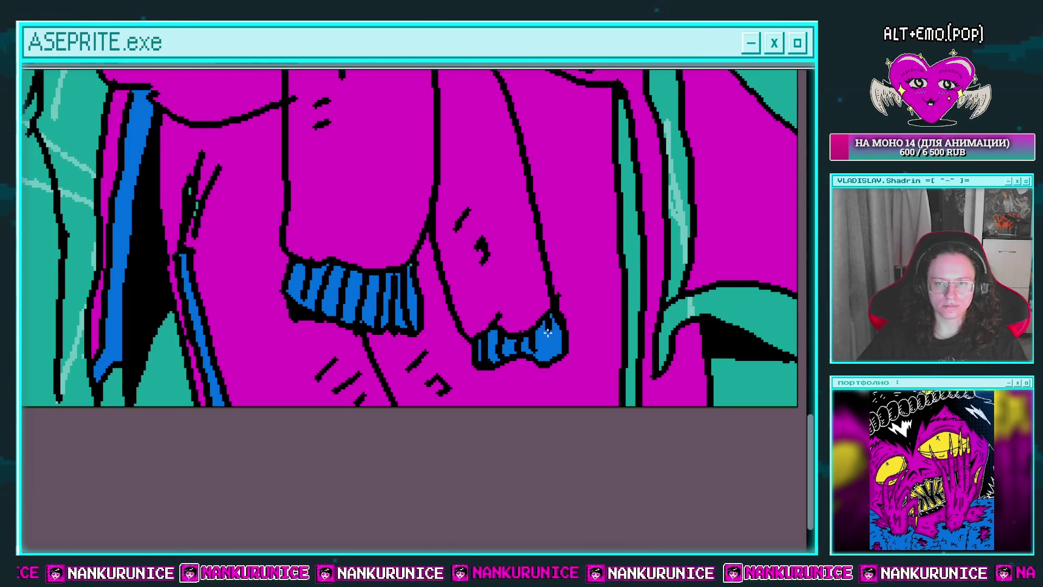
Fill the teal stripe along the hood edge with blue
scroll(521, 315, up, 5)
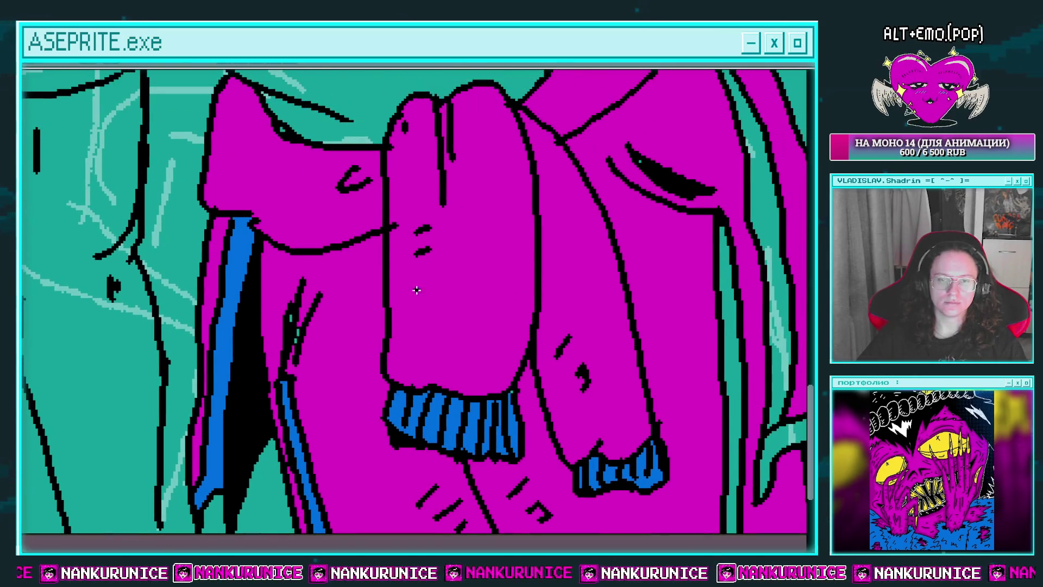
scroll(437, 351, up, 3)
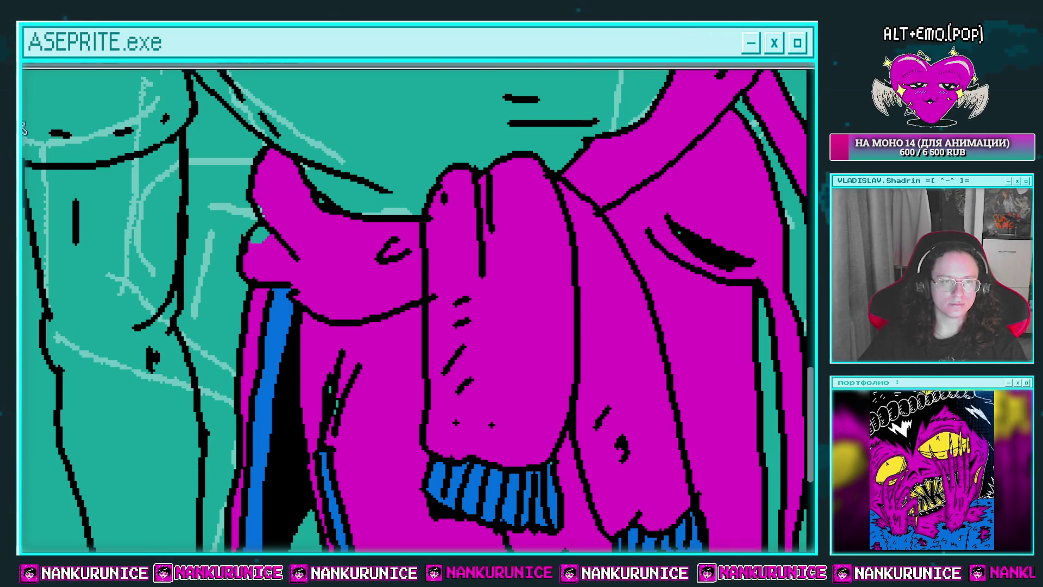
scroll(260, 215, right, 2)
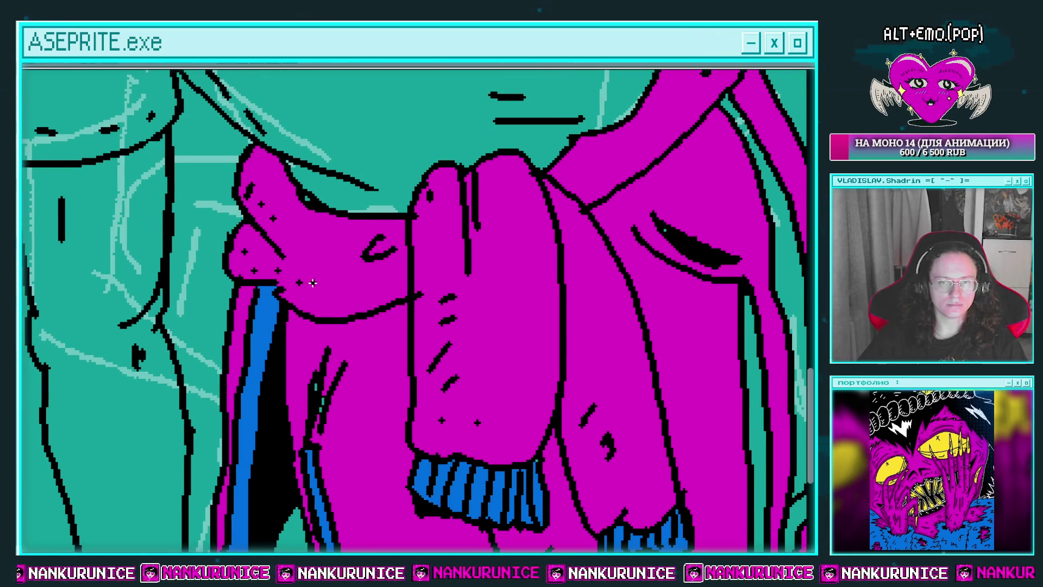
scroll(353, 255, right, 4)
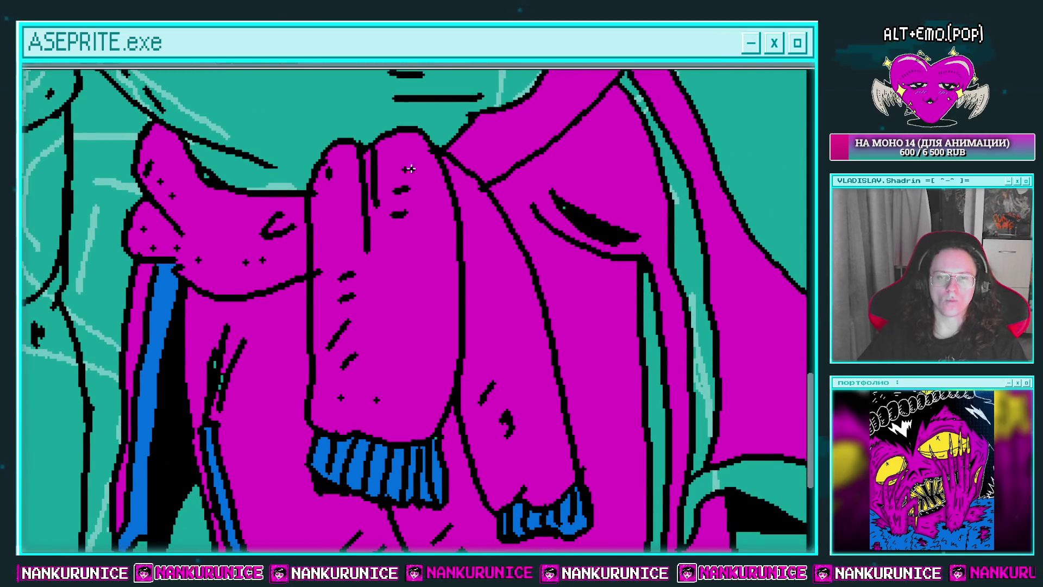
scroll(411, 169, right, 4)
scroll(403, 207, up, 2)
scroll(453, 174, right, 2)
scroll(454, 205, up, 3)
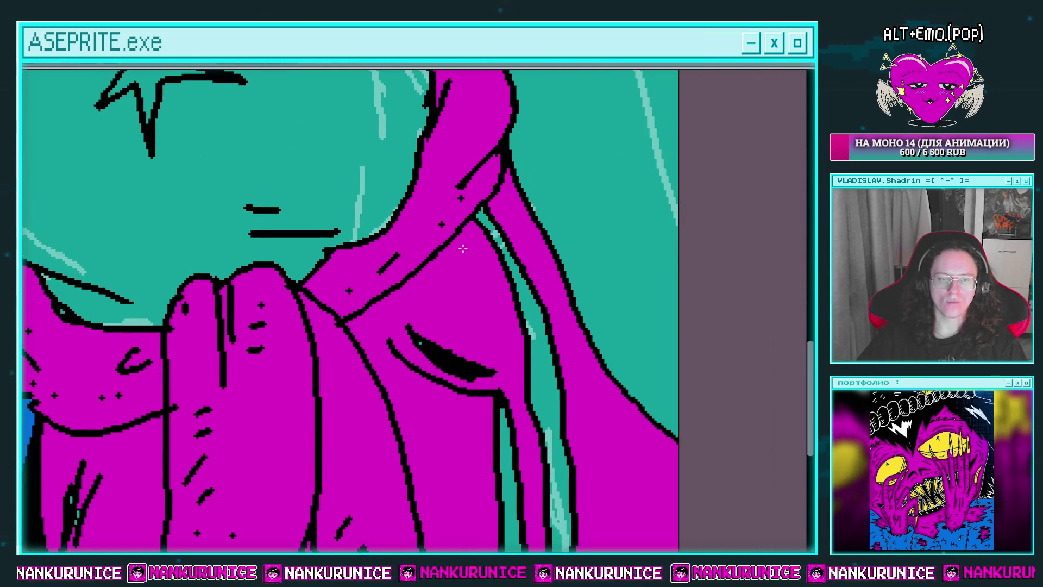
click(538, 348)
scroll(514, 320, down, 2)
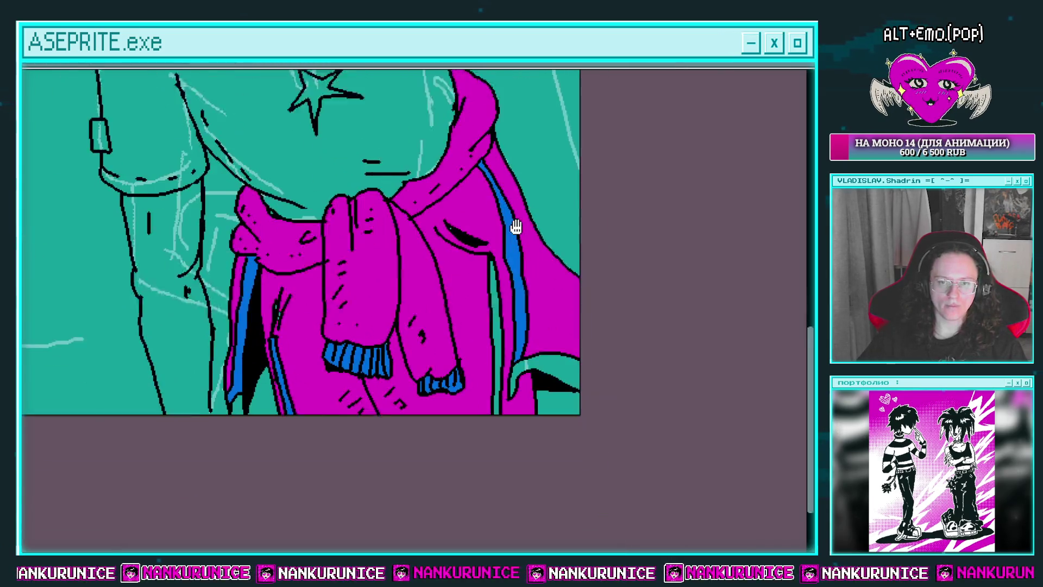
scroll(511, 315, down, 1)
scroll(375, 348, up, 2)
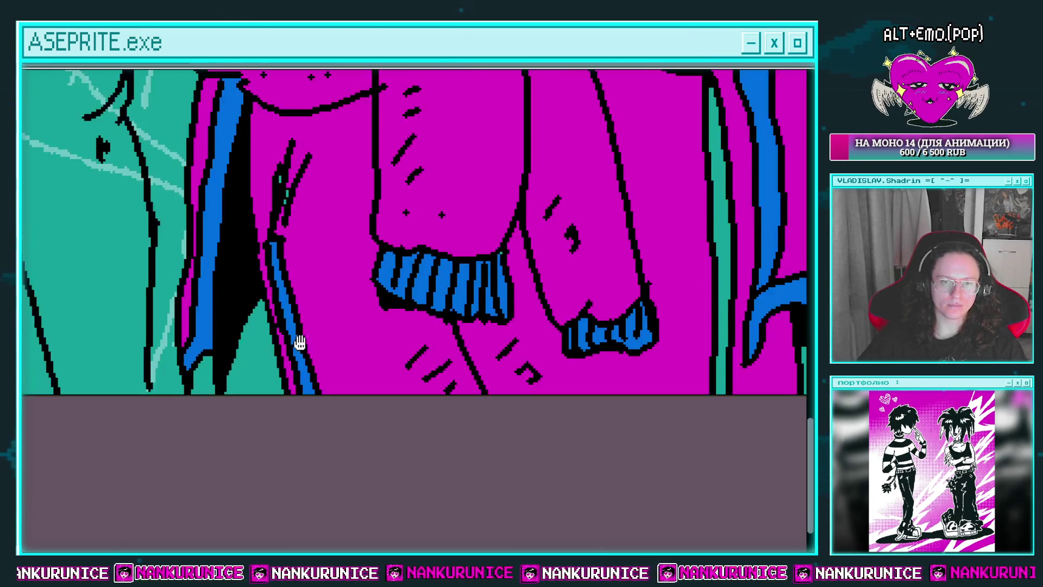
scroll(298, 342, left, 1)
scroll(415, 343, left, 1)
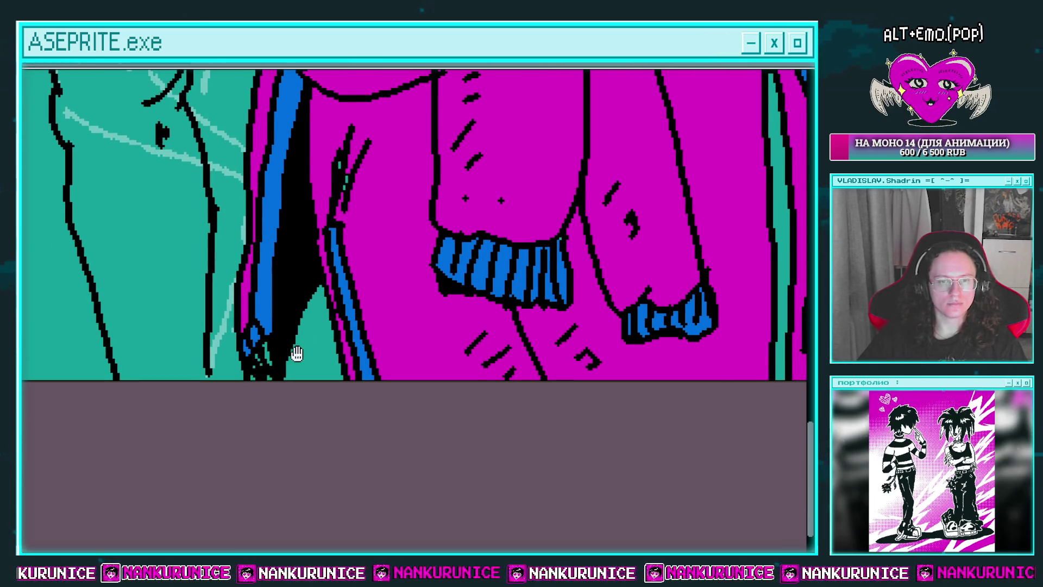
scroll(296, 353, down, 2)
scroll(263, 365, down, 2)
scroll(309, 352, up, 4)
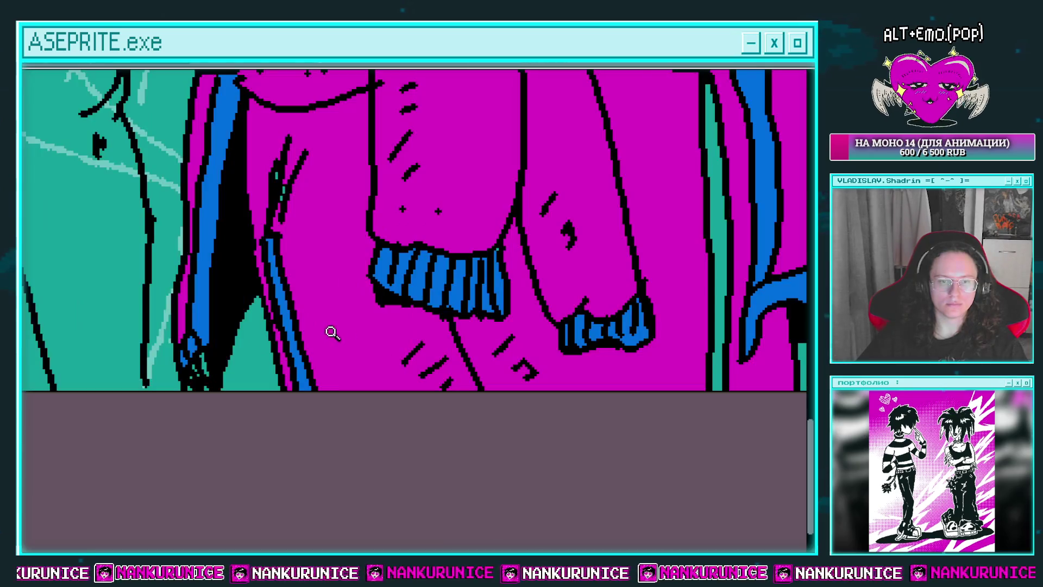
scroll(250, 359, up, 1)
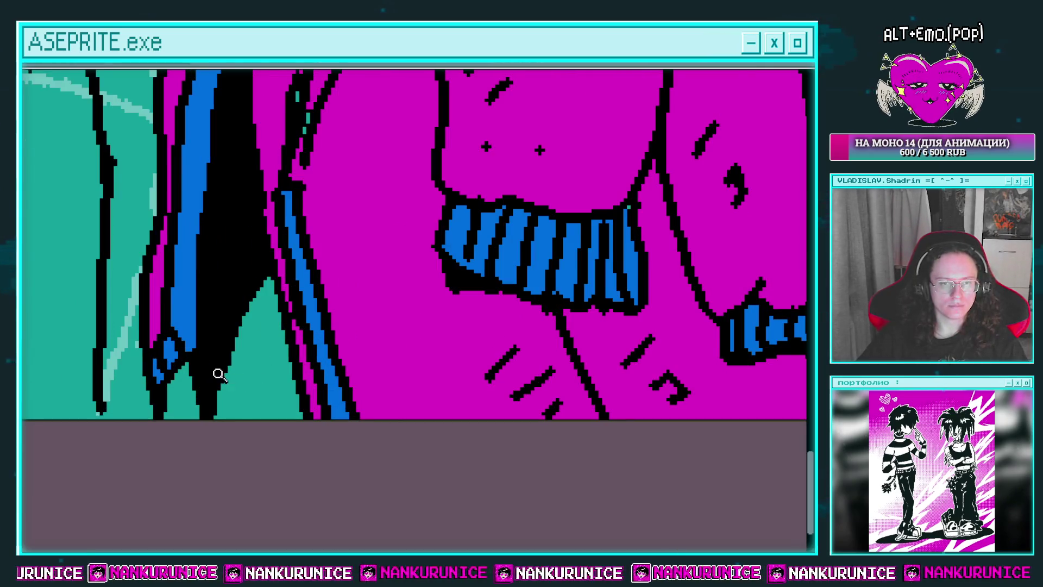
scroll(261, 361, up, 1)
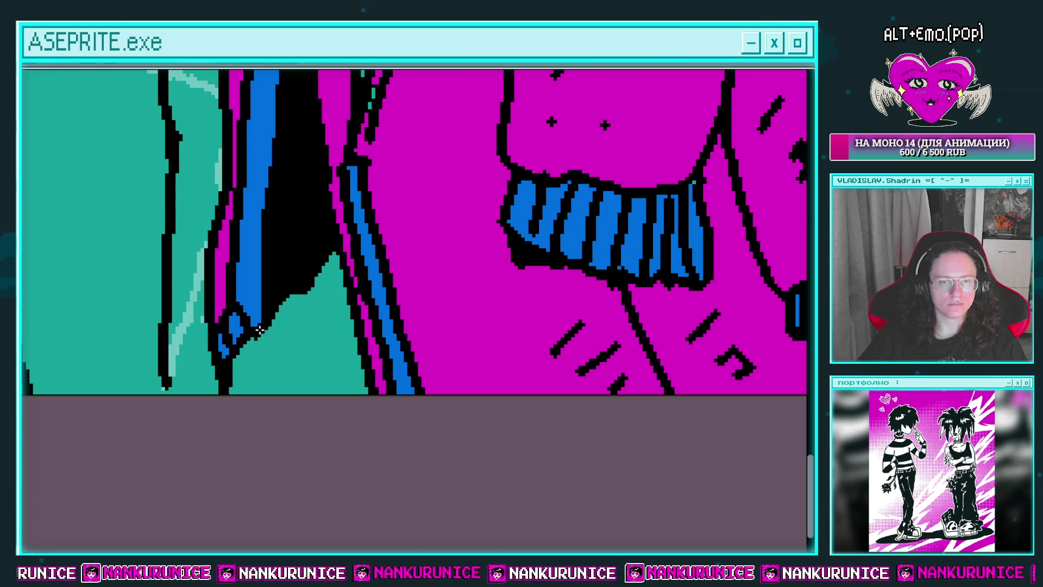